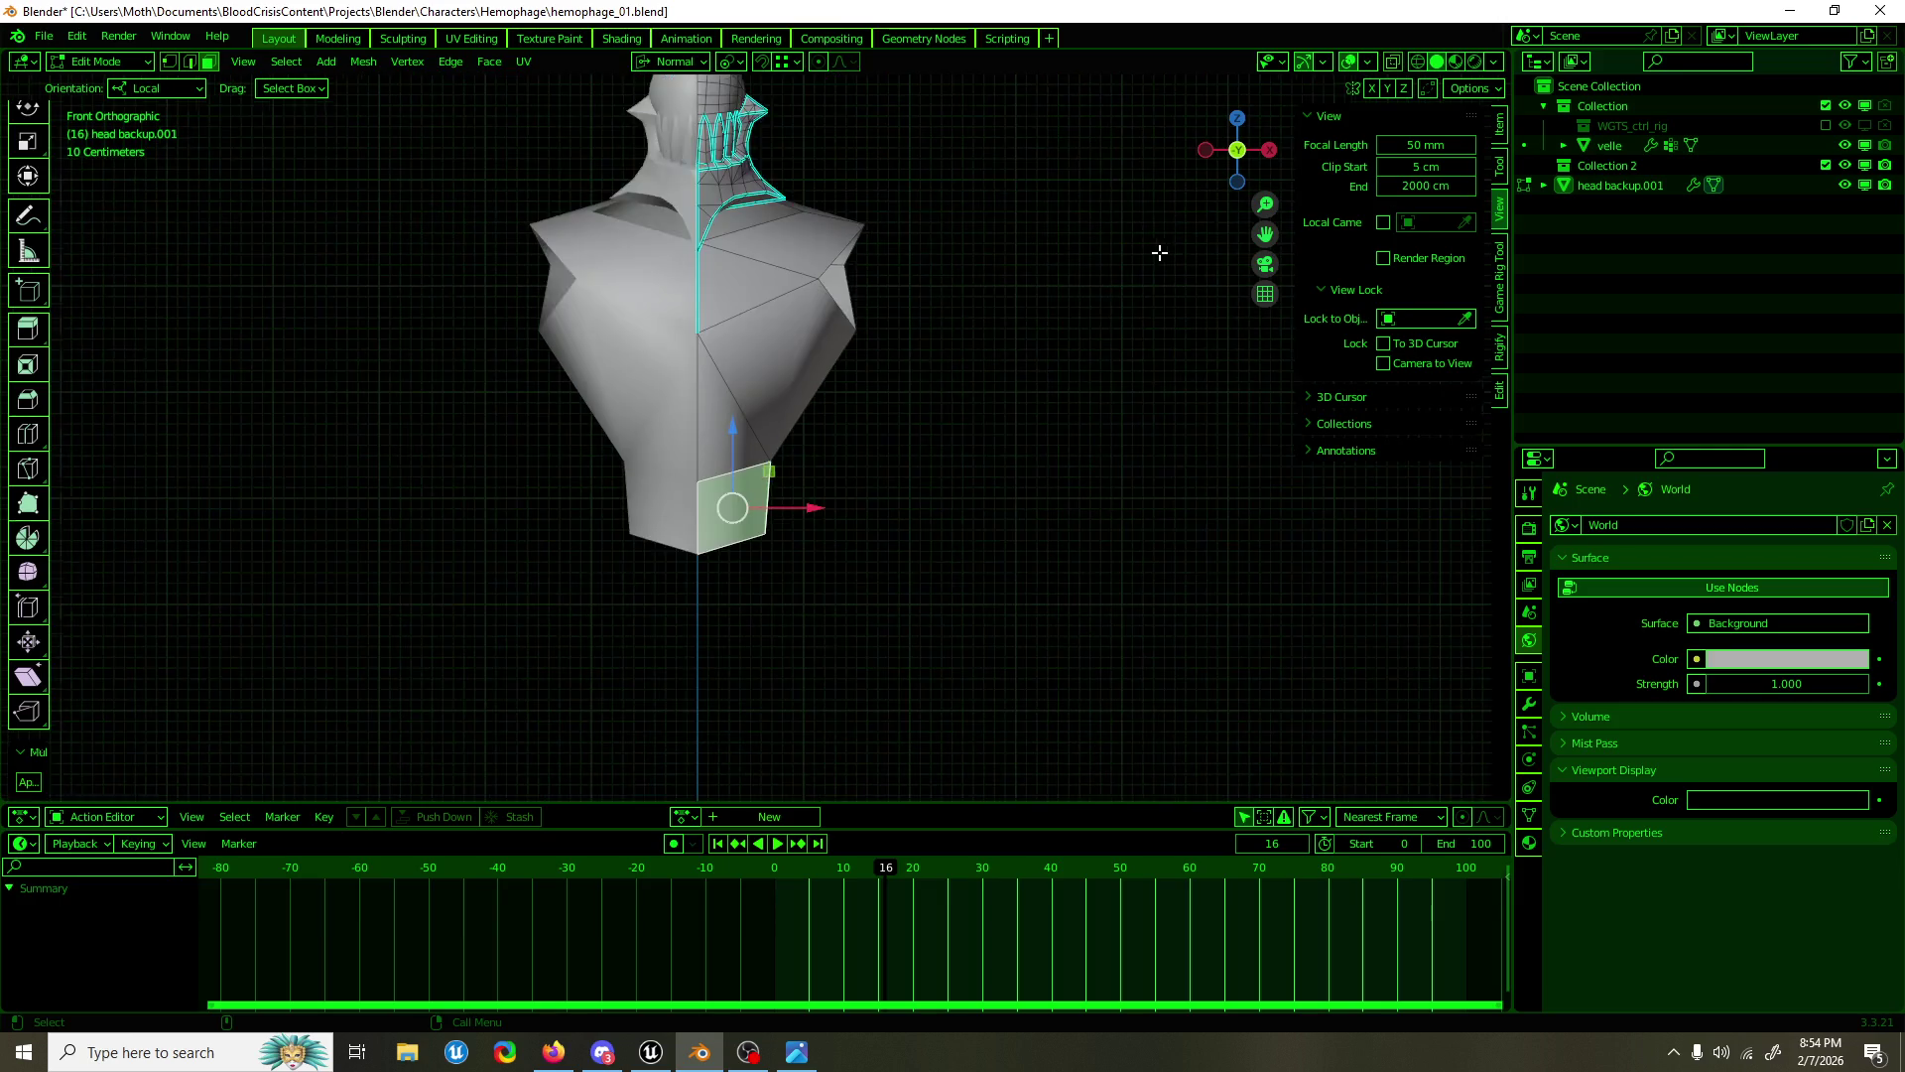
# Step: Zoom far out and raise the viewport Clip End from 3000 cm to 4000 cm
pyautogui.moveTo(787, 417); pyautogui.dragTo(873, 468)
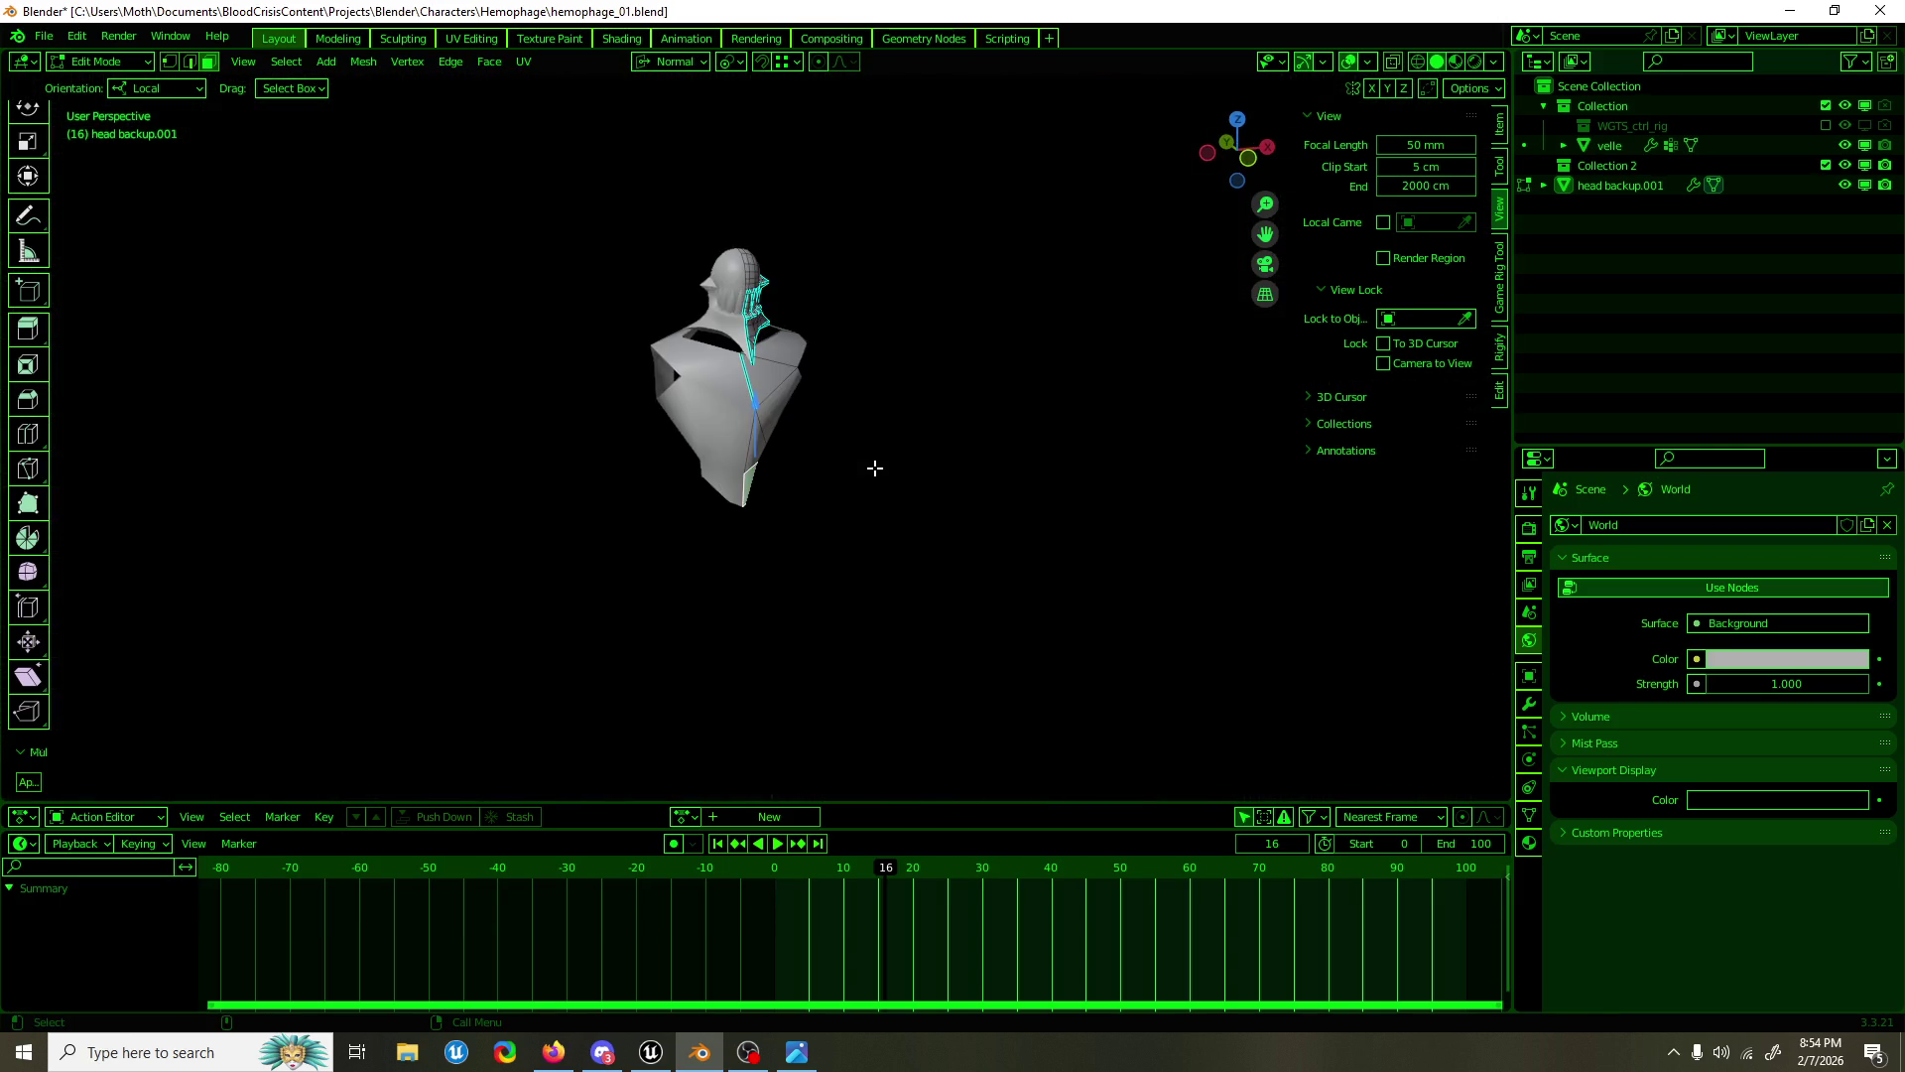
pyautogui.click(1438, 181)
pyautogui.click(1377, 182)
pyautogui.press('Delete')
pyautogui.write('3')
pyautogui.press('Return')
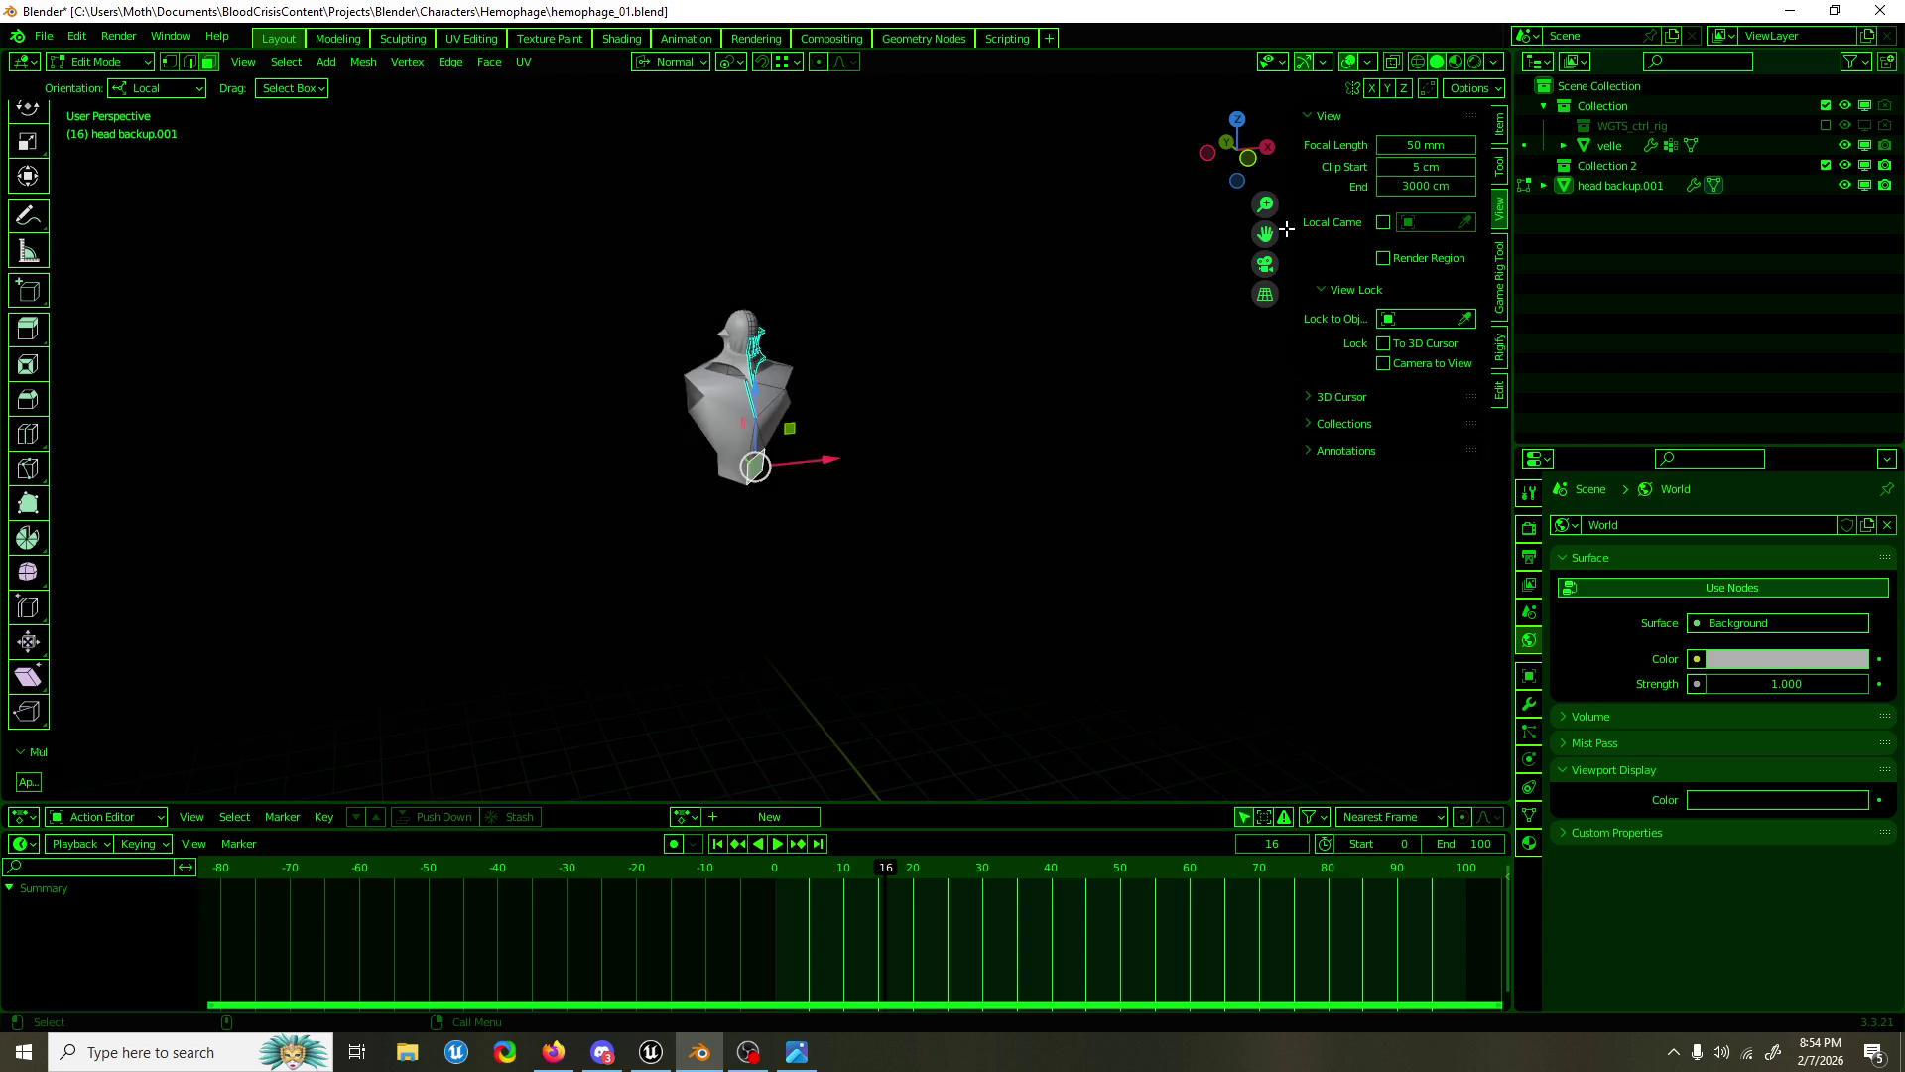
pyautogui.click(1384, 186)
pyautogui.click(1384, 185)
pyautogui.write('4000')
pyautogui.press('Return')
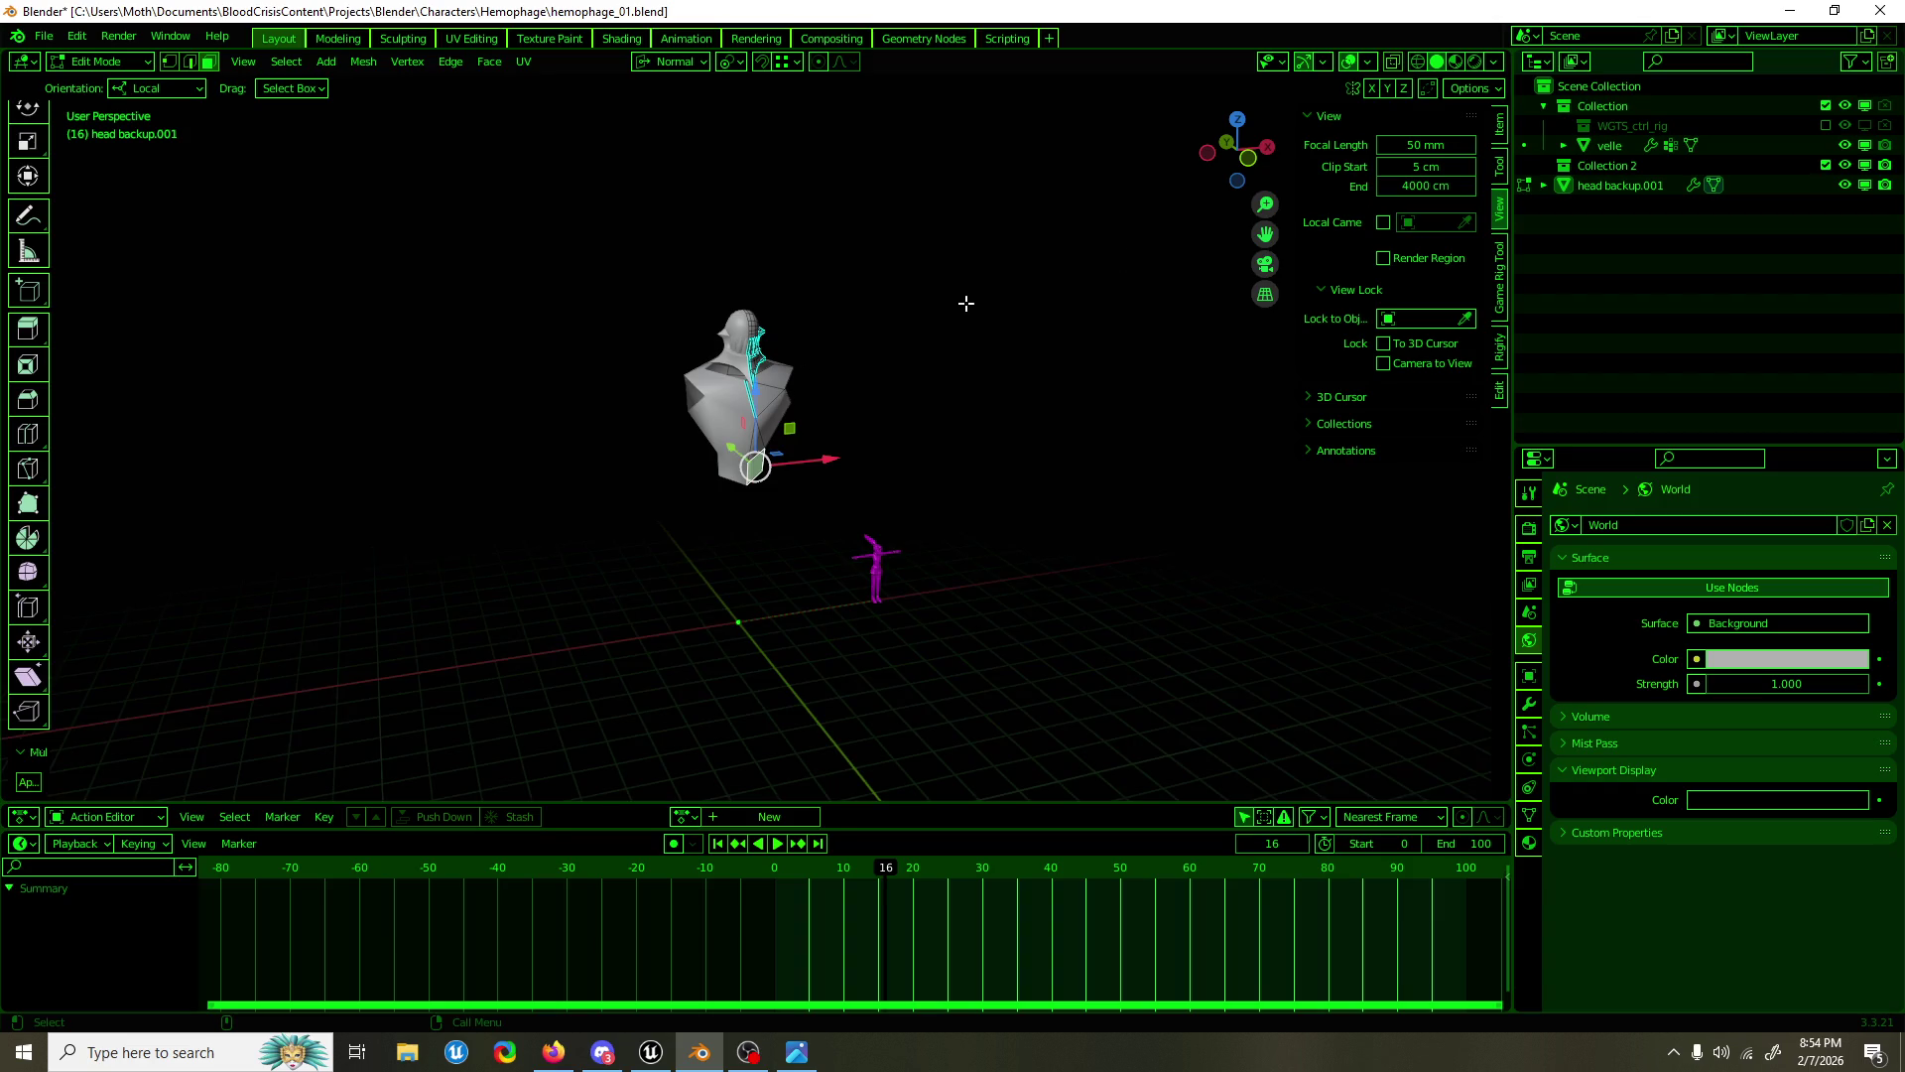
# Step: In front orthographic view, frame the lower torso and select its bottom edge in edge mode
pyautogui.scroll(3)
pyautogui.press('KP_1')
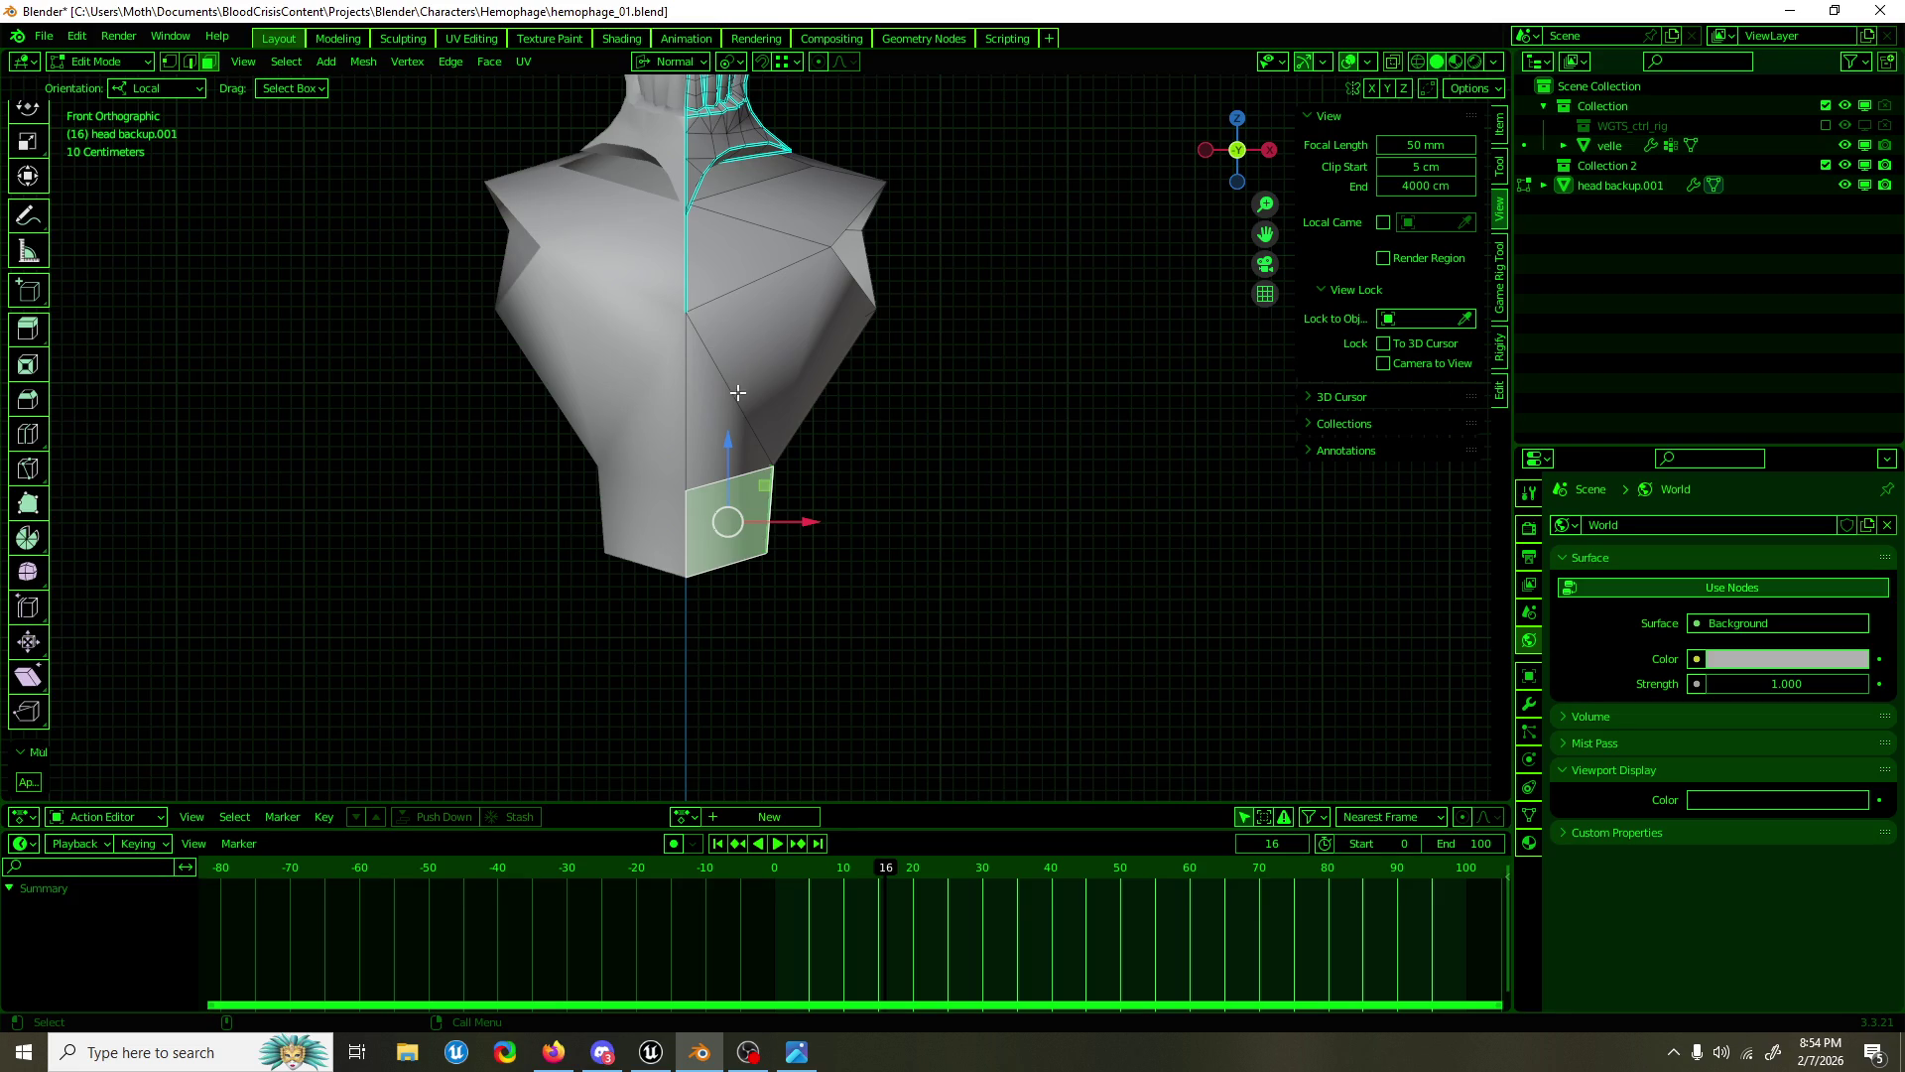
pyautogui.moveTo(738, 382); pyautogui.dragTo(830, 340)
pyautogui.scroll(3)
pyautogui.moveTo(918, 393); pyautogui.dragTo(936, 433)
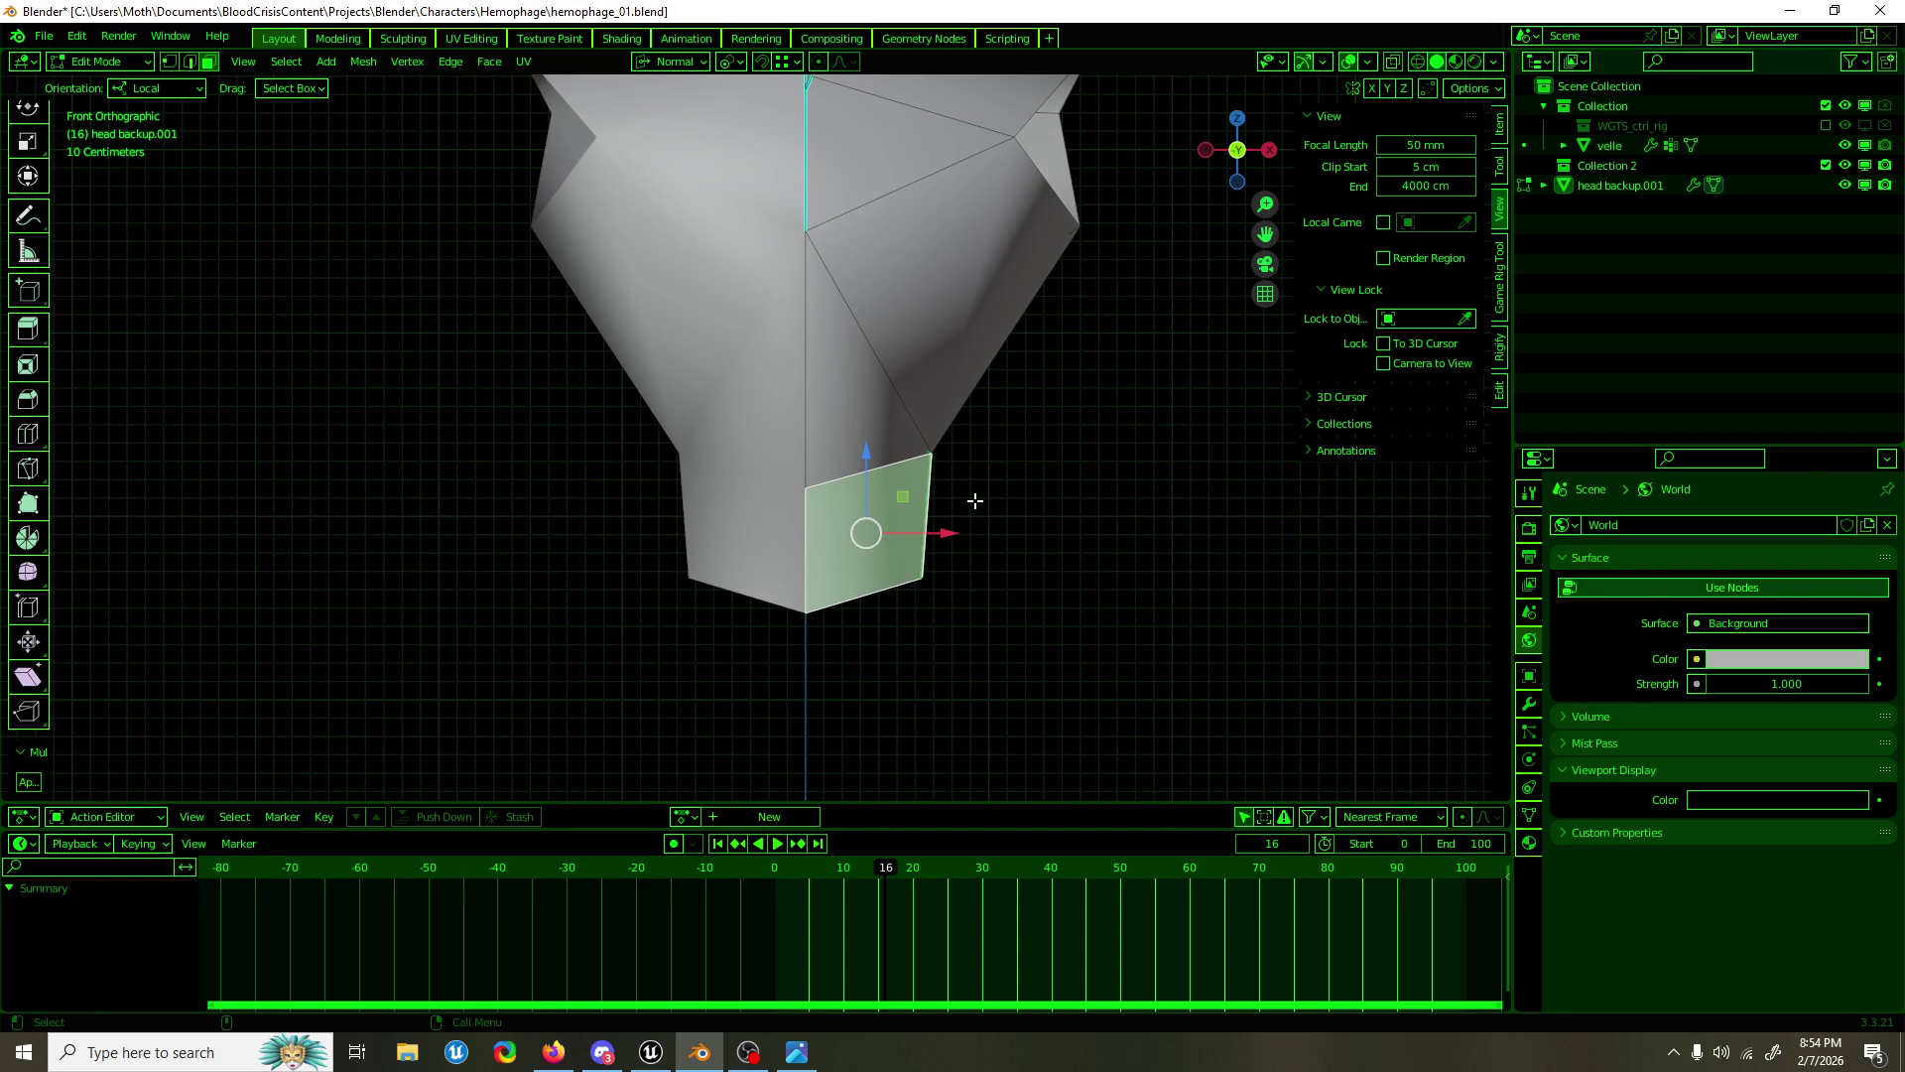
pyautogui.press('2')
pyautogui.click(888, 593)
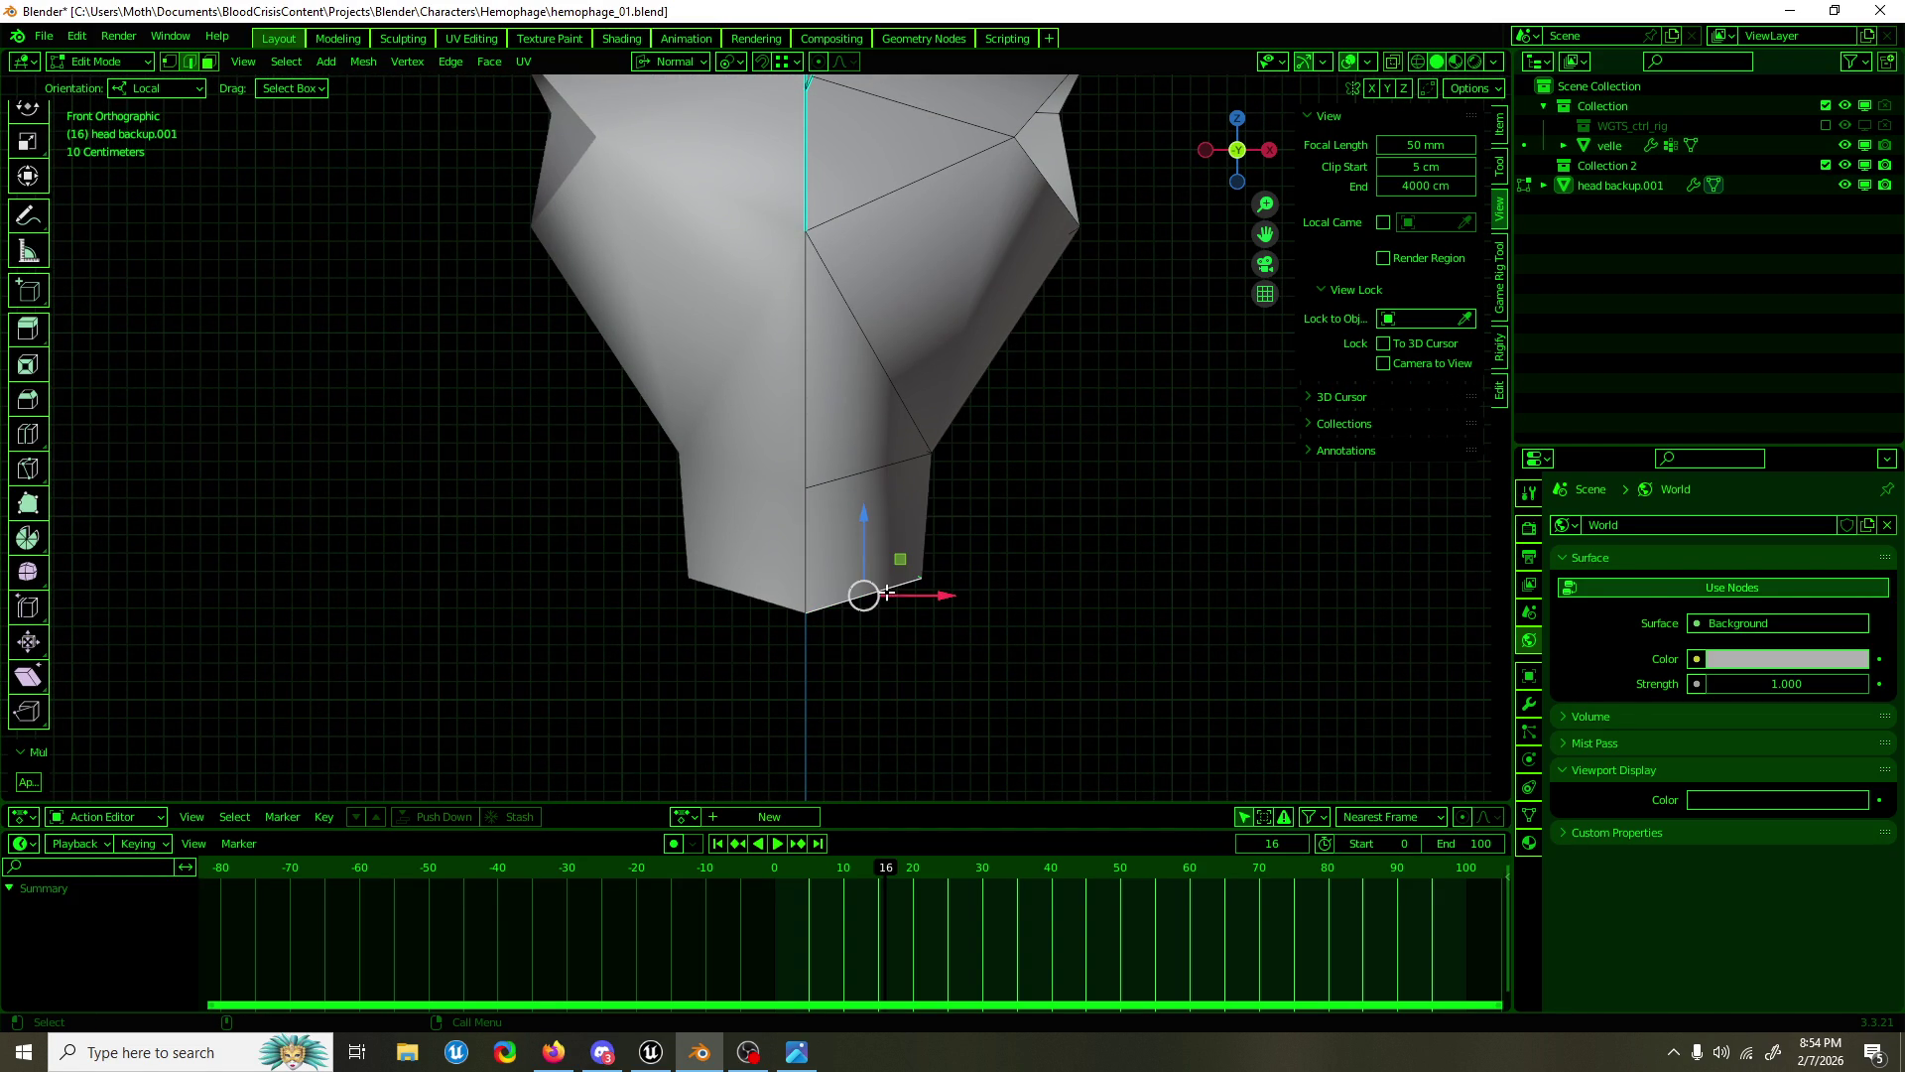
# Step: In vertex mode, push the lower-right torso vertex outward along X and raise the centre vertex about 16 cm
pyautogui.press('1')
pyautogui.click(930, 454)
pyautogui.moveTo(985, 445); pyautogui.dragTo(1004, 443)
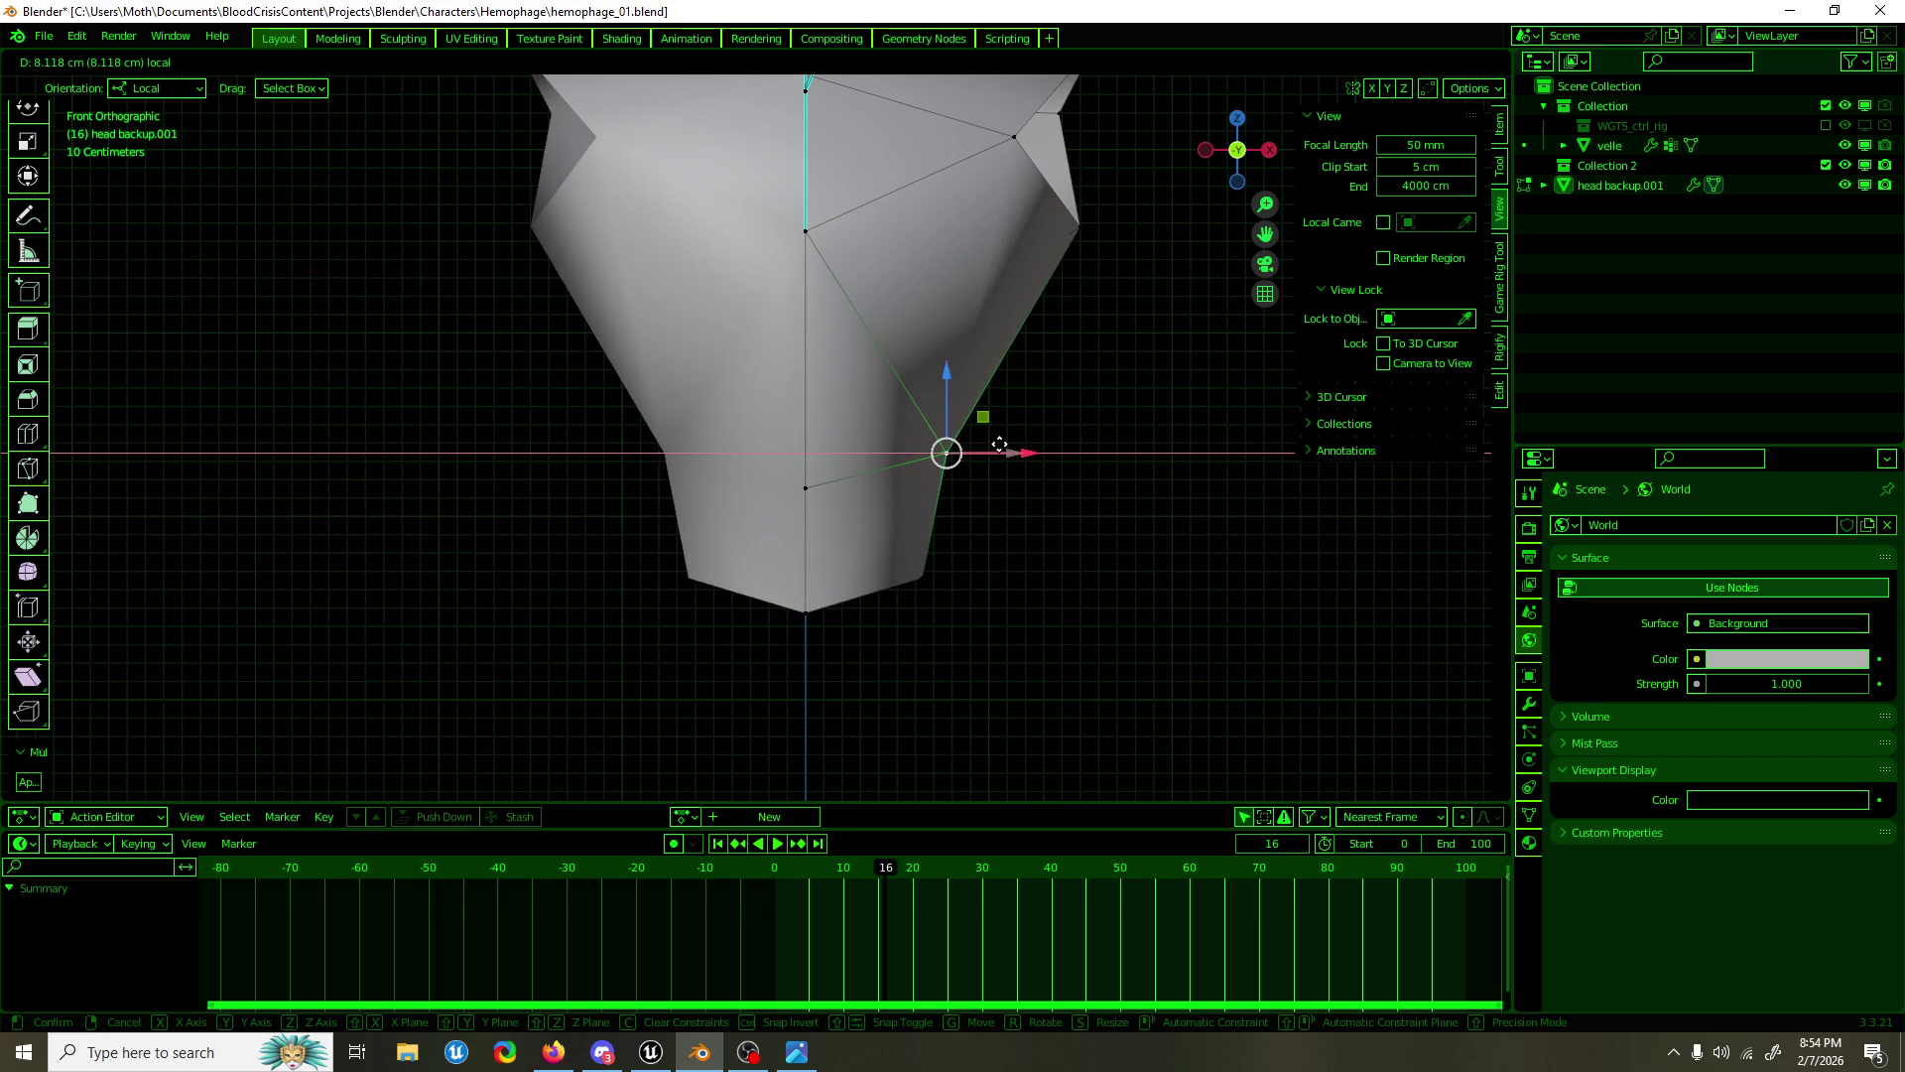
pyautogui.click(813, 486)
pyautogui.moveTo(807, 442); pyautogui.dragTo(807, 385)
# Step: In right side view, move the bottom-right vertex left and pull the upper-right vertex down and outward
pyautogui.press('KP_3')
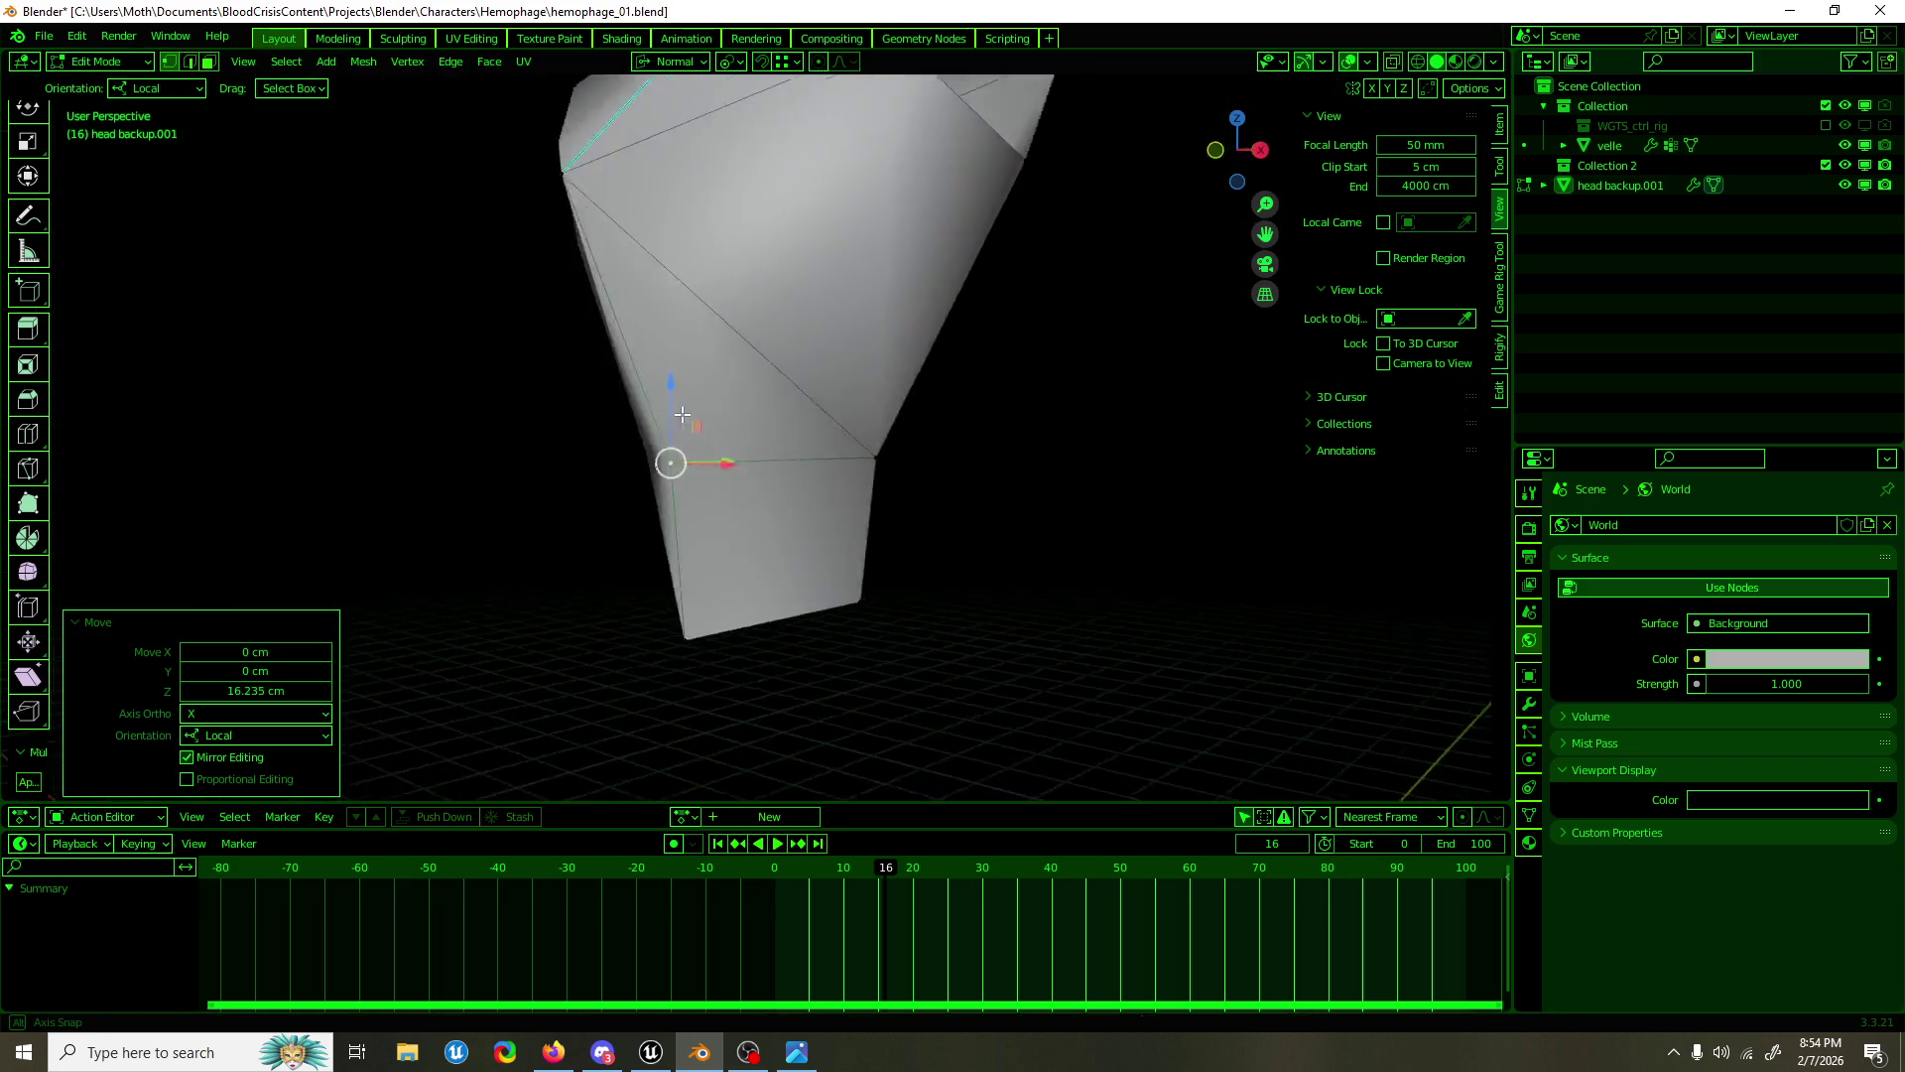
pyautogui.click(896, 540)
pyautogui.press('g')
pyautogui.click(850, 519)
pyautogui.scroll(-3)
pyautogui.scroll(3)
pyautogui.click(905, 363)
pyautogui.moveTo(939, 337); pyautogui.dragTo(958, 358)
# Step: Move the lower back vertex along the Y axis by about 20.131 cm
pyautogui.click(883, 492)
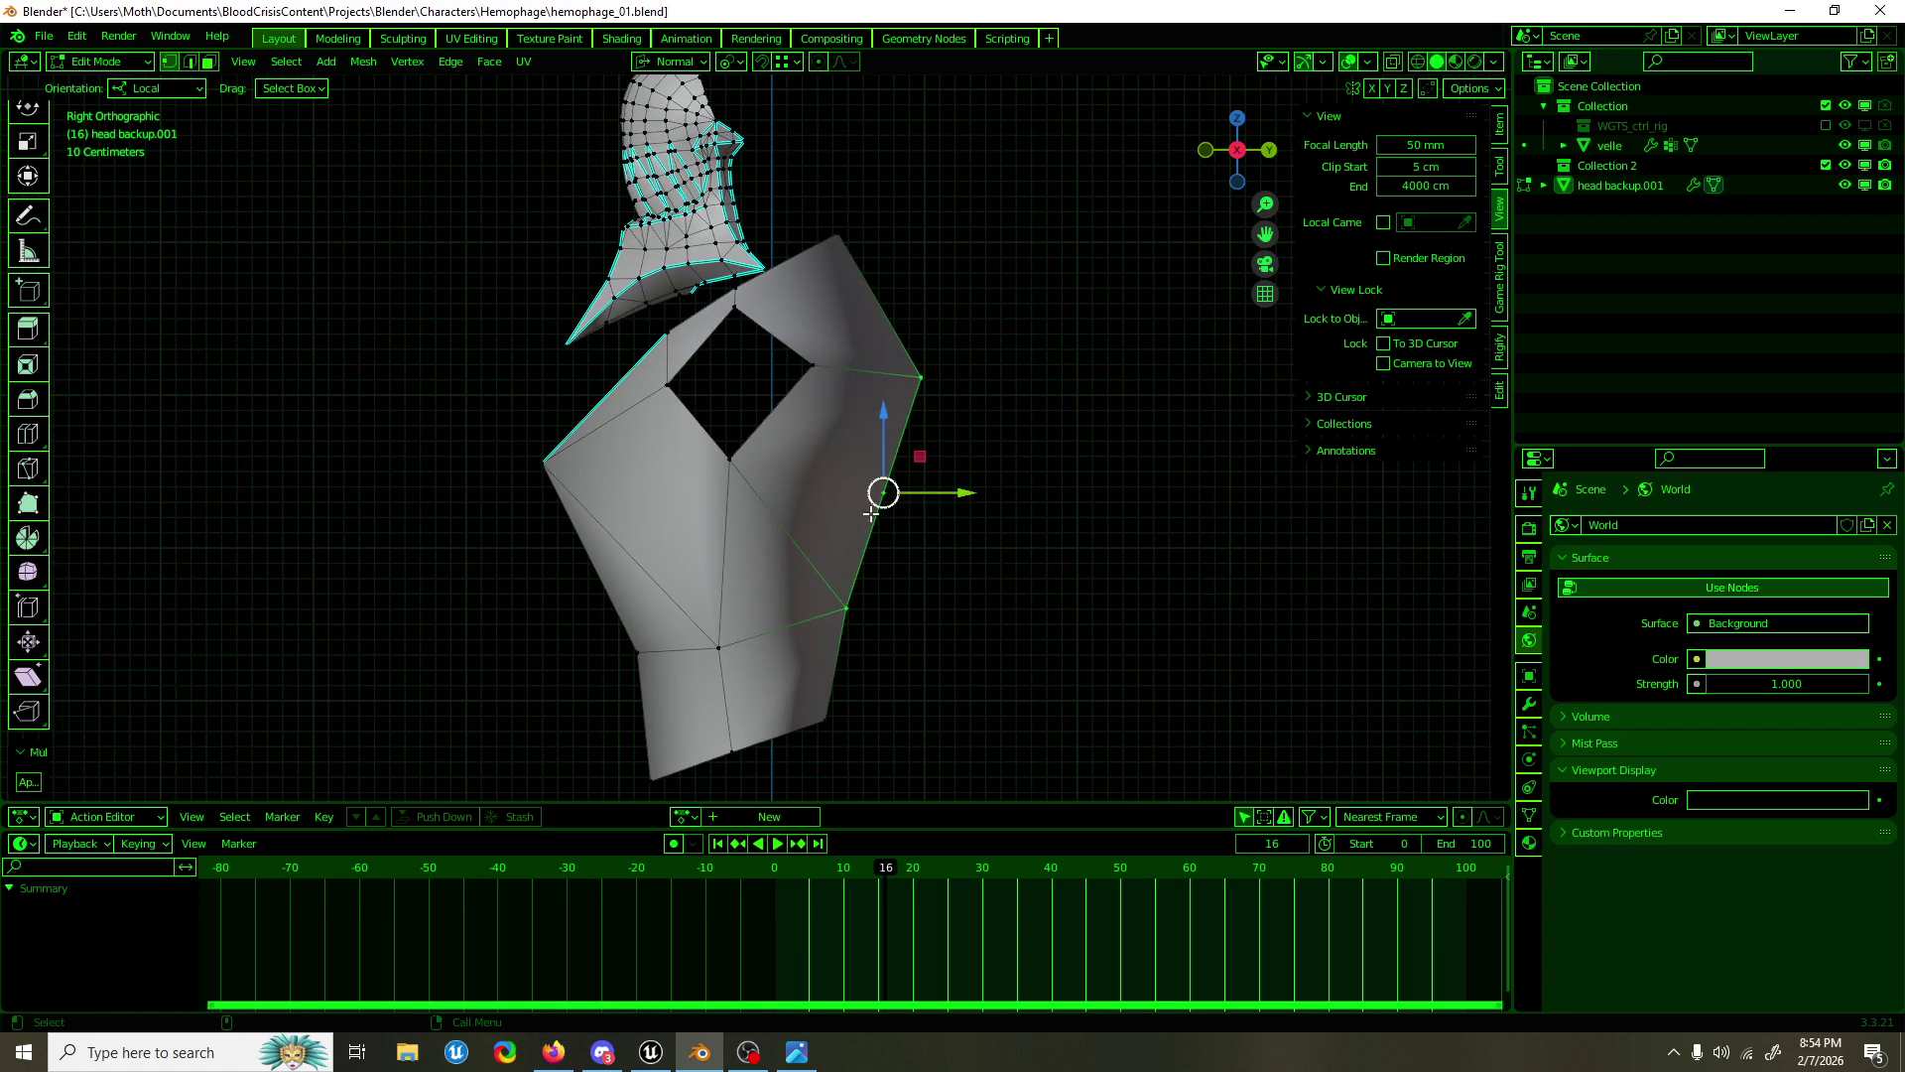
pyautogui.moveTo(877, 509); pyautogui.dragTo(885, 489)
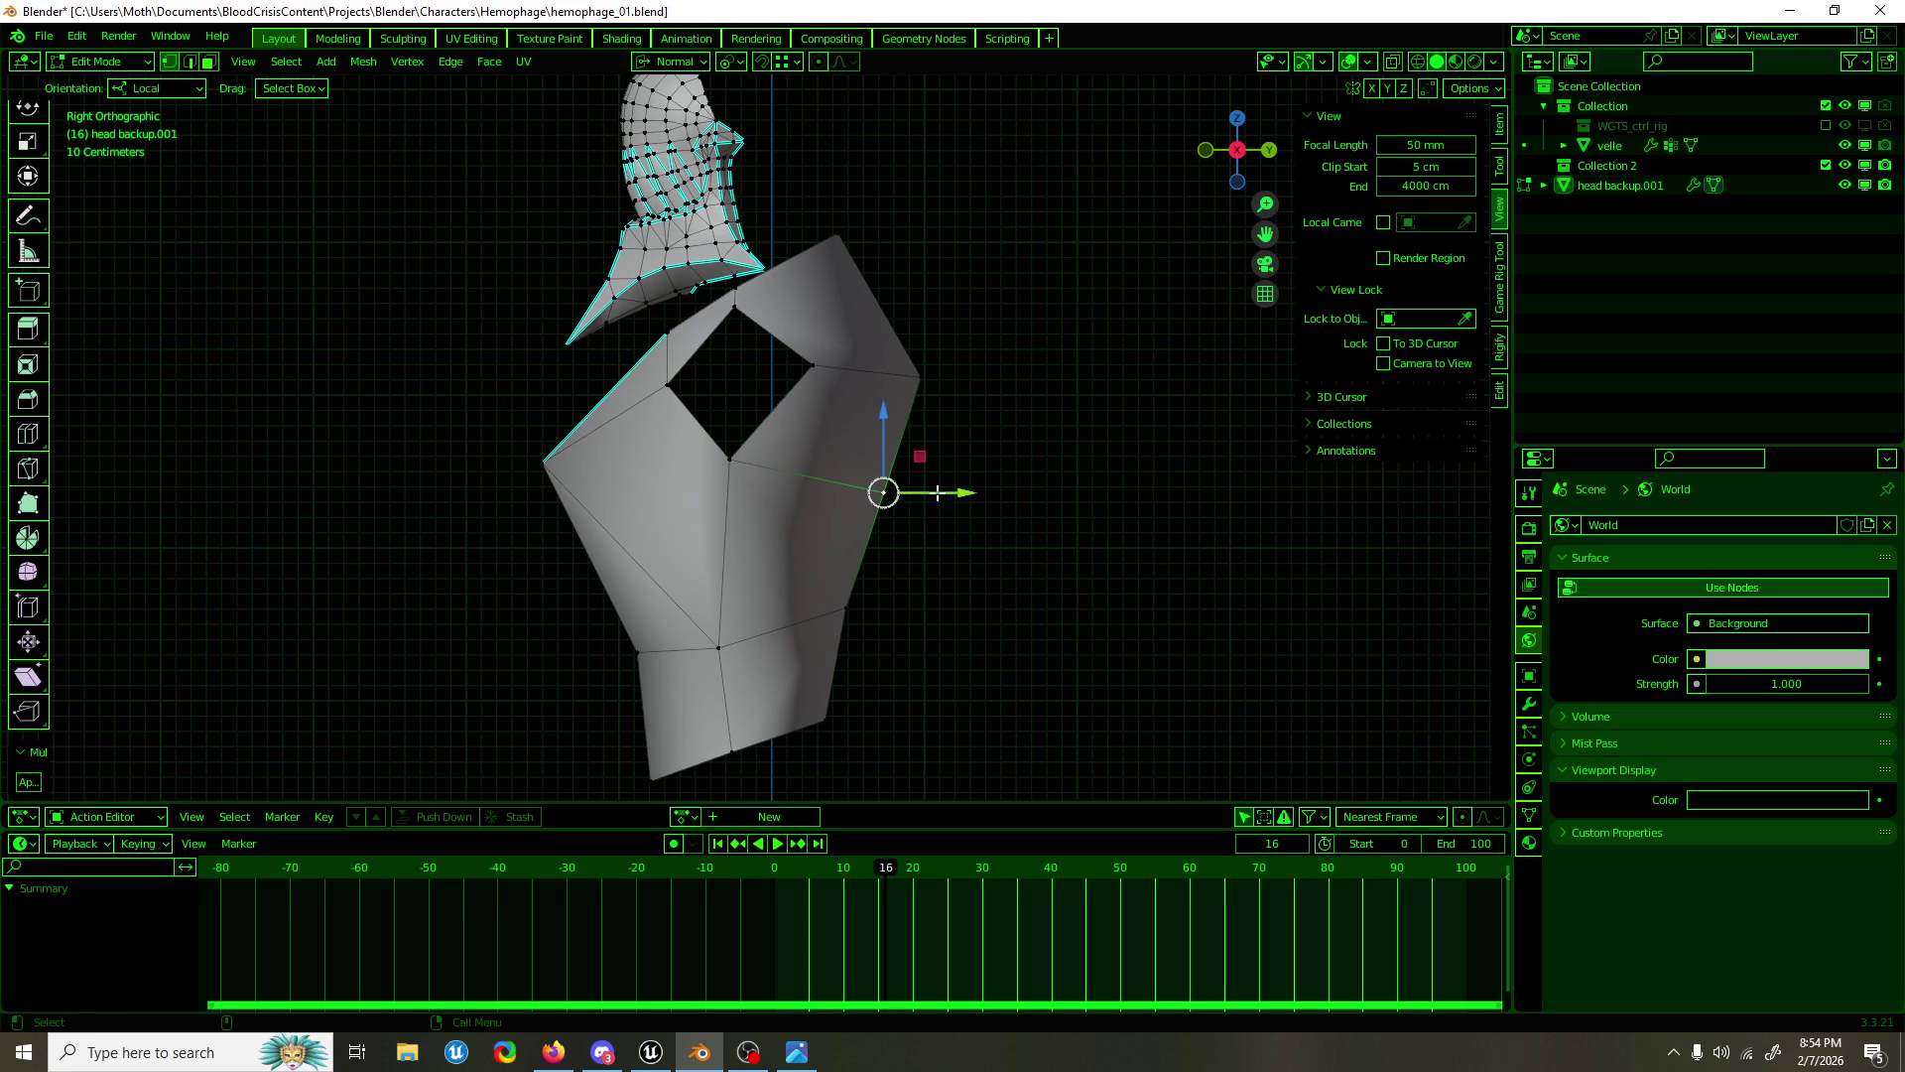
pyautogui.press('g')
pyautogui.press('y')
pyautogui.click(989, 483)
# Step: Select the right shoulder vertices and dissolve them with Ctrl+X
pyautogui.moveTo(933, 496); pyautogui.dragTo(1039, 546)
pyautogui.click(767, 466)
pyautogui.click(940, 389)
pyautogui.click(767, 467)
pyautogui.click(867, 524)
pyautogui.hotkey('ctrl', 'x')
pyautogui.scroll(3)
pyautogui.moveTo(843, 487); pyautogui.dragTo(918, 481)
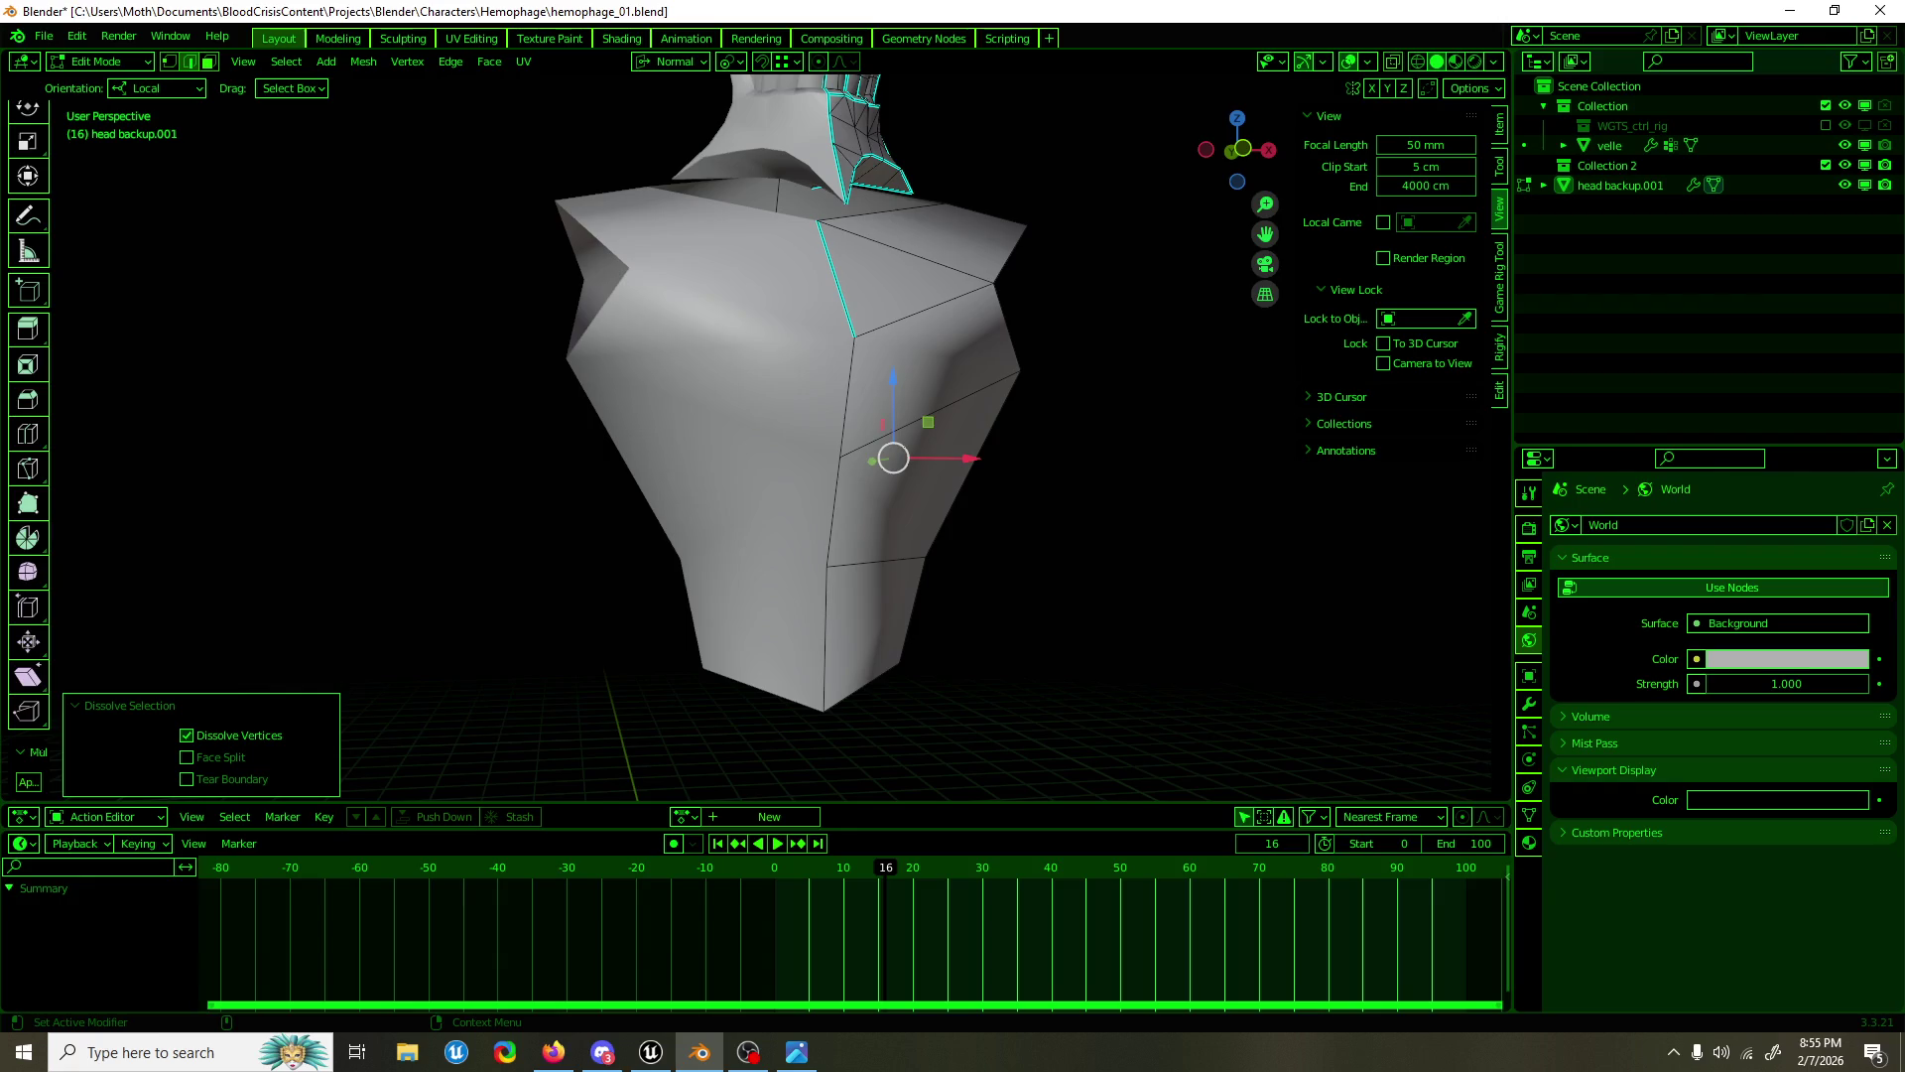
# Step: Select an upper torso edge and extend it to its full edge loop via F3 'loop' search
pyautogui.hotkey('alt', 'Tab')
pyautogui.click(831, 298)
pyautogui.press('F3')
pyautogui.write('loop')
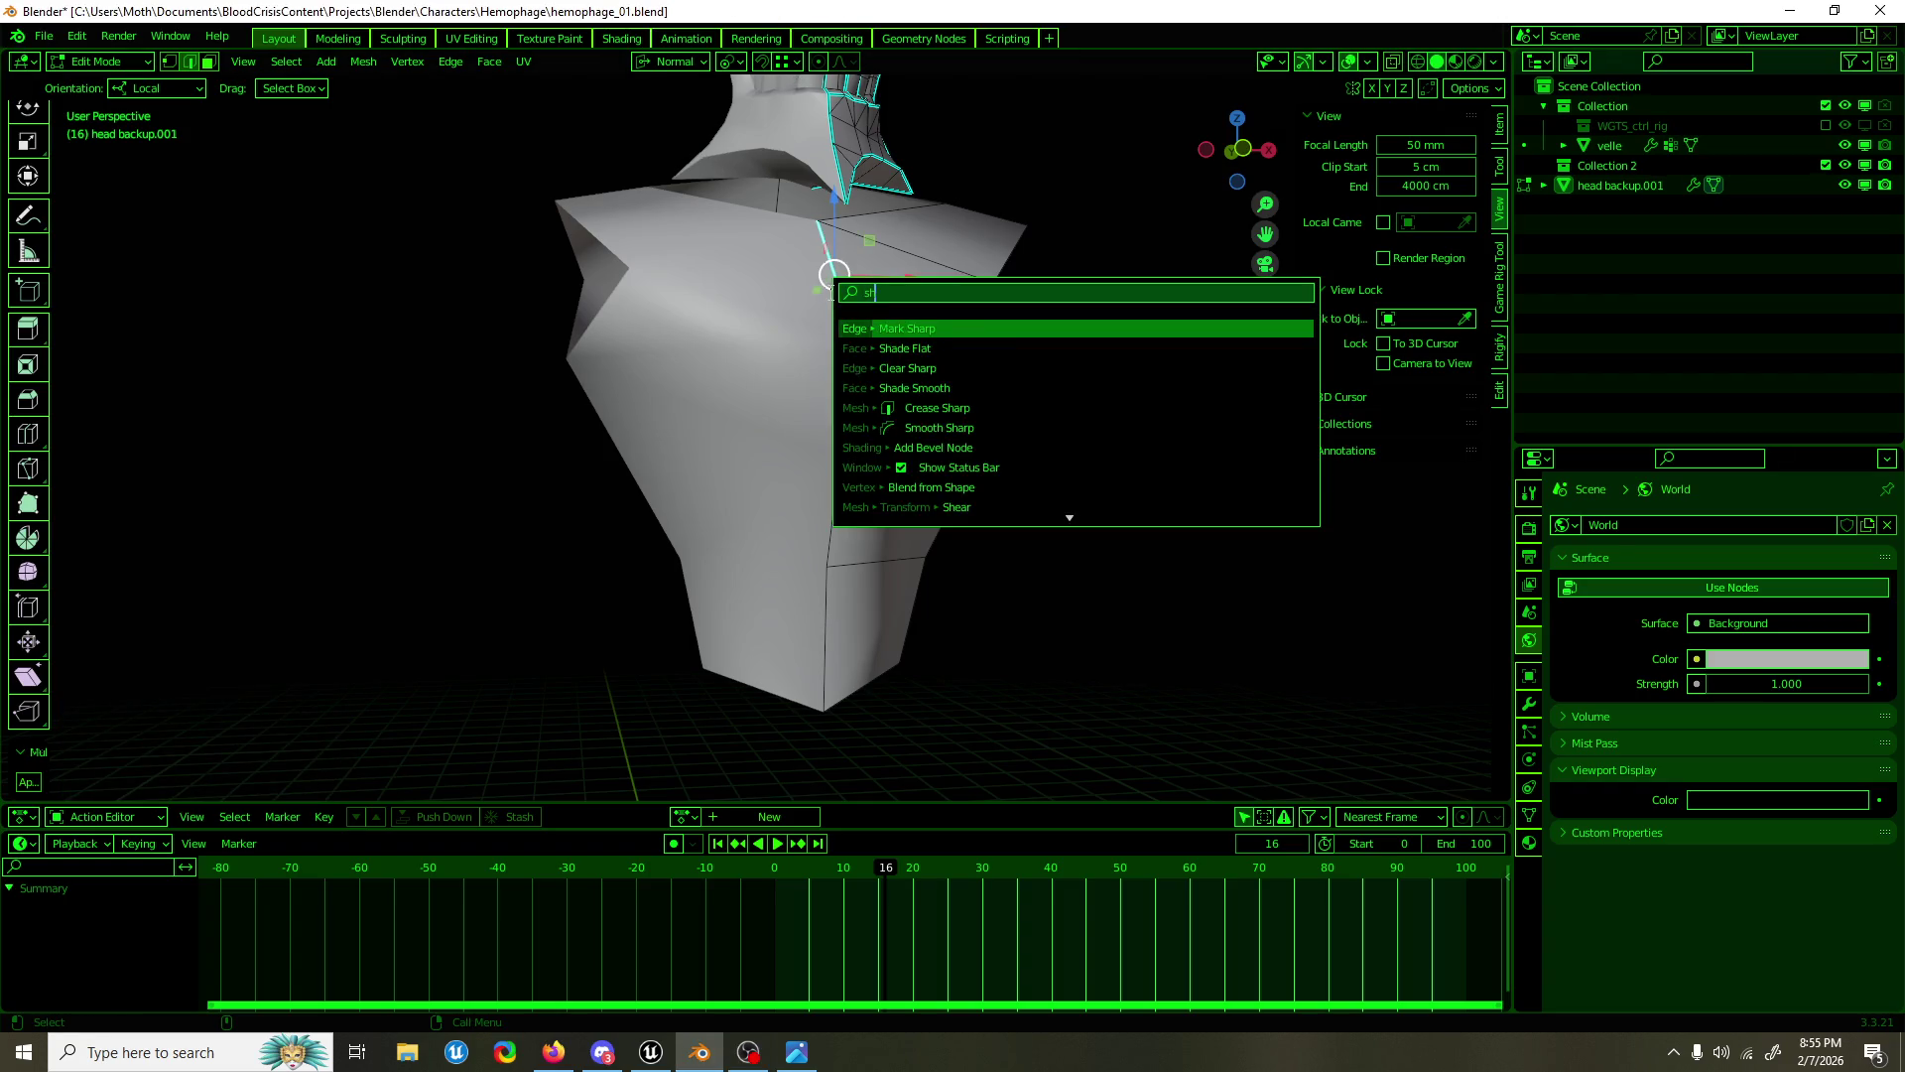
pyautogui.press('Return')
# Step: In right view, merge the front-edge vertices with M and pull both front corners outward
pyautogui.moveTo(831, 315); pyautogui.dragTo(613, 352)
pyautogui.click(613, 353)
pyautogui.press('m')
pyautogui.click(631, 486)
pyautogui.moveTo(661, 454); pyautogui.dragTo(634, 458)
pyautogui.click(604, 338)
pyautogui.moveTo(633, 302); pyautogui.dragTo(620, 294)
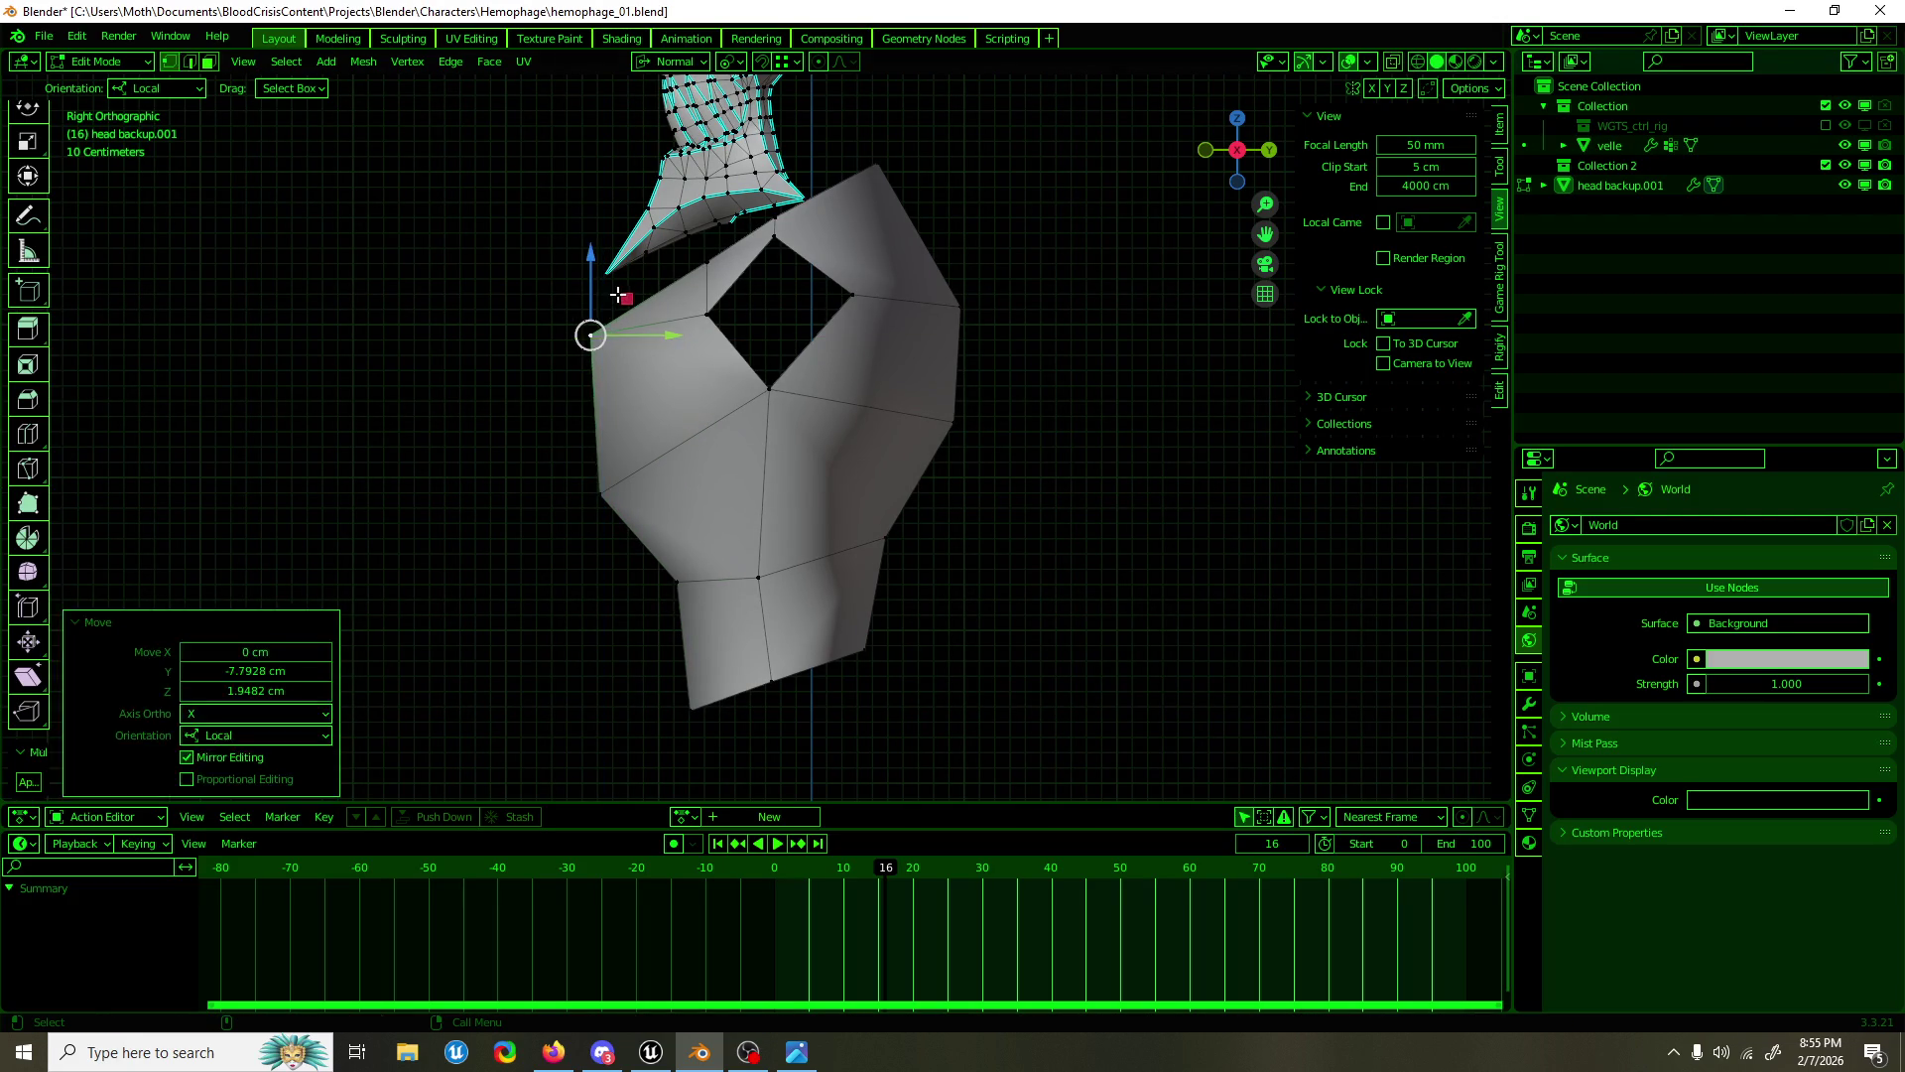
# Step: Subdivide the torso's front edge beside the opening and reposition the new midpoint vertices
pyautogui.click(603, 410)
pyautogui.press('2')
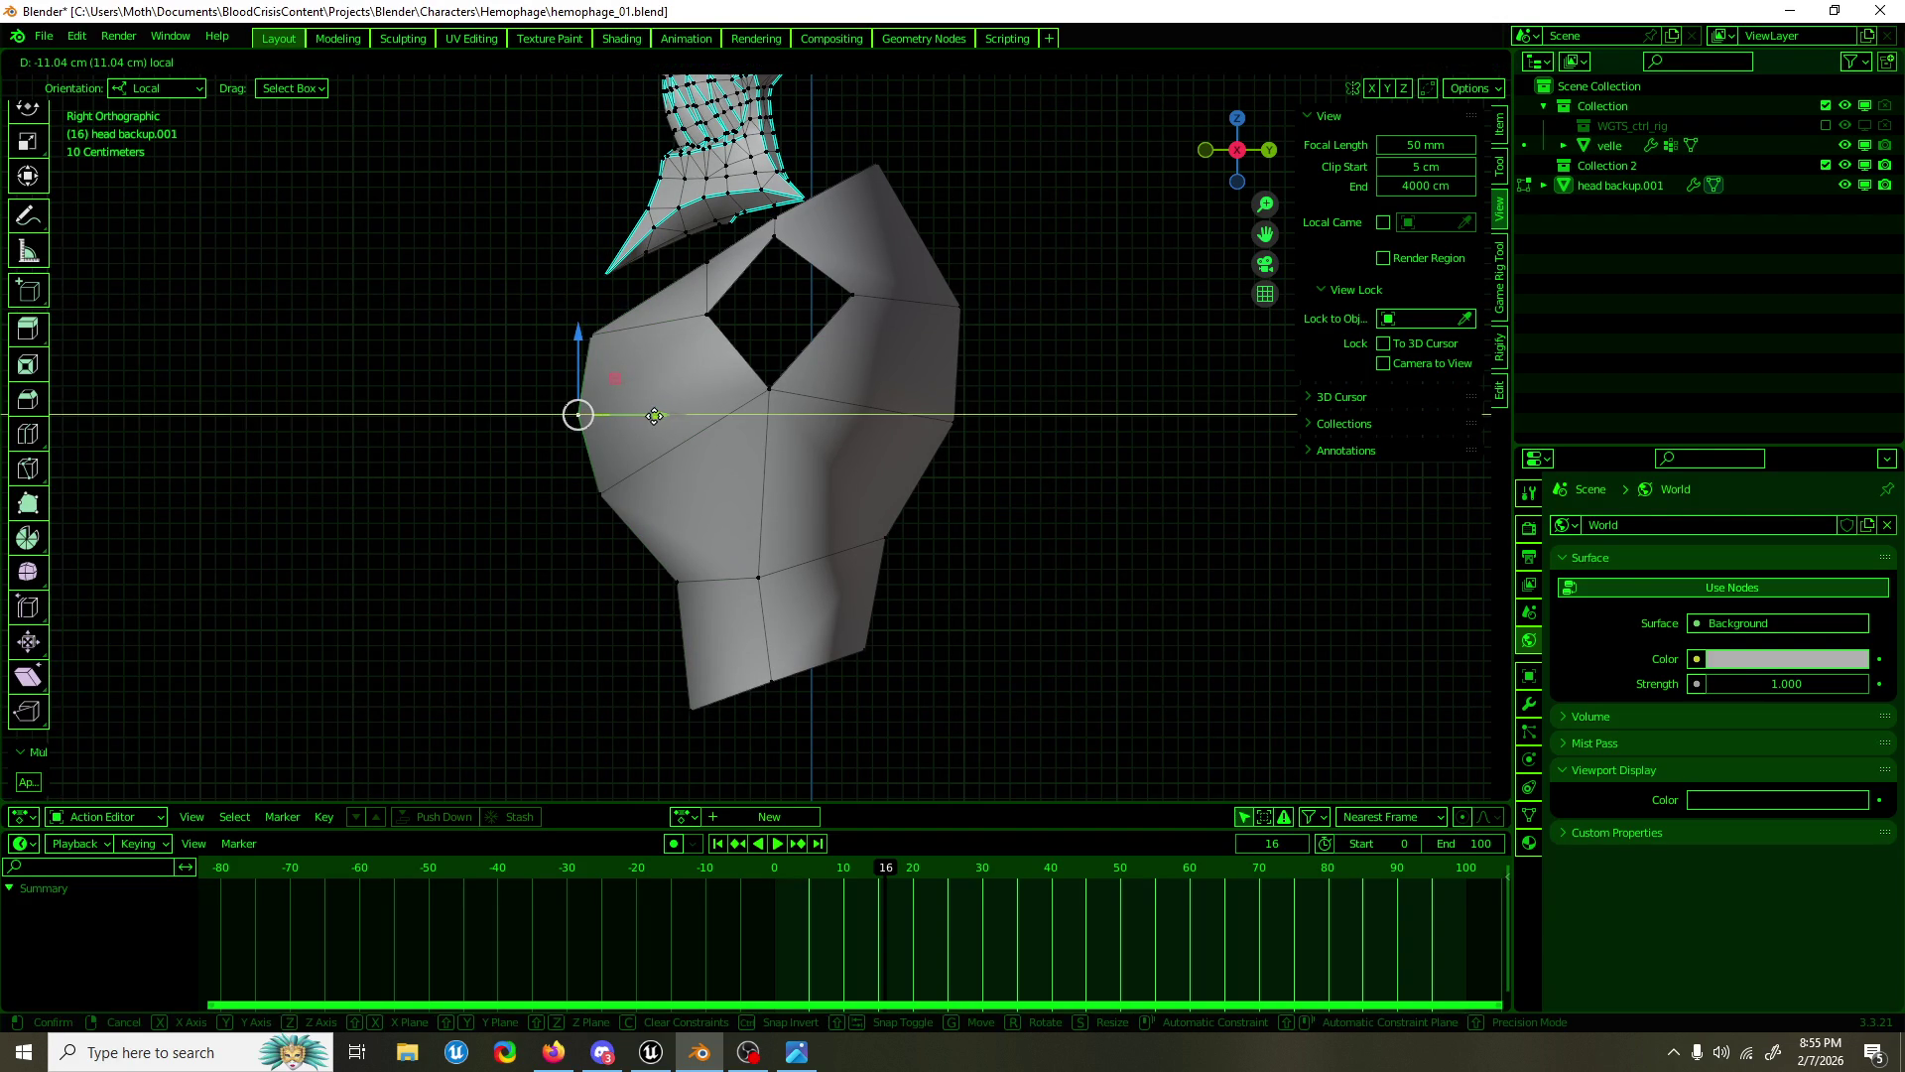
pyautogui.rightClick(579, 413)
pyautogui.click(579, 412)
pyautogui.click(753, 369)
pyautogui.moveTo(753, 369); pyautogui.dragTo(770, 413)
pyautogui.moveTo(744, 349); pyautogui.dragTo(749, 345)
pyautogui.click(578, 413)
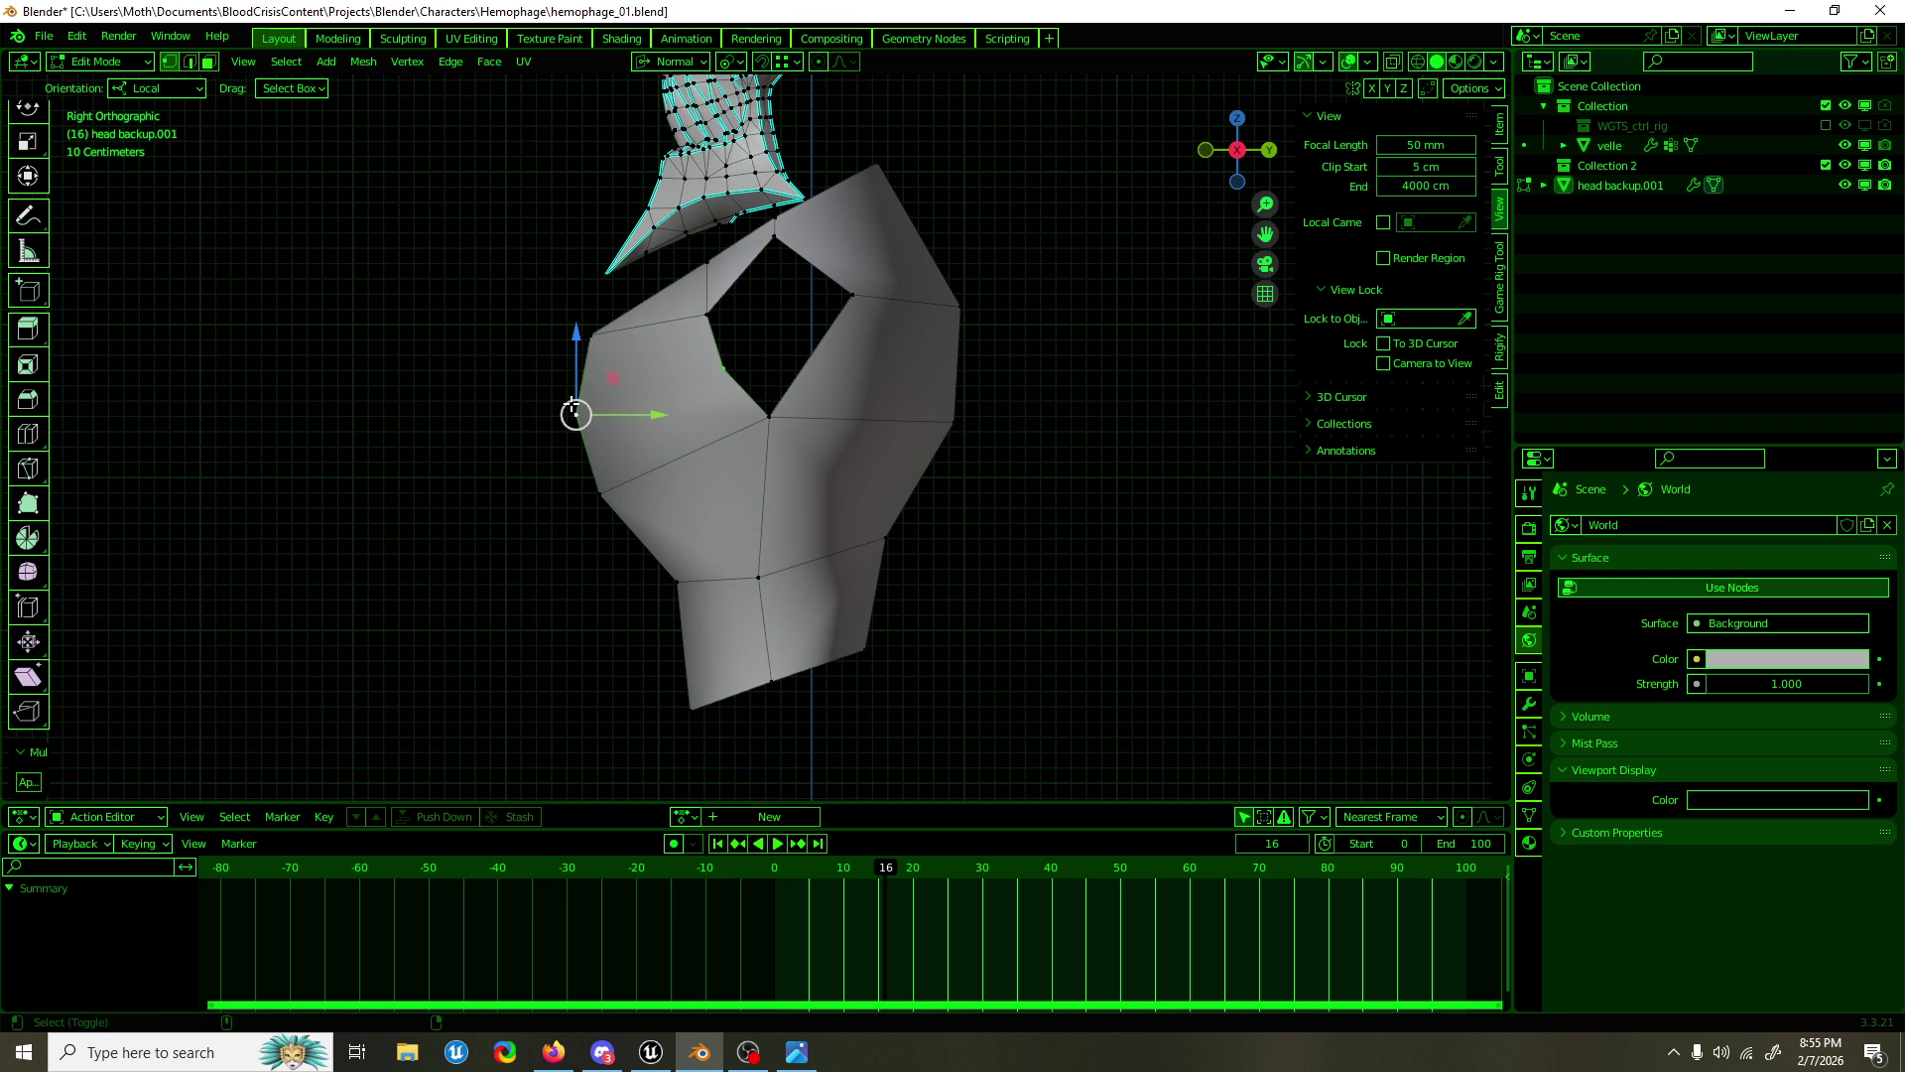
pyautogui.scroll(3)
pyautogui.moveTo(641, 429); pyautogui.dragTo(886, 452)
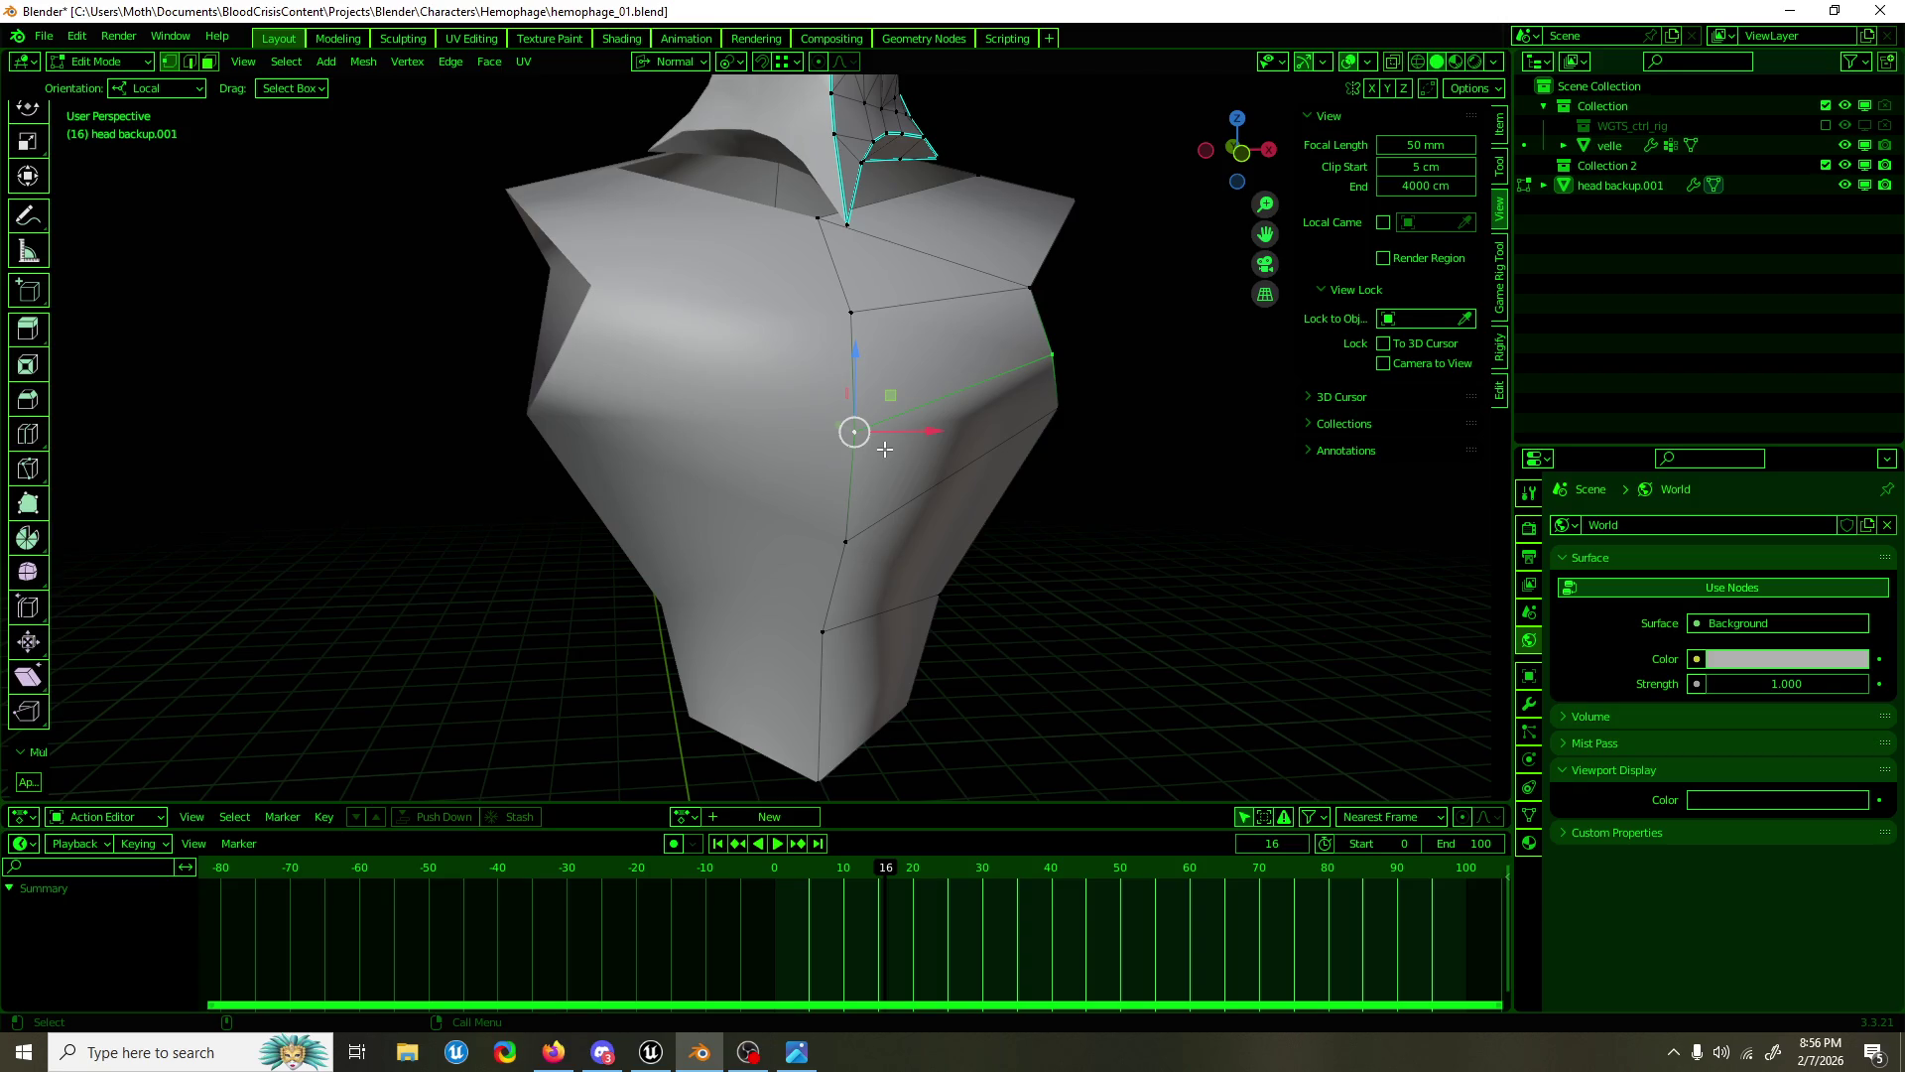
# Step: Try moving a torso front vertex in front and right views, undoing both attempts
pyautogui.press('KP_1')
pyautogui.click(1013, 290)
pyautogui.moveTo(1083, 293); pyautogui.dragTo(1104, 291)
pyautogui.scroll(3)
pyautogui.moveTo(1105, 259); pyautogui.dragTo(773, 441)
pyautogui.hotkey('ctrl', 'z')
pyautogui.press('KP_3')
pyautogui.moveTo(732, 421); pyautogui.dragTo(705, 397)
pyautogui.moveTo(711, 463); pyautogui.dragTo(794, 442)
pyautogui.hotkey('ctrl', 'z')
# Step: Dissolve the edge across the upper chest, then begin moving a vertex within the side plane
pyautogui.press('2')
pyautogui.click(772, 463)
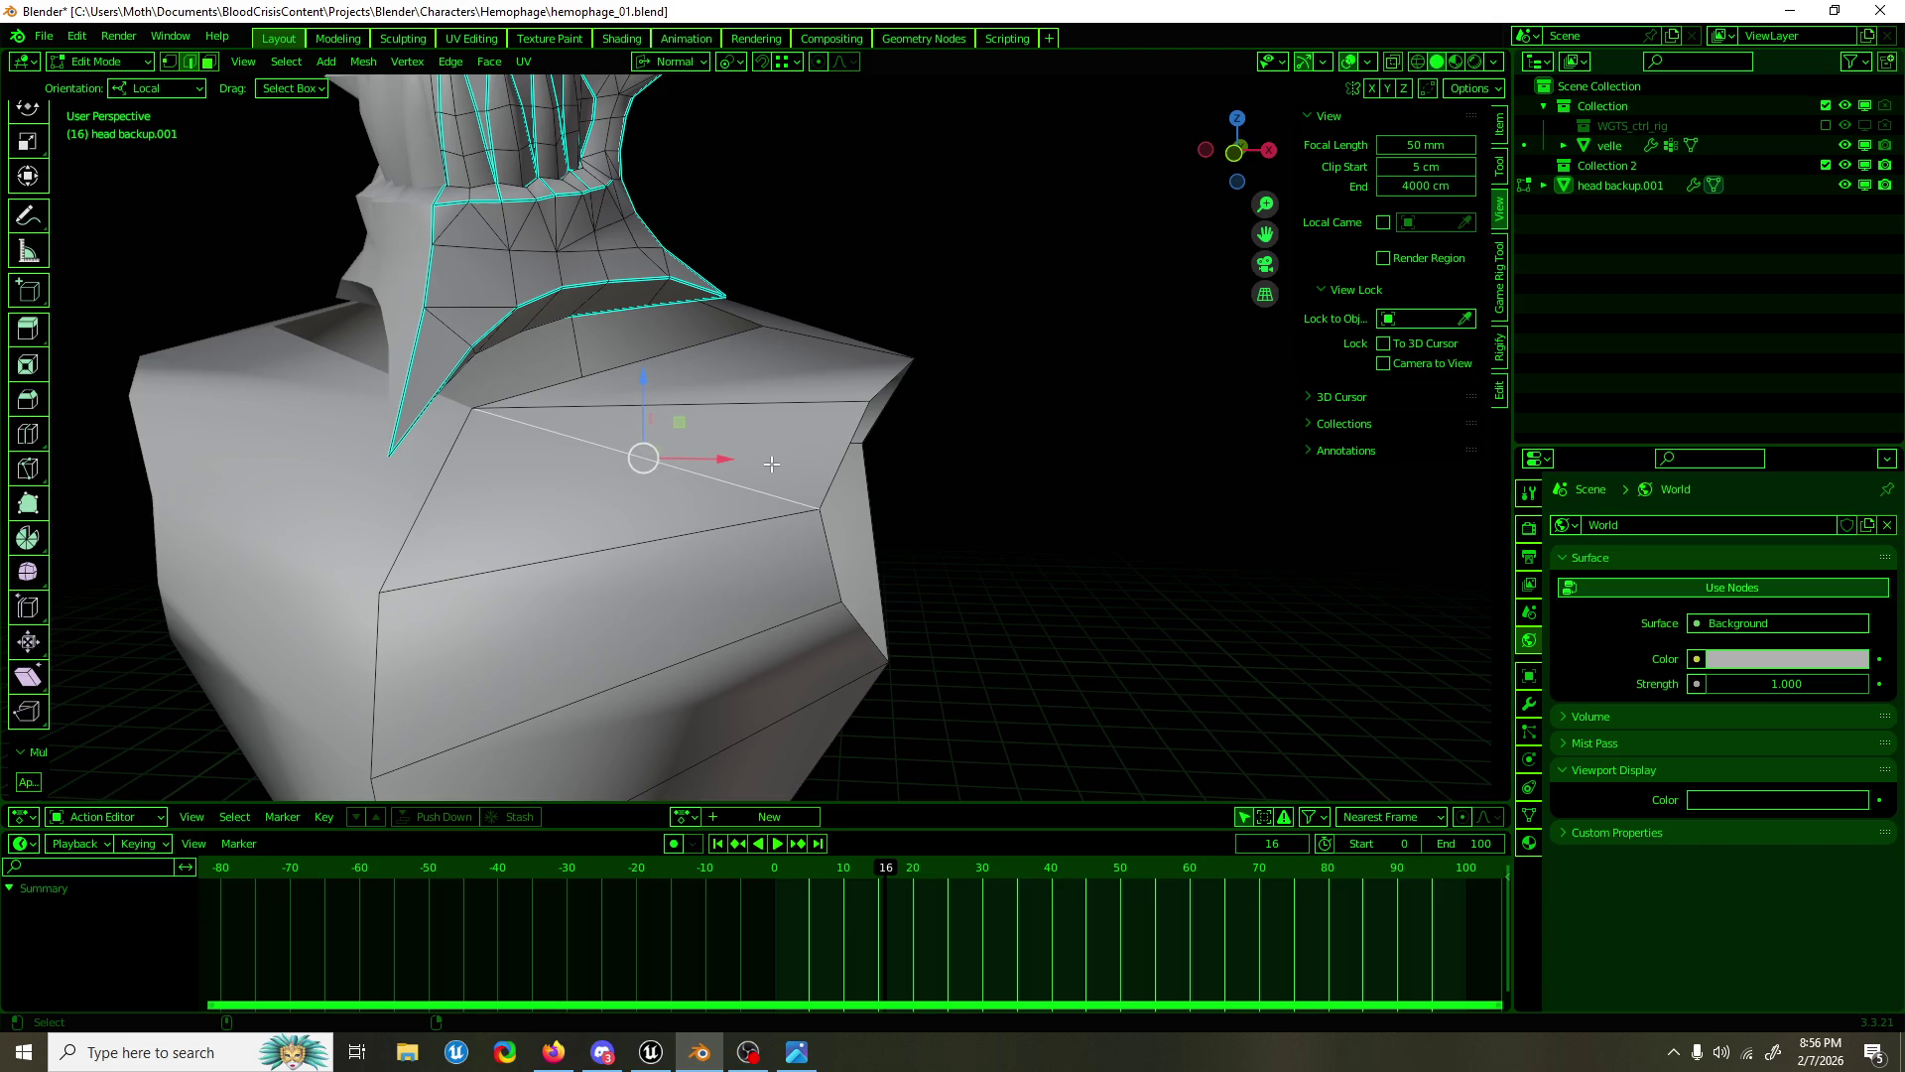
pyautogui.hotkey('ctrl', 'x')
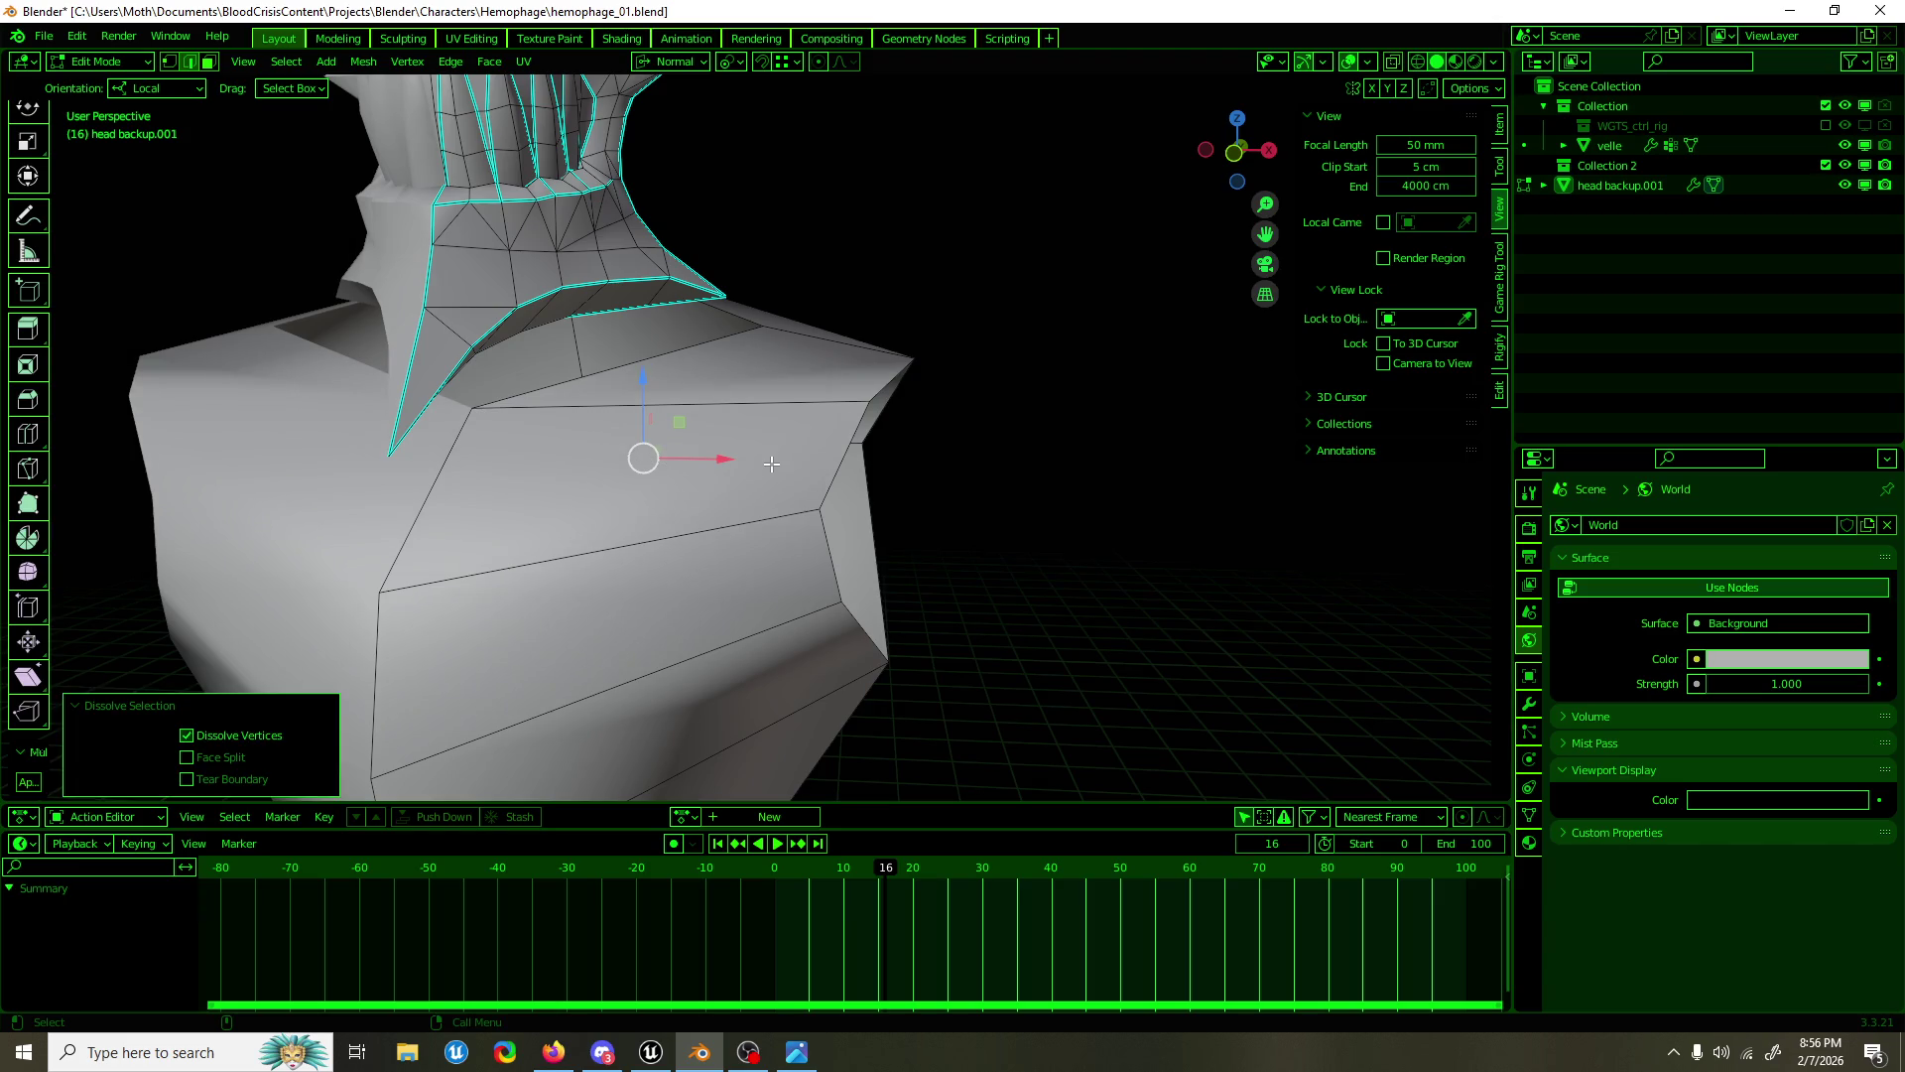
pyautogui.moveTo(705, 411); pyautogui.dragTo(809, 432)
pyautogui.press('g')
pyautogui.hotkey('shift', 'x')
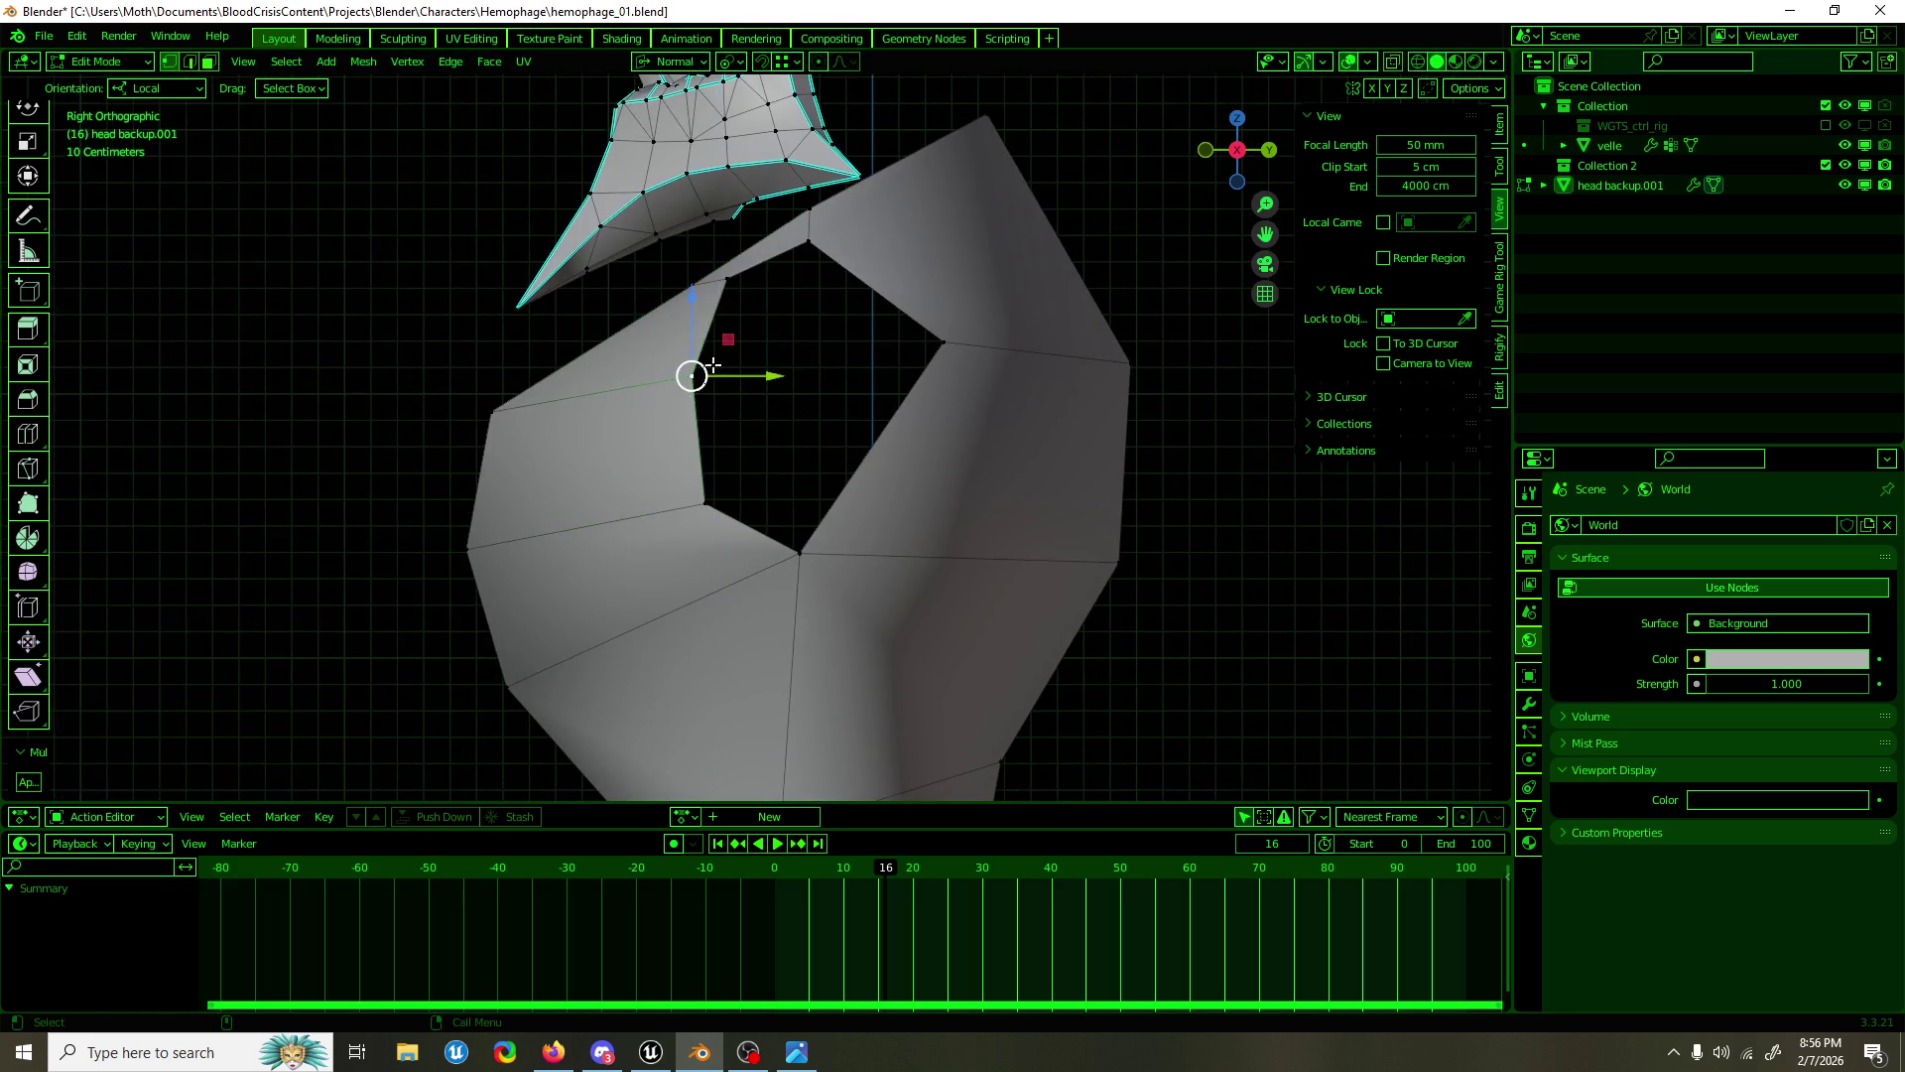
# Step: Finish placing the shoulder vertex, then try moving the opening's right-edge vertex and undo it
pyautogui.click(707, 318)
pyautogui.press('g')
pyautogui.hotkey('shift', 'x')
pyautogui.click(851, 304)
pyautogui.click(907, 303)
pyautogui.click(872, 444)
pyautogui.press('g')
pyautogui.hotkey('shift', 'x')
pyautogui.click(882, 281)
pyautogui.hotkey('ctrl', 'z')
# Step: Subdivide the outer top-right edge, join its midpoint to the opening's corner, and shift it outward
pyautogui.press('2')
pyautogui.click(1032, 223)
pyautogui.rightClick(993, 238)
pyautogui.click(969, 267)
pyautogui.press('1')
pyautogui.click(913, 263)
pyautogui.click(1059, 236)
pyautogui.press('j')
pyautogui.press('b')
pyautogui.moveTo(1058, 239); pyautogui.dragTo(1067, 223)
# Step: Connect the opening's right-edge vertex to the outer right-edge vertex with a new edge
pyautogui.scroll(3)
pyautogui.press('2')
pyautogui.click(947, 422)
pyautogui.scroll(-3)
pyautogui.press('1')
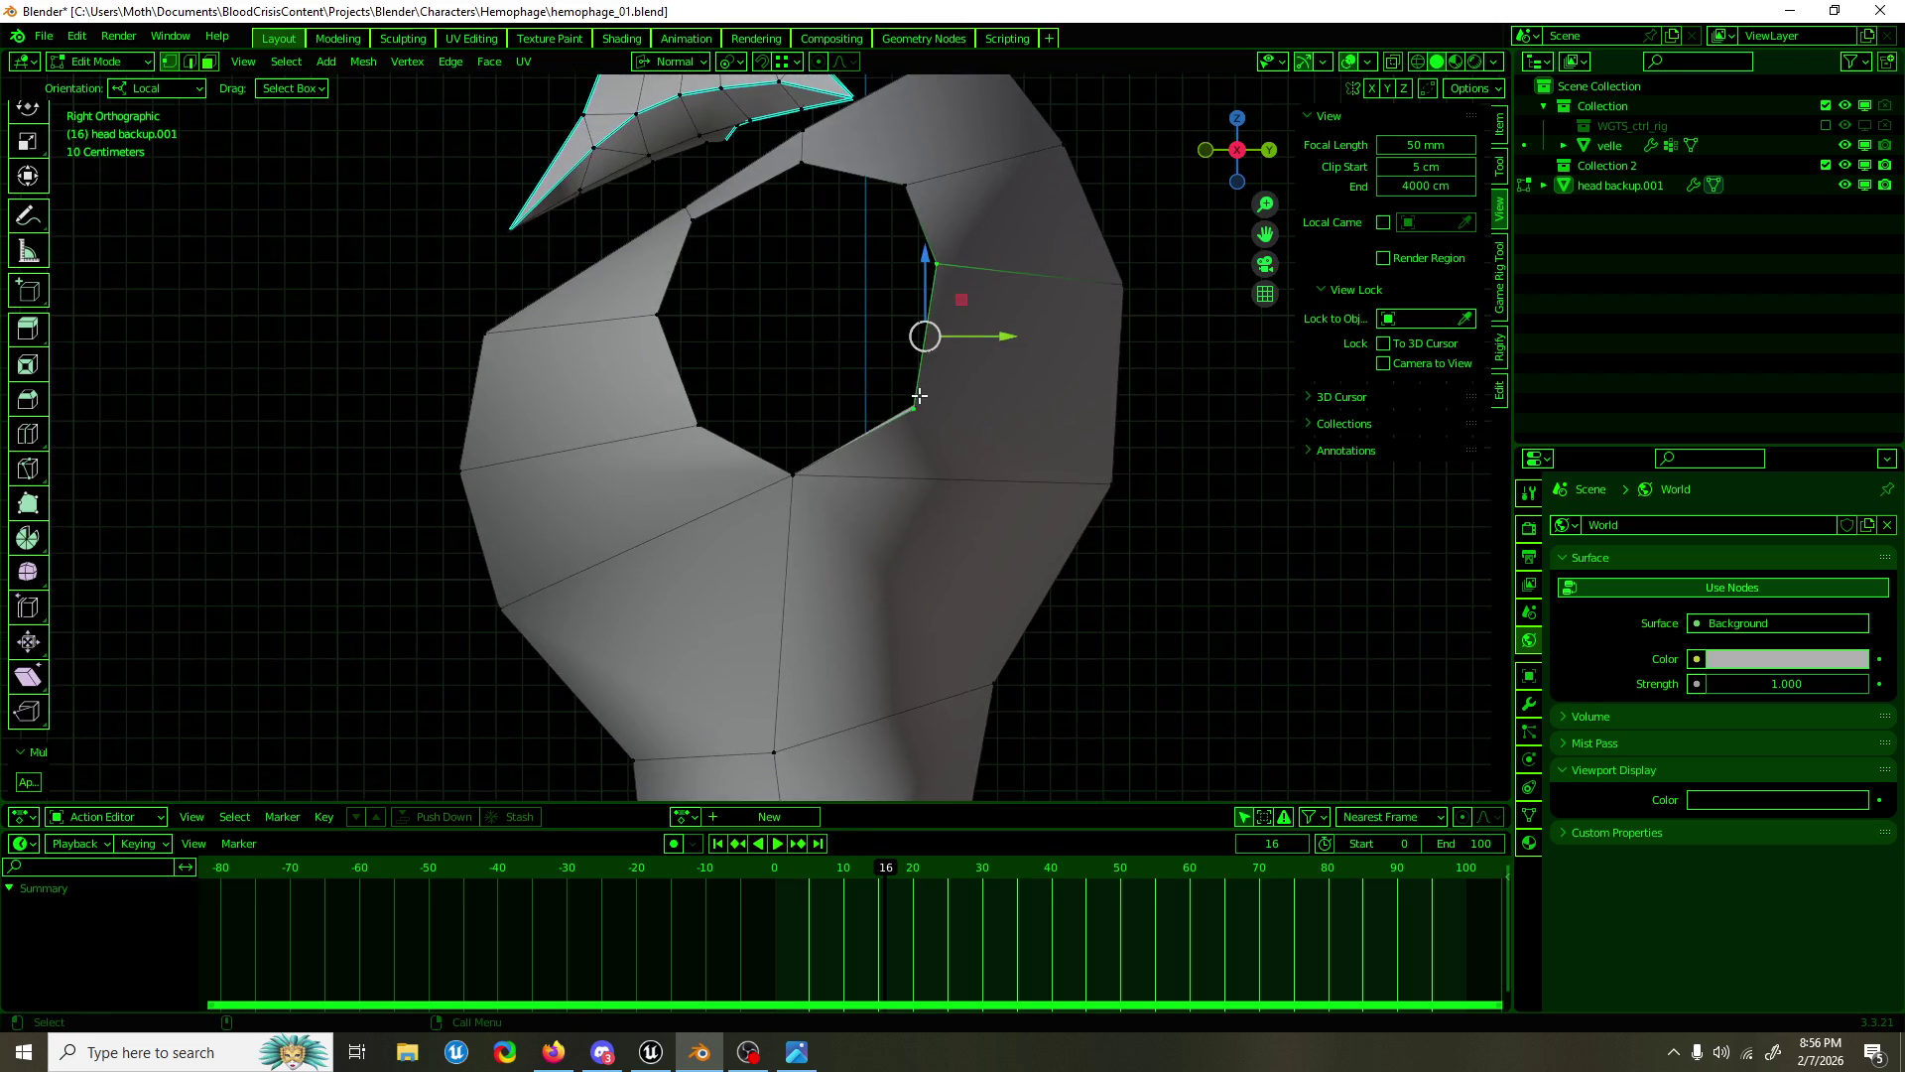
pyautogui.click(1117, 387)
pyautogui.press('j')
# Step: Lower the bottom vertex along the outer right edge
pyautogui.click(915, 422)
pyautogui.click(1101, 427)
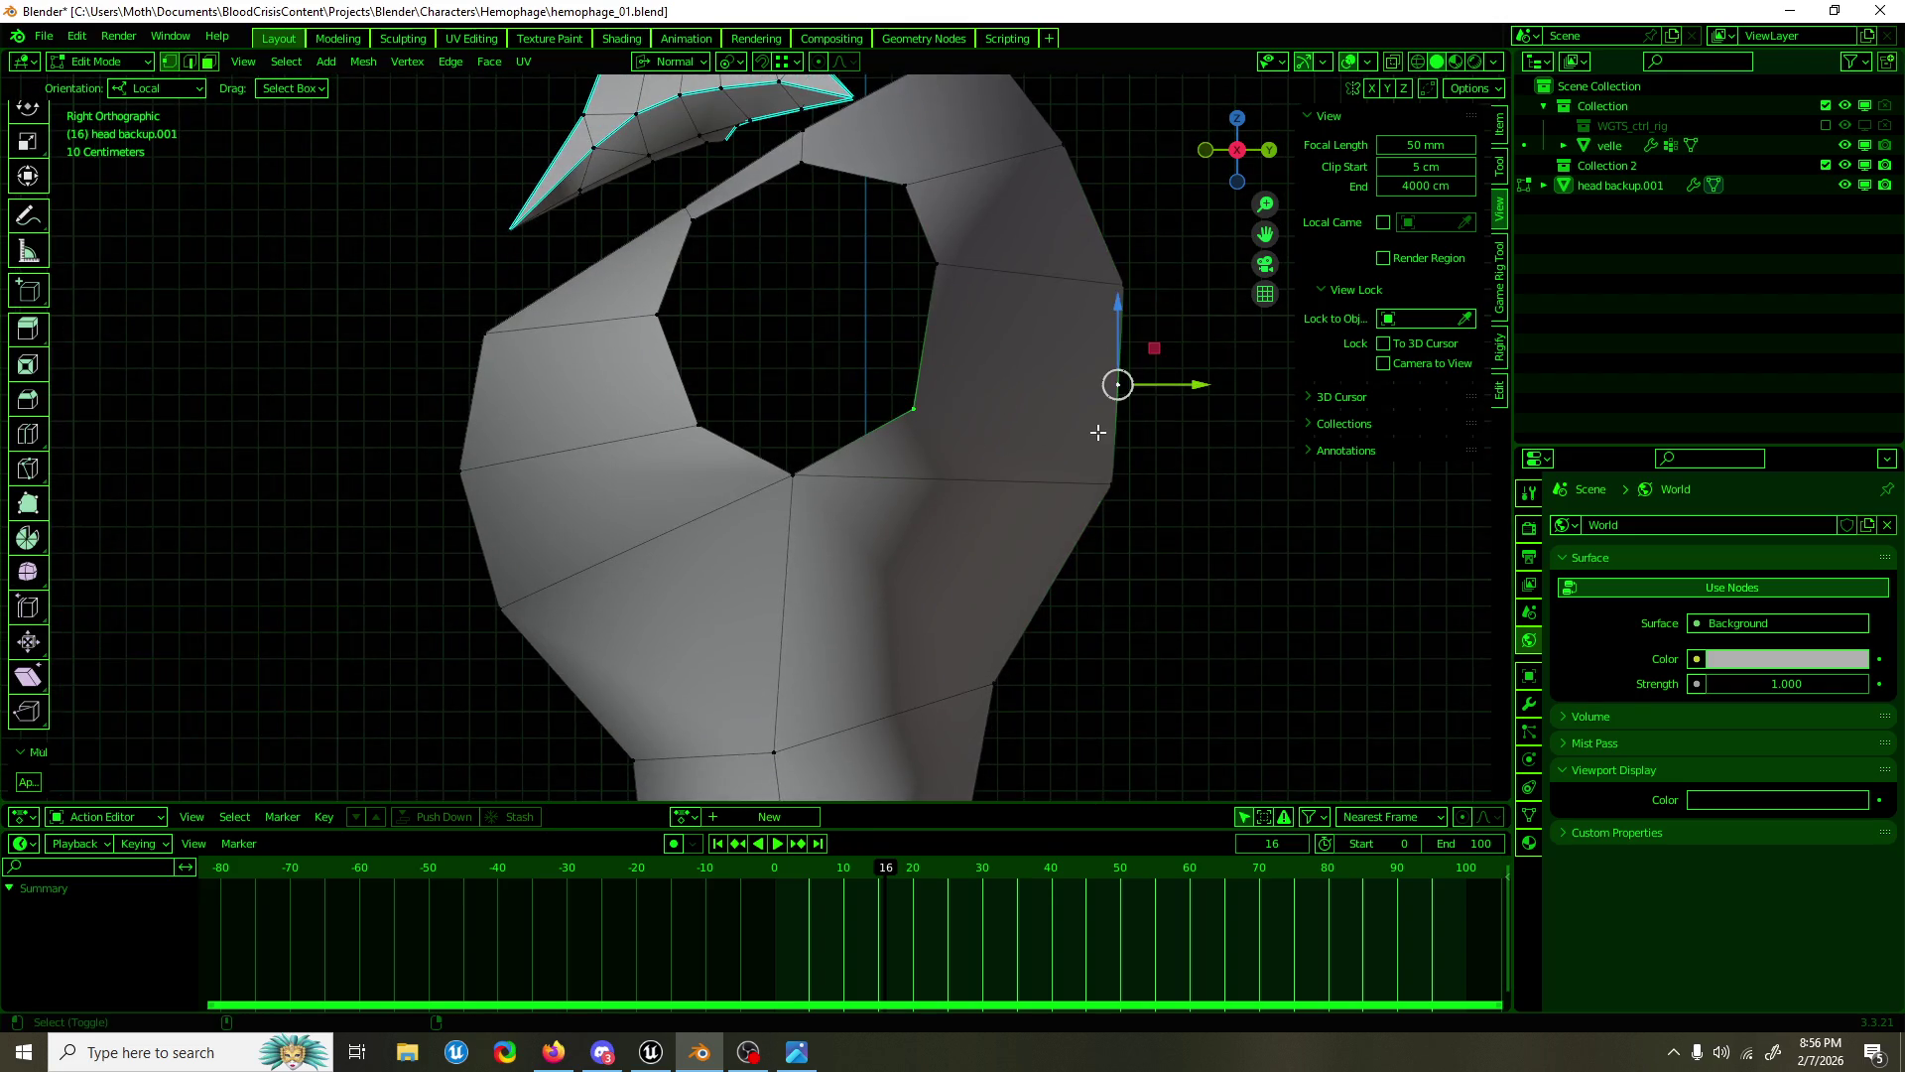
pyautogui.click(1111, 486)
pyautogui.press('g')
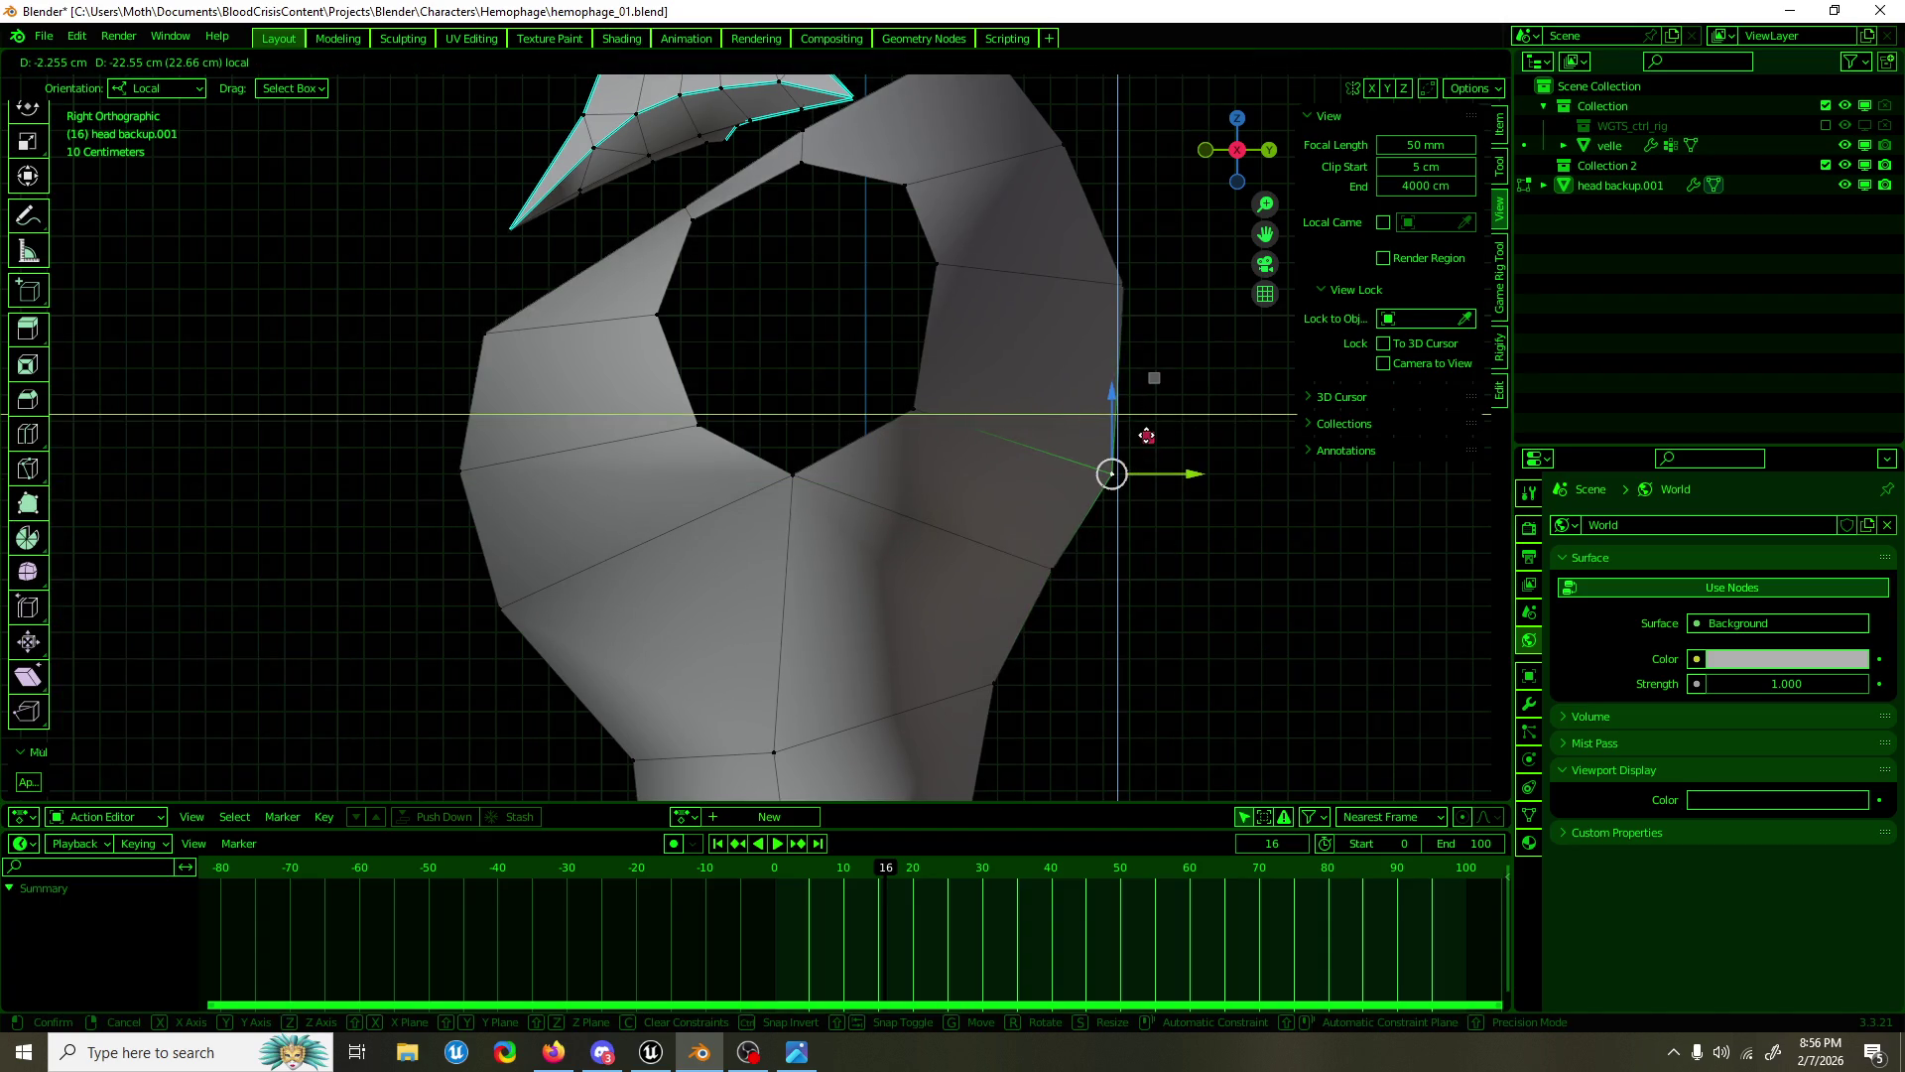
pyautogui.click(1147, 436)
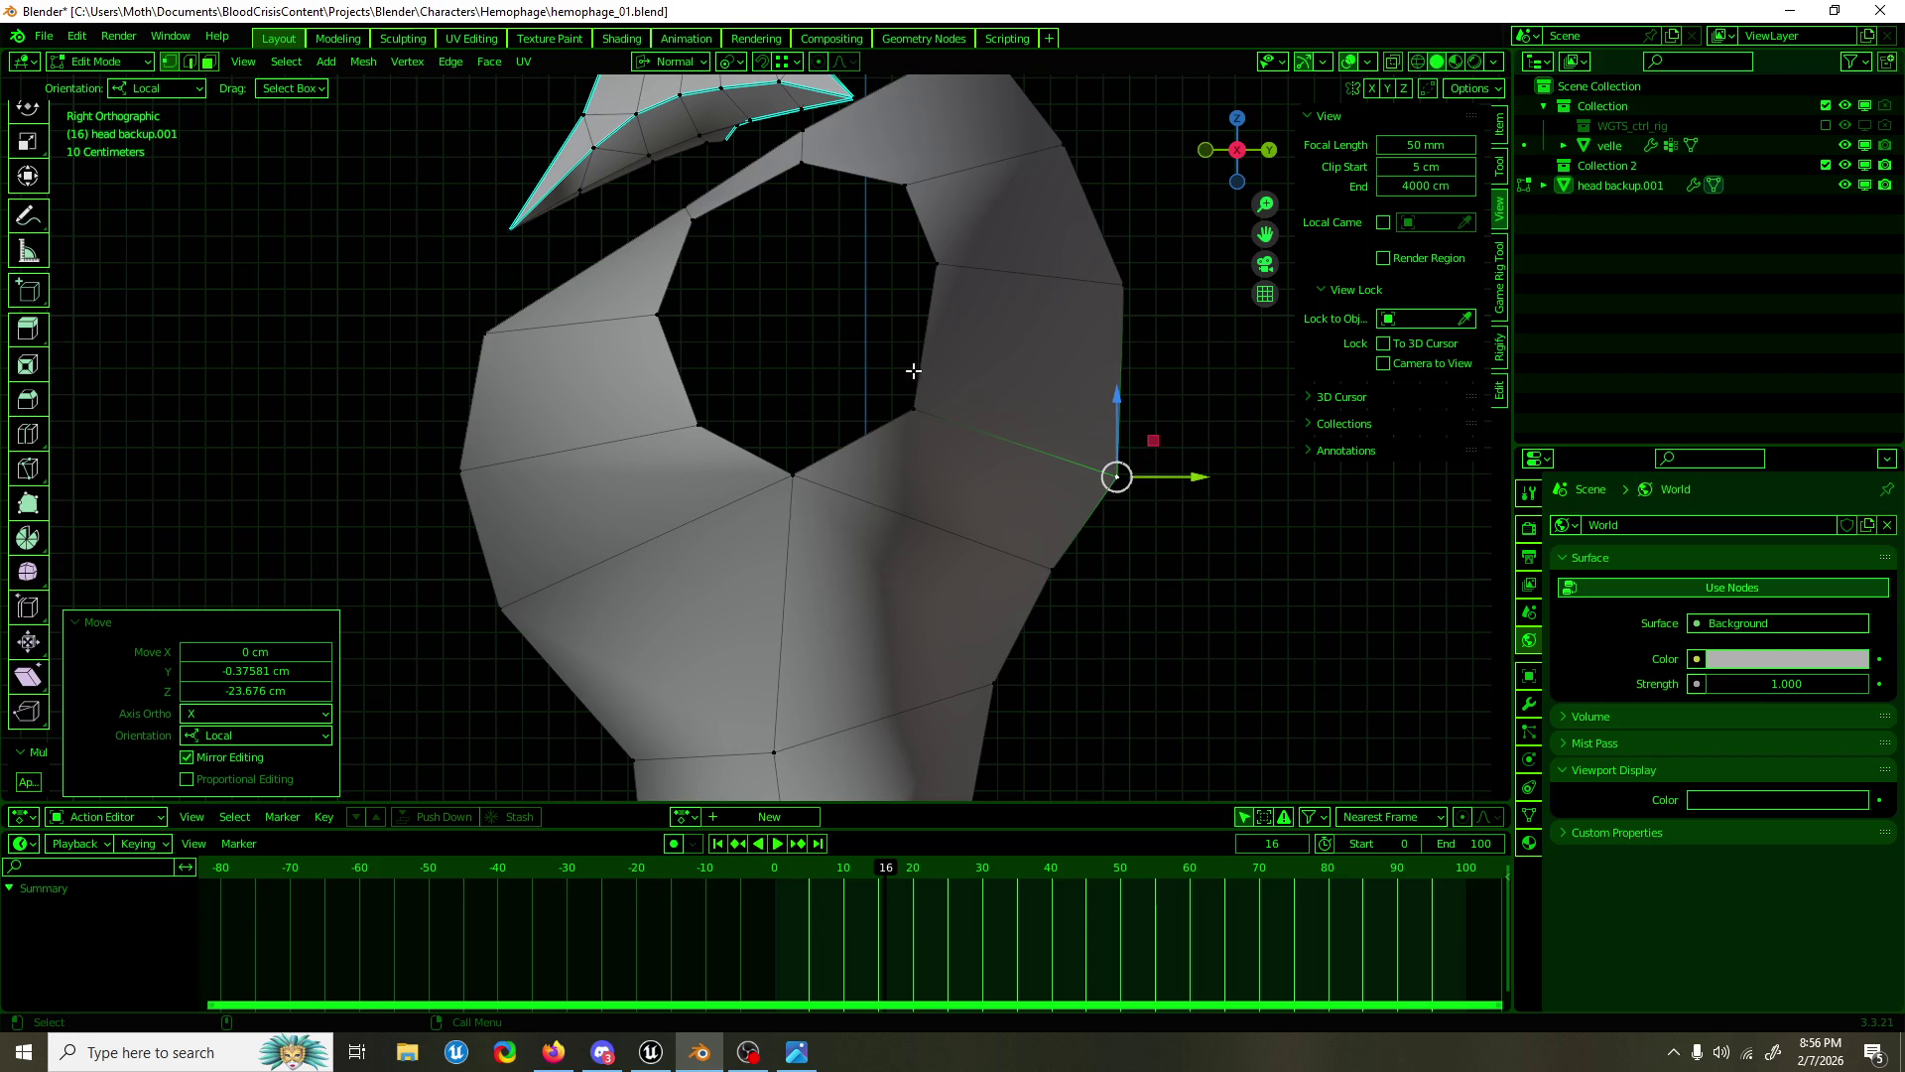
# Step: Nudge the opening's rim vertex and its lower corner vertex into place
pyautogui.moveTo(900, 418); pyautogui.dragTo(948, 288)
pyautogui.click(956, 273)
pyautogui.press('g')
pyautogui.click(968, 299)
pyautogui.click(939, 406)
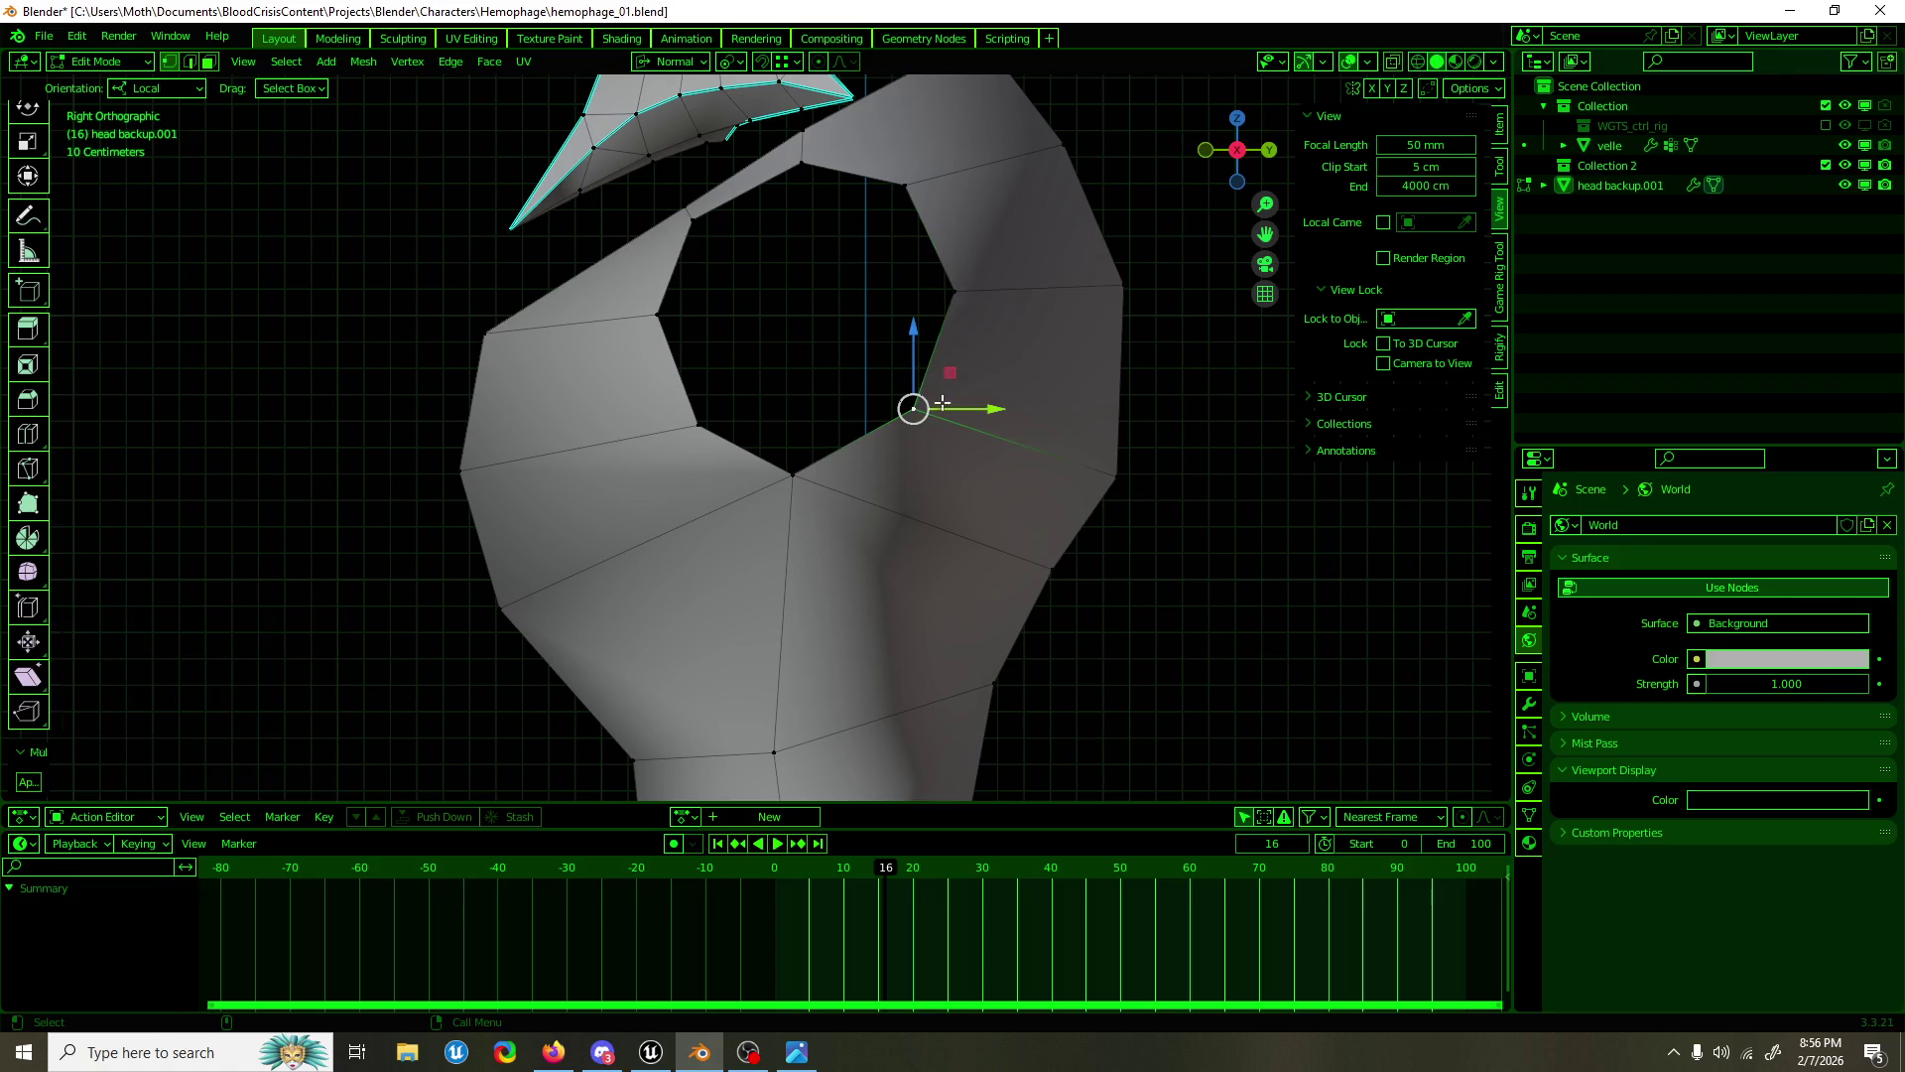
pyautogui.press('g')
pyautogui.click(948, 376)
# Step: Shift the view upward and select the horizontal edge loop
pyautogui.moveTo(919, 446); pyautogui.dragTo(724, 208)
pyautogui.scroll(-3)
pyautogui.click(778, 393)
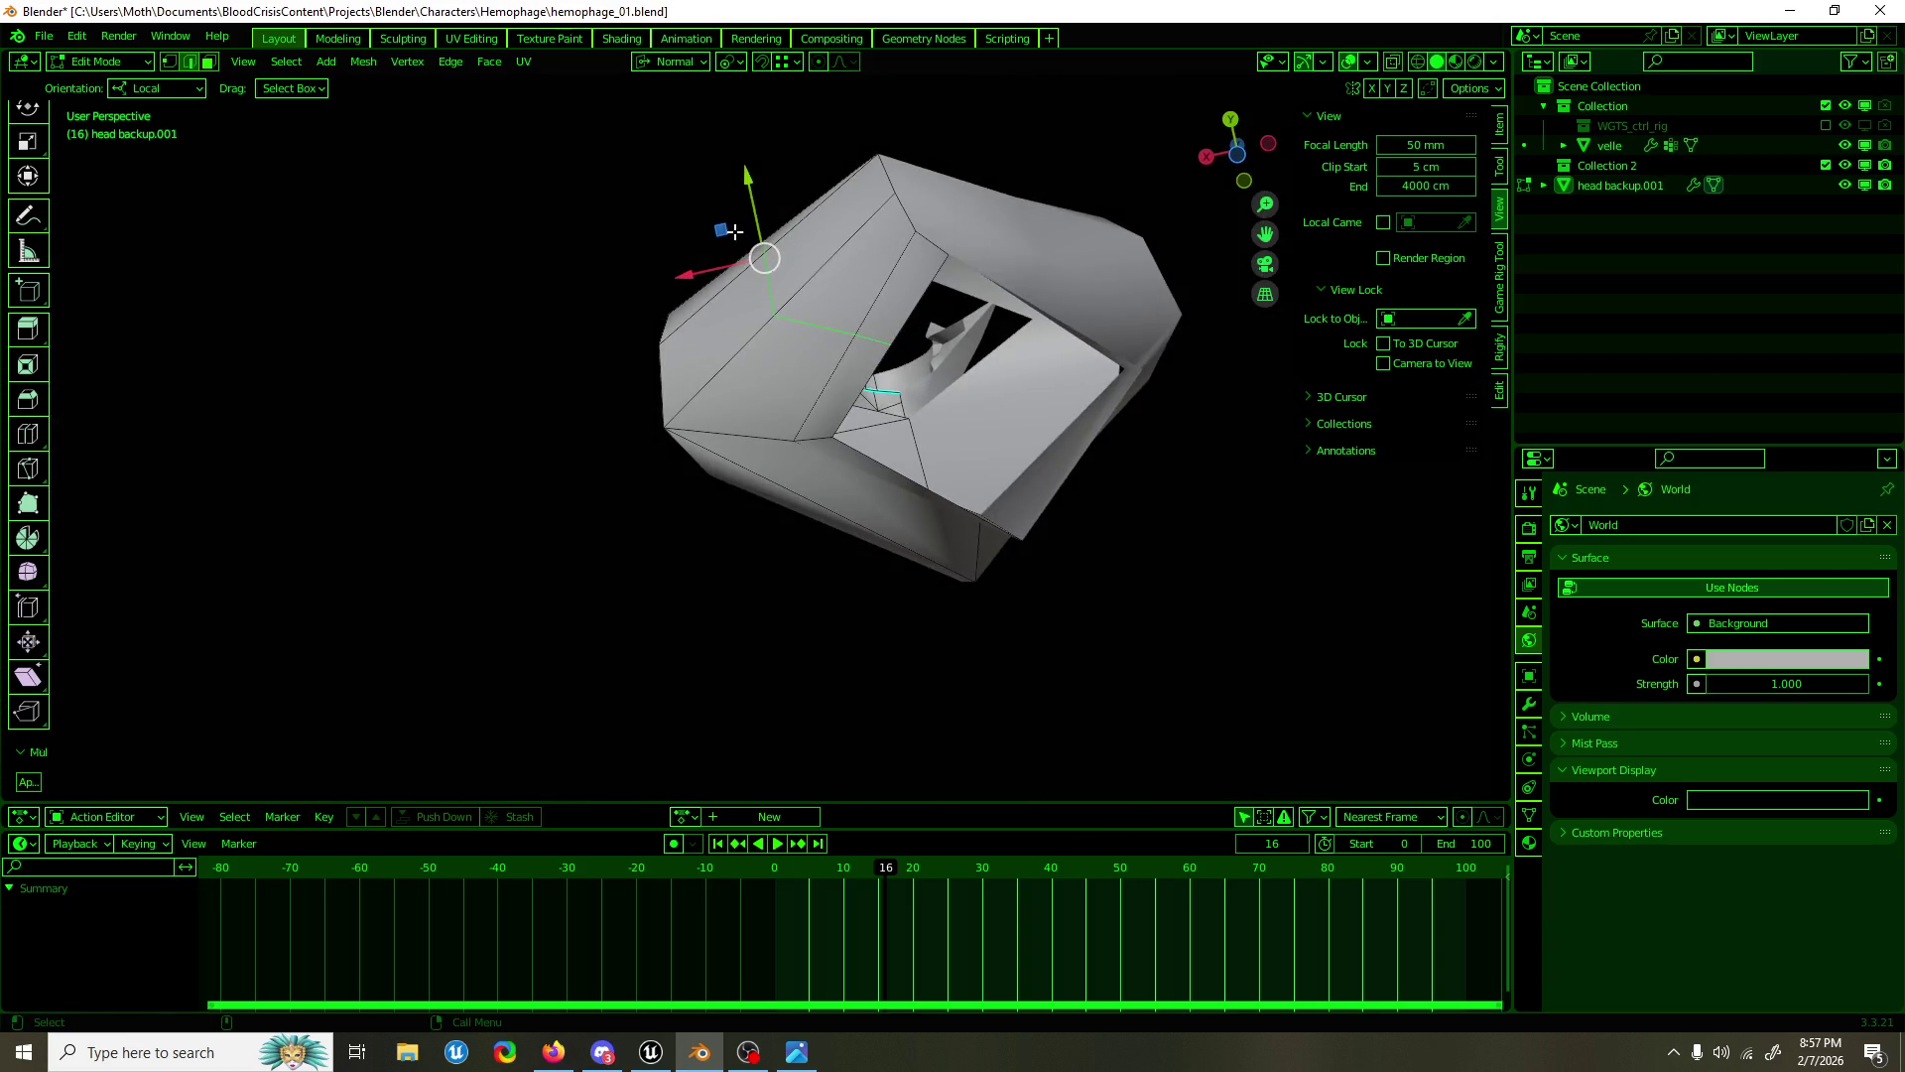
# Step: Move the selected collar edge loop to its new position
pyautogui.press('g')
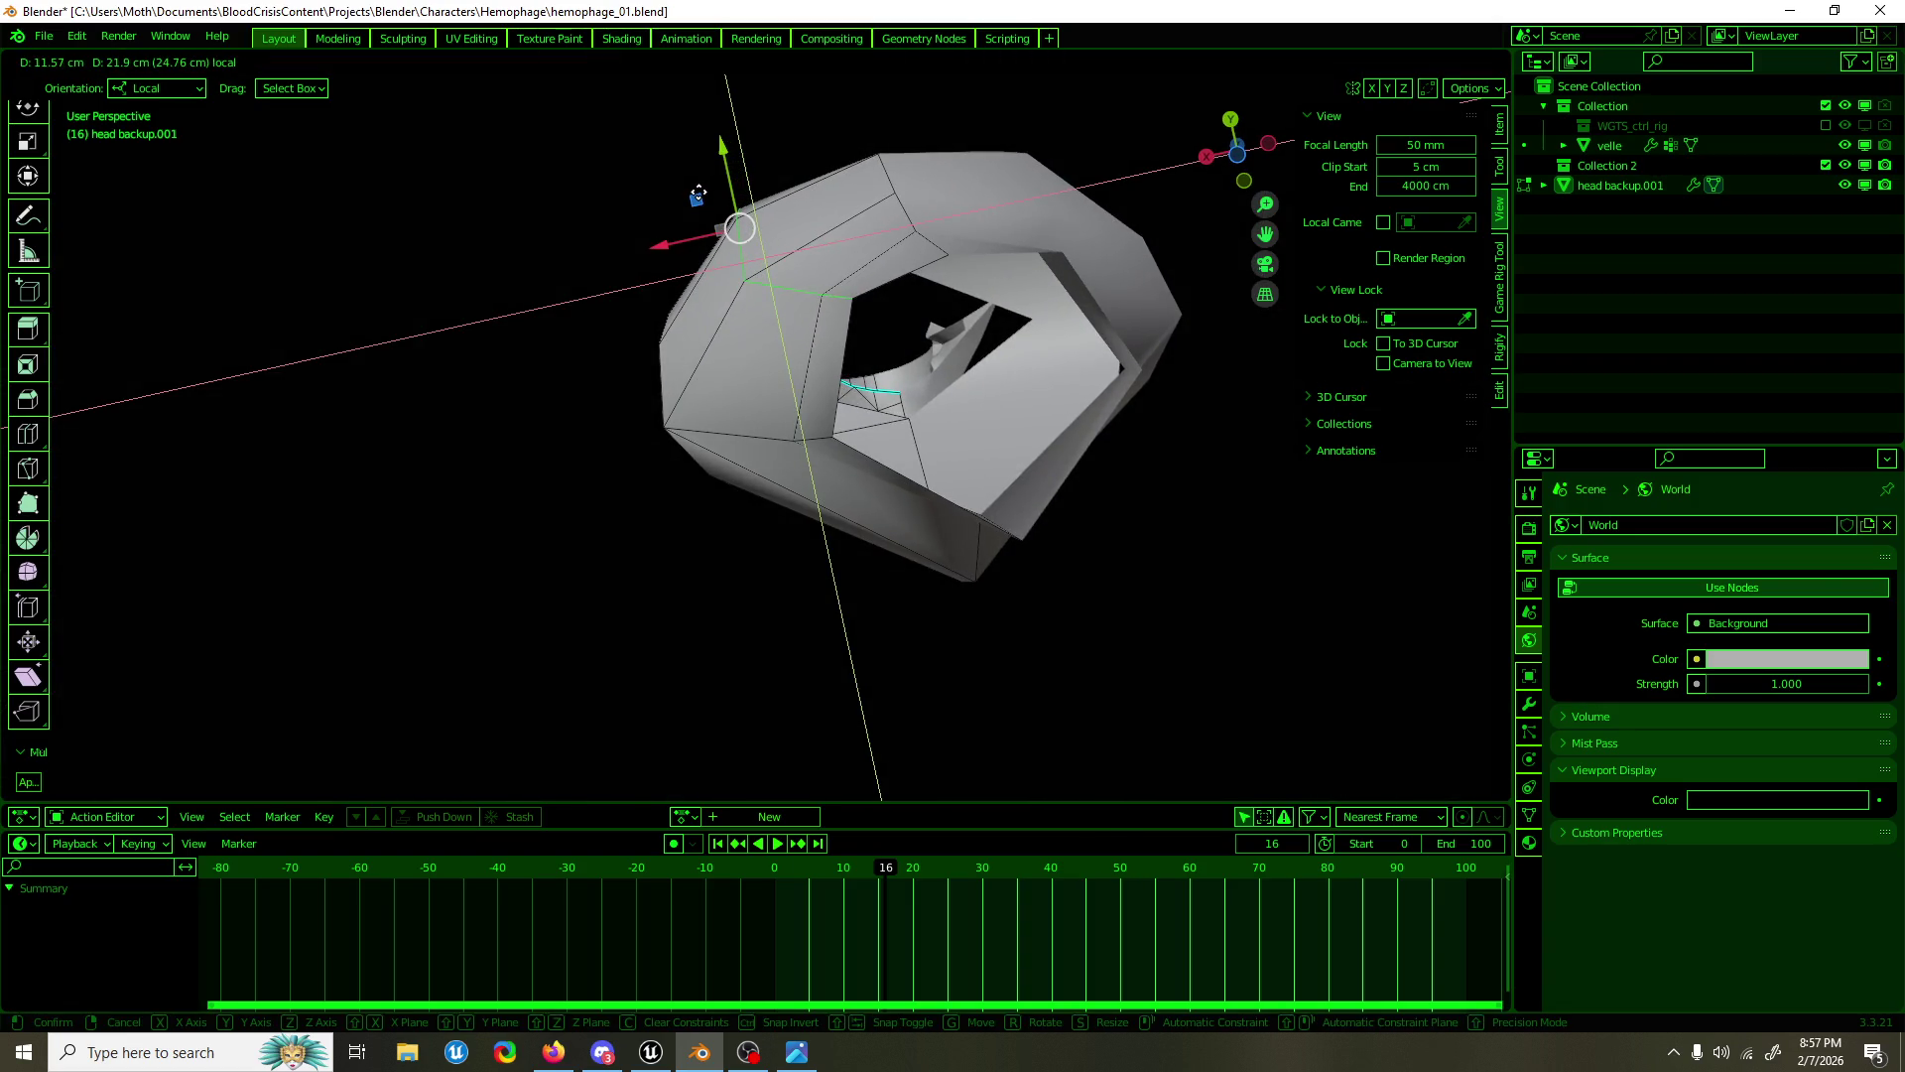
pyautogui.click(698, 194)
pyautogui.moveTo(698, 195); pyautogui.dragTo(806, 608)
# Step: Join an upper-edge vertex to the selection with a new edge and reposition it
pyautogui.click(908, 362)
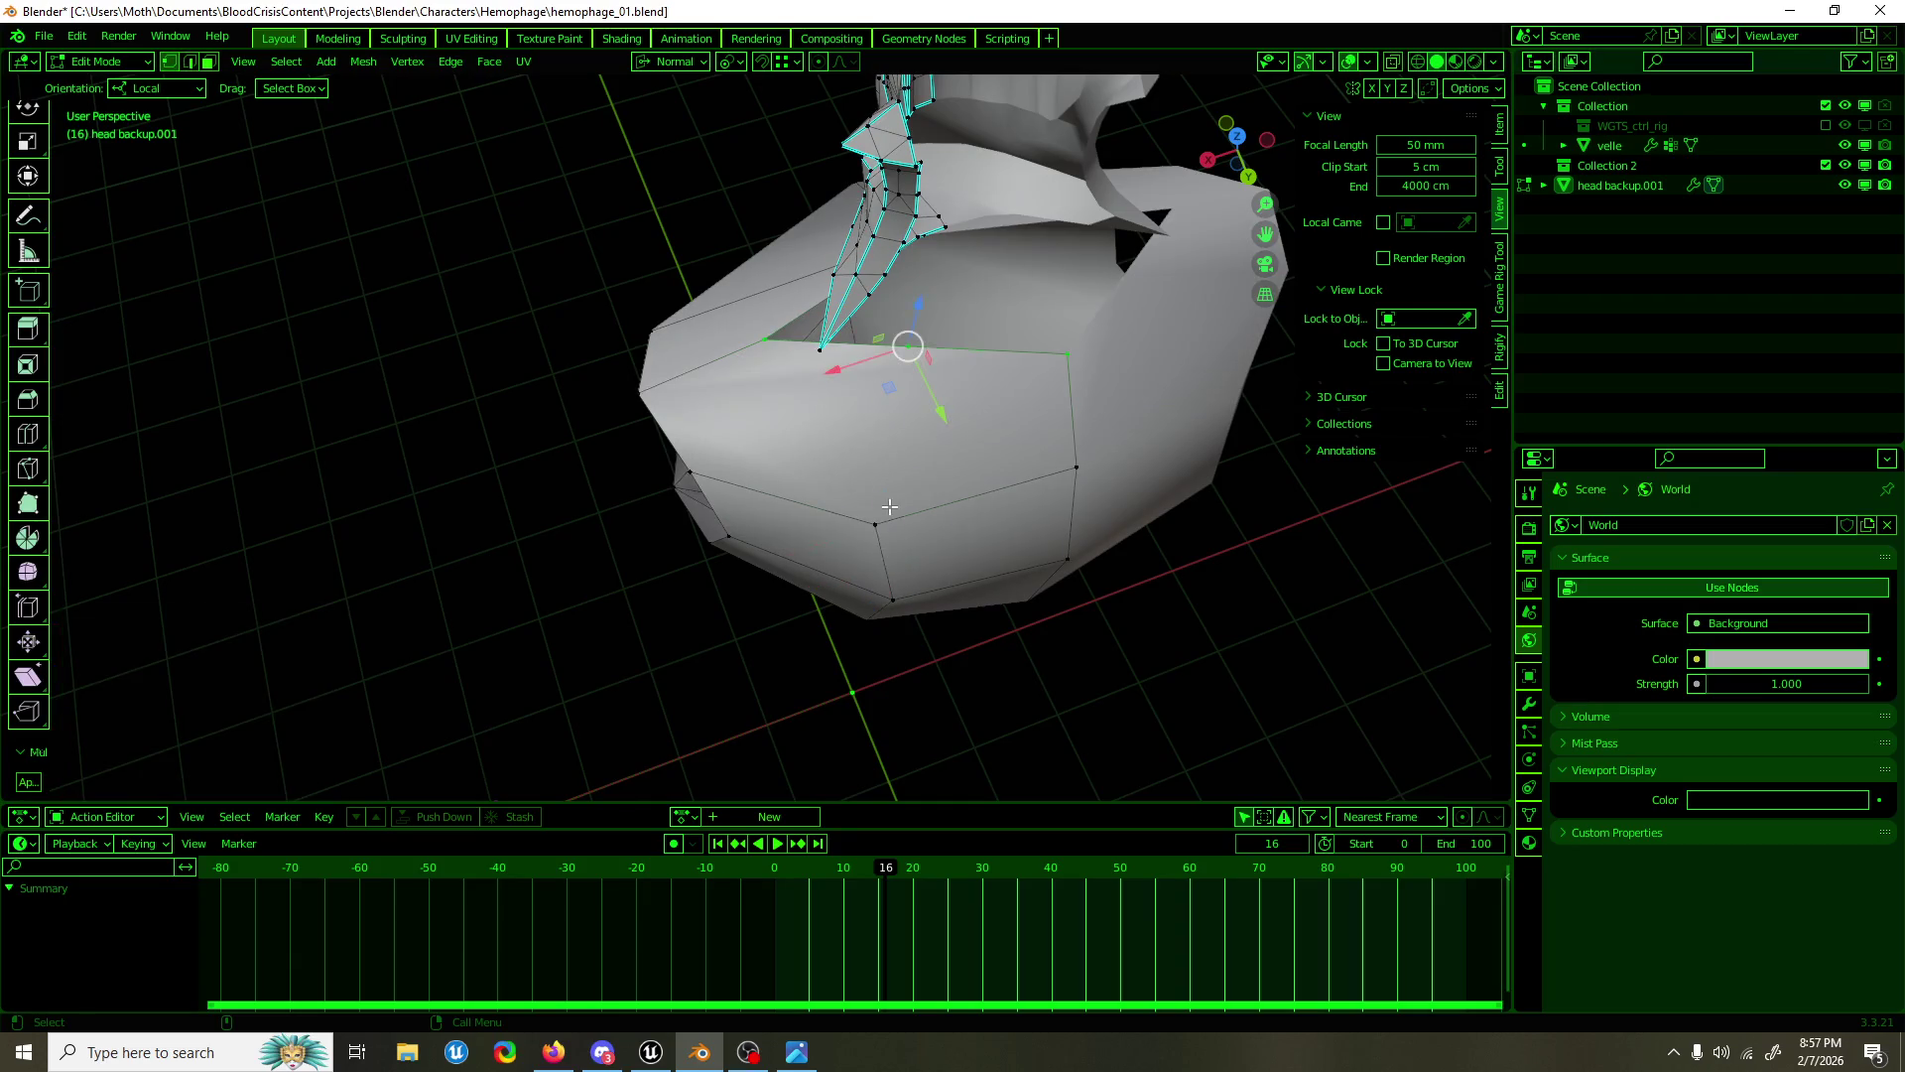
pyautogui.press('j')
pyautogui.press('g')
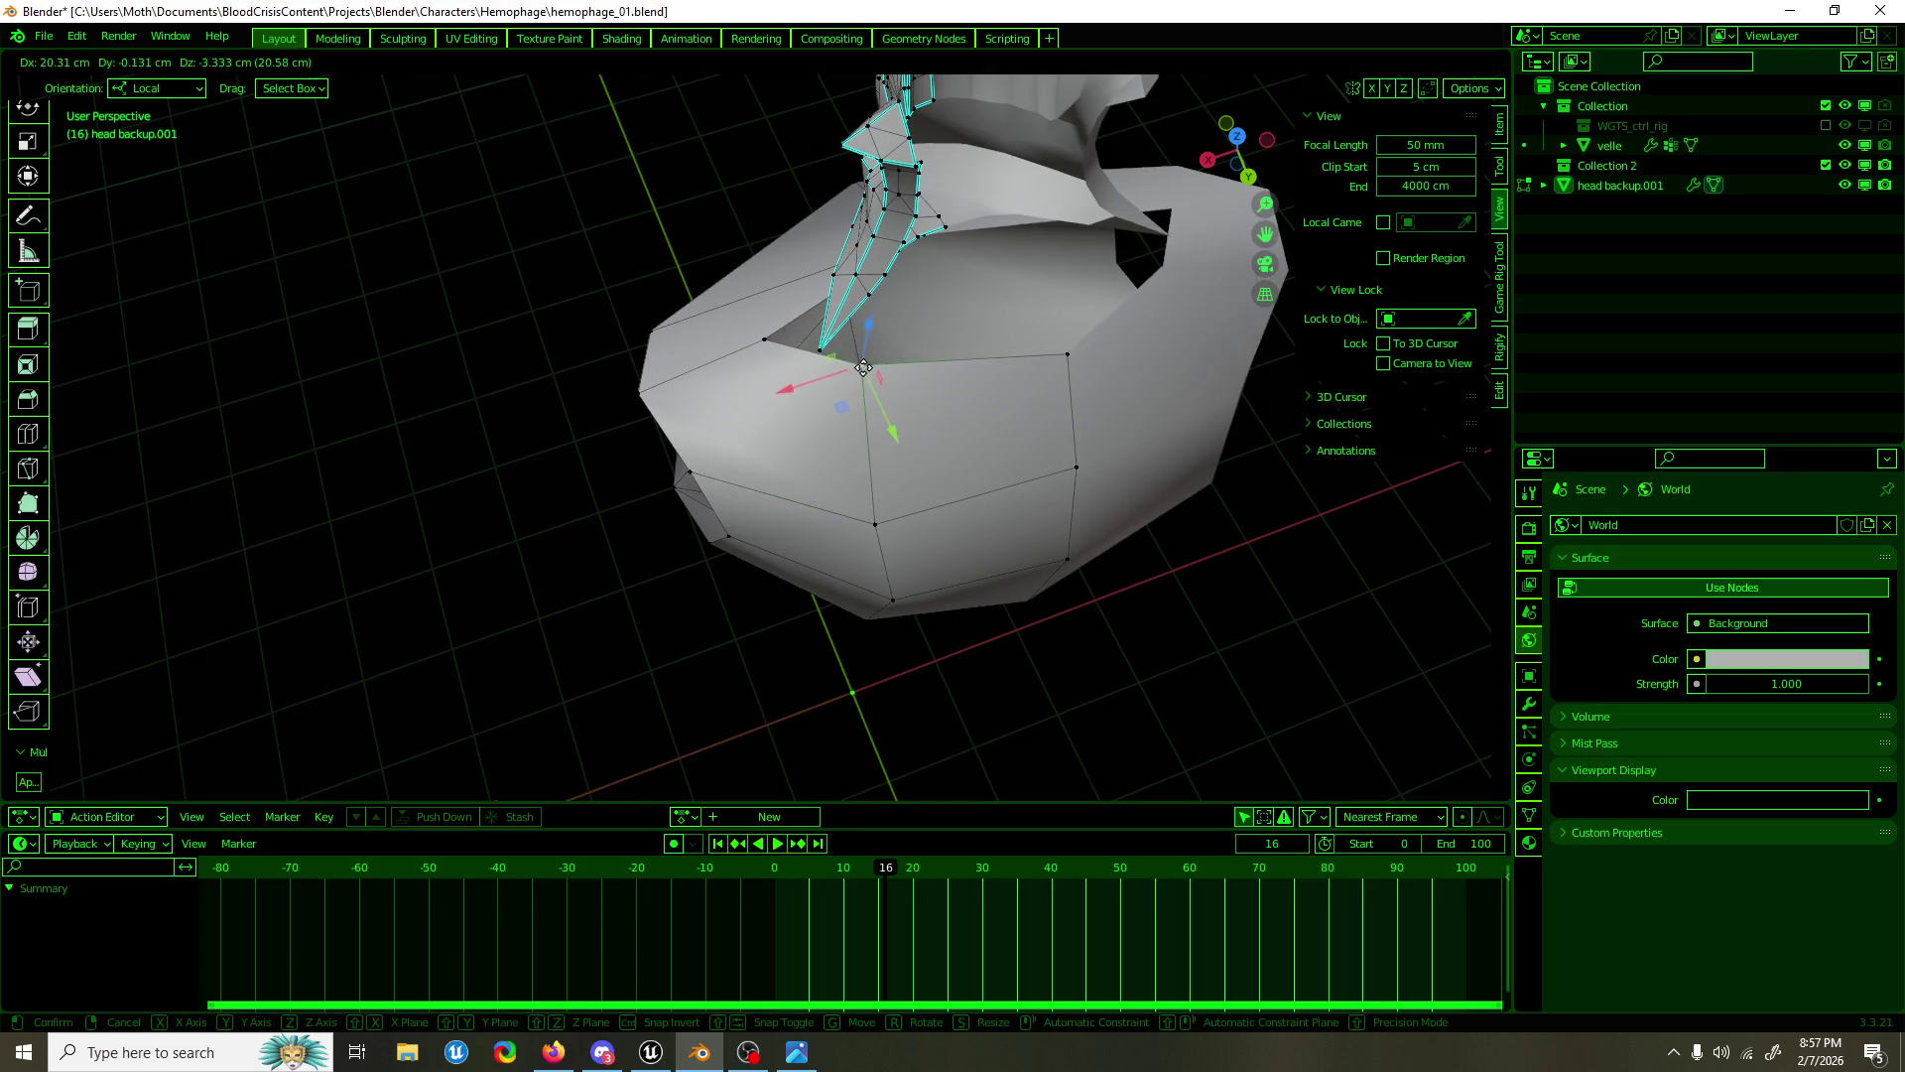
pyautogui.click(864, 365)
pyautogui.moveTo(863, 365); pyautogui.dragTo(932, 513)
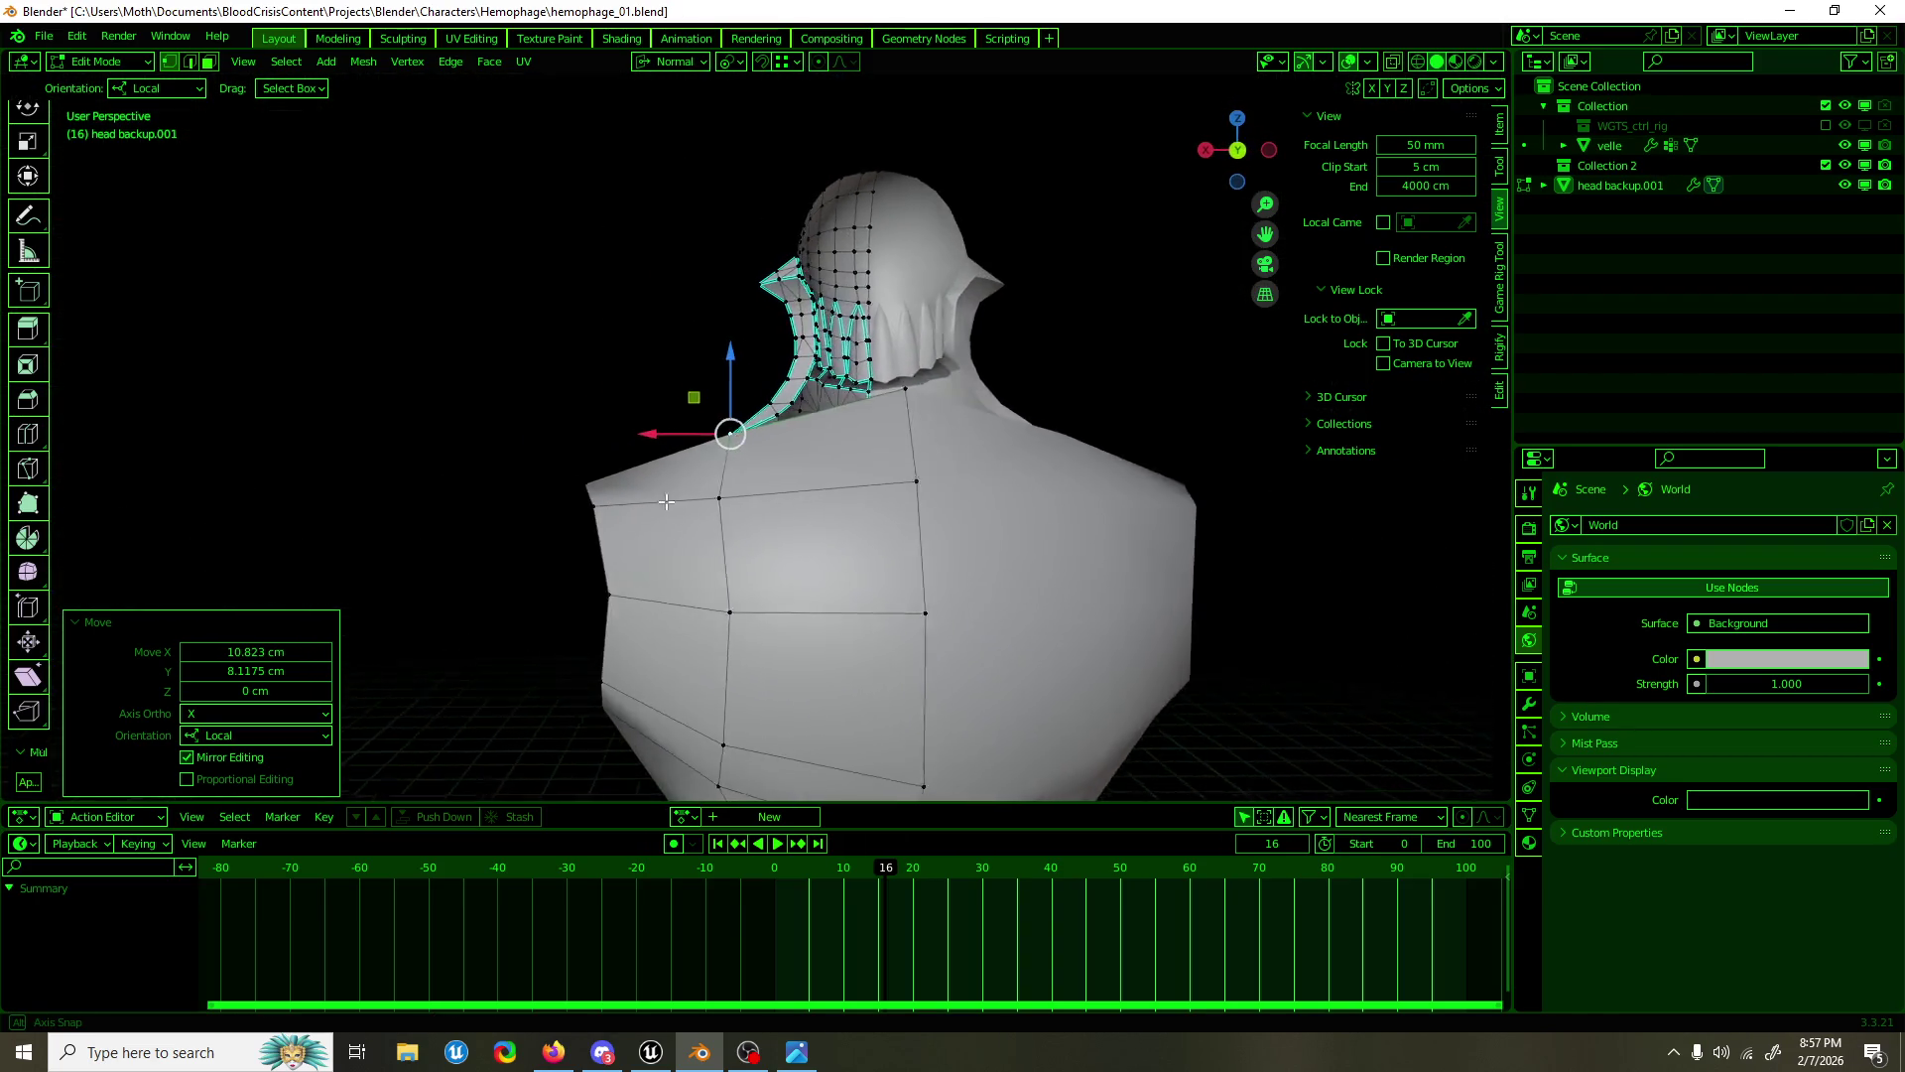
pyautogui.moveTo(674, 518); pyautogui.dragTo(1246, 828)
# Step: Shift the collar vertices and pull the top-centre vertex outward along local Y
pyautogui.press('g')
pyautogui.click(847, 361)
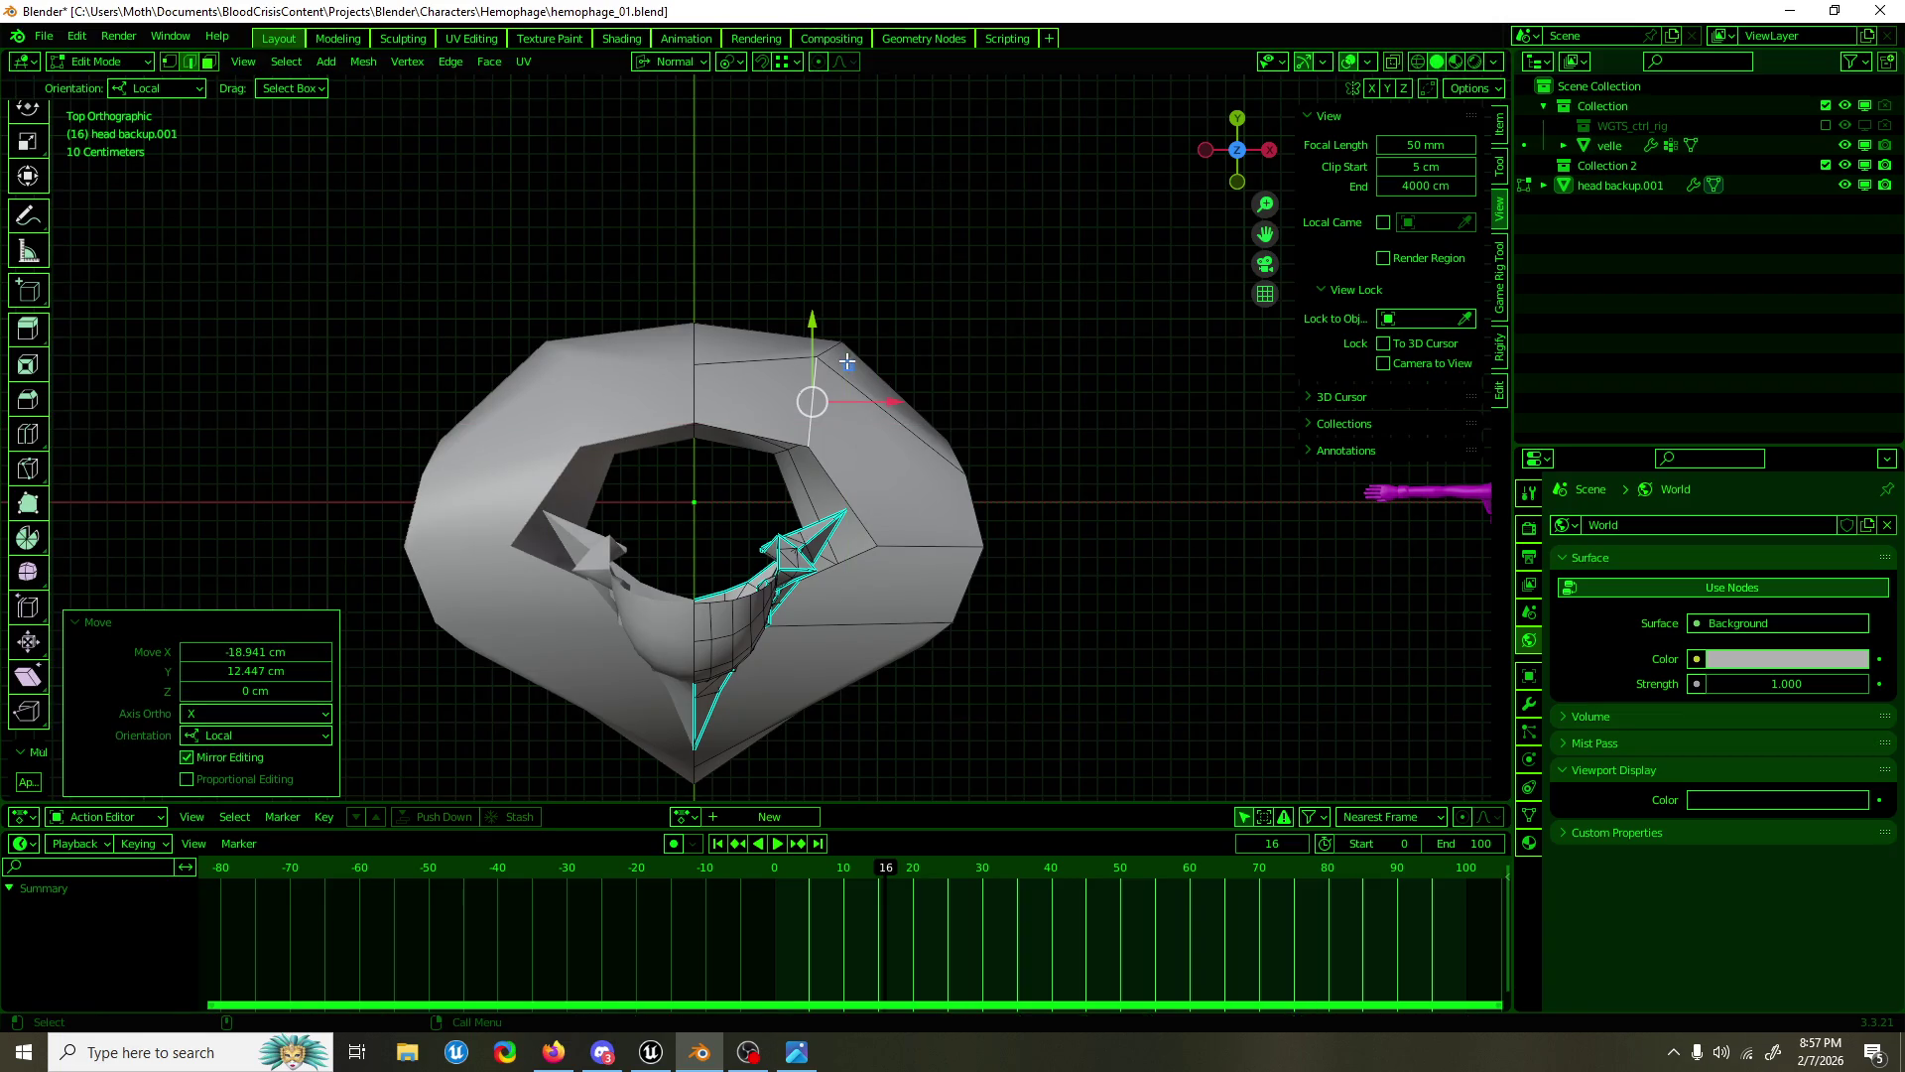
pyautogui.click(694, 359)
pyautogui.moveTo(693, 328); pyautogui.dragTo(694, 283)
pyautogui.click(872, 329)
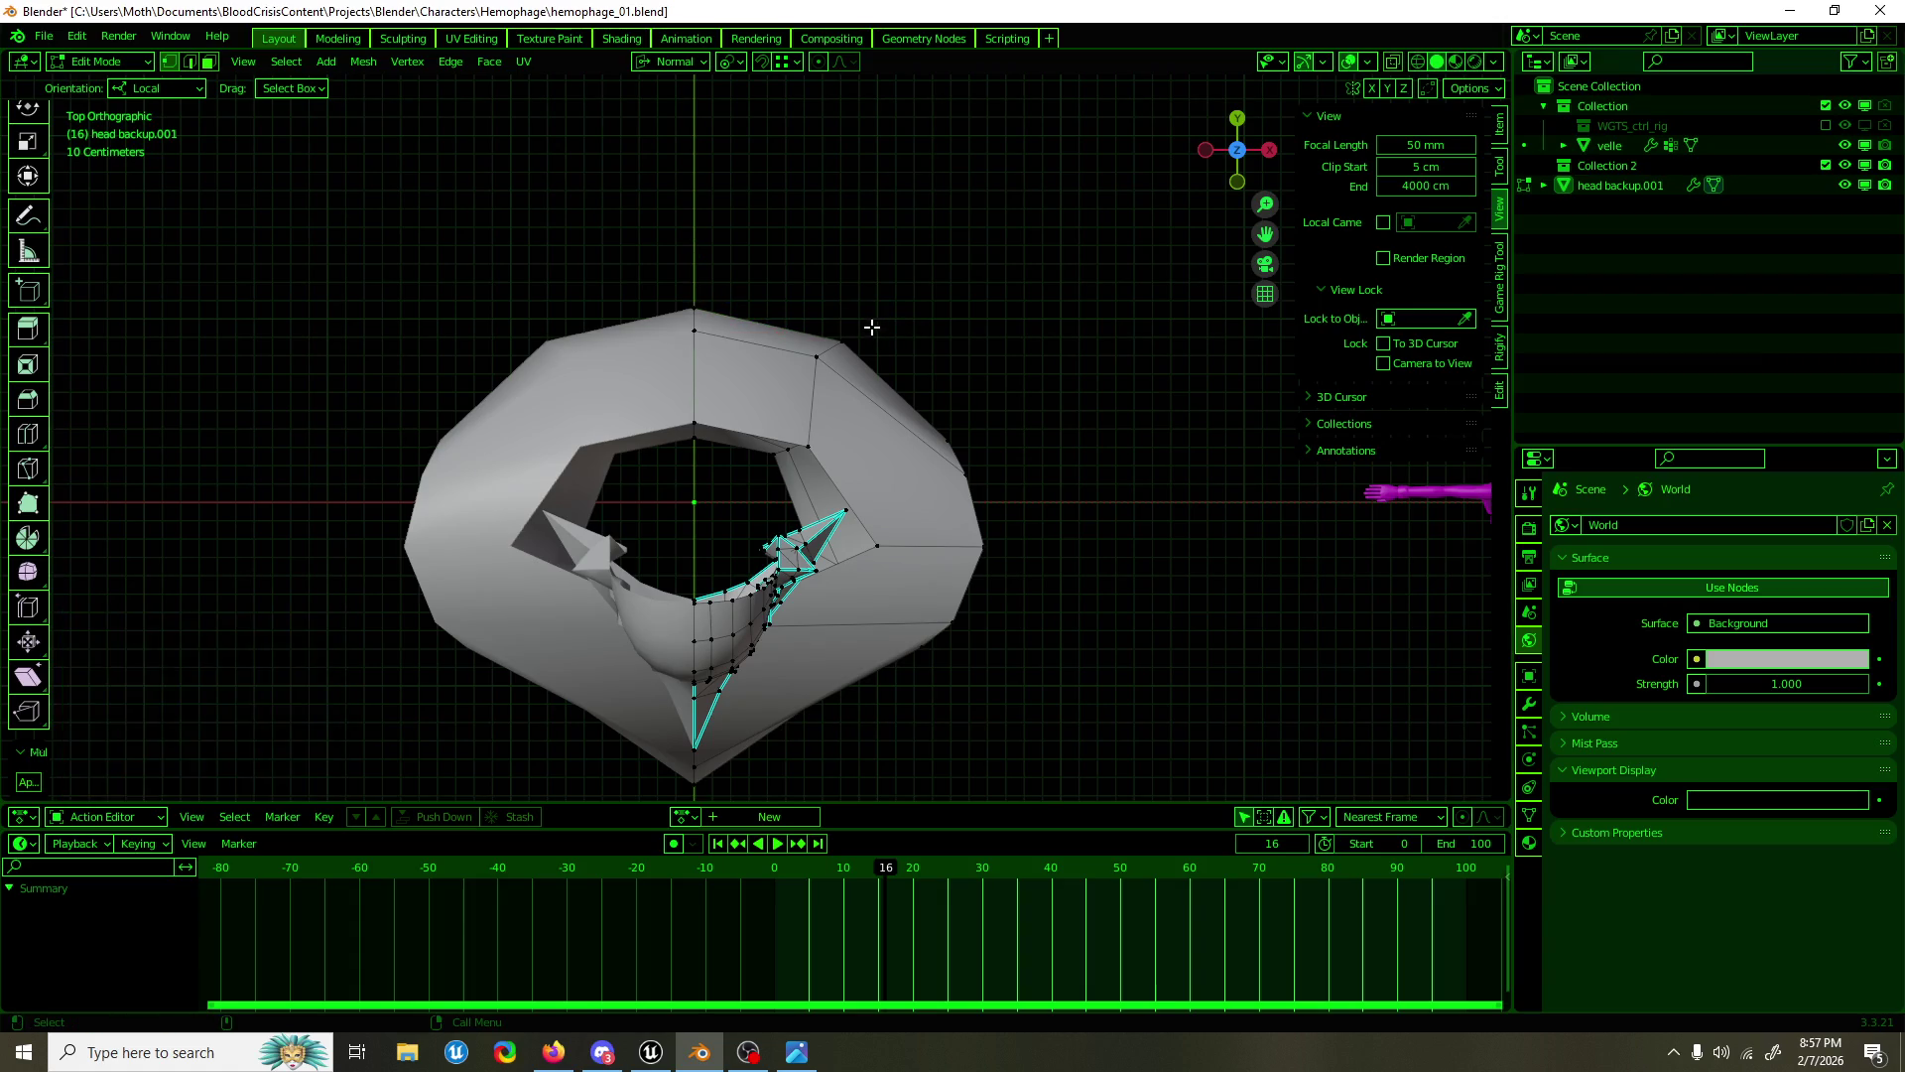
# Step: Reposition the upper-right collar vertex and the inner-ring vertex with the move gizmo
pyautogui.click(843, 341)
pyautogui.moveTo(843, 341); pyautogui.dragTo(838, 328)
pyautogui.click(809, 443)
pyautogui.moveTo(809, 442); pyautogui.dragTo(829, 402)
pyautogui.click(815, 356)
pyautogui.moveTo(855, 321); pyautogui.dragTo(890, 314)
pyautogui.moveTo(1009, 344); pyautogui.dragTo(742, 308)
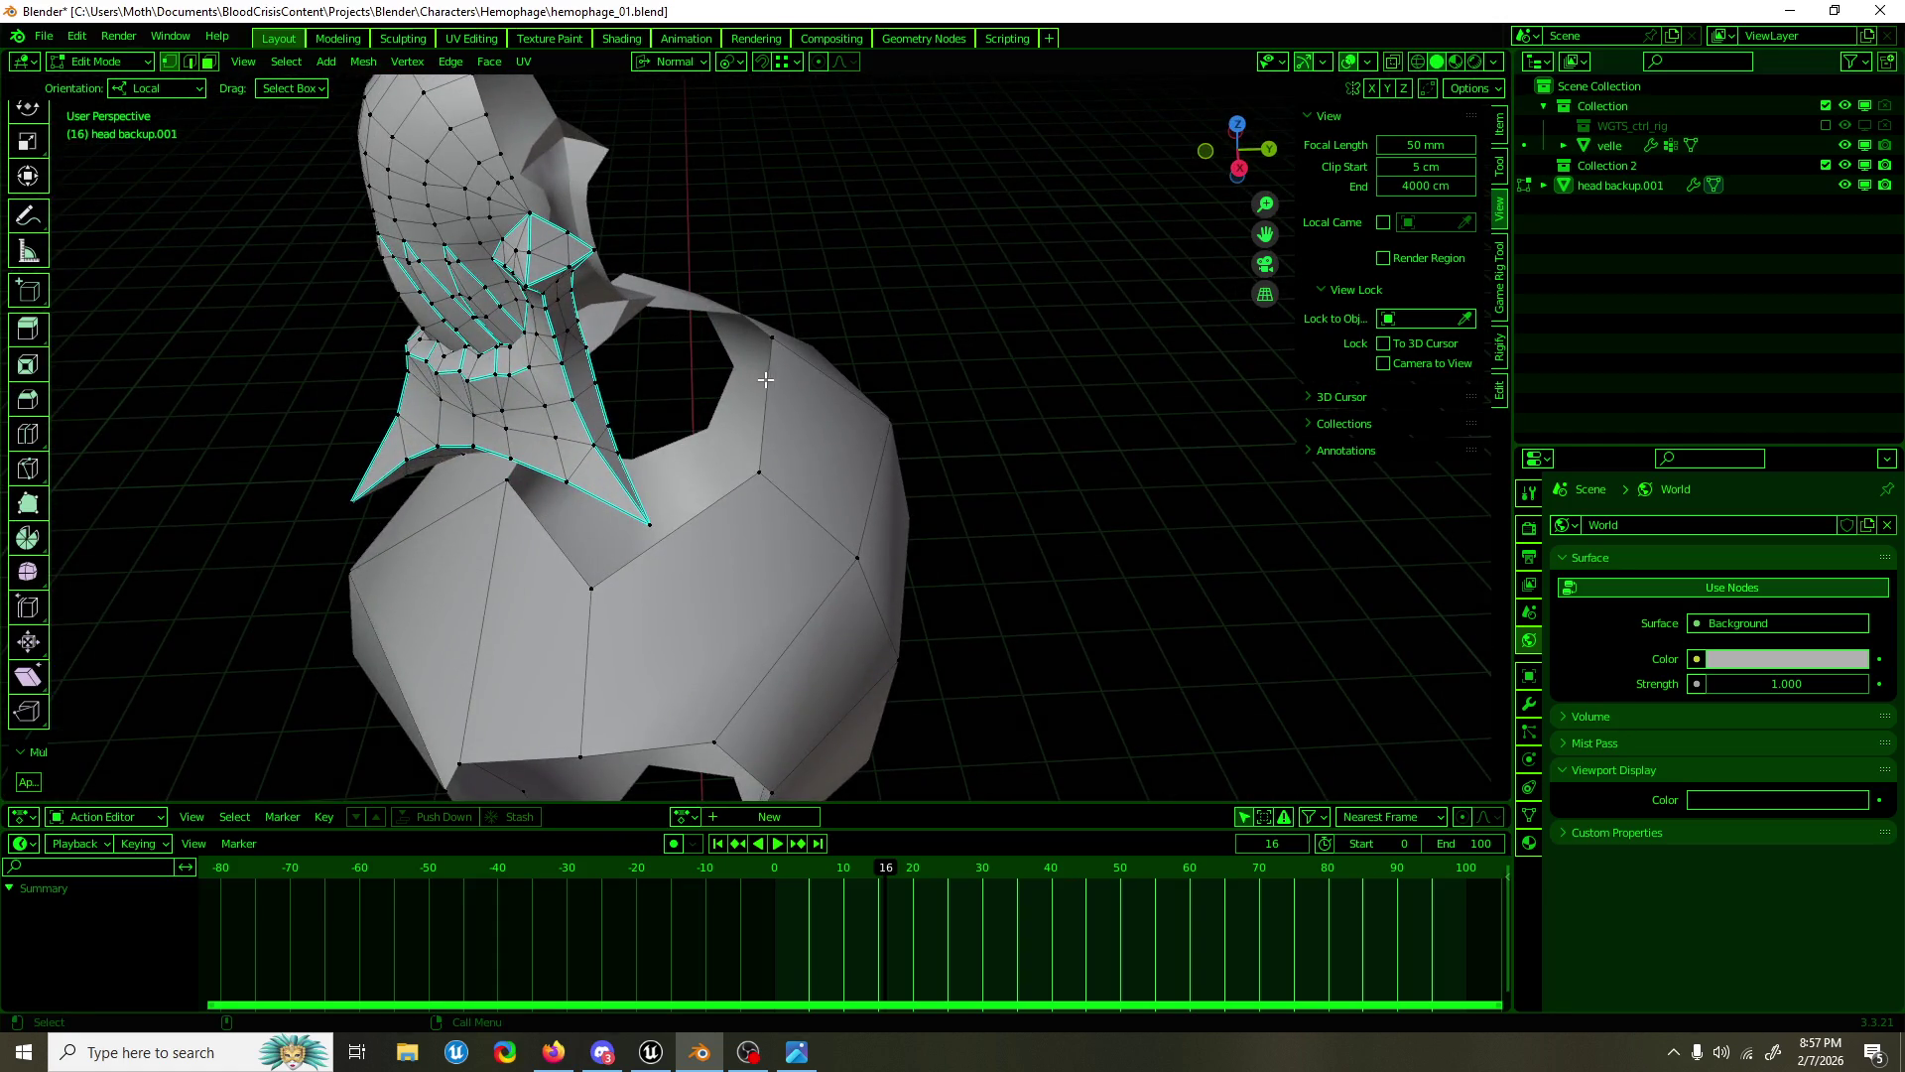
# Step: Move a shoulder vertex along the Y axis
pyautogui.moveTo(841, 475); pyautogui.dragTo(886, 413)
pyautogui.click(842, 417)
pyautogui.press('1')
pyautogui.press('g')
pyautogui.press('y')
pyautogui.click(821, 452)
# Step: Extrude the top shoulder edges upward into a new strip
pyautogui.click(798, 475)
pyautogui.press('g')
pyautogui.press('z')
pyautogui.click(793, 464)
pyautogui.press('2')
pyautogui.click(820, 442)
pyautogui.hotkey('shift', 'space')
pyautogui.press('e')
pyautogui.moveTo(840, 432); pyautogui.dragTo(817, 307)
pyautogui.hotkey('shift', 'space')
pyautogui.press('g')
pyautogui.moveTo(833, 424); pyautogui.dragTo(829, 342)
pyautogui.moveTo(794, 416); pyautogui.dragTo(840, 478)
# Step: Shift the connected shoulder edges -28.044 cm along X
pyautogui.scroll(-3)
pyautogui.press('f')
pyautogui.press('1')
pyautogui.scroll(-3)
pyautogui.moveTo(798, 544); pyautogui.dragTo(751, 550)
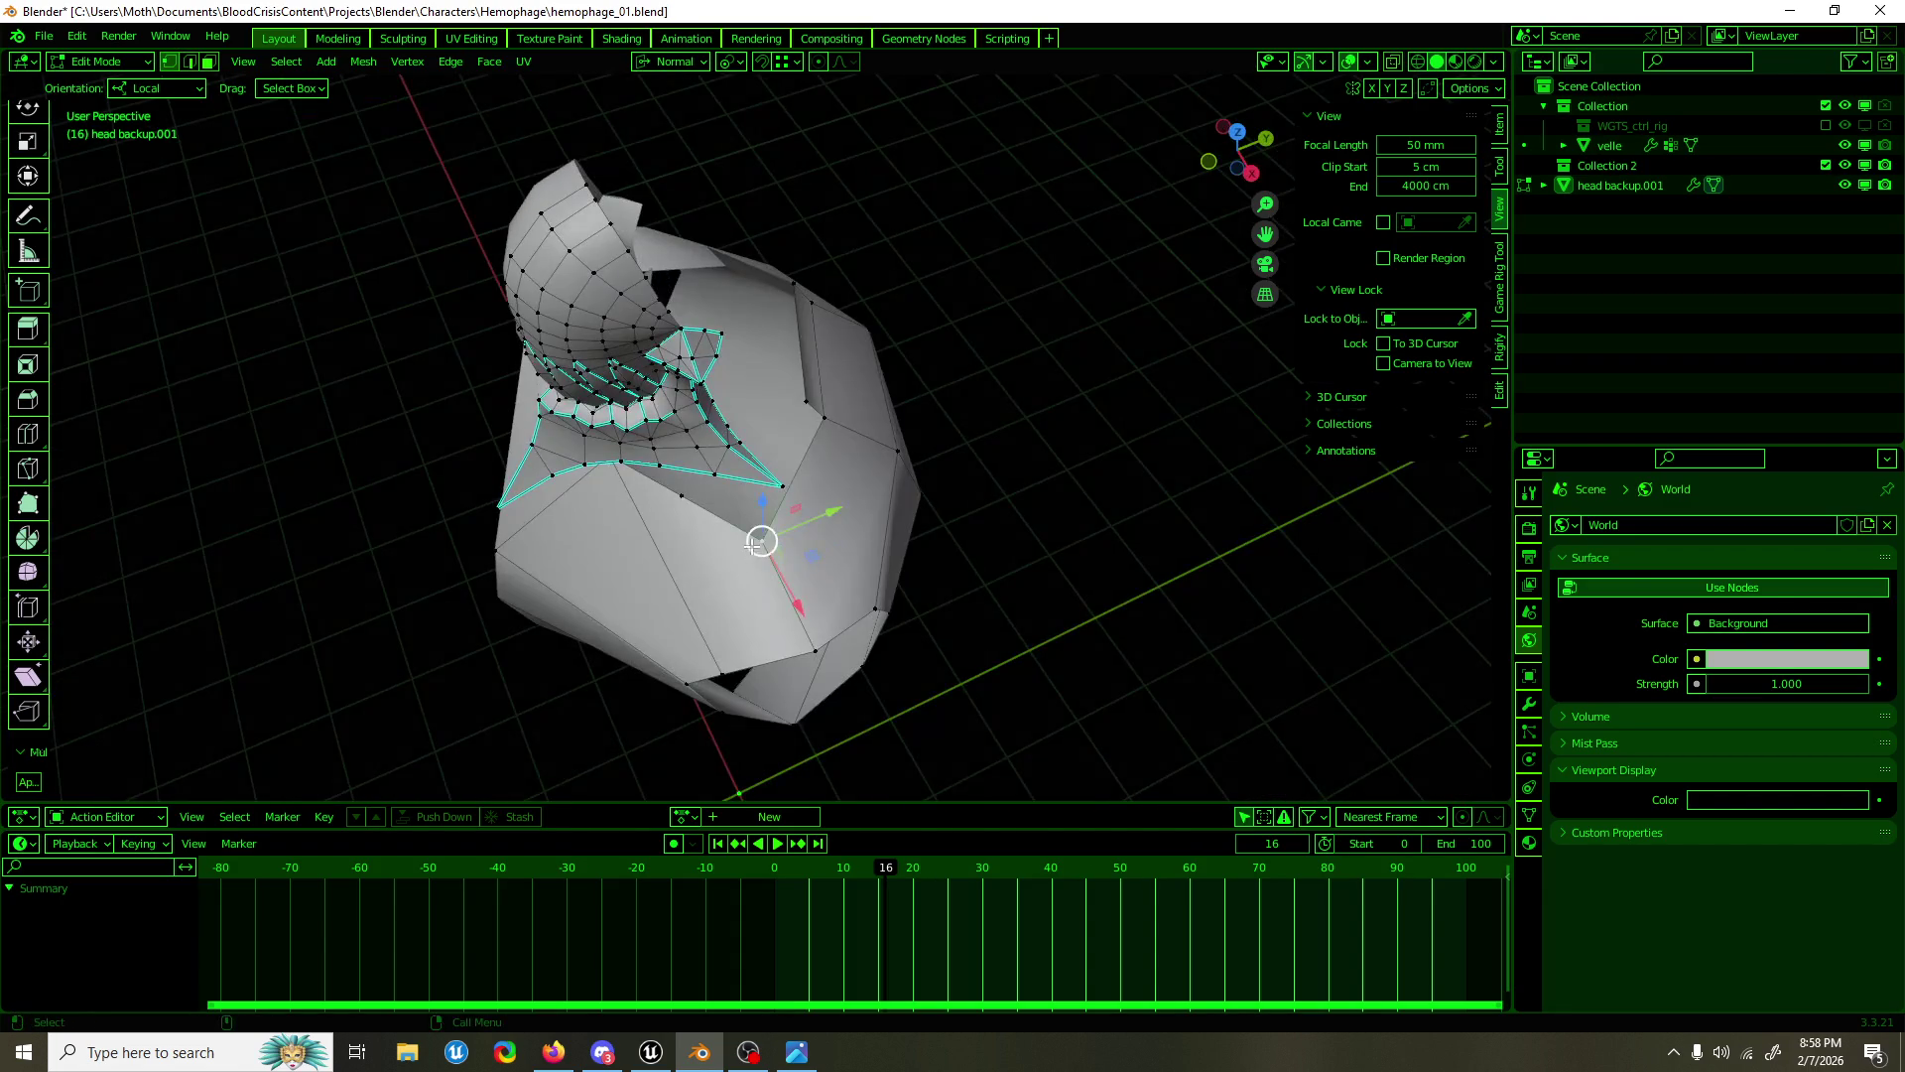
pyautogui.moveTo(783, 573); pyautogui.dragTo(759, 534)
pyautogui.moveTo(760, 533); pyautogui.dragTo(860, 617)
pyautogui.scroll(3)
pyautogui.scroll(3)
pyautogui.scroll(-3)
# Step: Fill the gap between collar and shoulder with Bridge Edge Loops
pyautogui.press('1')
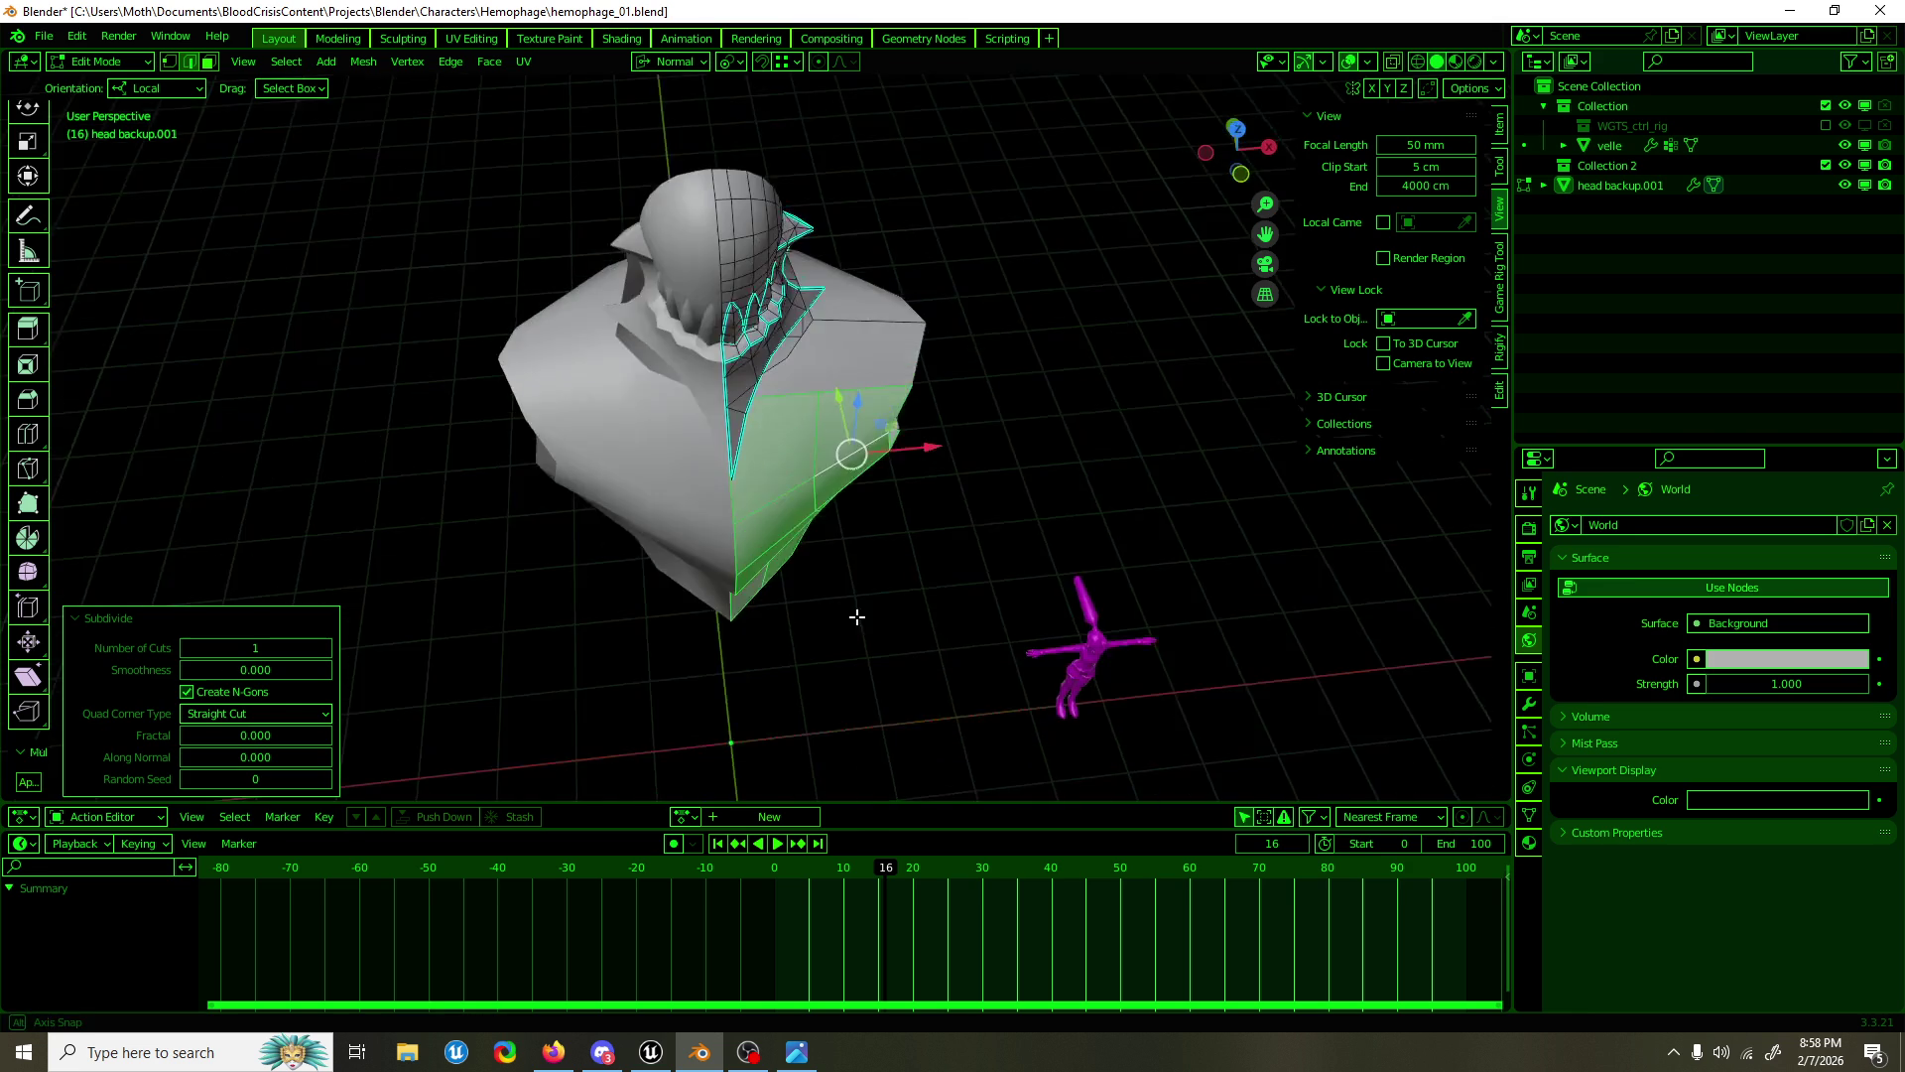
pyautogui.scroll(3)
pyautogui.click(870, 220)
pyautogui.moveTo(873, 266); pyautogui.dragTo(850, 420)
pyautogui.press('F3')
pyautogui.write('bridge')
pyautogui.press('Return')
# Step: Dissolve the stray vertex at the collar centre
pyautogui.press('1')
pyautogui.hotkey('ctrl', 'x')
pyautogui.scroll(3)
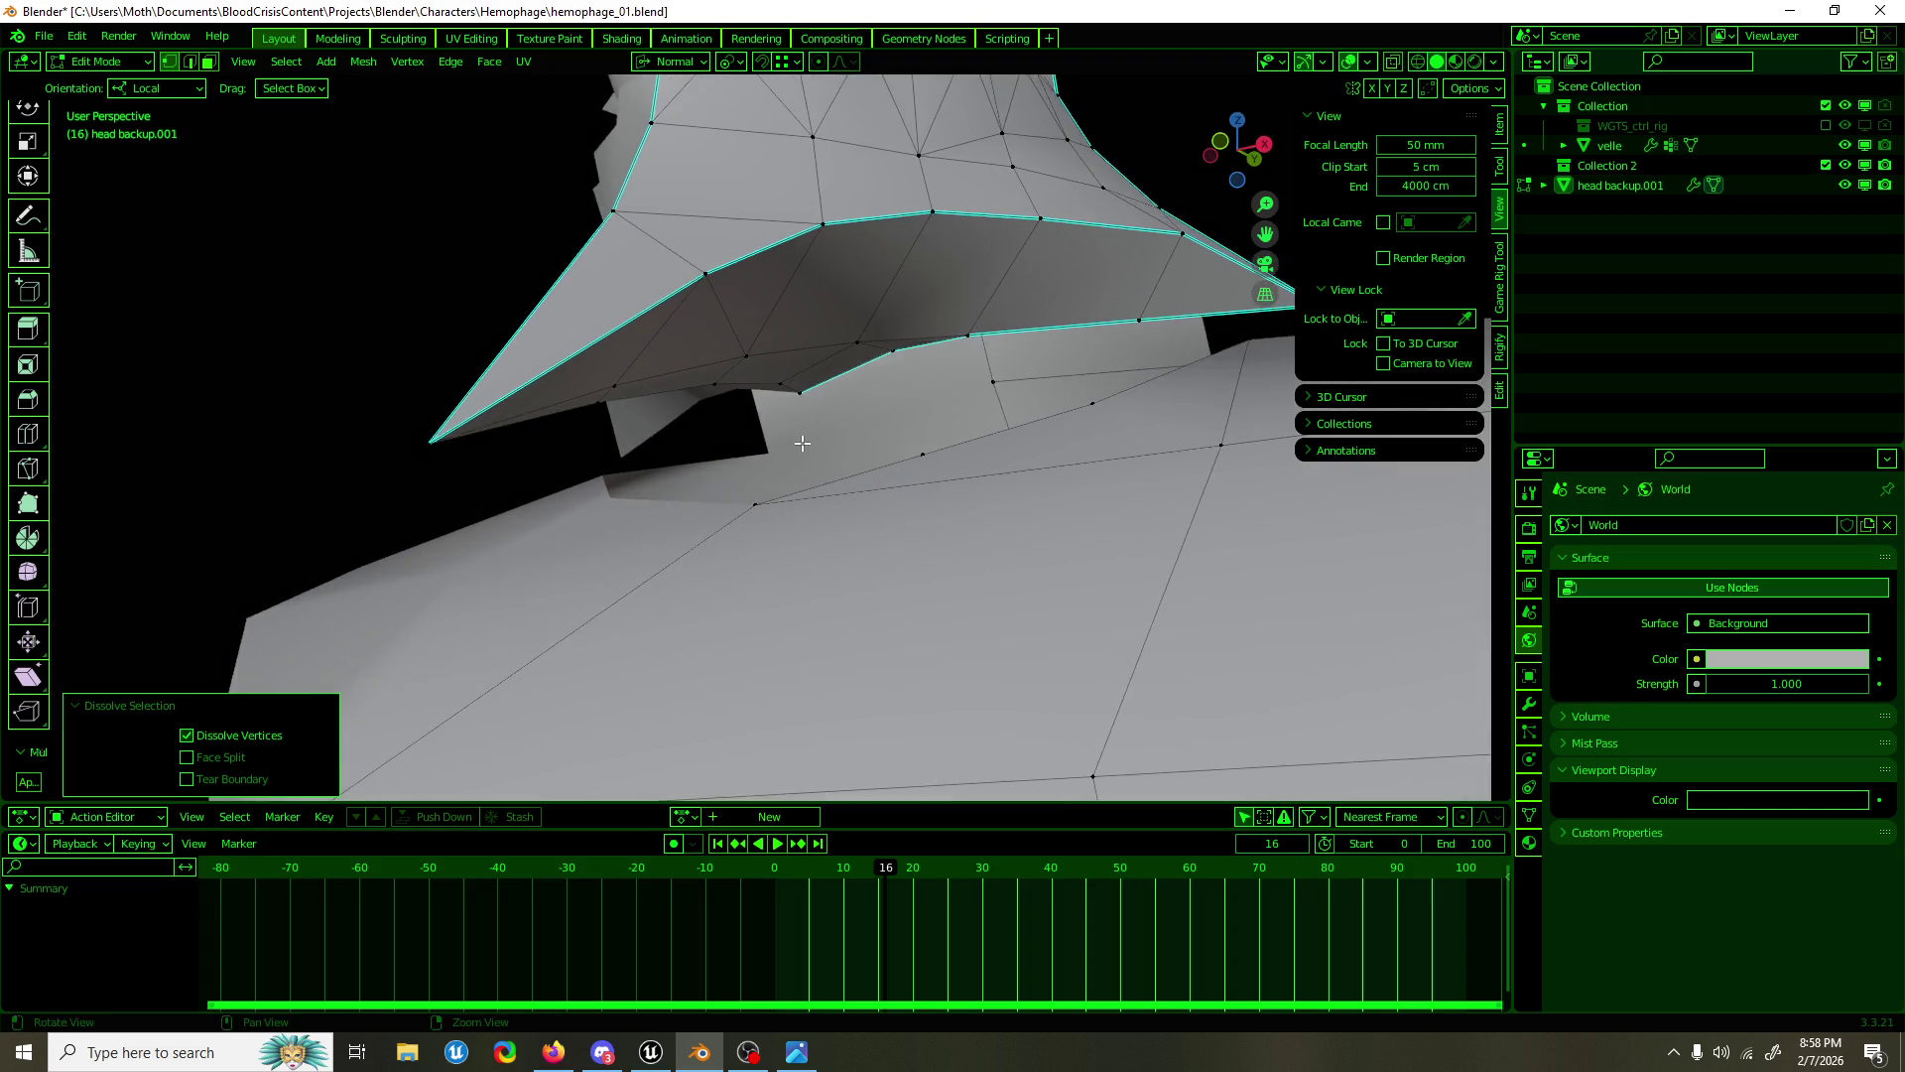
# Step: Bridge another edge pair near the collar to add a face
pyautogui.press('2')
pyautogui.click(875, 473)
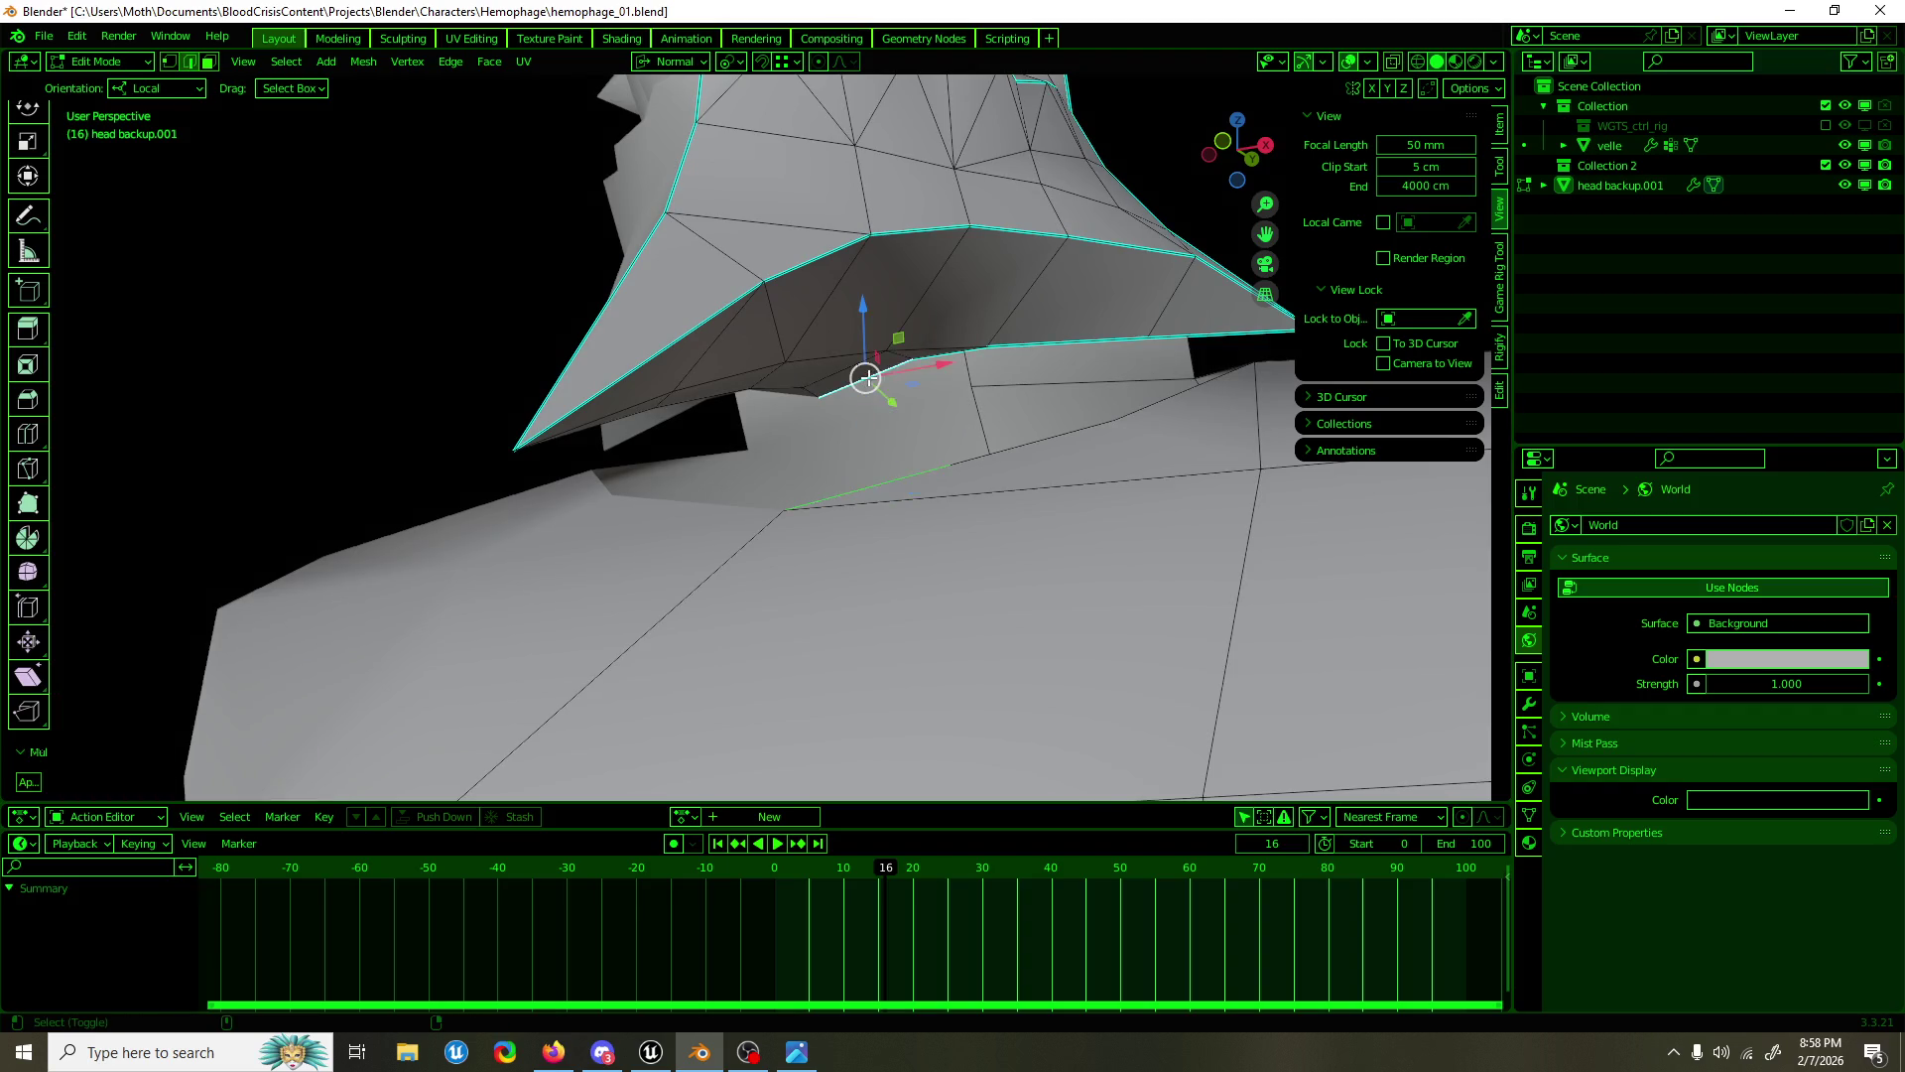
pyautogui.press('F3')
pyautogui.write('br')
pyautogui.click(955, 414)
pyautogui.hotkey('ctrl', 'z')
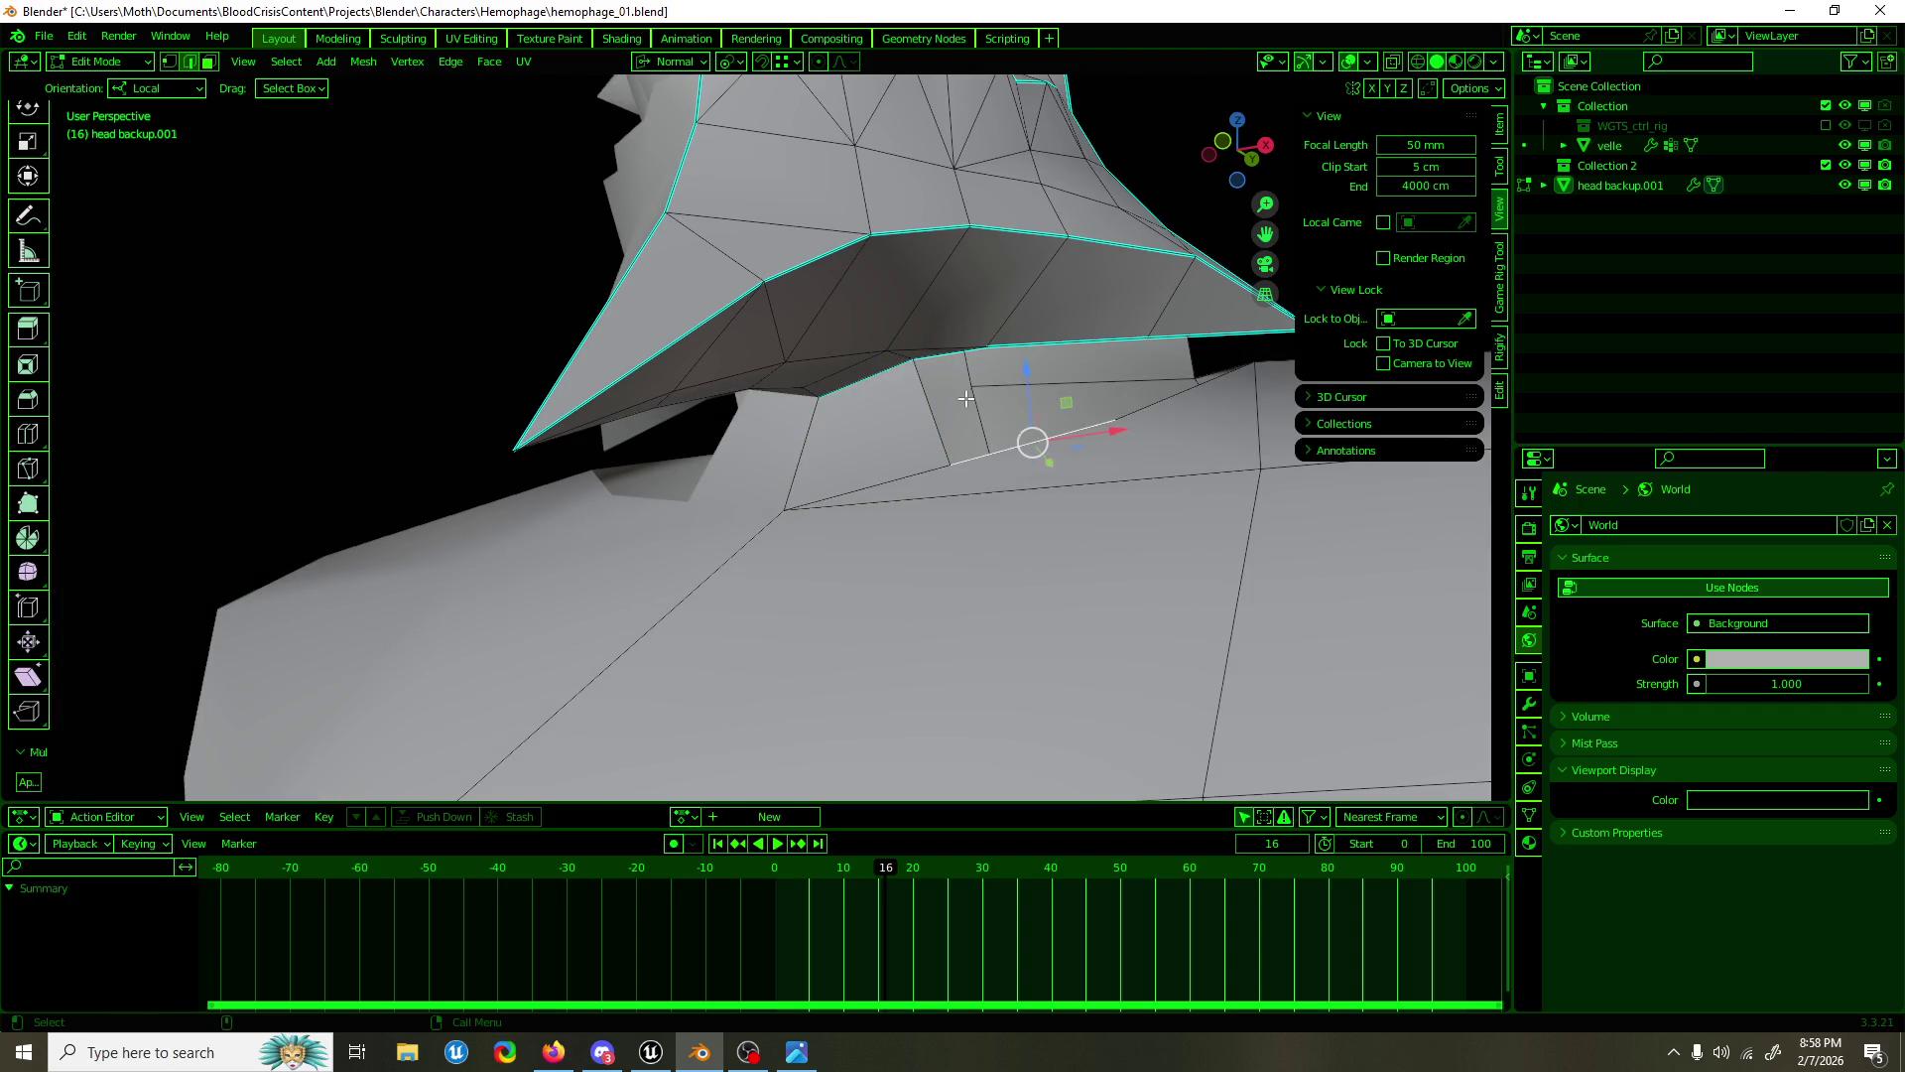
pyautogui.hotkey('ctrl', 'shift', 'z')
pyautogui.moveTo(977, 362); pyautogui.dragTo(977, 402)
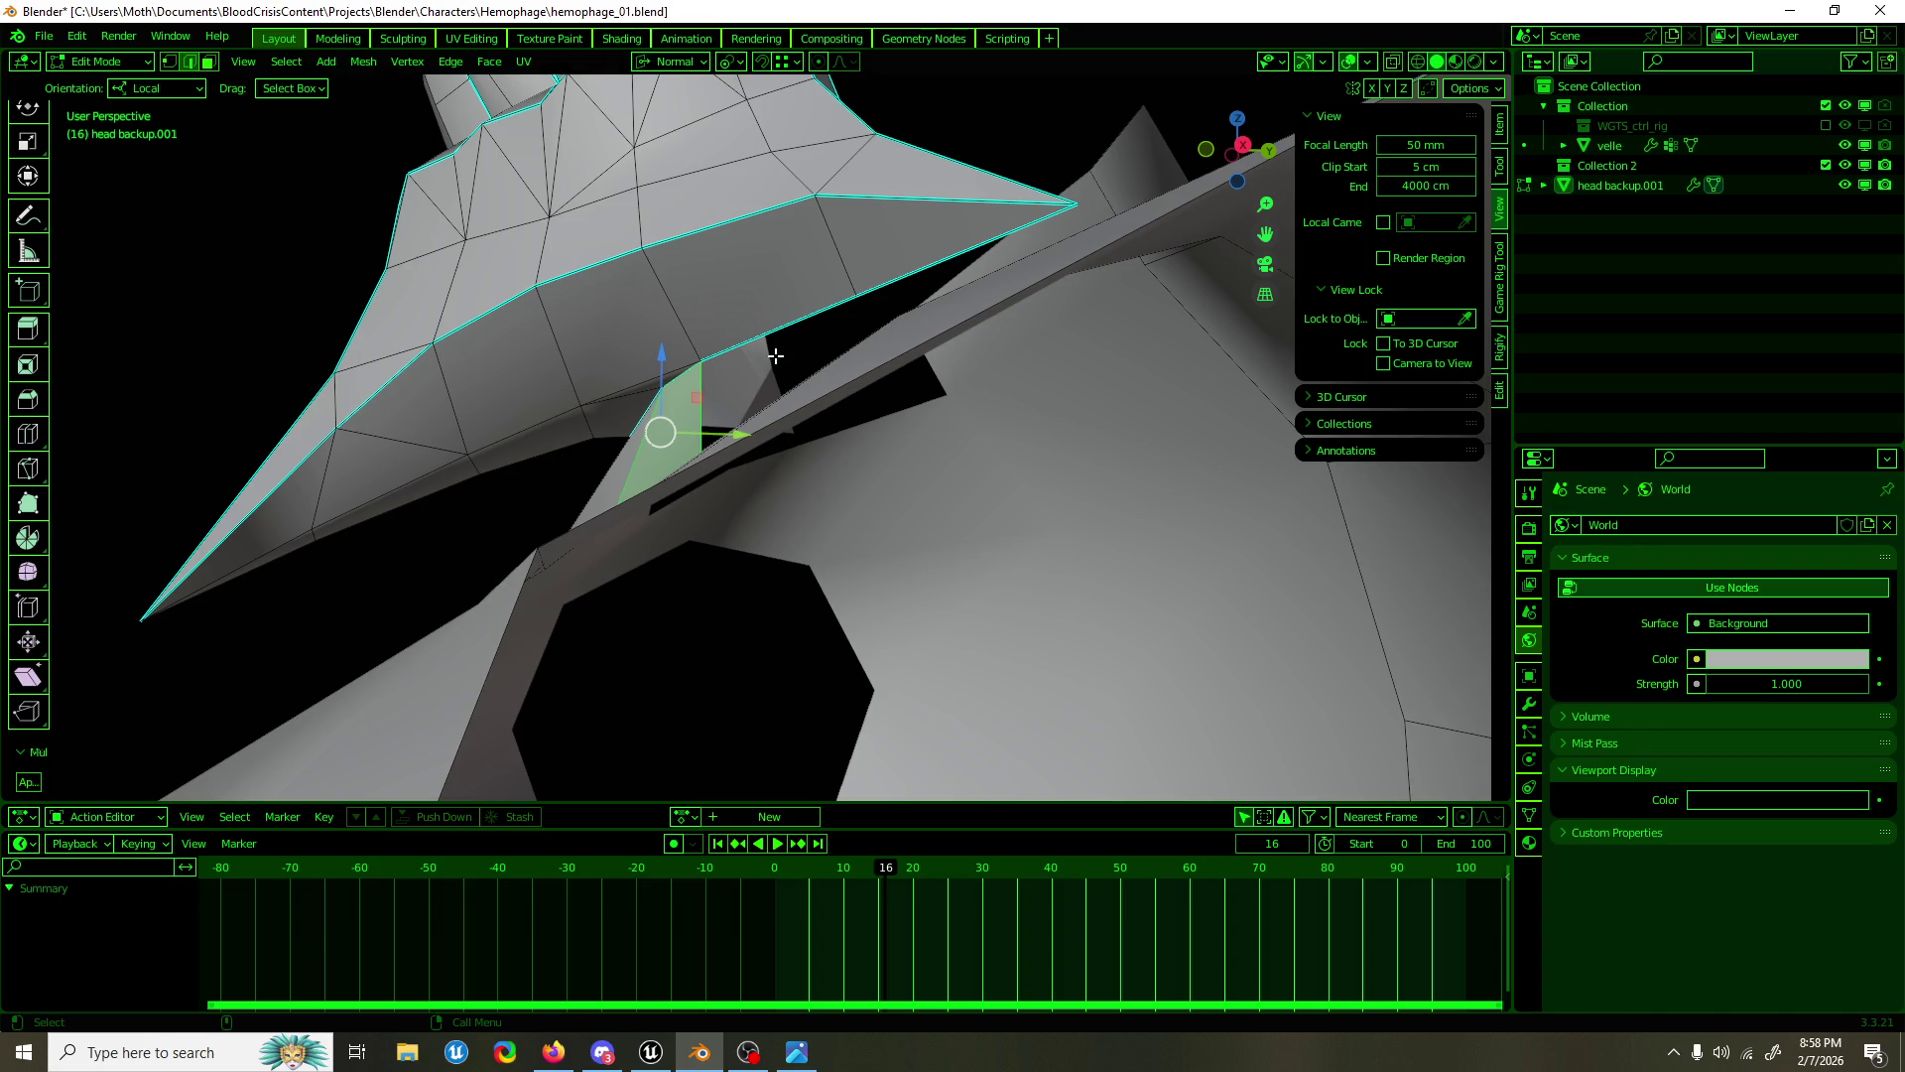
# Step: Extrude the new face under the collar and move it up and left
pyautogui.scroll(3)
pyautogui.moveTo(775, 354); pyautogui.dragTo(621, 556)
pyautogui.hotkey('shift', 'space')
pyautogui.press('e')
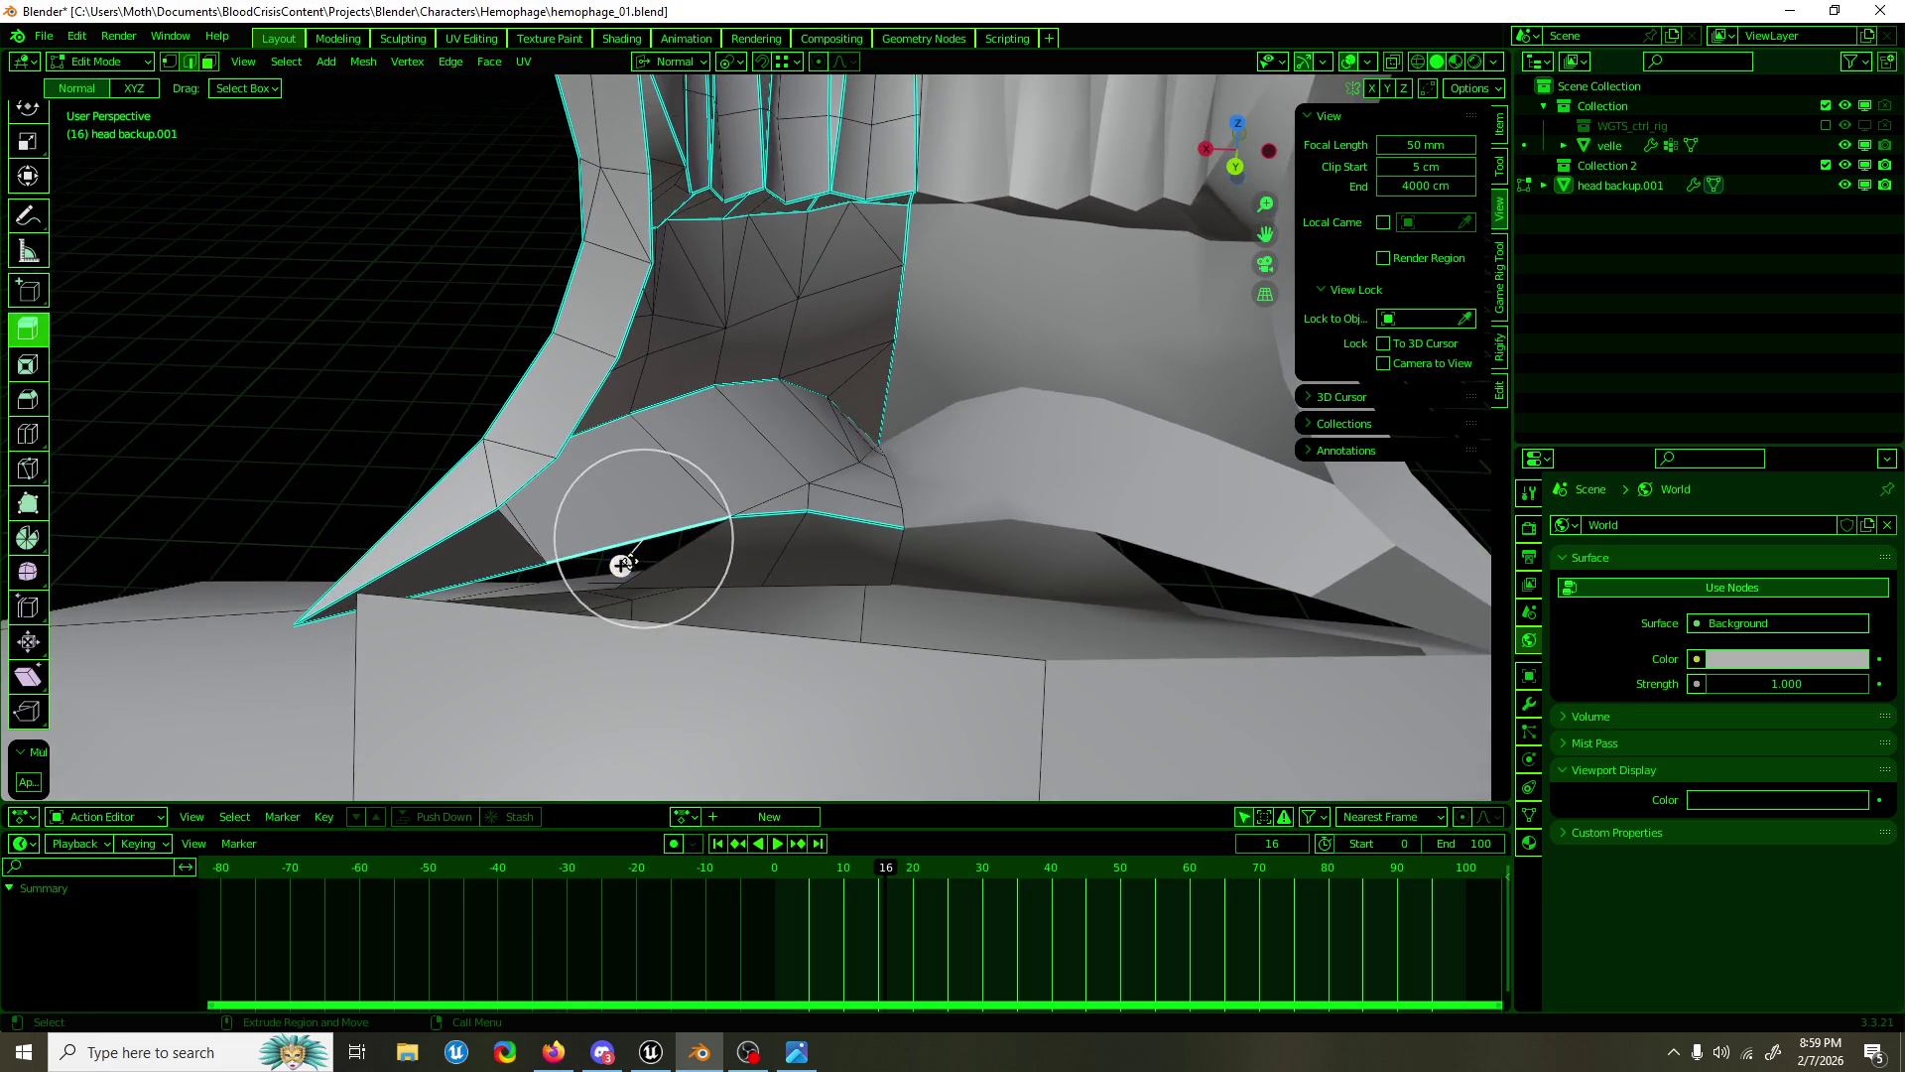
pyautogui.click(622, 564)
pyautogui.hotkey('shift', 'space')
pyautogui.press('g')
pyautogui.moveTo(635, 552); pyautogui.dragTo(607, 501)
pyautogui.moveTo(608, 501); pyautogui.dragTo(685, 489)
# Step: Merge by Distance across the whole mesh, removing 2 duplicate vertices
pyautogui.press('a')
pyautogui.press('F3')
pyautogui.write('dist')
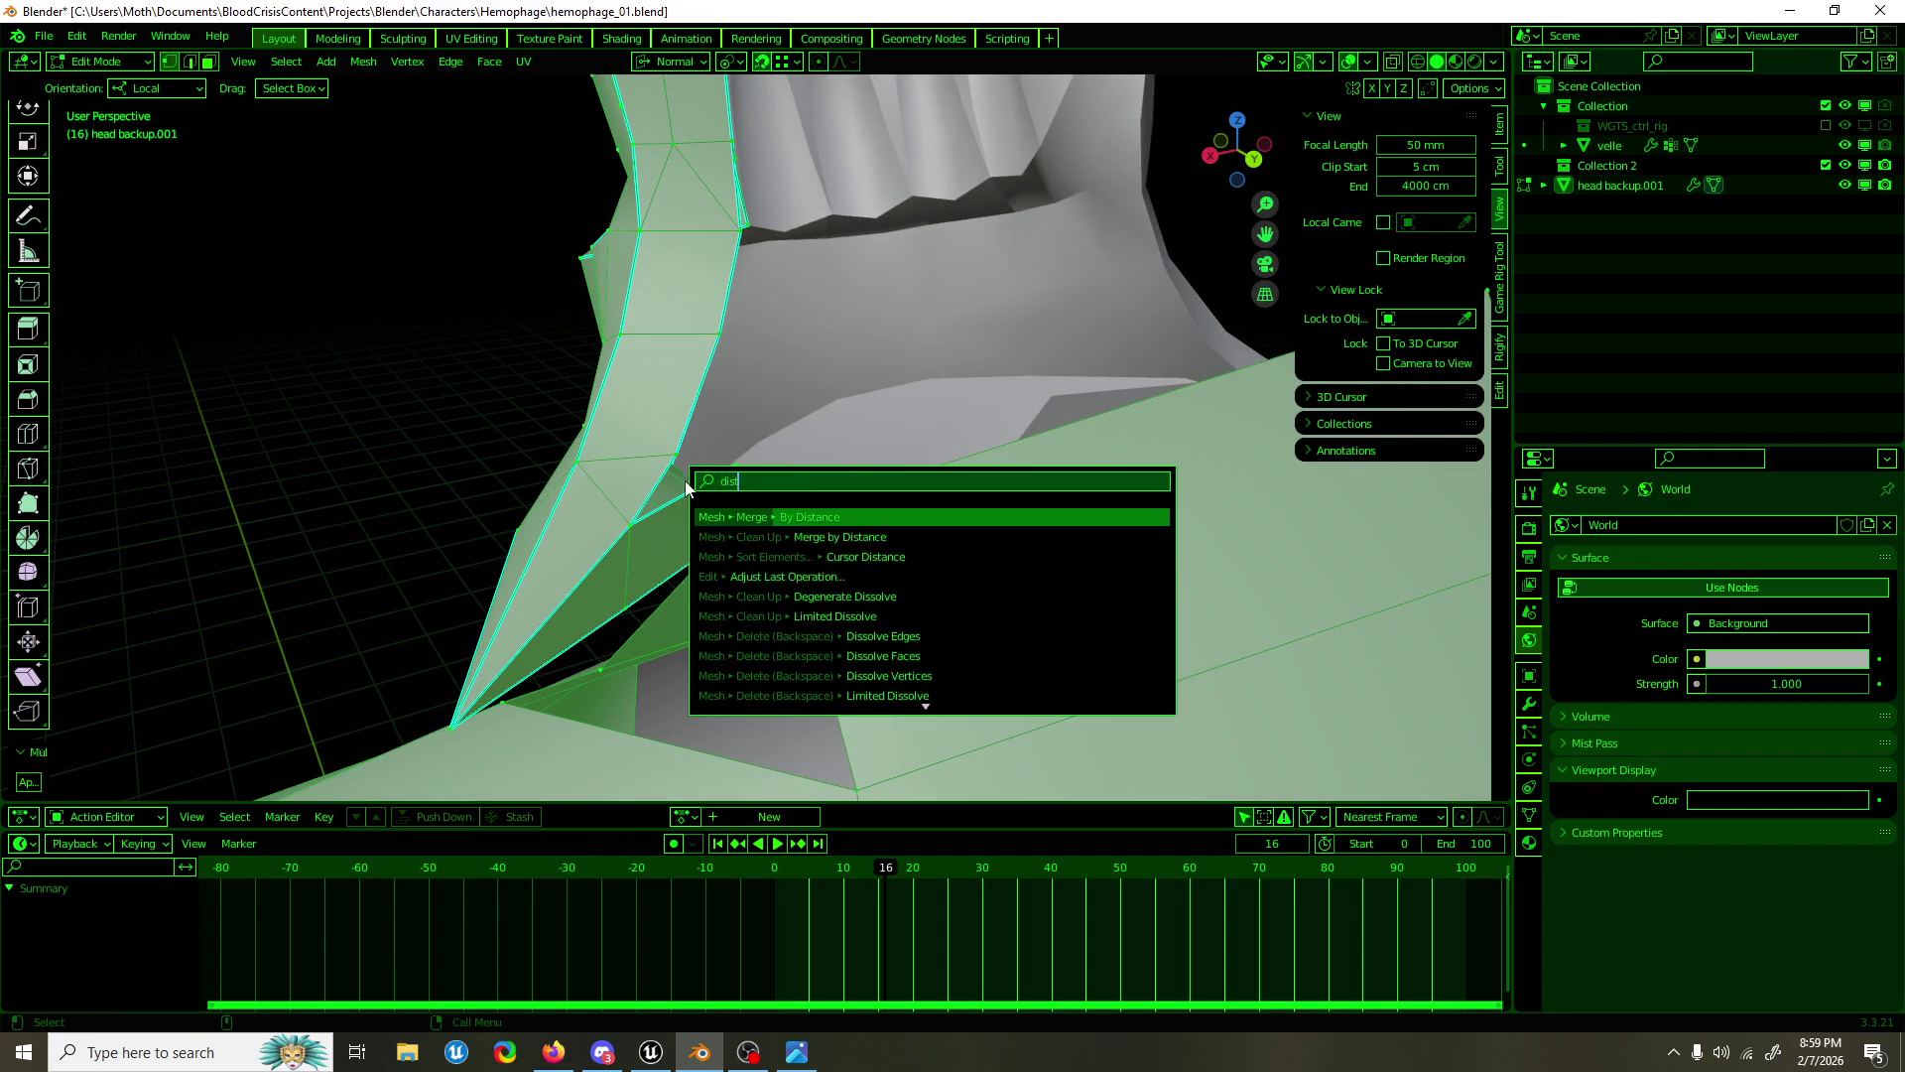
pyautogui.press('Return')
# Step: Reposition a collar vertex about 3 cm along Y, along X, and 1.3593 cm lower in Z
pyautogui.moveTo(687, 482); pyautogui.dragTo(687, 468)
pyautogui.click(687, 468)
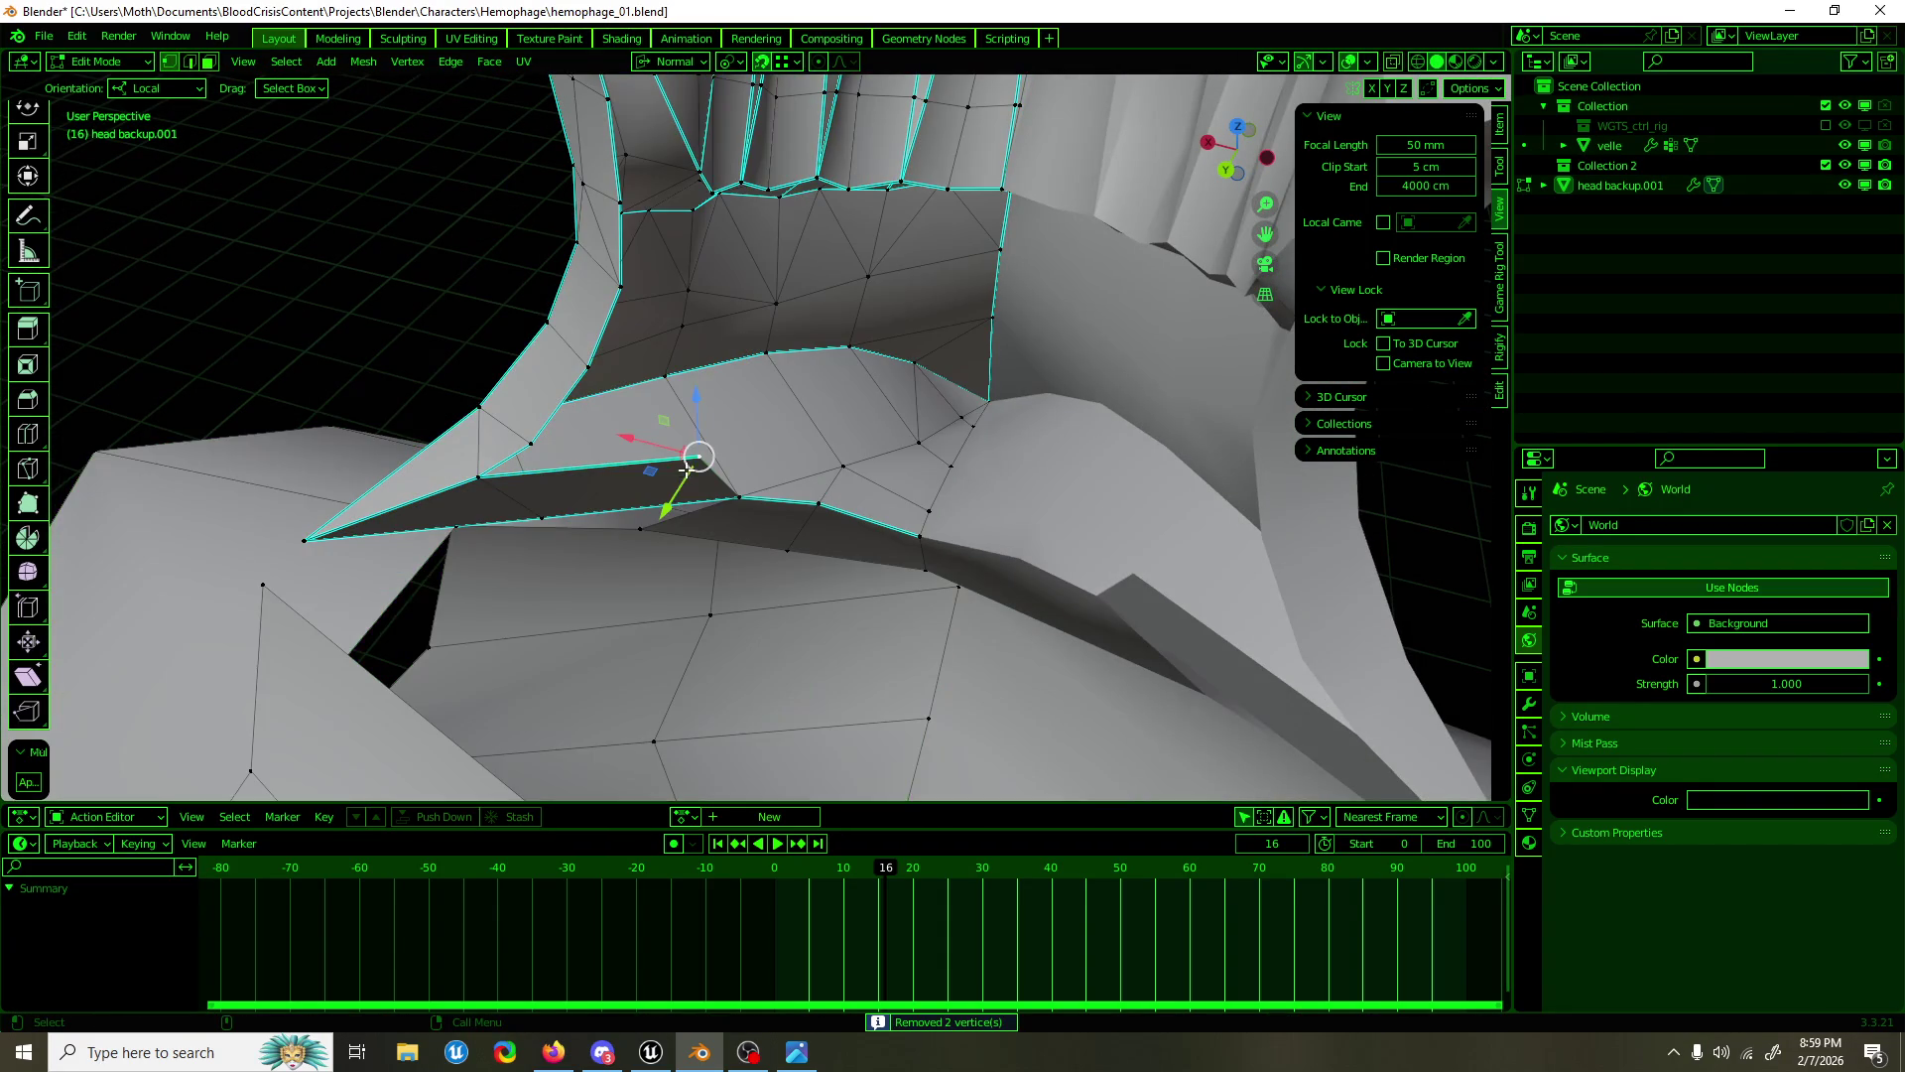
pyautogui.moveTo(677, 498); pyautogui.dragTo(671, 507)
pyautogui.moveTo(671, 506); pyautogui.dragTo(1010, 510)
pyautogui.press('g')
pyautogui.press('x')
pyautogui.click(671, 519)
pyautogui.click(806, 459)
pyautogui.press('g')
pyautogui.press('z')
pyautogui.click(806, 452)
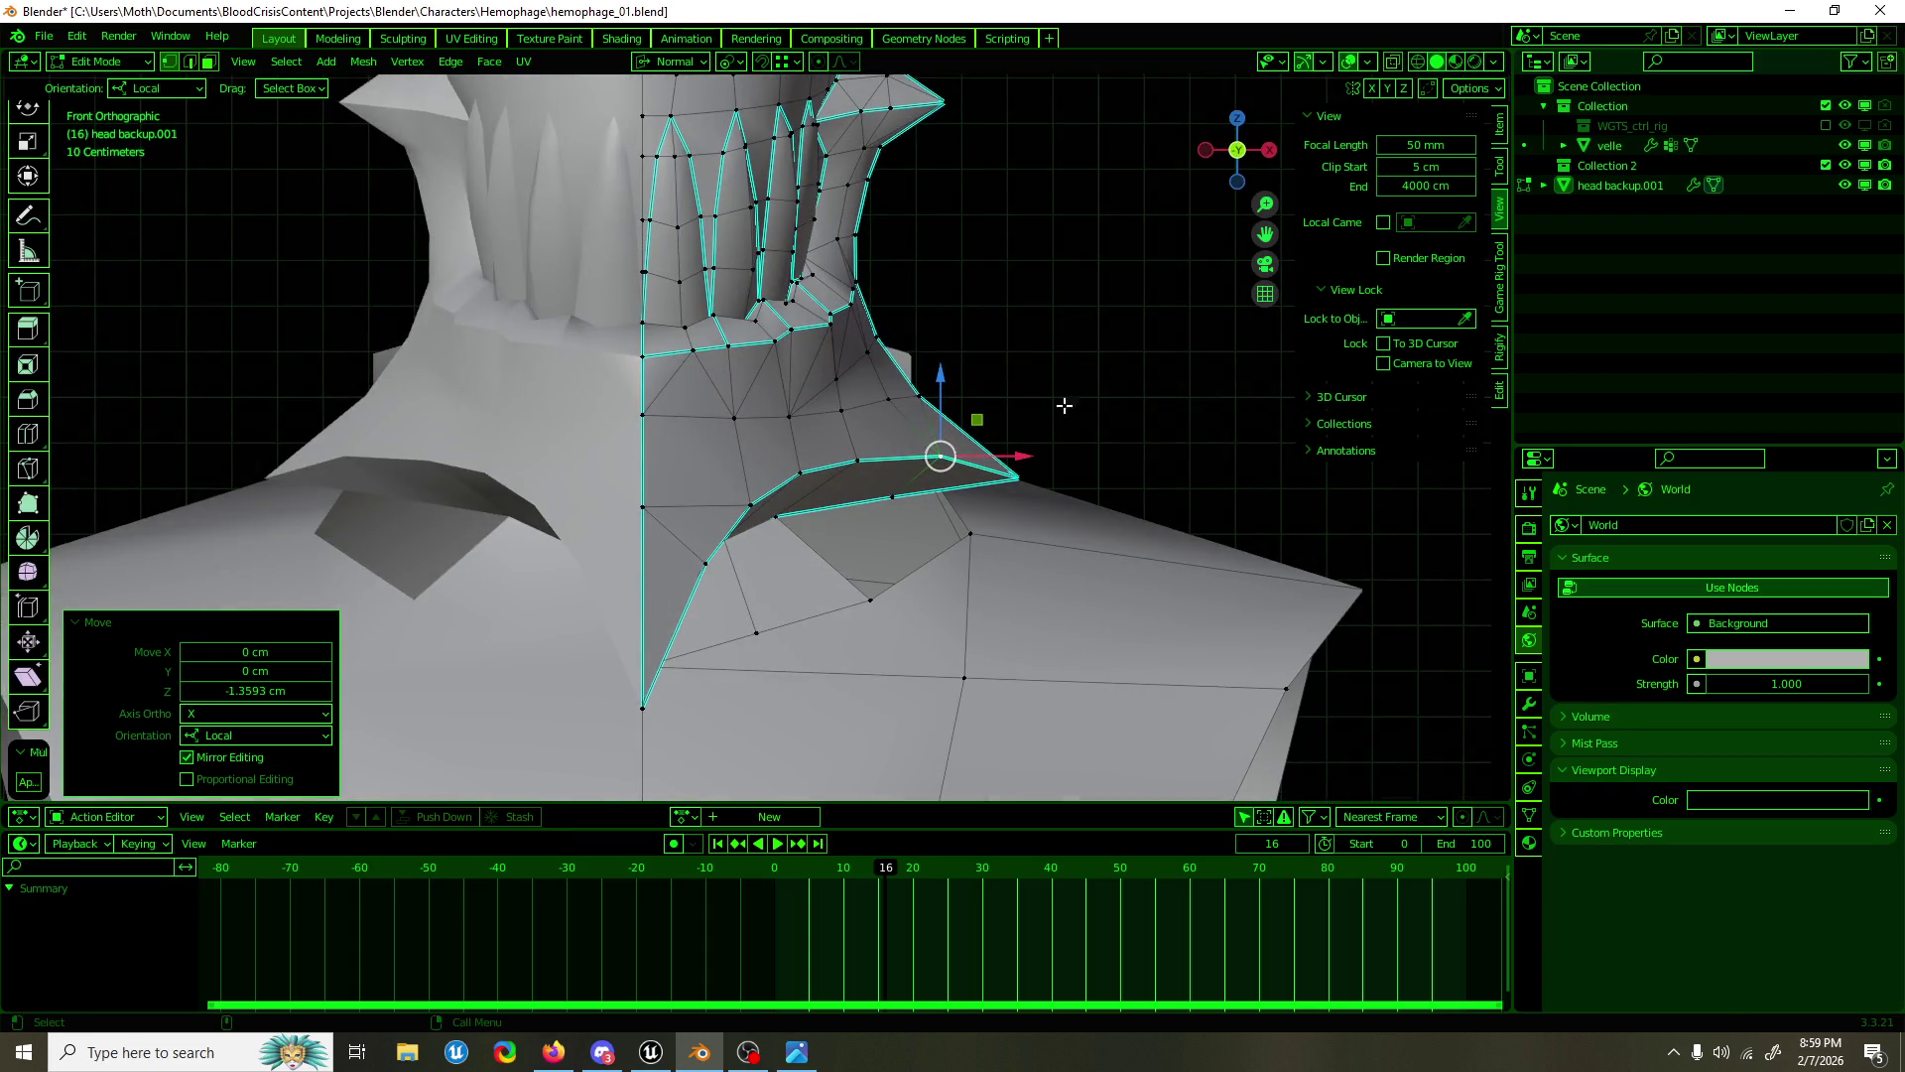
# Step: Raise the collar tip about 5 cm and lift its lower-edge vertices slightly
pyautogui.click(1102, 369)
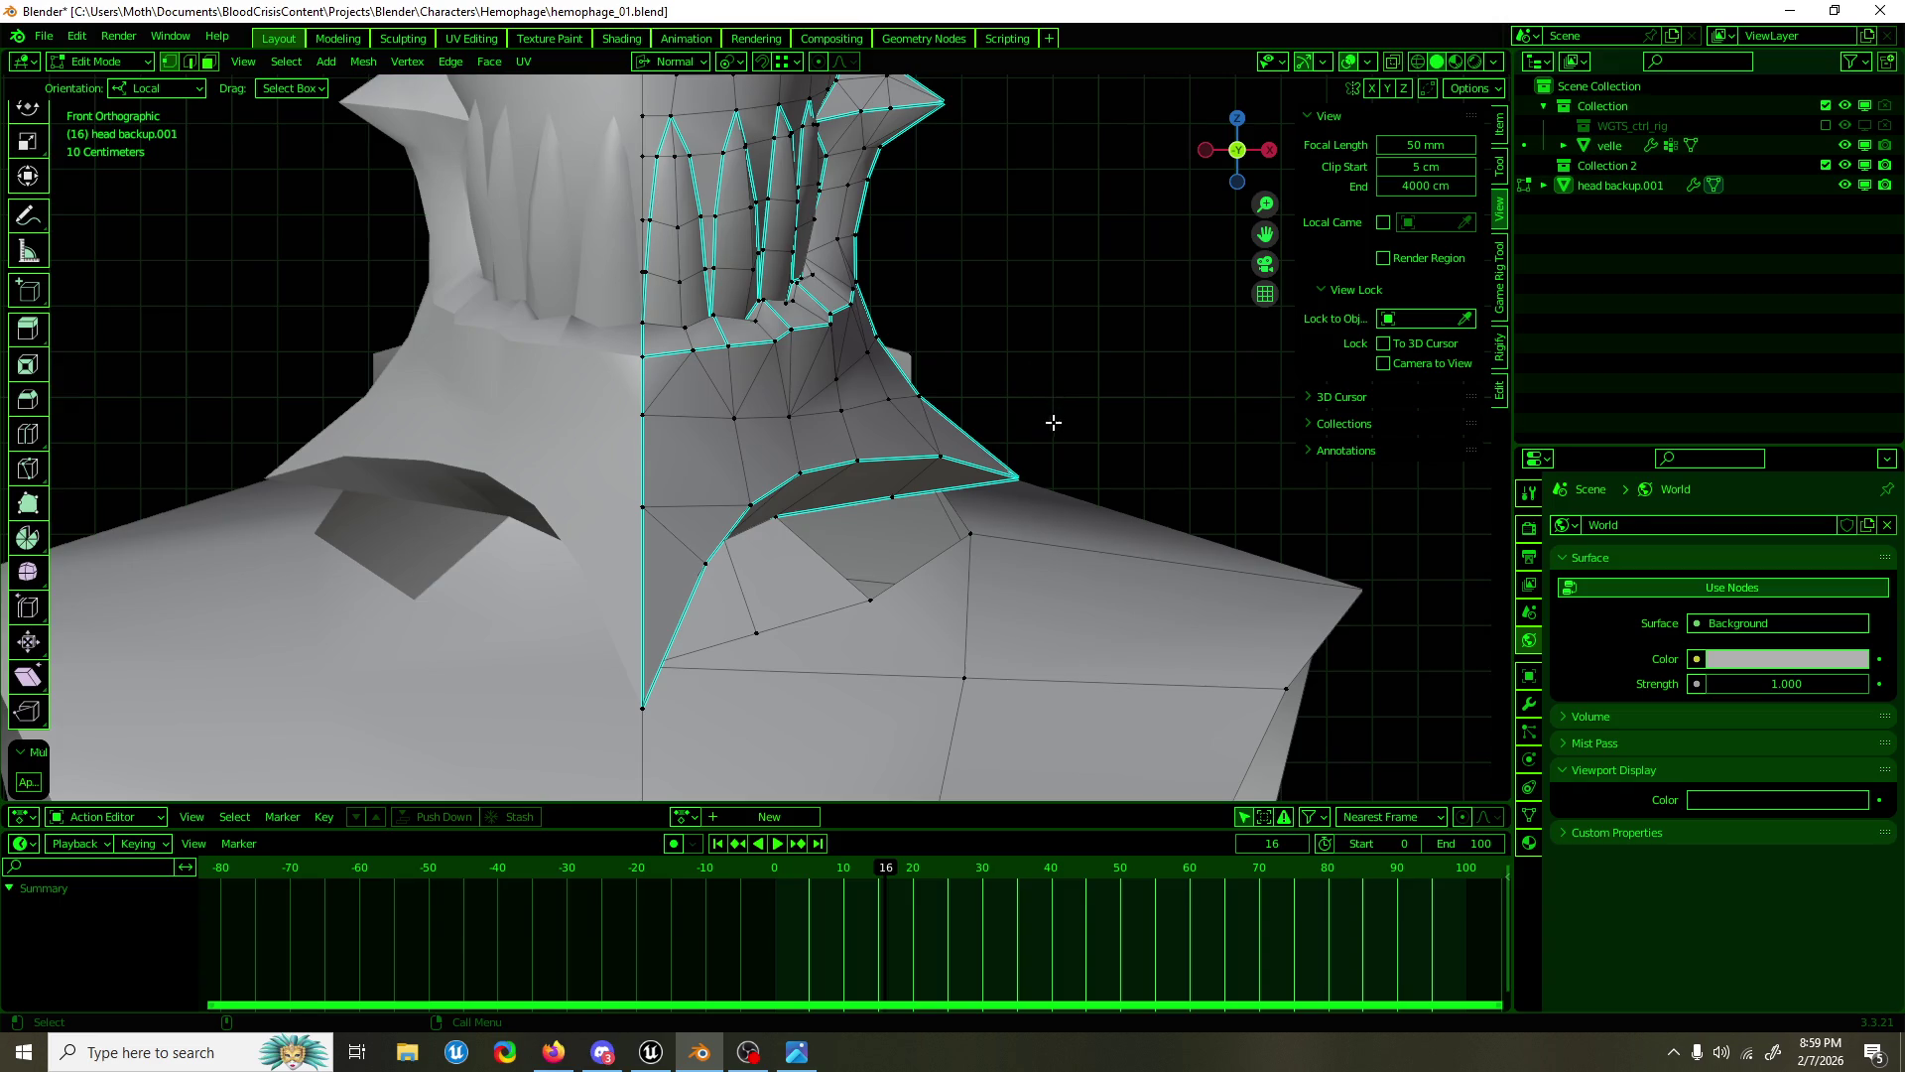
pyautogui.click(1030, 478)
pyautogui.moveTo(1024, 416); pyautogui.dragTo(1023, 393)
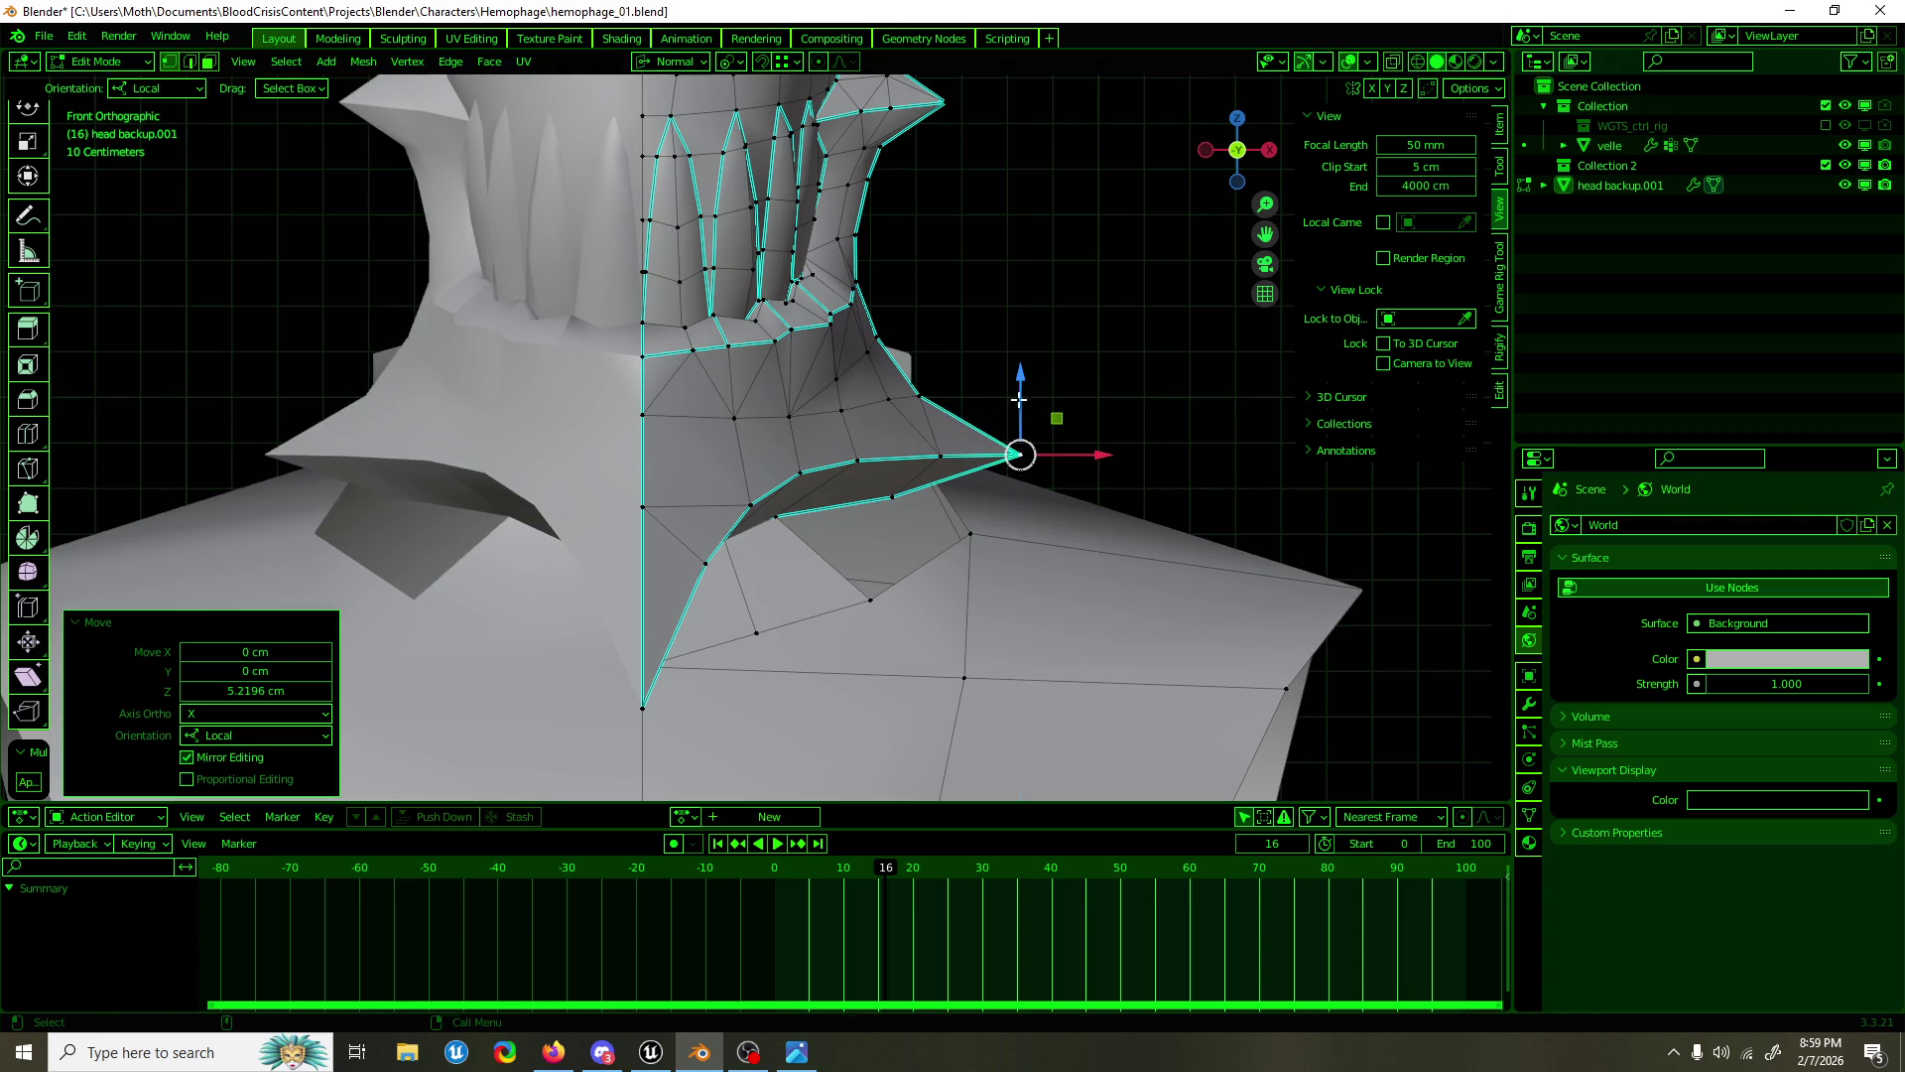
pyautogui.click(942, 459)
pyautogui.click(892, 496)
pyautogui.moveTo(892, 455); pyautogui.dragTo(832, 462)
pyautogui.click(778, 514)
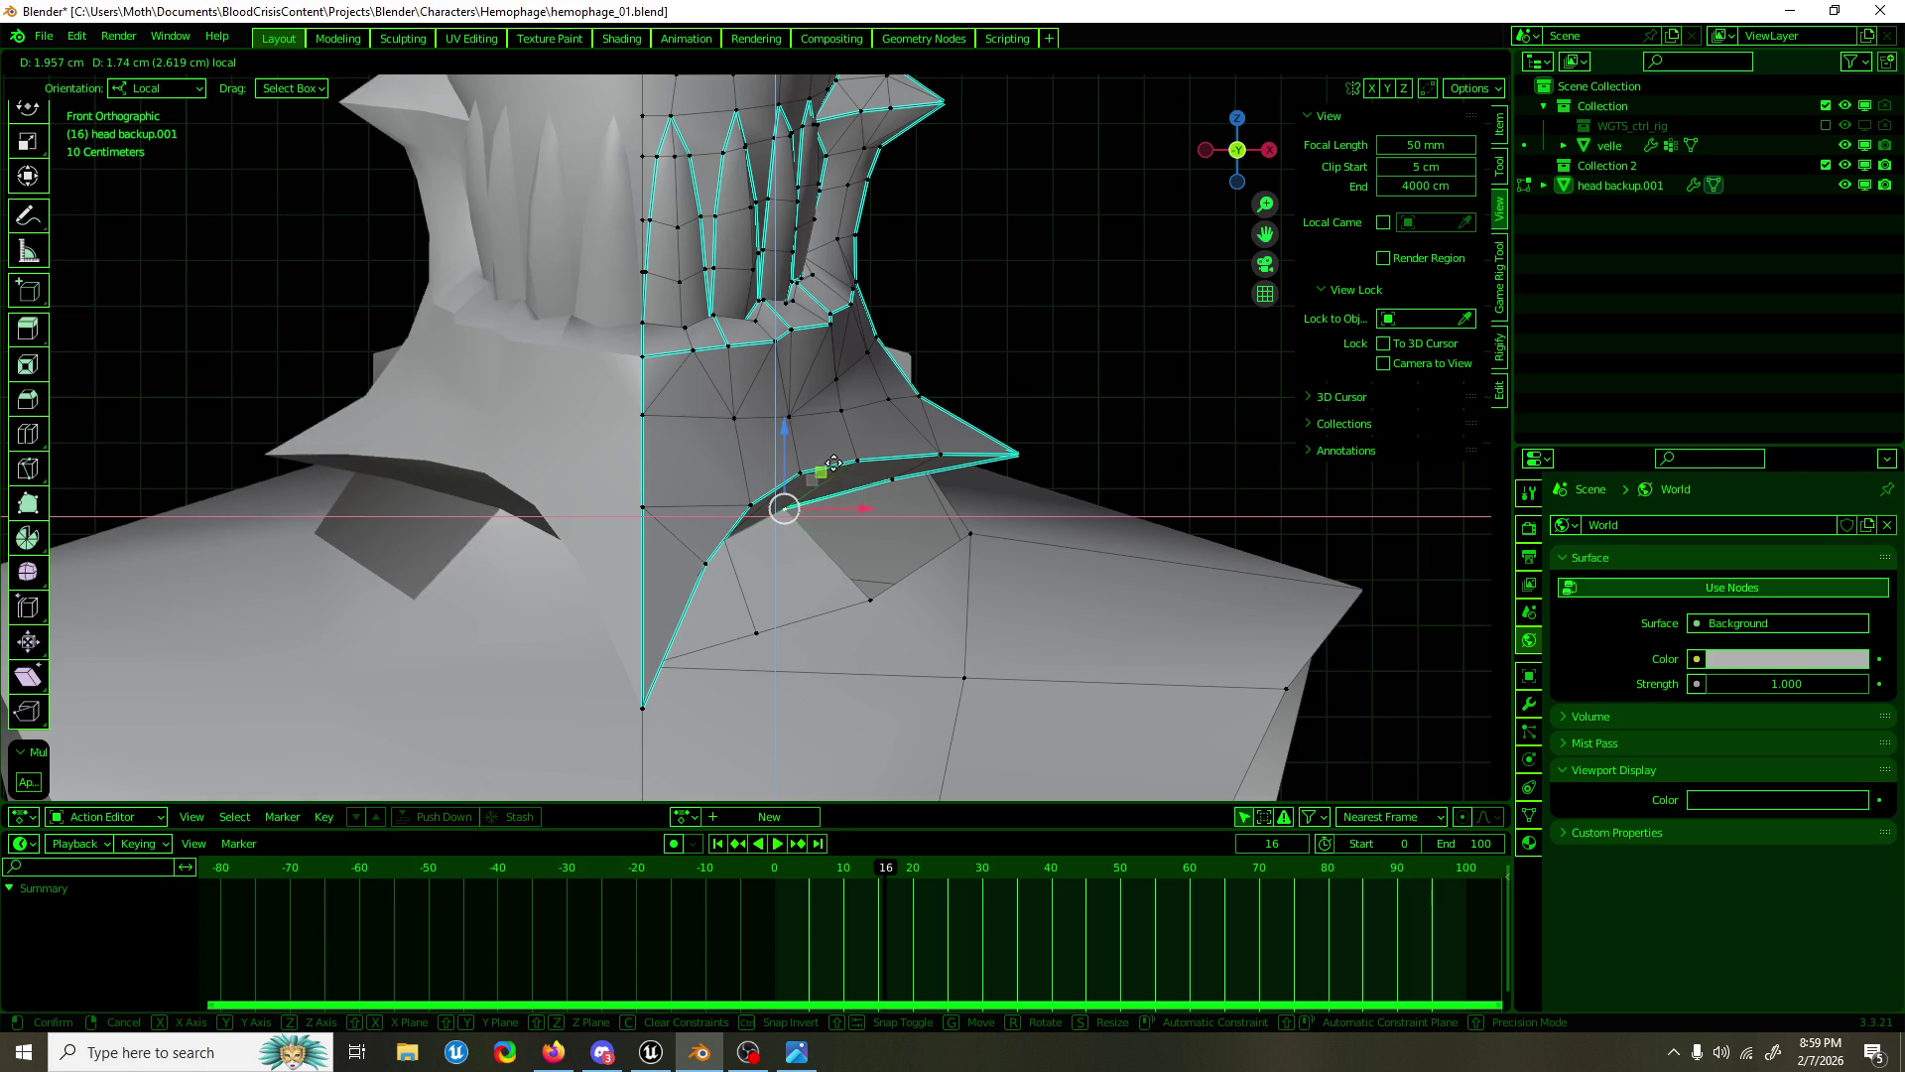
# Step: Return to Object Mode and select the head backup.001 object
pyautogui.press('Tab')
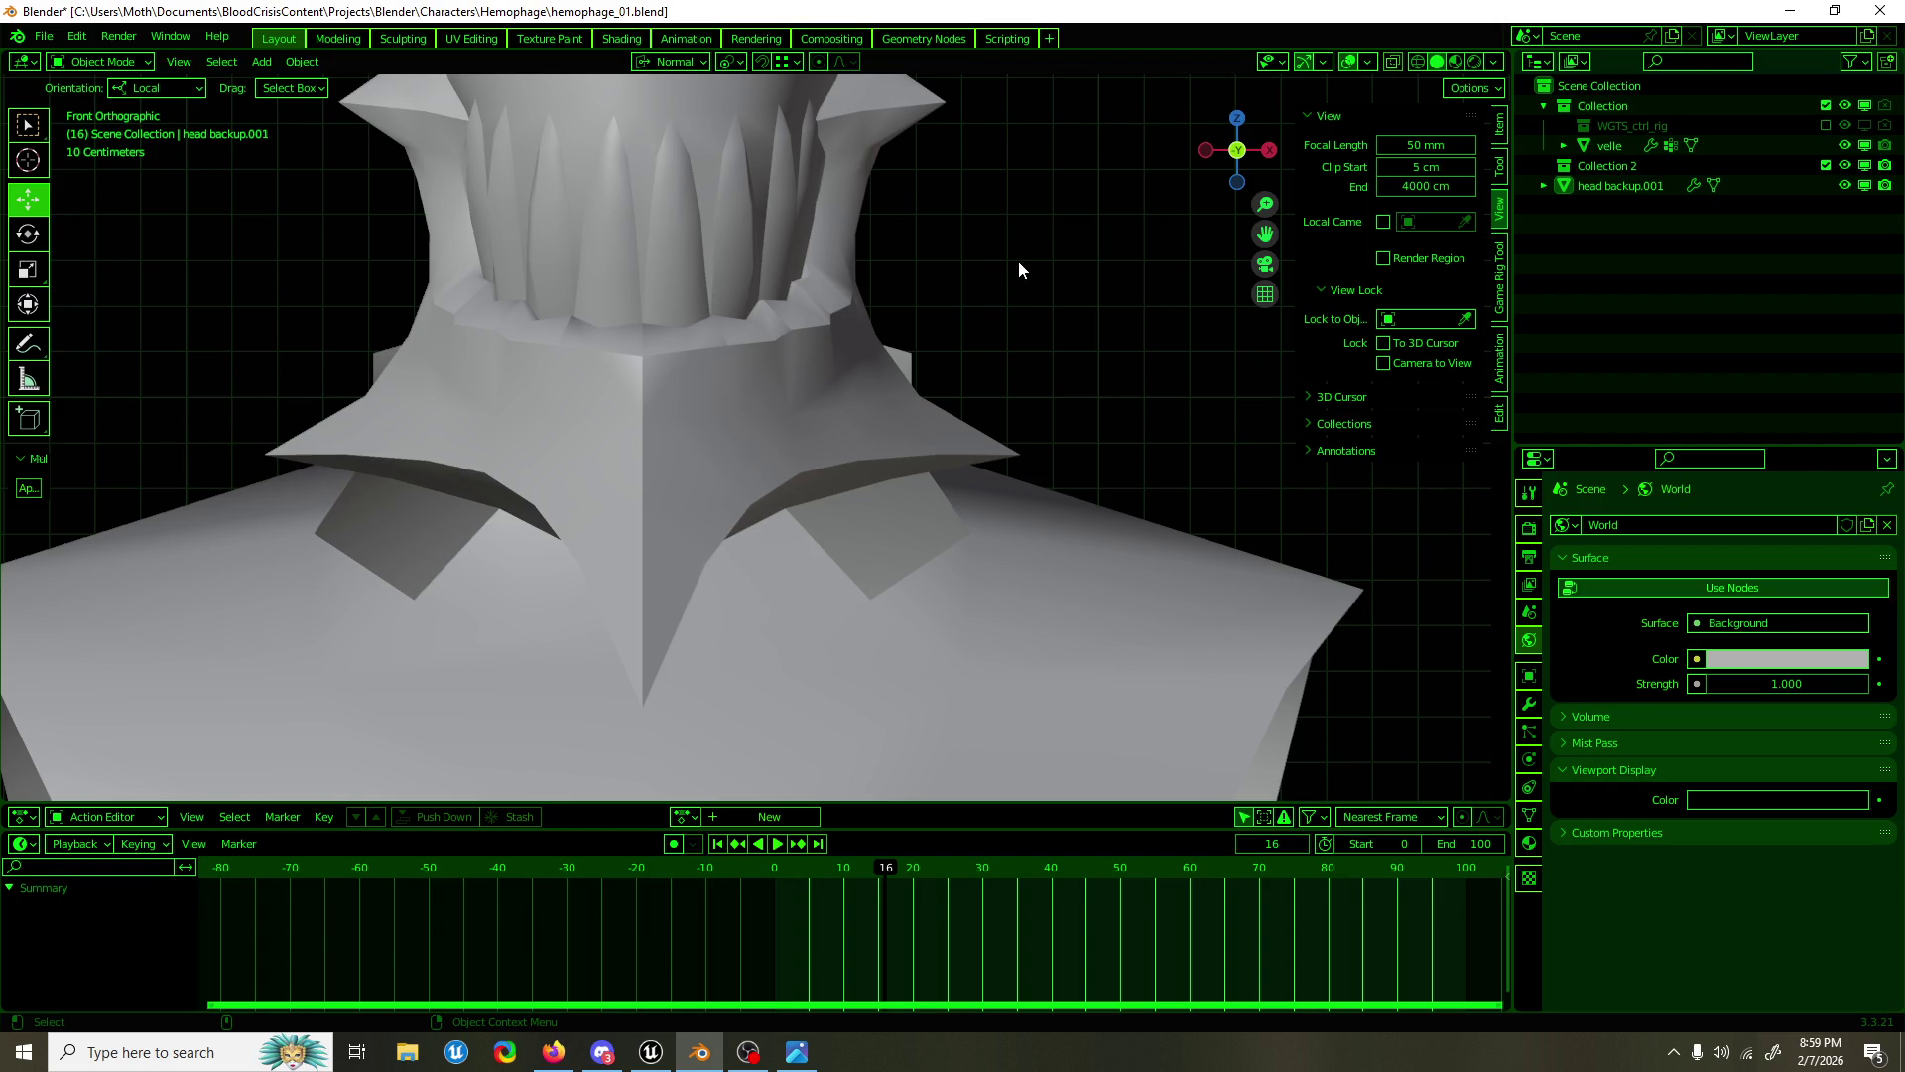
pyautogui.moveTo(943, 329); pyautogui.dragTo(992, 551)
pyautogui.scroll(3)
pyautogui.click(741, 350)
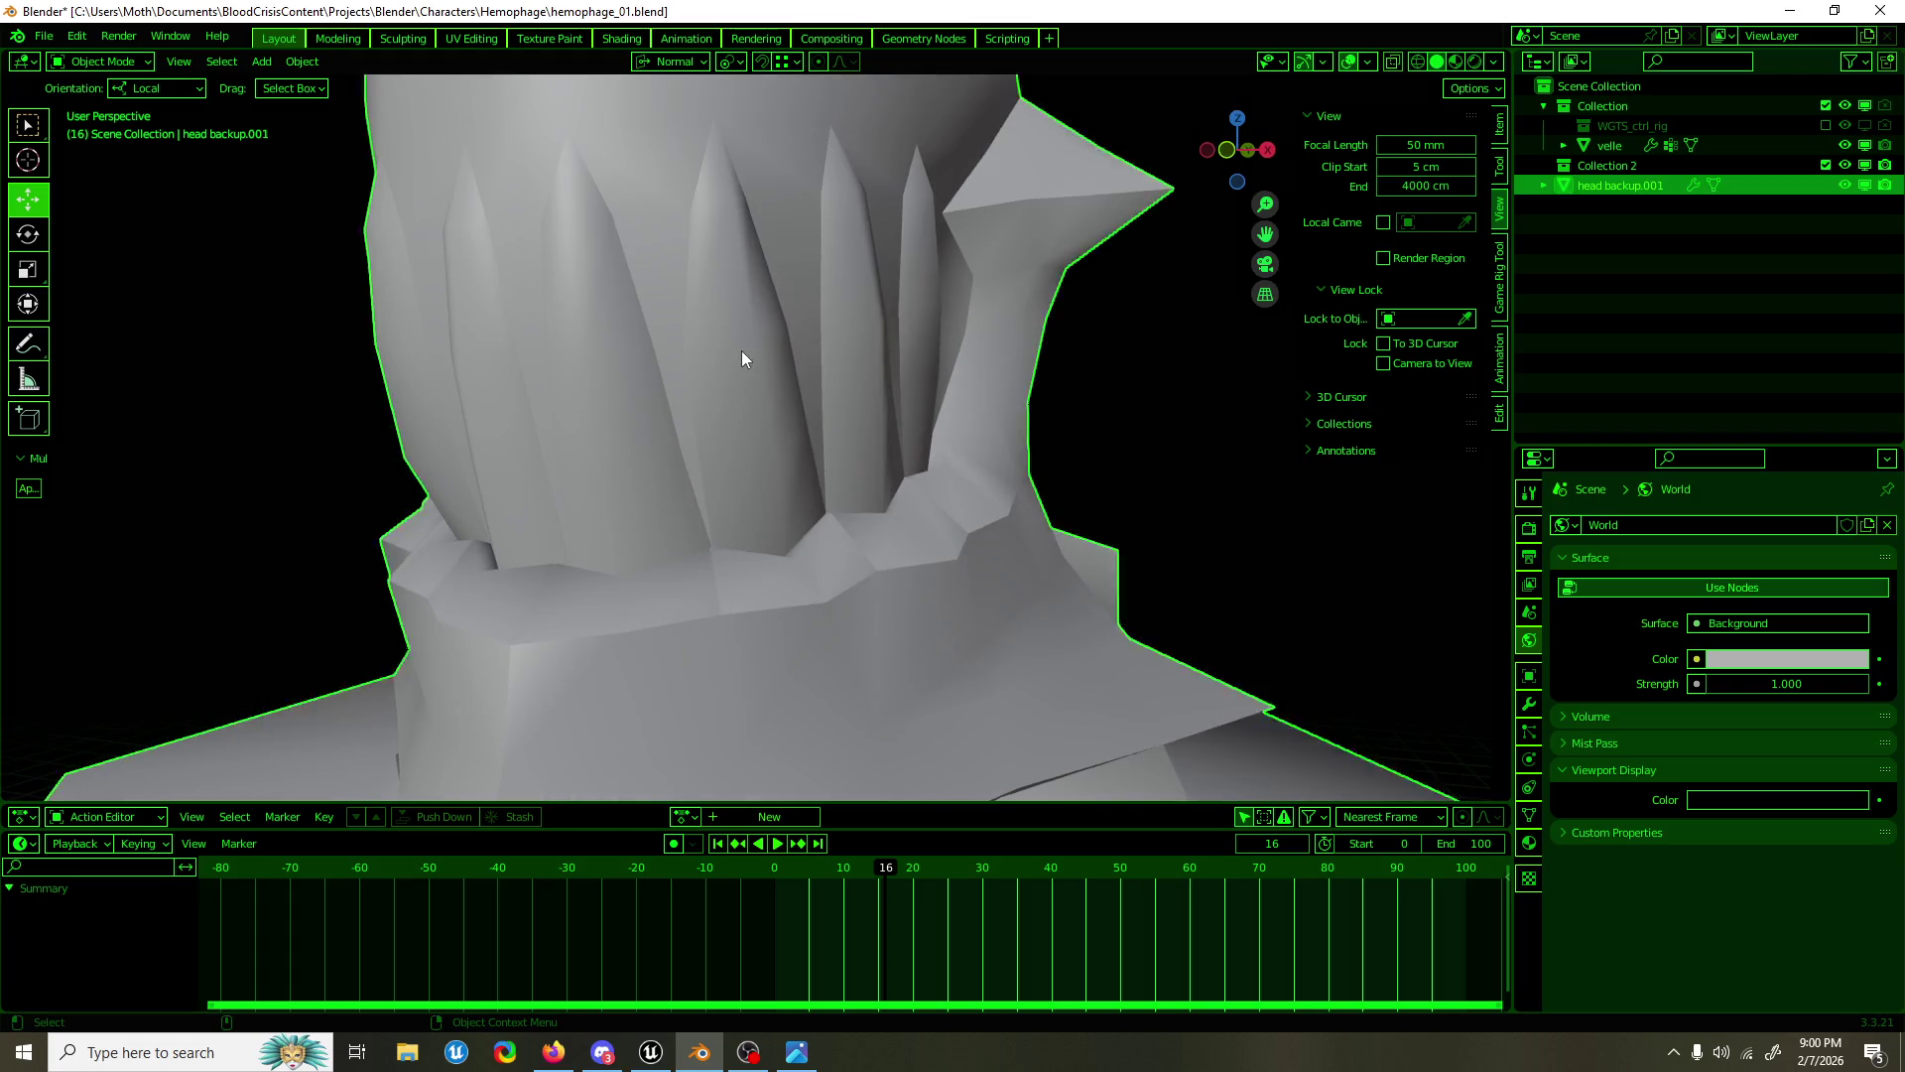
# Step: Reselect head backup.001 and enter Edit Mode on it
pyautogui.press('Tab')
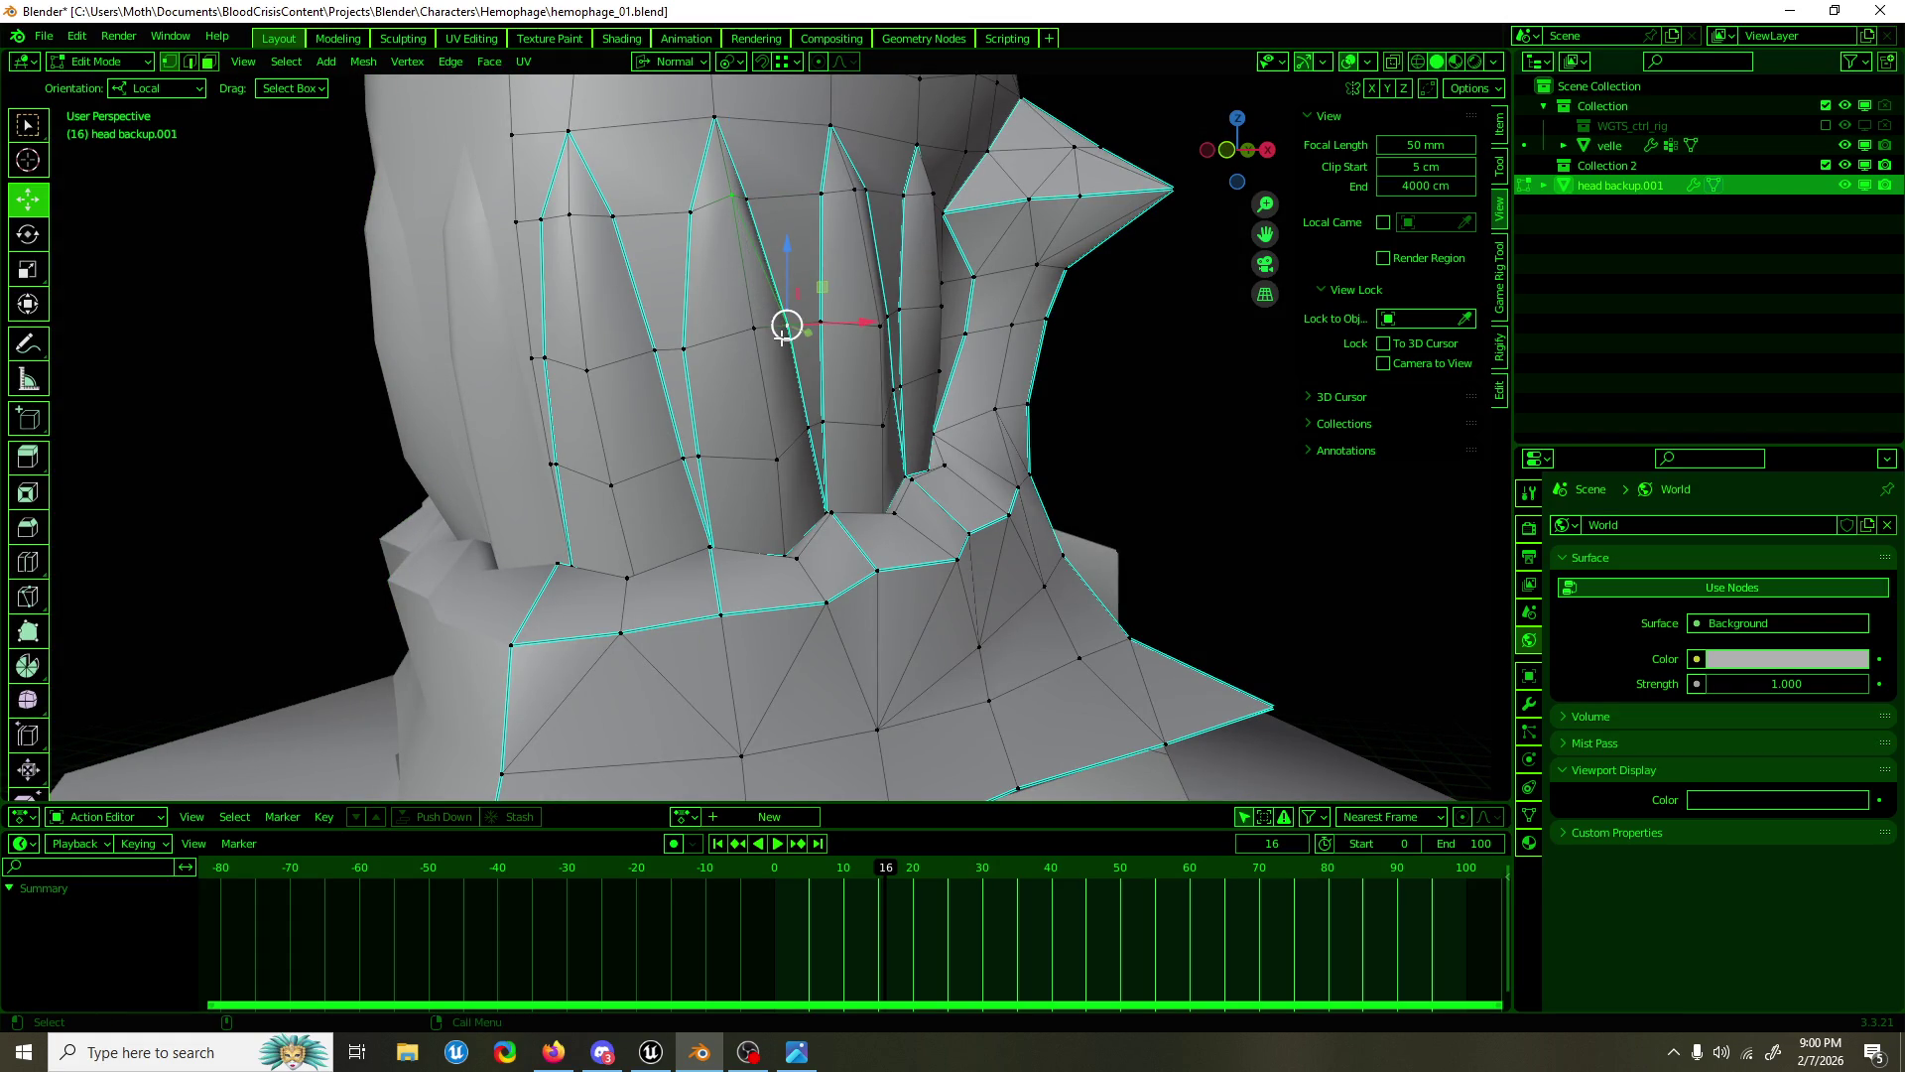
pyautogui.press('Tab')
pyautogui.click(1176, 440)
pyautogui.click(769, 324)
pyautogui.press('Tab')
# Step: Nudge a vertex near the spike base 0.46693 cm in X and 1.1492 cm in Y
pyautogui.click(692, 327)
pyautogui.click(753, 327)
pyautogui.click(700, 455)
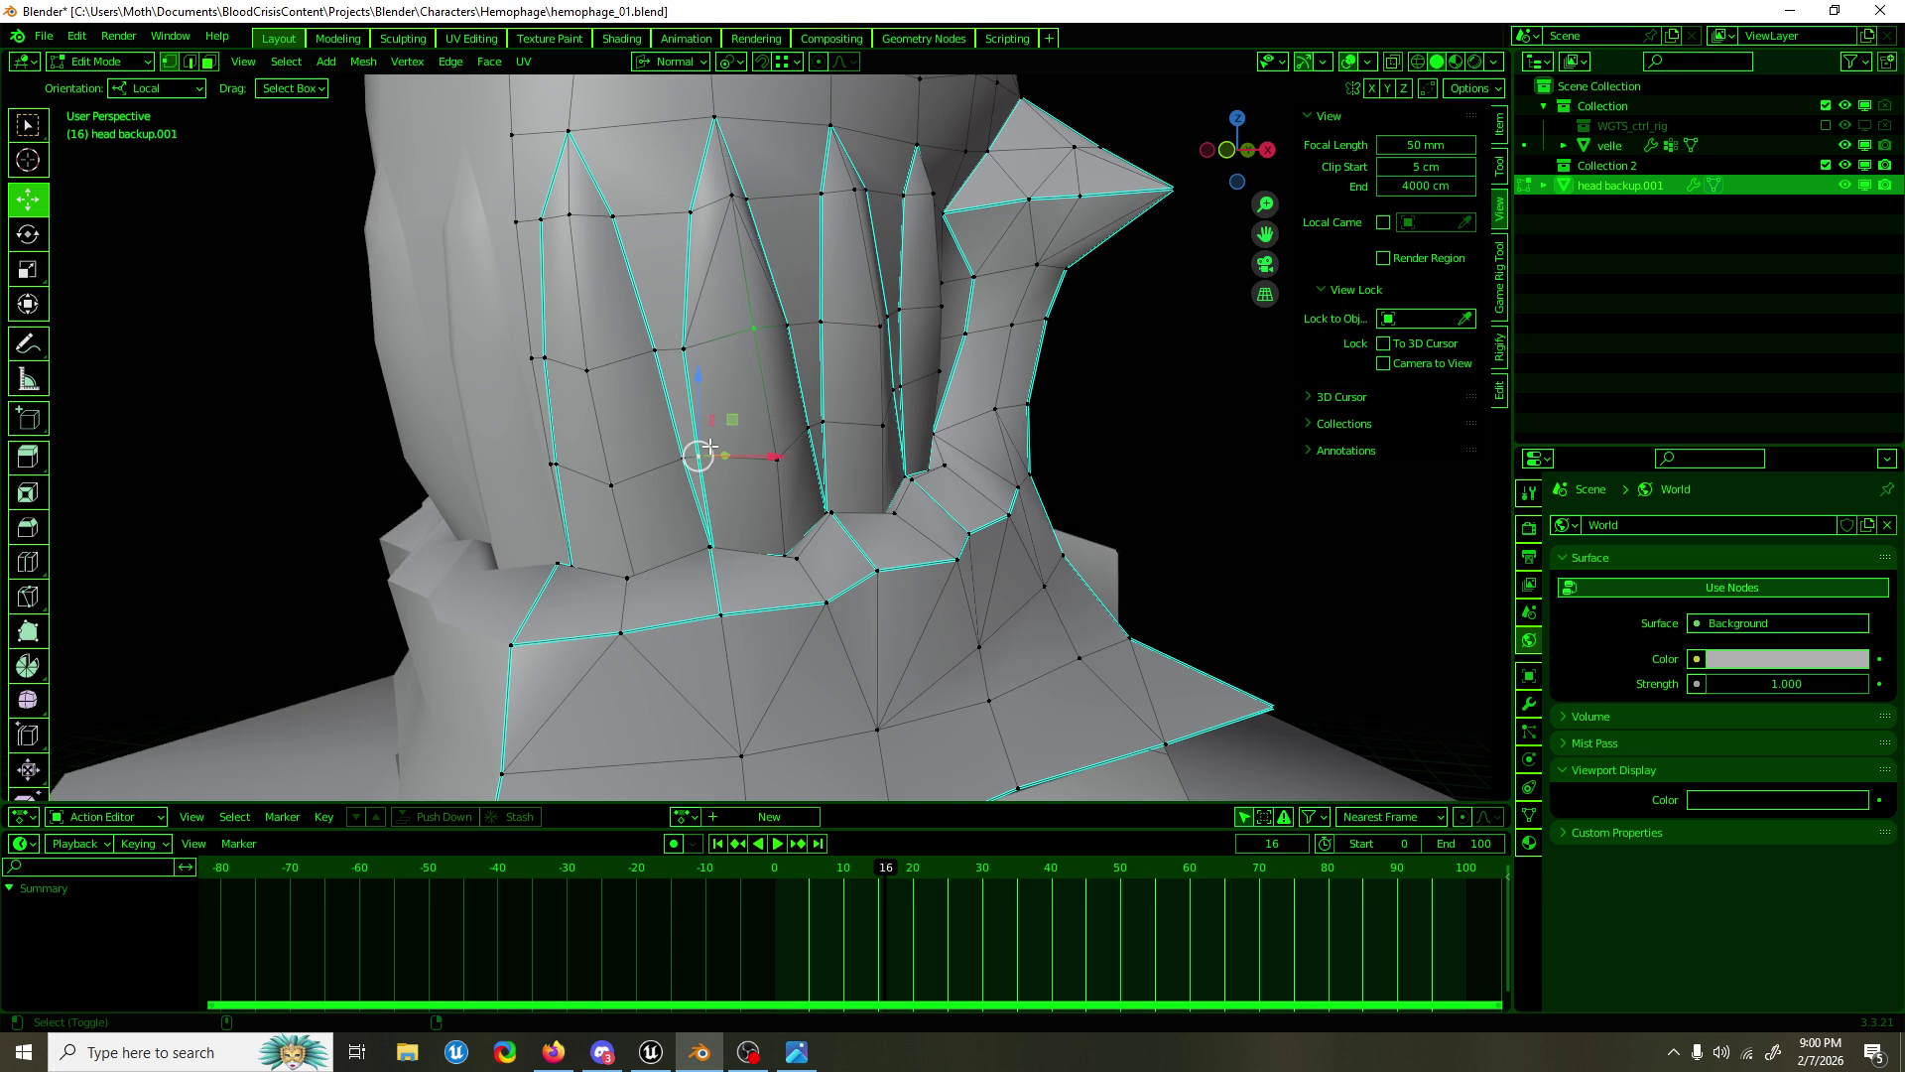
pyautogui.moveTo(746, 435); pyautogui.dragTo(655, 421)
pyautogui.click(655, 422)
pyautogui.click(543, 326)
pyautogui.moveTo(544, 326); pyautogui.dragTo(697, 513)
pyautogui.click(576, 374)
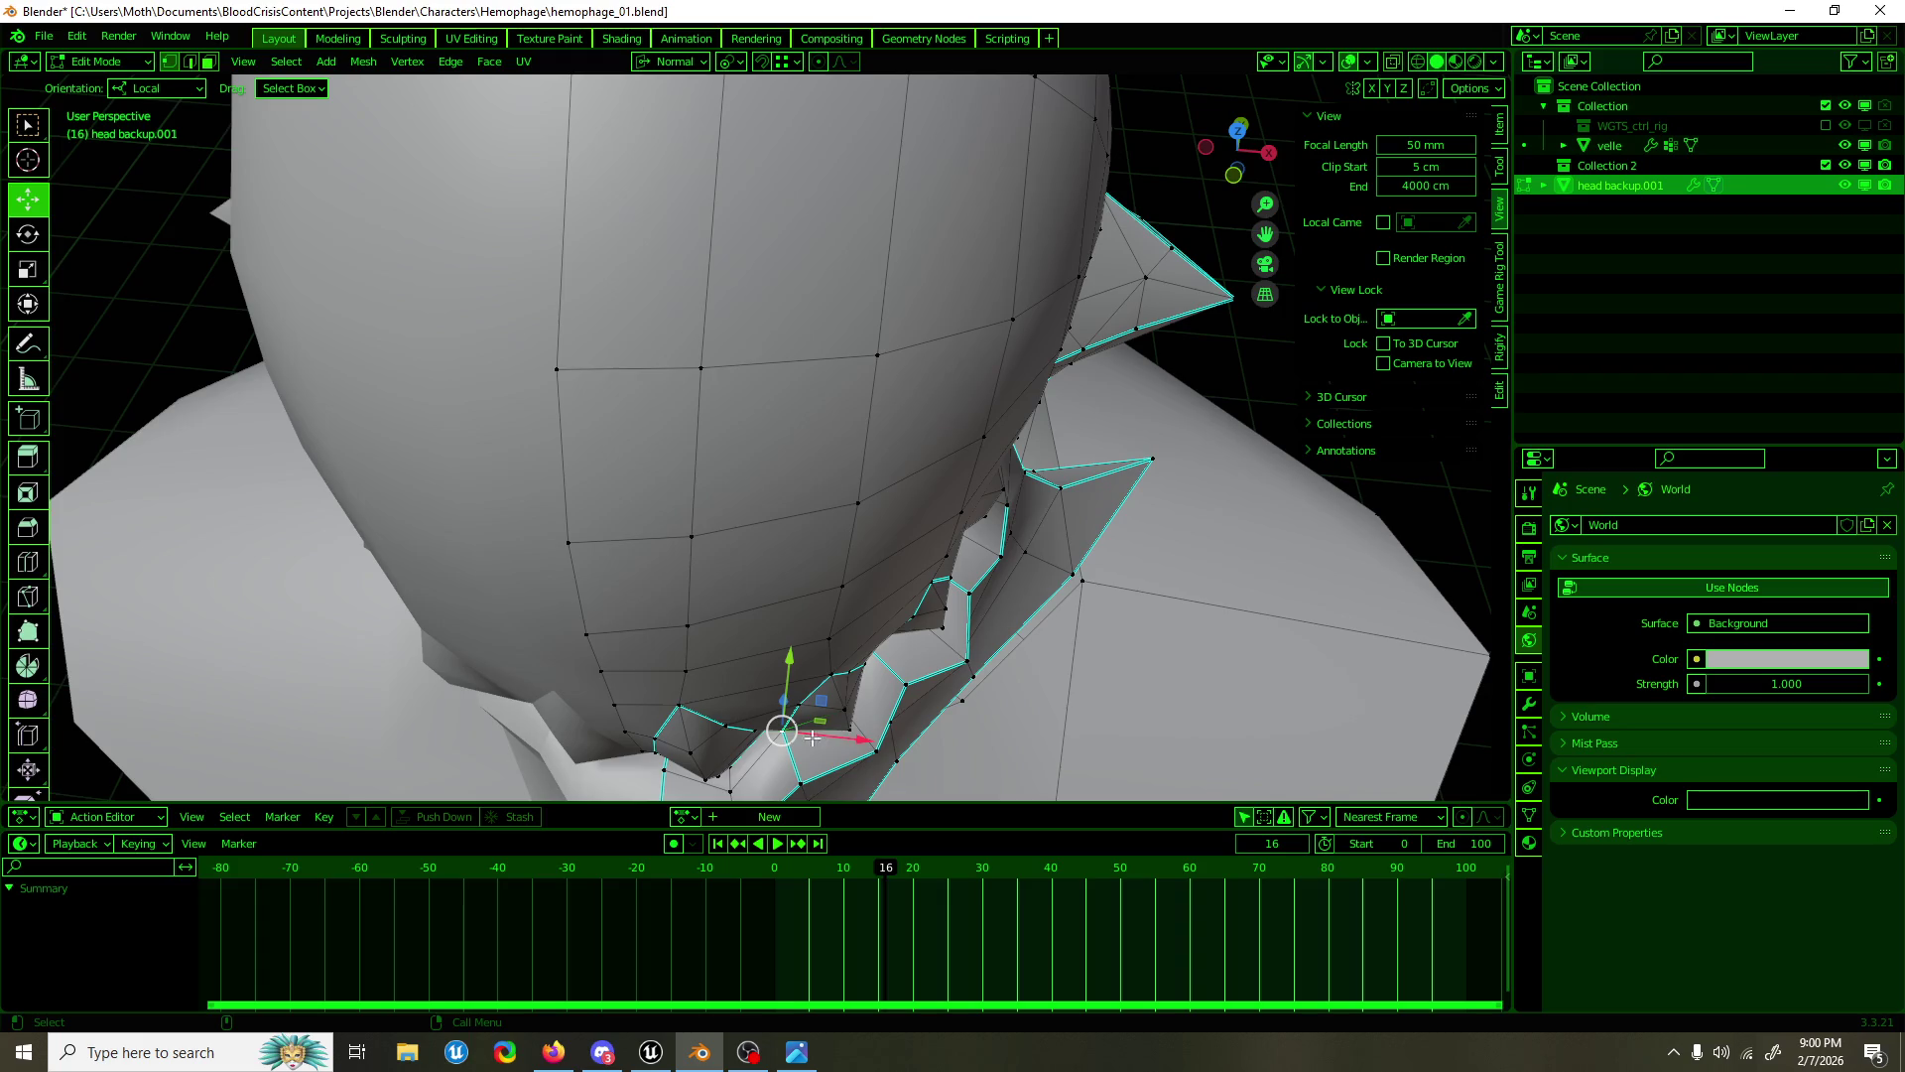
pyautogui.moveTo(829, 703); pyautogui.dragTo(831, 682)
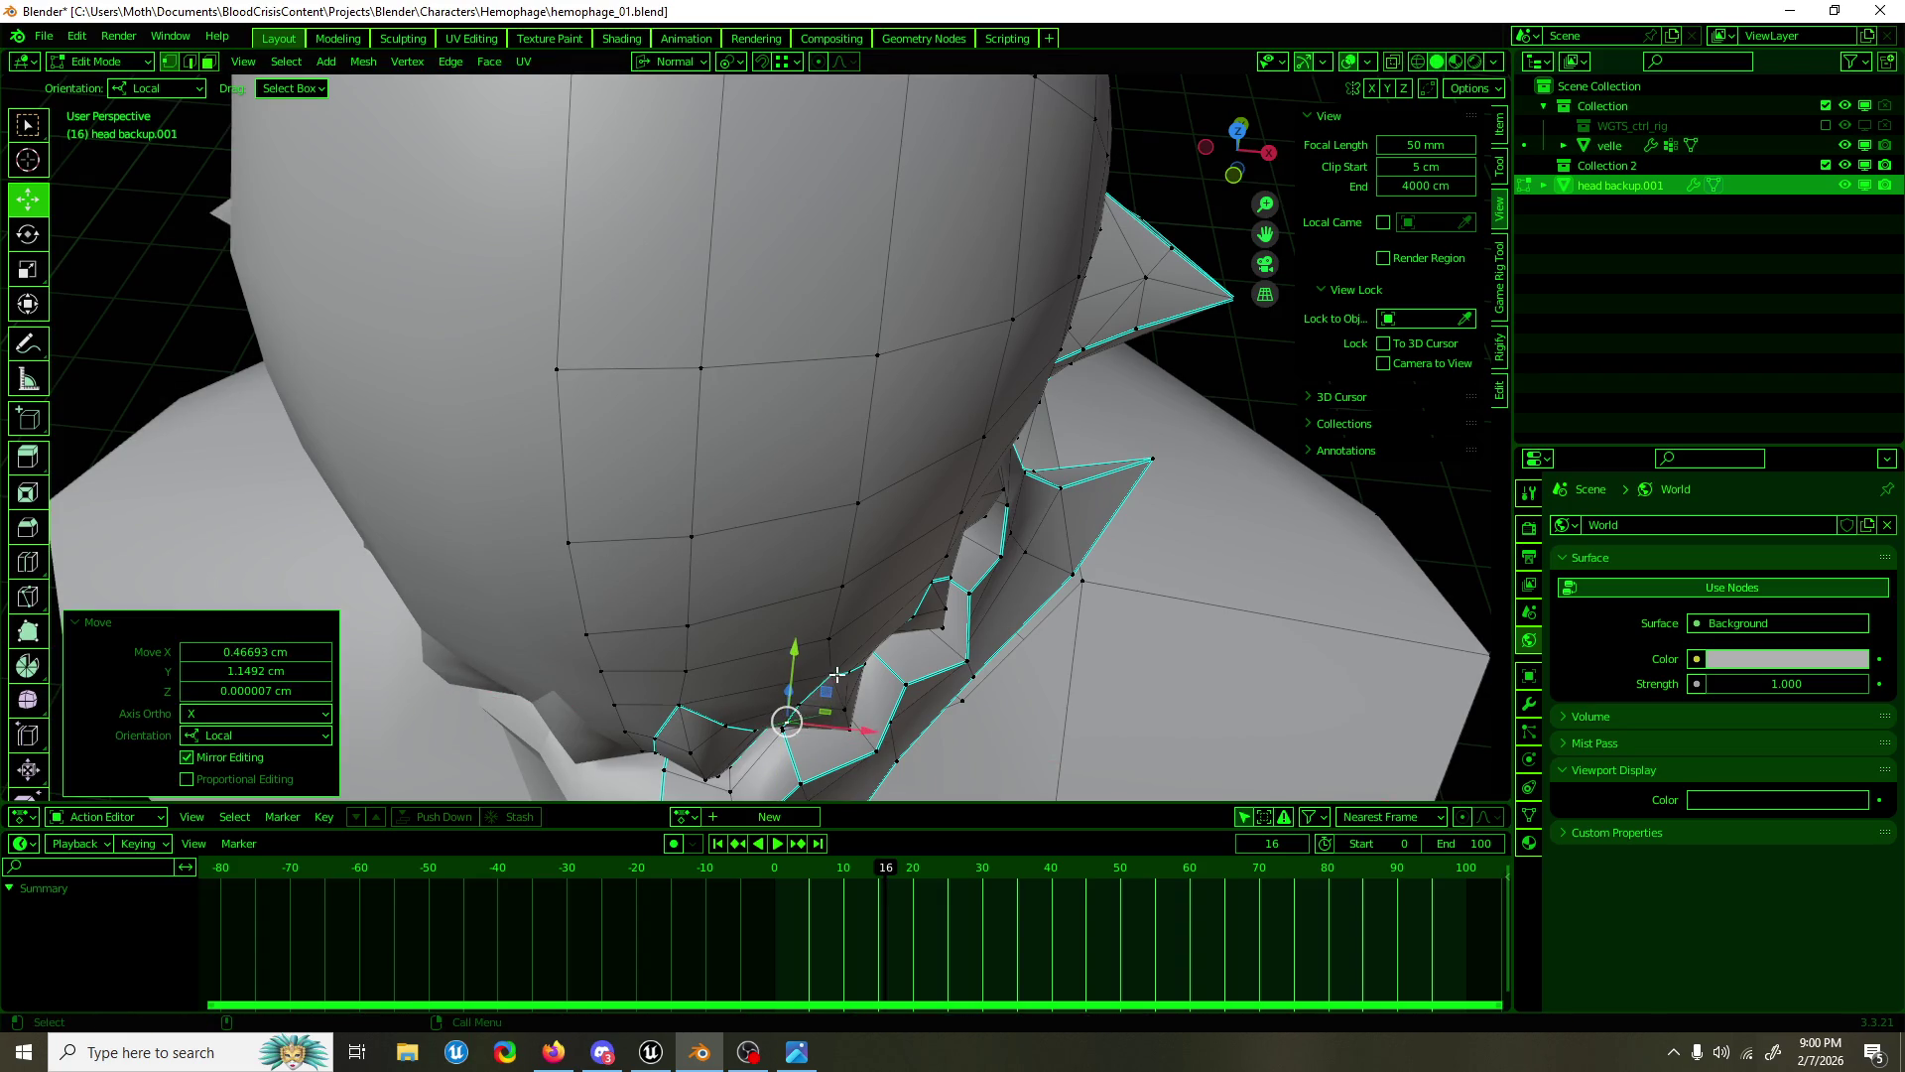
pyautogui.moveTo(848, 680); pyautogui.dragTo(565, 526)
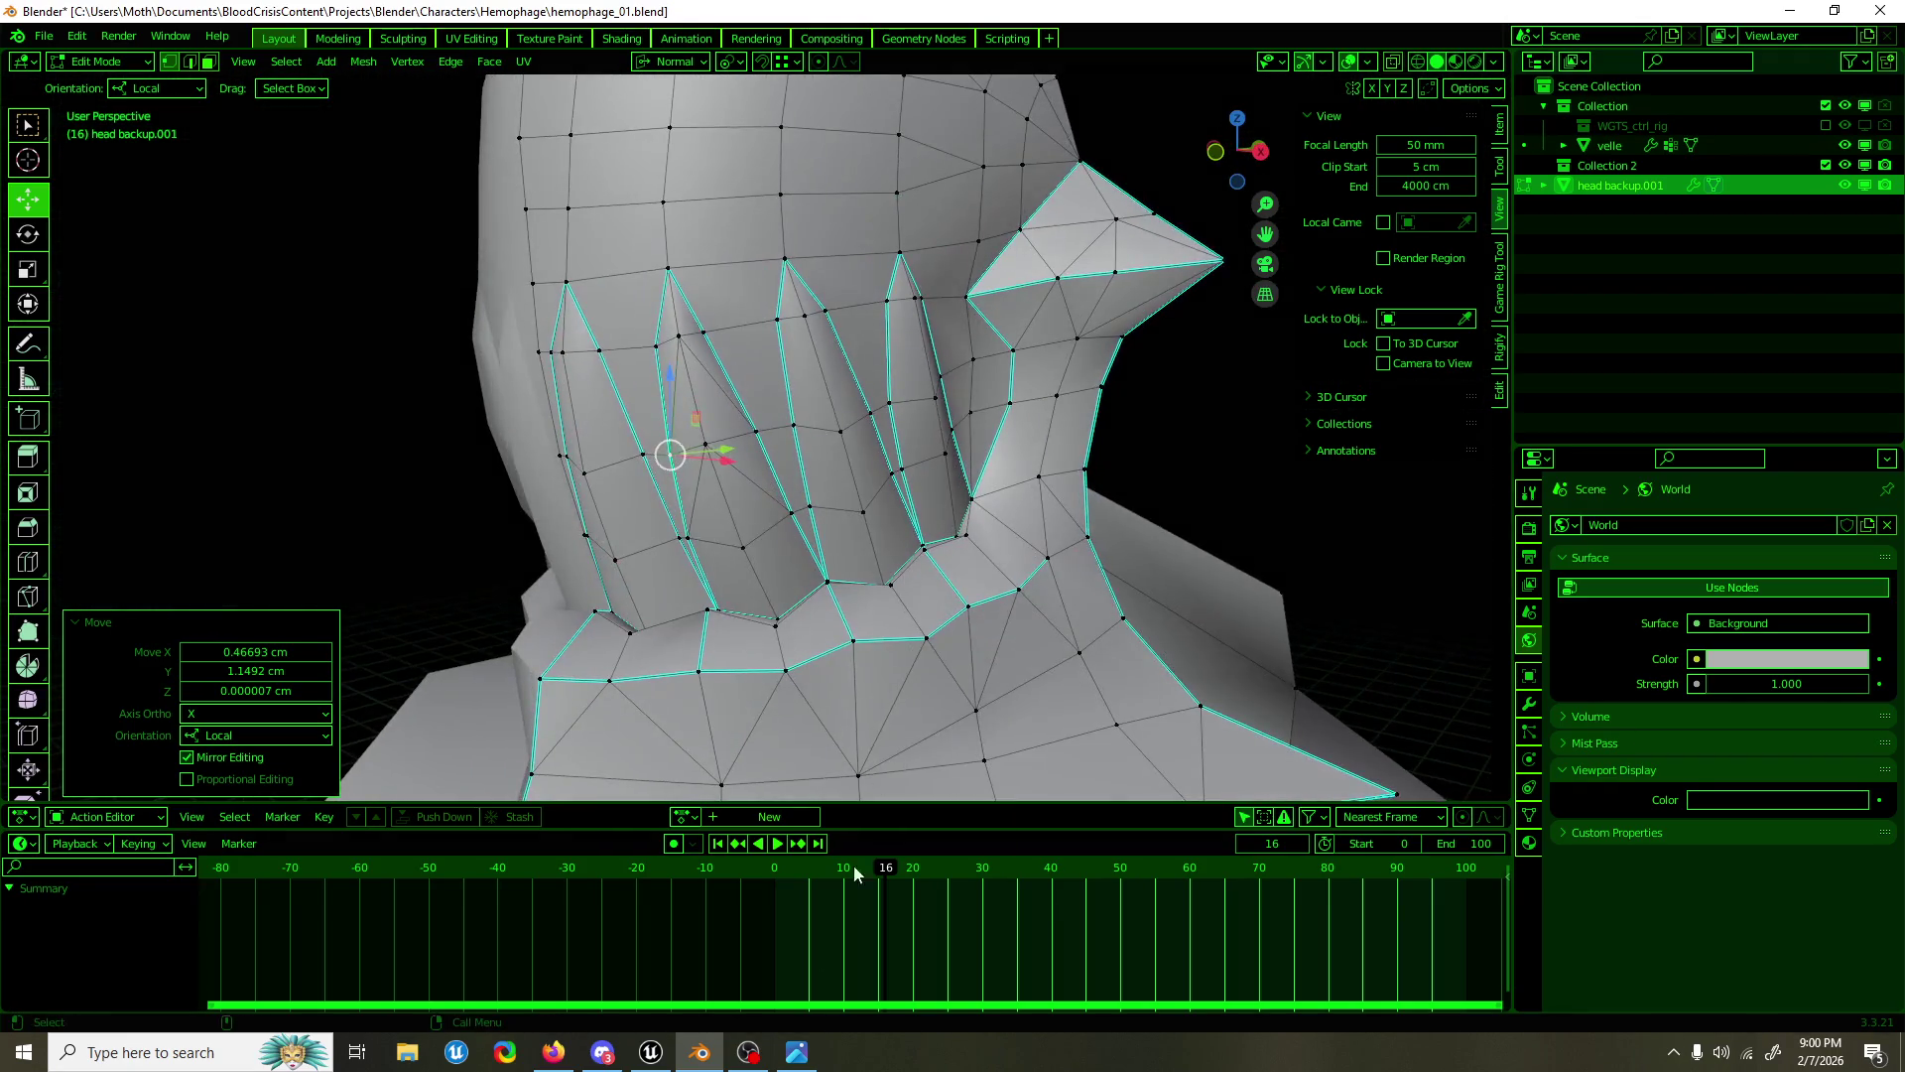
pyautogui.click(554, 1052)
# Step: In right side view, select a forehead-edge vertex and nudge it slightly along Y
pyautogui.scroll(3)
pyautogui.moveTo(951, 467); pyautogui.dragTo(842, 459)
pyautogui.press('KP_3')
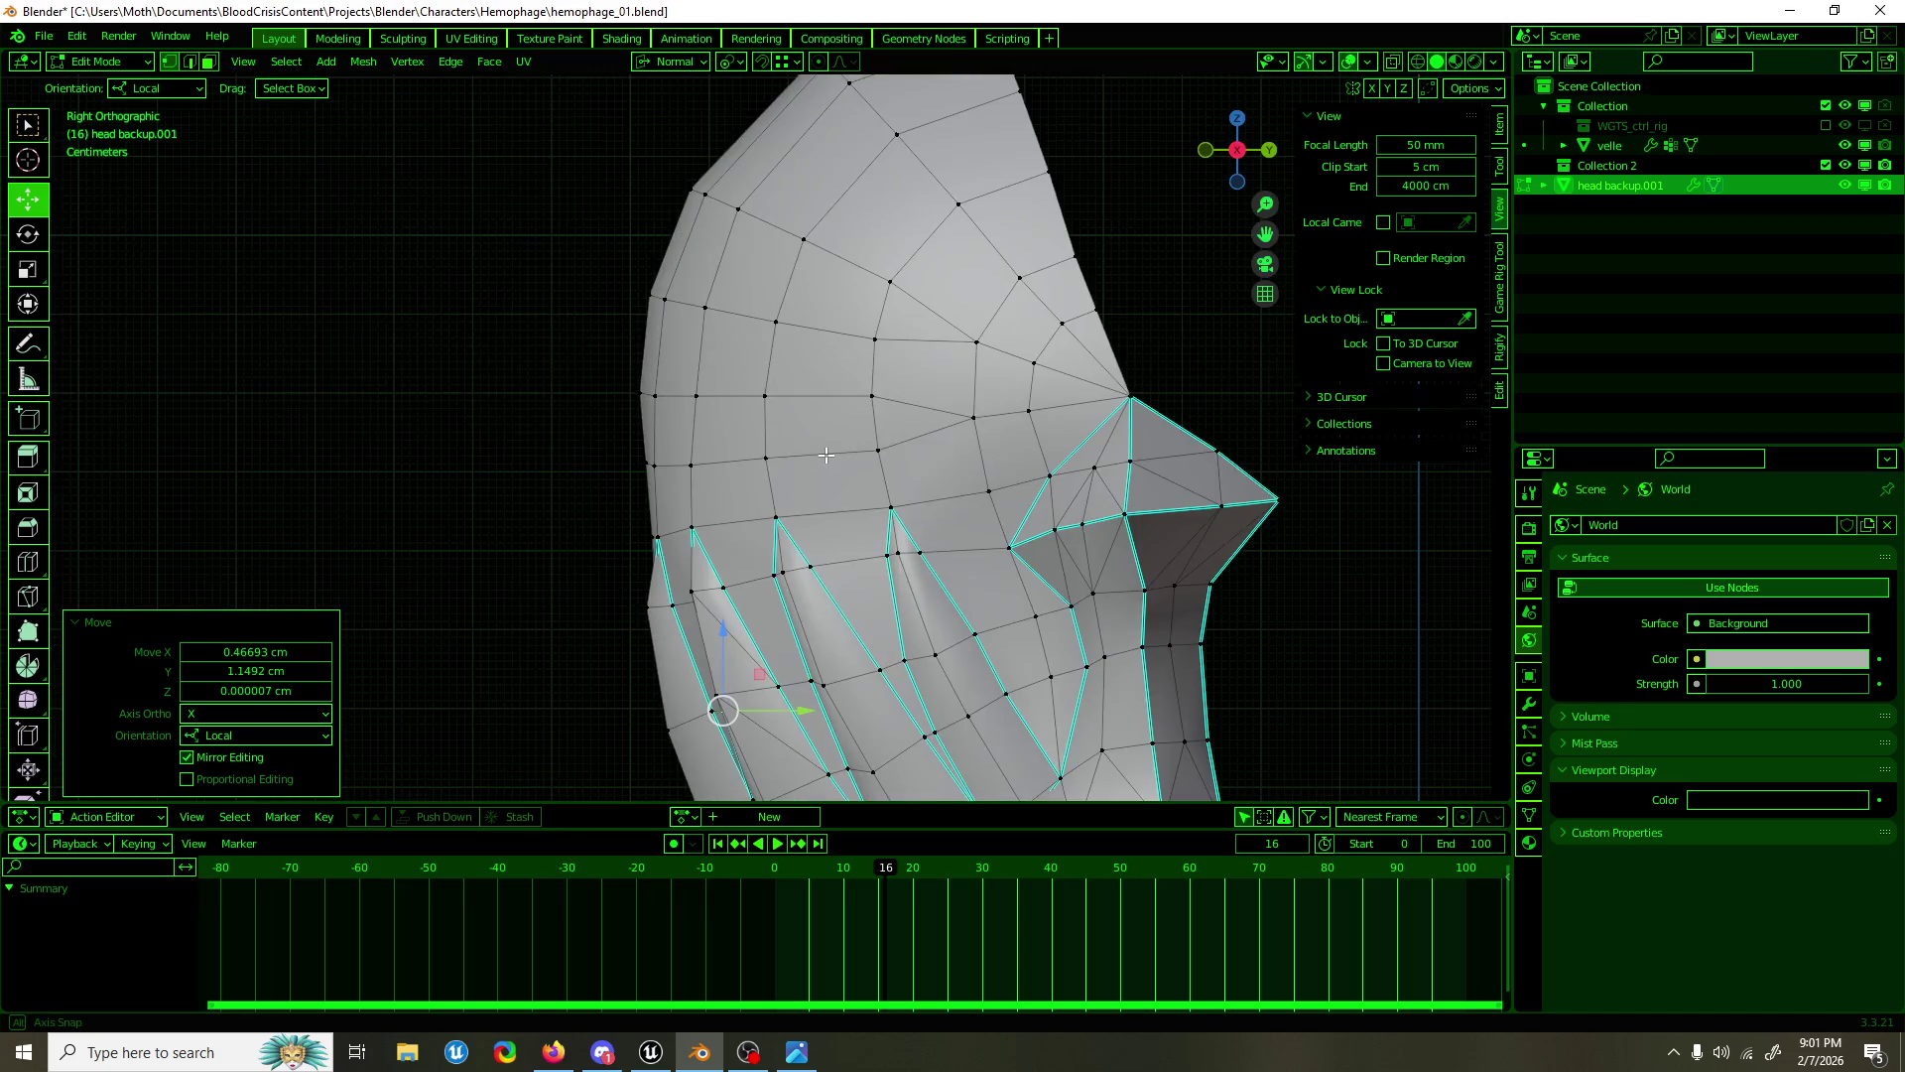
pyautogui.scroll(3)
pyautogui.click(672, 466)
pyautogui.press('g')
pyautogui.press('y')
pyautogui.click(663, 465)
# Step: Nudge the forehead vertex further along Y two more times
pyautogui.press('g')
pyautogui.press('y')
pyautogui.click(651, 460)
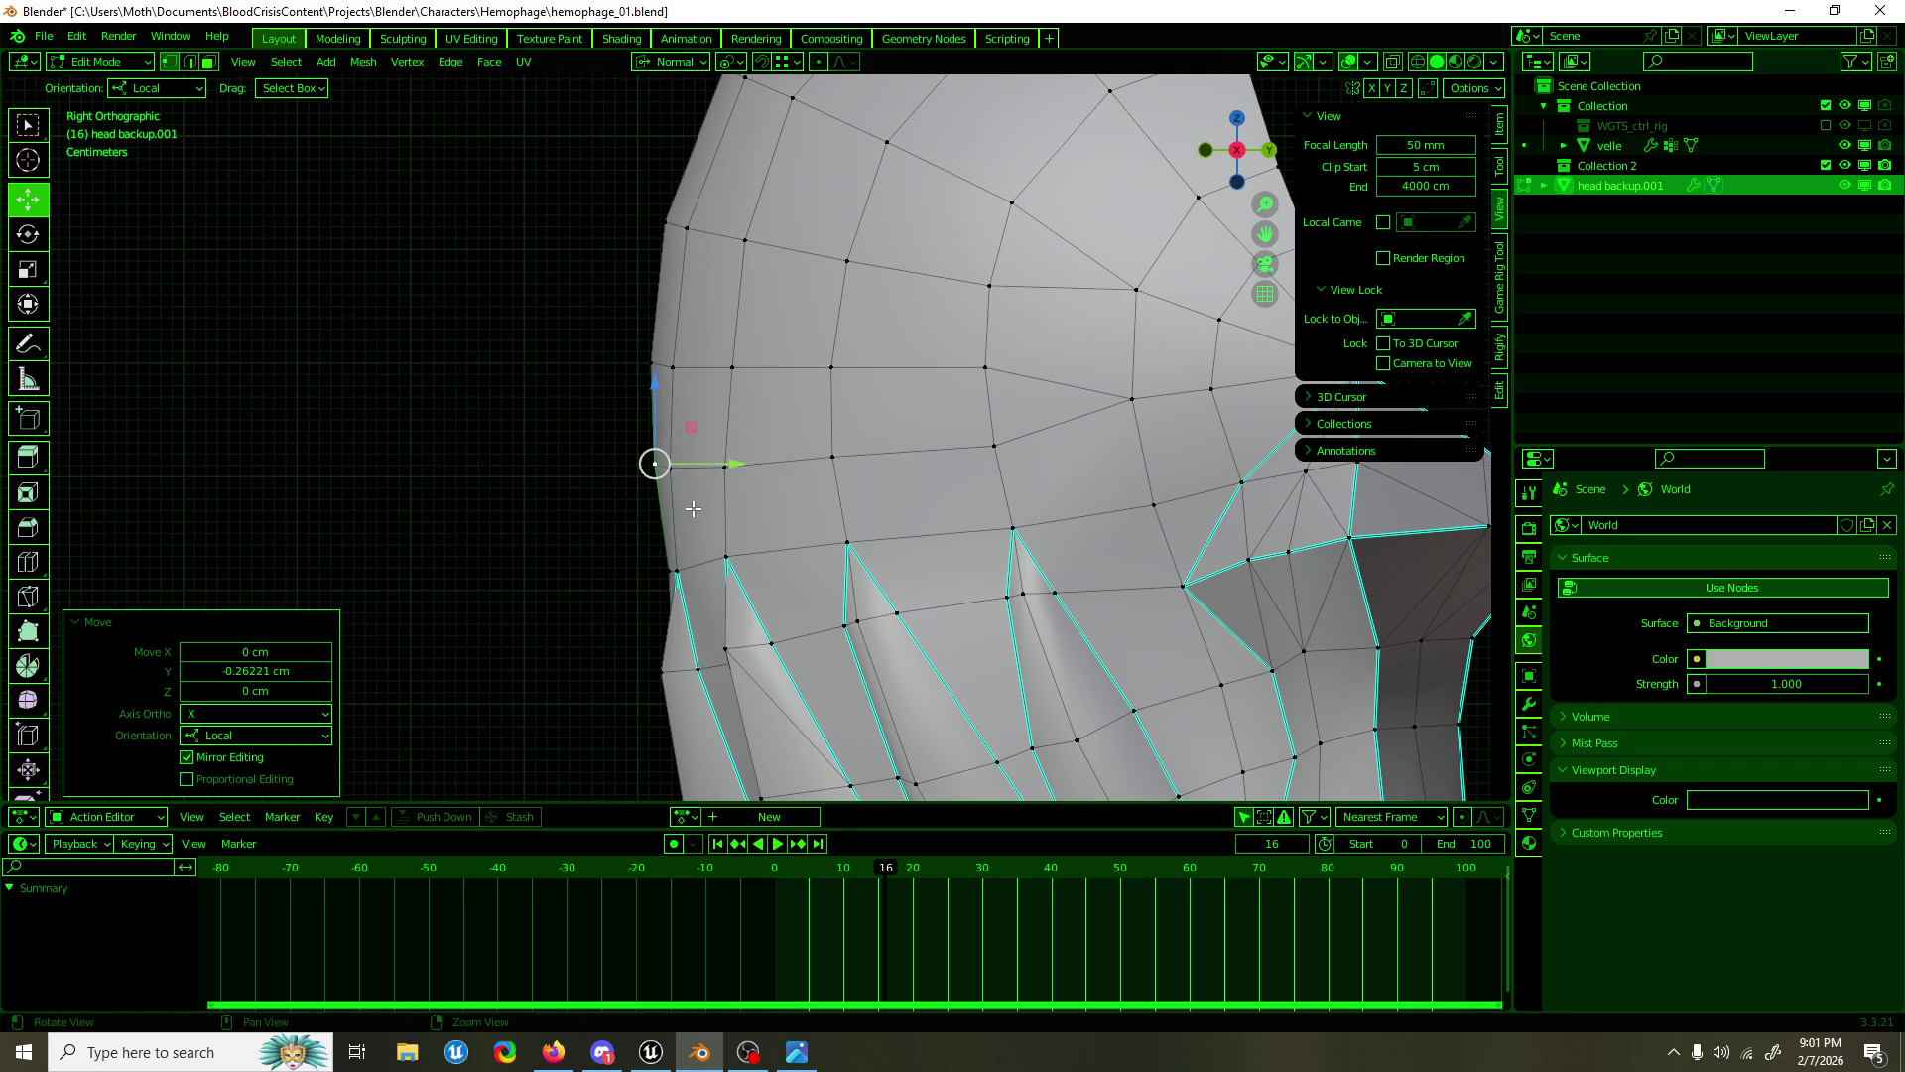
pyautogui.moveTo(651, 459); pyautogui.dragTo(700, 467)
pyautogui.press('g')
pyautogui.press('y')
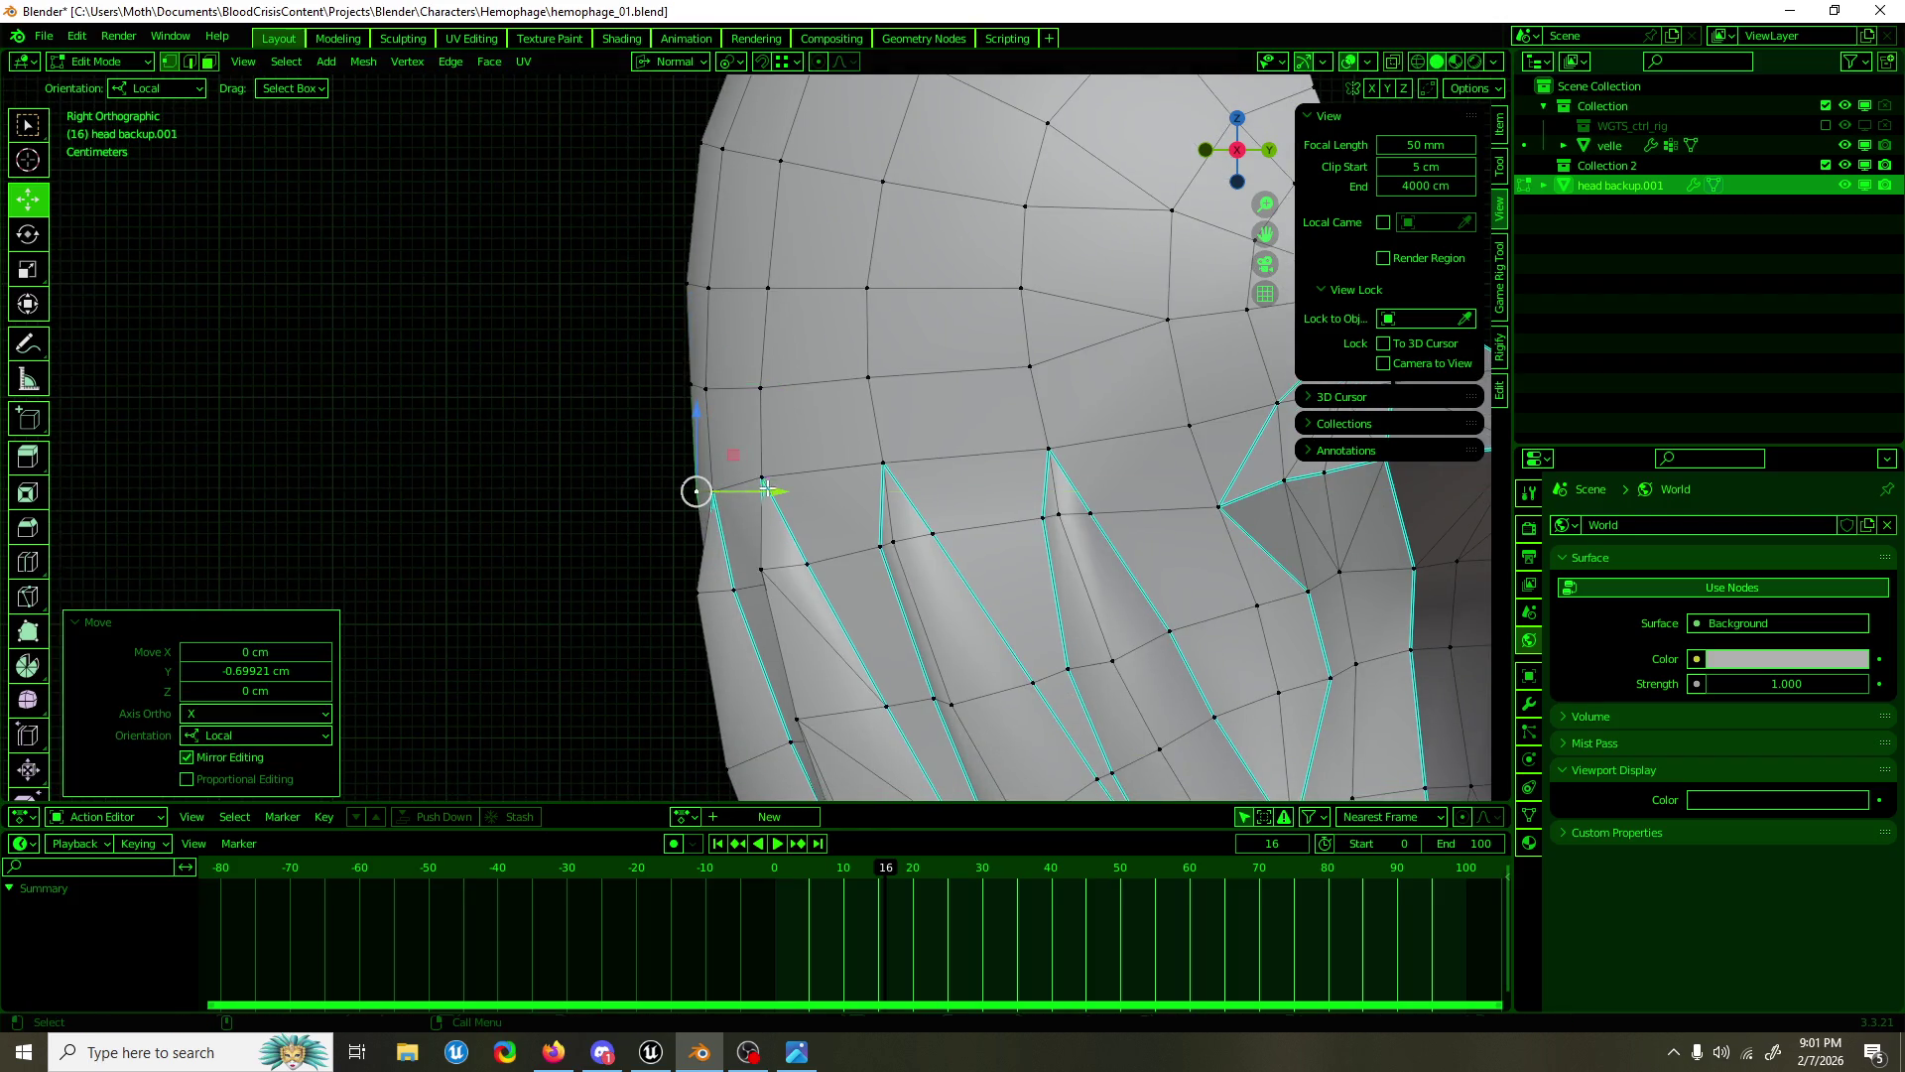
pyautogui.click(734, 487)
# Step: Select the upper forehead vertex and move it back about -0.42 cm along Y
pyautogui.scroll(-3)
pyautogui.click(715, 397)
pyautogui.press('g')
pyautogui.press('y')
pyautogui.click(759, 404)
pyautogui.press('g')
pyautogui.press('y')
pyautogui.click(761, 395)
pyautogui.moveTo(761, 394); pyautogui.dragTo(901, 323)
pyautogui.scroll(-3)
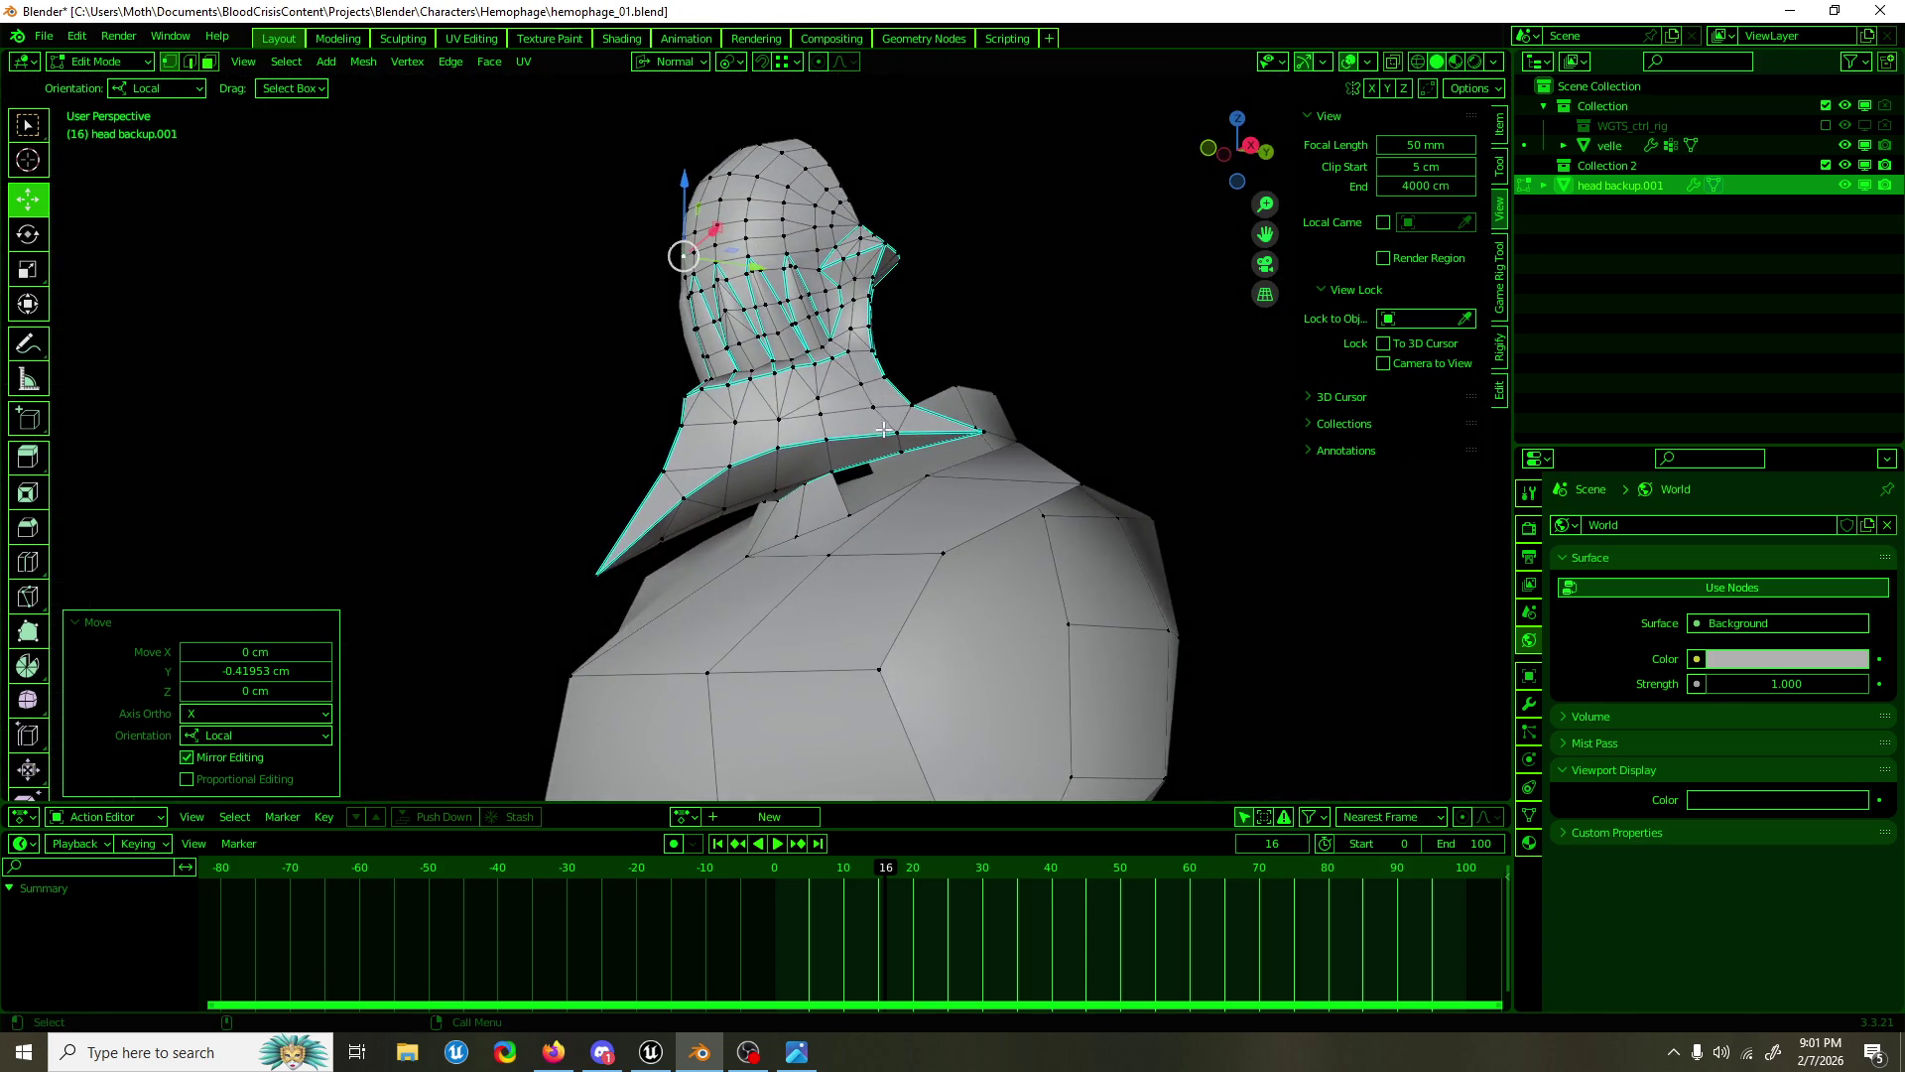
# Step: Bridge two neck edges with a new face
pyautogui.scroll(3)
pyautogui.moveTo(882, 426); pyautogui.dragTo(972, 496)
pyautogui.click(1002, 551)
pyautogui.scroll(3)
pyautogui.click(965, 472)
pyautogui.hotkey('ctrl', 'e')
pyautogui.click(982, 493)
# Step: Reposition part of the newly bridged strip geometry
pyautogui.moveTo(979, 497); pyautogui.dragTo(783, 531)
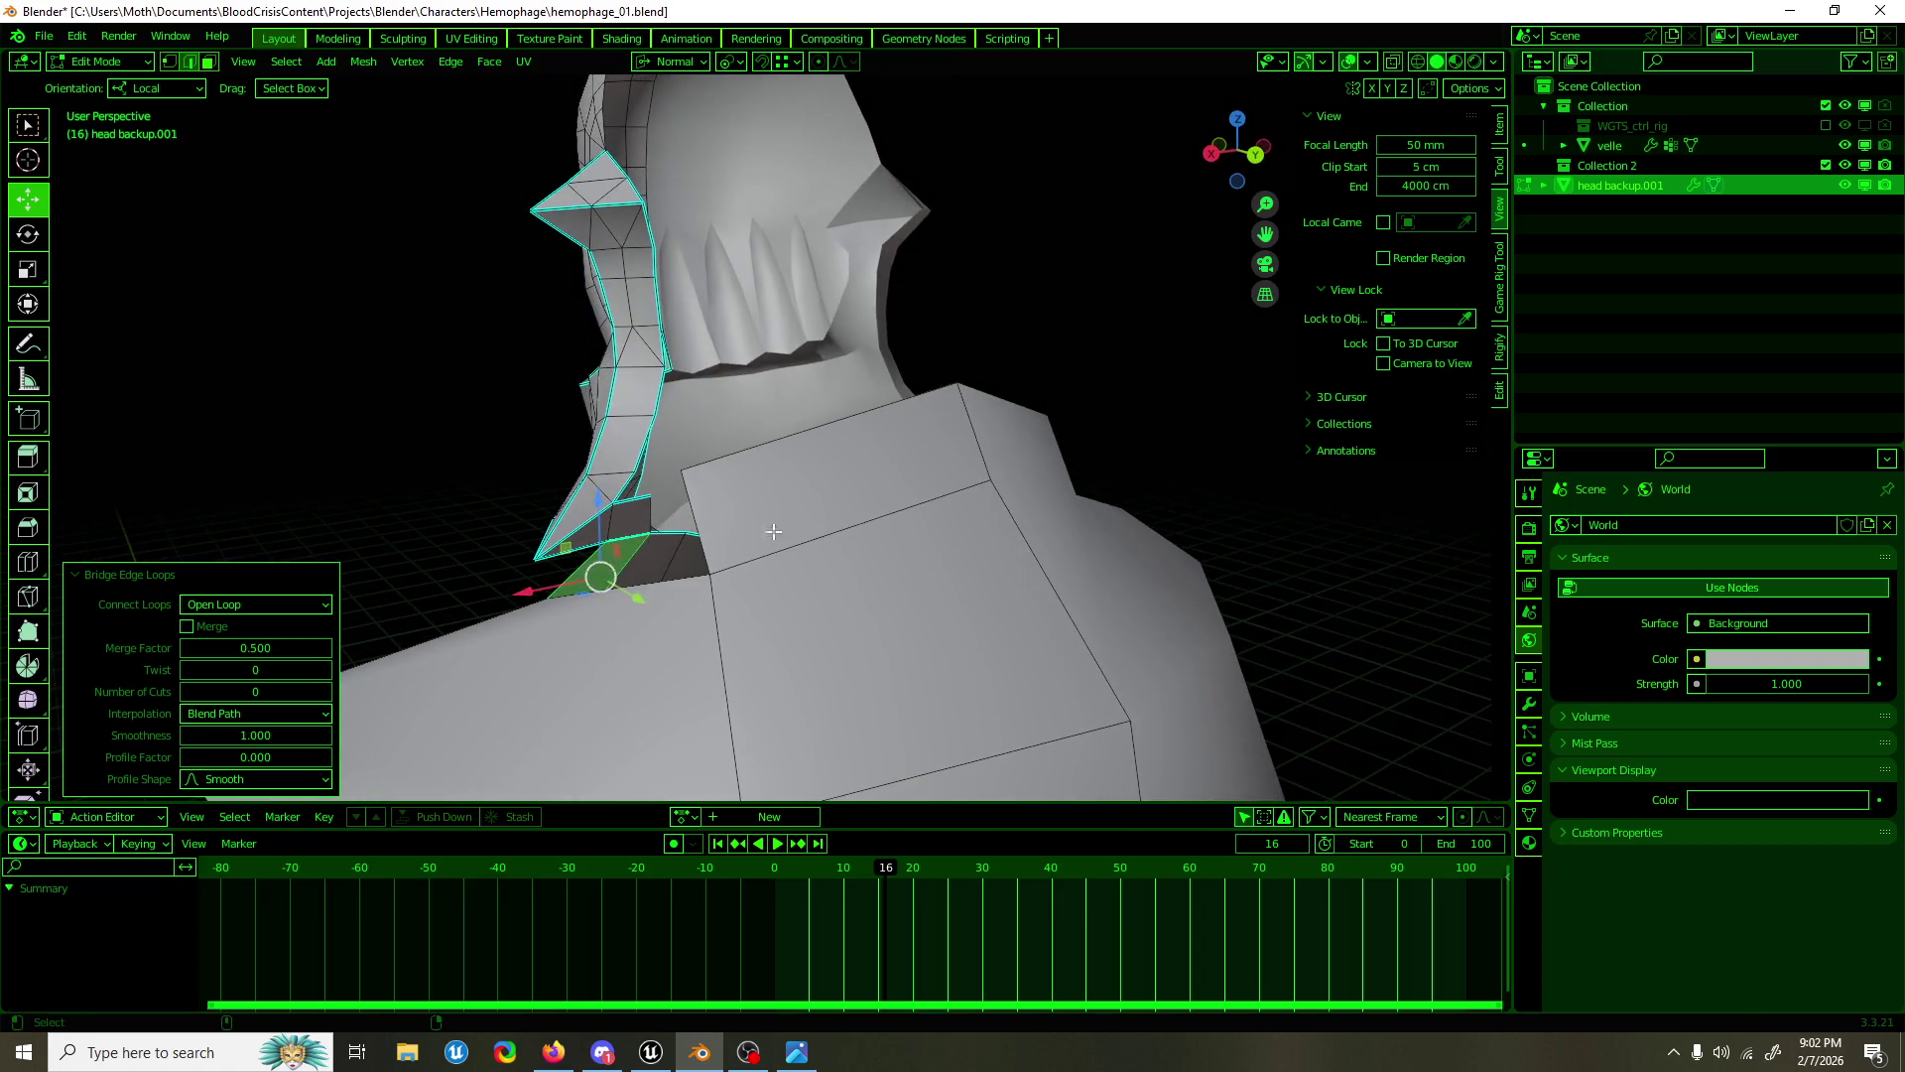
pyautogui.click(640, 541)
pyautogui.moveTo(640, 541); pyautogui.dragTo(645, 535)
pyautogui.moveTo(645, 536); pyautogui.dragTo(643, 546)
pyautogui.moveTo(643, 545); pyautogui.dragTo(859, 607)
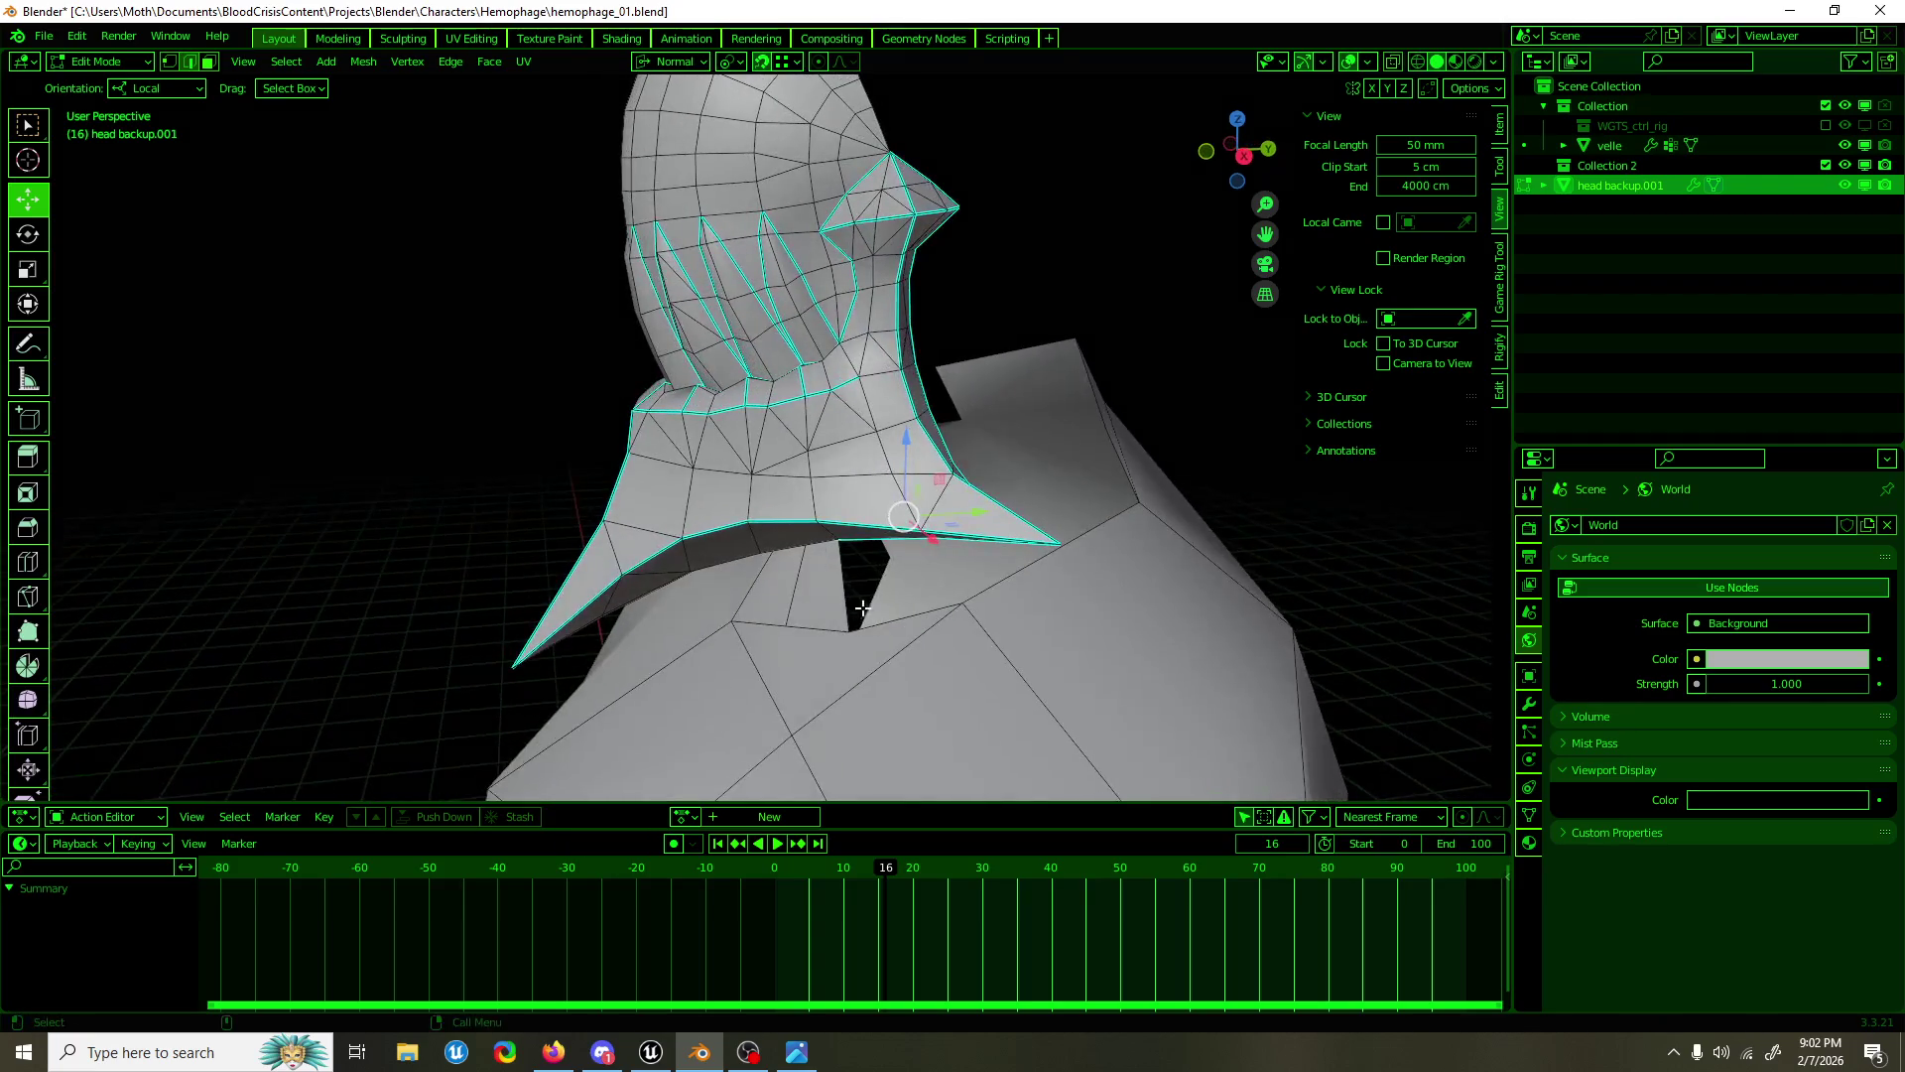
# Step: Select the whole mesh and merge its overlapping vertices by distance
pyautogui.press('a')
pyautogui.press('F3')
pyautogui.press('Return')
pyautogui.moveTo(940, 635); pyautogui.dragTo(1124, 566)
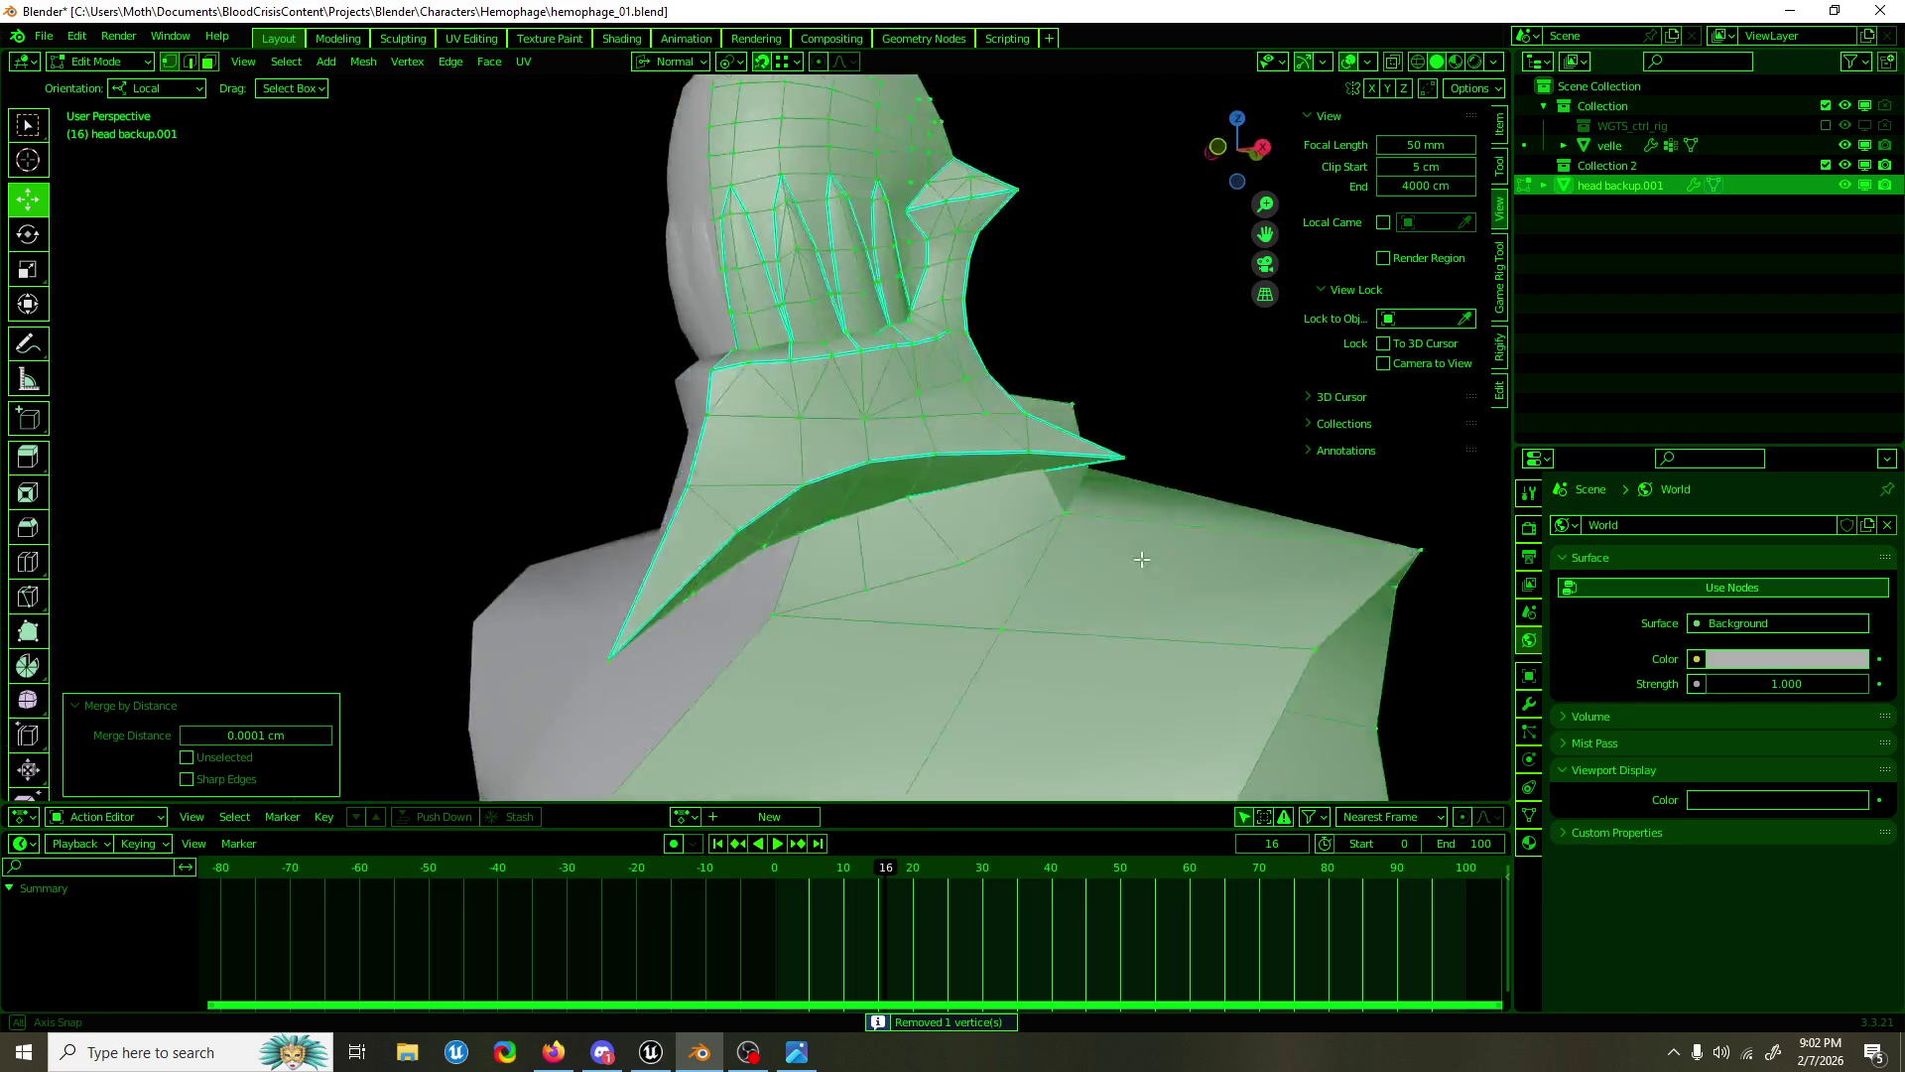
# Step: Leave Edit Mode, reselect the bust object and re-enter its mesh editing
pyautogui.press('KP_1')
pyautogui.scroll(-3)
pyautogui.press('Tab')
pyautogui.click(1057, 398)
pyautogui.moveTo(1057, 398); pyautogui.dragTo(818, 425)
pyautogui.click(818, 424)
pyautogui.press('Tab')
# Step: Subdivide a torso edge once and select the resulting new vertex
pyautogui.scroll(3)
pyautogui.moveTo(693, 488); pyautogui.dragTo(680, 474)
pyautogui.click(676, 471)
pyautogui.rightClick(677, 470)
pyautogui.click(676, 470)
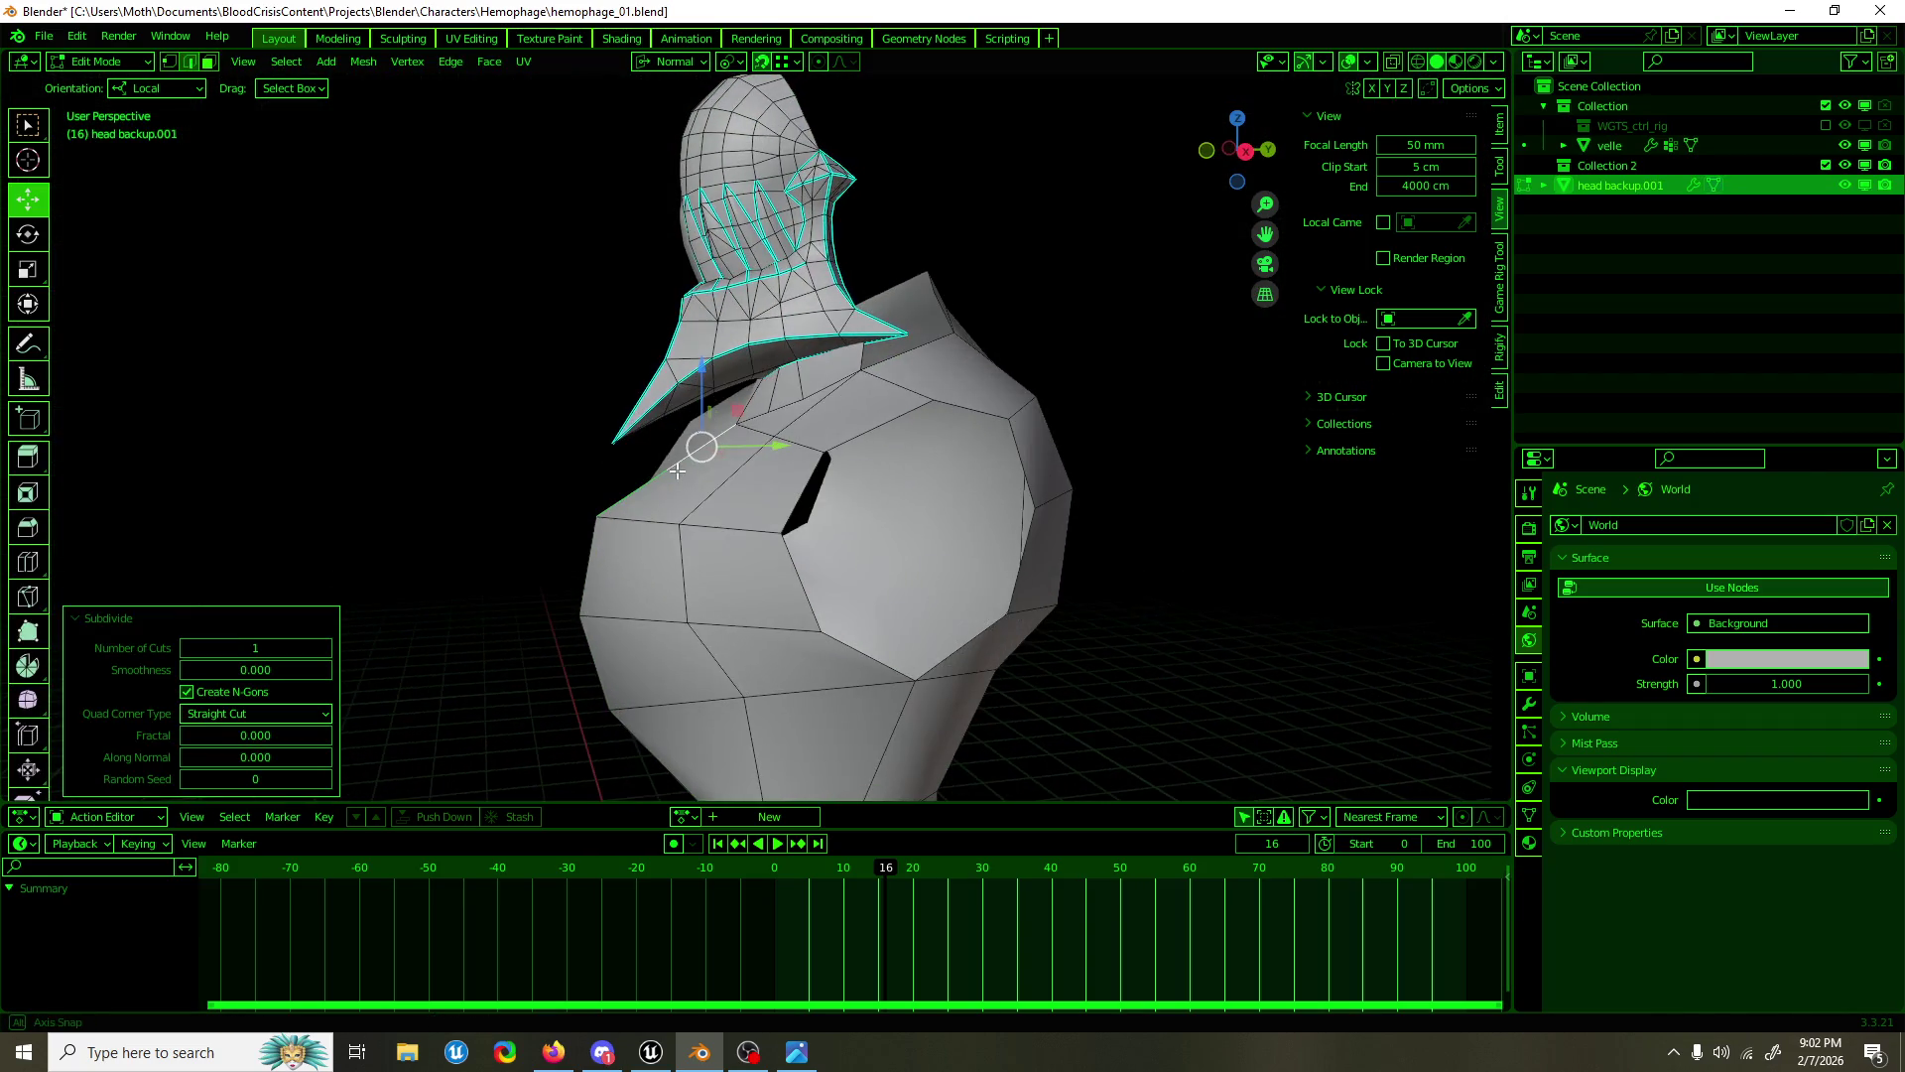
pyautogui.press('1')
pyautogui.click(675, 458)
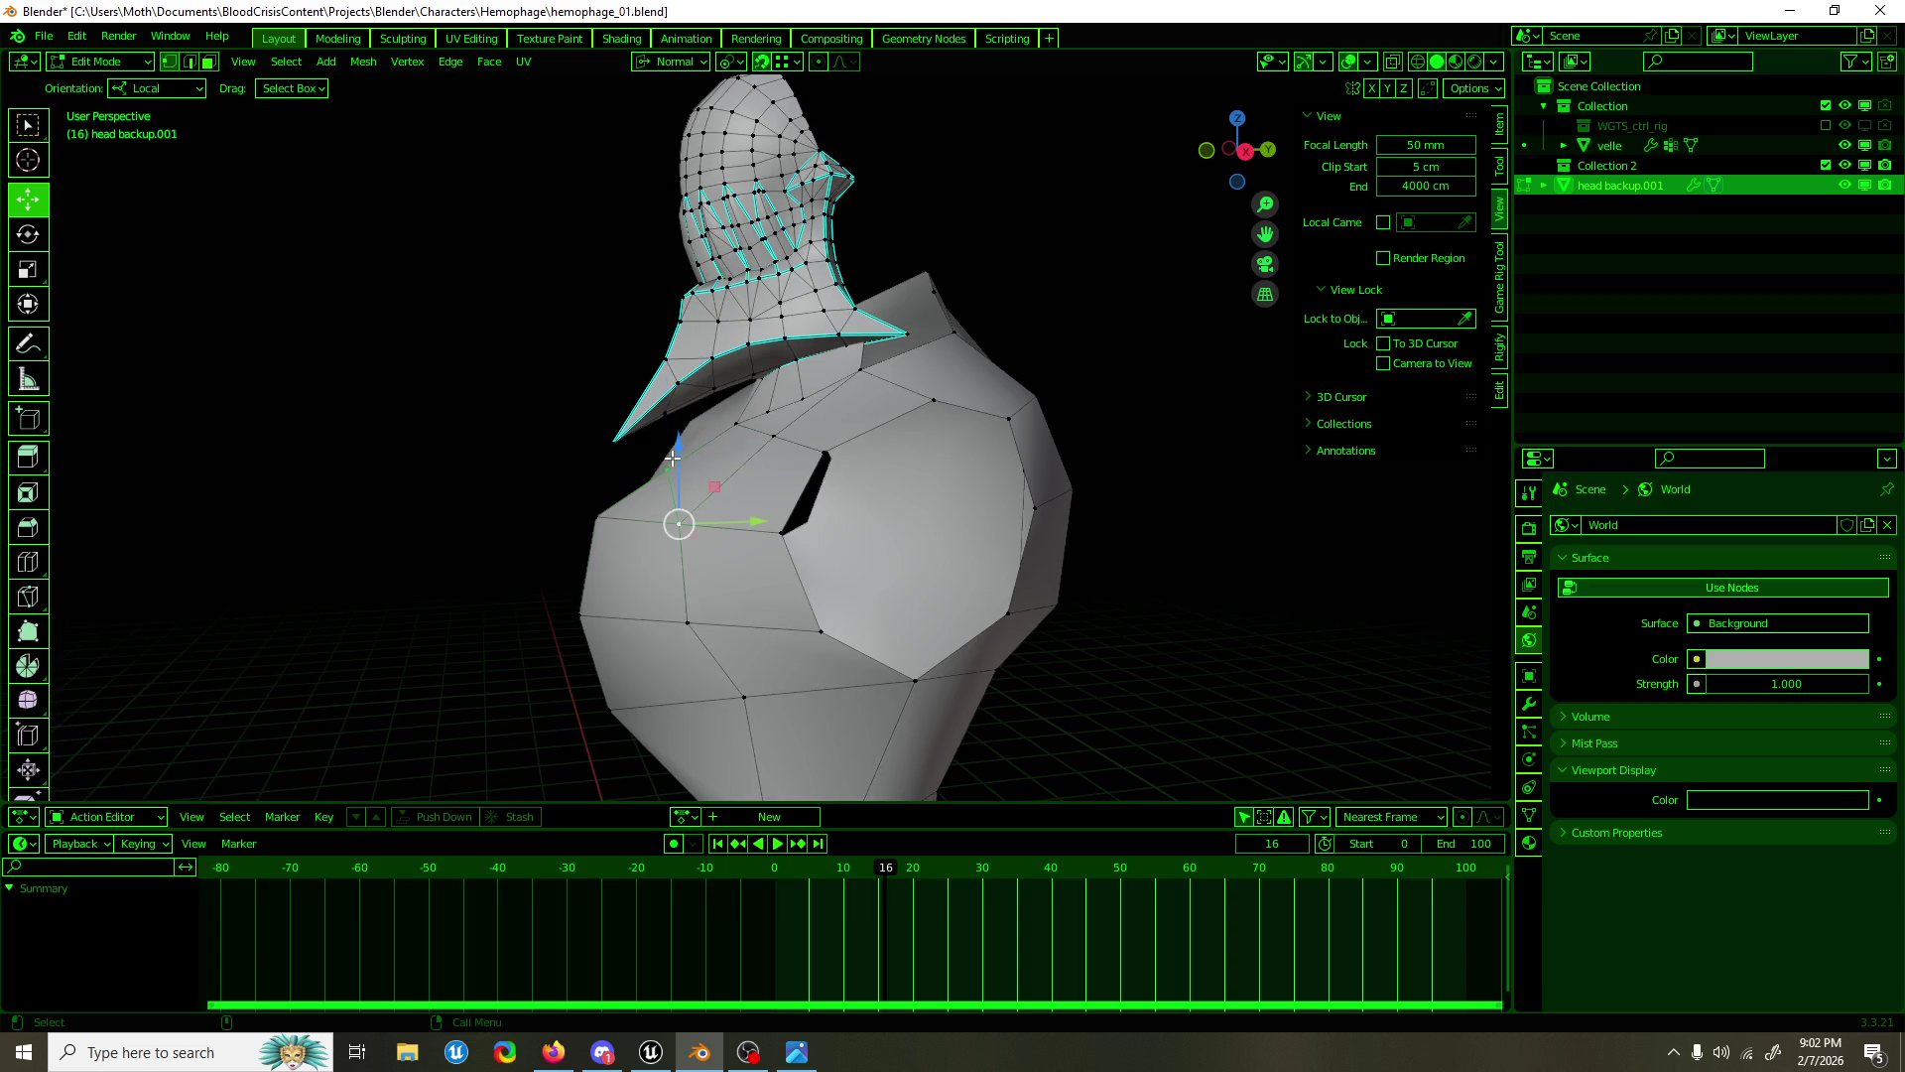
# Step: In right side view, select a torso vertex and start a move, then cancel it
pyautogui.press('KP_3')
pyautogui.click(732, 424)
pyautogui.moveTo(729, 424); pyautogui.dragTo(772, 454)
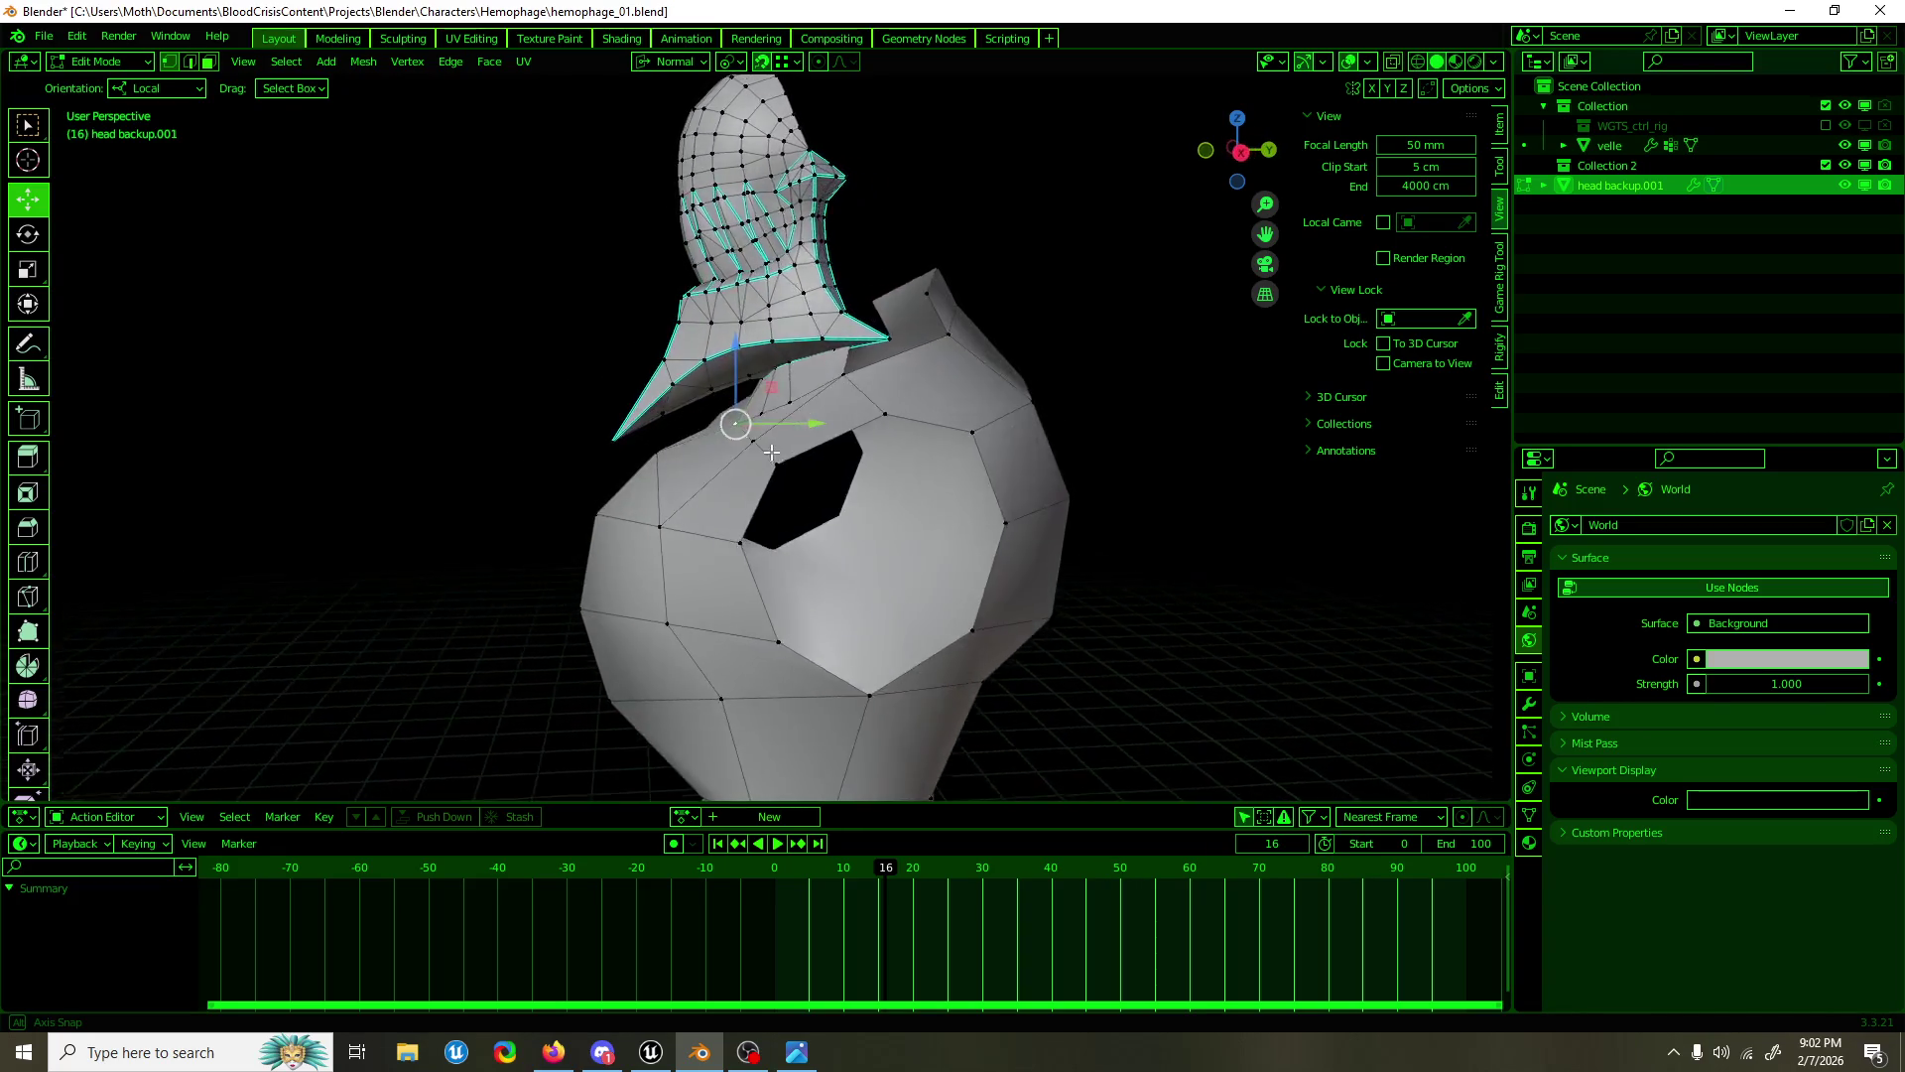
pyautogui.press('KP_3')
pyautogui.press('g')
pyautogui.rightClick(762, 378)
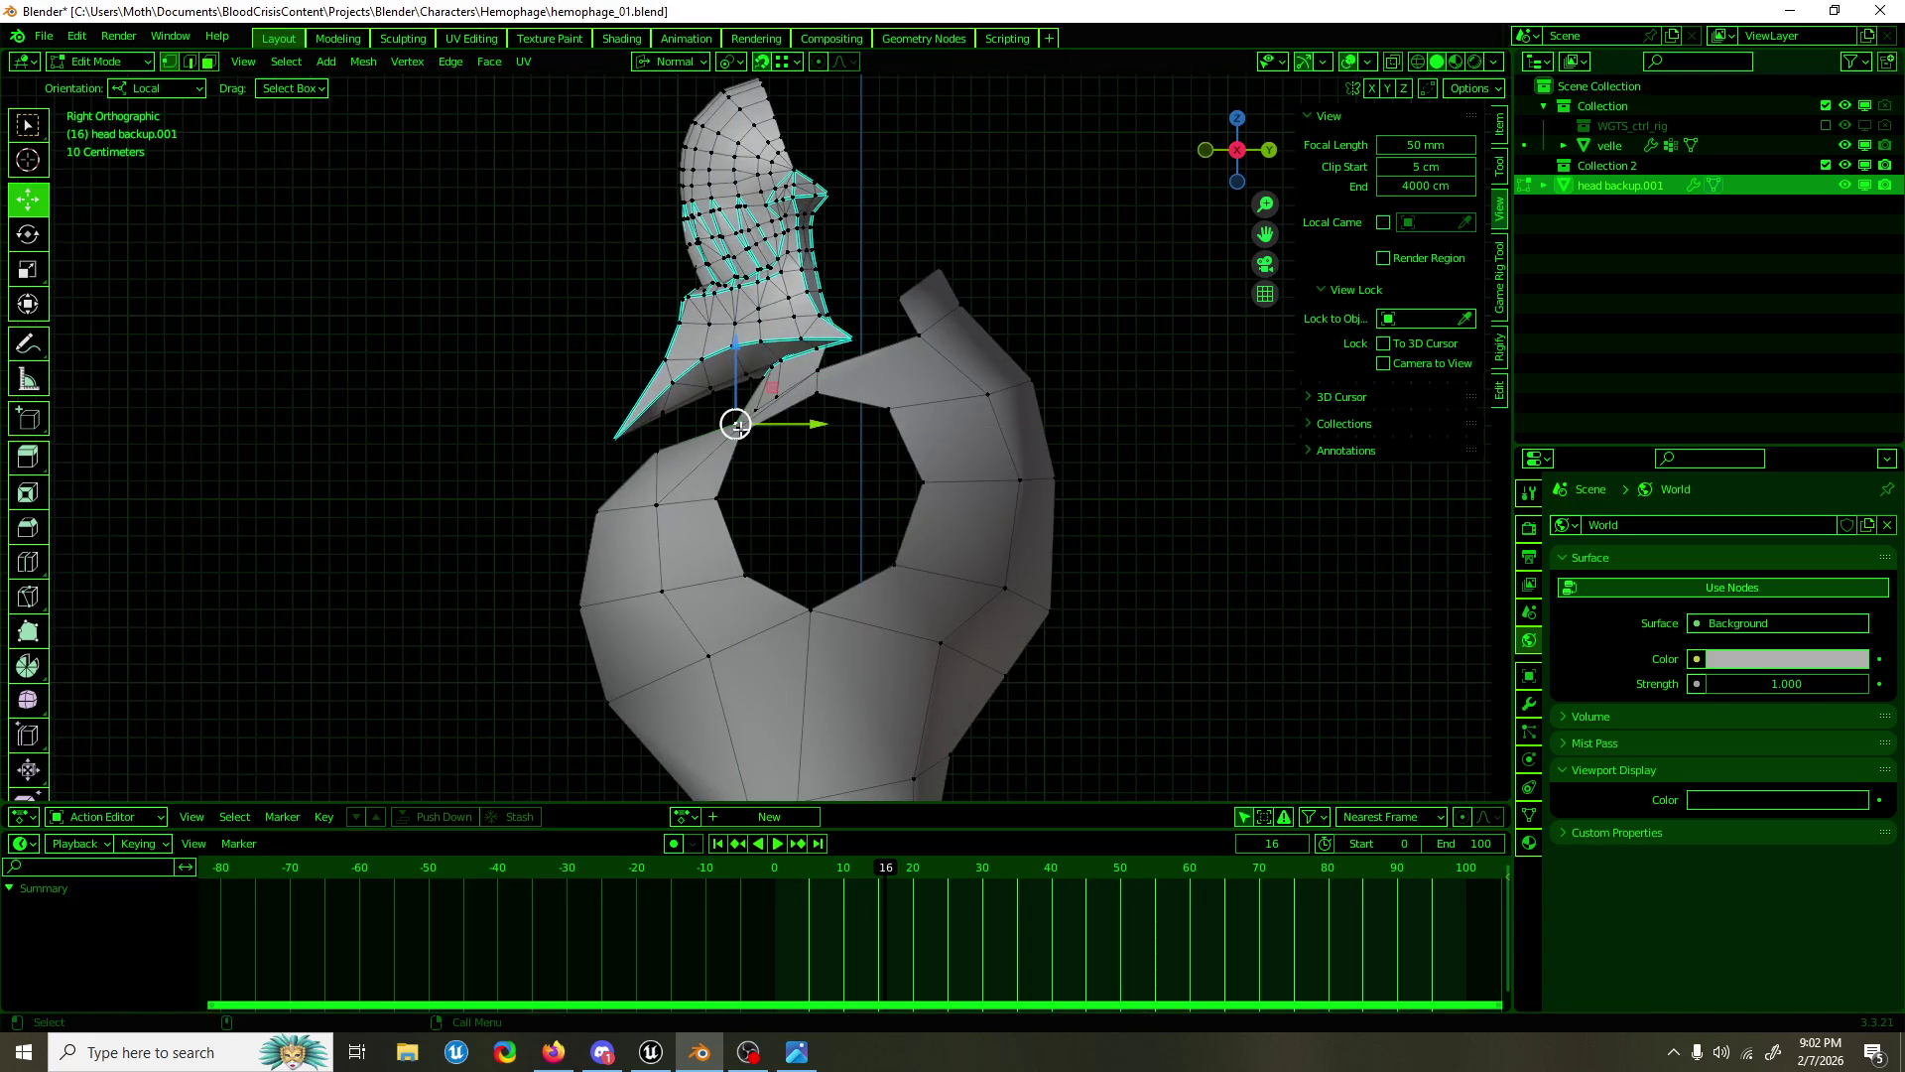
# Step: Select four torso contour vertices and shift them downward and along Y
pyautogui.click(681, 383)
pyautogui.click(627, 436)
pyautogui.click(612, 521)
pyautogui.click(636, 591)
pyautogui.moveTo(636, 518); pyautogui.dragTo(637, 546)
pyautogui.moveTo(705, 615); pyautogui.dragTo(727, 617)
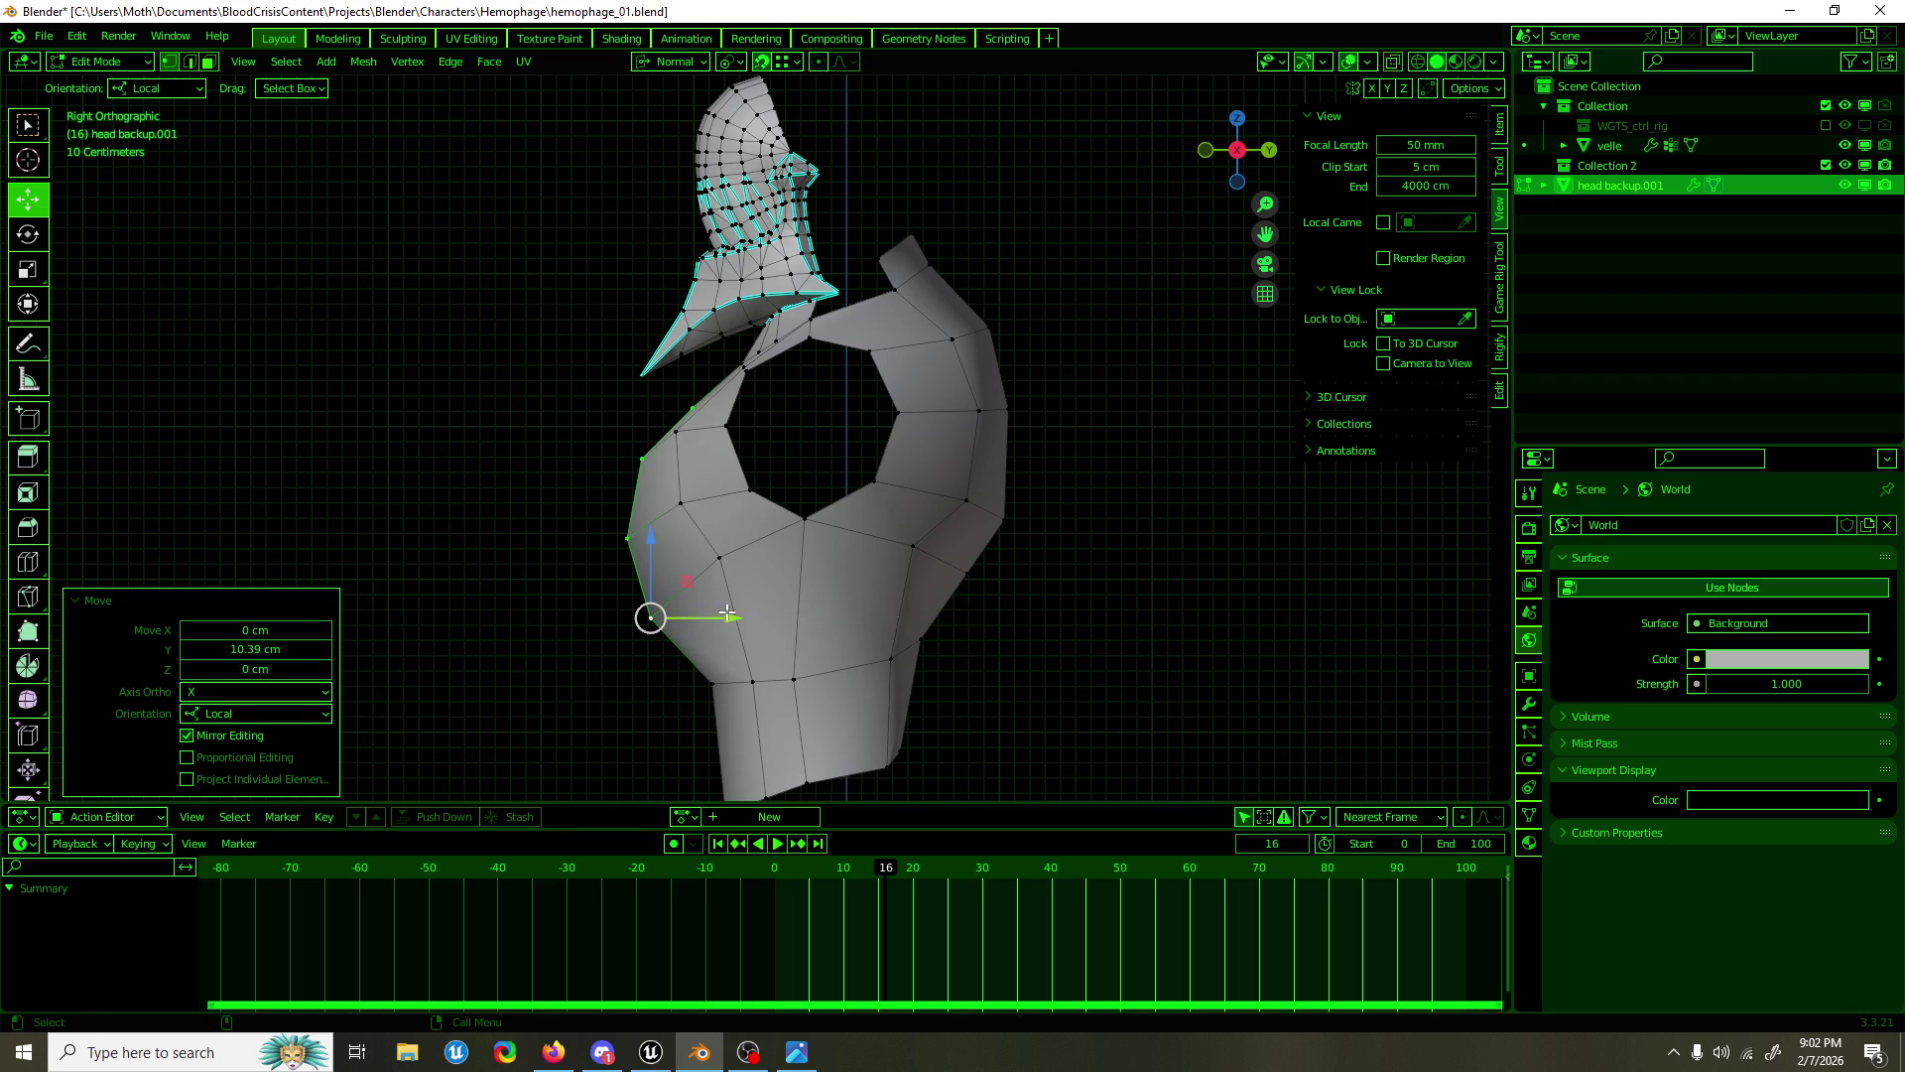
# Step: Pull a single contour vertex back along Y and adjust it in top view
pyautogui.click(673, 438)
pyautogui.moveTo(737, 425); pyautogui.dragTo(766, 425)
pyautogui.moveTo(766, 425); pyautogui.dragTo(746, 719)
pyautogui.press('KP_7')
pyautogui.moveTo(831, 524); pyautogui.dragTo(932, 486)
# Step: Pull the lower torso vertex about 15 cm along Y, then return to Object Mode
pyautogui.moveTo(932, 485); pyautogui.dragTo(961, 267)
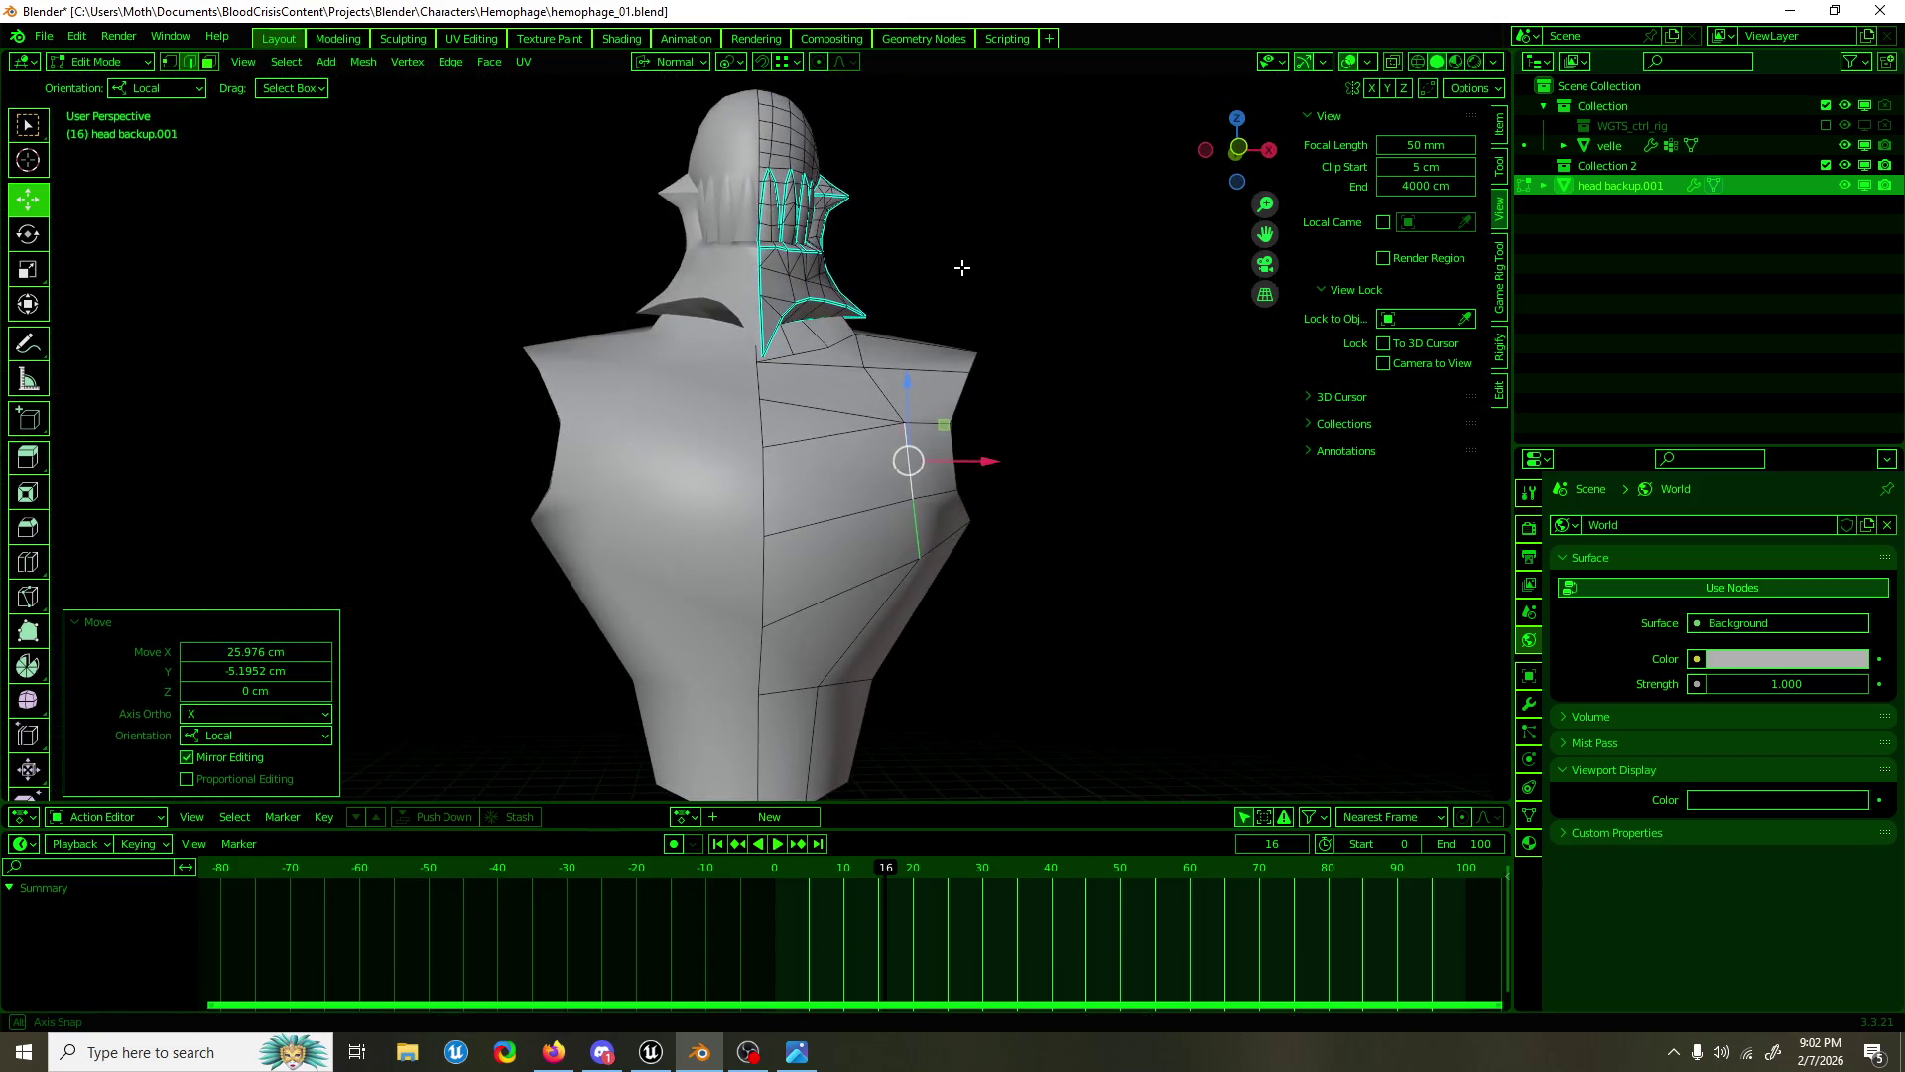
pyautogui.press('KP_1')
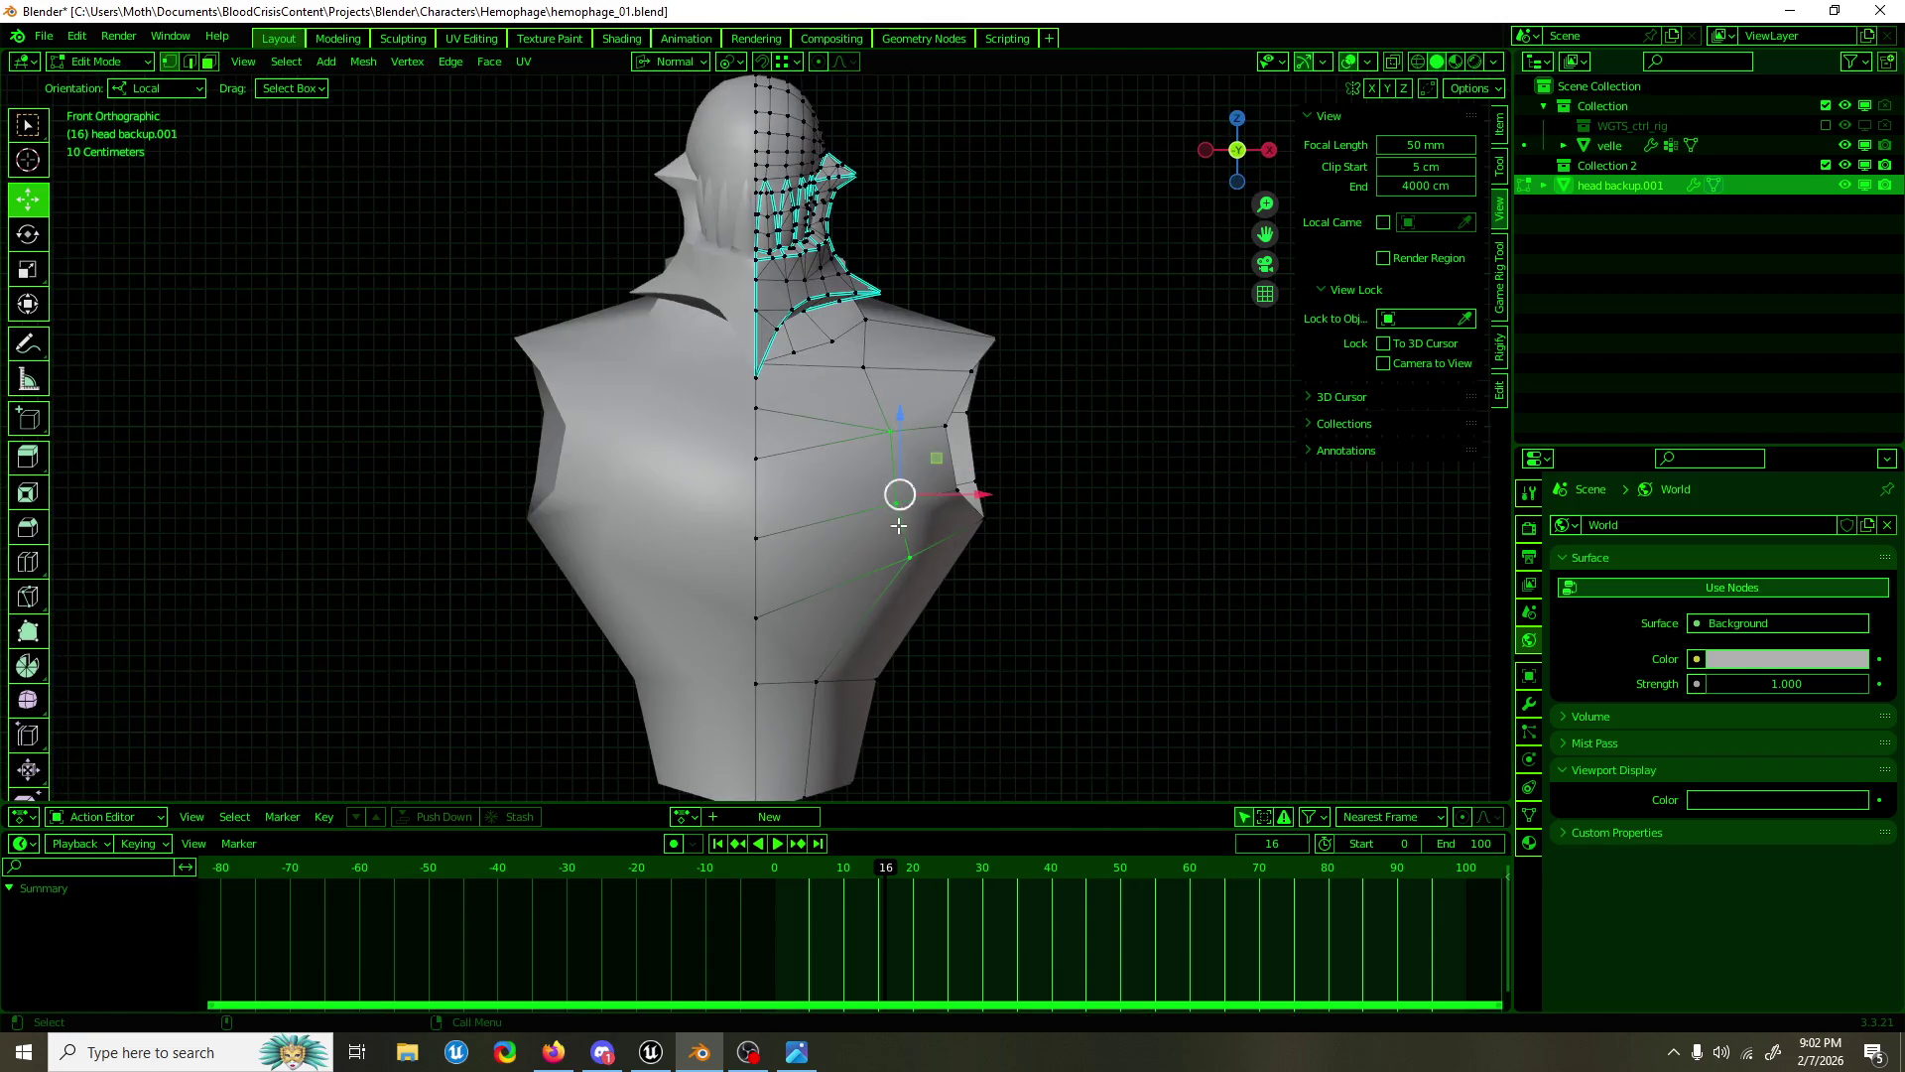
pyautogui.moveTo(883, 585); pyautogui.dragTo(834, 417)
pyautogui.moveTo(866, 448); pyautogui.dragTo(900, 455)
pyautogui.moveTo(900, 455); pyautogui.dragTo(725, 660)
pyautogui.moveTo(766, 658); pyautogui.dragTo(789, 658)
pyautogui.moveTo(833, 645); pyautogui.dragTo(1105, 646)
pyautogui.scroll(-3)
pyautogui.press('Tab')
# Step: Deselect the bust and save hemophage_01.blend
pyautogui.moveTo(1038, 442); pyautogui.dragTo(854, 370)
pyautogui.click(855, 370)
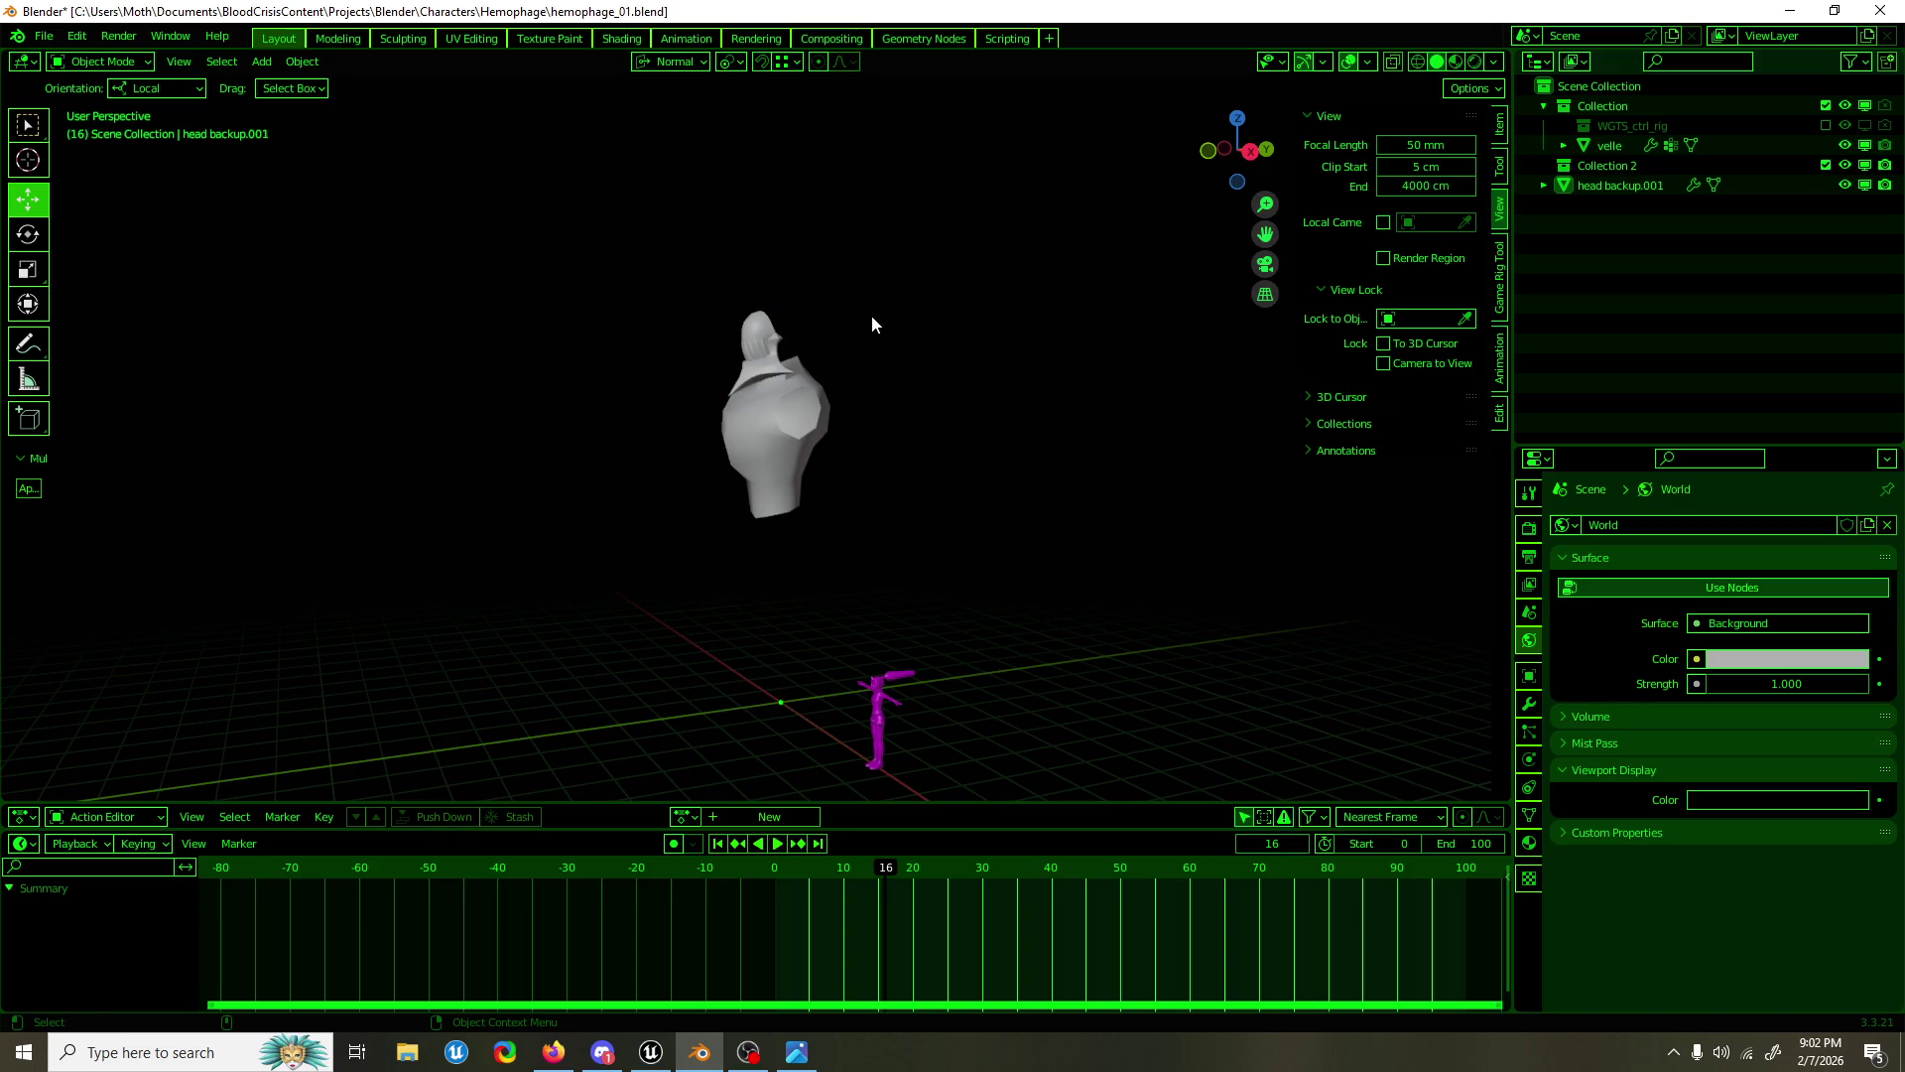
pyautogui.hotkey('ctrl', 's')
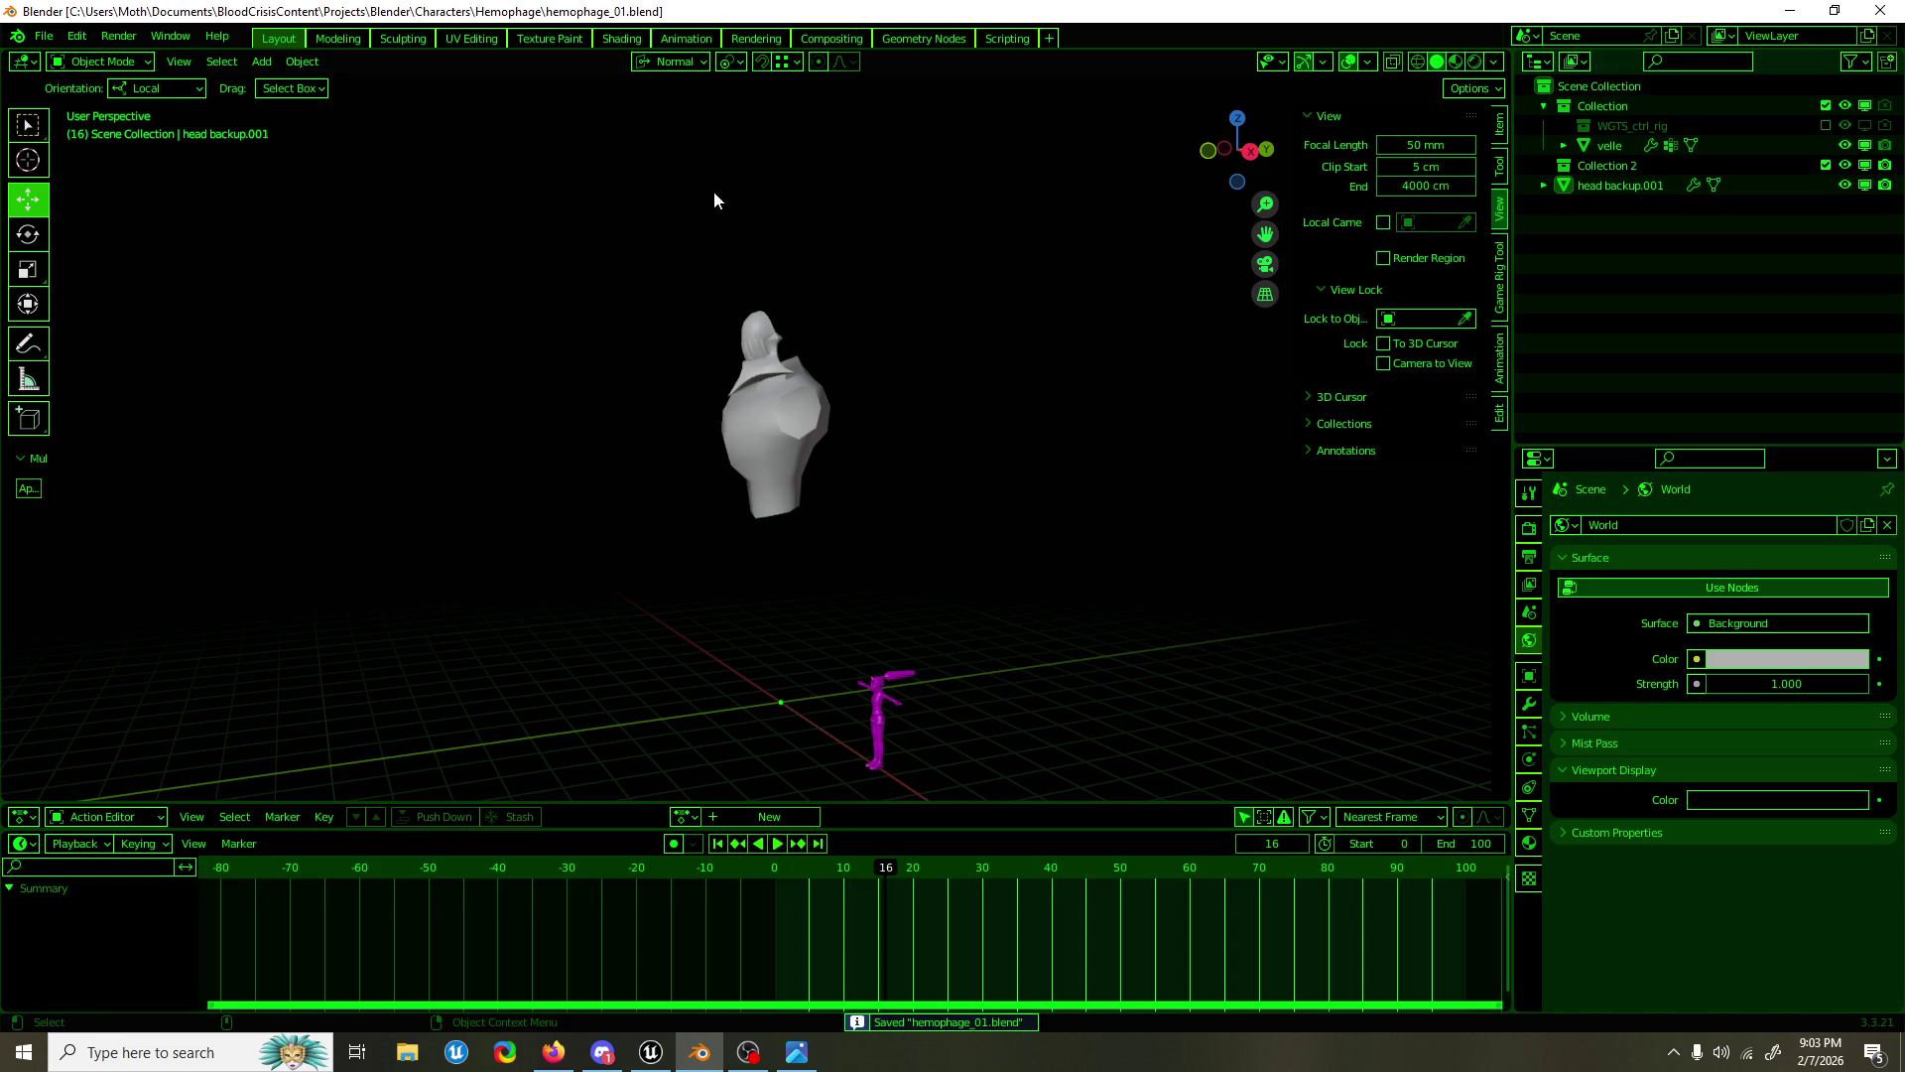
# Step: Select the bust, enter Edit Mode in a close right side view, and switch to edge selection
pyautogui.scroll(3)
pyautogui.moveTo(717, 192); pyautogui.dragTo(795, 558)
pyautogui.scroll(3)
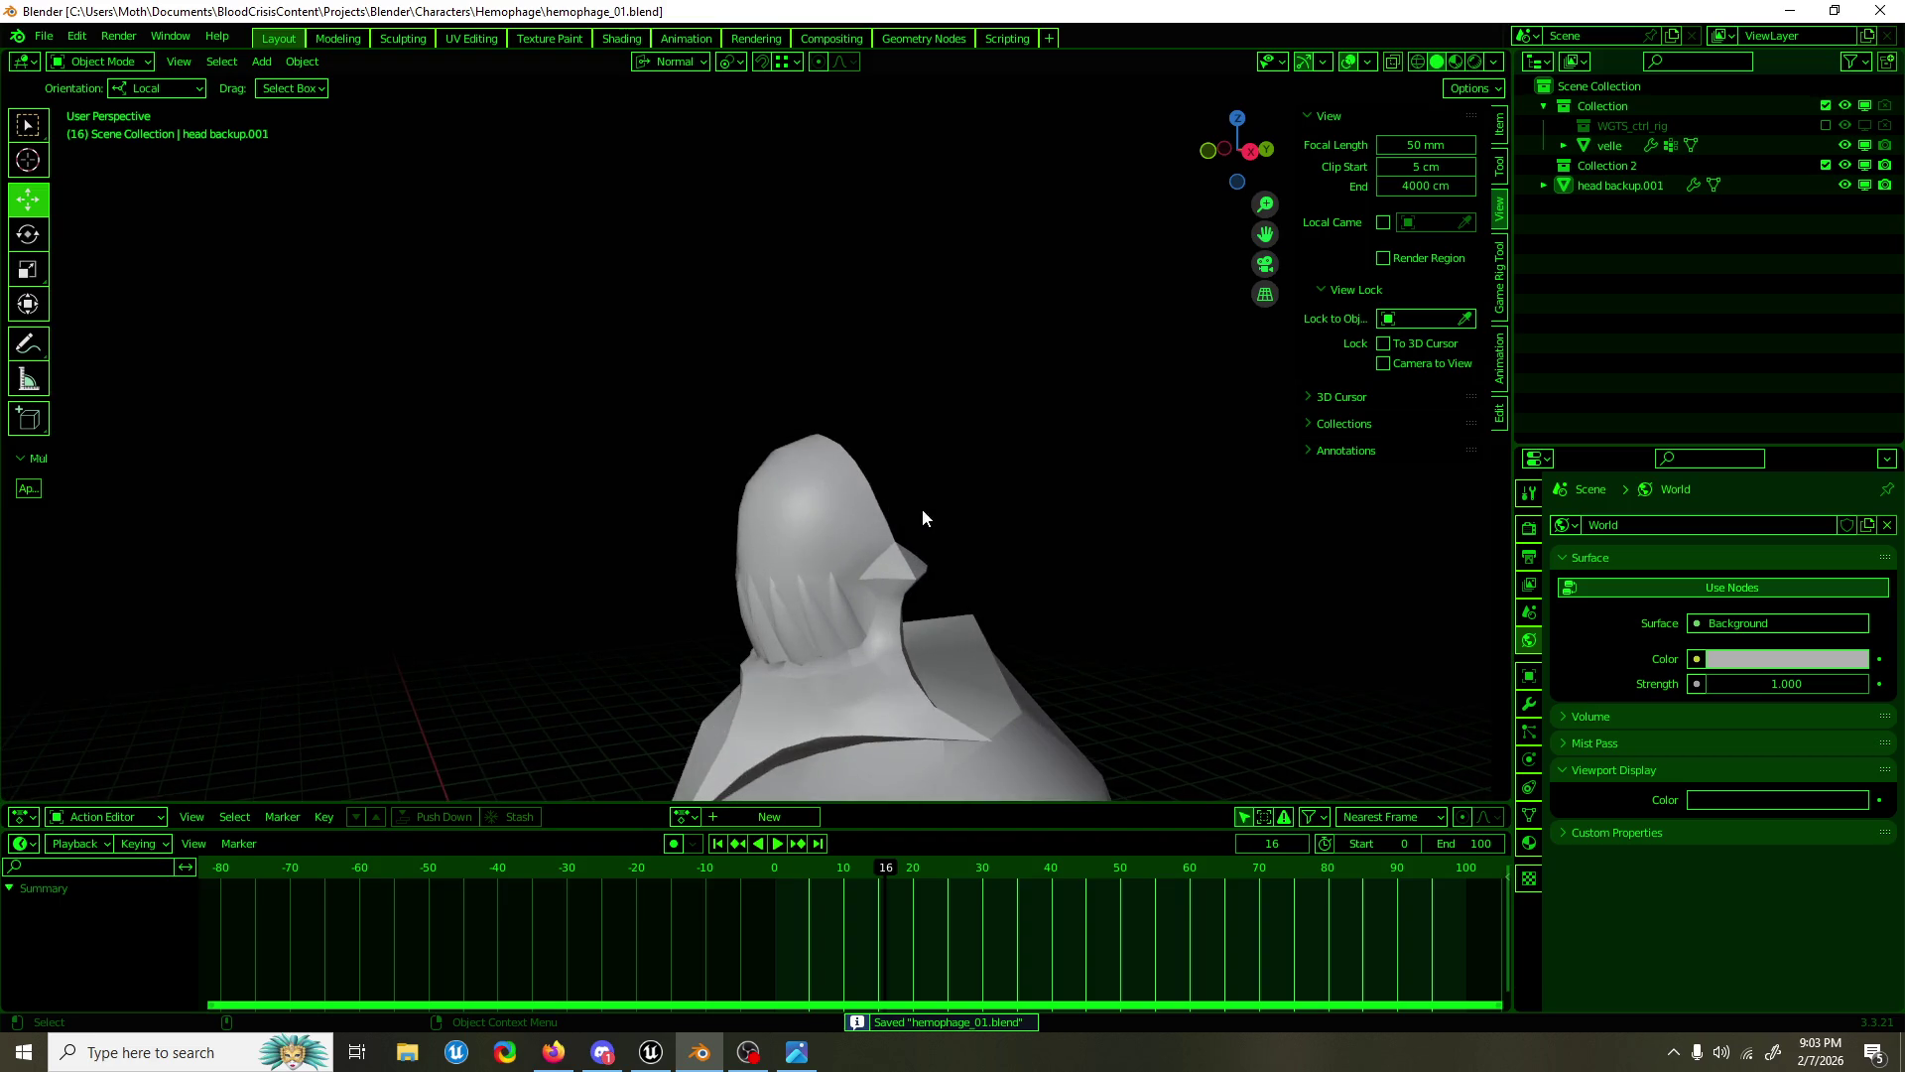
pyautogui.moveTo(922, 514); pyautogui.dragTo(943, 558)
pyautogui.click(864, 517)
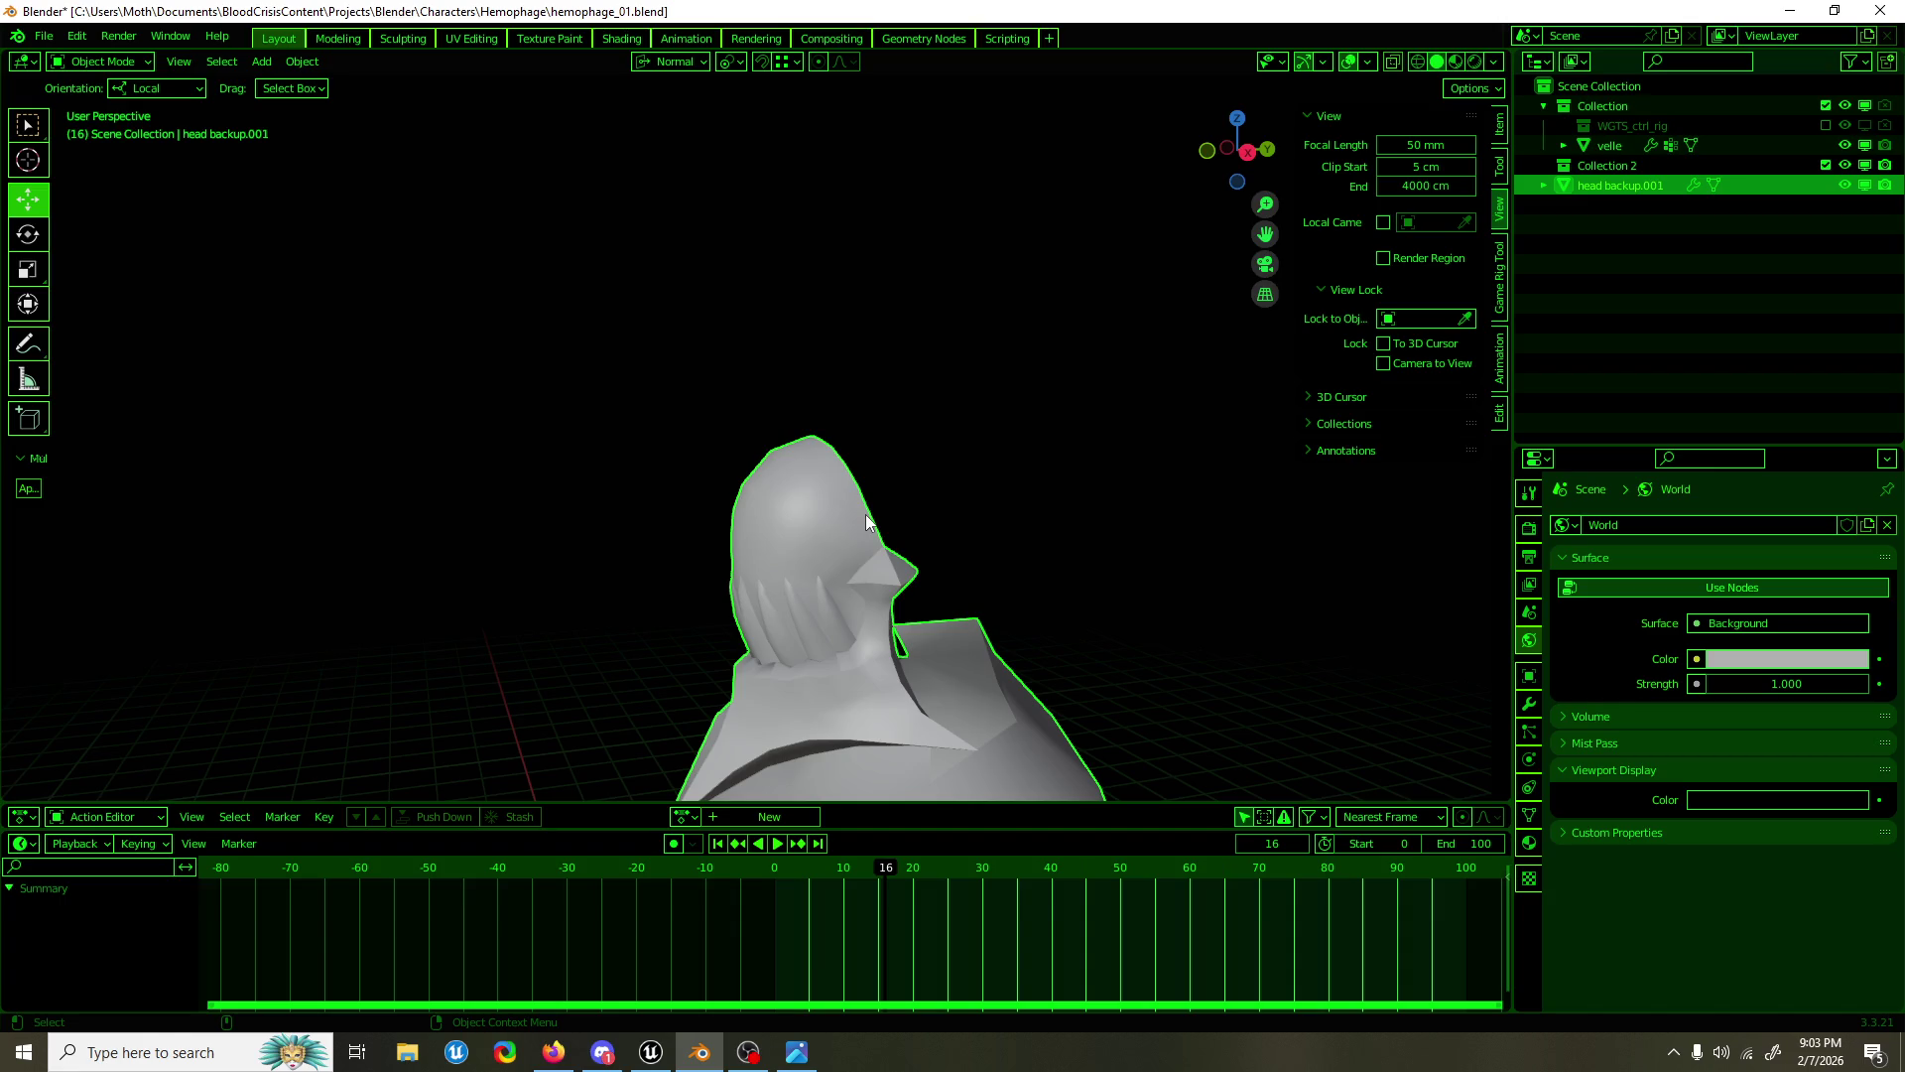
pyautogui.press('Tab')
pyautogui.moveTo(949, 544); pyautogui.dragTo(961, 584)
pyautogui.scroll(3)
pyautogui.click(905, 482)
pyautogui.press('2')
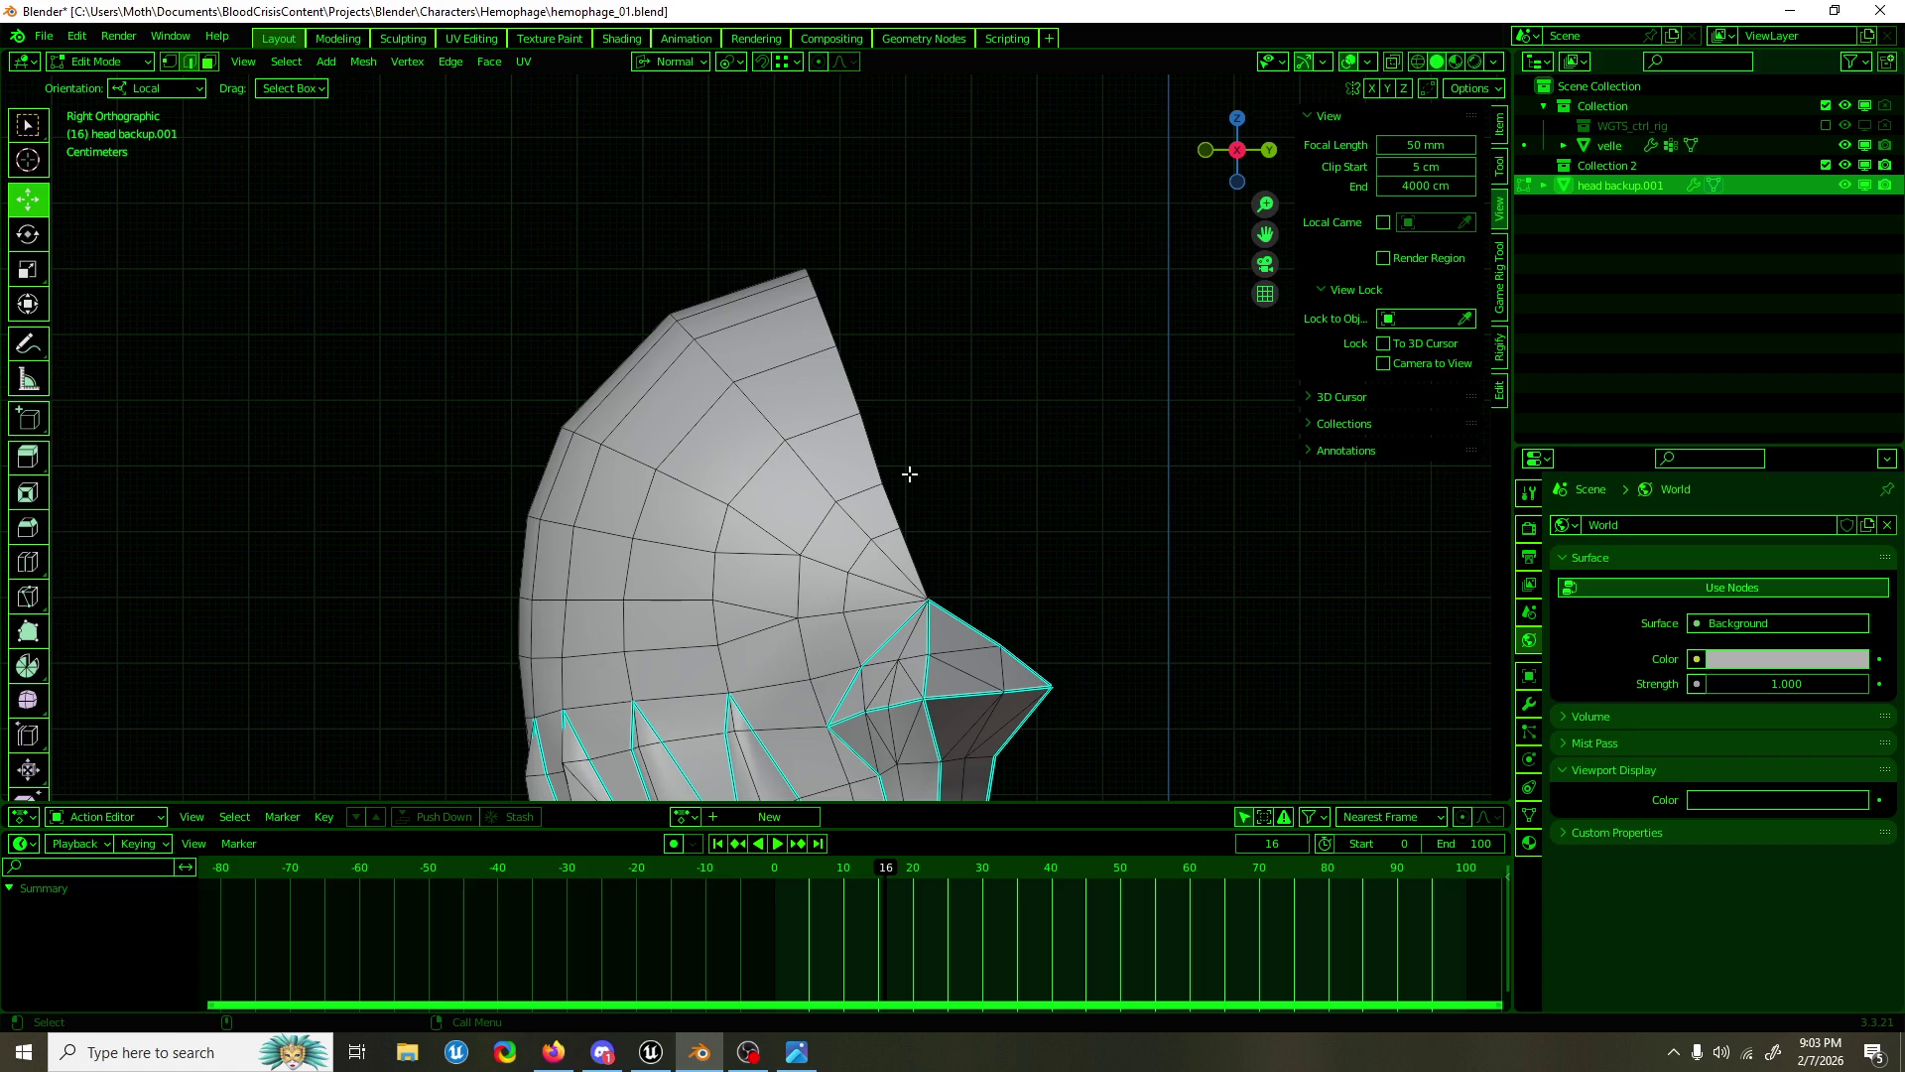
# Step: Select edges along the head rim and push them slightly along Y
pyautogui.click(866, 446)
pyautogui.click(807, 276)
pyautogui.moveTo(883, 272); pyautogui.dragTo(899, 272)
pyautogui.press('Escape')
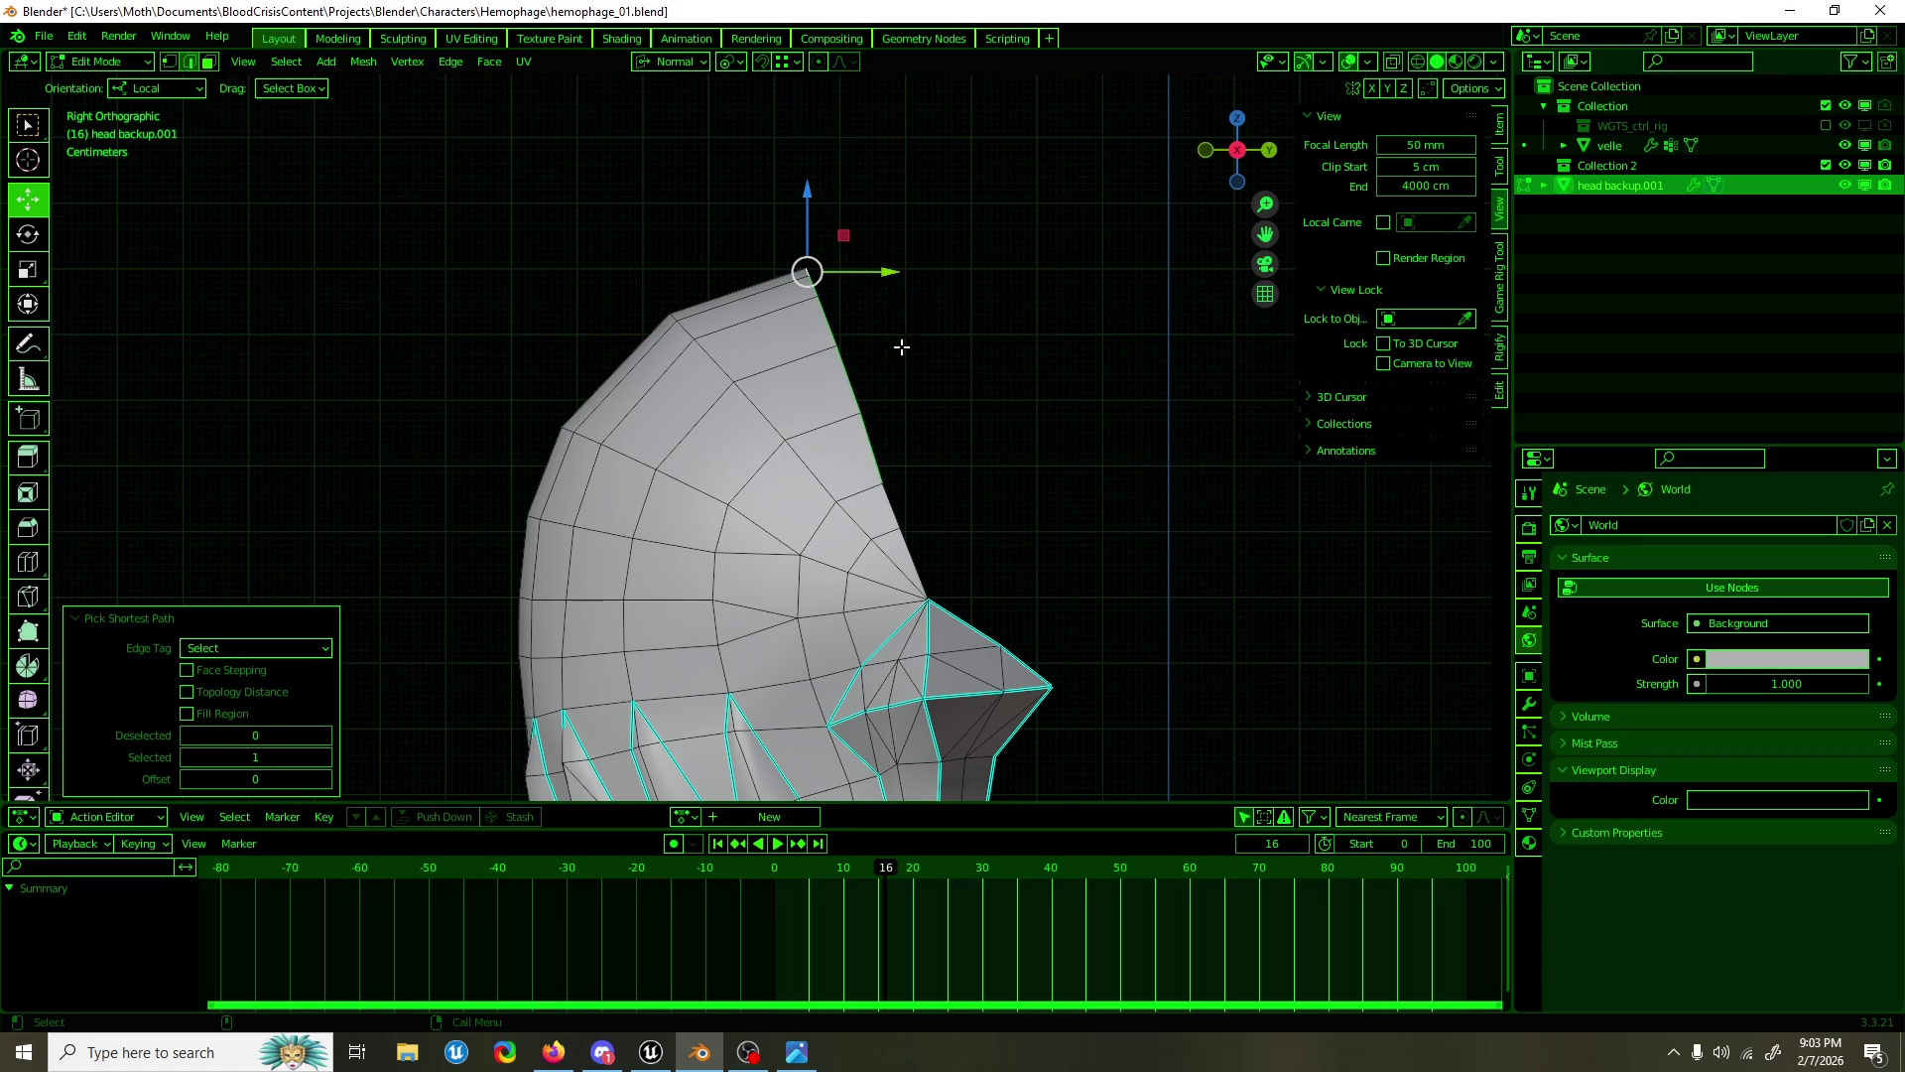
pyautogui.click(883, 275)
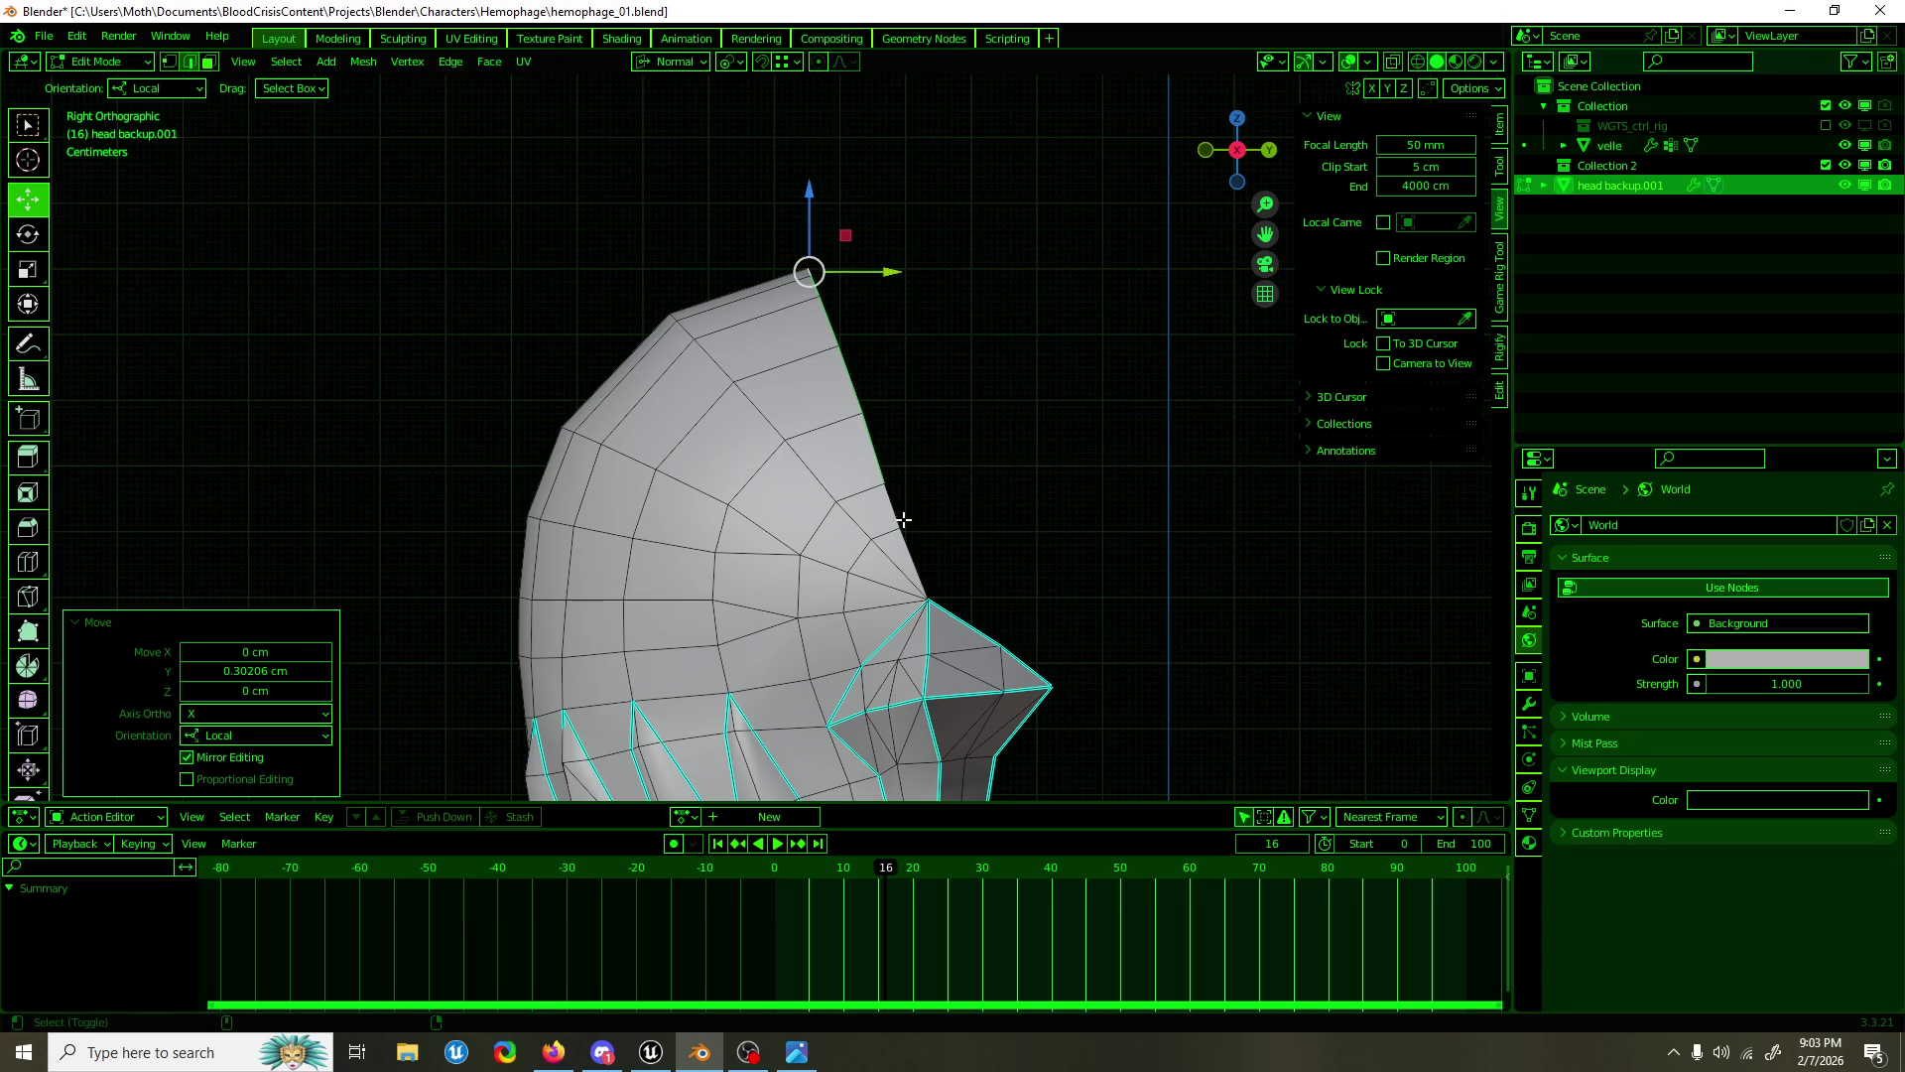
pyautogui.click(898, 504)
pyautogui.moveTo(956, 503); pyautogui.dragTo(961, 497)
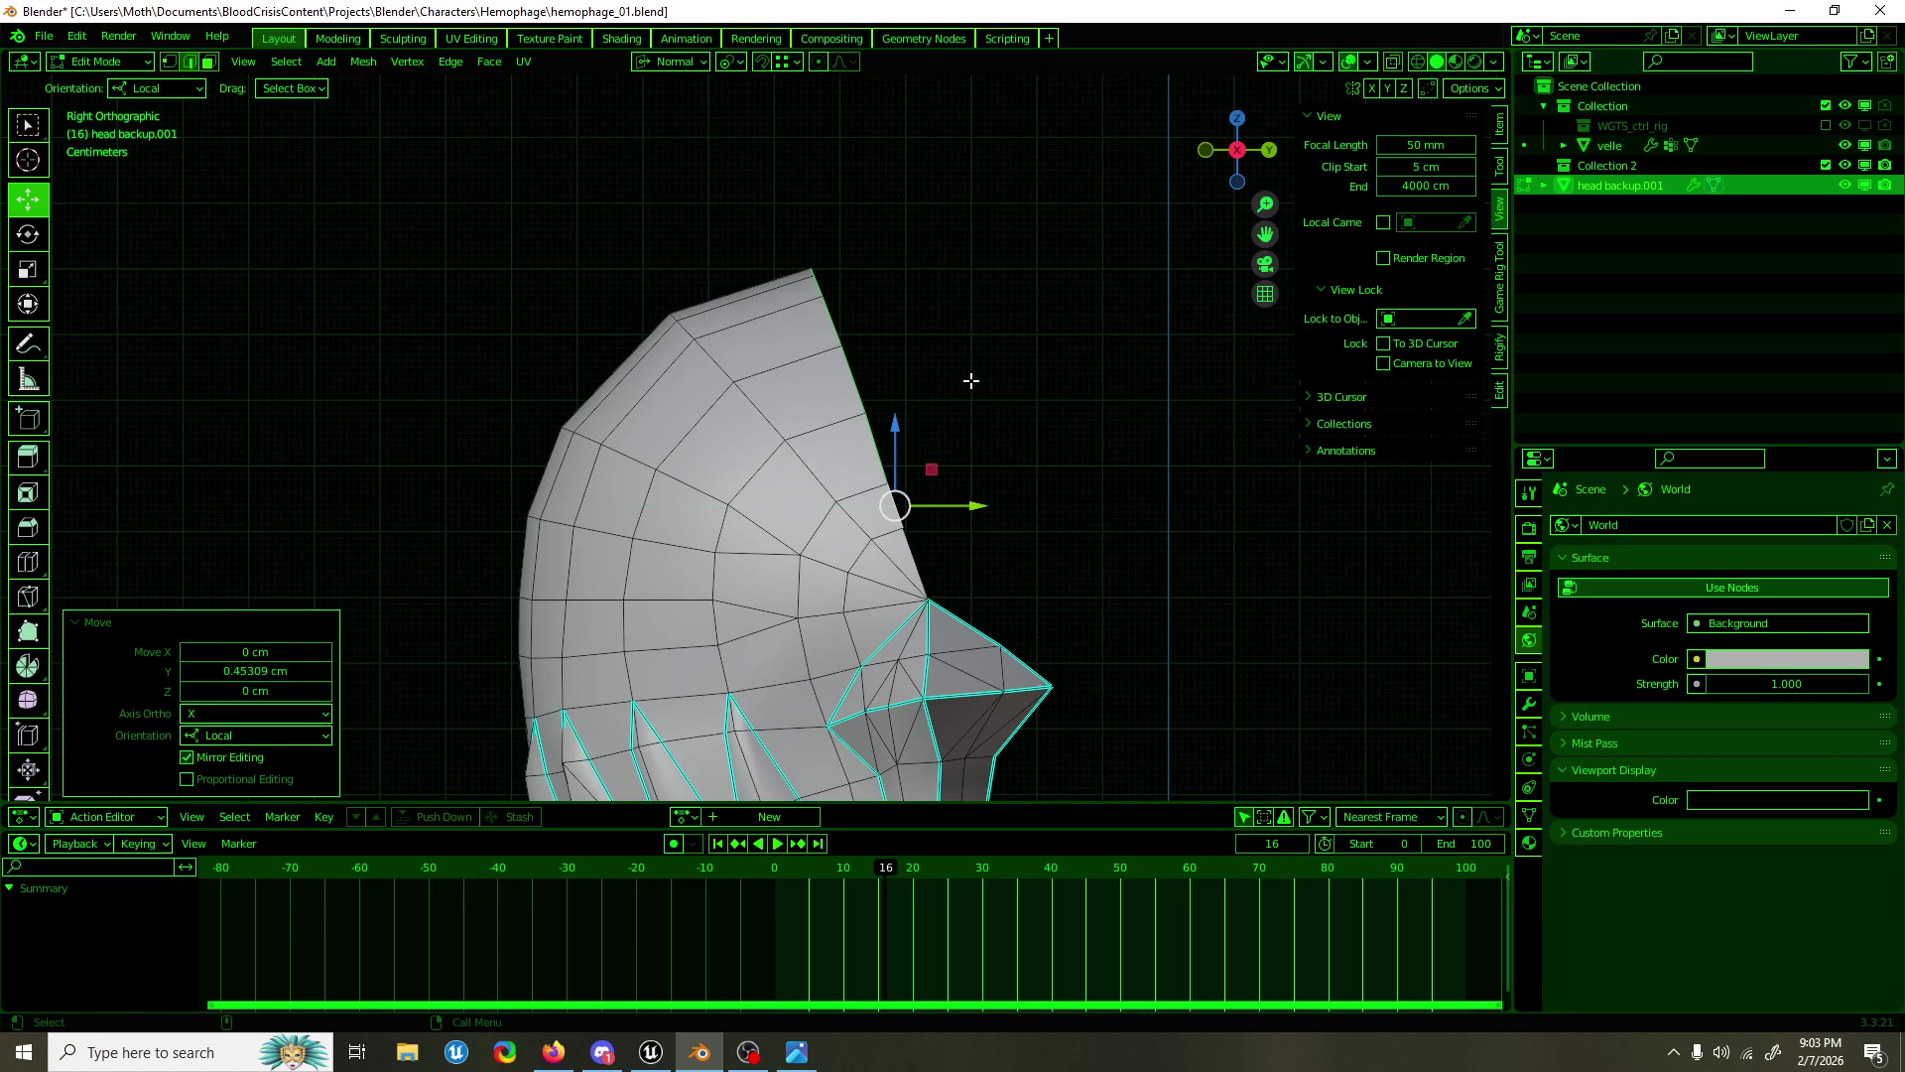
# Step: Exit and re-enter the head's mesh editing in right side view
pyautogui.moveTo(958, 395); pyautogui.dragTo(872, 410)
pyautogui.press('KP_3')
pyautogui.scroll(3)
pyautogui.scroll(-3)
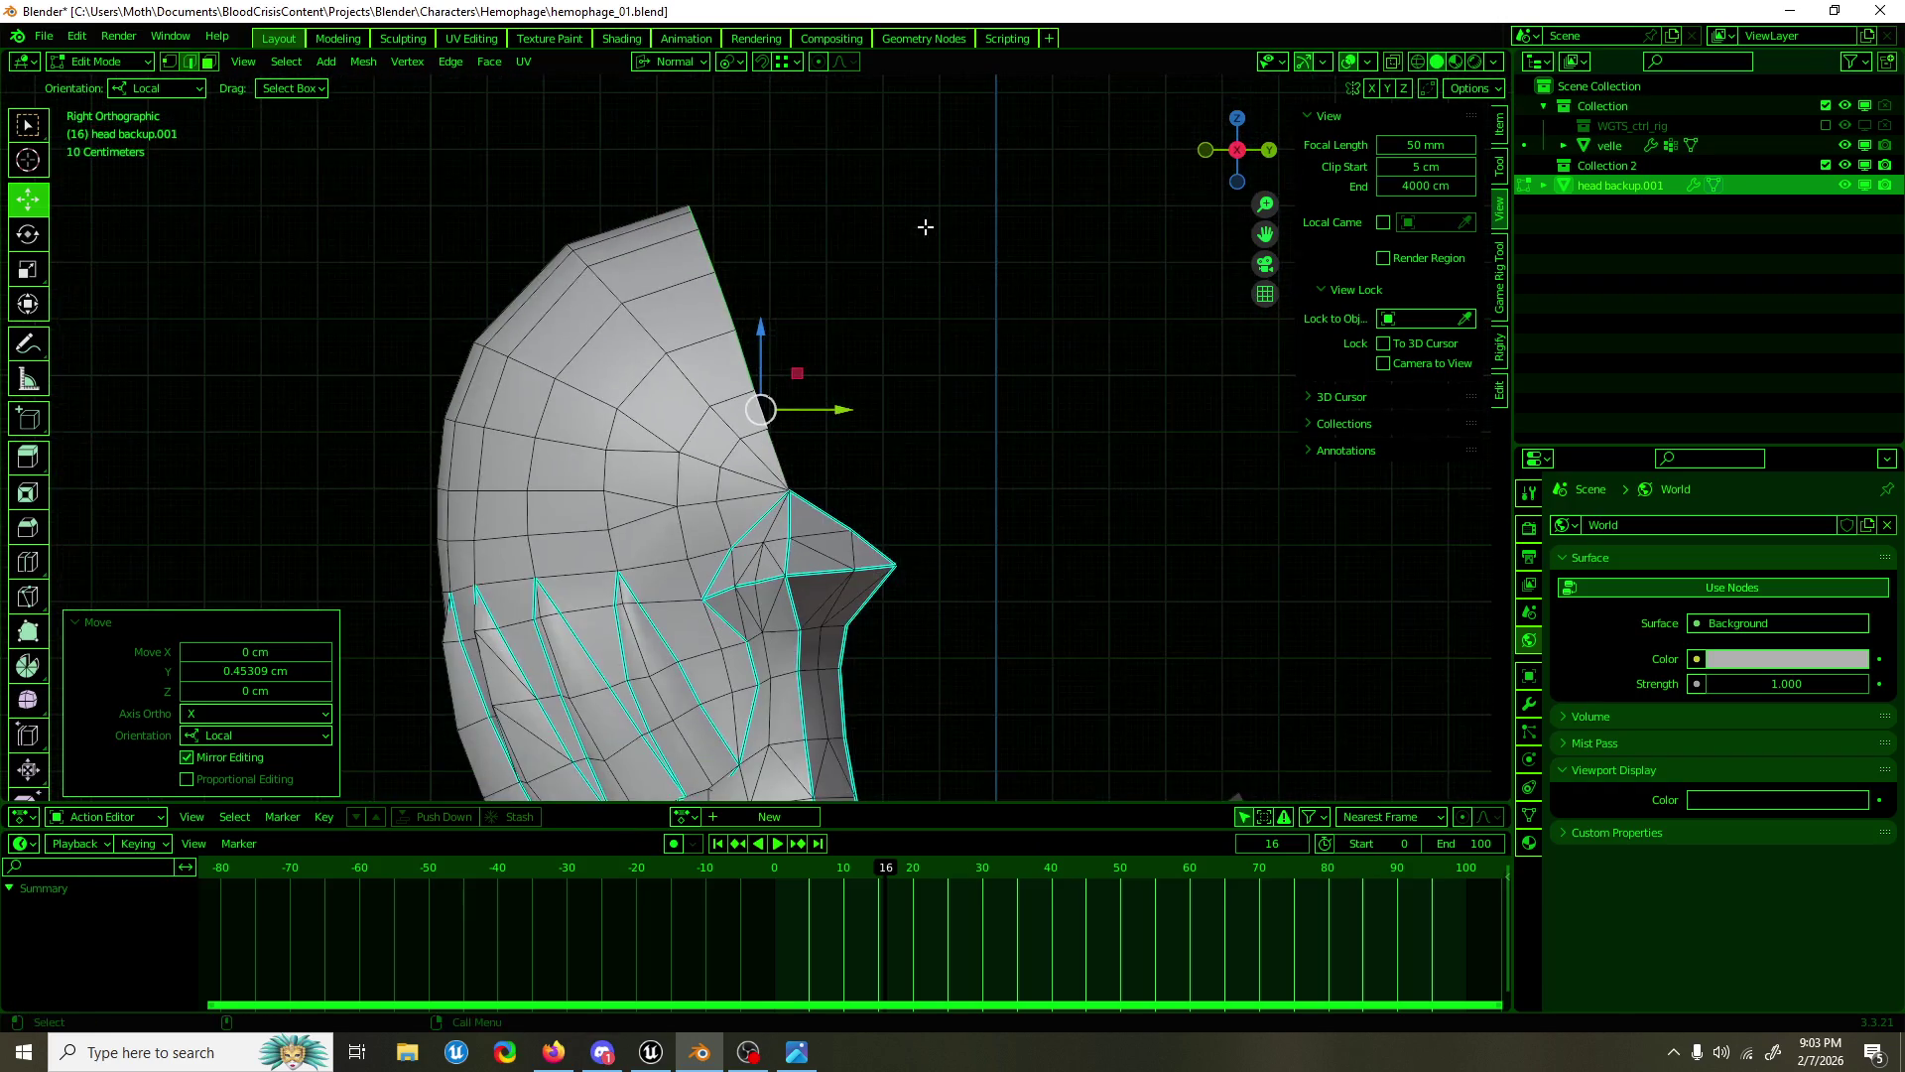
pyautogui.press('Tab')
pyautogui.click(925, 244)
pyautogui.moveTo(924, 246); pyautogui.dragTo(903, 288)
pyautogui.press('KP_3')
pyautogui.press('Tab')
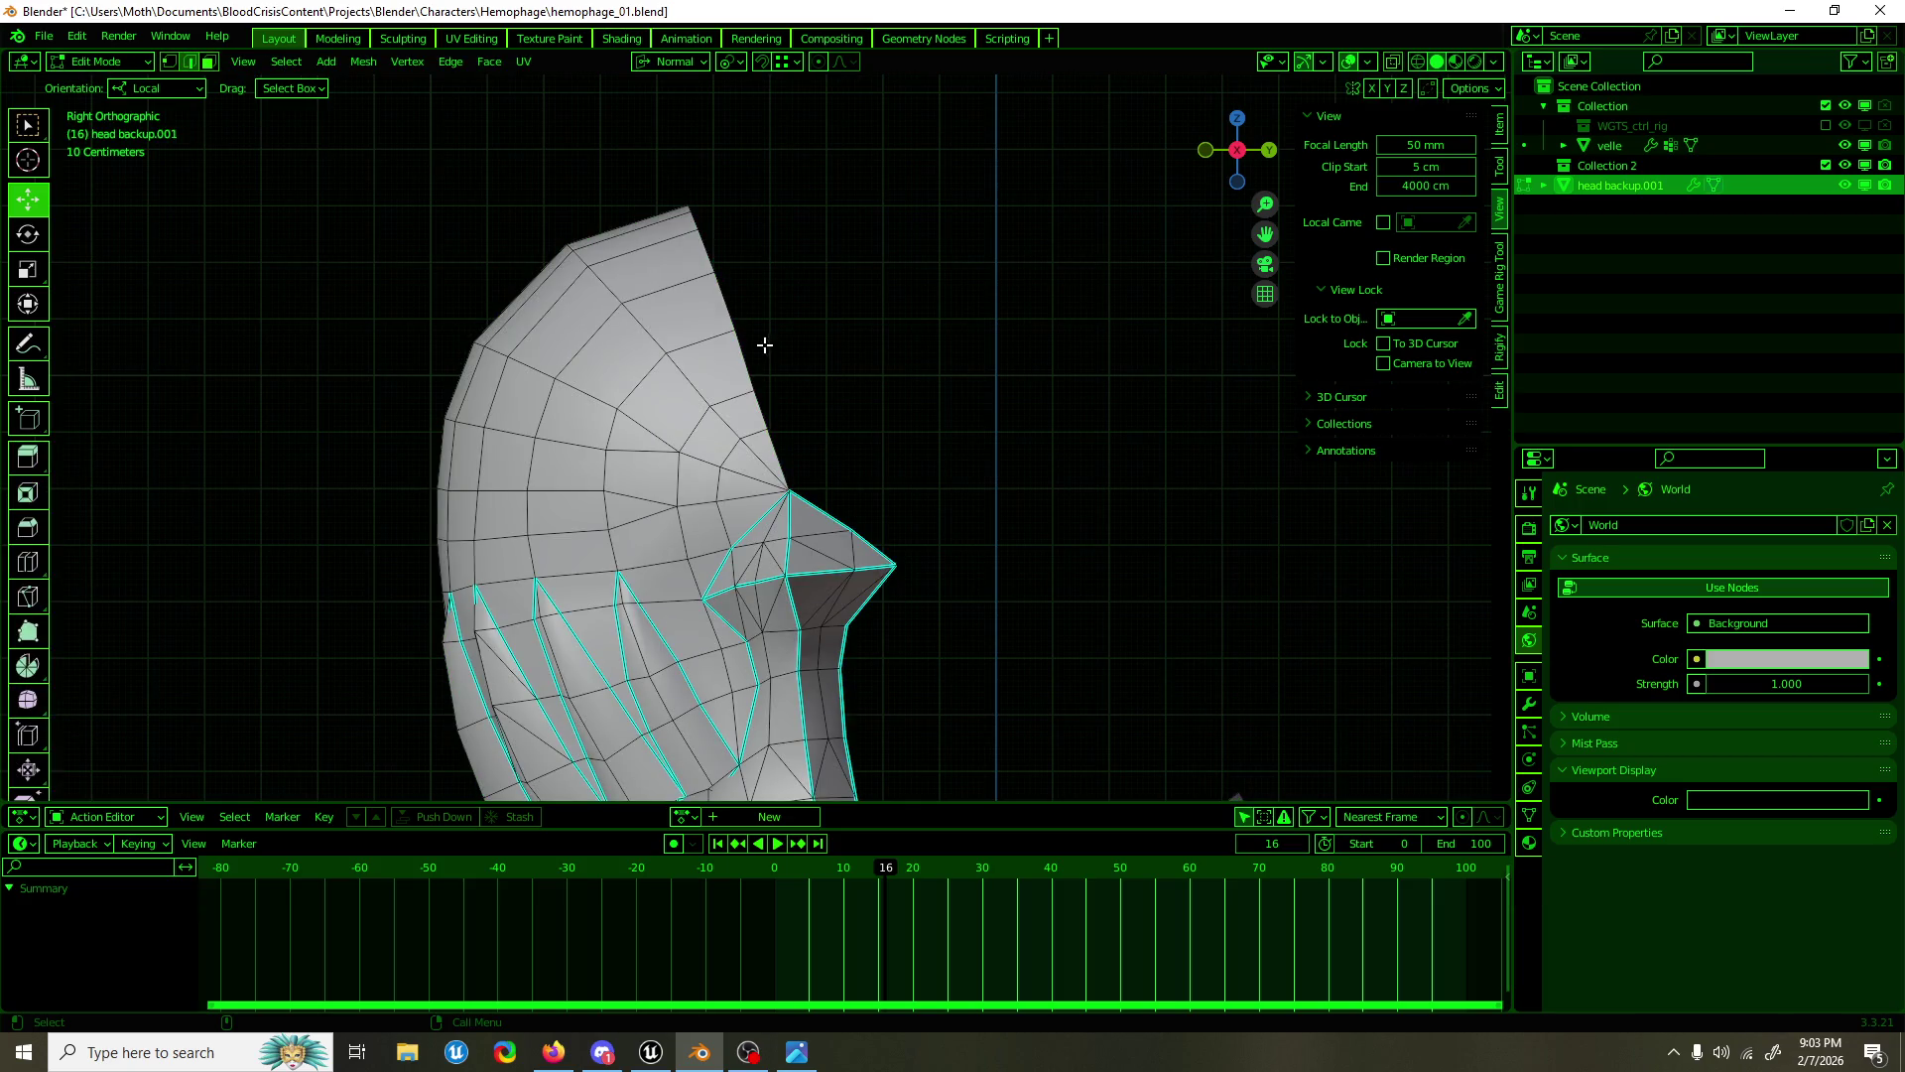
# Step: Select a path along the head profile and the nose-top vertex, trying rotate then move
pyautogui.click(778, 460)
pyautogui.click(695, 209)
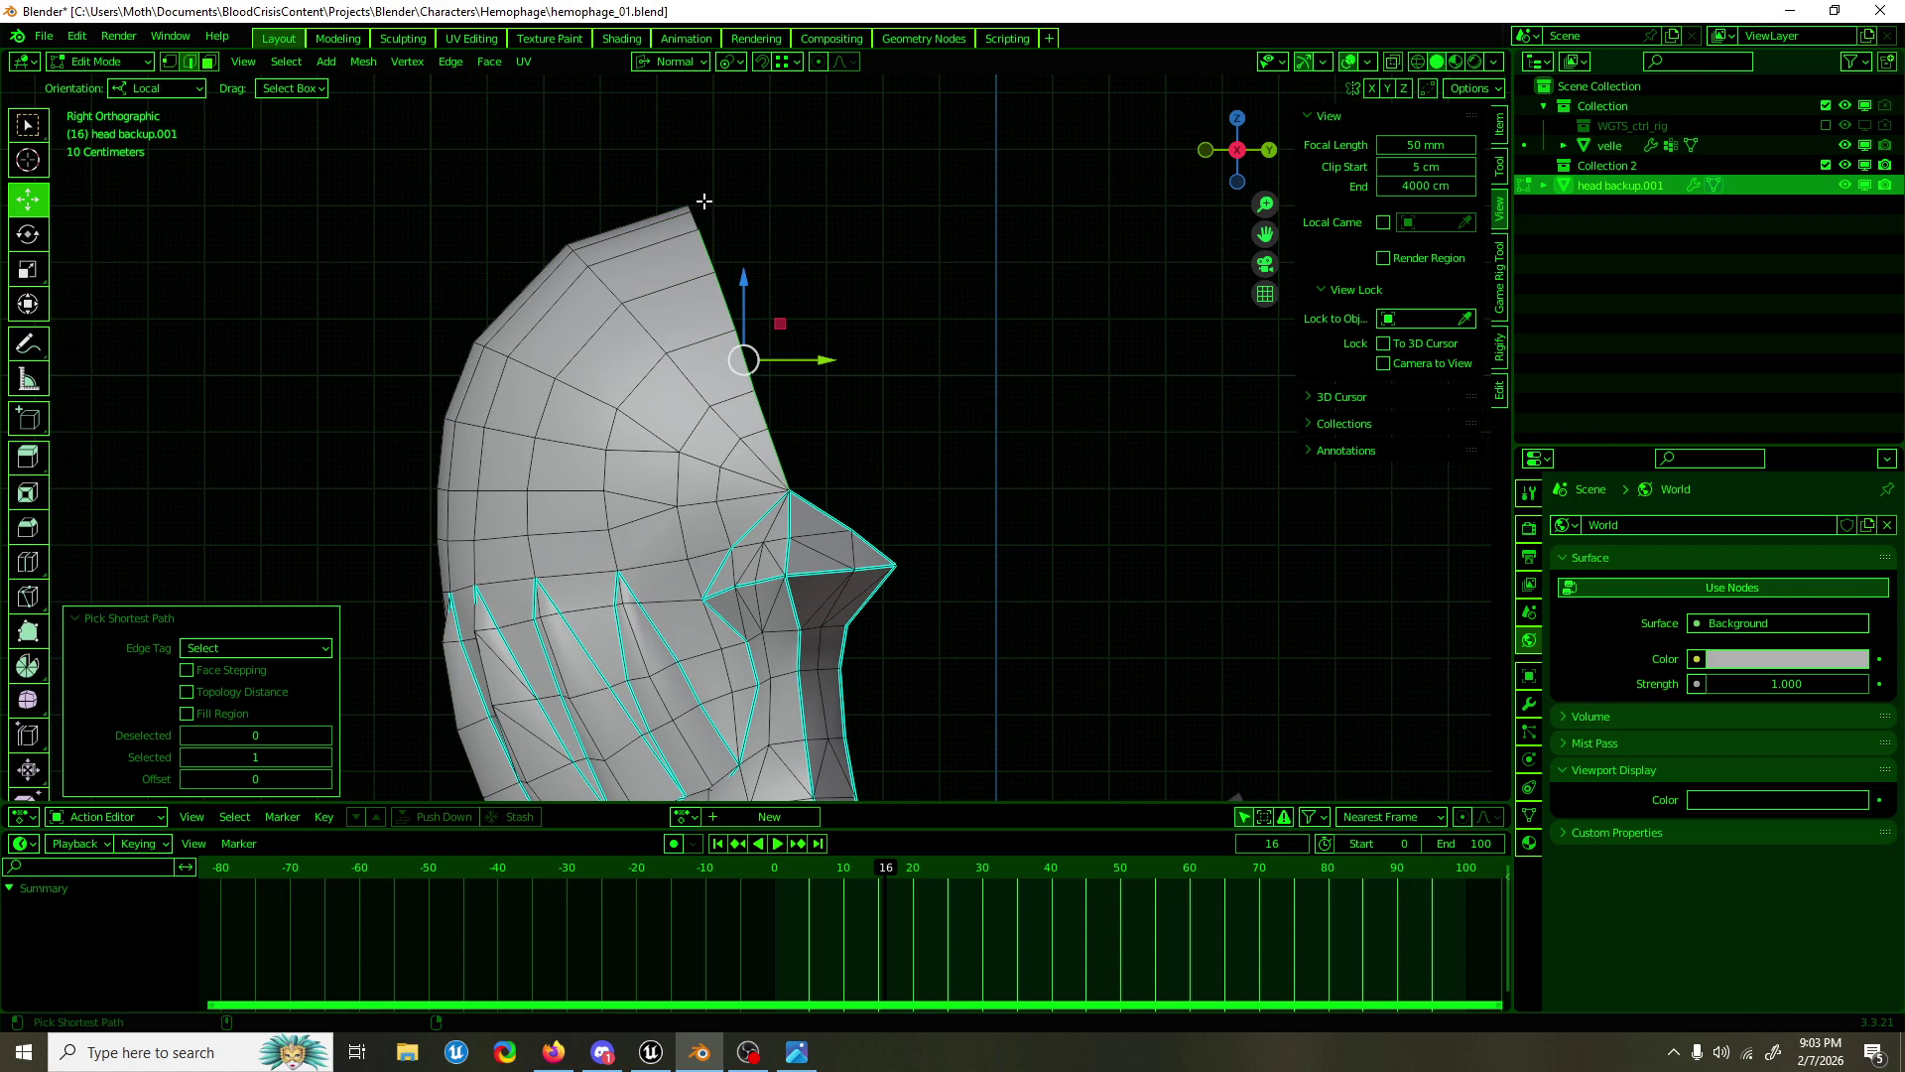
pyautogui.click(699, 205)
pyautogui.click(770, 242)
pyautogui.press('1')
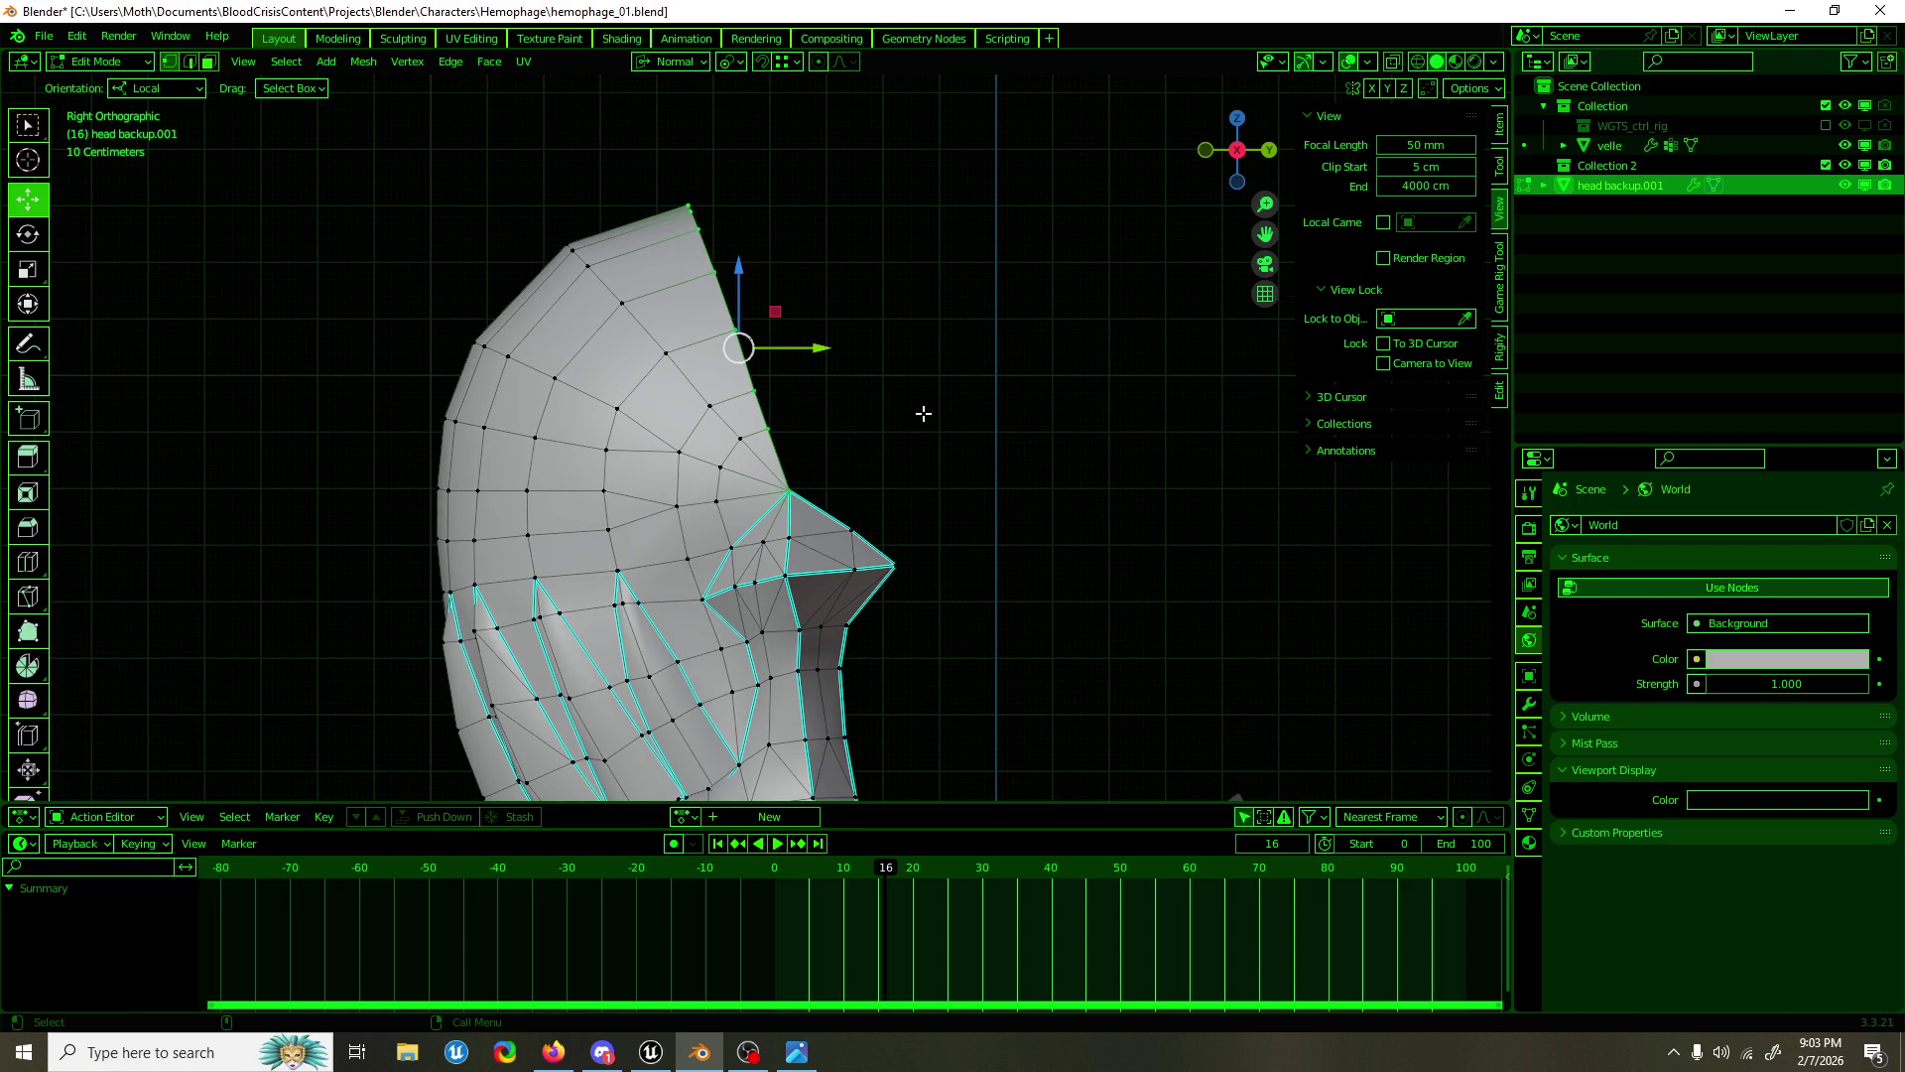
pyautogui.click(789, 490)
pyautogui.hotkey('shift', 'space')
pyautogui.press('r')
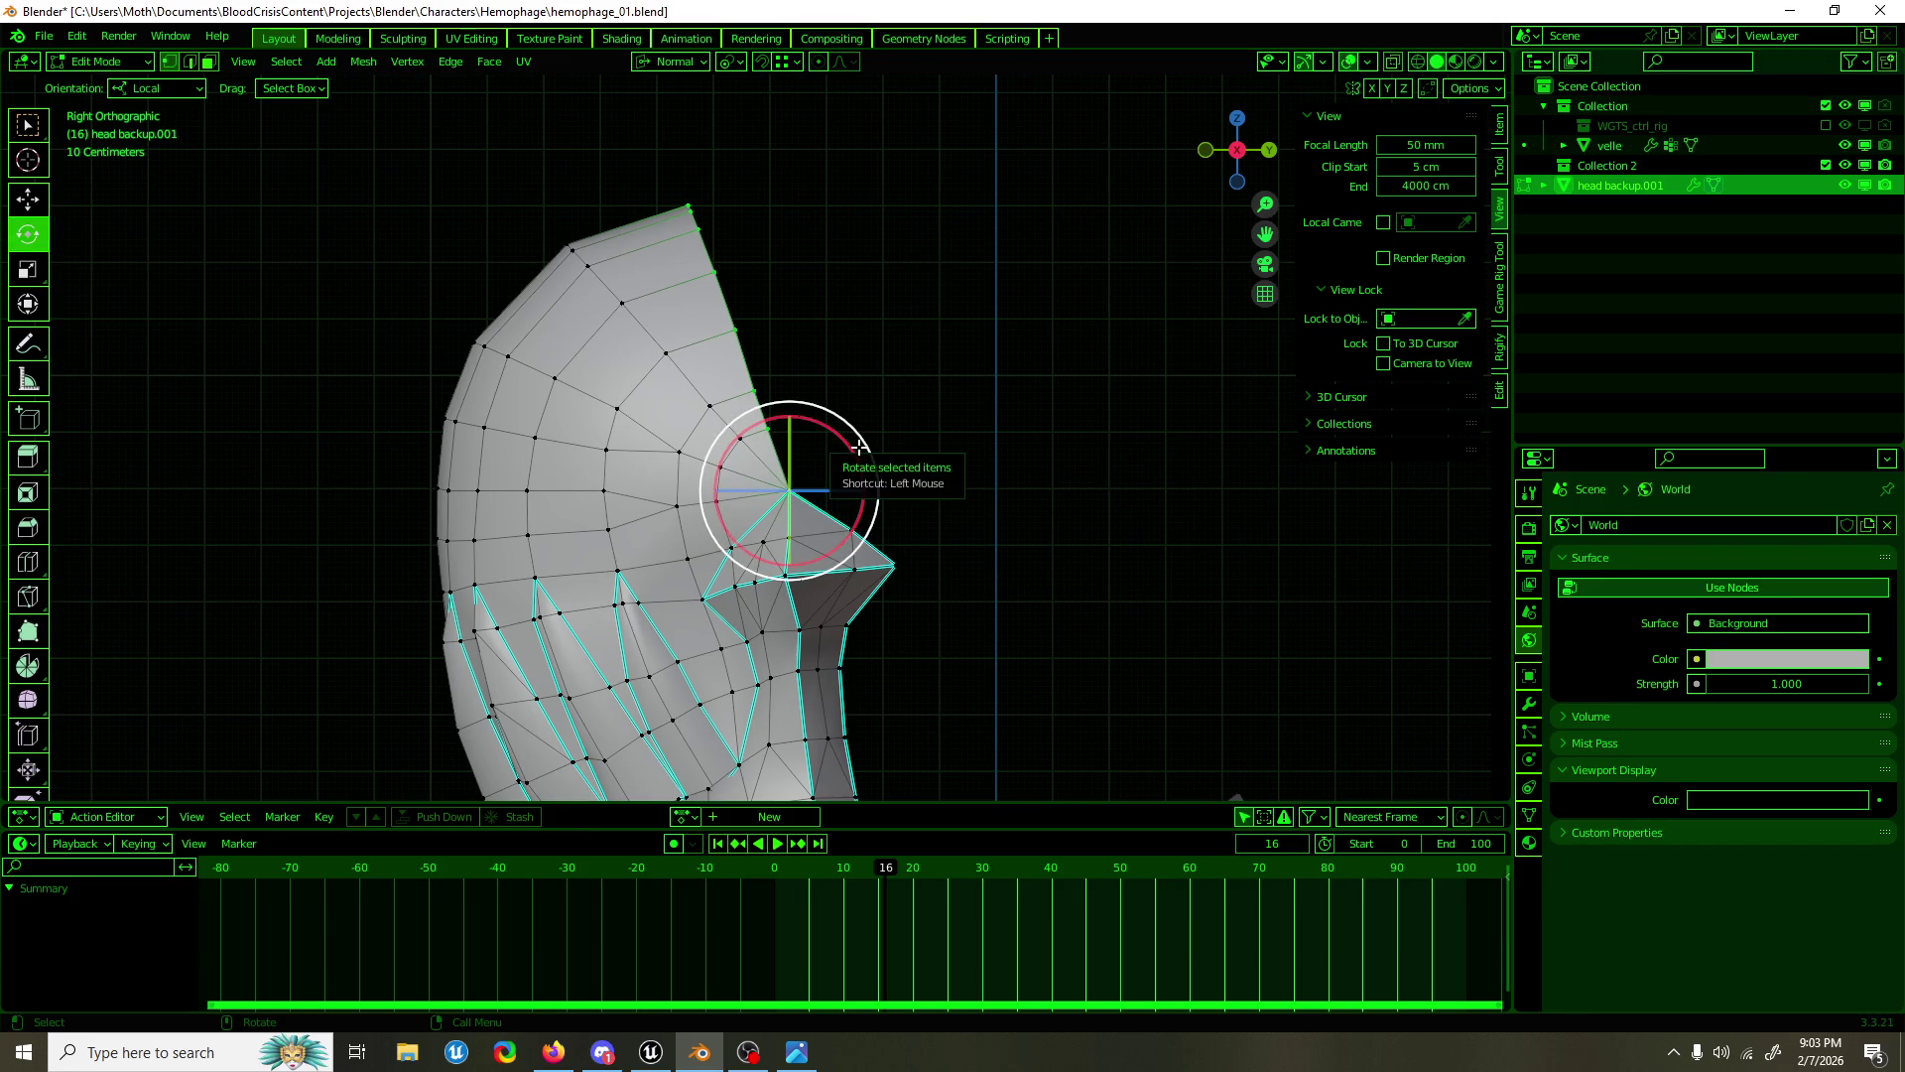
pyautogui.hotkey('shift', 'space')
pyautogui.press('g')
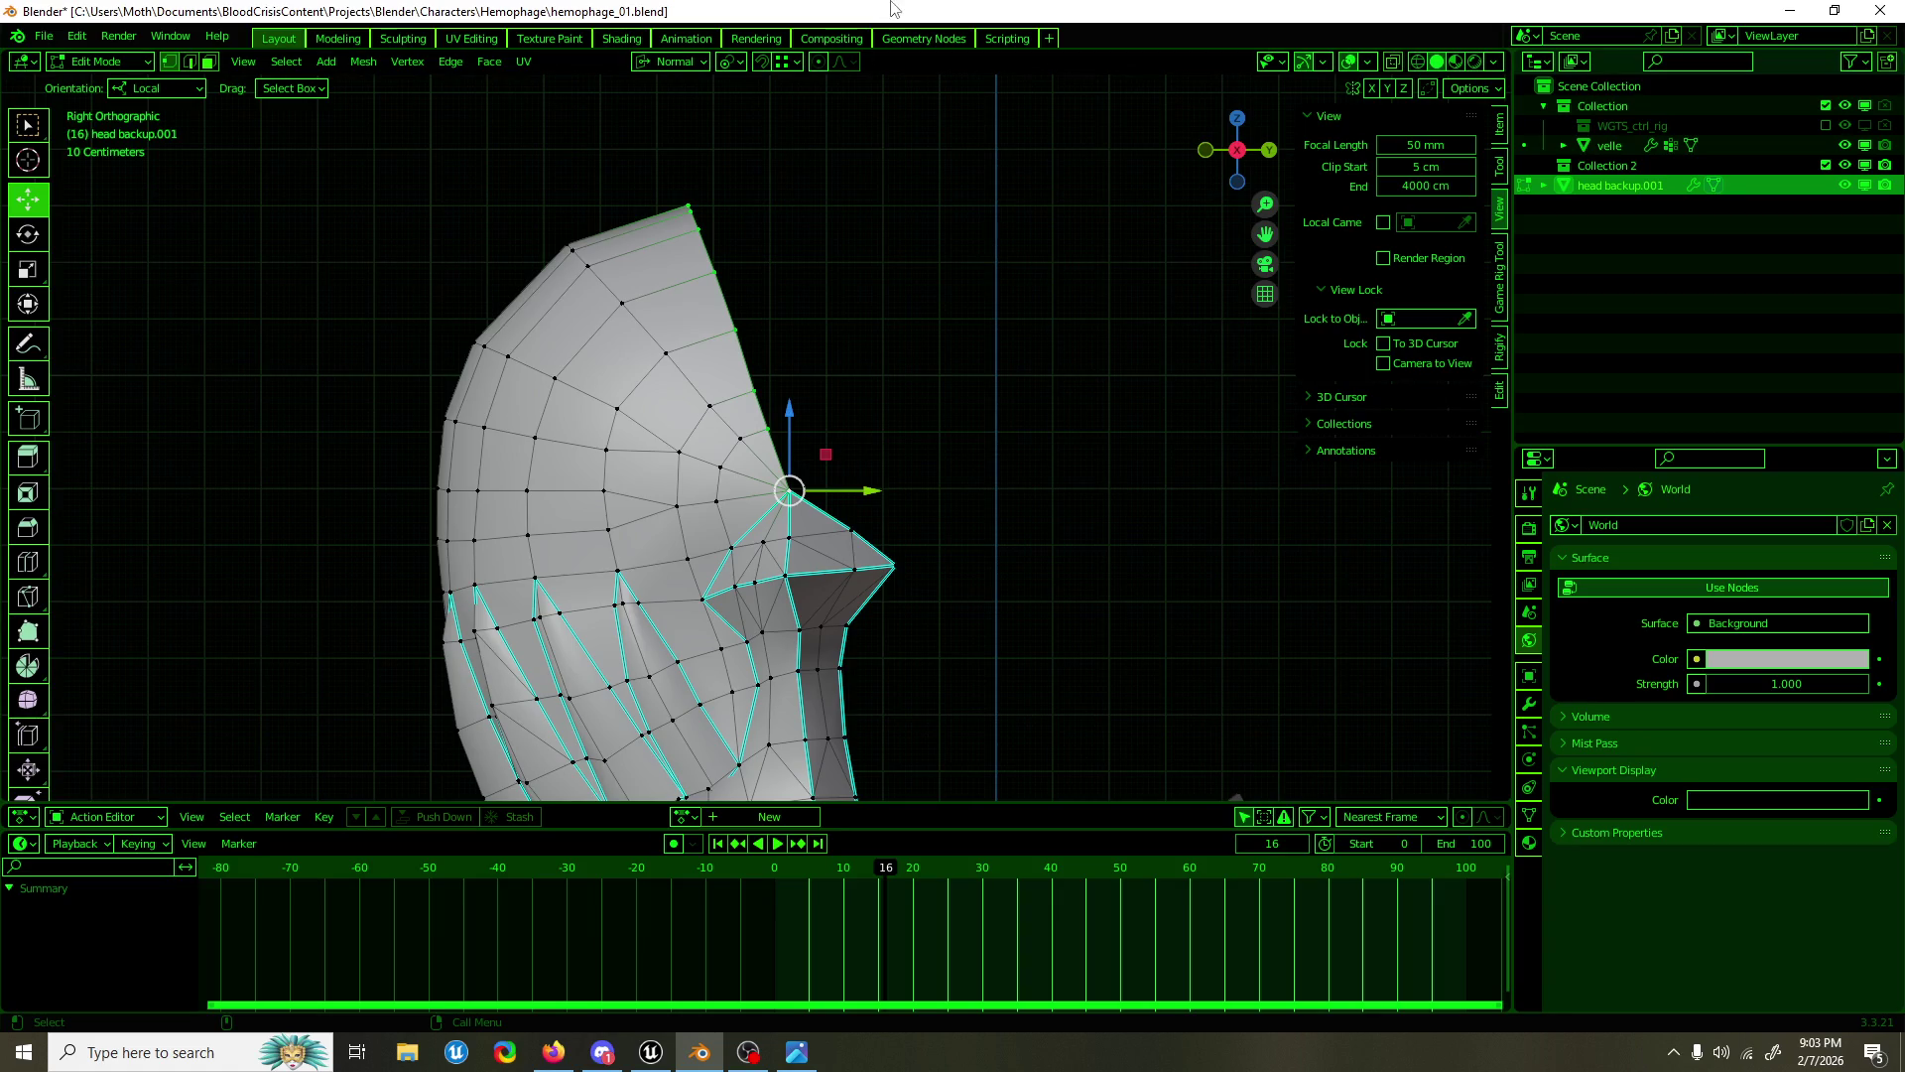
# Step: Select the head's top vertex in front view and open the anguisher.png reference sketch
pyautogui.moveTo(880, 156); pyautogui.dragTo(791, 438)
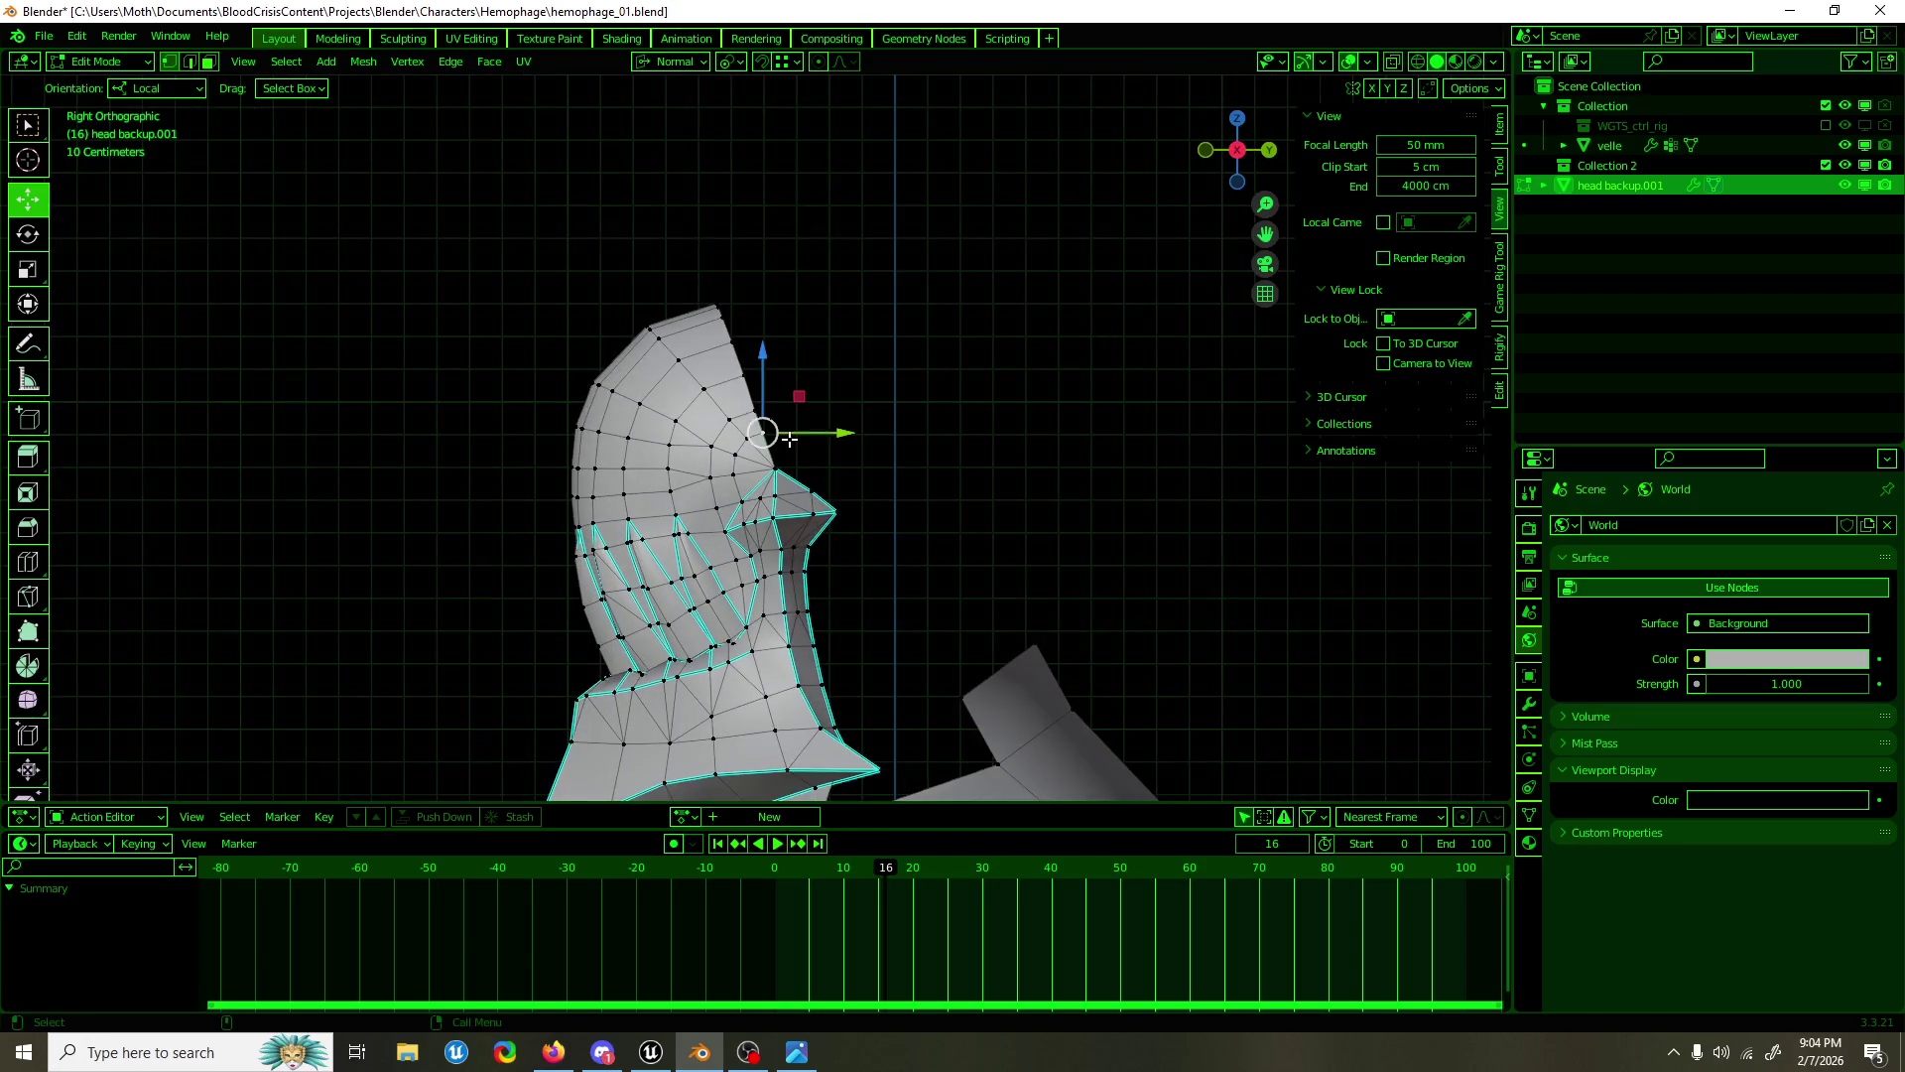
pyautogui.click(727, 291)
pyautogui.click(721, 312)
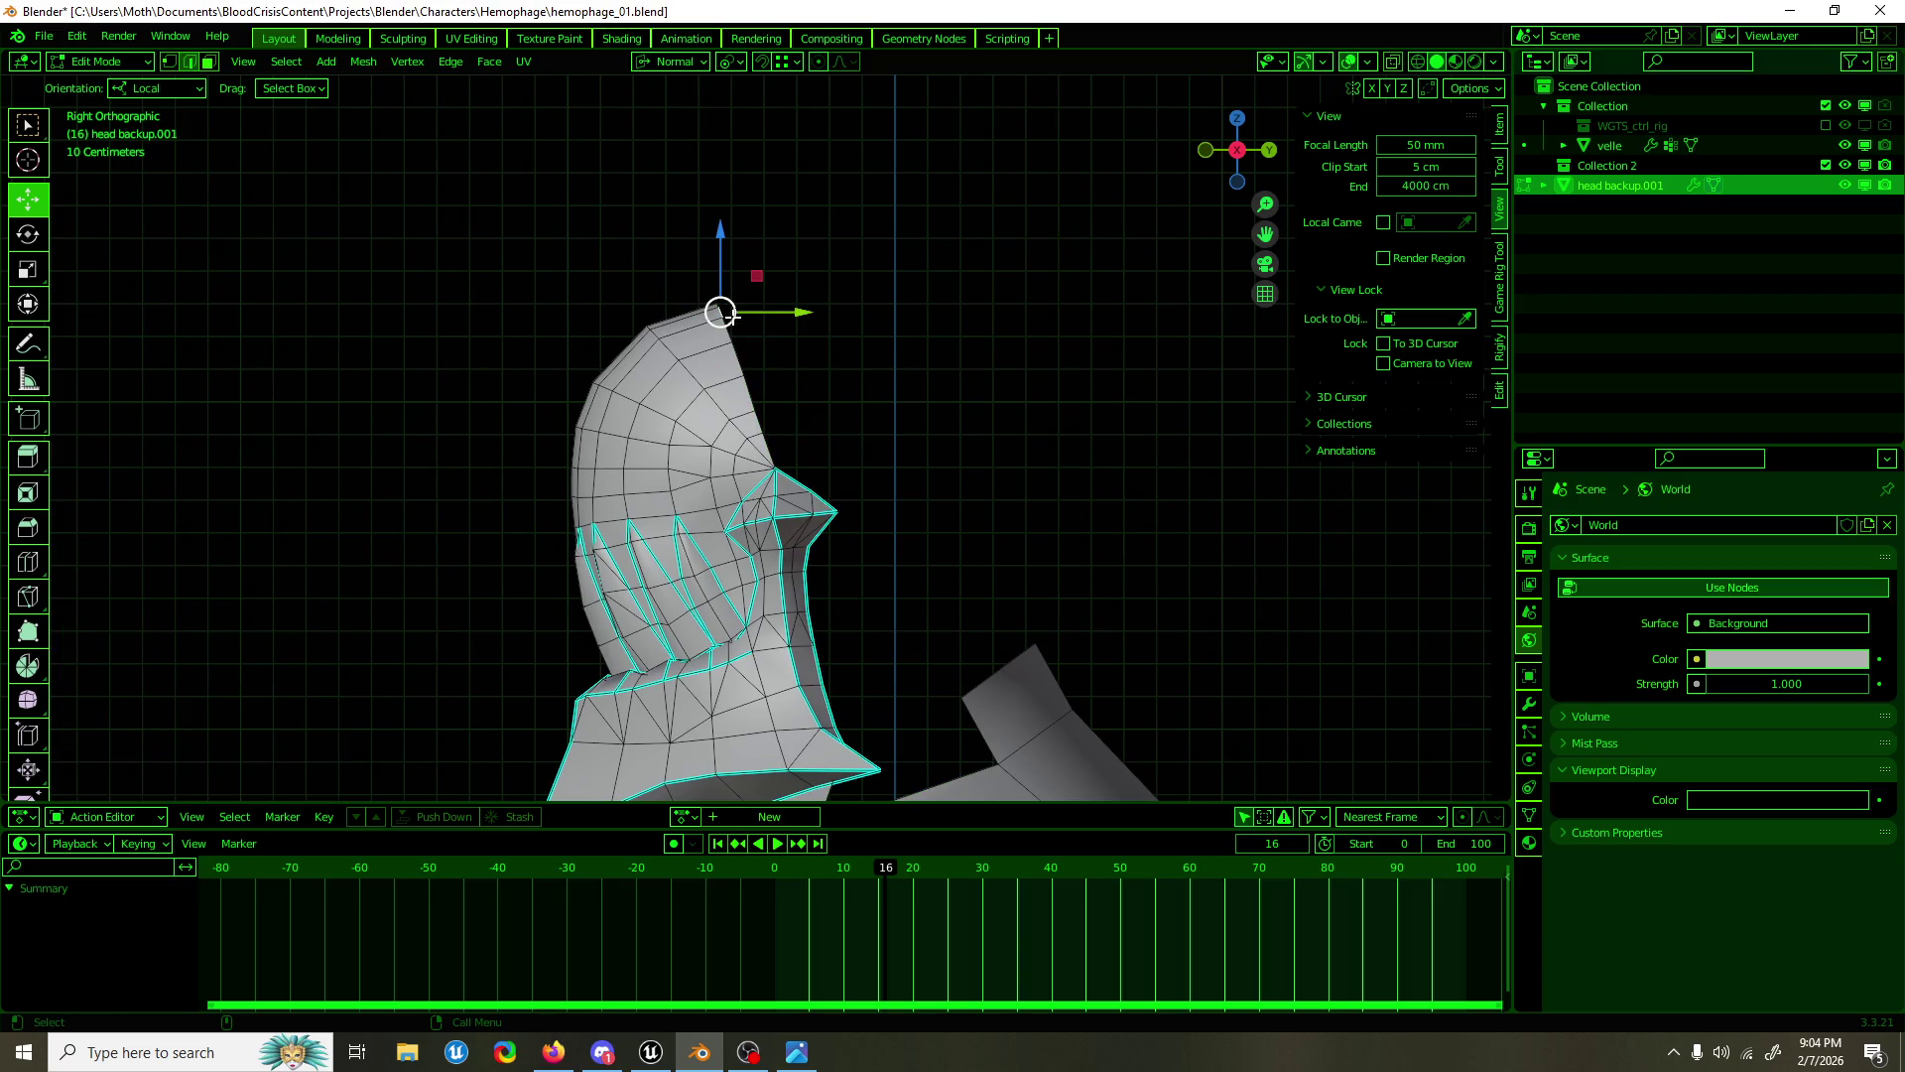
pyautogui.press('KP_1')
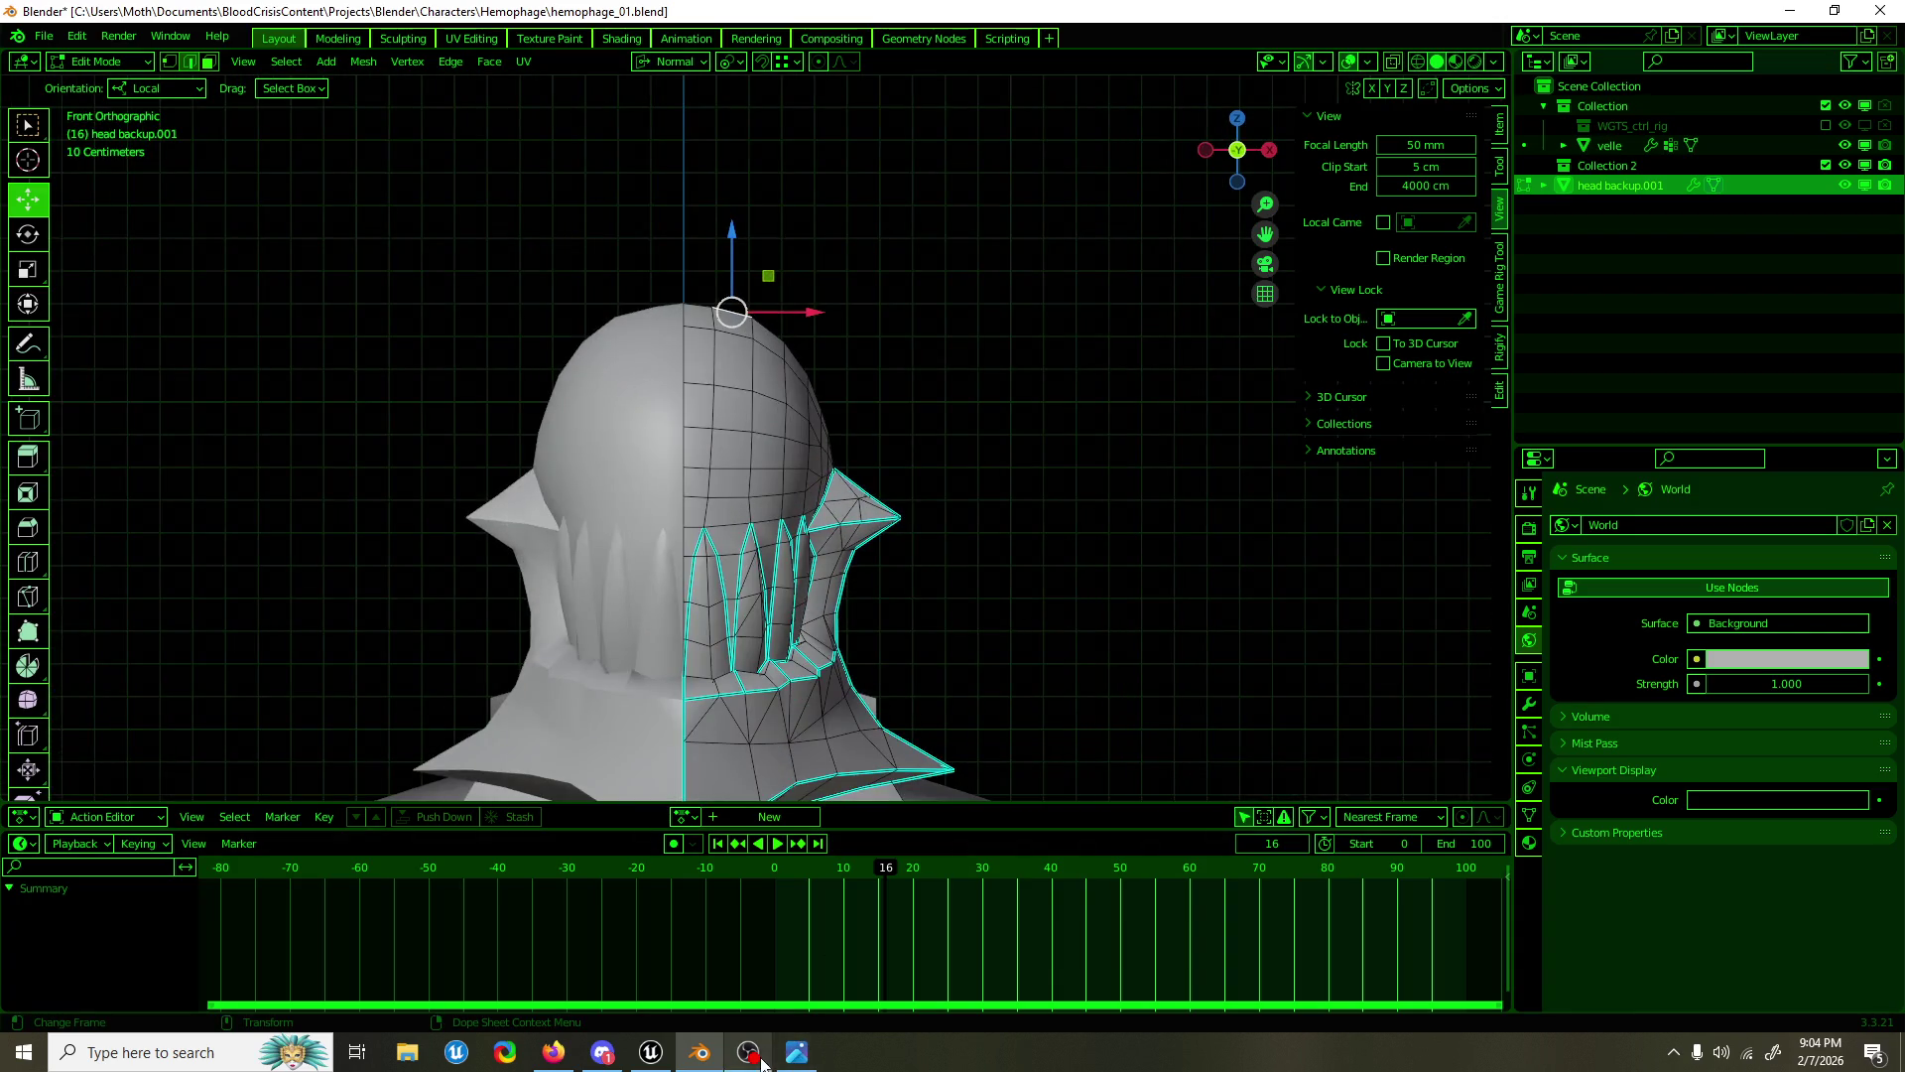
pyautogui.click(796, 1052)
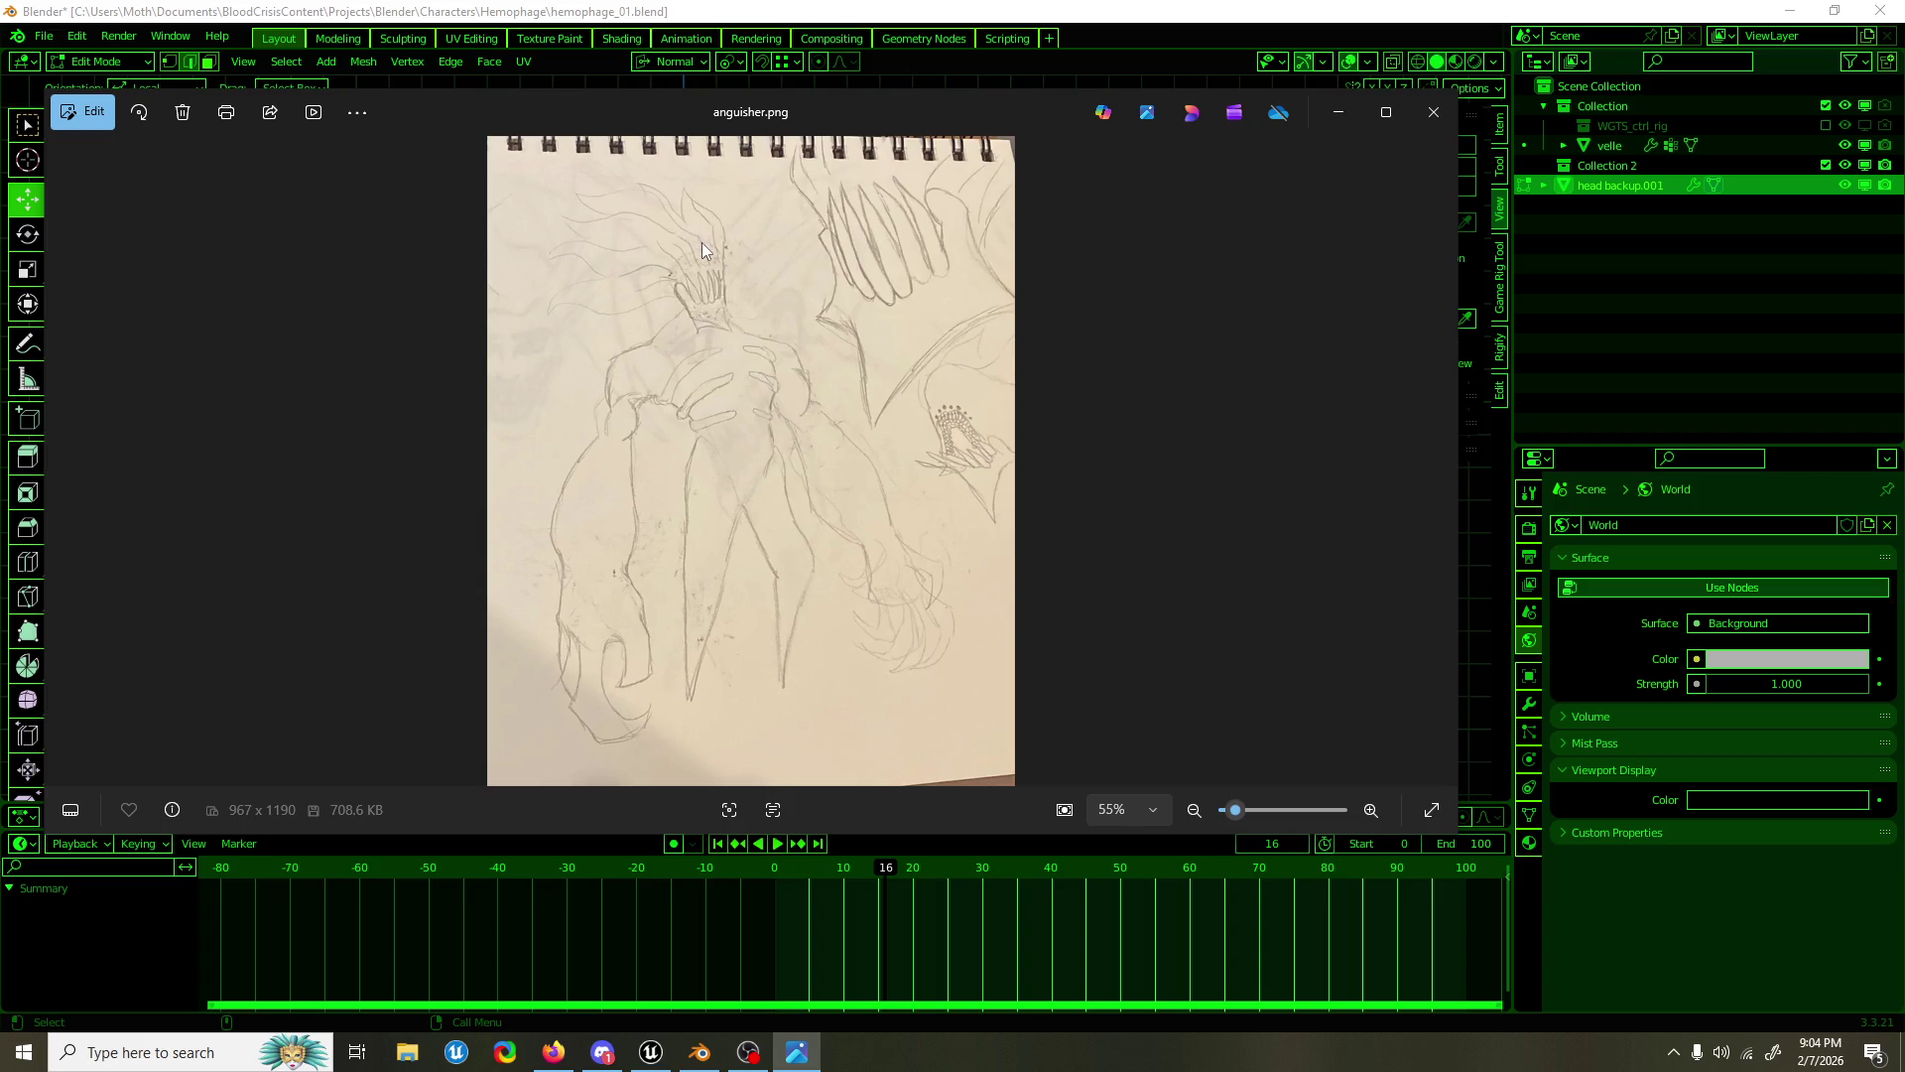
pyautogui.click(1433, 111)
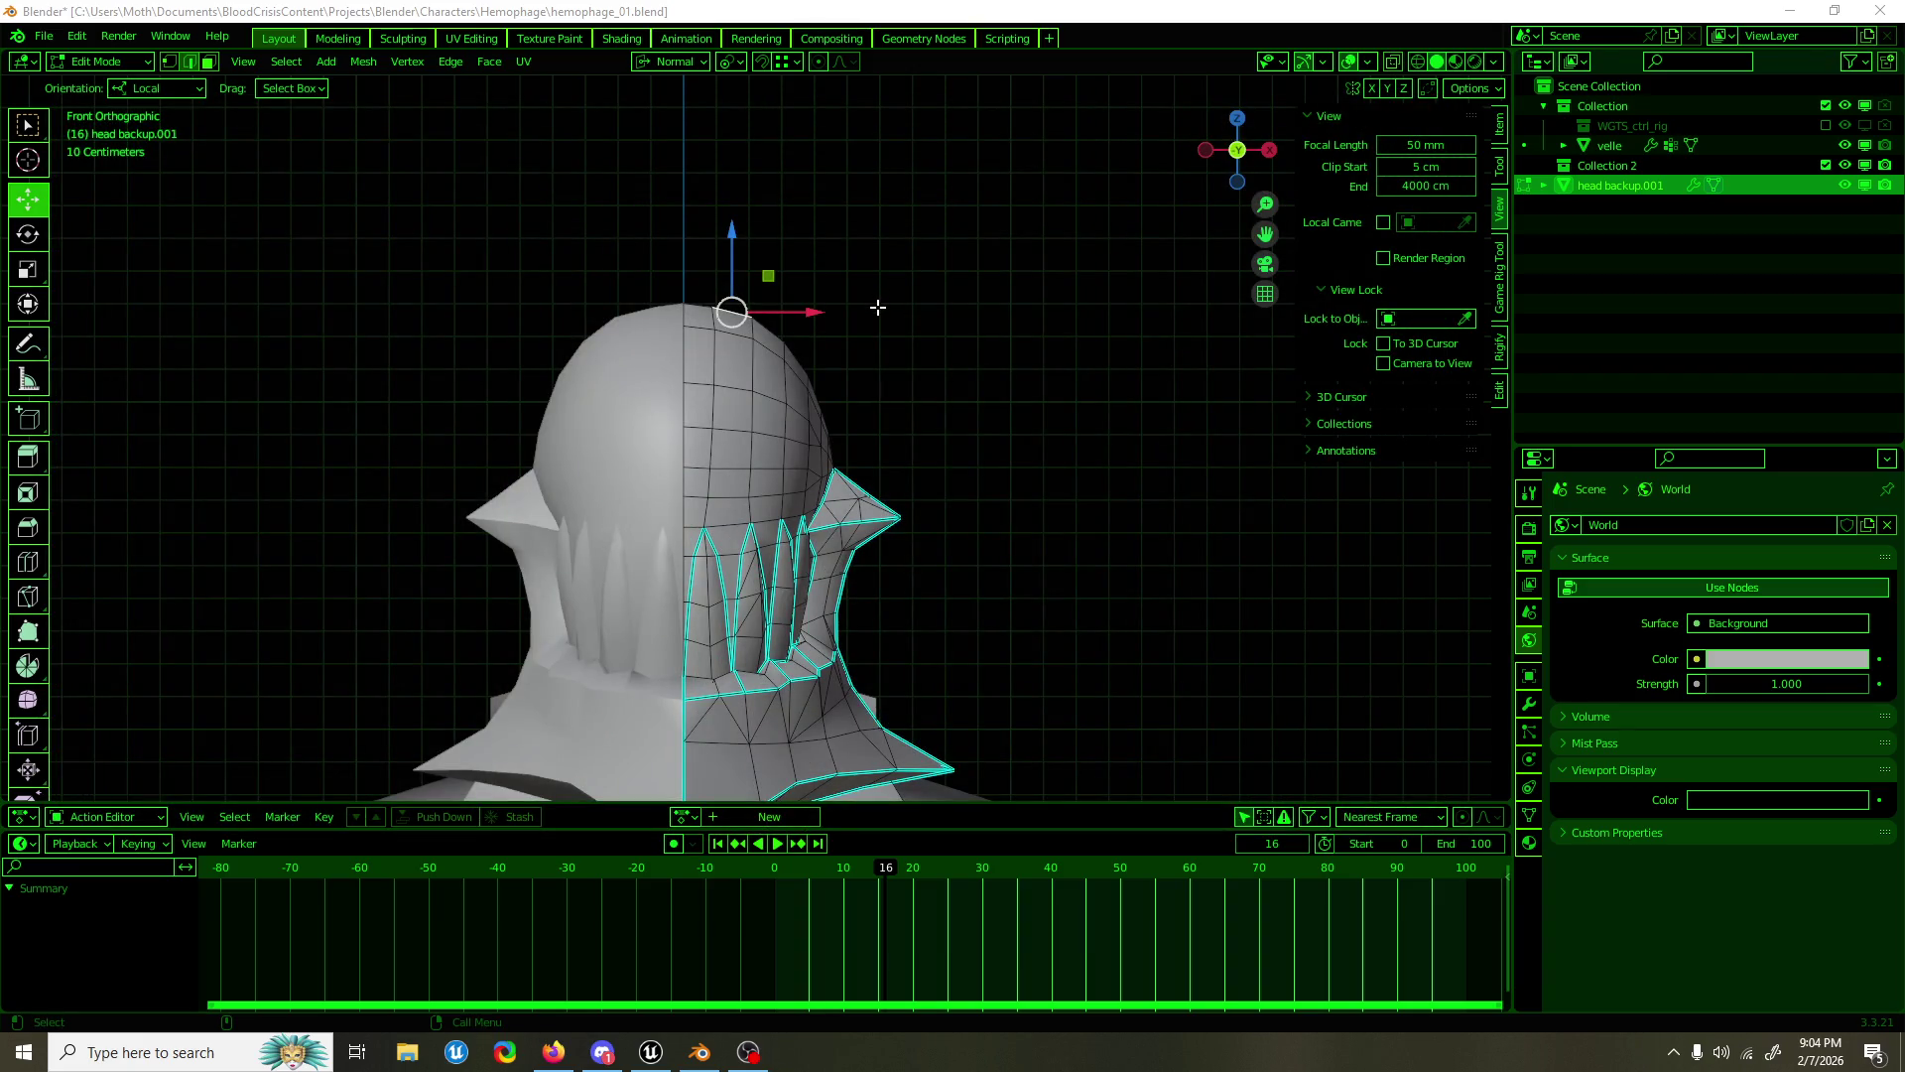
# Step: Select edges at the collar crease and shoulder, try filling a face, then undo it
pyautogui.scroll(-3)
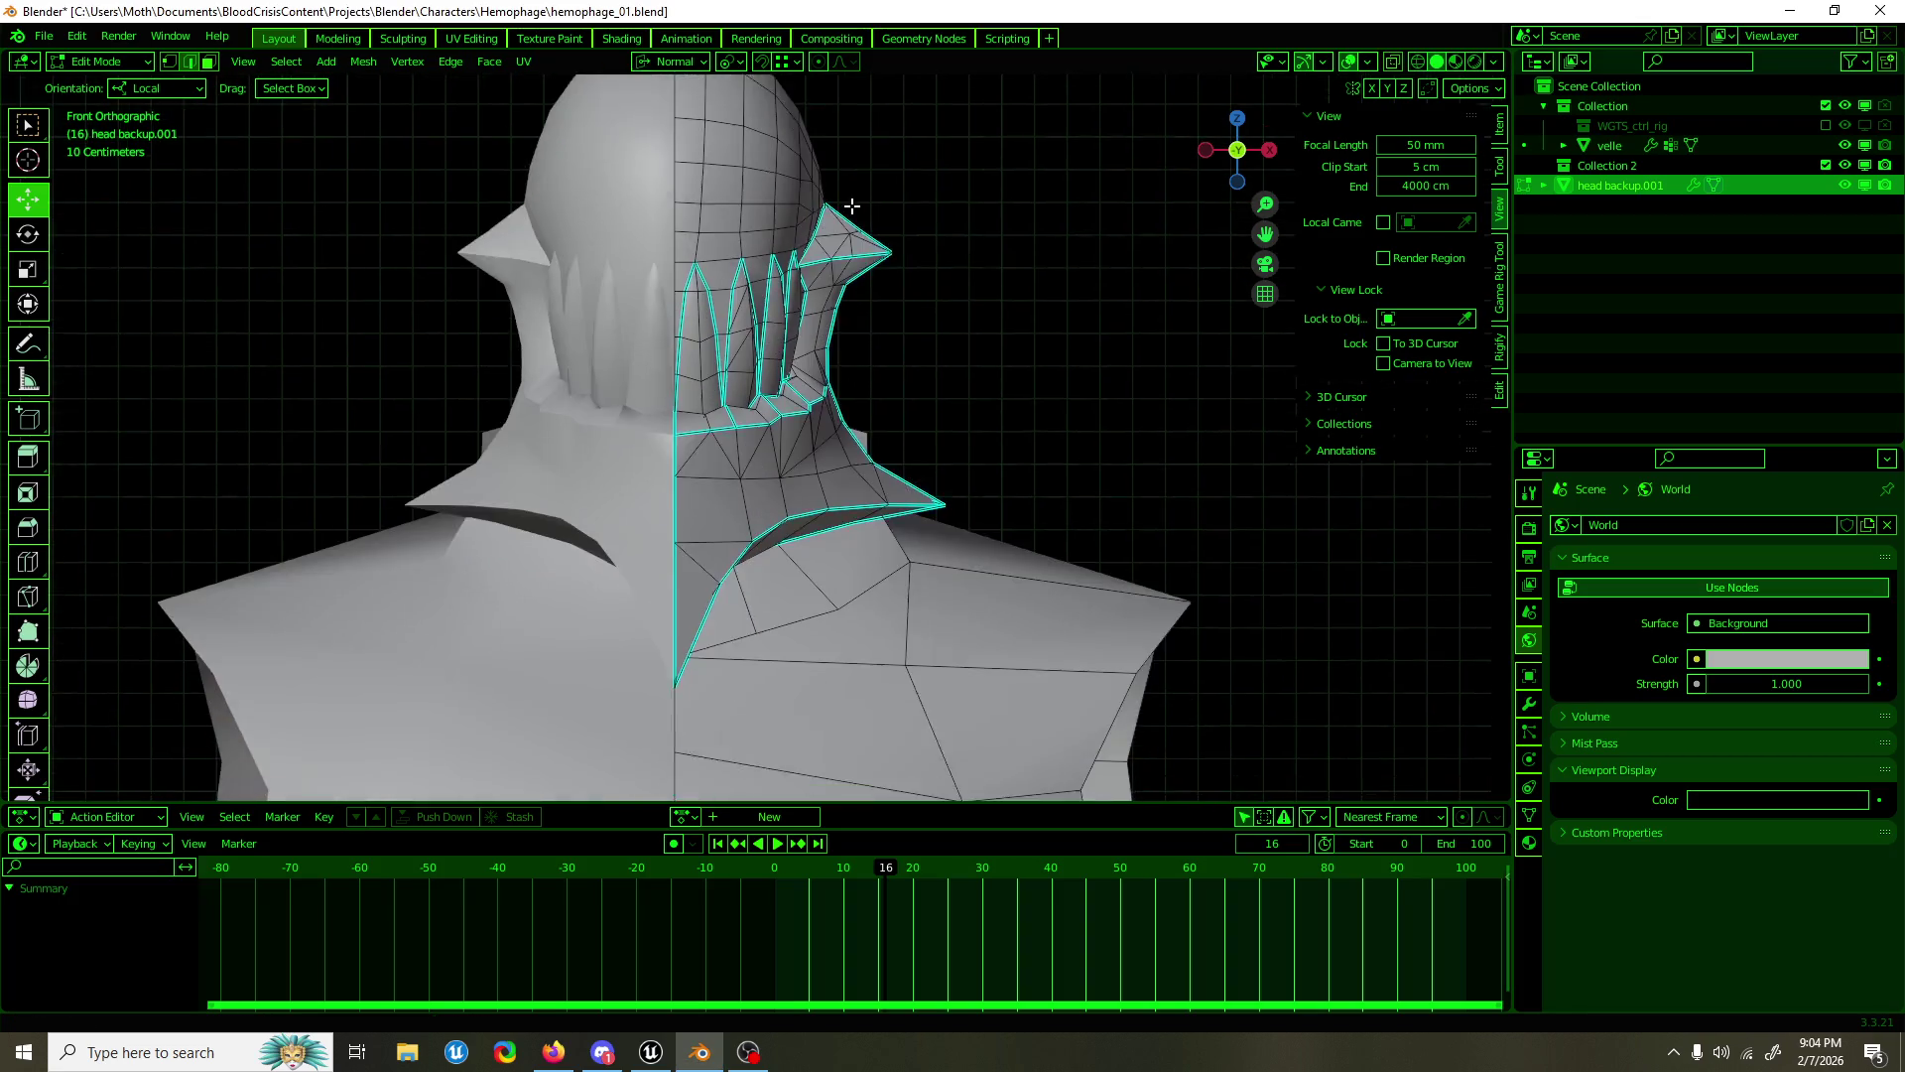
pyautogui.press('Tab')
pyautogui.press('Tab')
pyautogui.moveTo(931, 379); pyautogui.dragTo(540, 506)
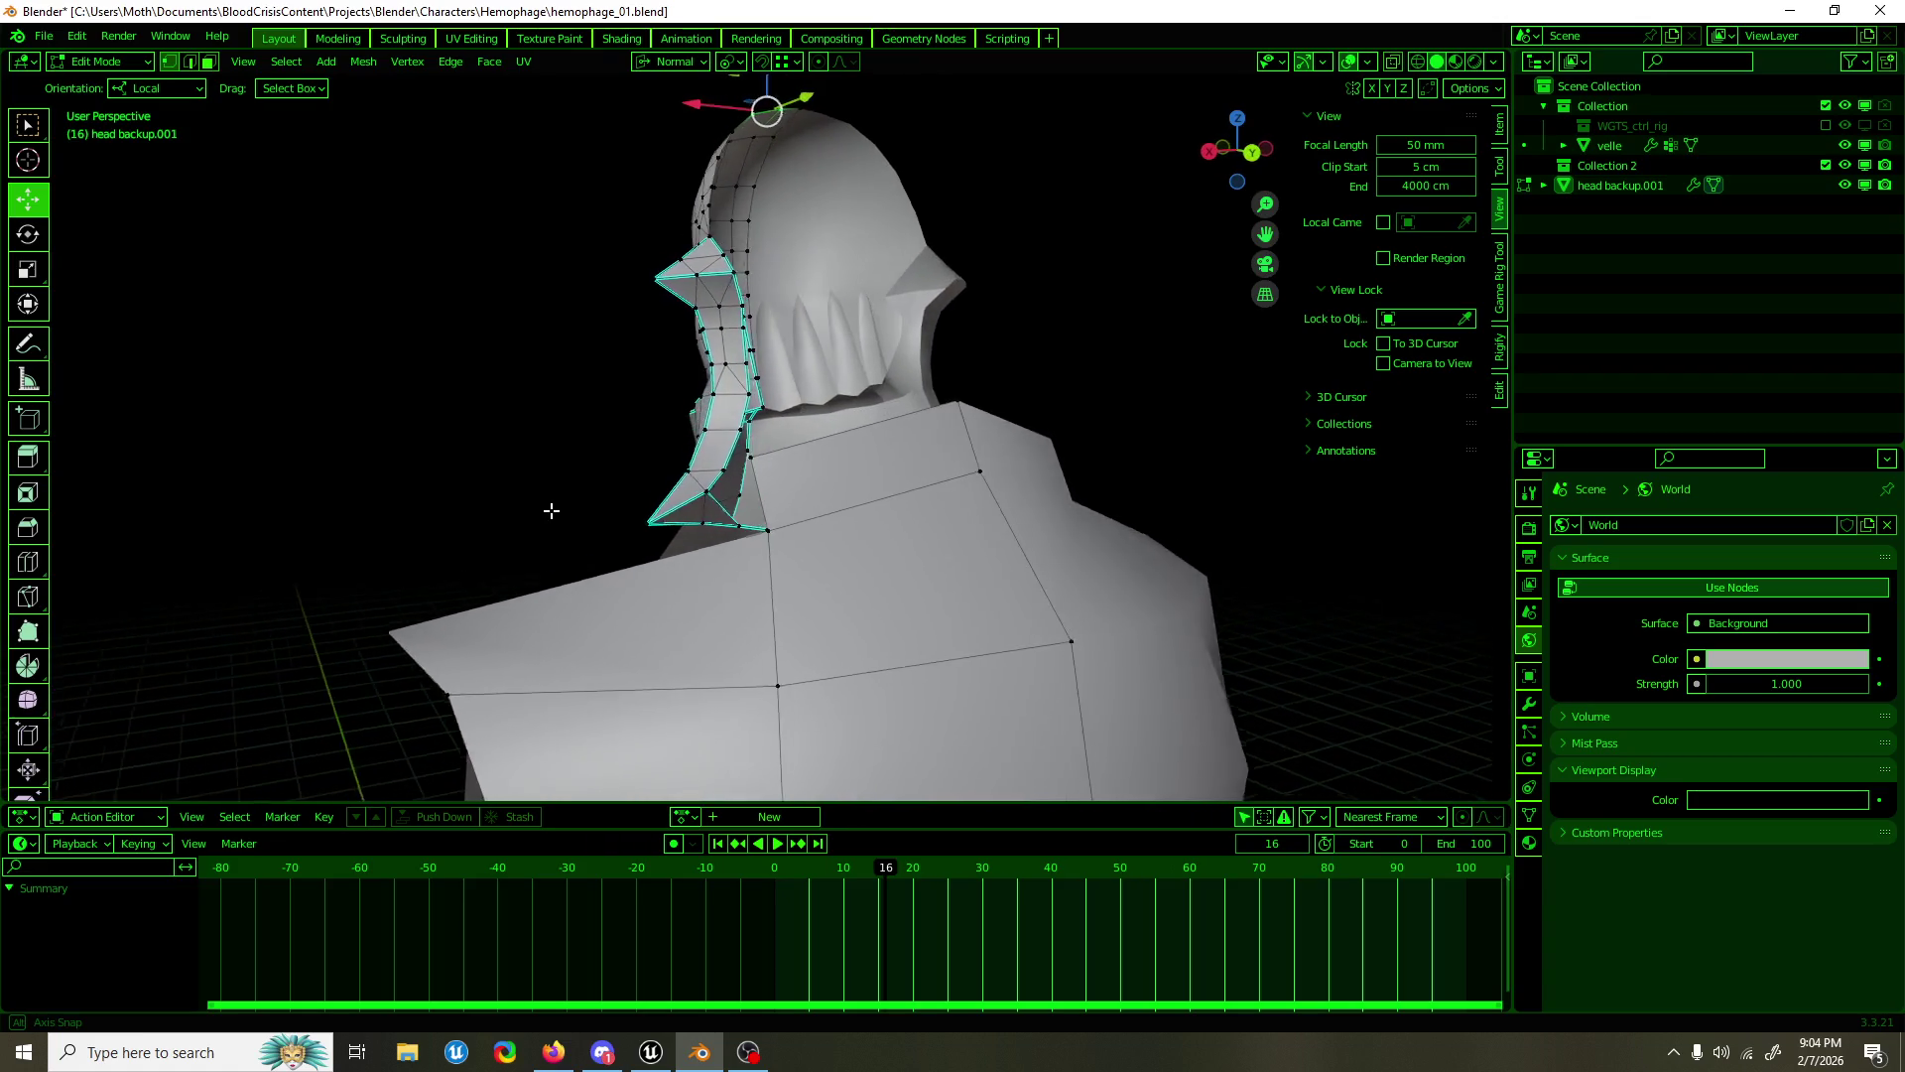
pyautogui.scroll(3)
pyautogui.moveTo(734, 526); pyautogui.dragTo(662, 548)
pyautogui.click(899, 417)
pyautogui.click(801, 459)
pyautogui.press('f')
pyautogui.hotkey('ctrl', 'z')
pyautogui.moveTo(593, 486); pyautogui.dragTo(596, 487)
# Step: Select the collar's lower-tip vertex, set the transform orientation to Global, and save
pyautogui.press('1')
pyautogui.click(752, 438)
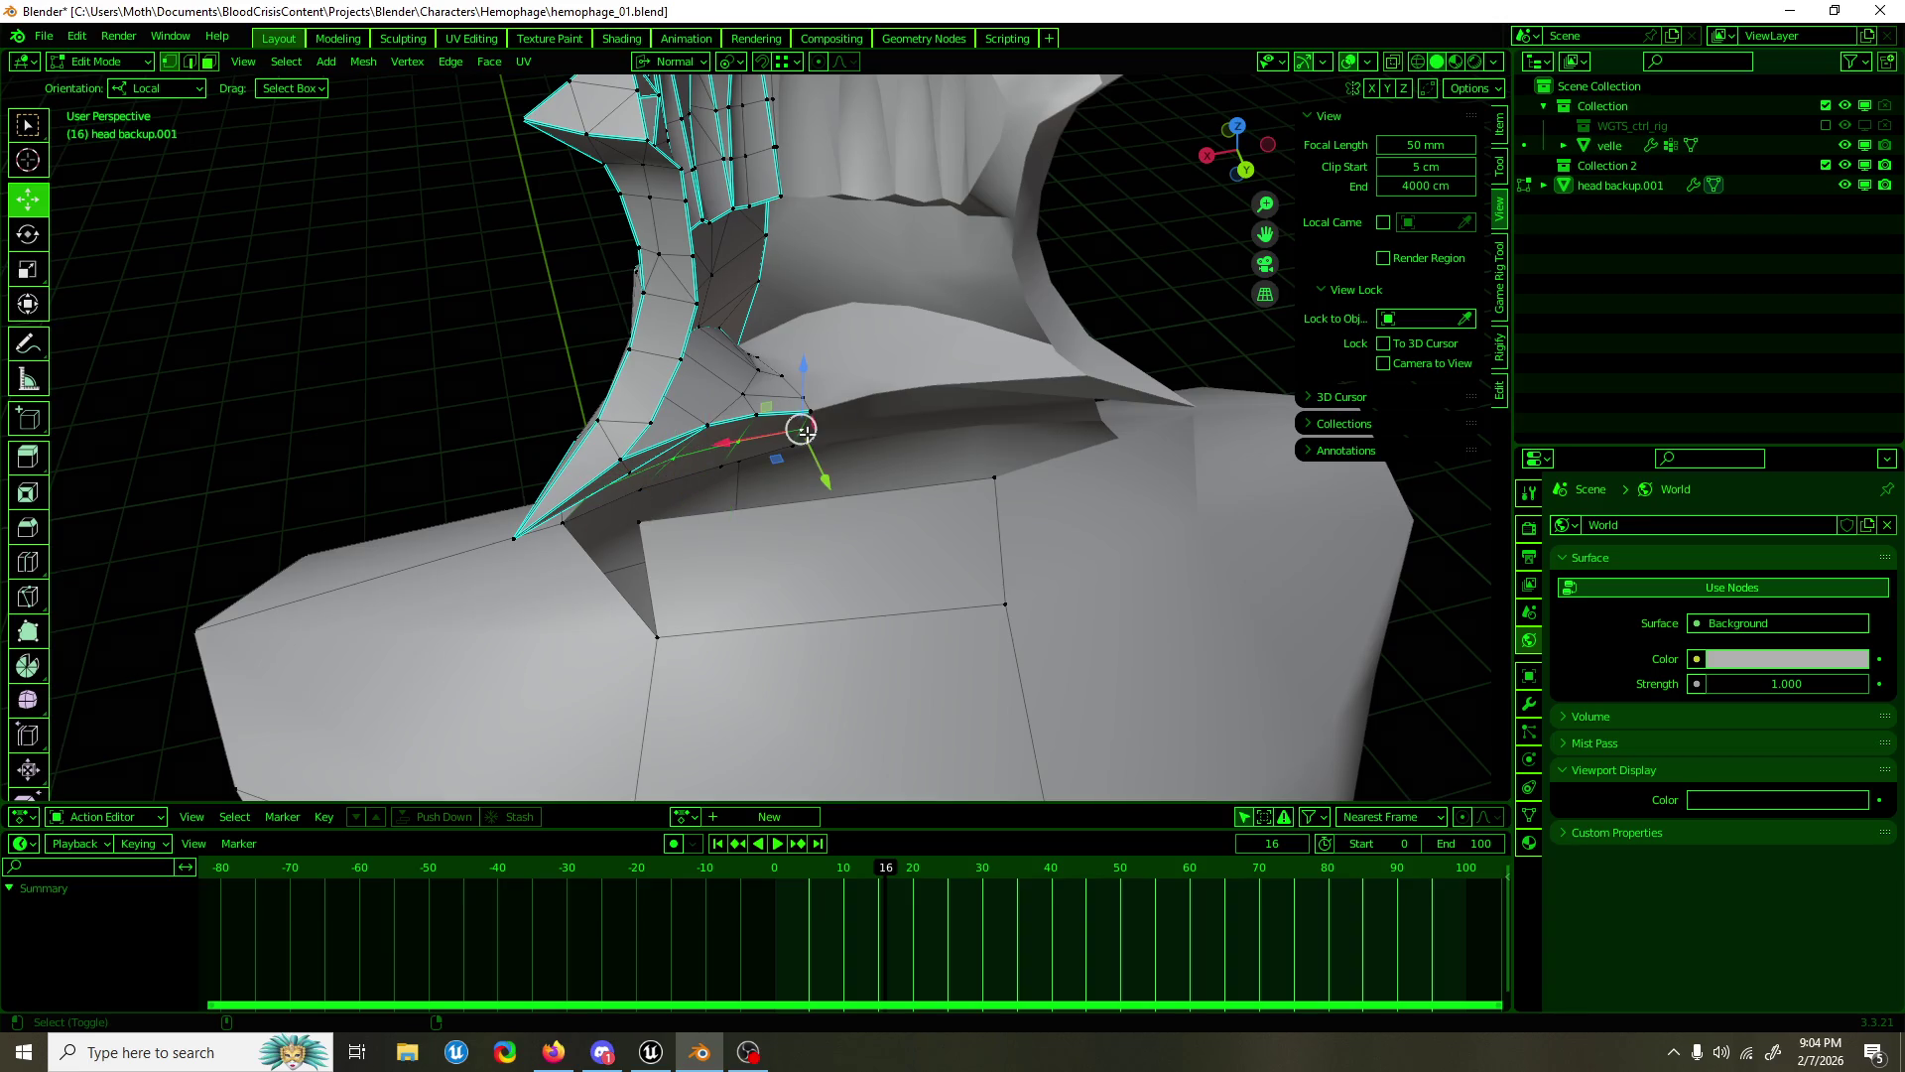
pyautogui.hotkey('shift', 'space')
pyautogui.press('s')
pyautogui.click(671, 61)
pyautogui.click(660, 125)
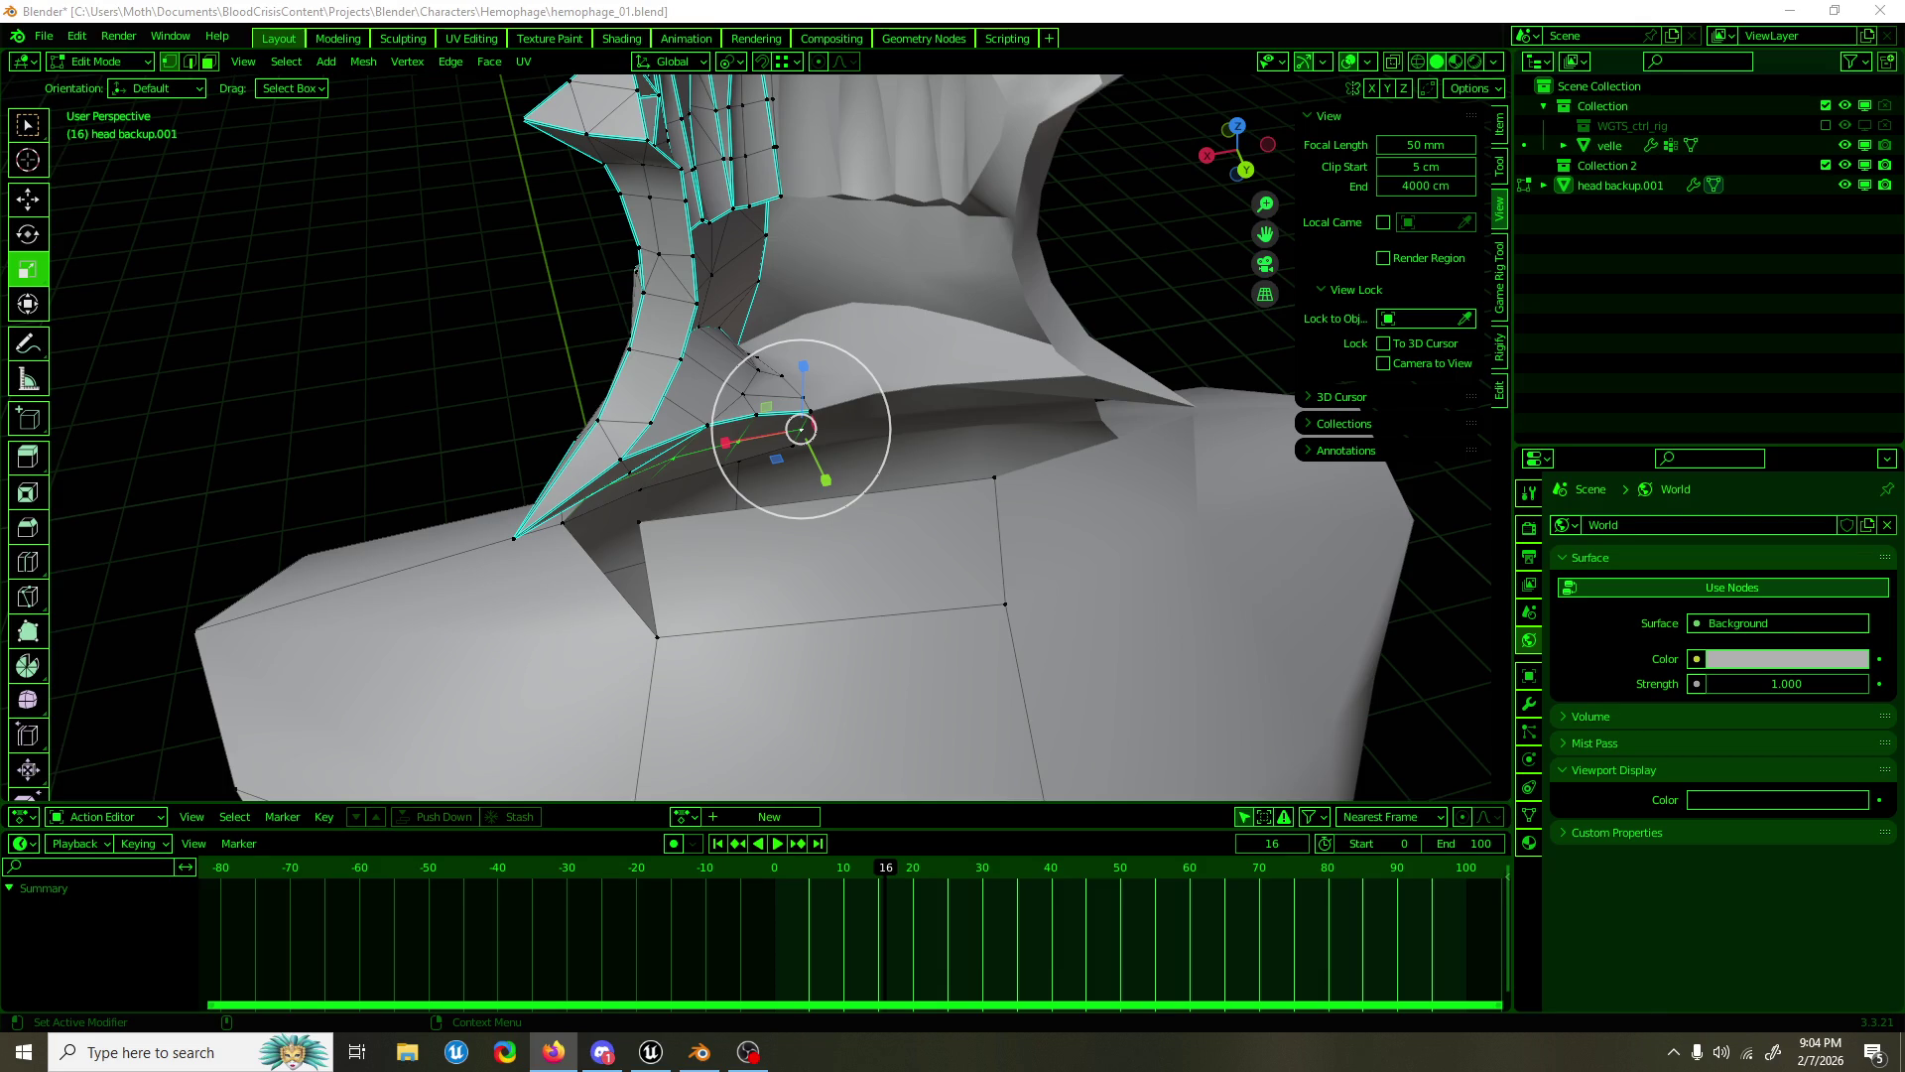
pyautogui.hotkey('alt', 'Tab')
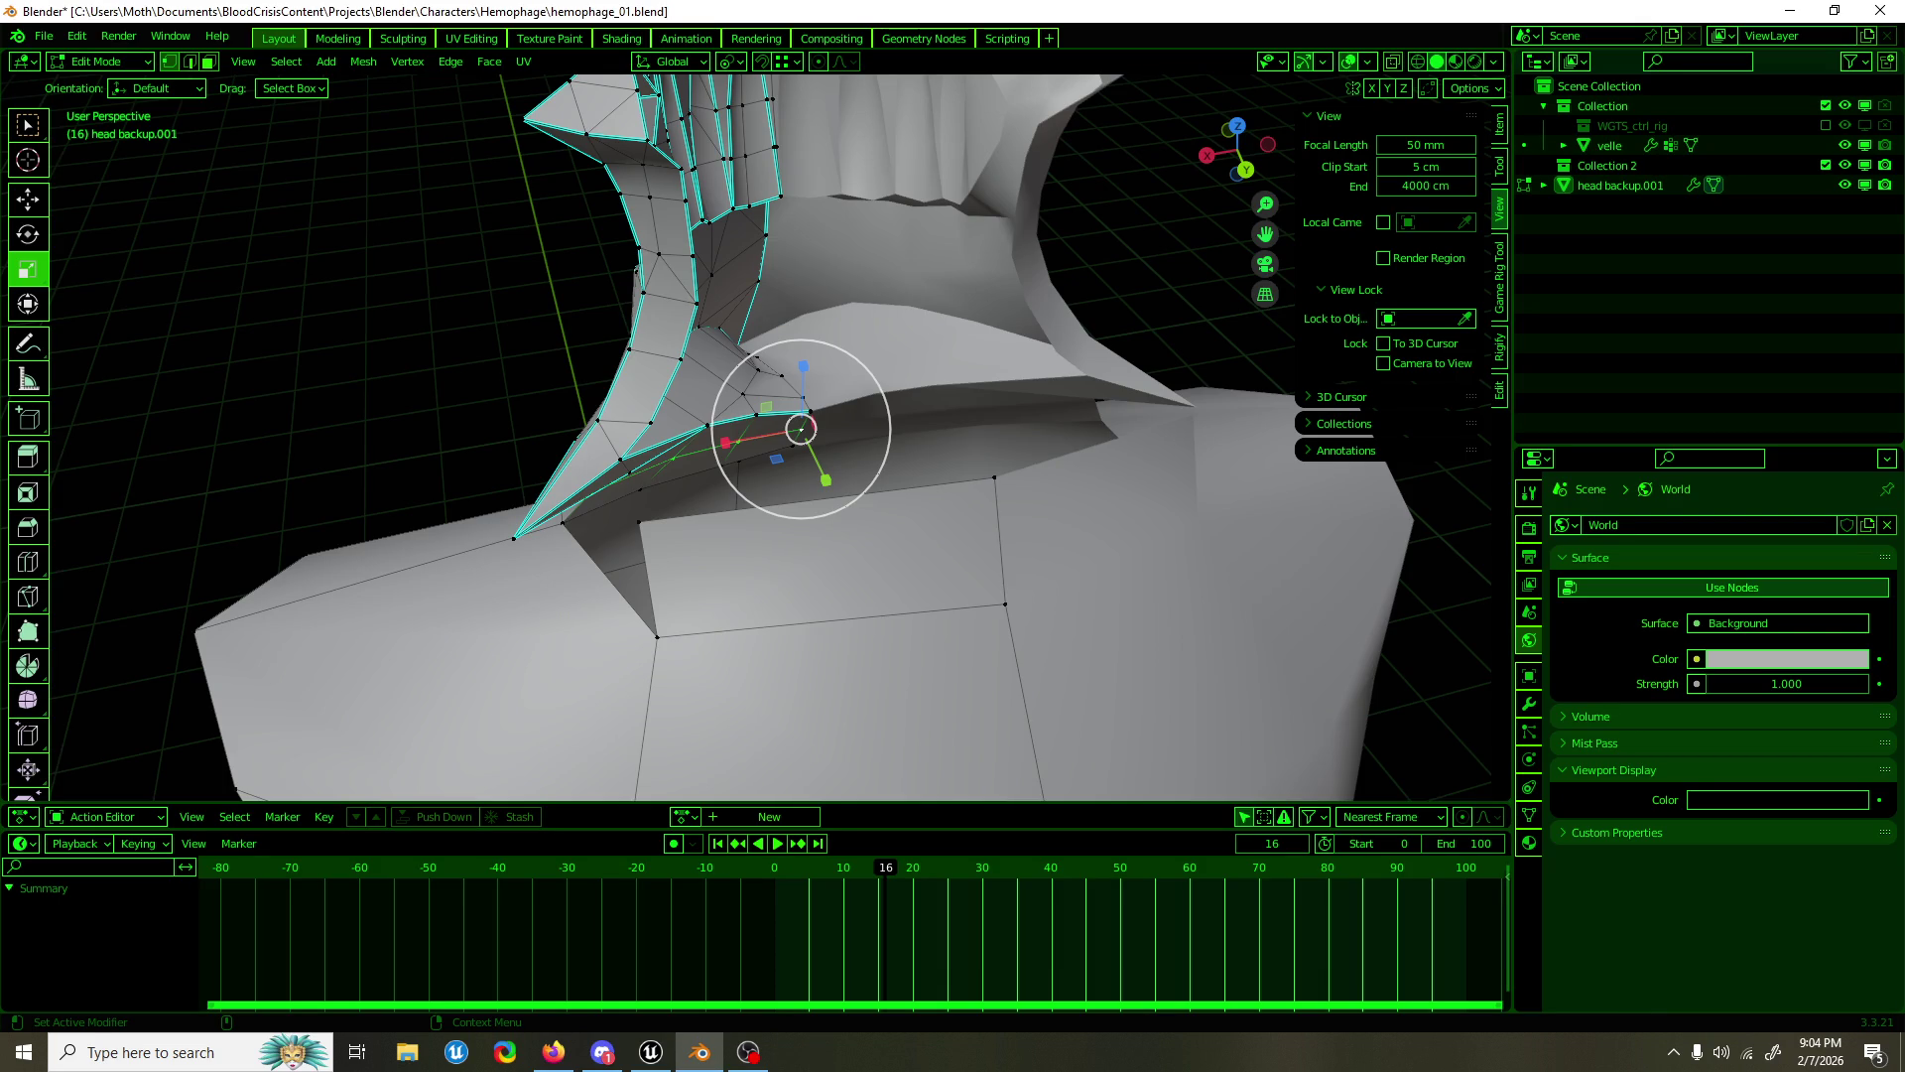
pyautogui.hotkey('alt', 'Tab')
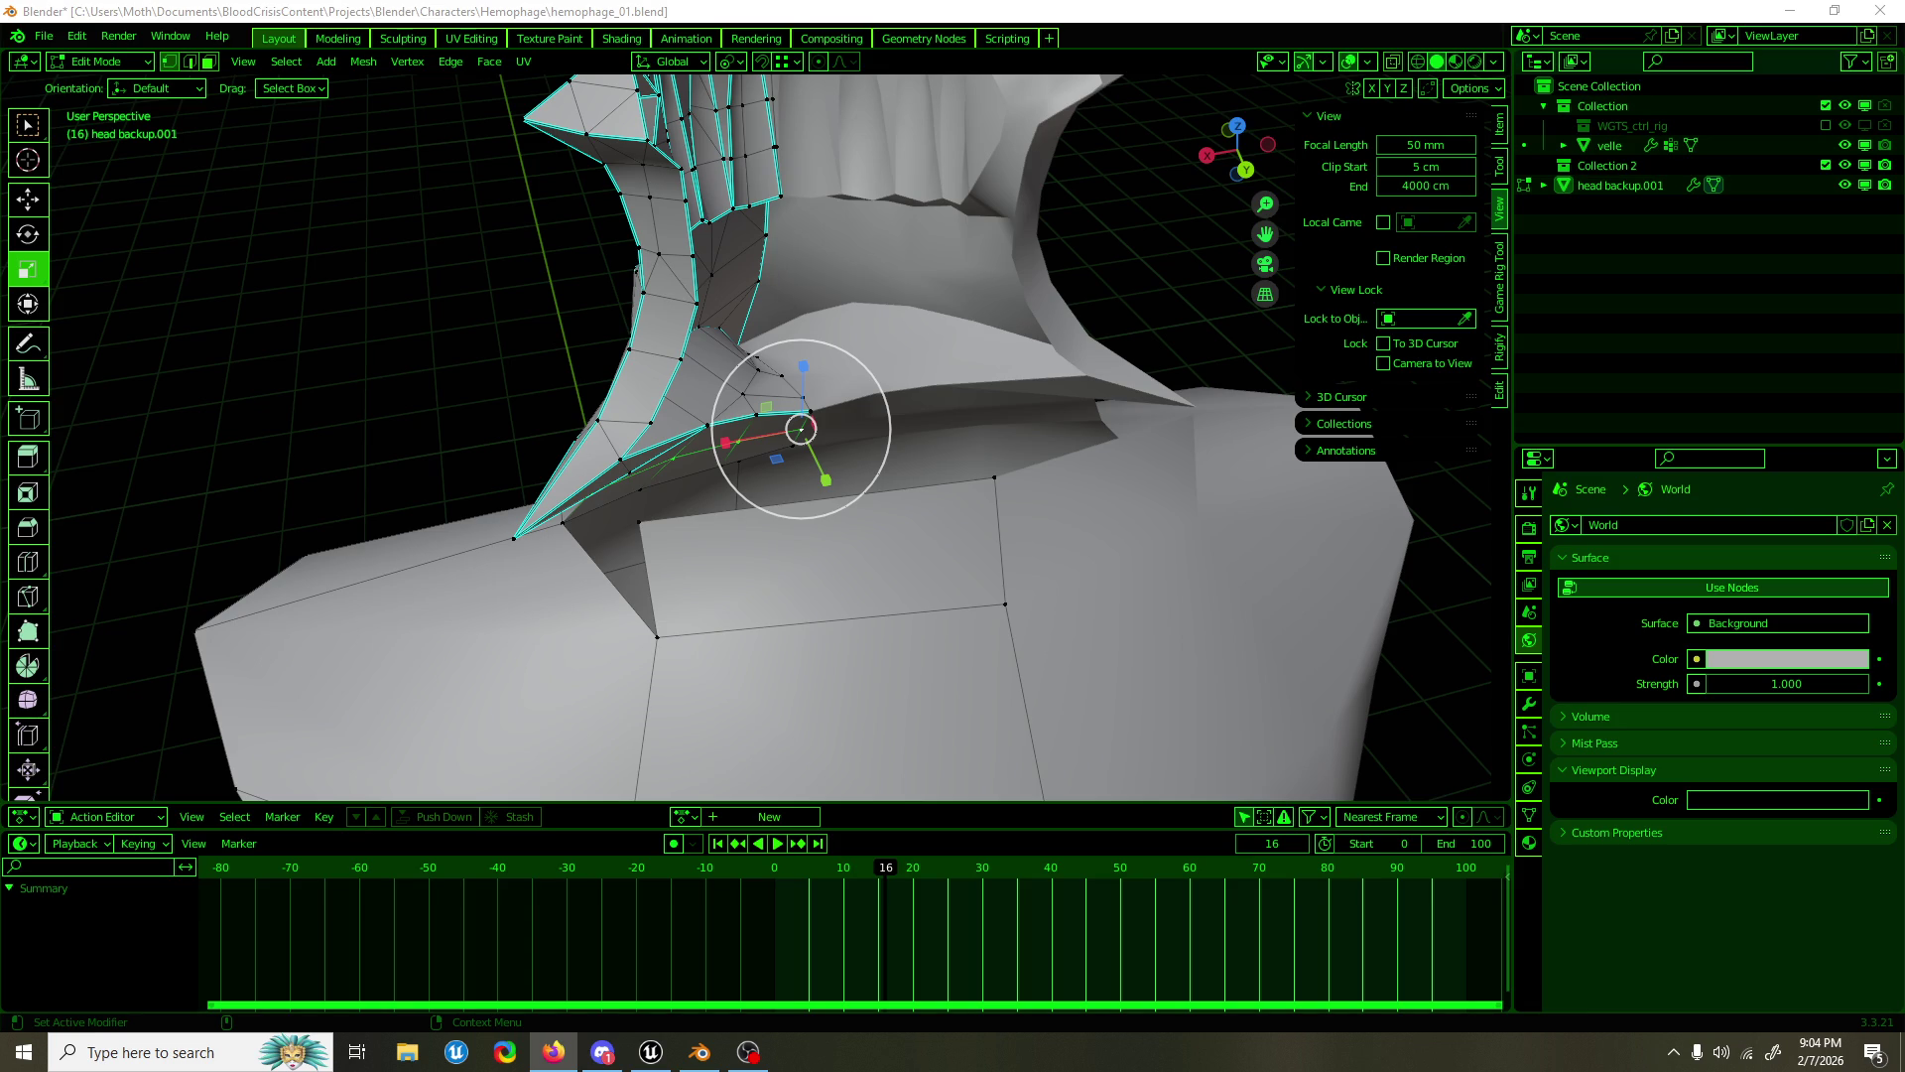
pyautogui.hotkey('alt', 'Tab')
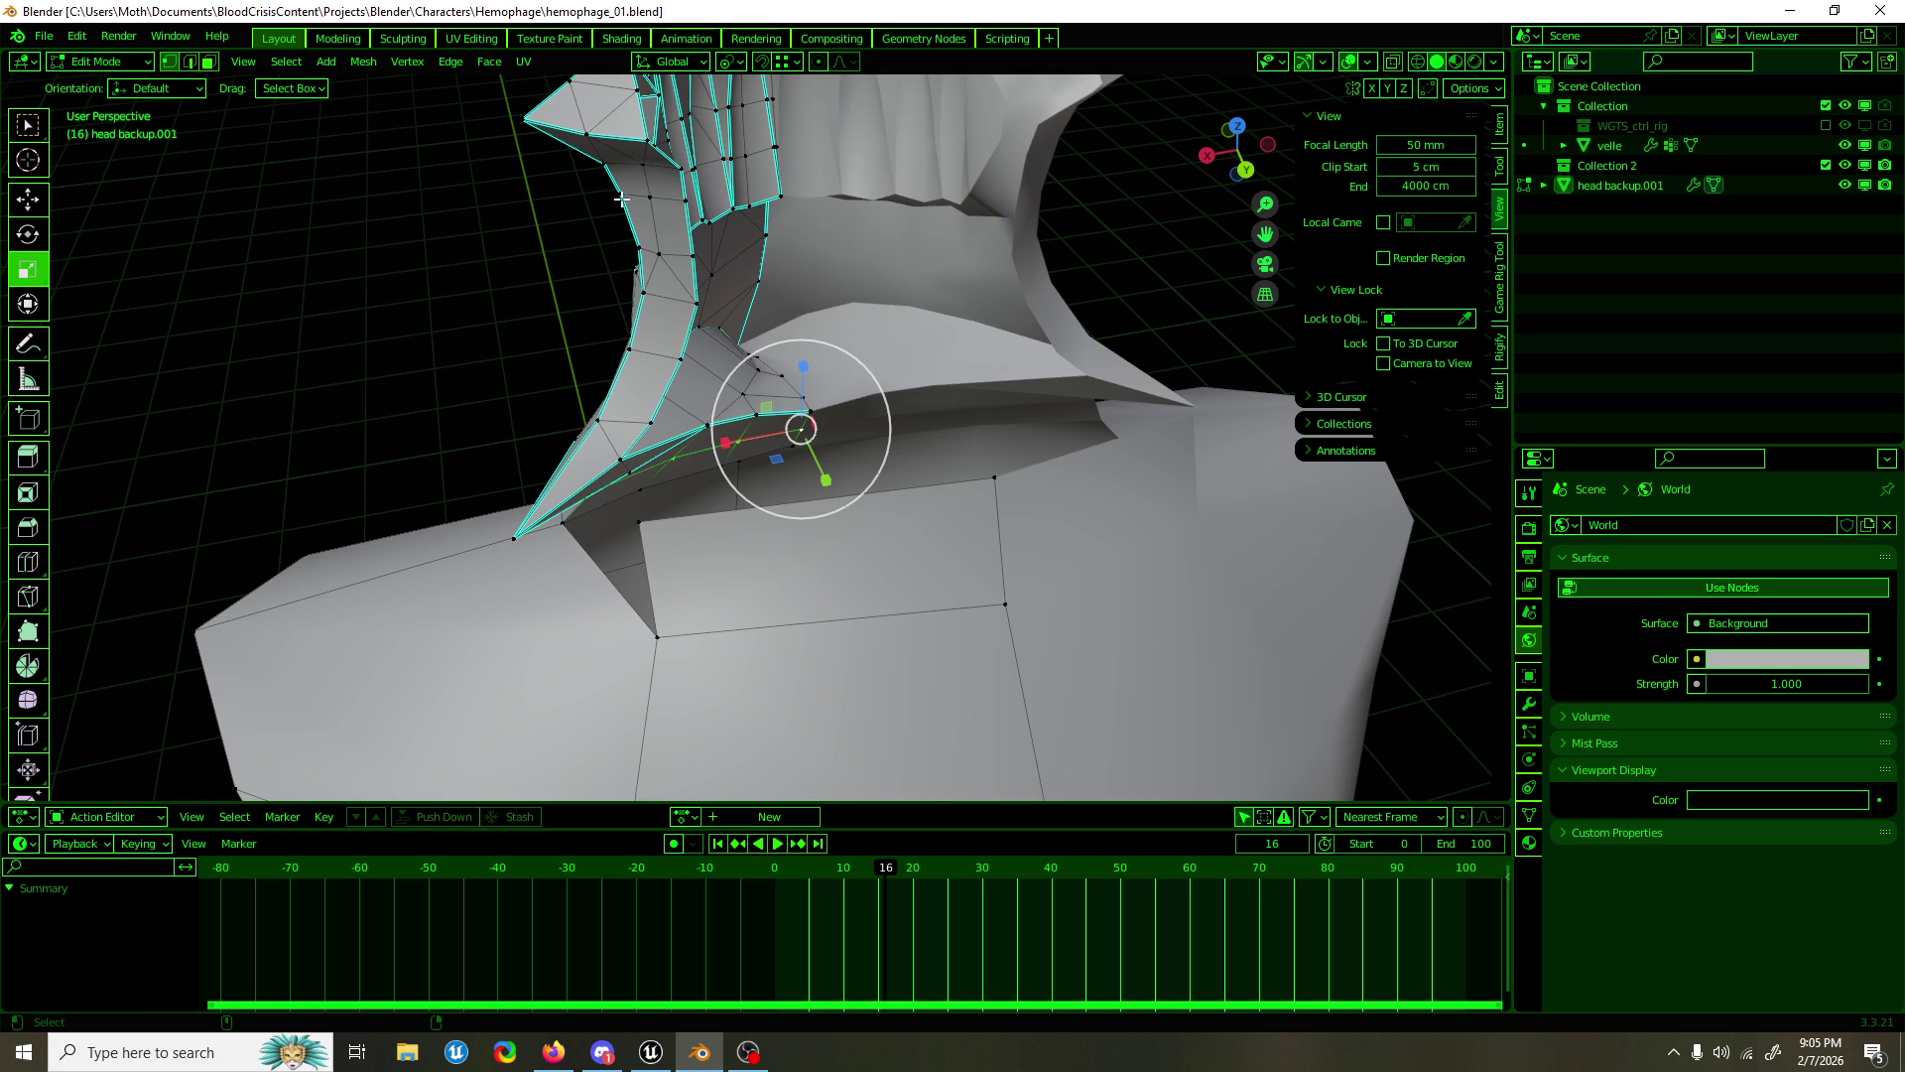
pyautogui.hotkey('ctrl', 's')
# Step: Shift the tip vertices along Y, narrow them on X to 0.823, then raise them forward
pyautogui.hotkey('shift', 'space')
pyautogui.press('g')
pyautogui.scroll(3)
pyautogui.moveTo(754, 327); pyautogui.dragTo(685, 384)
pyautogui.moveTo(875, 465); pyautogui.dragTo(845, 448)
pyautogui.hotkey('shift', 'space')
pyautogui.press('s')
pyautogui.press('x')
pyautogui.hotkey('shift', 'space')
pyautogui.press('g')
pyautogui.moveTo(845, 448); pyautogui.dragTo(738, 521)
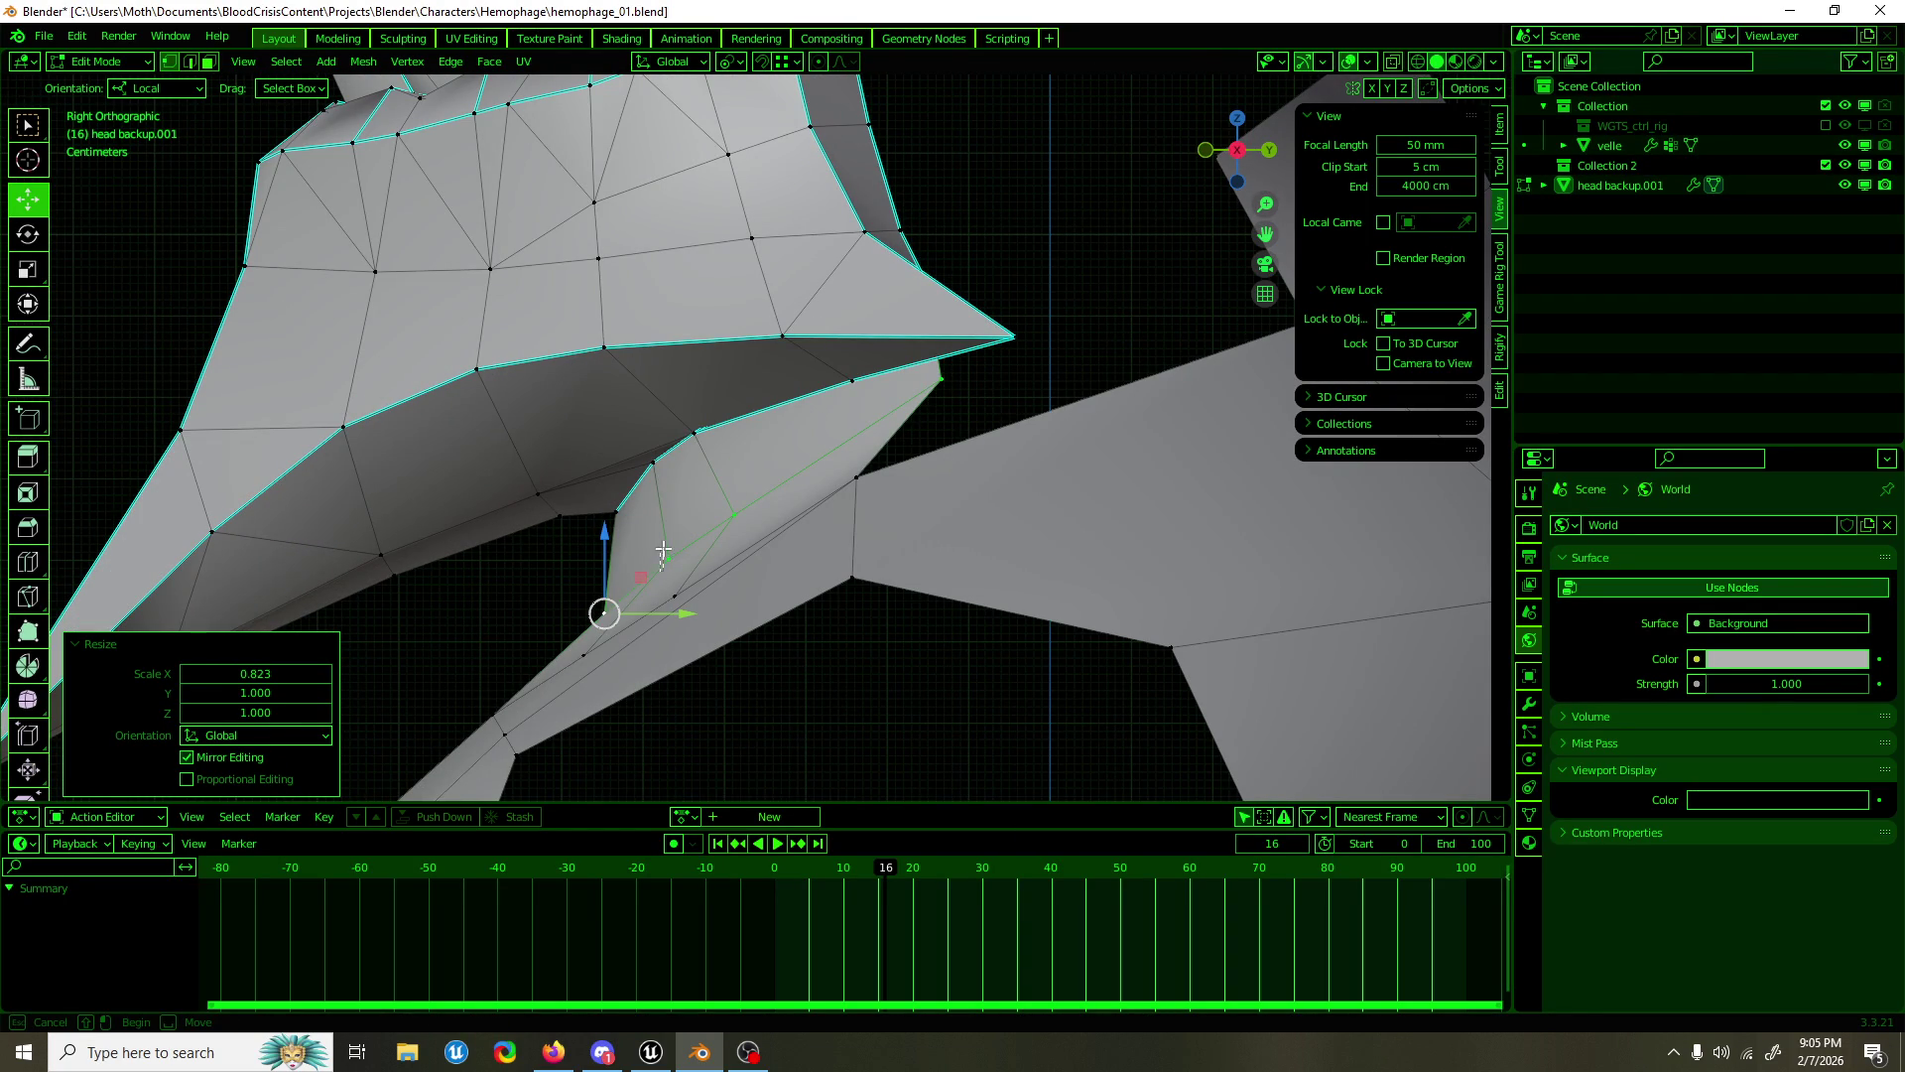
pyautogui.moveTo(605, 612); pyautogui.dragTo(612, 595)
# Step: Flatten the tip vertices on Z to 0.810, shrink them slightly, and leave Edit Mode
pyautogui.hotkey('shift', 'space')
pyautogui.press('s')
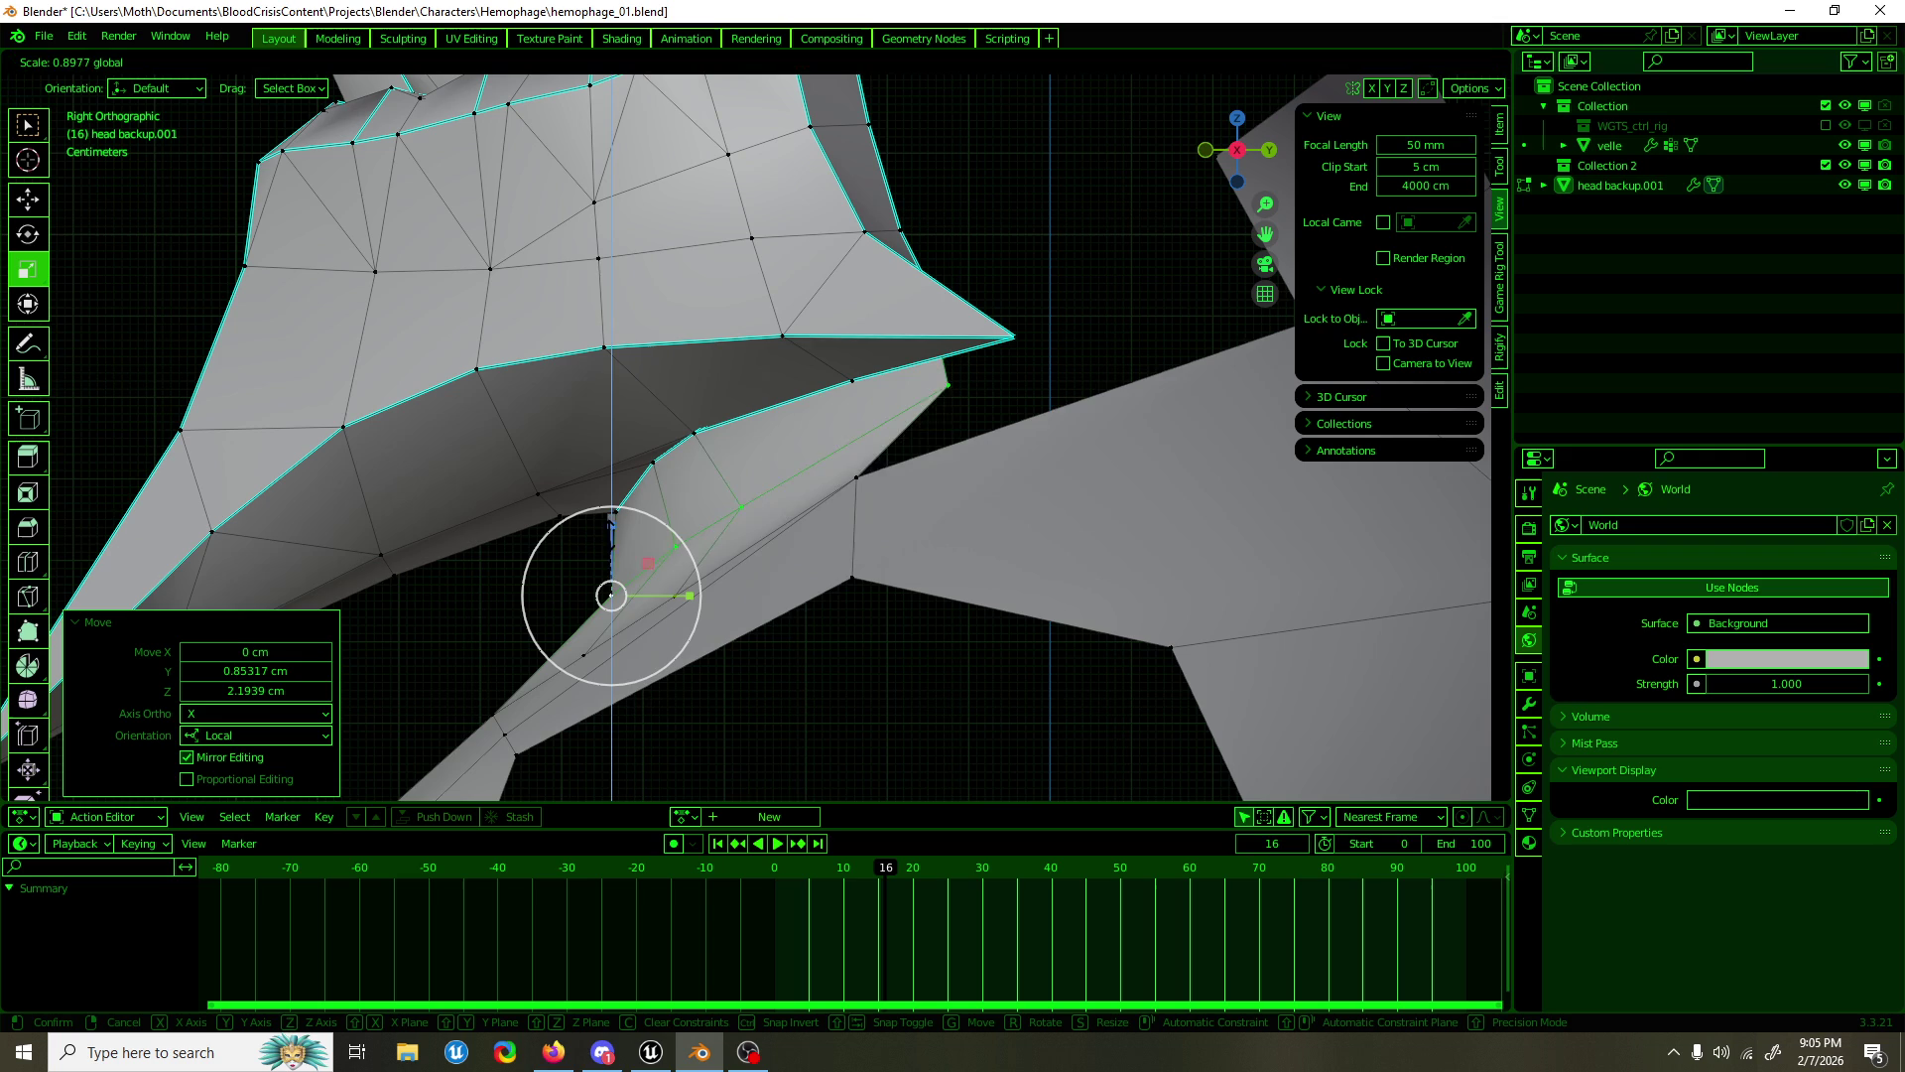
pyautogui.moveTo(612, 518); pyautogui.dragTo(613, 532)
pyautogui.moveTo(613, 531); pyautogui.dragTo(684, 594)
pyautogui.moveTo(684, 593); pyautogui.dragTo(662, 595)
pyautogui.hotkey('shift', 'space')
pyautogui.press('g')
pyautogui.click(879, 461)
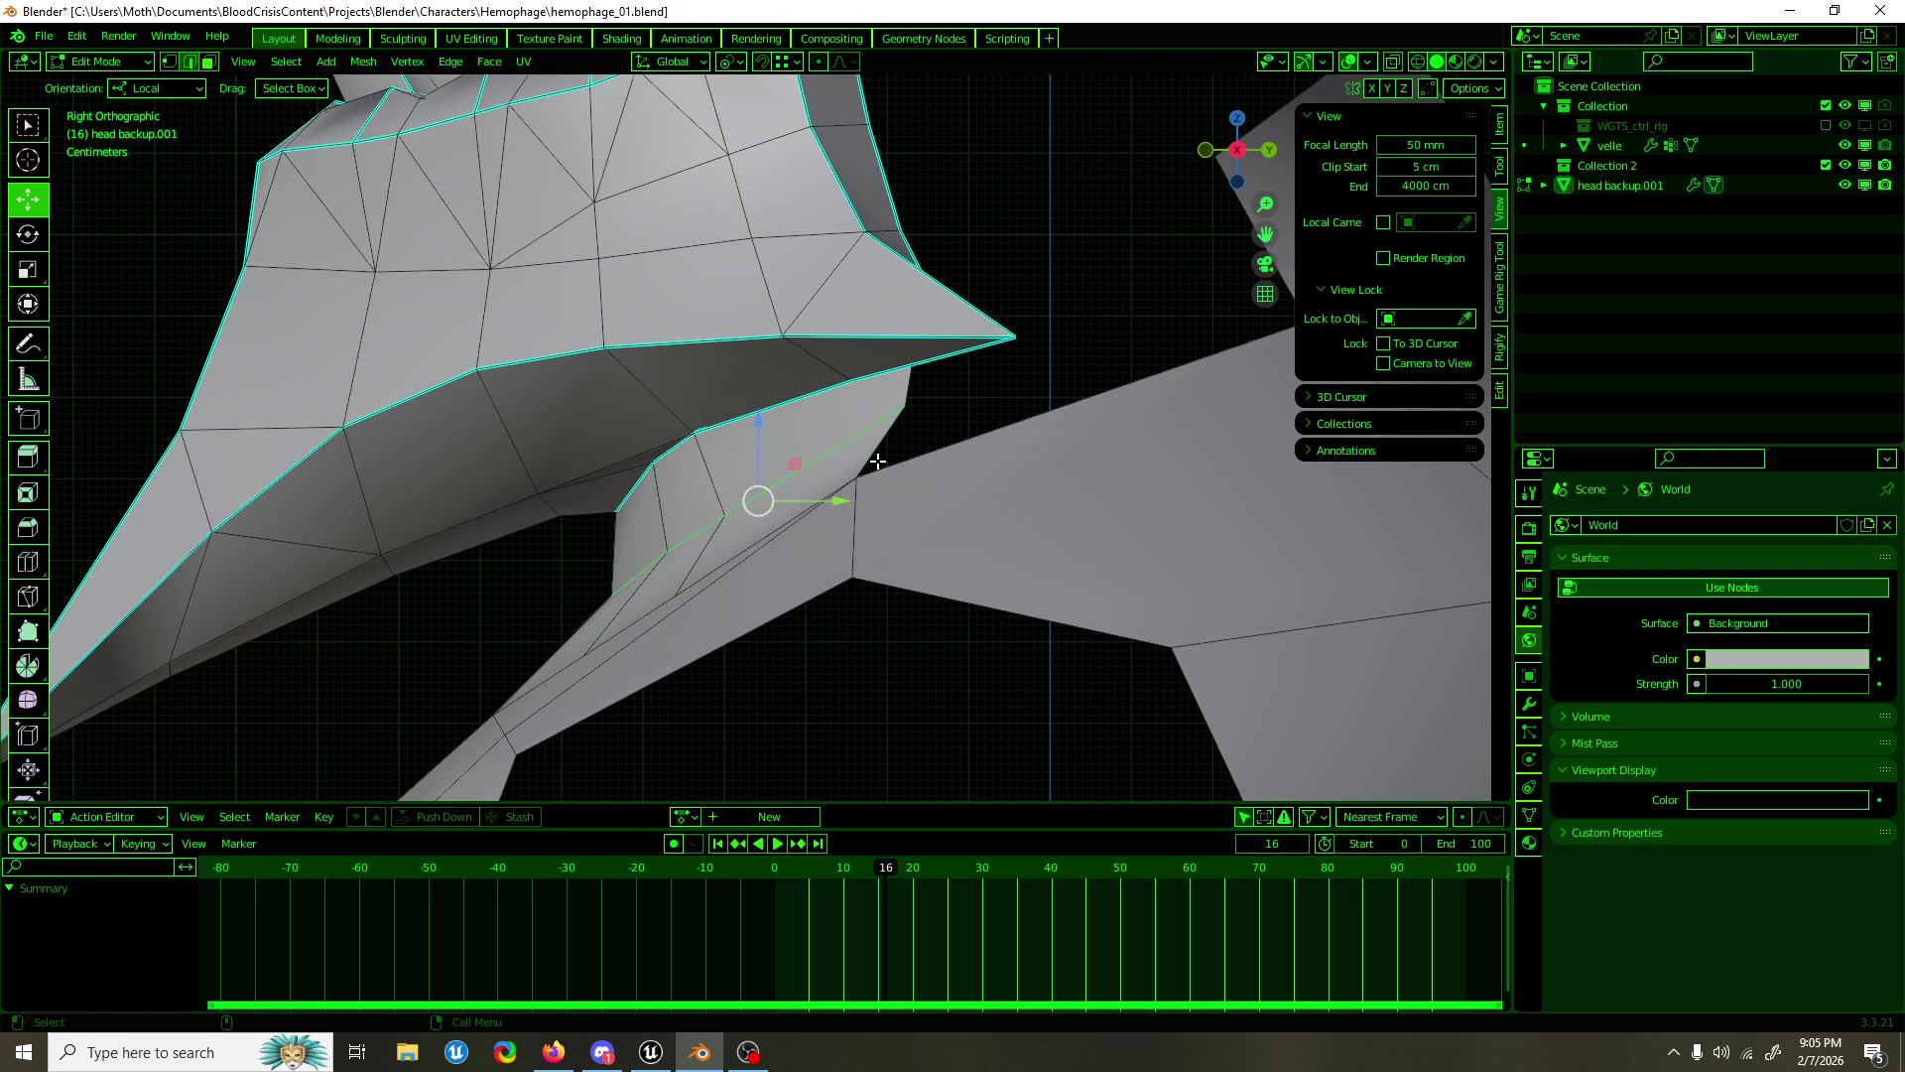
pyautogui.press('Tab')
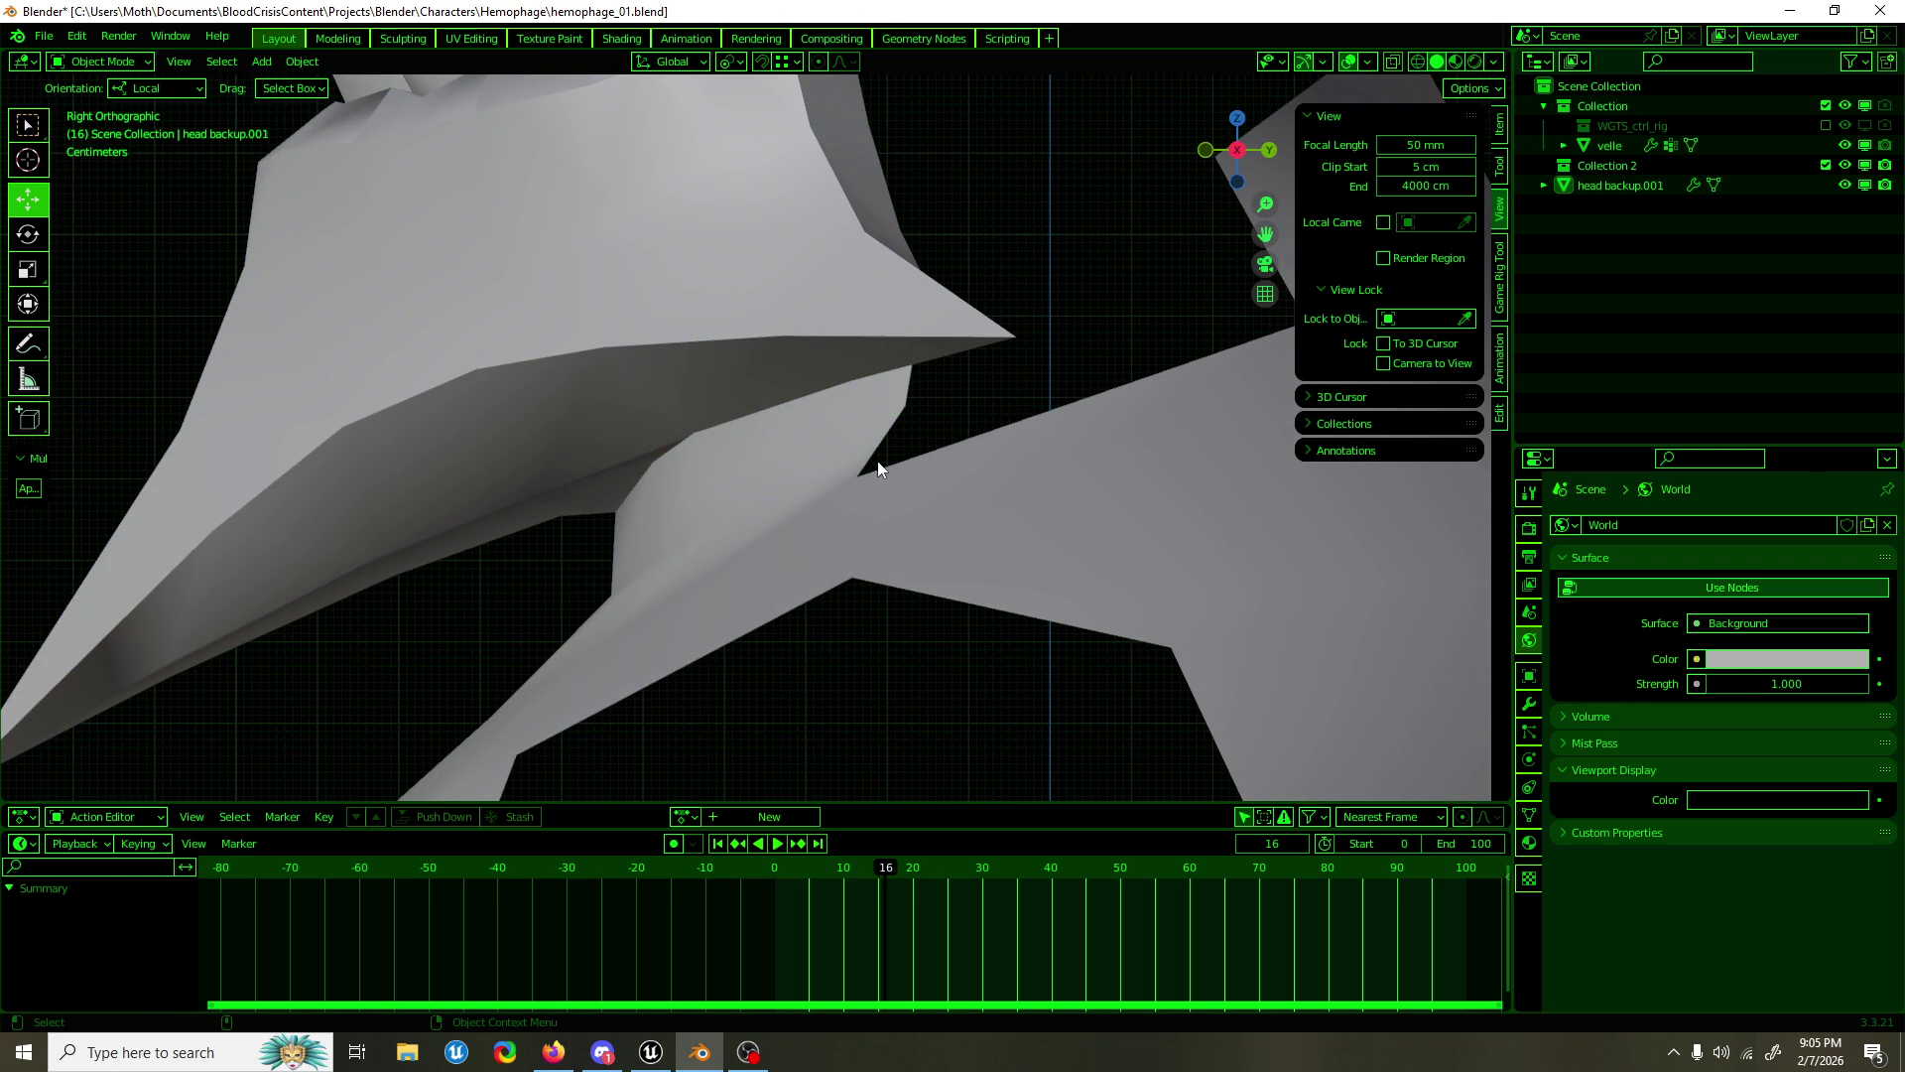
# Step: Save head backup.001 in Object Mode, step away to the recording app, then refocus Blender
pyautogui.hotkey('ctrl', 's')
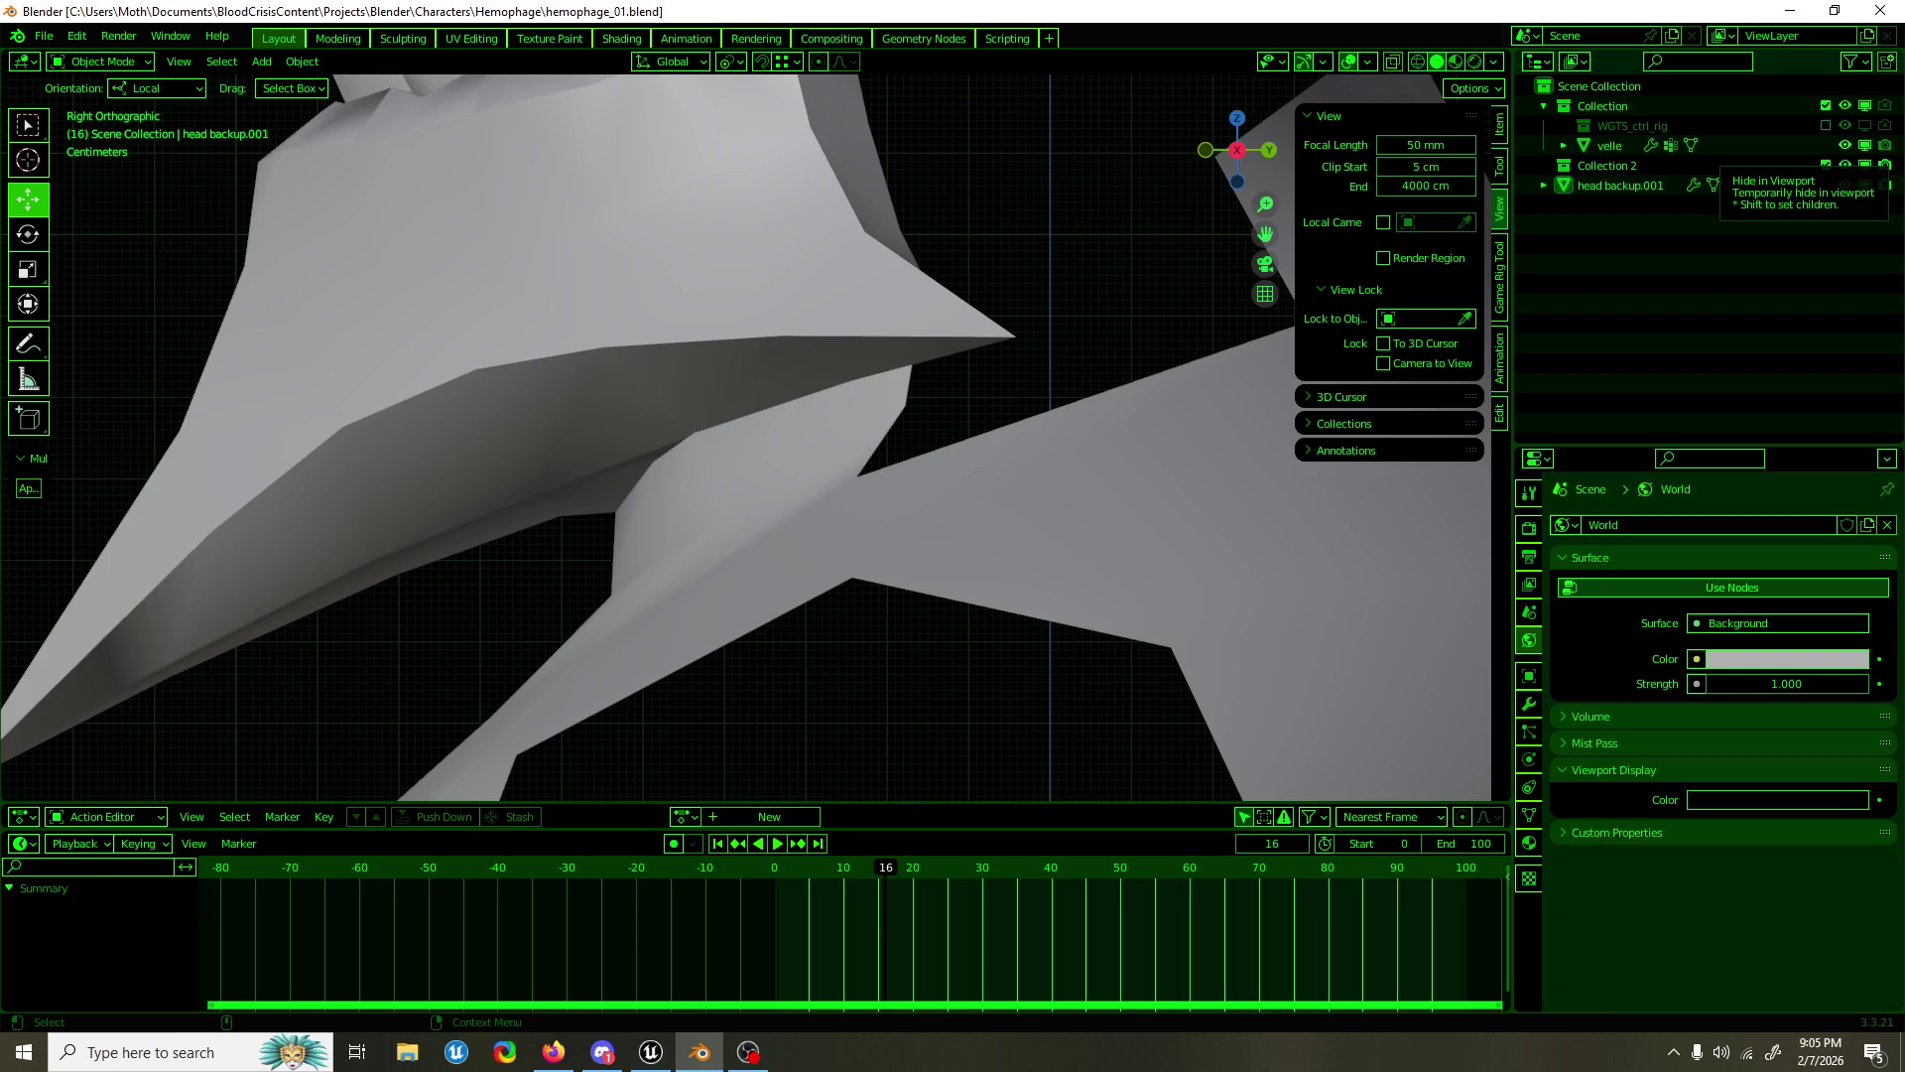
pyautogui.hotkey('alt', 'Tab')
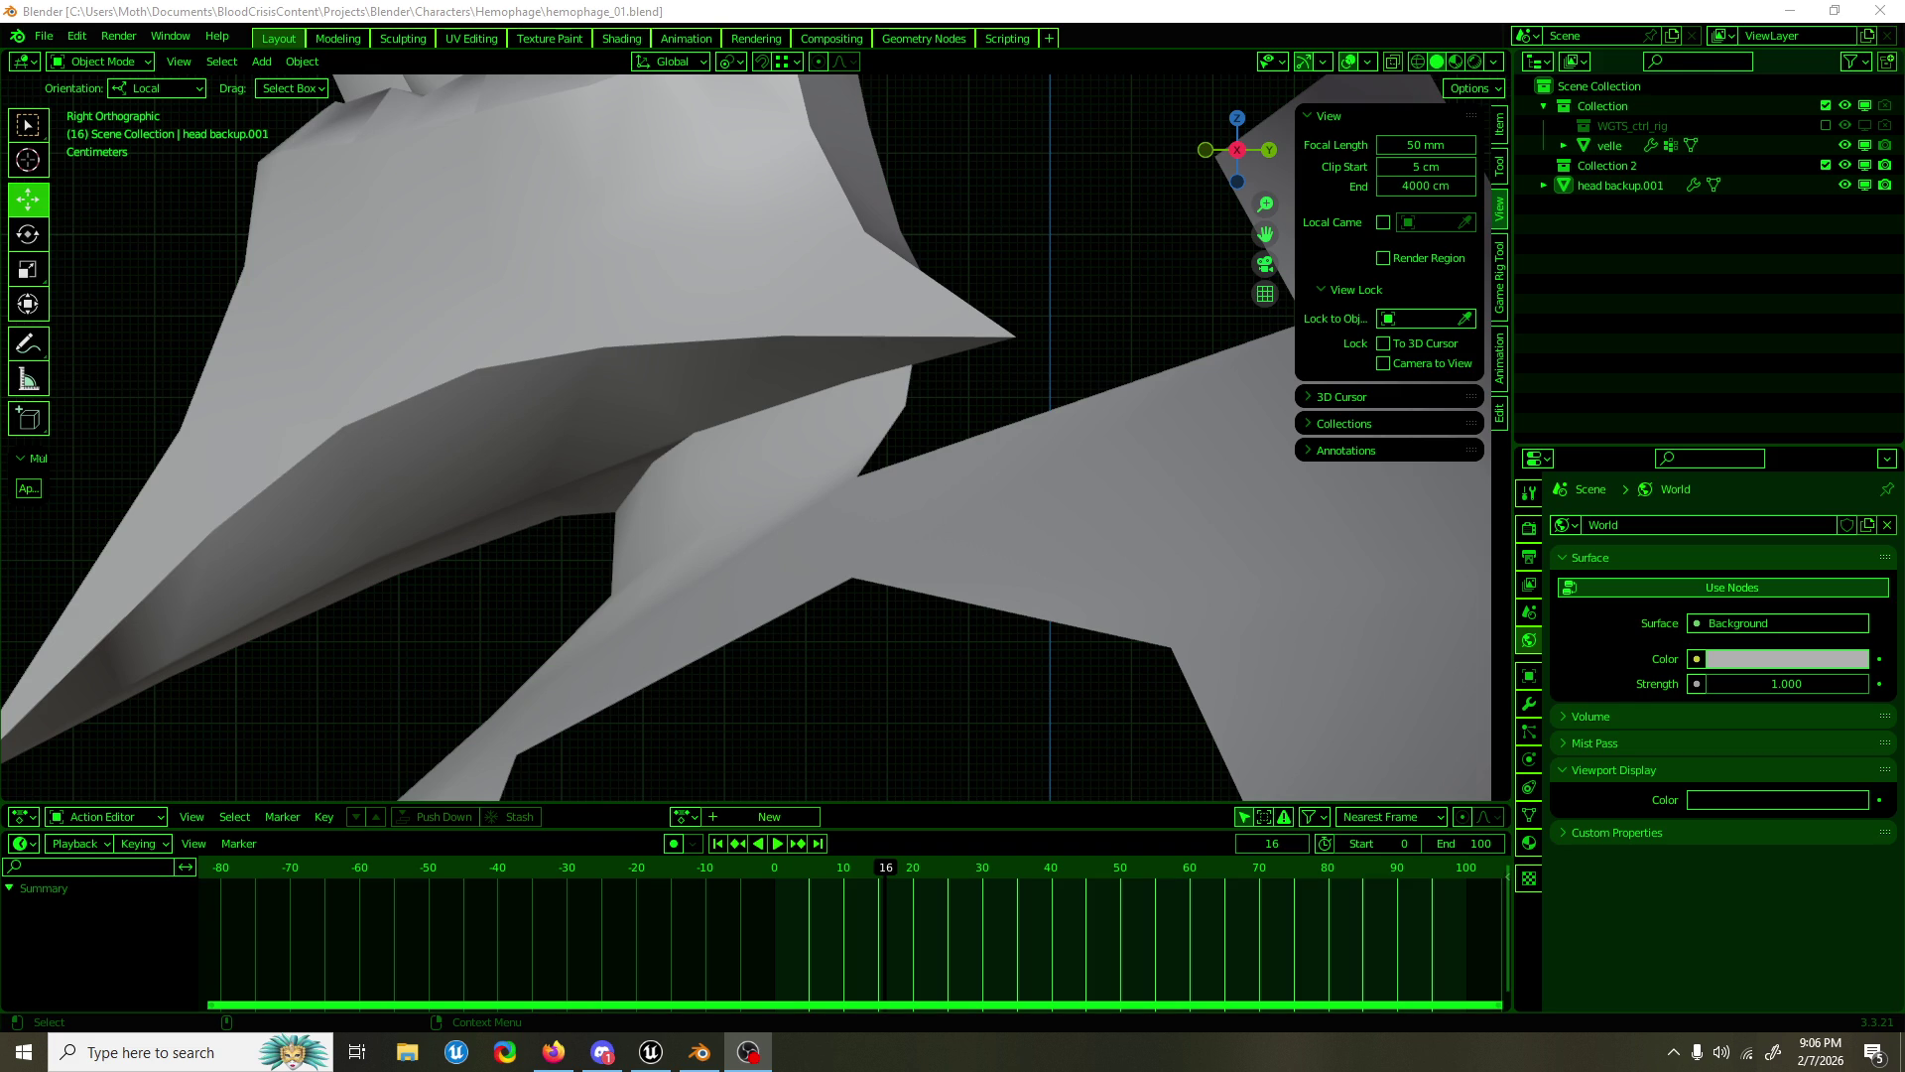
pyautogui.click(863, 243)
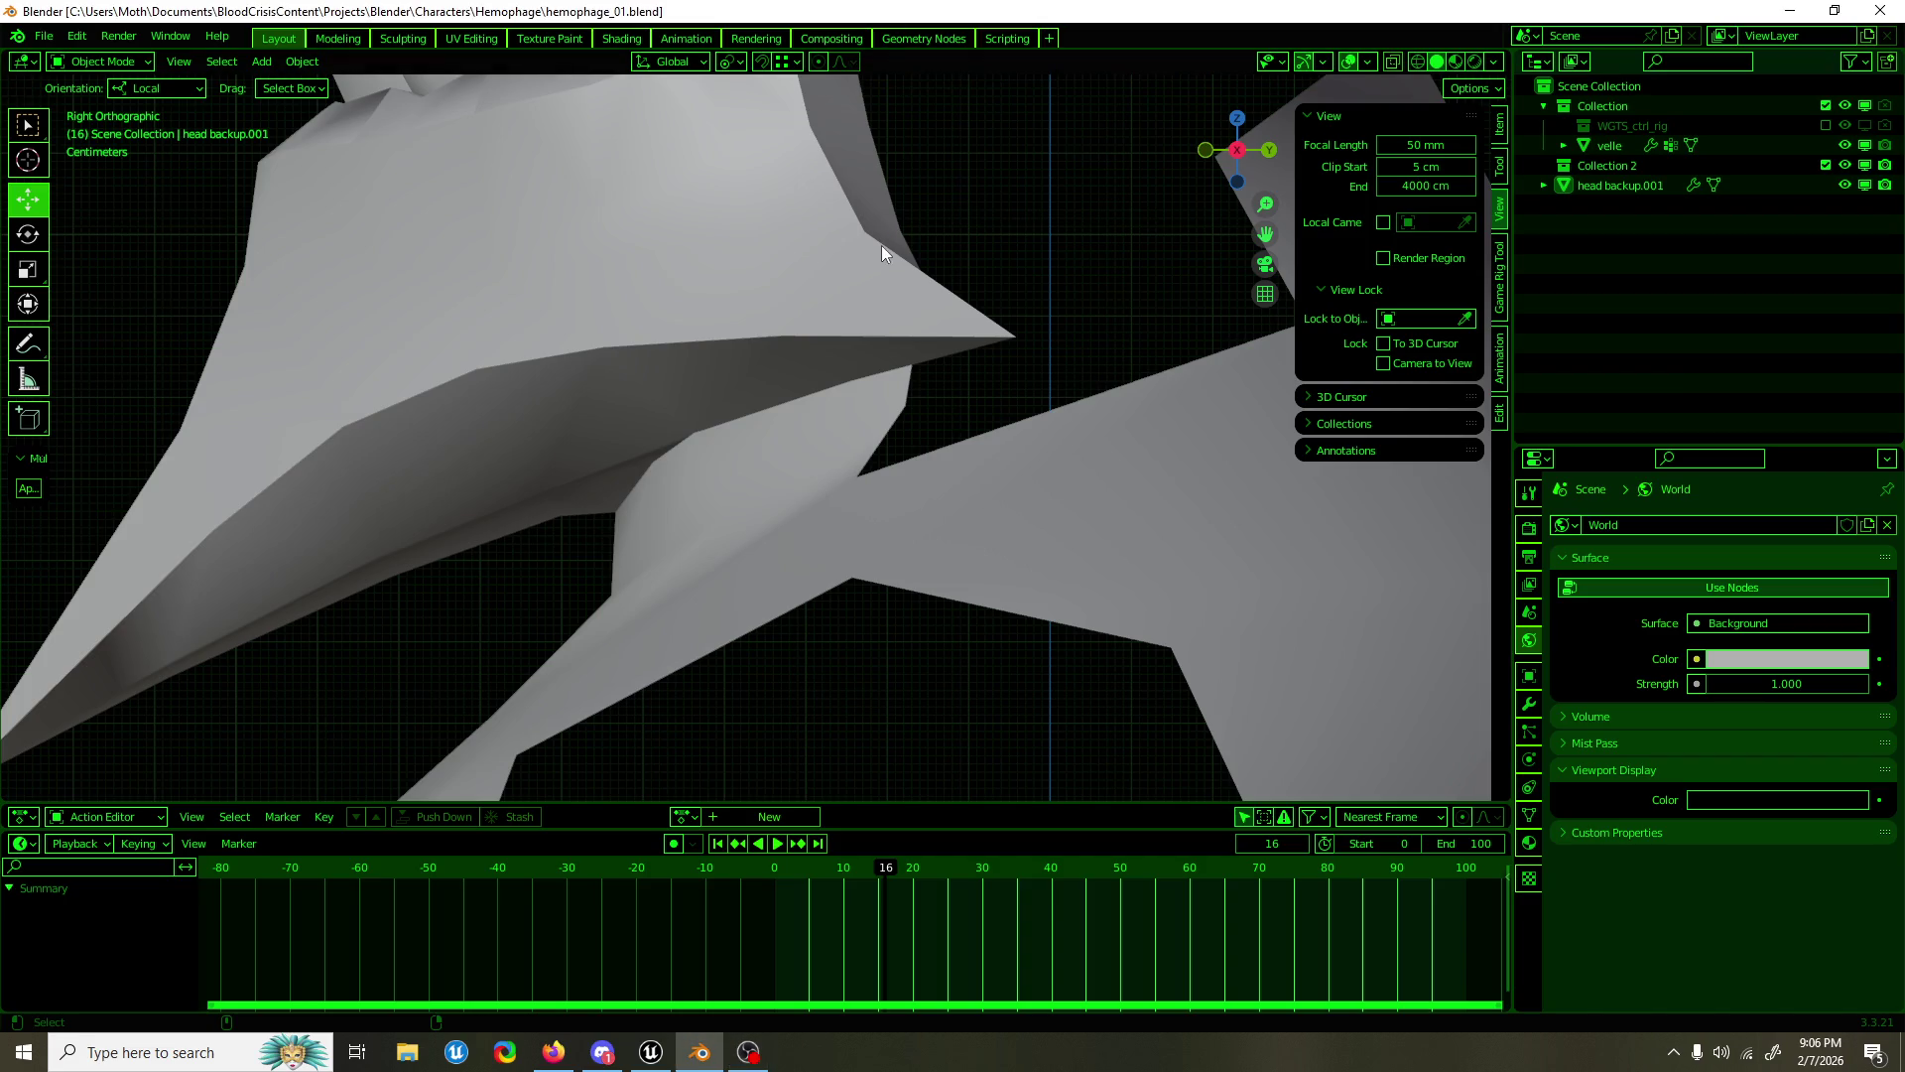
# Step: Enter Edit Mode on the collar and pull its lower edge up and forward
pyautogui.hotkey('ctrl', 's')
pyautogui.scroll(-3)
pyautogui.moveTo(890, 264); pyautogui.dragTo(899, 374)
pyautogui.click(845, 426)
pyautogui.press('Tab')
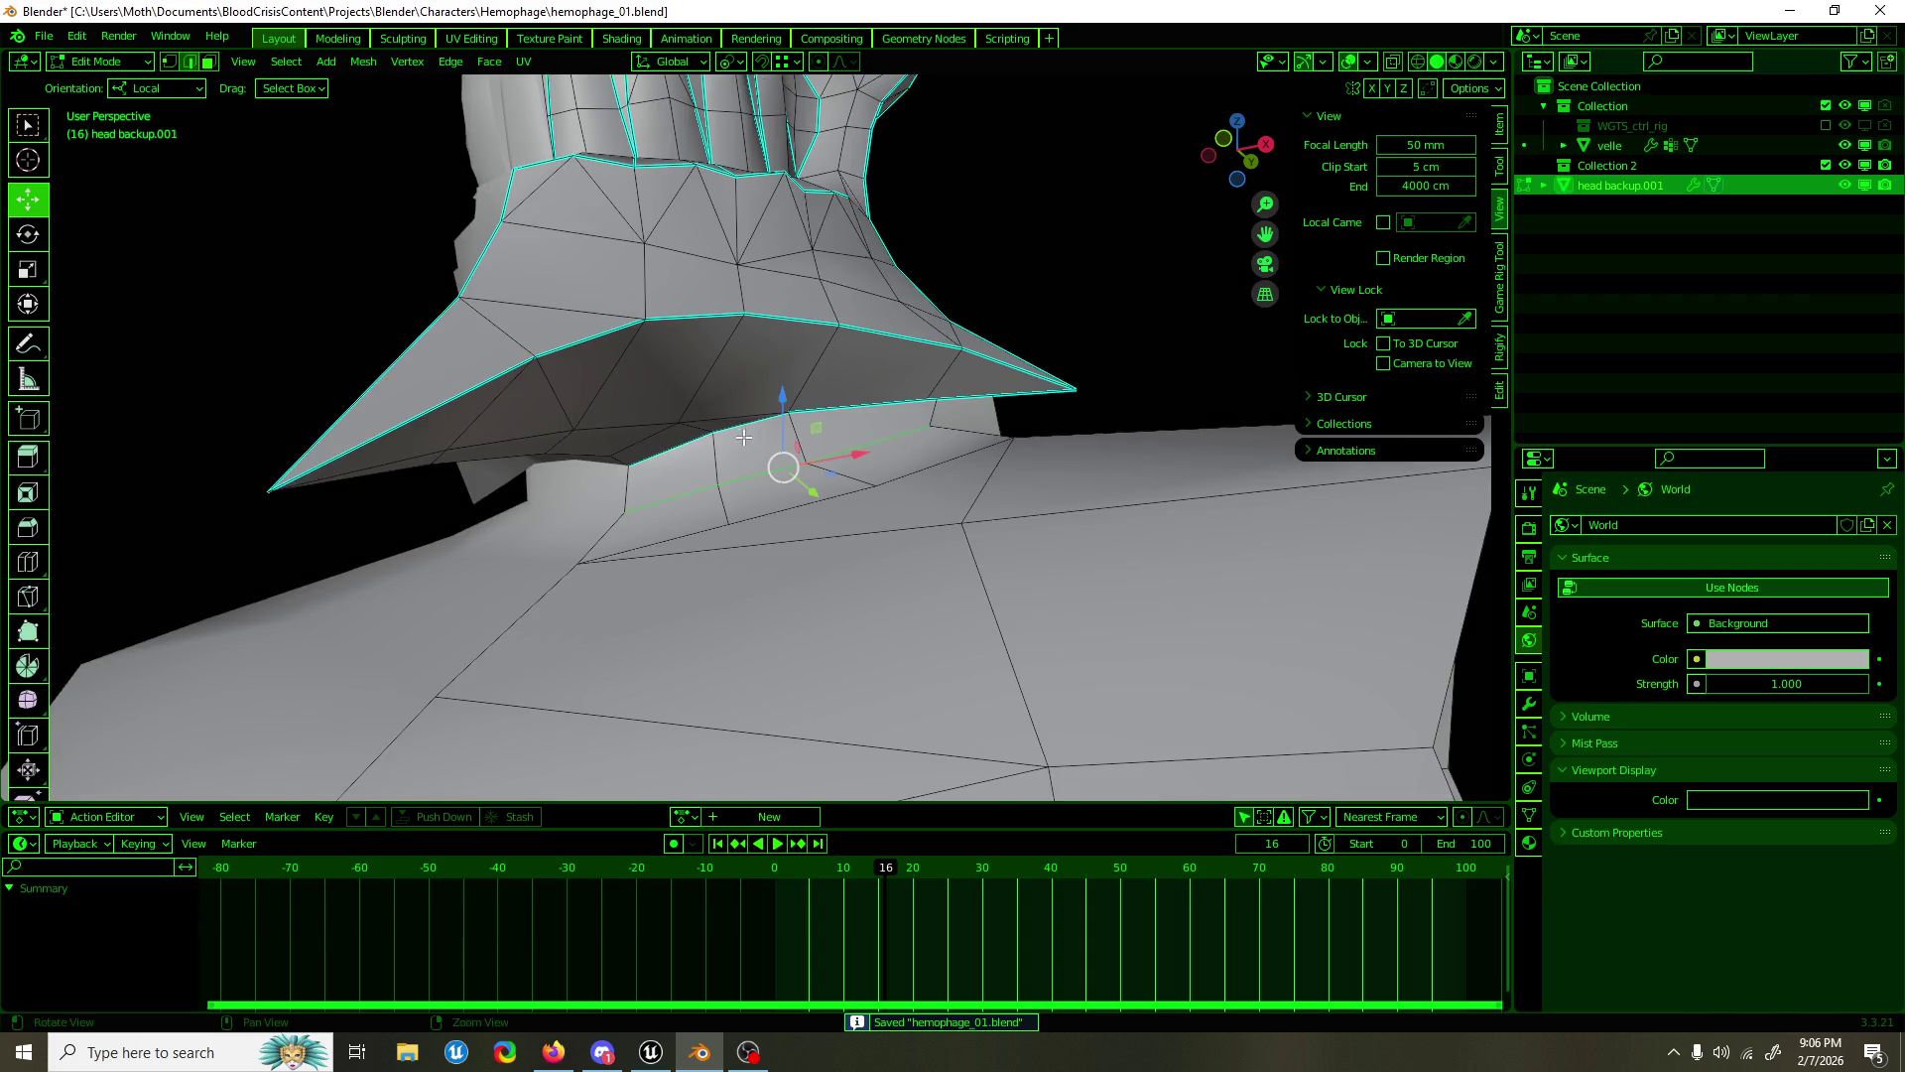
pyautogui.moveTo(705, 427); pyautogui.dragTo(744, 435)
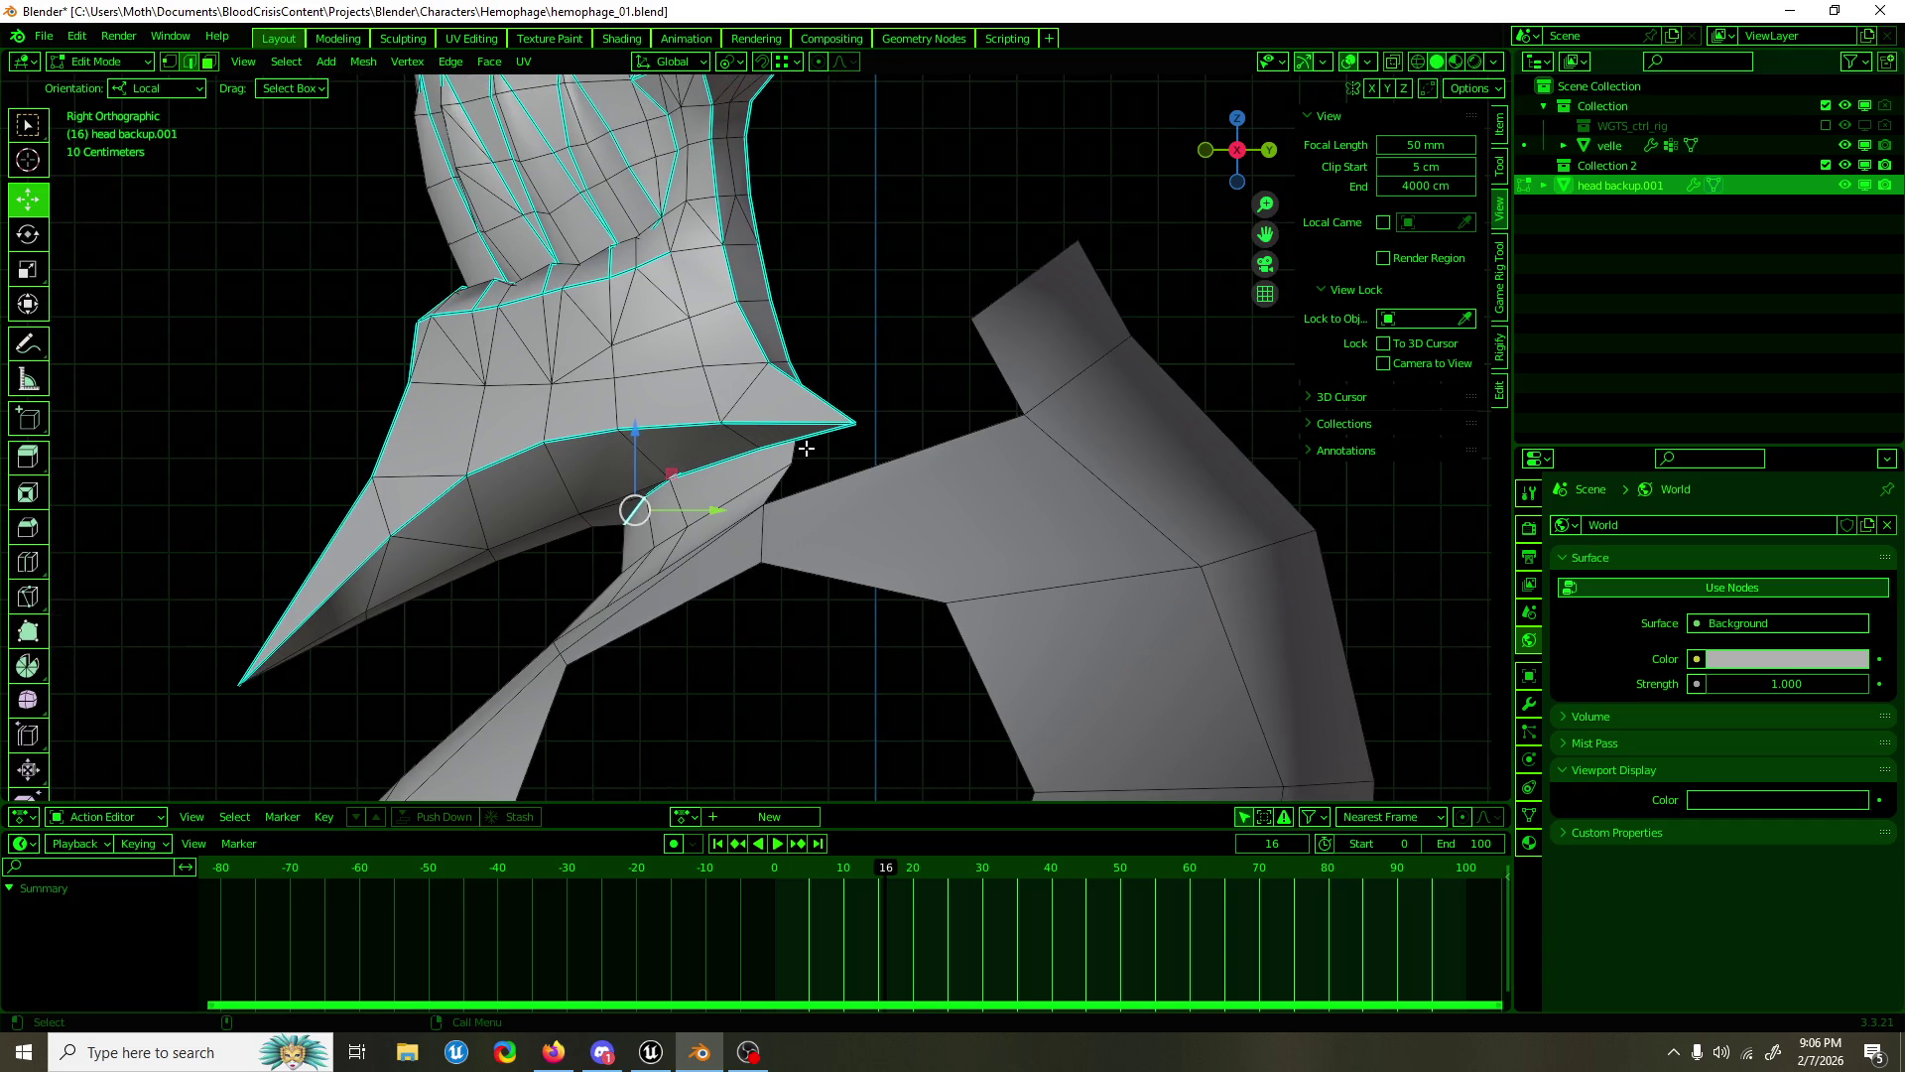
pyautogui.click(743, 492)
pyautogui.moveTo(744, 493); pyautogui.dragTo(755, 479)
pyautogui.moveTo(775, 458); pyautogui.dragTo(810, 383)
pyautogui.moveTo(809, 383); pyautogui.dragTo(754, 417)
# Step: Raise the neck-opening edge along local Z and fill a face with the neighbouring edge
pyautogui.click(883, 402)
pyautogui.moveTo(883, 402); pyautogui.dragTo(1075, 372)
pyautogui.moveTo(746, 394); pyautogui.dragTo(739, 382)
pyautogui.moveTo(739, 382); pyautogui.dragTo(784, 355)
pyautogui.hotkey('ctrl', 'z')
pyautogui.moveTo(625, 474); pyautogui.dragTo(627, 458)
pyautogui.click(699, 488)
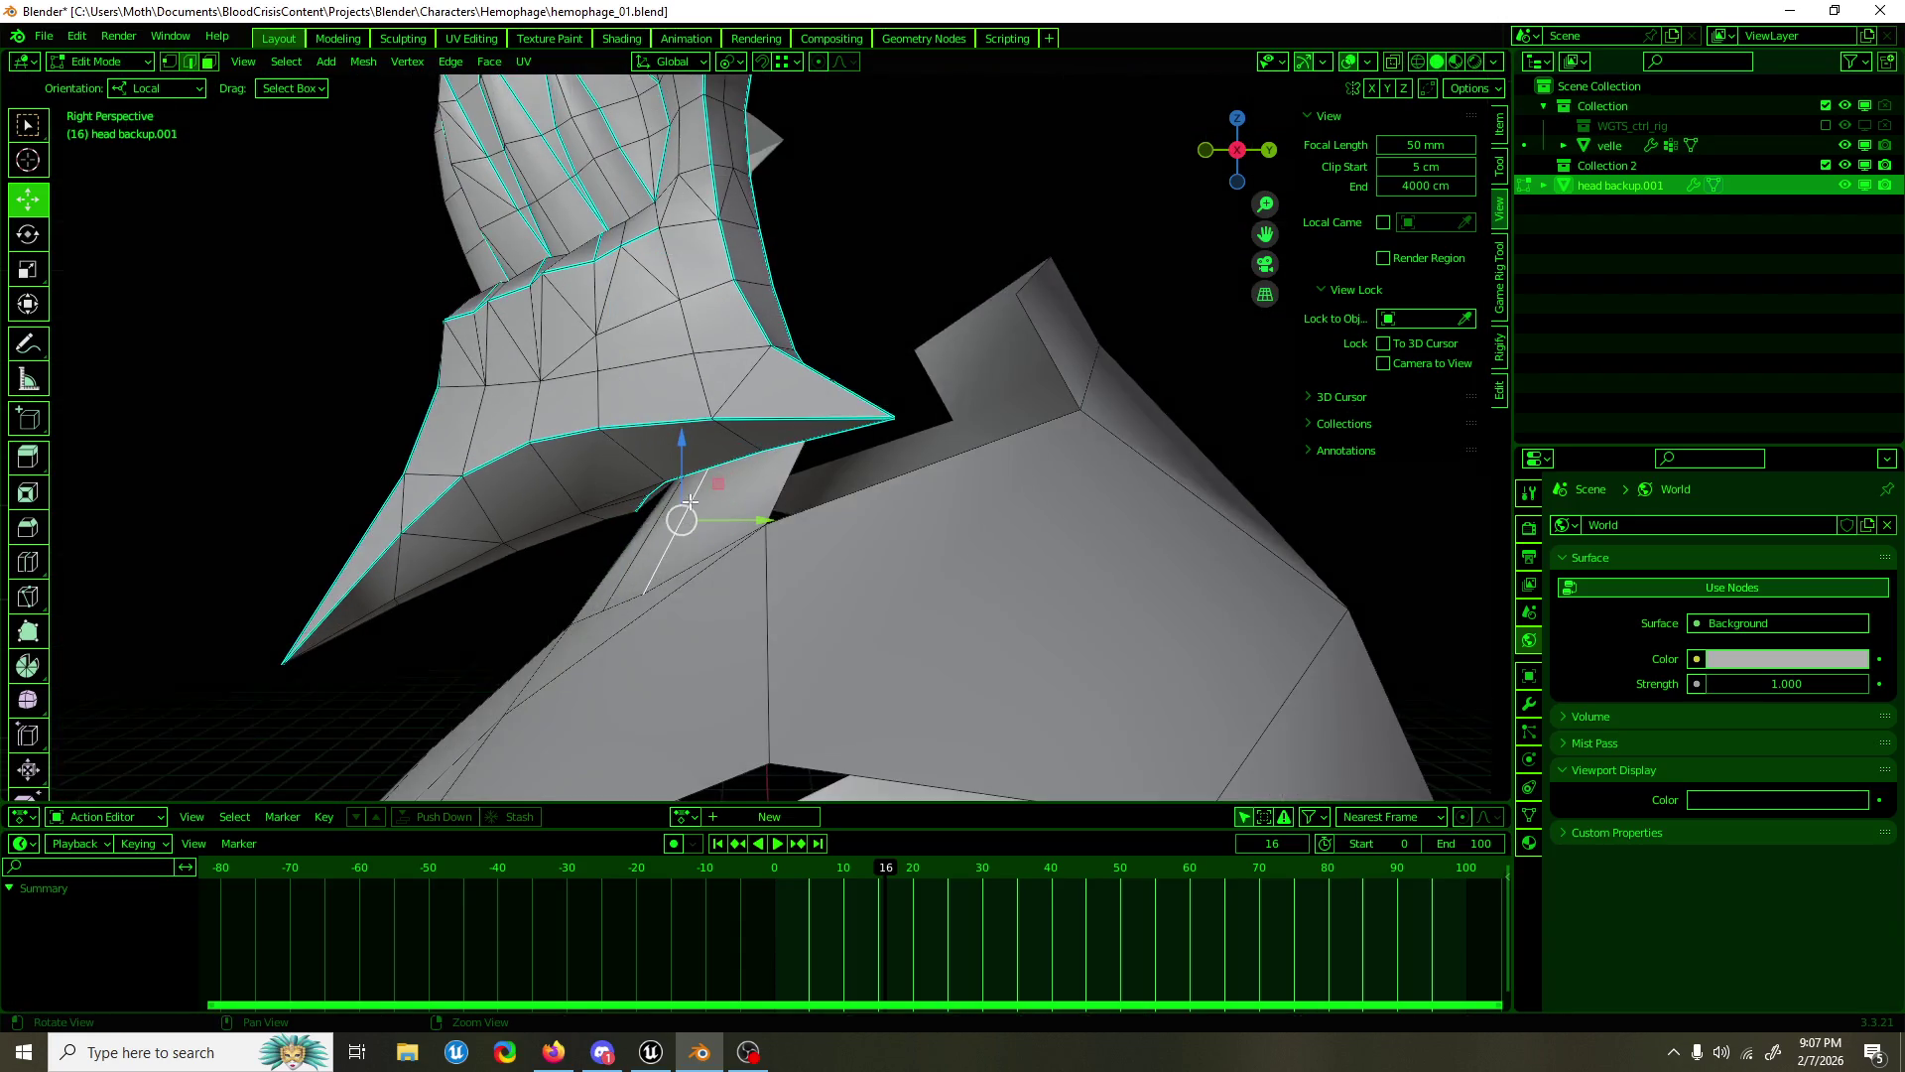
pyautogui.press('f')
# Step: Shift another collar edge along Y, squash it on Z, shrink it on Y, and save
pyautogui.click(723, 496)
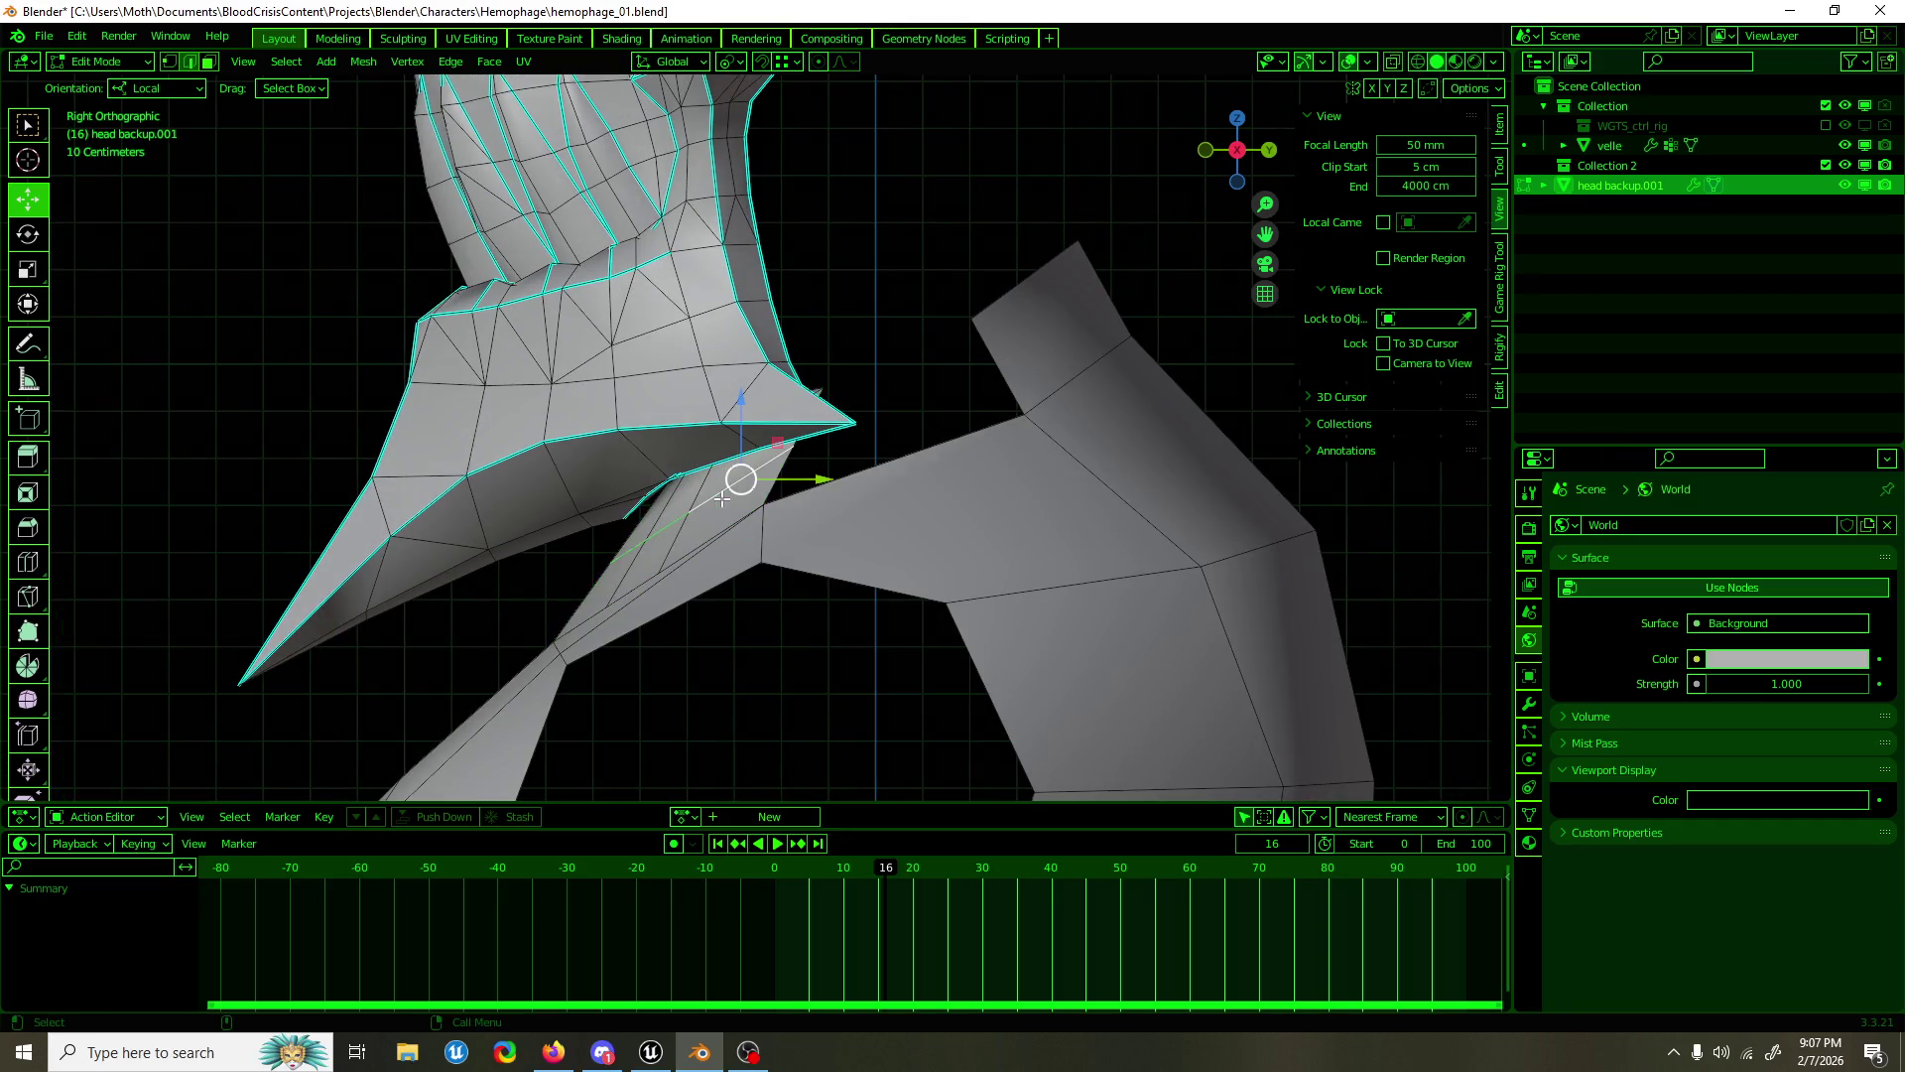
pyautogui.moveTo(819, 479); pyautogui.dragTo(839, 479)
pyautogui.hotkey('shift', 'space')
pyautogui.press('s')
pyautogui.press('s')
pyautogui.press('z')
pyautogui.click(813, 473)
pyautogui.moveTo(844, 479); pyautogui.dragTo(833, 482)
pyautogui.hotkey('shift', 'space')
pyautogui.press('g')
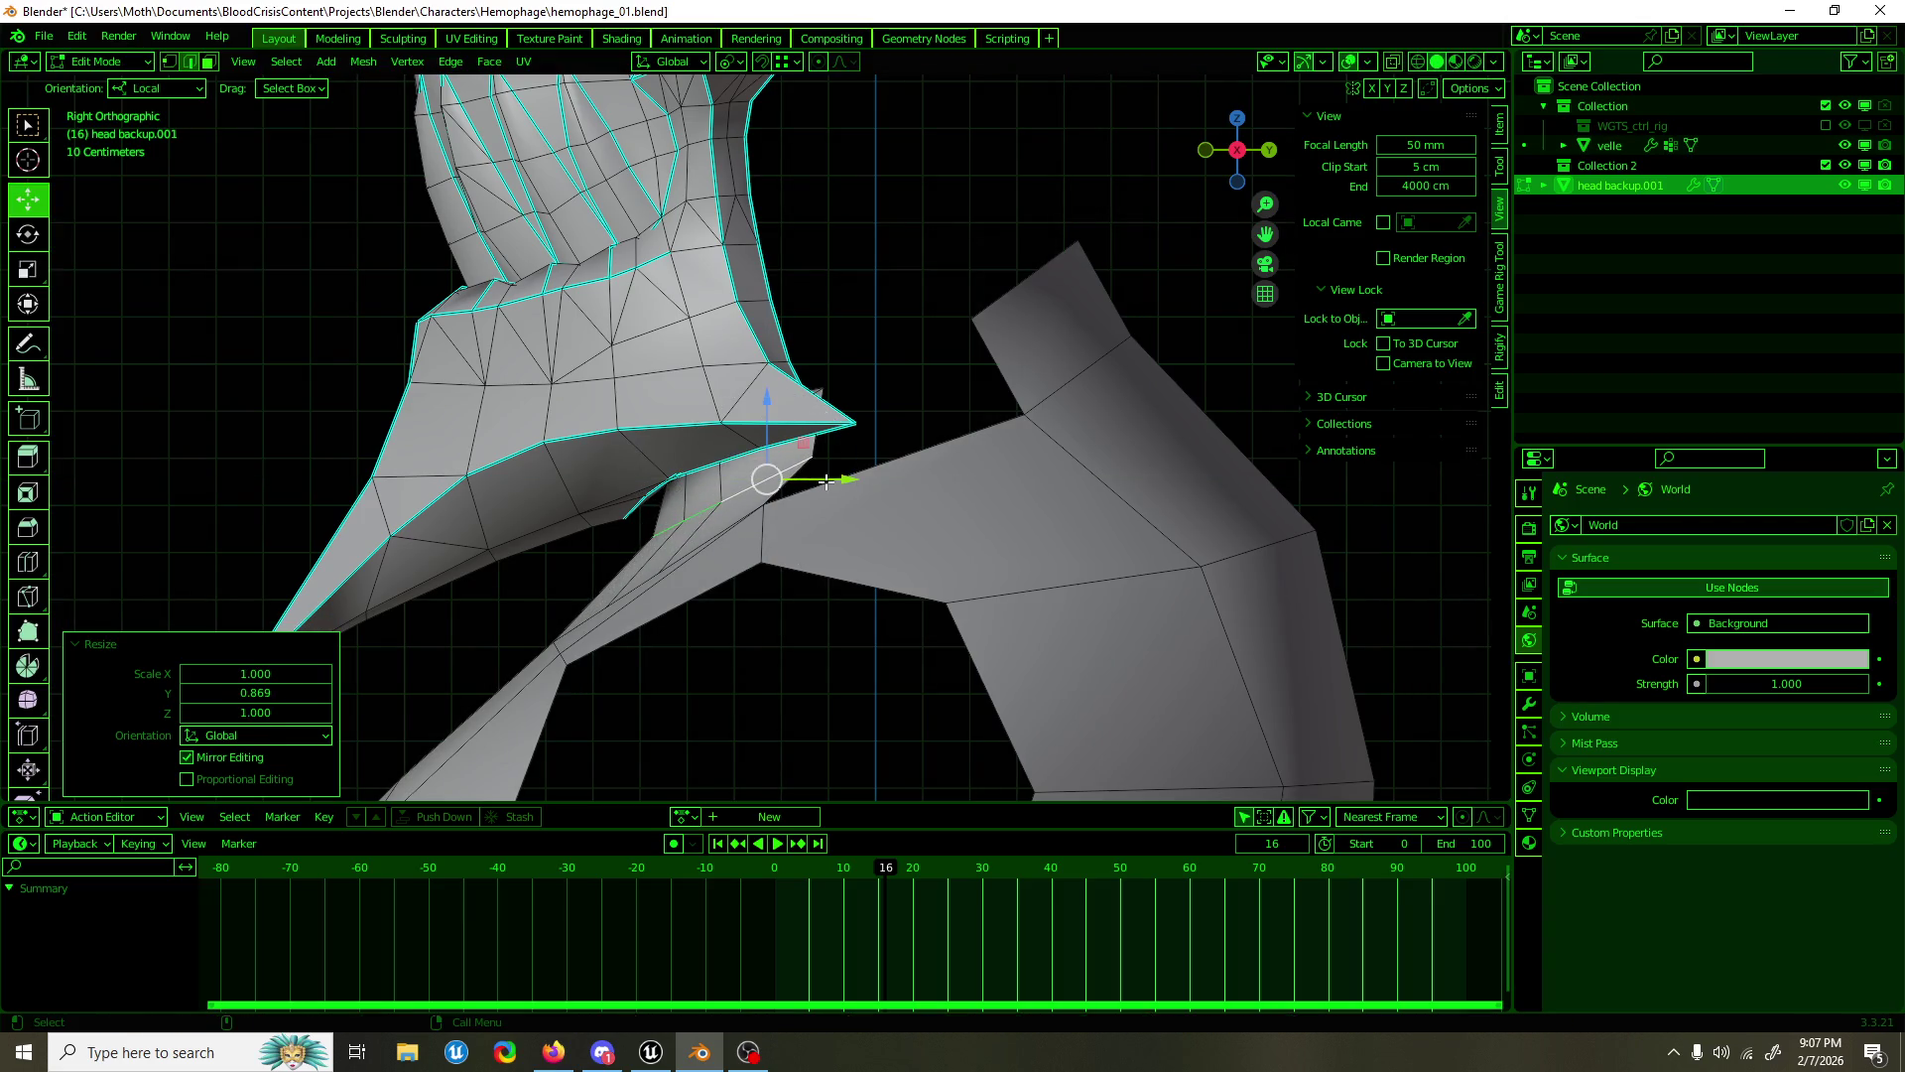
pyautogui.scroll(-3)
pyautogui.moveTo(832, 483); pyautogui.dragTo(861, 484)
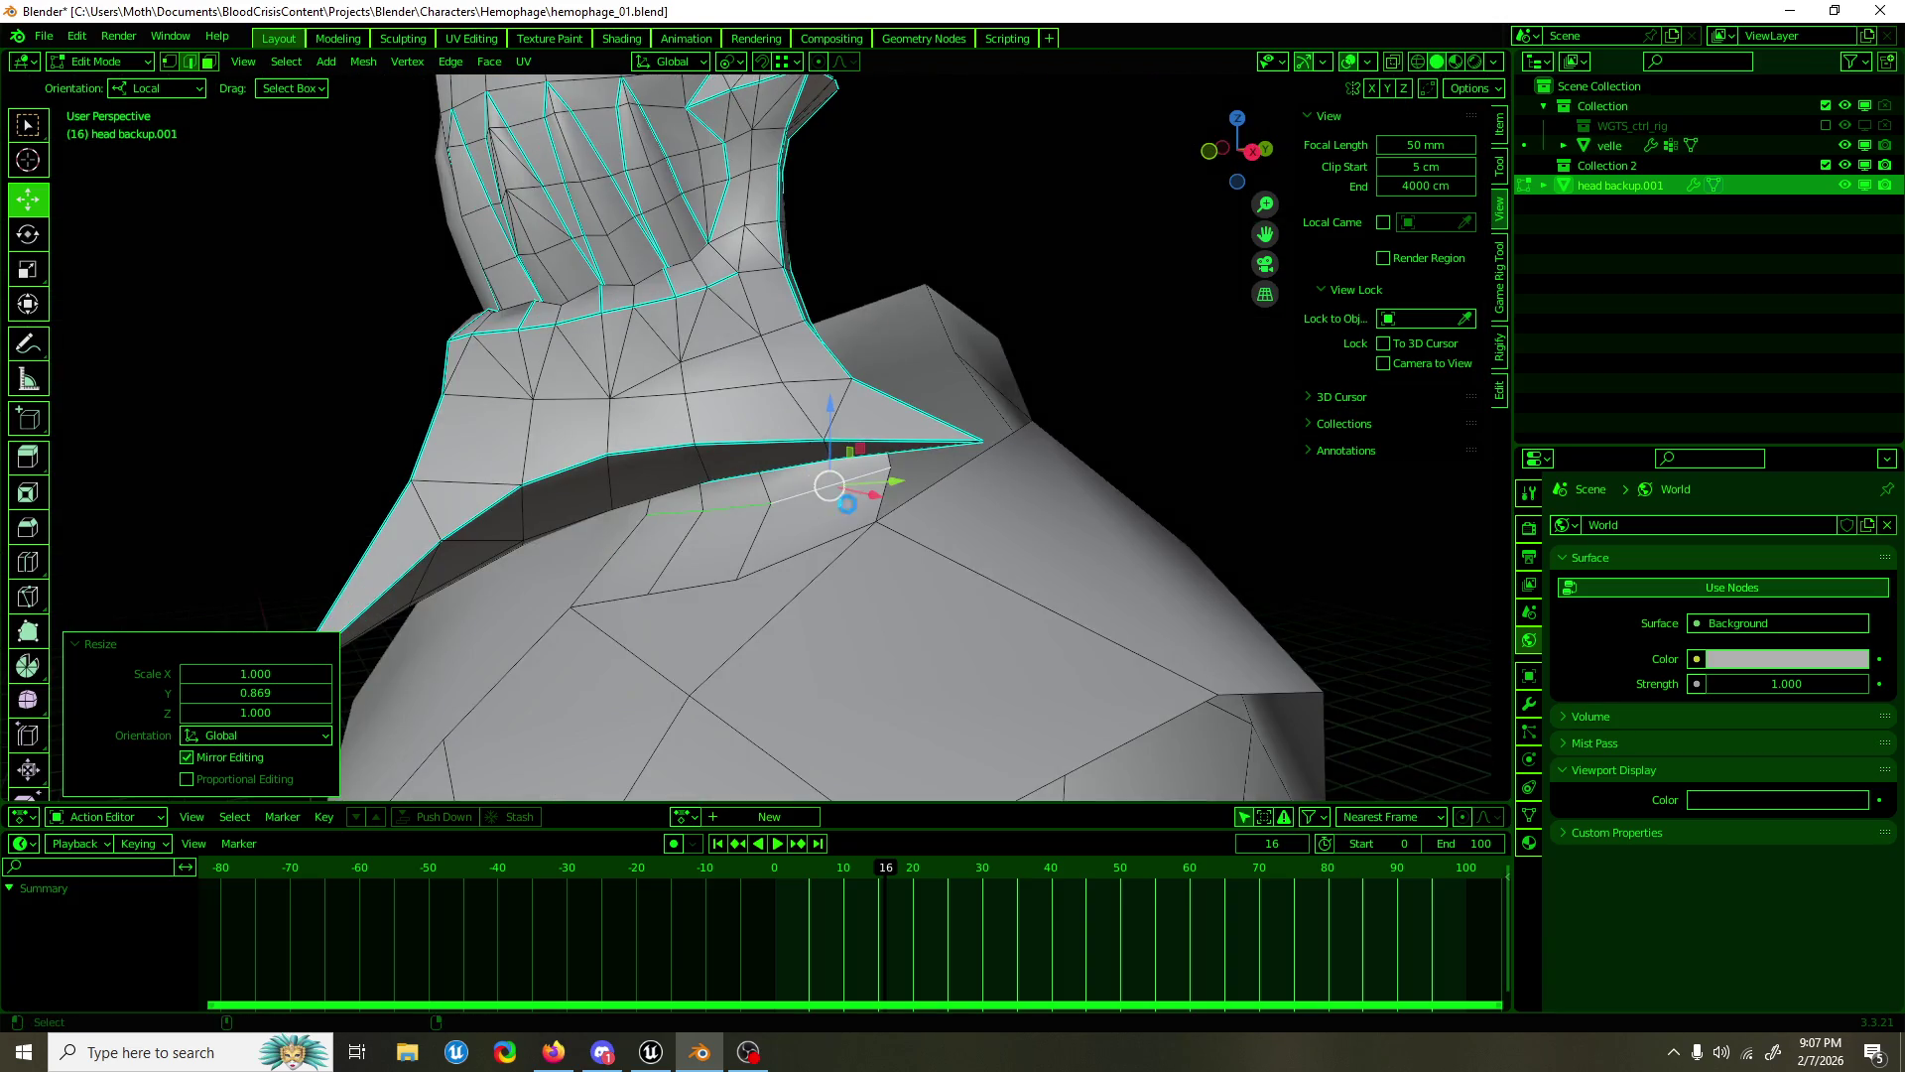
pyautogui.hotkey('ctrl', 's')
# Step: Switch to Firefox and preview the TV Tropes mecha image from the Gurren Lagann search
pyautogui.hotkey('alt', 'Tab')
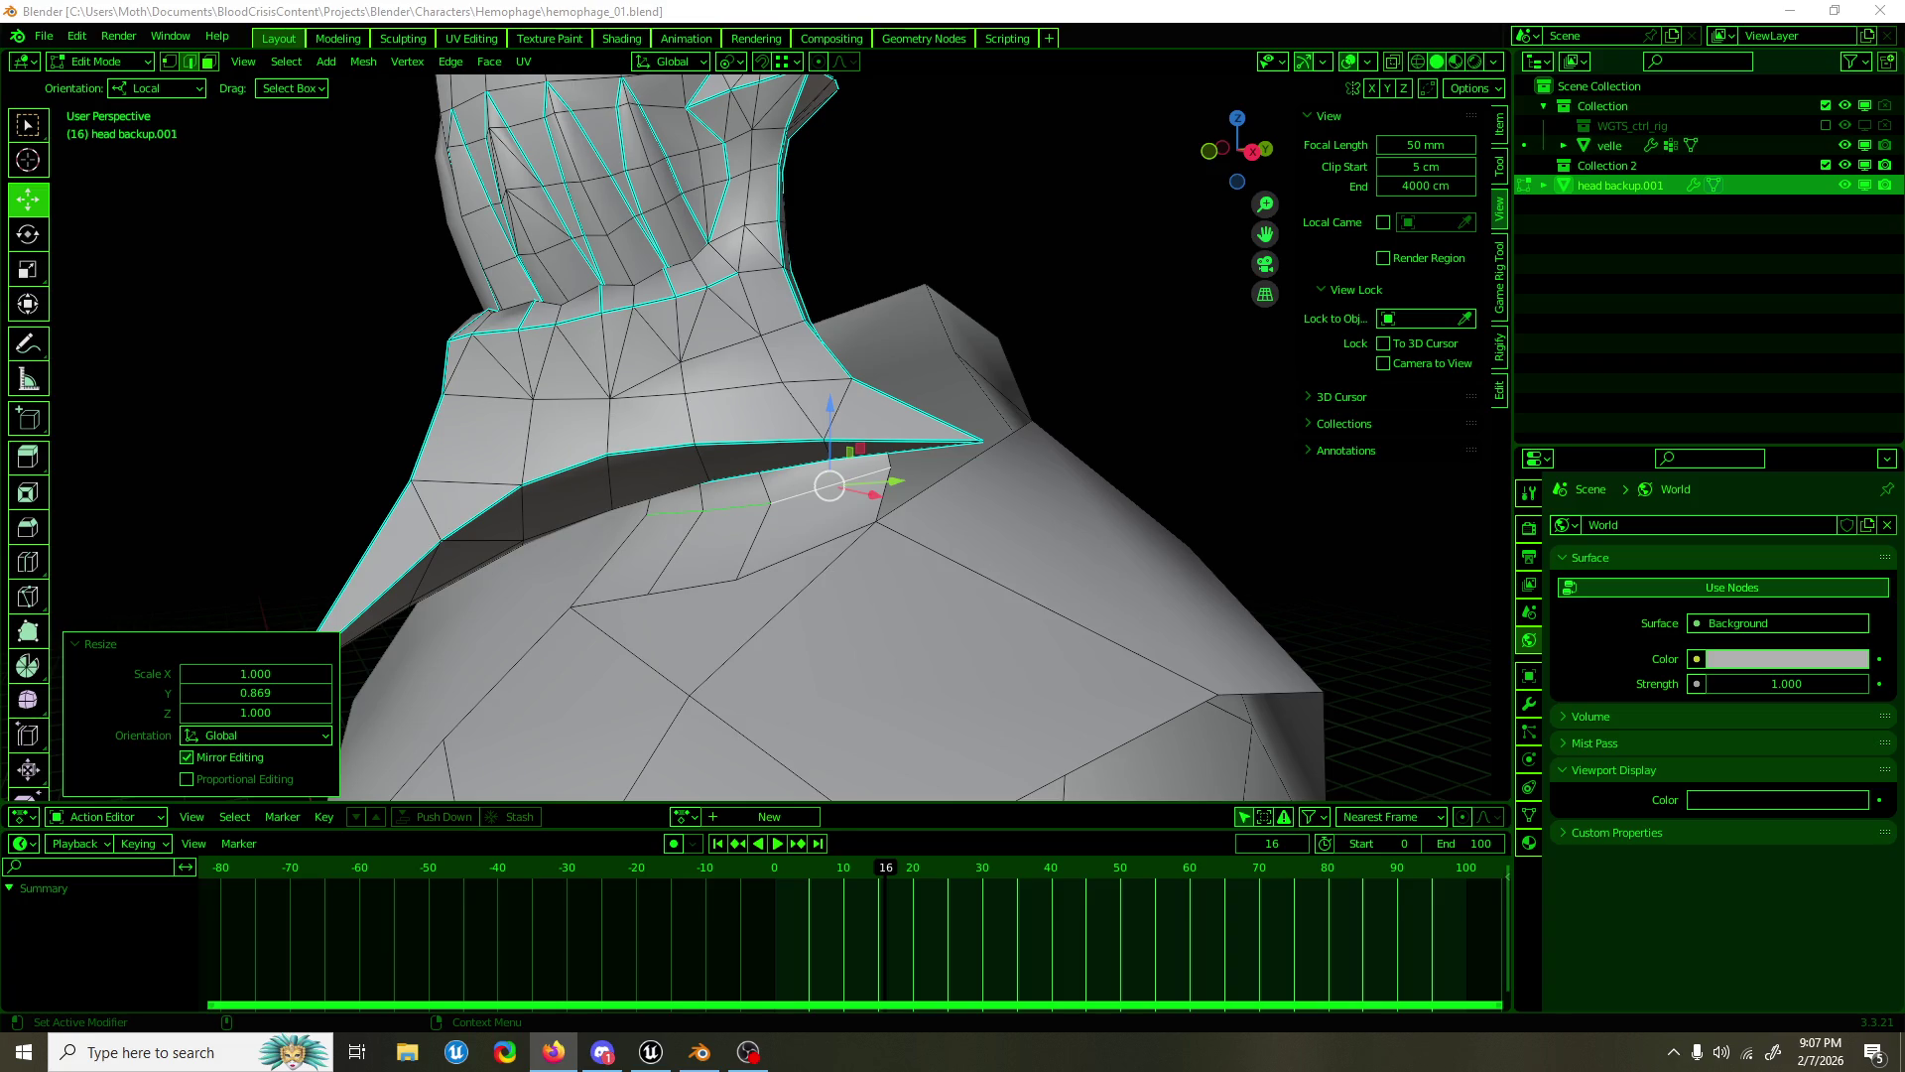
pyautogui.hotkey('alt', 'Tab')
pyautogui.click(624, 415)
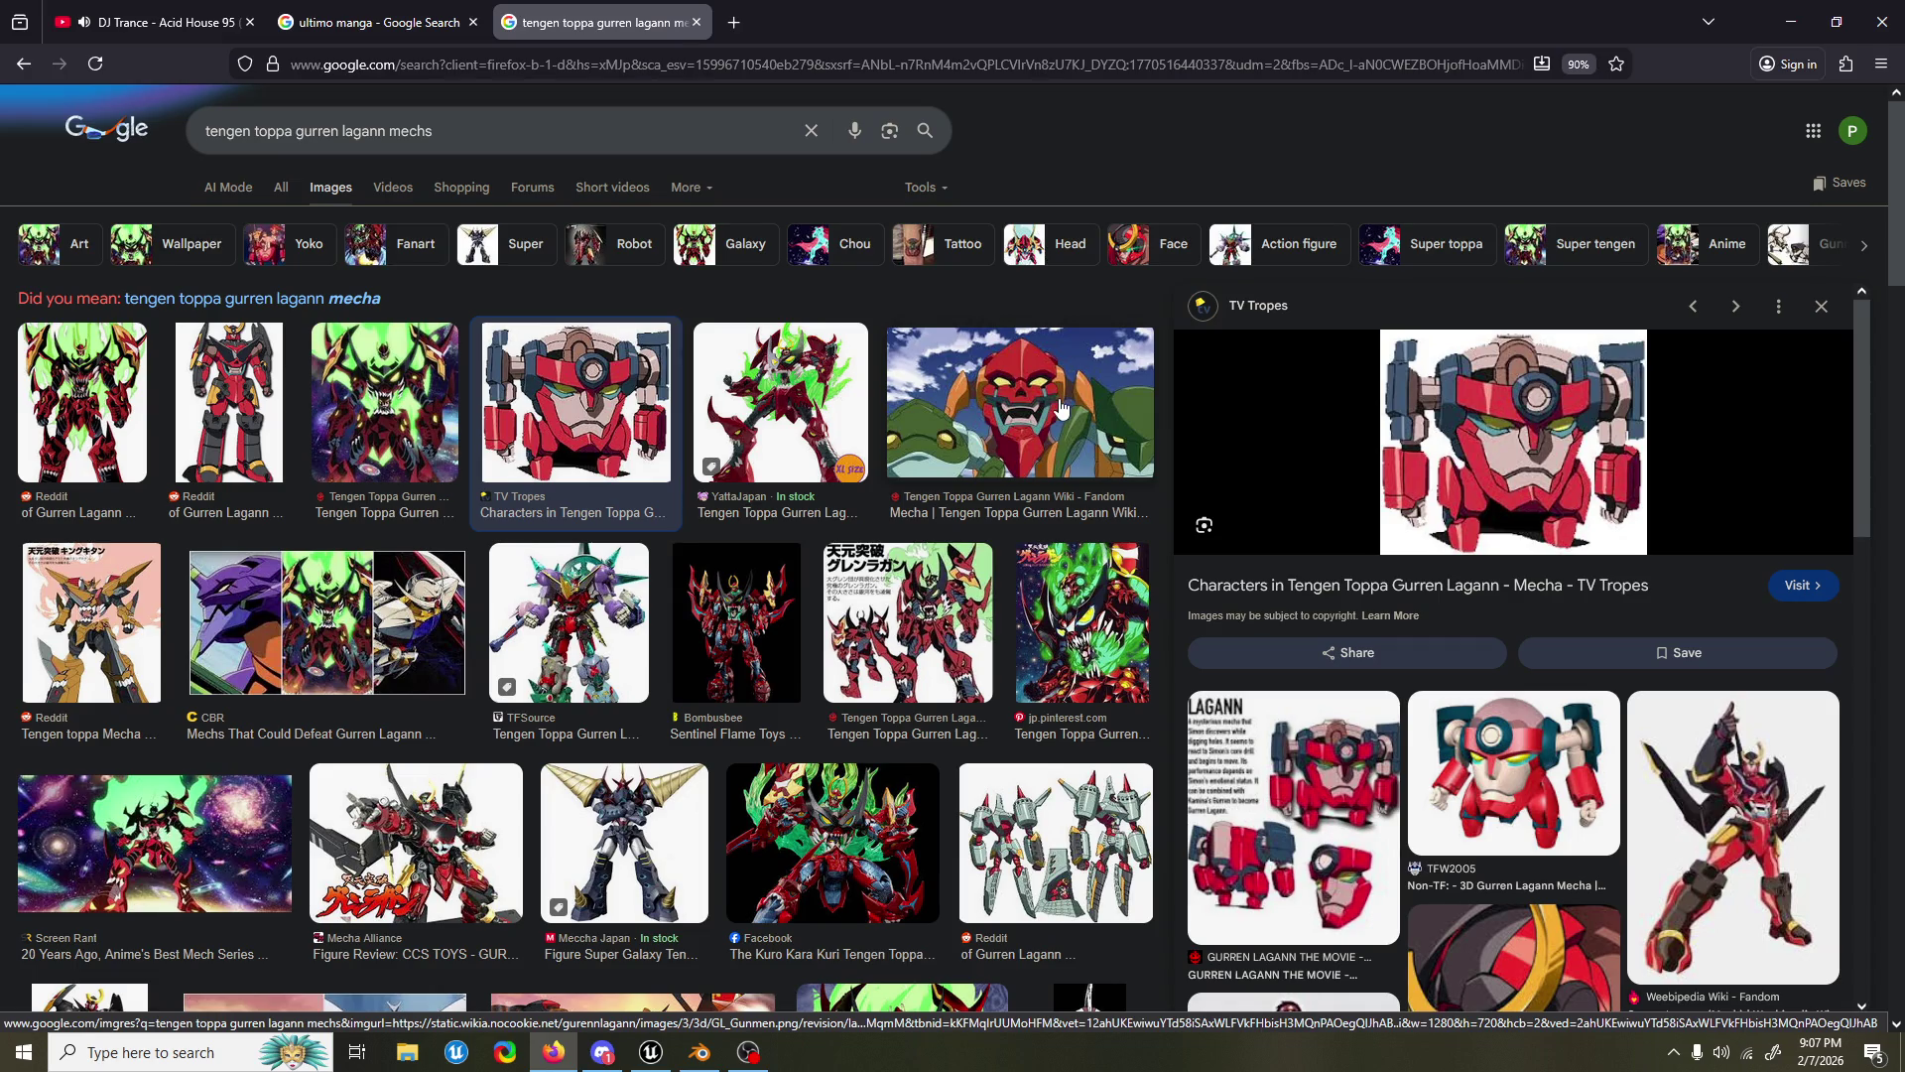
# Step: Preview the Weebipedia Gurren Lagann image and the third result, closing each preview
pyautogui.scroll(-3)
pyautogui.click(1754, 648)
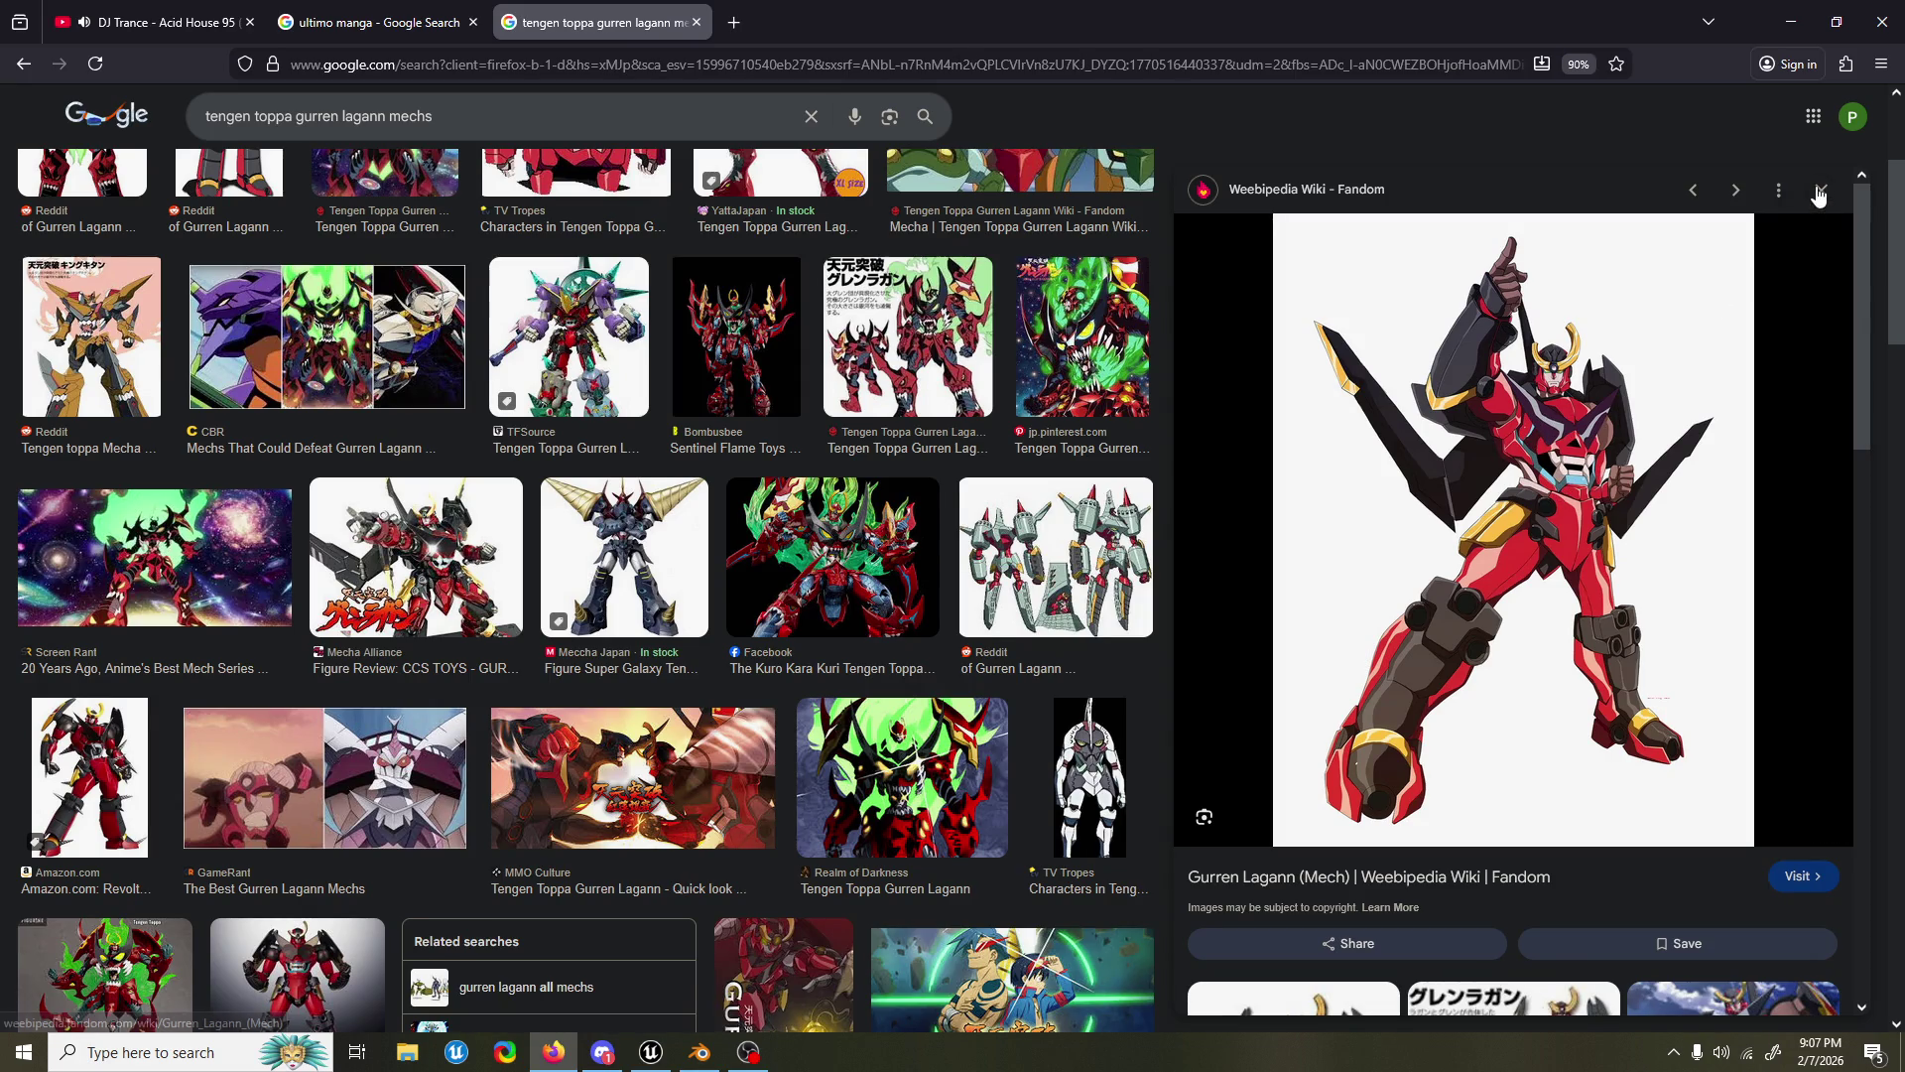
pyautogui.click(1820, 189)
pyautogui.scroll(3)
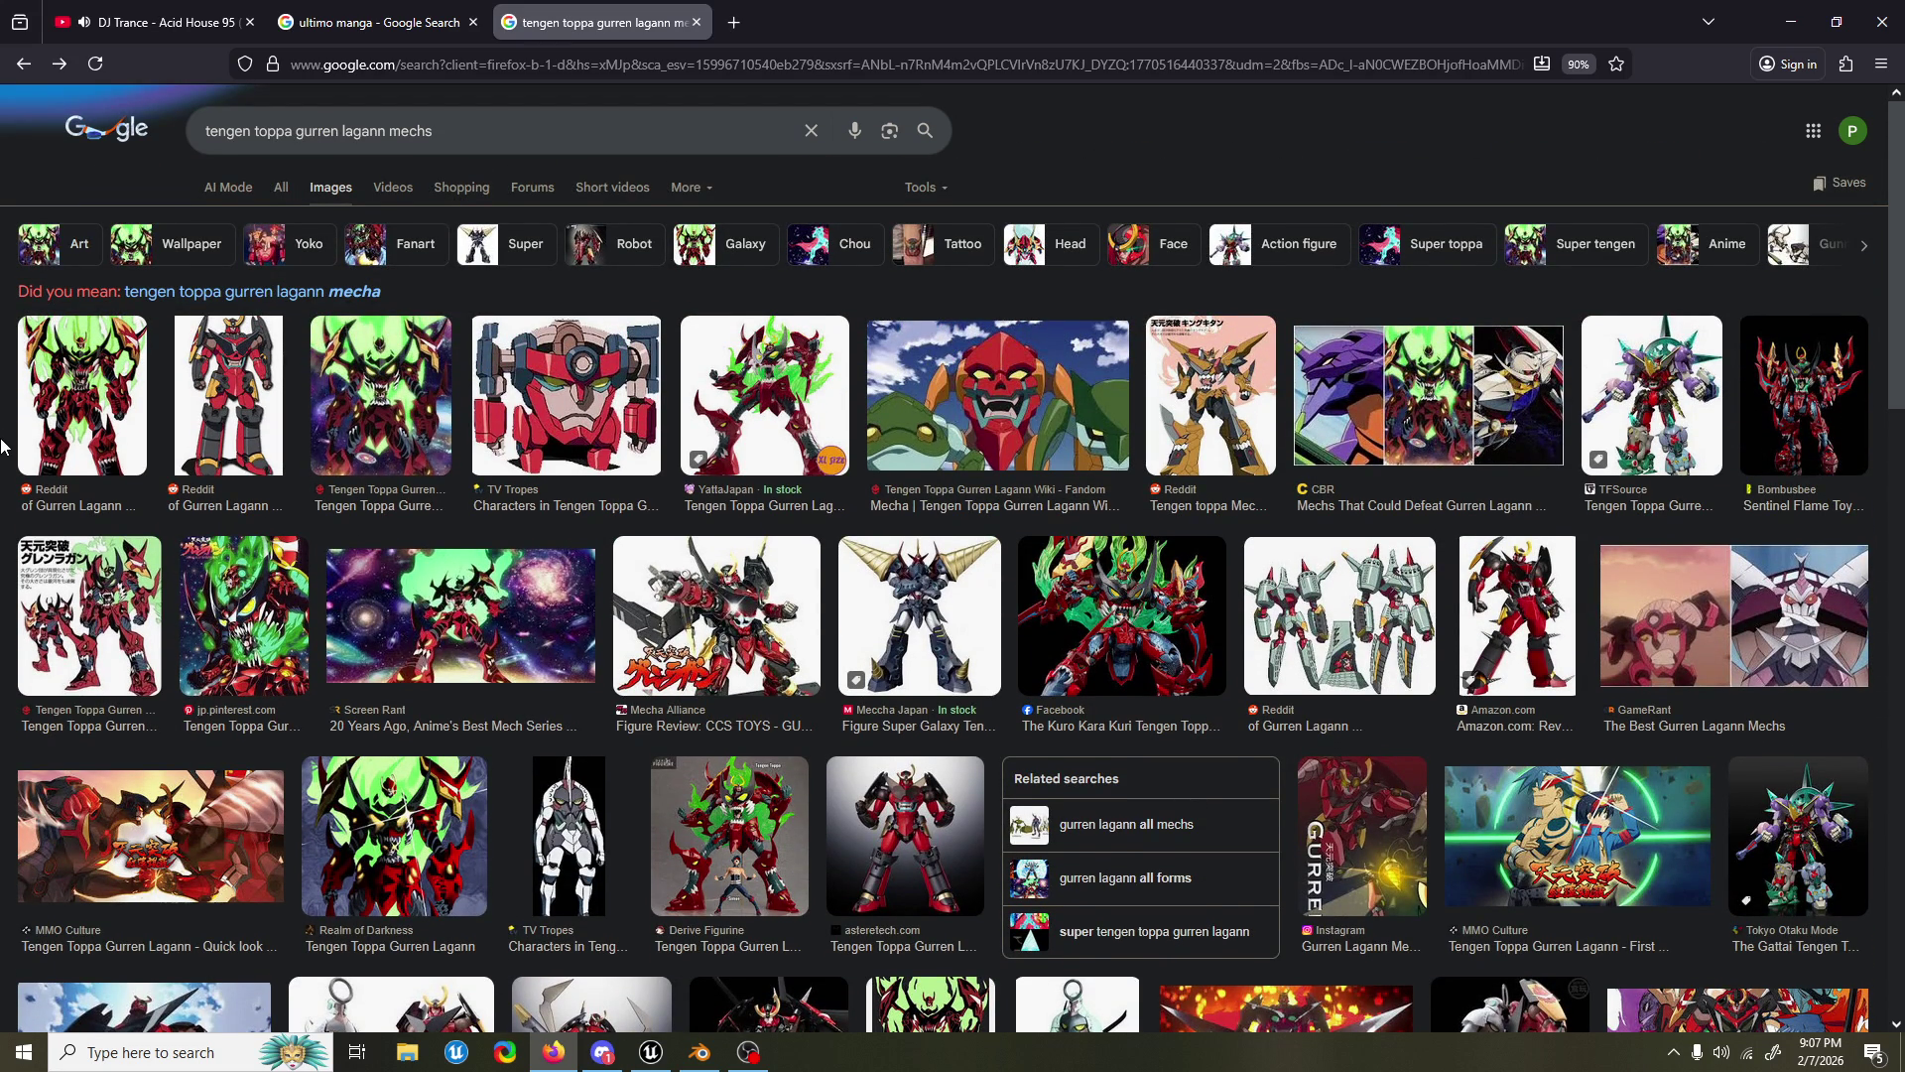
pyautogui.click(410, 395)
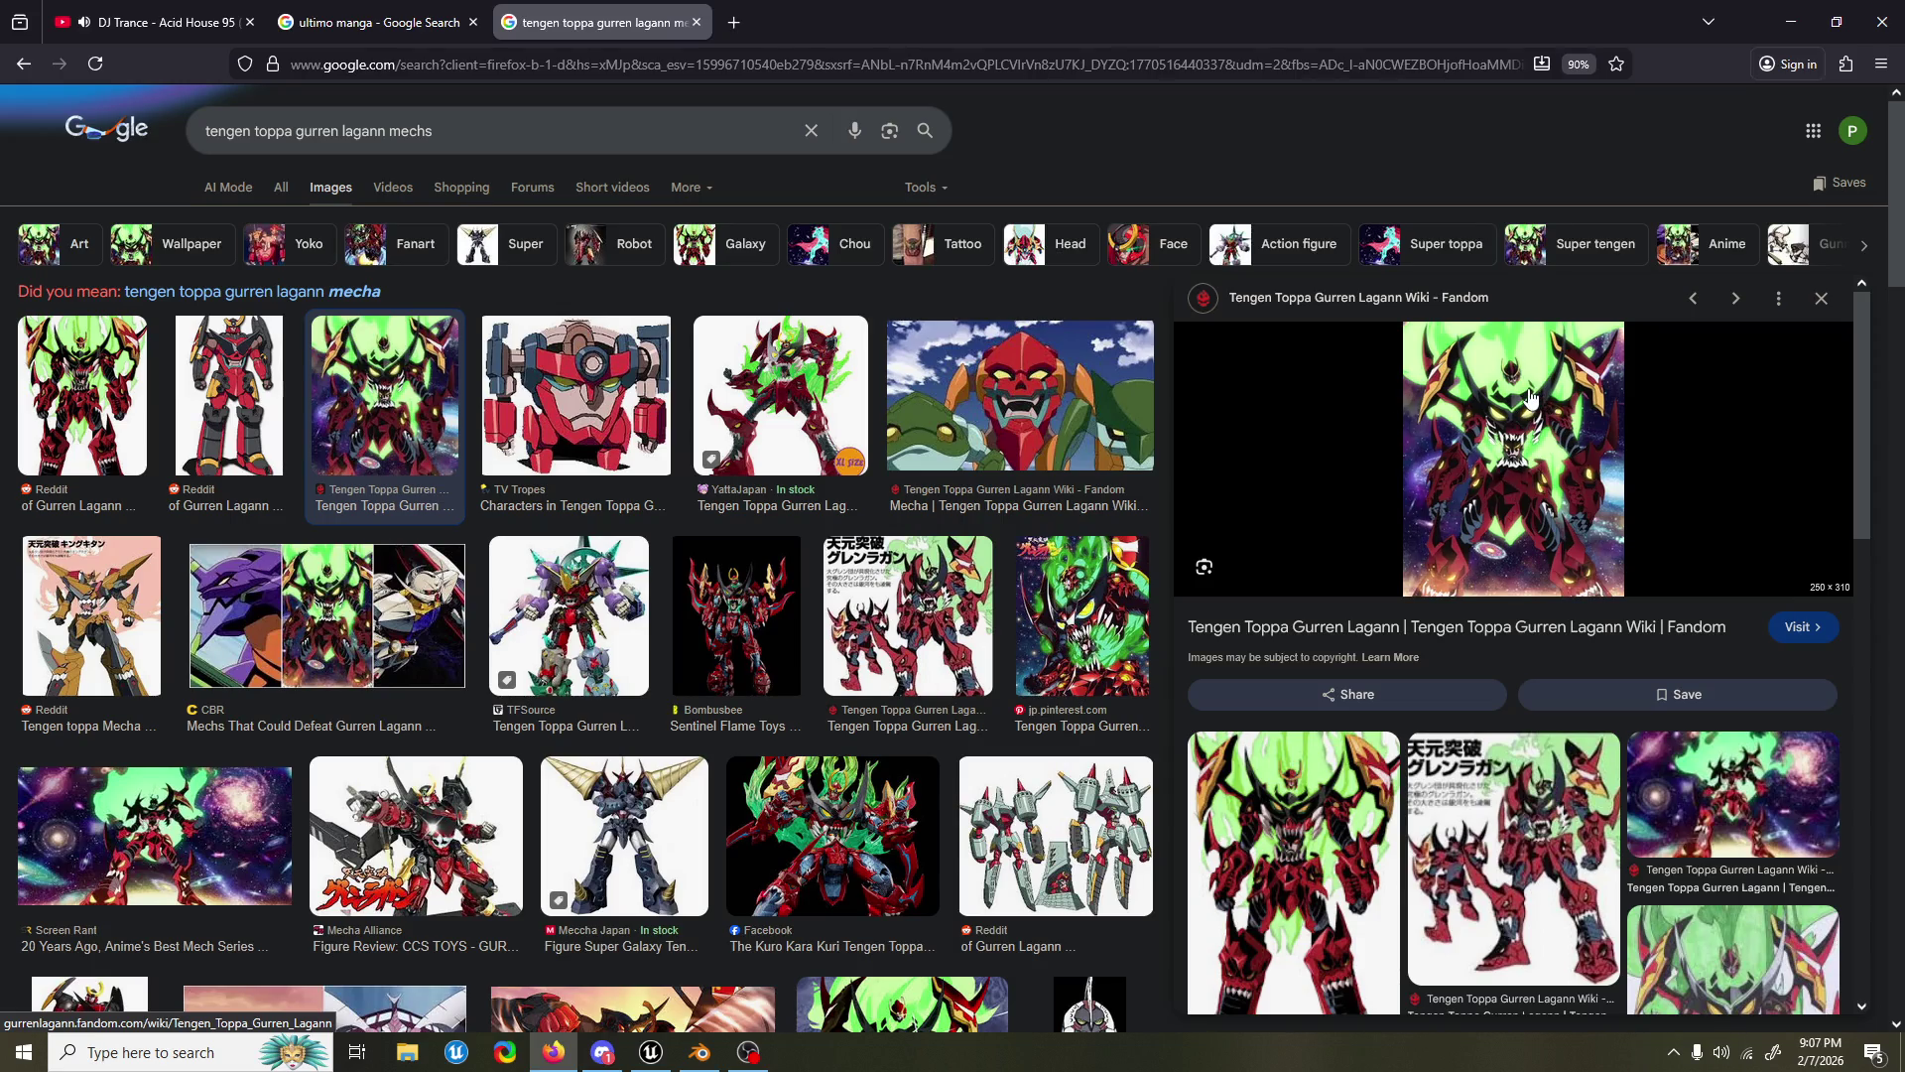
pyautogui.click(1820, 298)
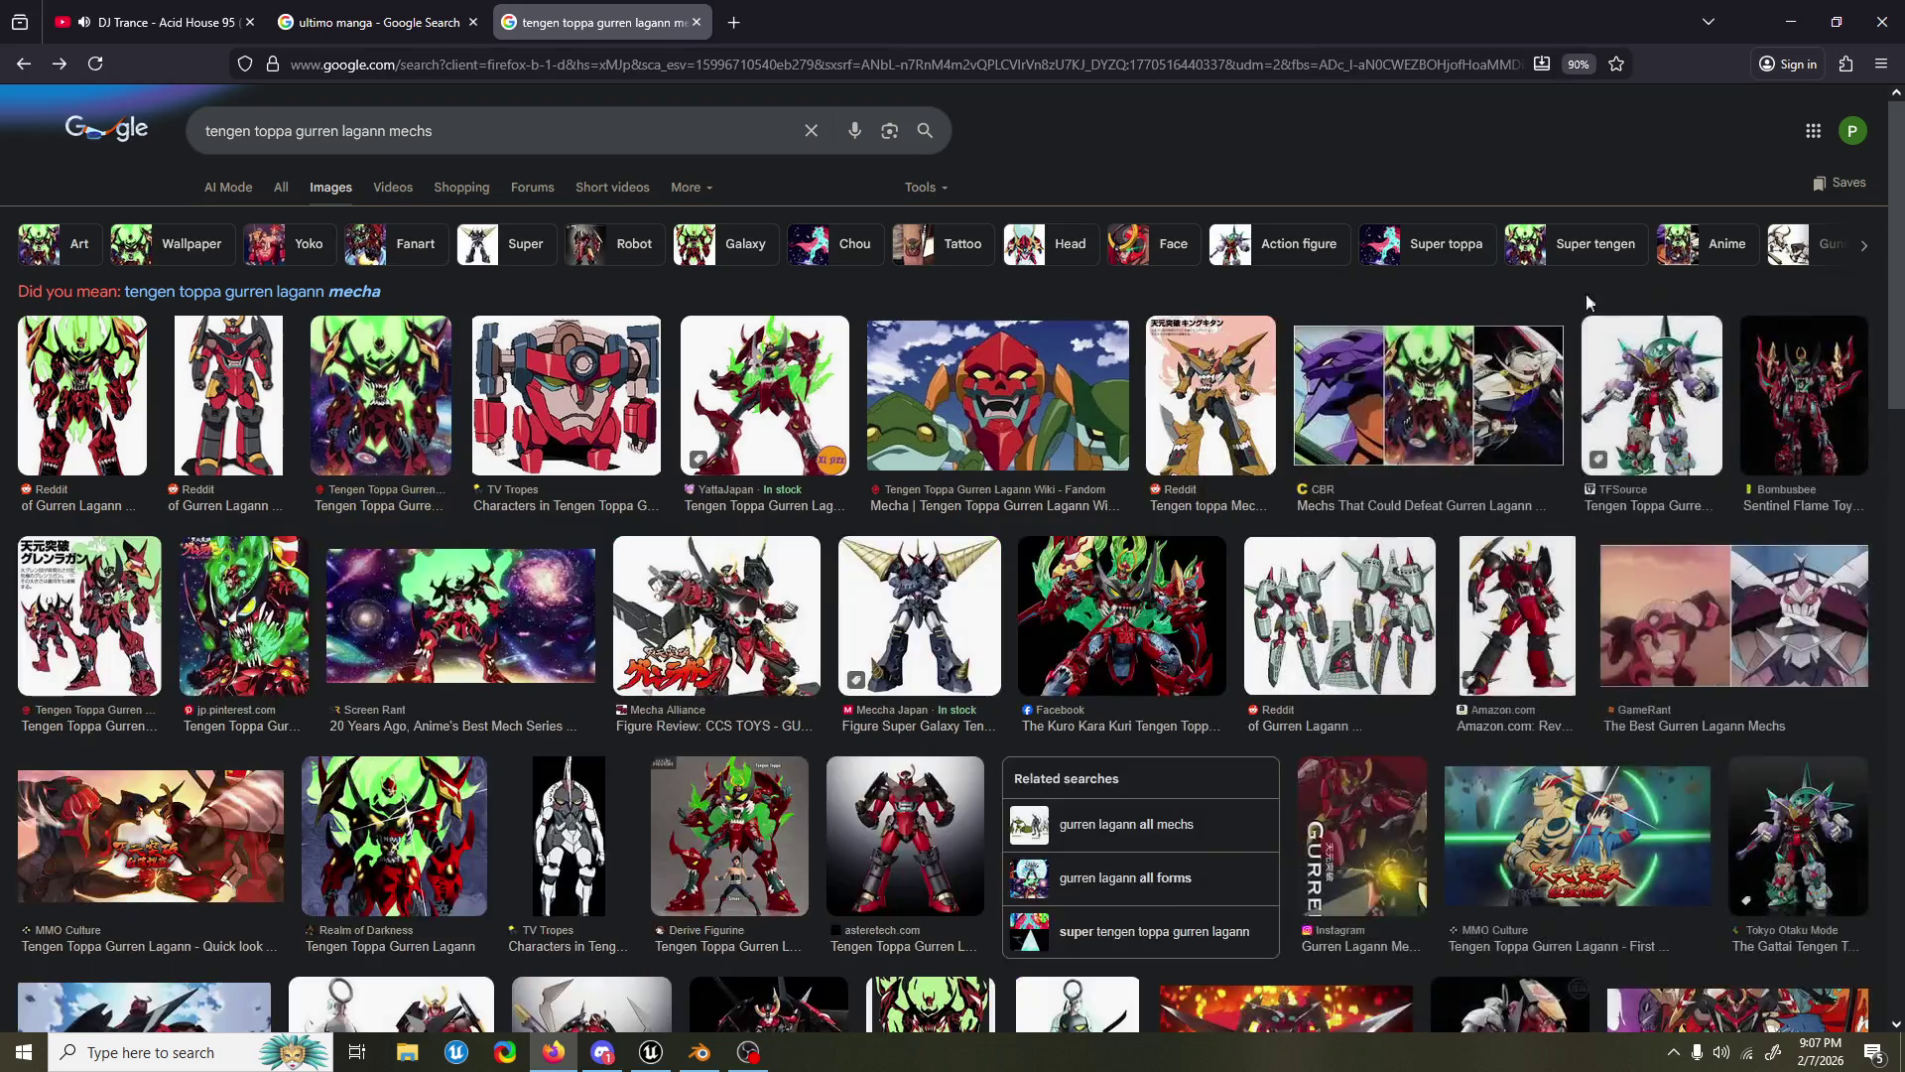
# Step: Search images for 'the big o big duo', view a Reddit result, then close it and minimize Firefox
pyautogui.moveTo(434, 131); pyautogui.dragTo(176, 149)
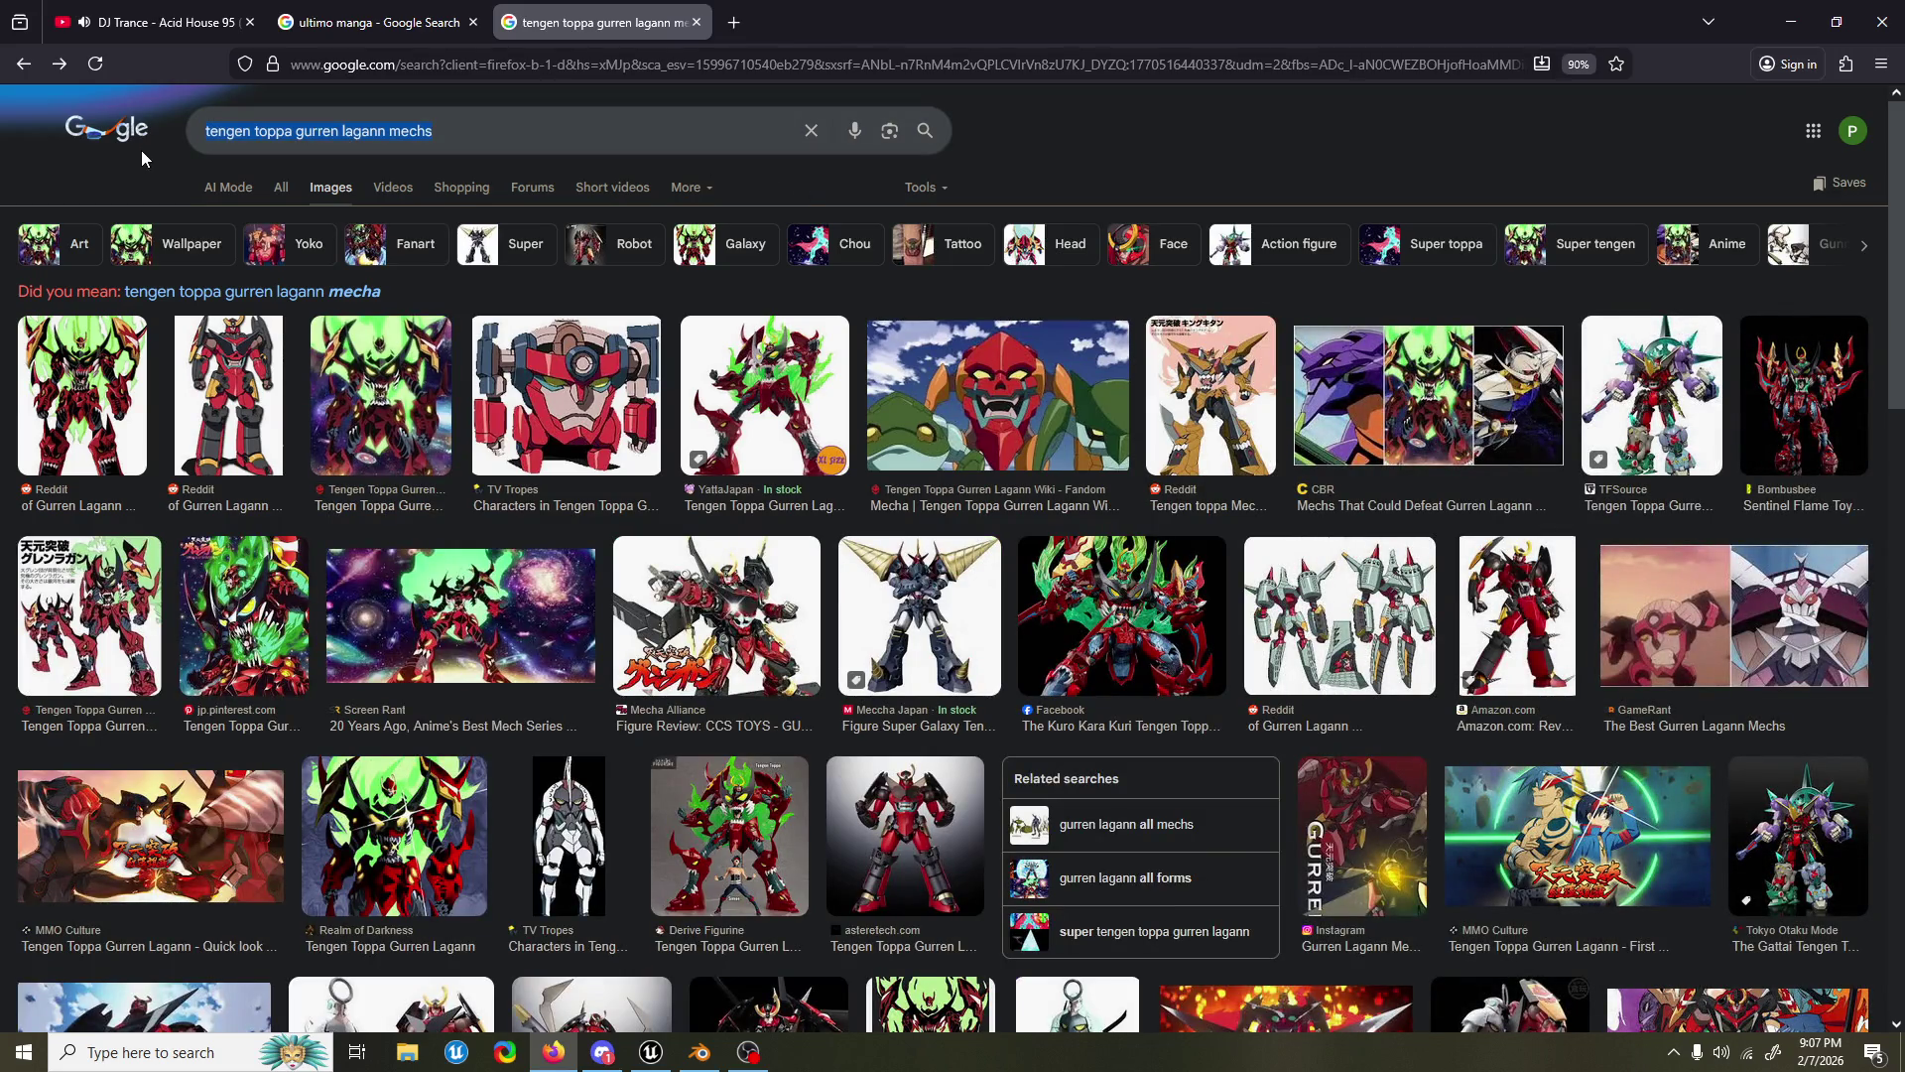
pyautogui.write('the big o big ')
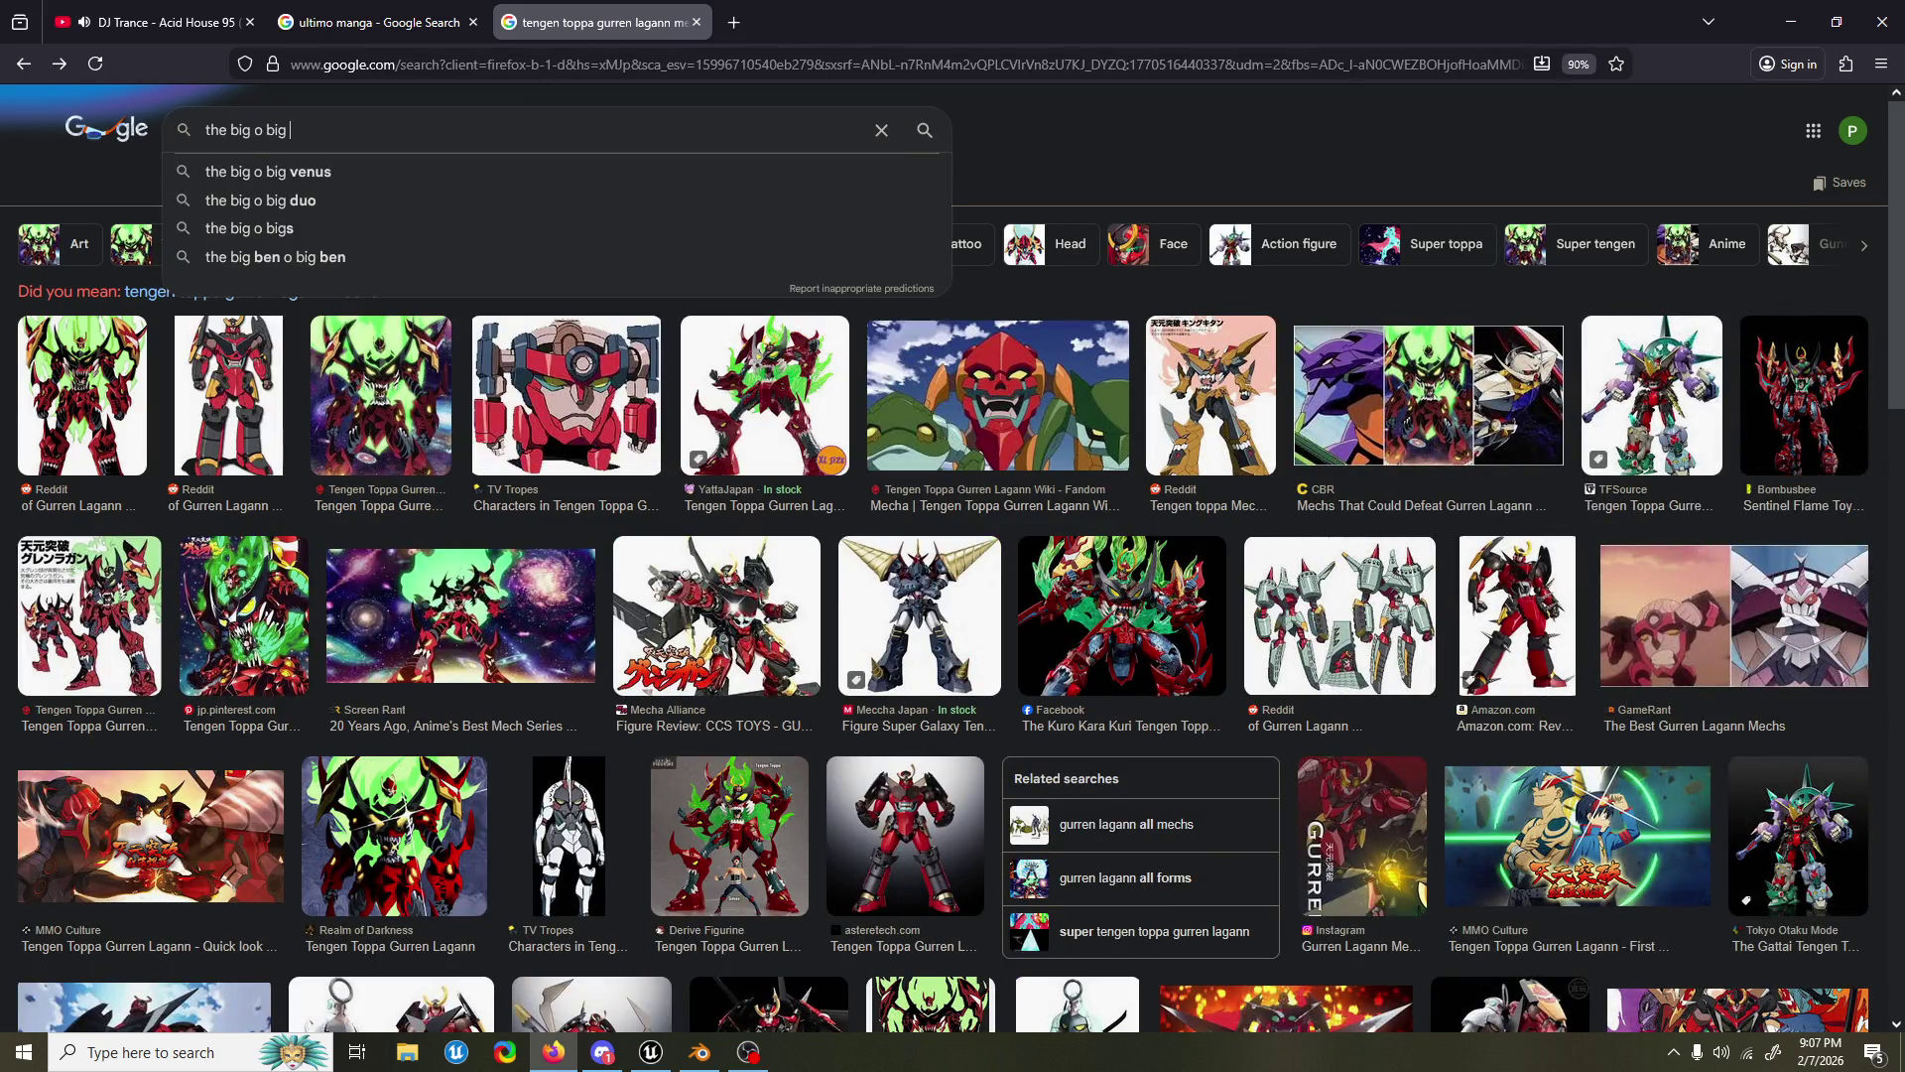
pyautogui.write('duo')
pyautogui.press('Return')
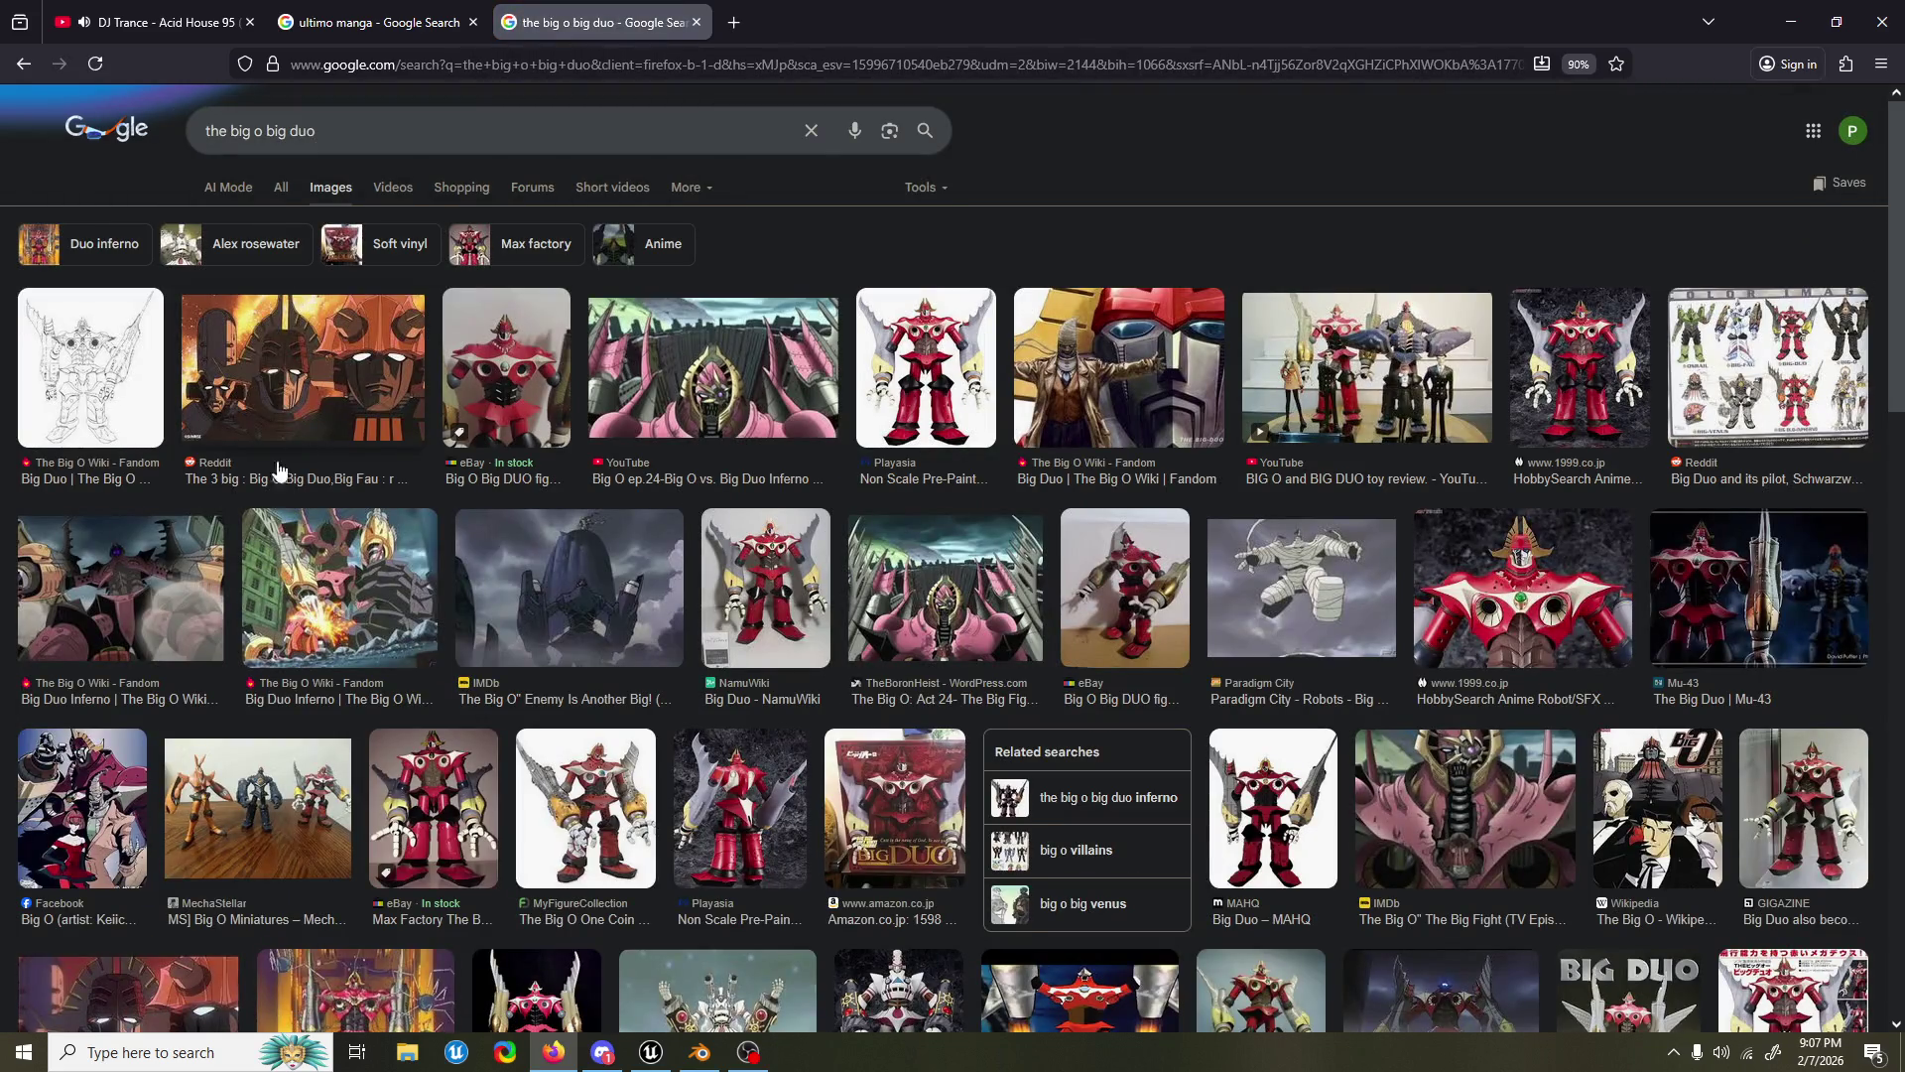
pyautogui.click(281, 367)
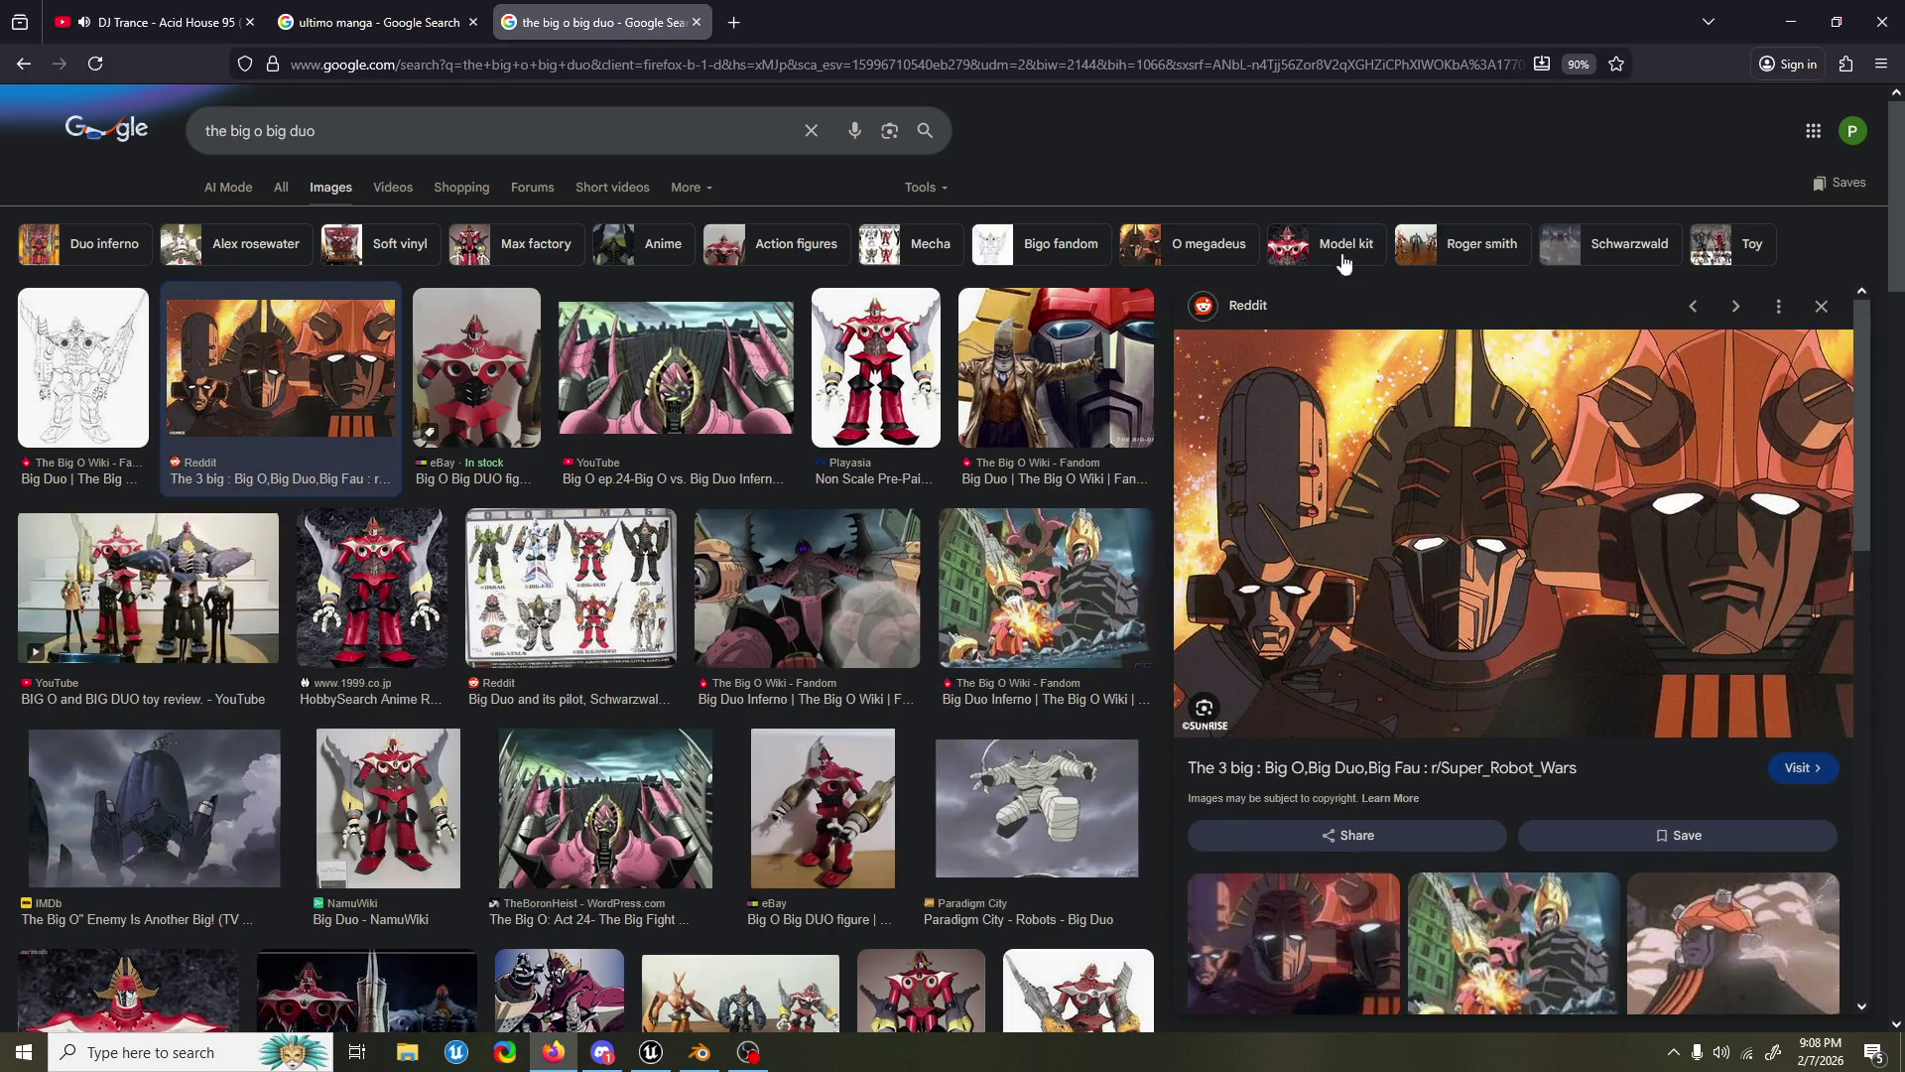
pyautogui.scroll(-3)
pyautogui.scroll(3)
pyautogui.scroll(-3)
pyautogui.press('Escape')
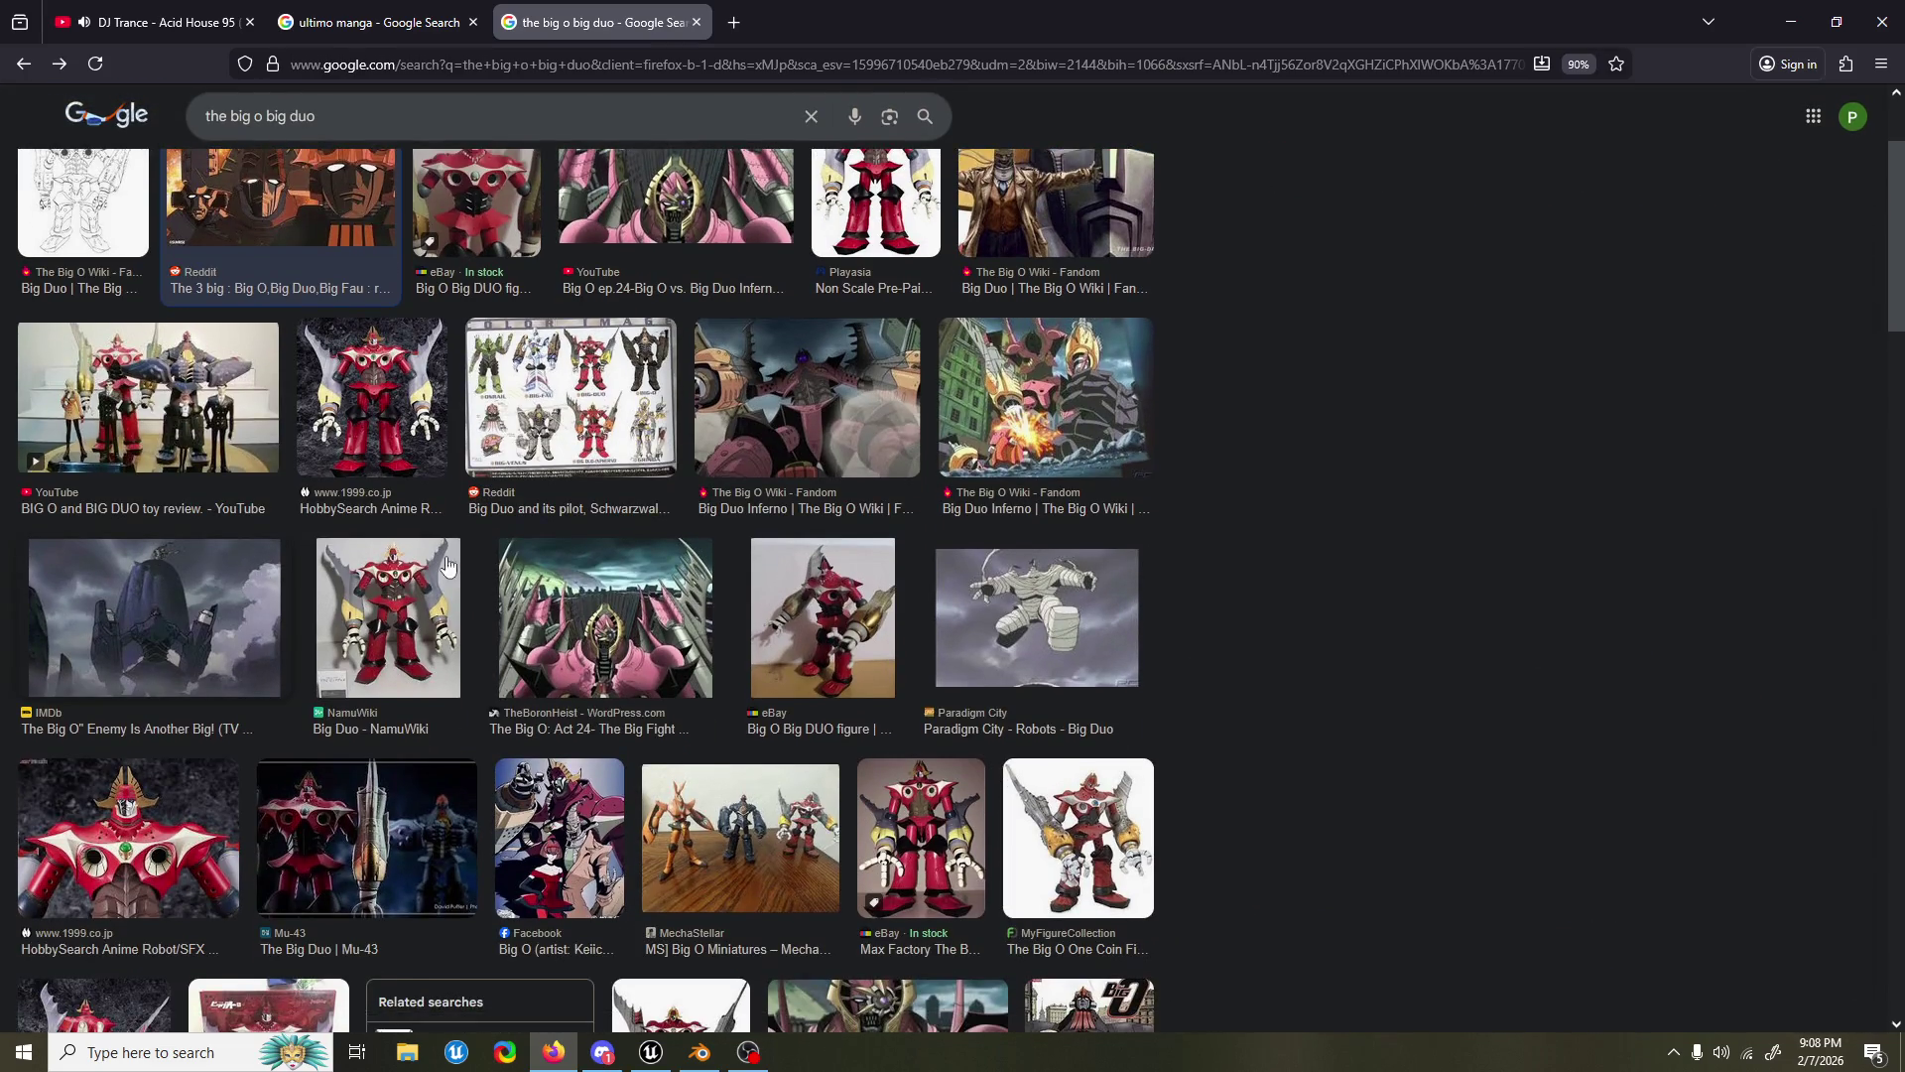
pyautogui.scroll(3)
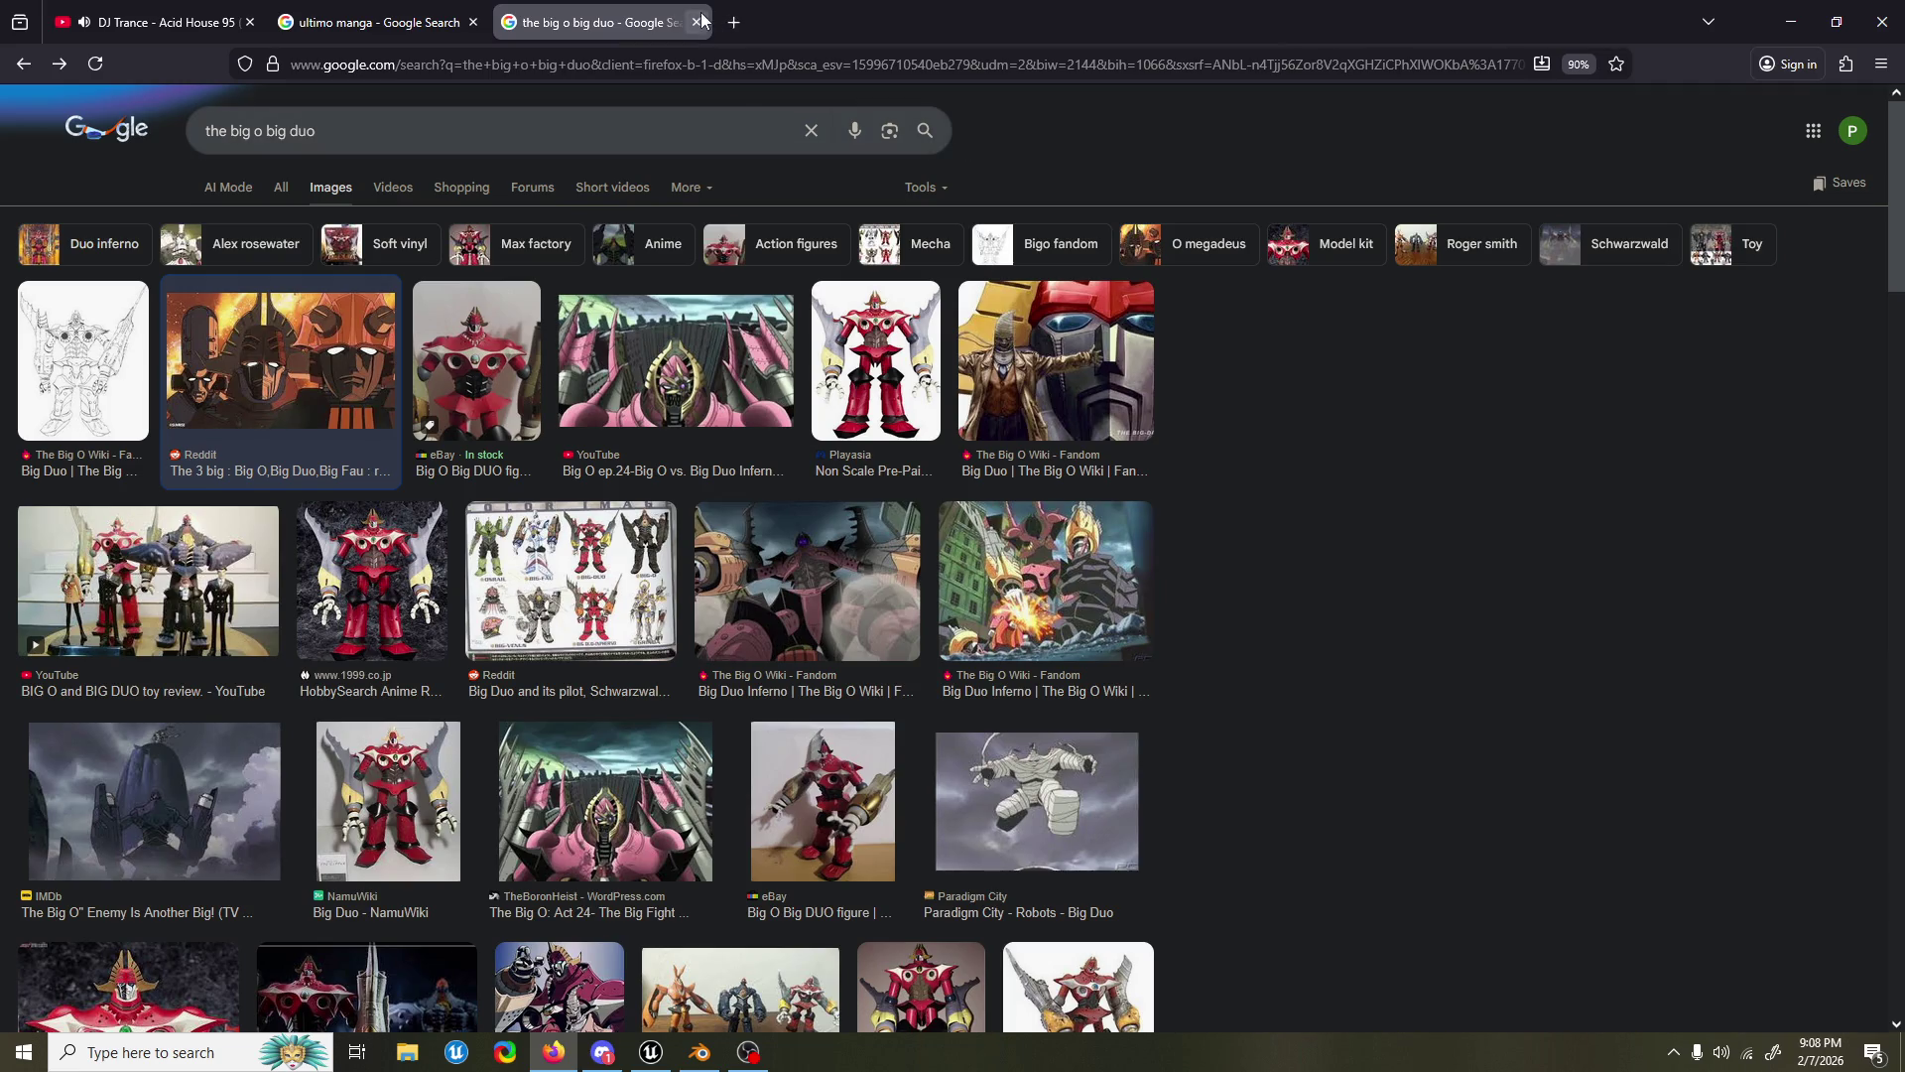
pyautogui.click(696, 21)
pyautogui.click(1791, 22)
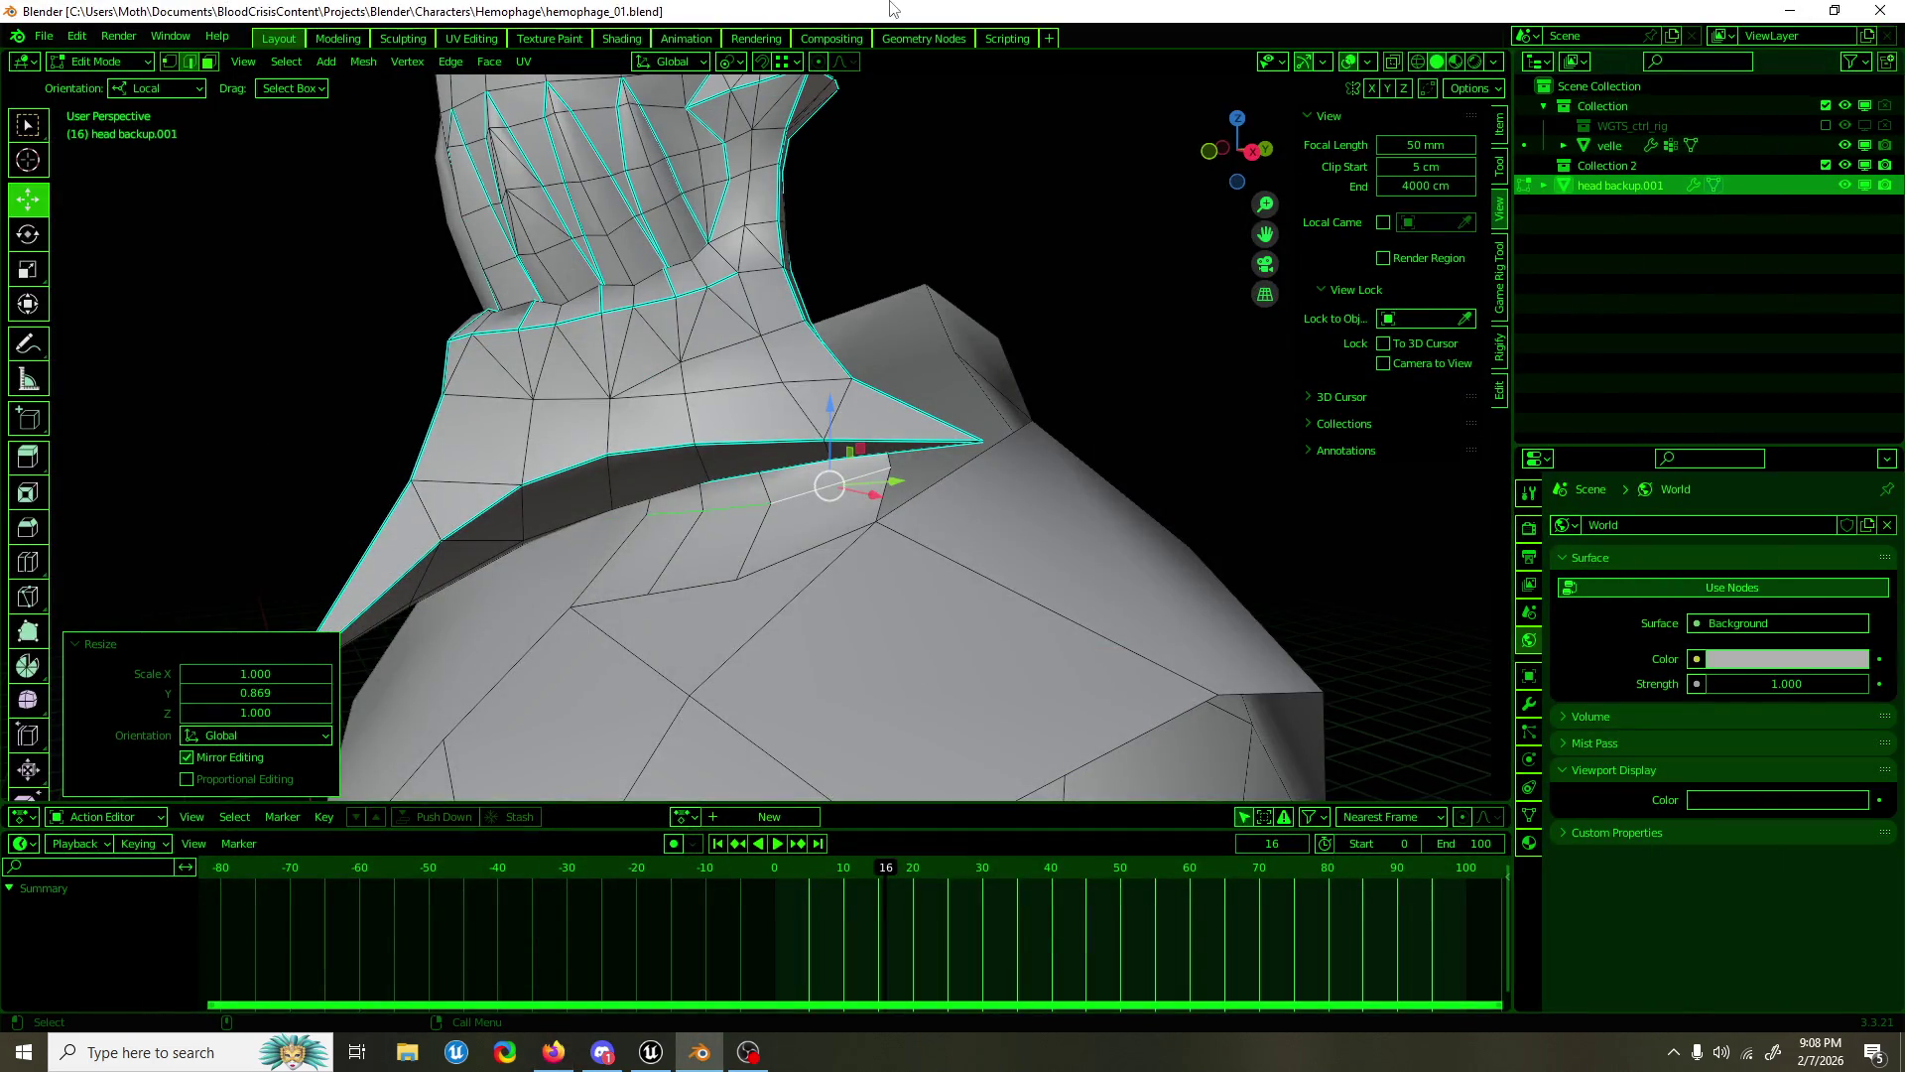
# Step: Subdivide the collar edges and merge the collar-tip vertices at center
pyautogui.hotkey('ctrl', 's')
pyautogui.moveTo(915, 313); pyautogui.dragTo(844, 541)
pyautogui.rightClick(843, 541)
pyautogui.click(863, 555)
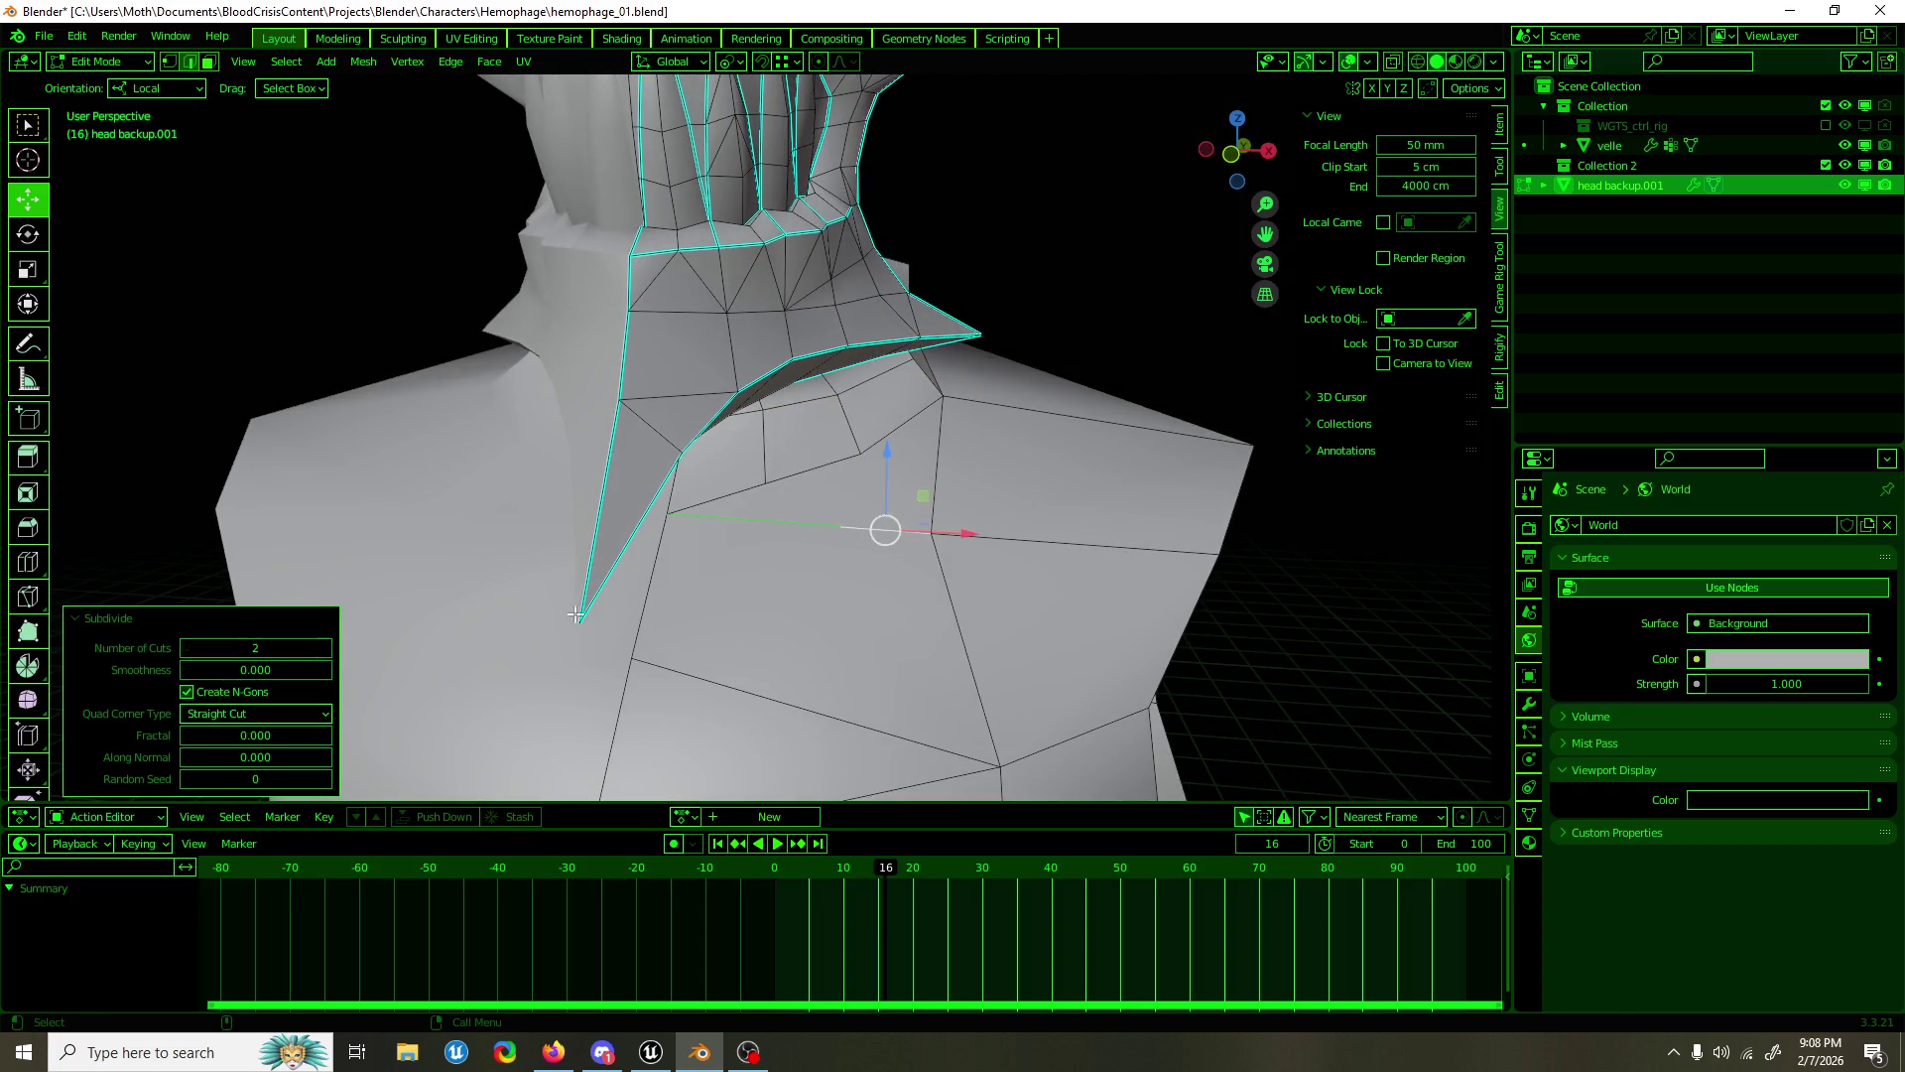
pyautogui.press('1')
pyautogui.click(797, 523)
pyautogui.moveTo(748, 474); pyautogui.dragTo(769, 553)
pyautogui.press('m')
pyautogui.click(769, 552)
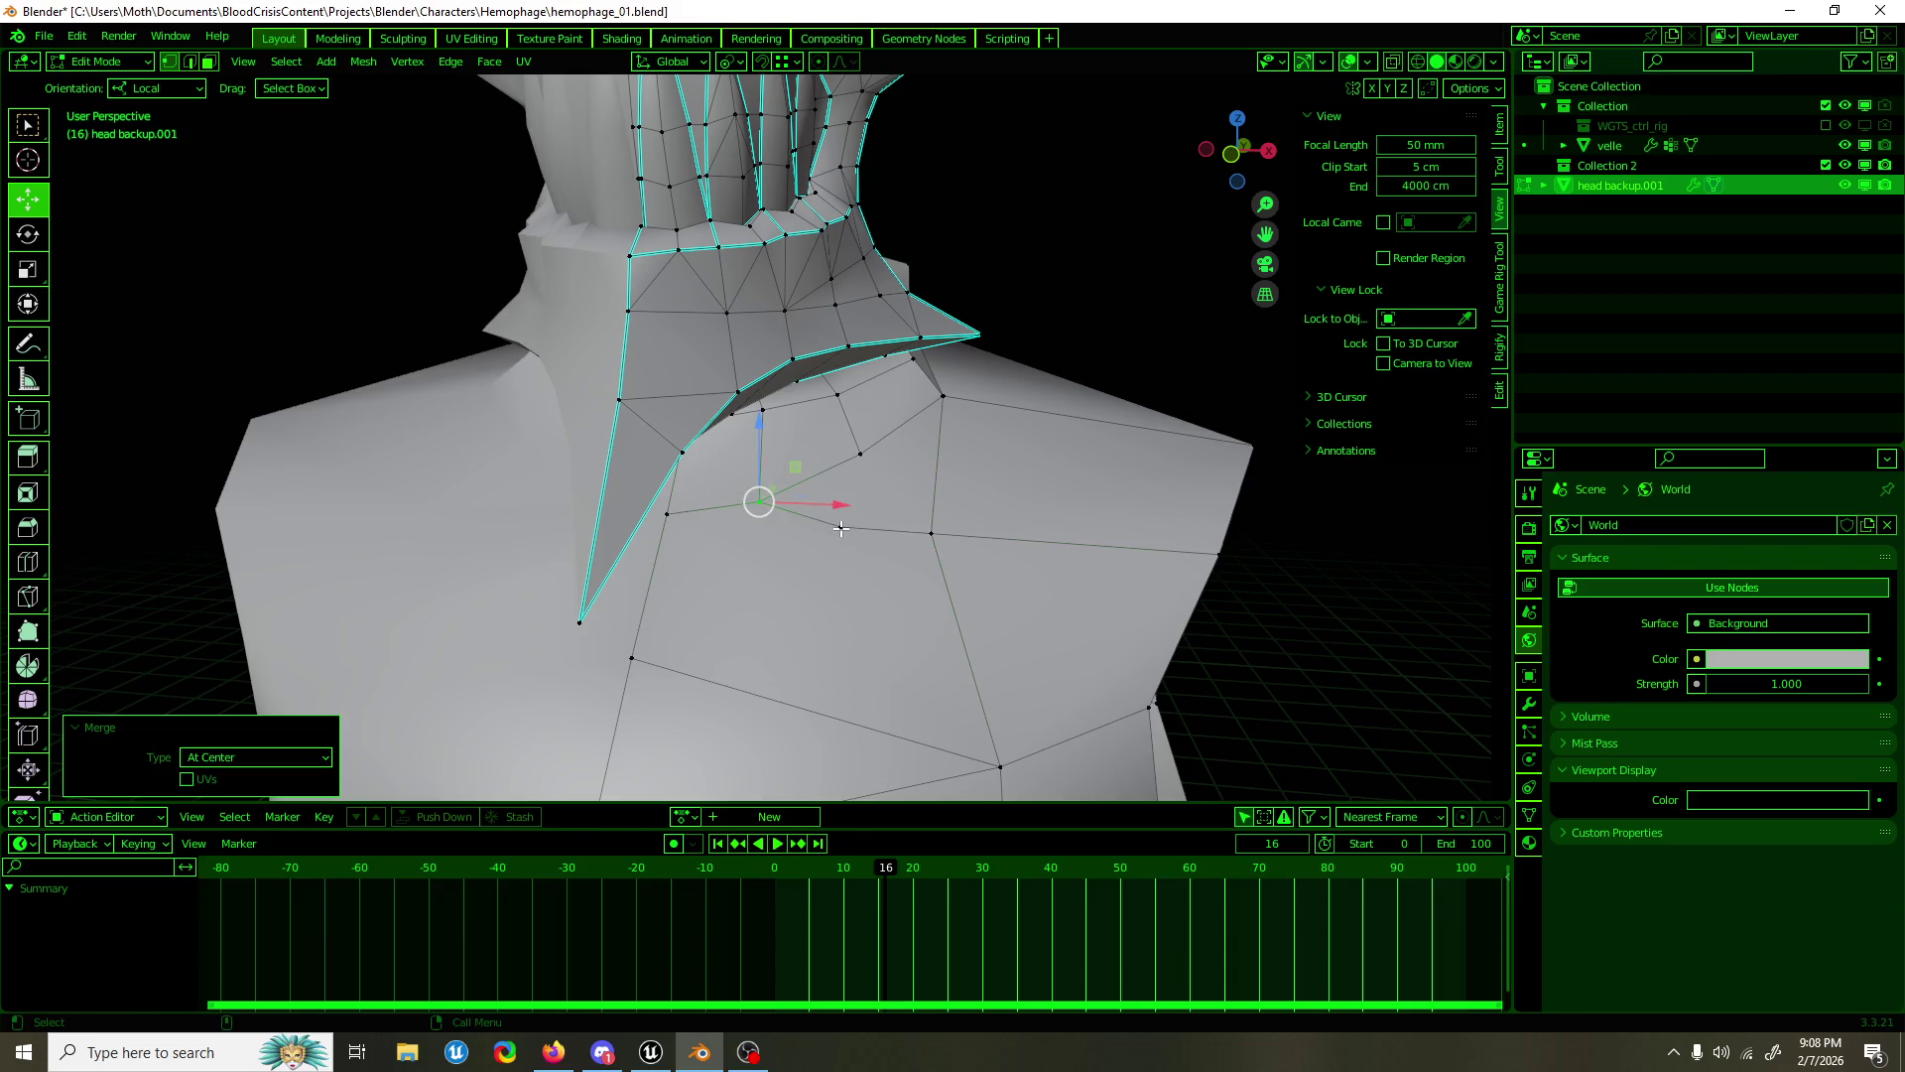
# Step: Reposition a shoulder vertex, then run Merge by Distance on the whole mesh
pyautogui.moveTo(839, 556); pyautogui.dragTo(869, 449)
pyautogui.click(852, 434)
pyautogui.press('g')
pyautogui.click(860, 363)
pyautogui.press('a')
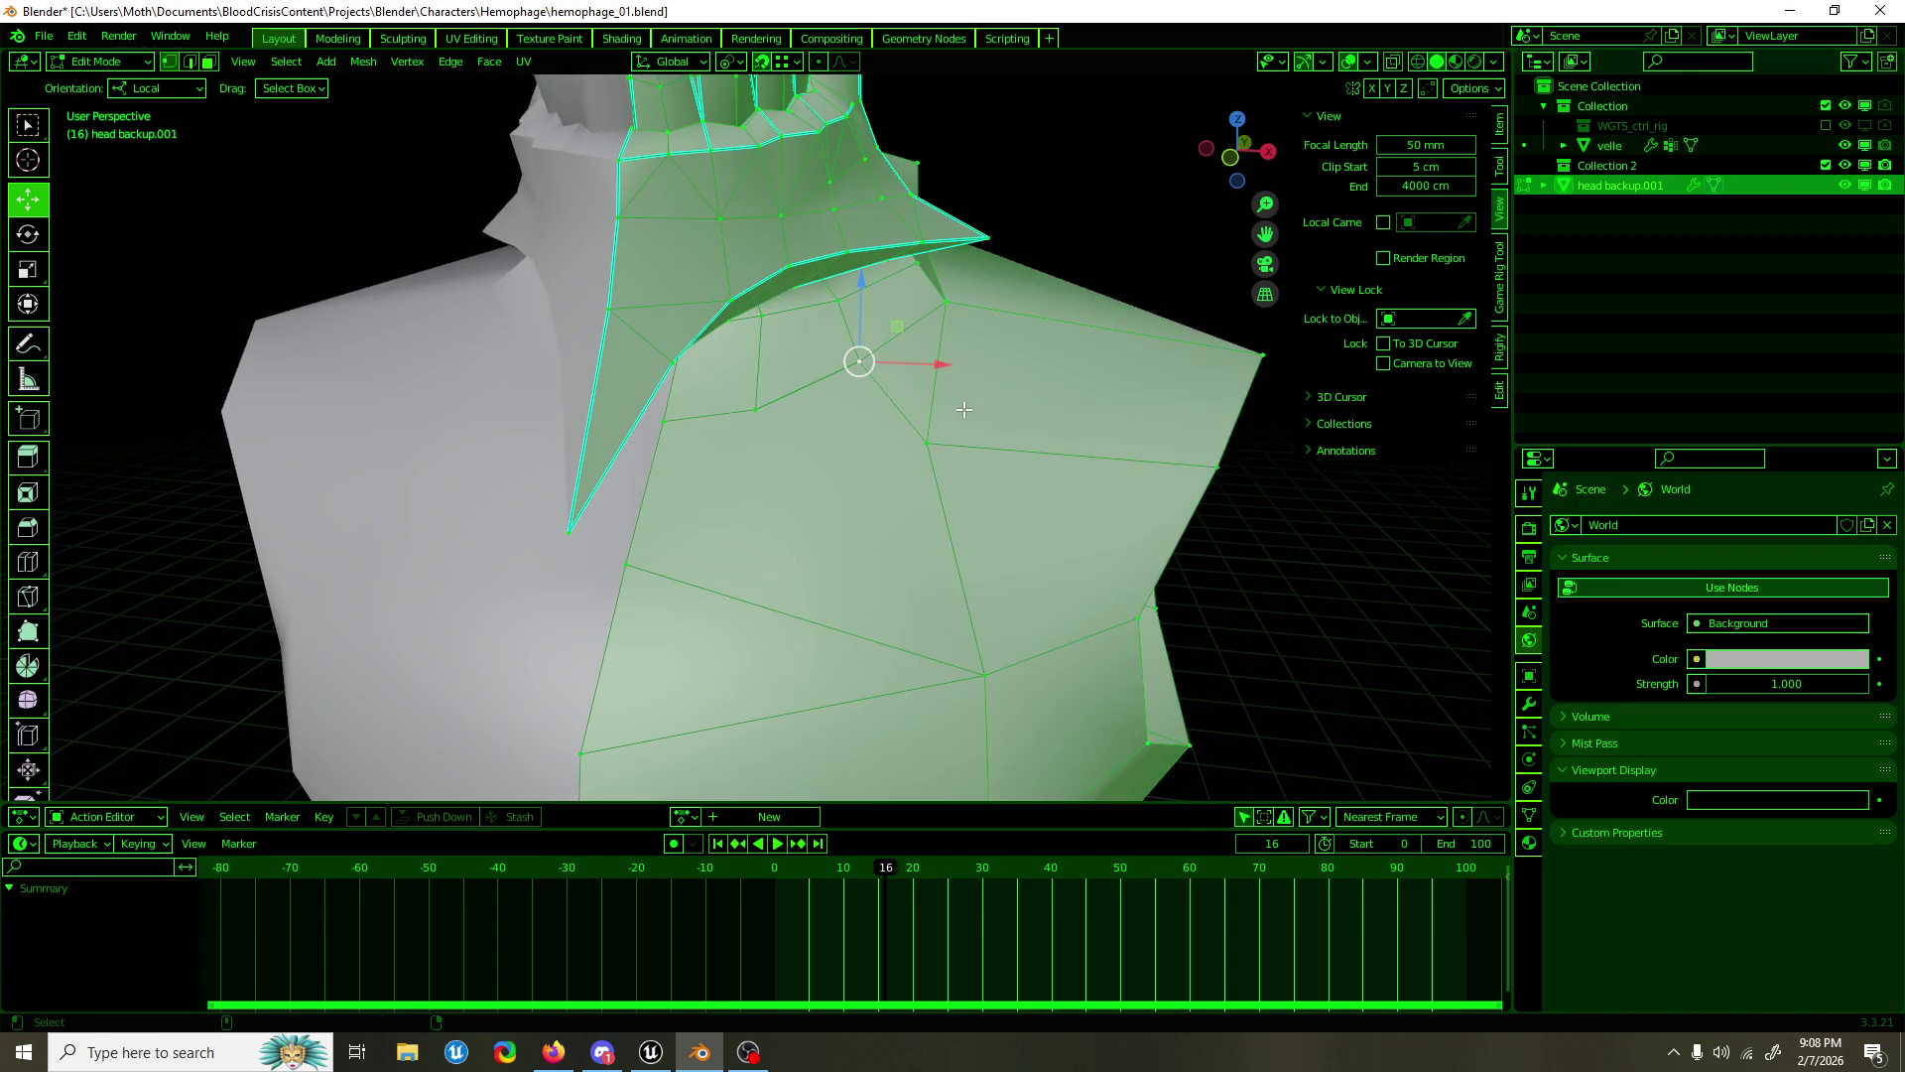
pyautogui.press('F3')
pyautogui.write('merge')
pyautogui.click(964, 409)
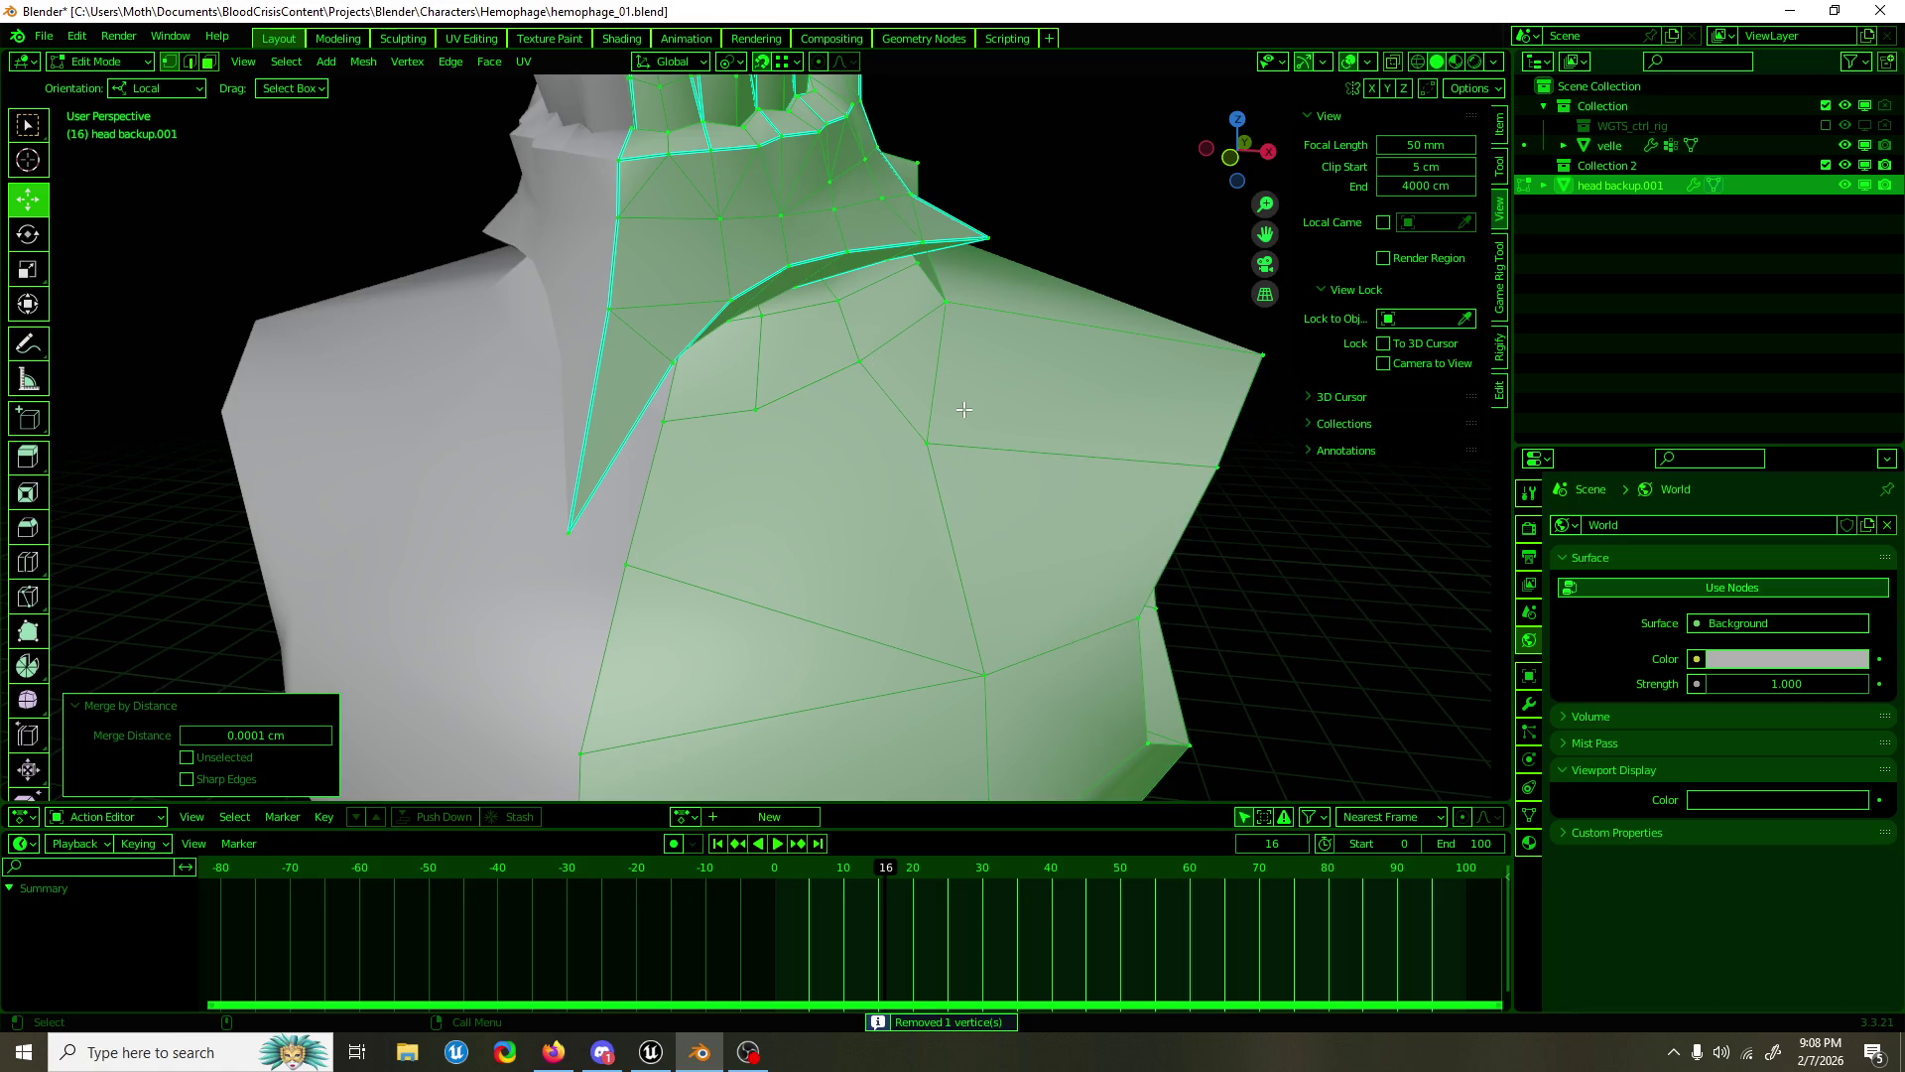
# Step: Move a chest vertex up toward the neck
pyautogui.hotkey('alt', 'a')
pyautogui.moveTo(691, 539); pyautogui.dragTo(629, 442)
pyautogui.press('2')
pyautogui.click(742, 468)
pyautogui.press('1')
pyautogui.click(609, 407)
pyautogui.moveTo(645, 367); pyautogui.dragTo(628, 361)
pyautogui.moveTo(646, 346); pyautogui.dragTo(841, 407)
# Step: Select a chest triangle's corners and reposition that face from the front view
pyautogui.click(857, 355)
pyautogui.click(764, 341)
pyautogui.click(748, 338)
pyautogui.click(646, 424)
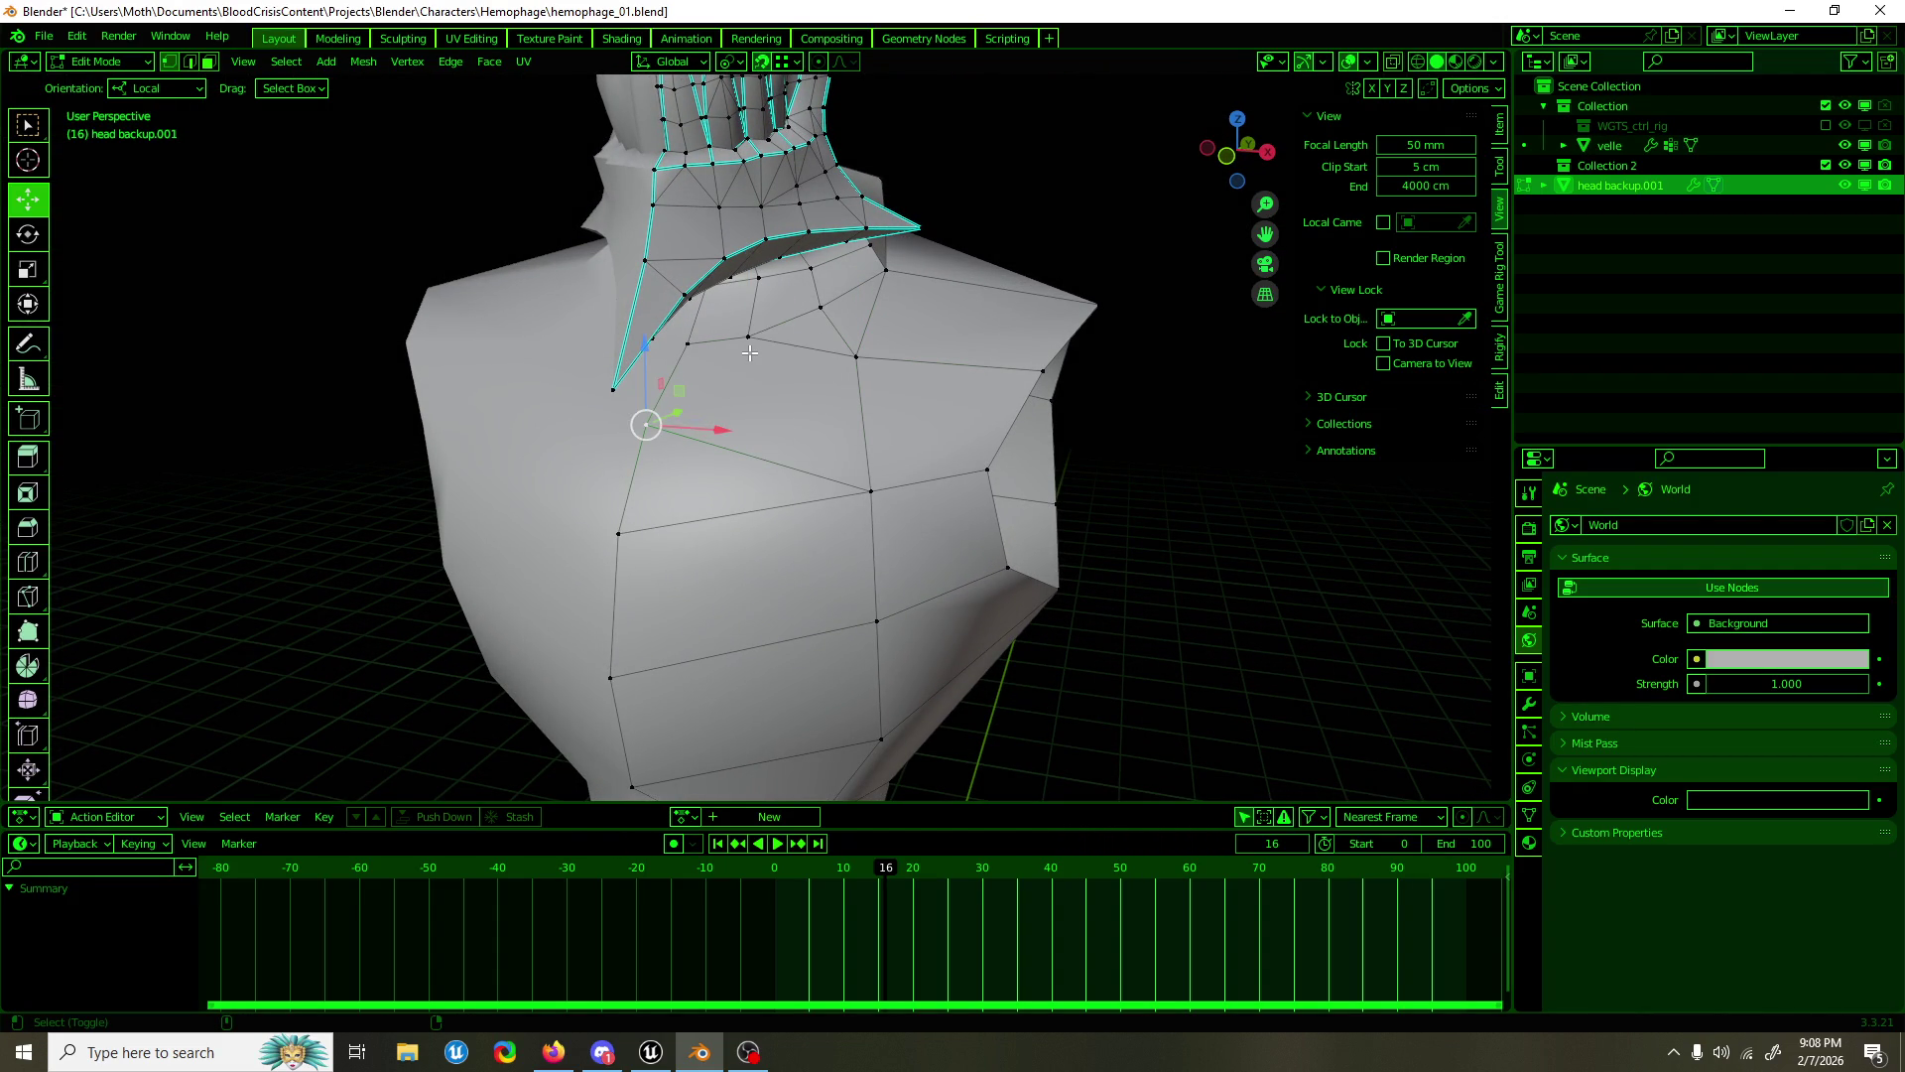
pyautogui.click(870, 490)
pyautogui.press('KP_1')
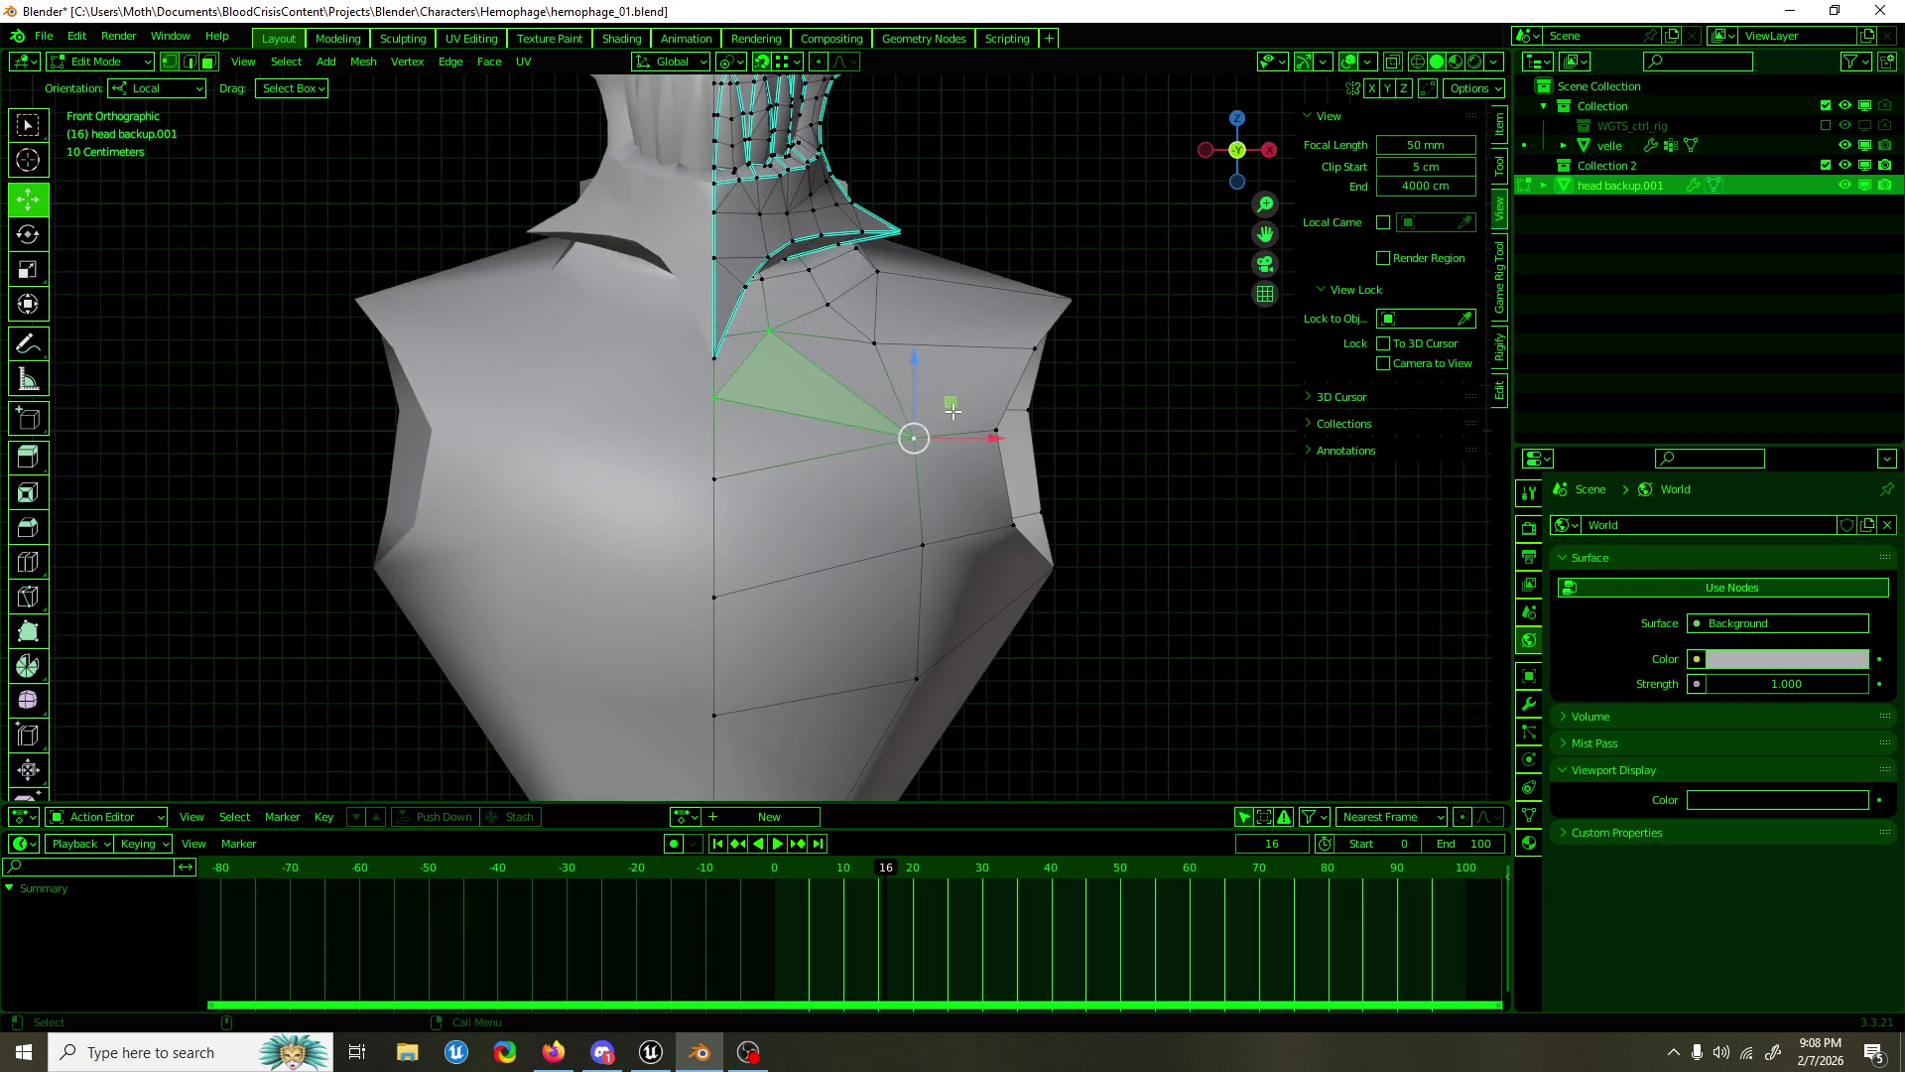
pyautogui.press('g')
pyautogui.click(944, 405)
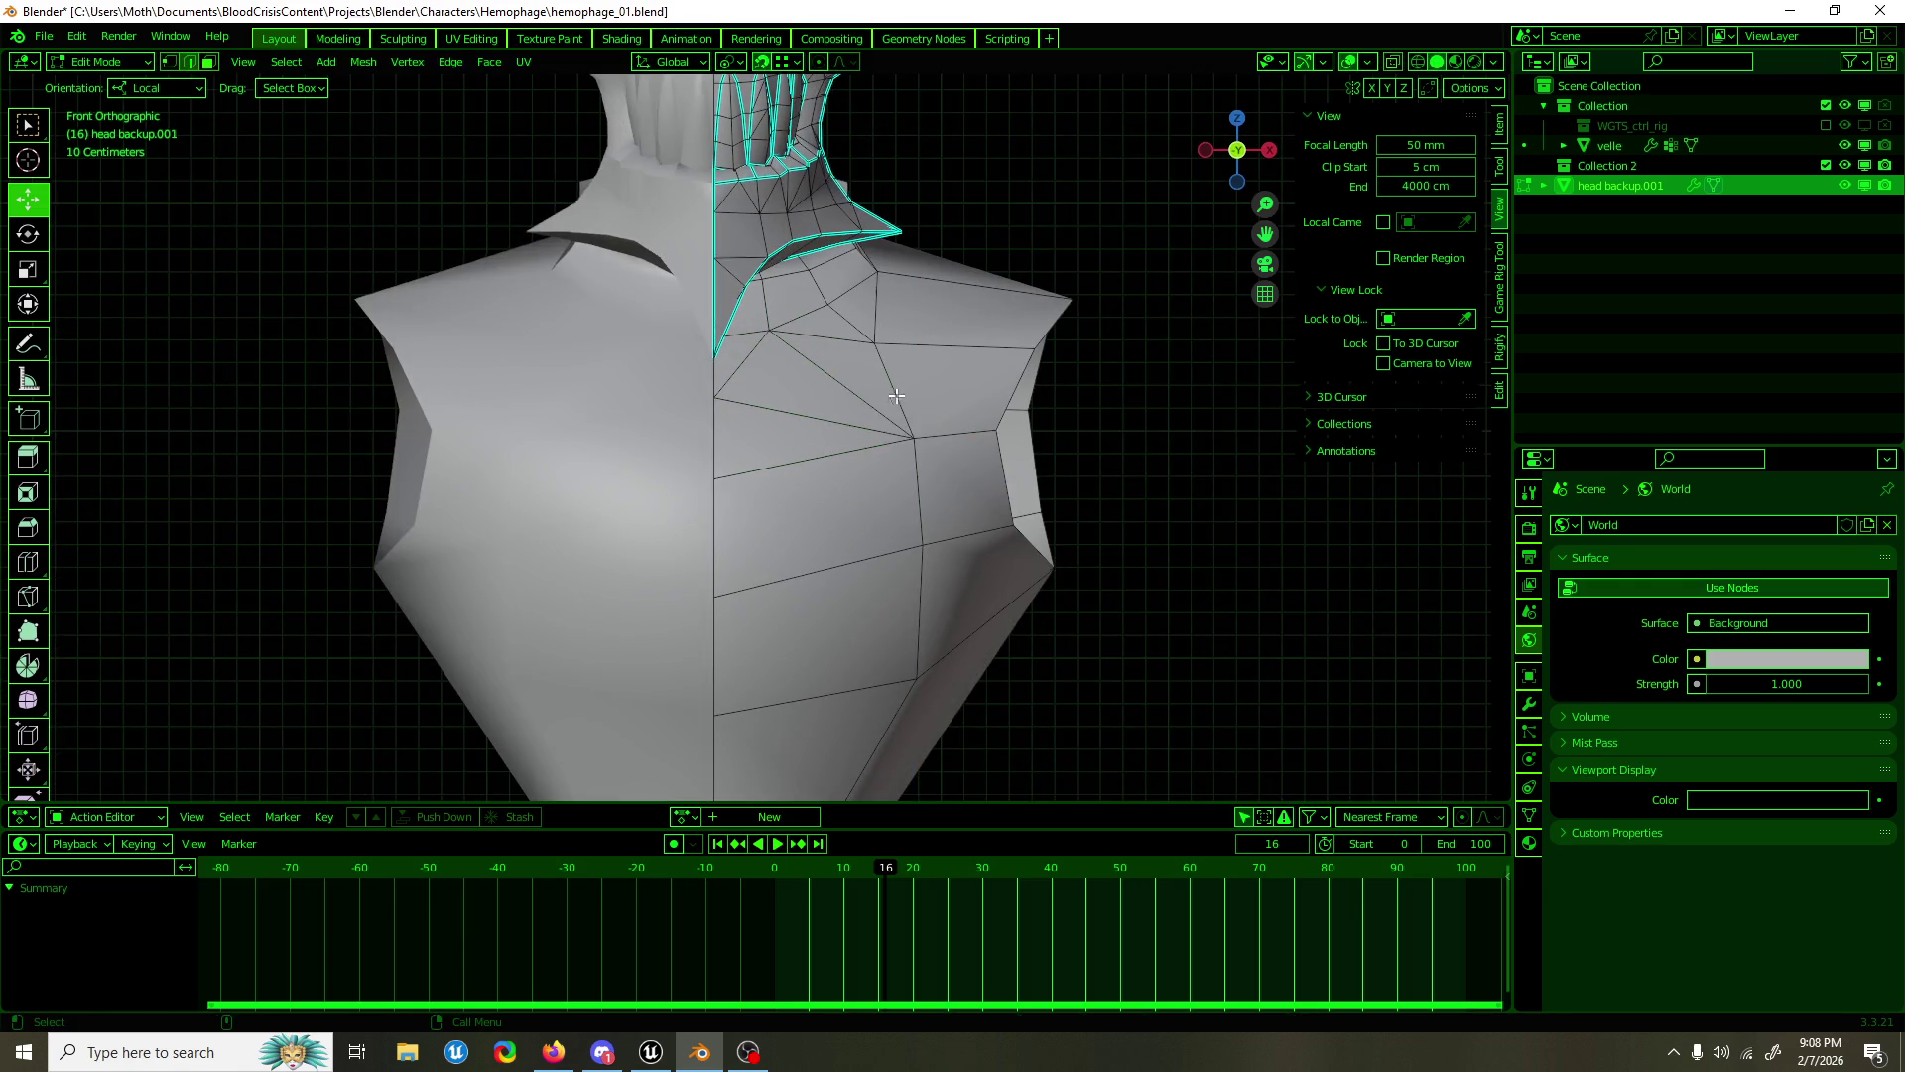
# Step: Dissolve the extra chest edge with Ctrl+X and check the result from the side
pyautogui.click(813, 414)
pyautogui.hotkey('ctrl', 'x')
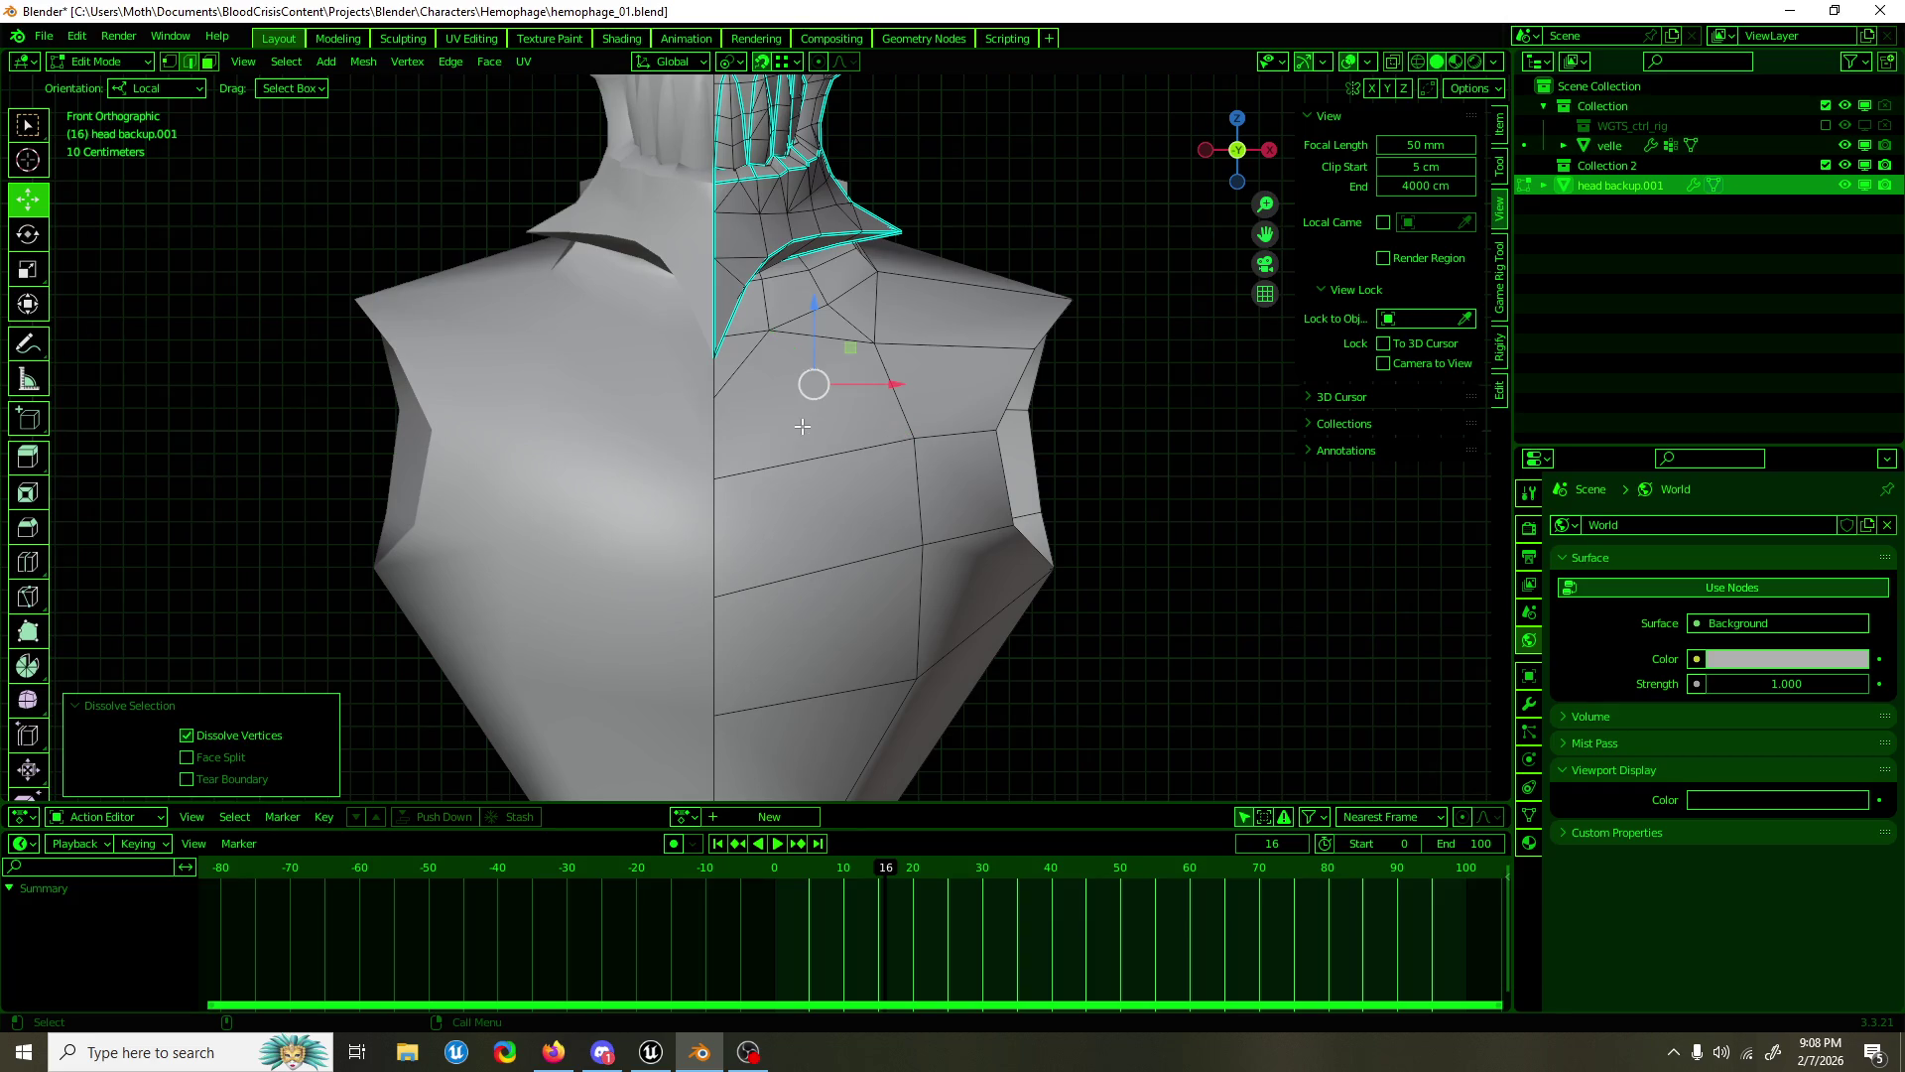
pyautogui.scroll(3)
pyautogui.scroll(-3)
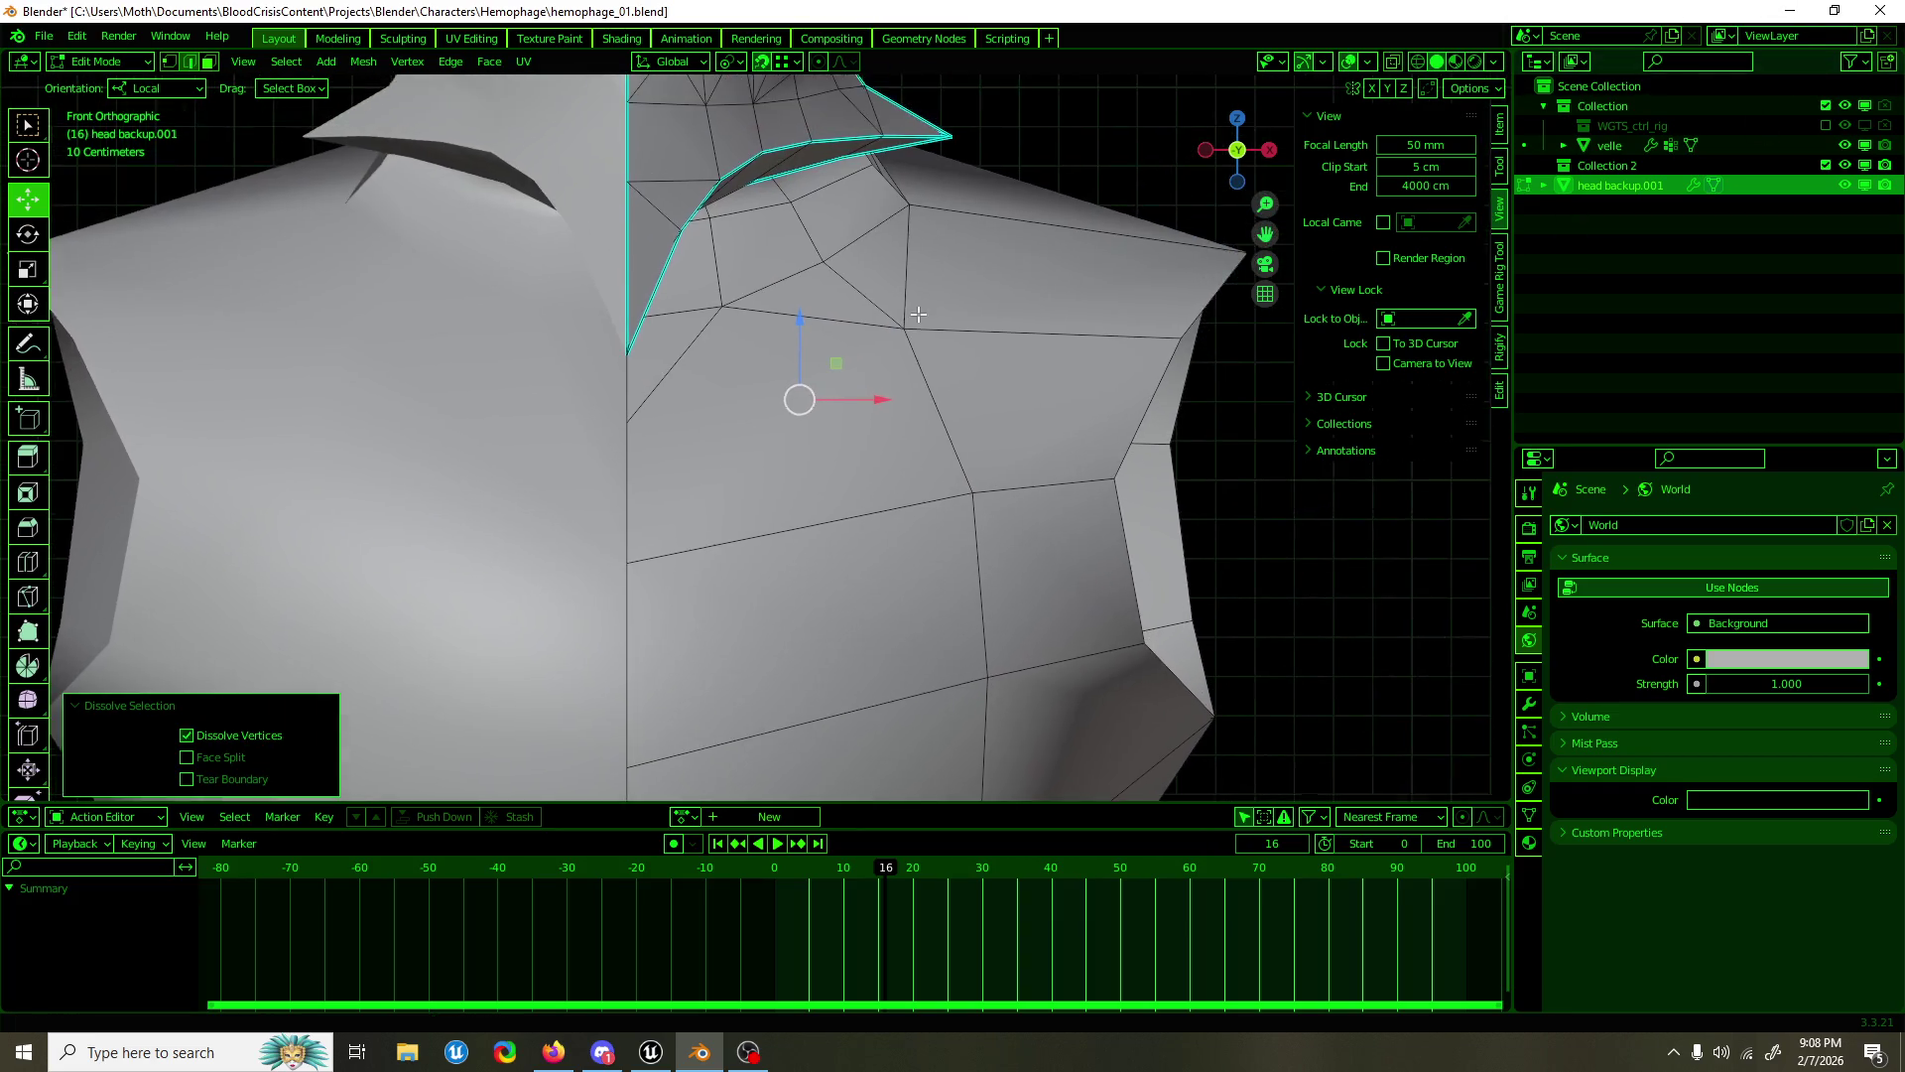
pyautogui.moveTo(888, 328); pyautogui.dragTo(661, 536)
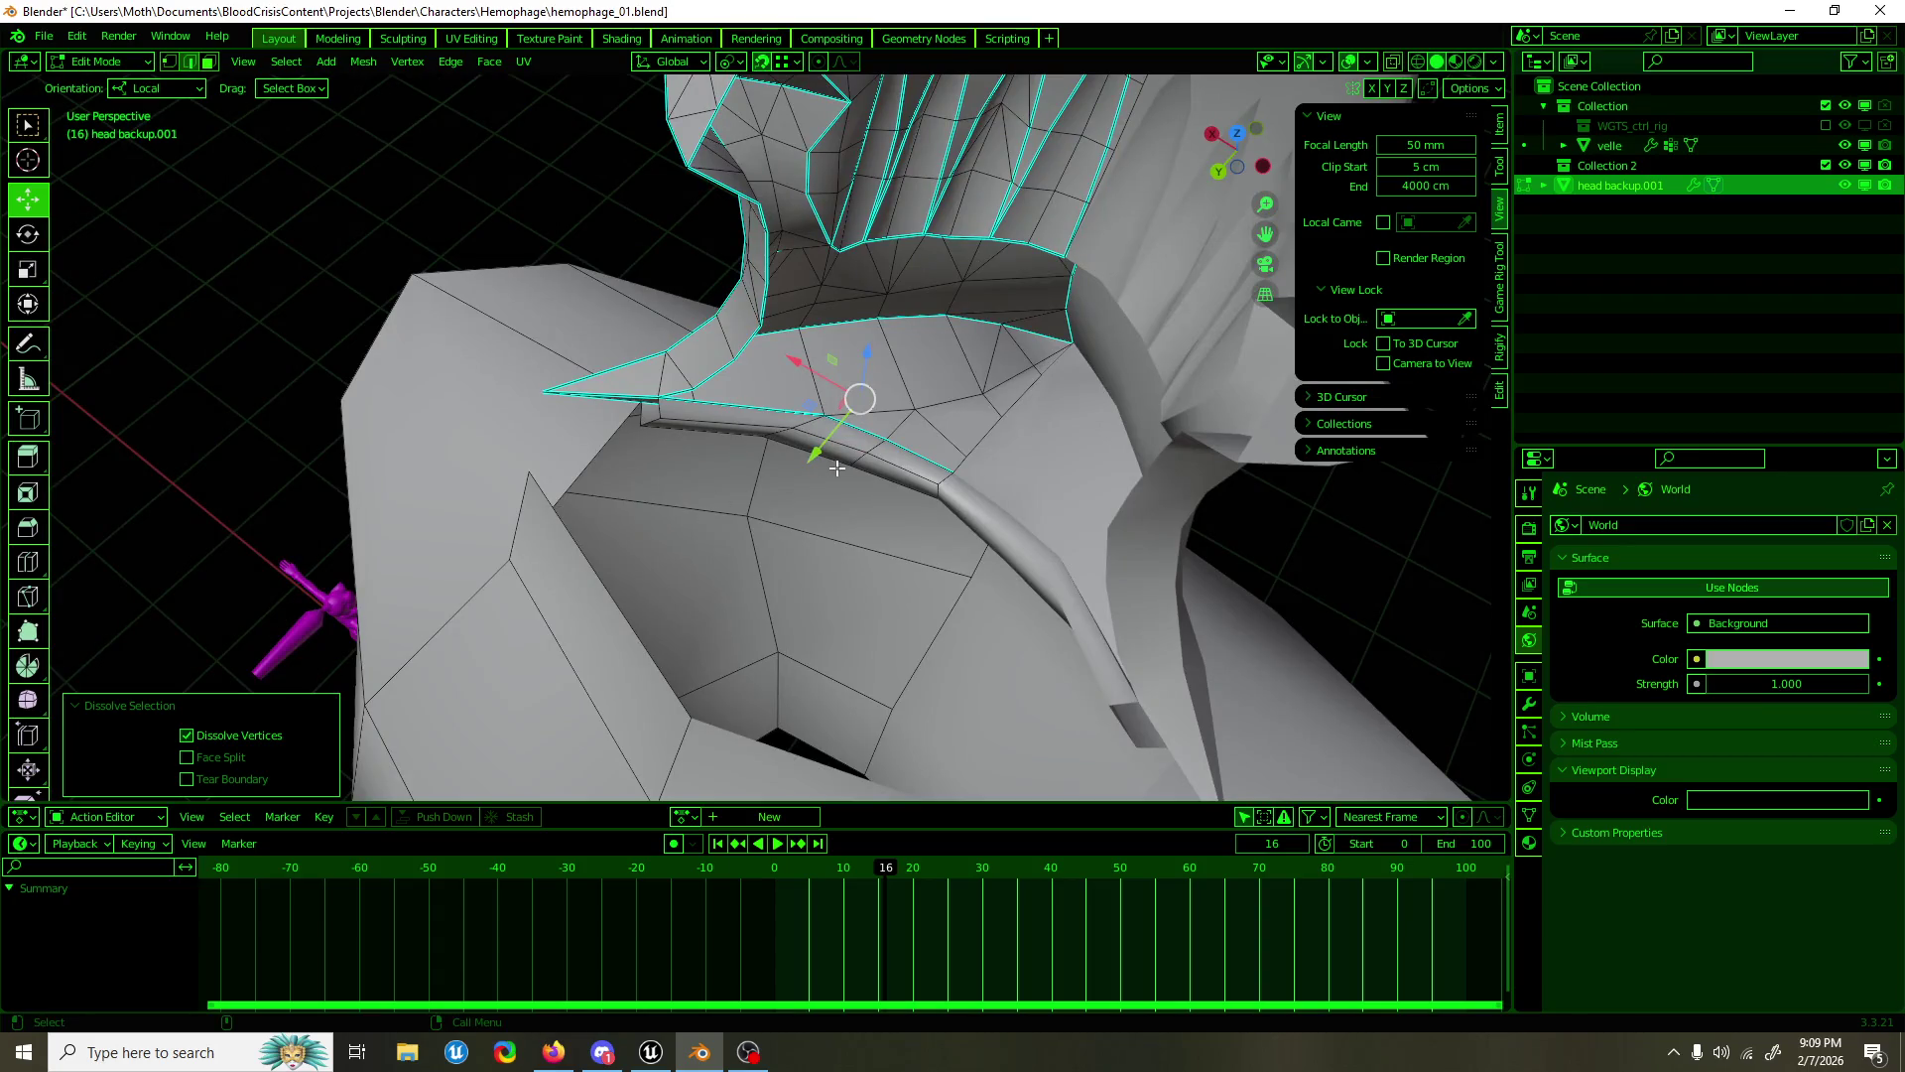
# Step: From the top view, shift one collar part 3.58 cm along X and scale another to 0.922 on X
pyautogui.moveTo(905, 470); pyautogui.dragTo(980, 472)
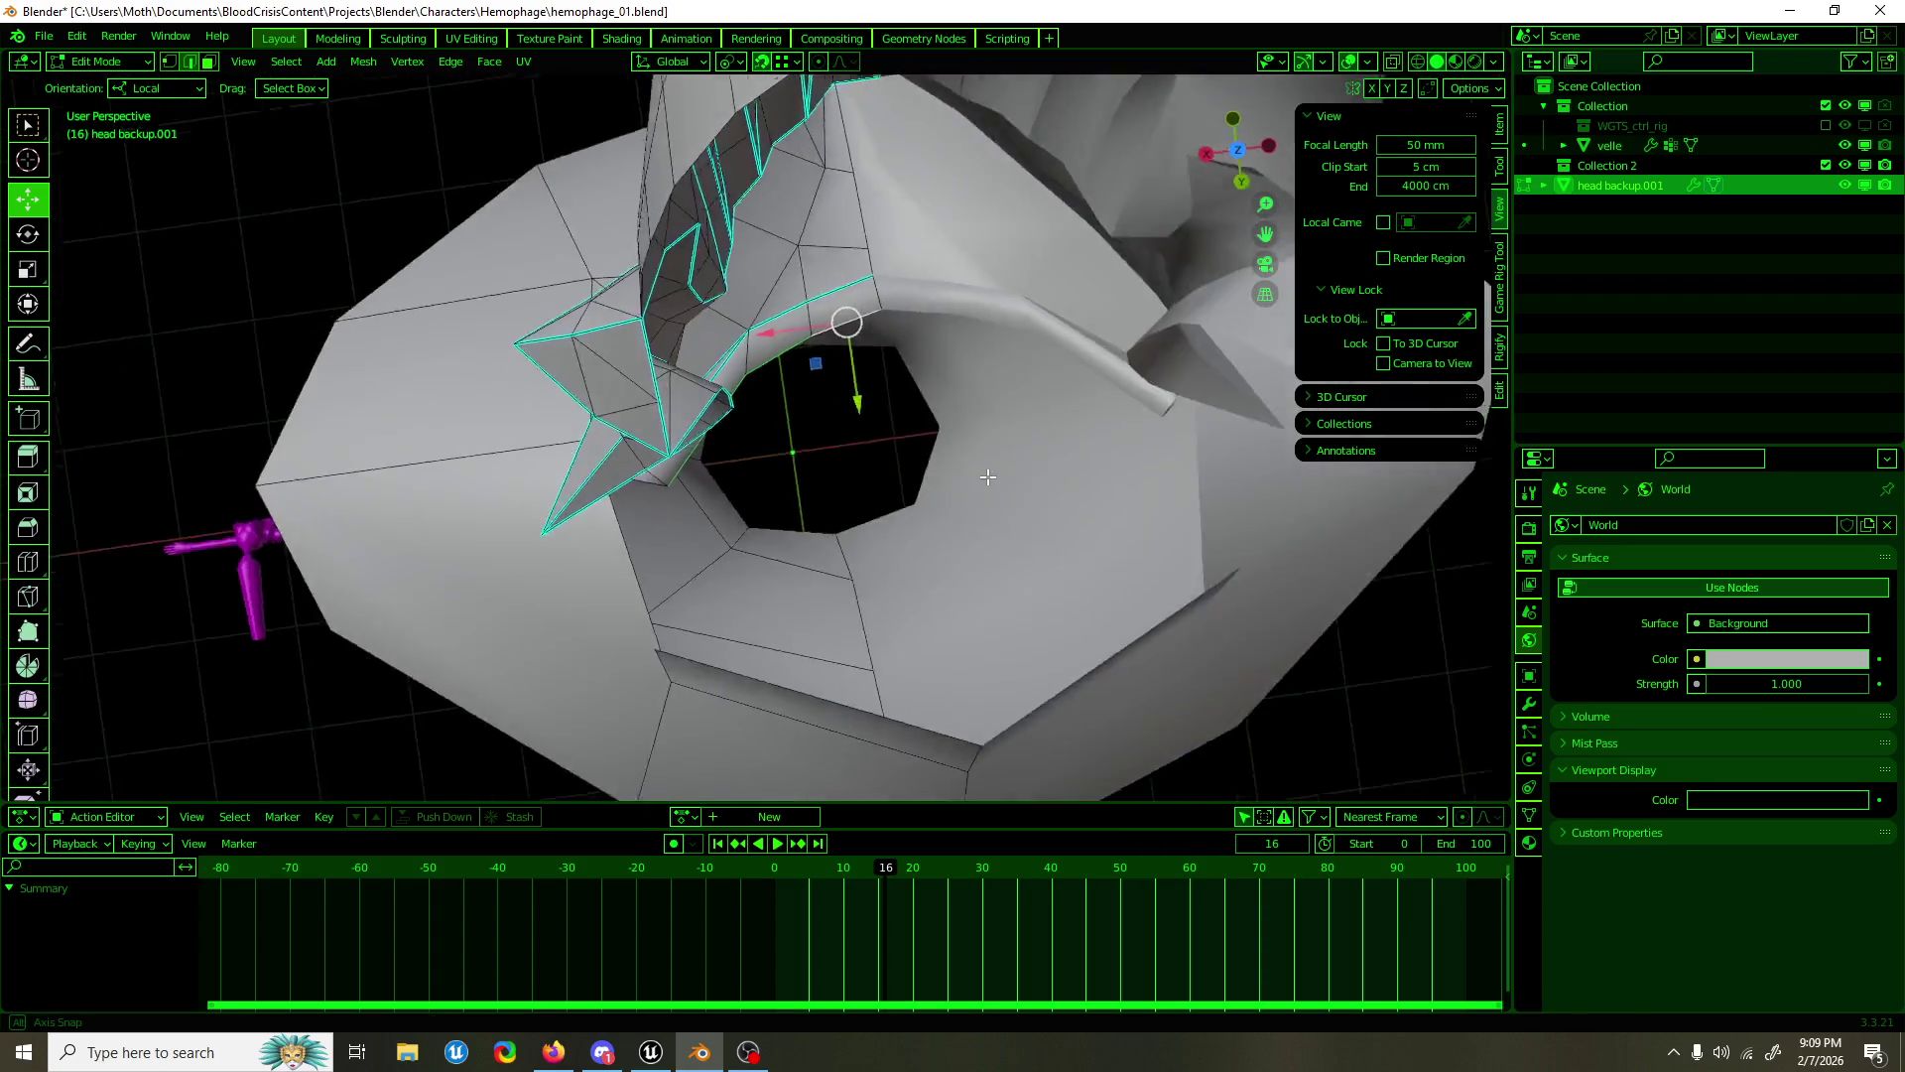
pyautogui.press('KP_7')
pyautogui.moveTo(811, 323); pyautogui.dragTo(838, 328)
pyautogui.click(923, 328)
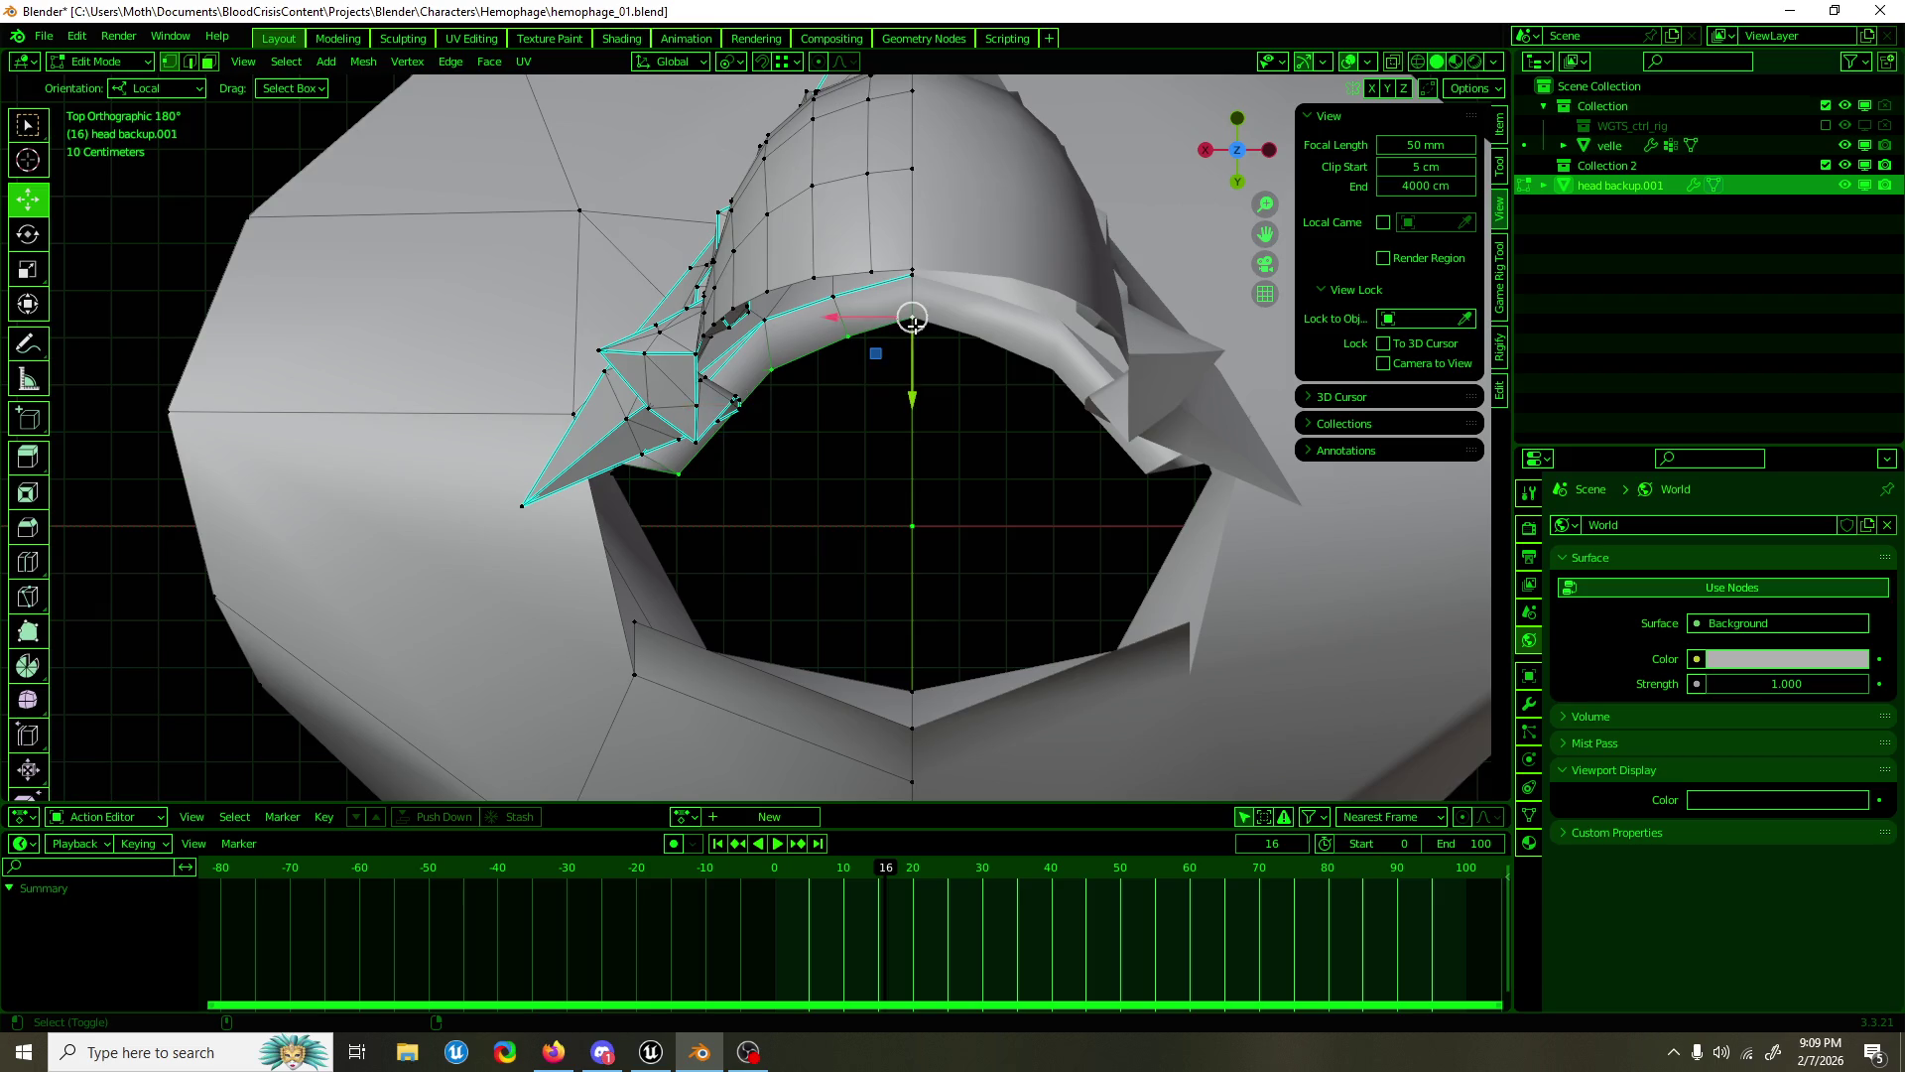
pyautogui.hotkey('shift', 'space')
pyautogui.press('s')
pyautogui.moveTo(830, 317); pyautogui.dragTo(837, 319)
# Step: Select two small faces beneath the collar in perspective view
pyautogui.moveTo(873, 437); pyautogui.dragTo(729, 466)
pyautogui.click(778, 438)
pyautogui.click(754, 459)
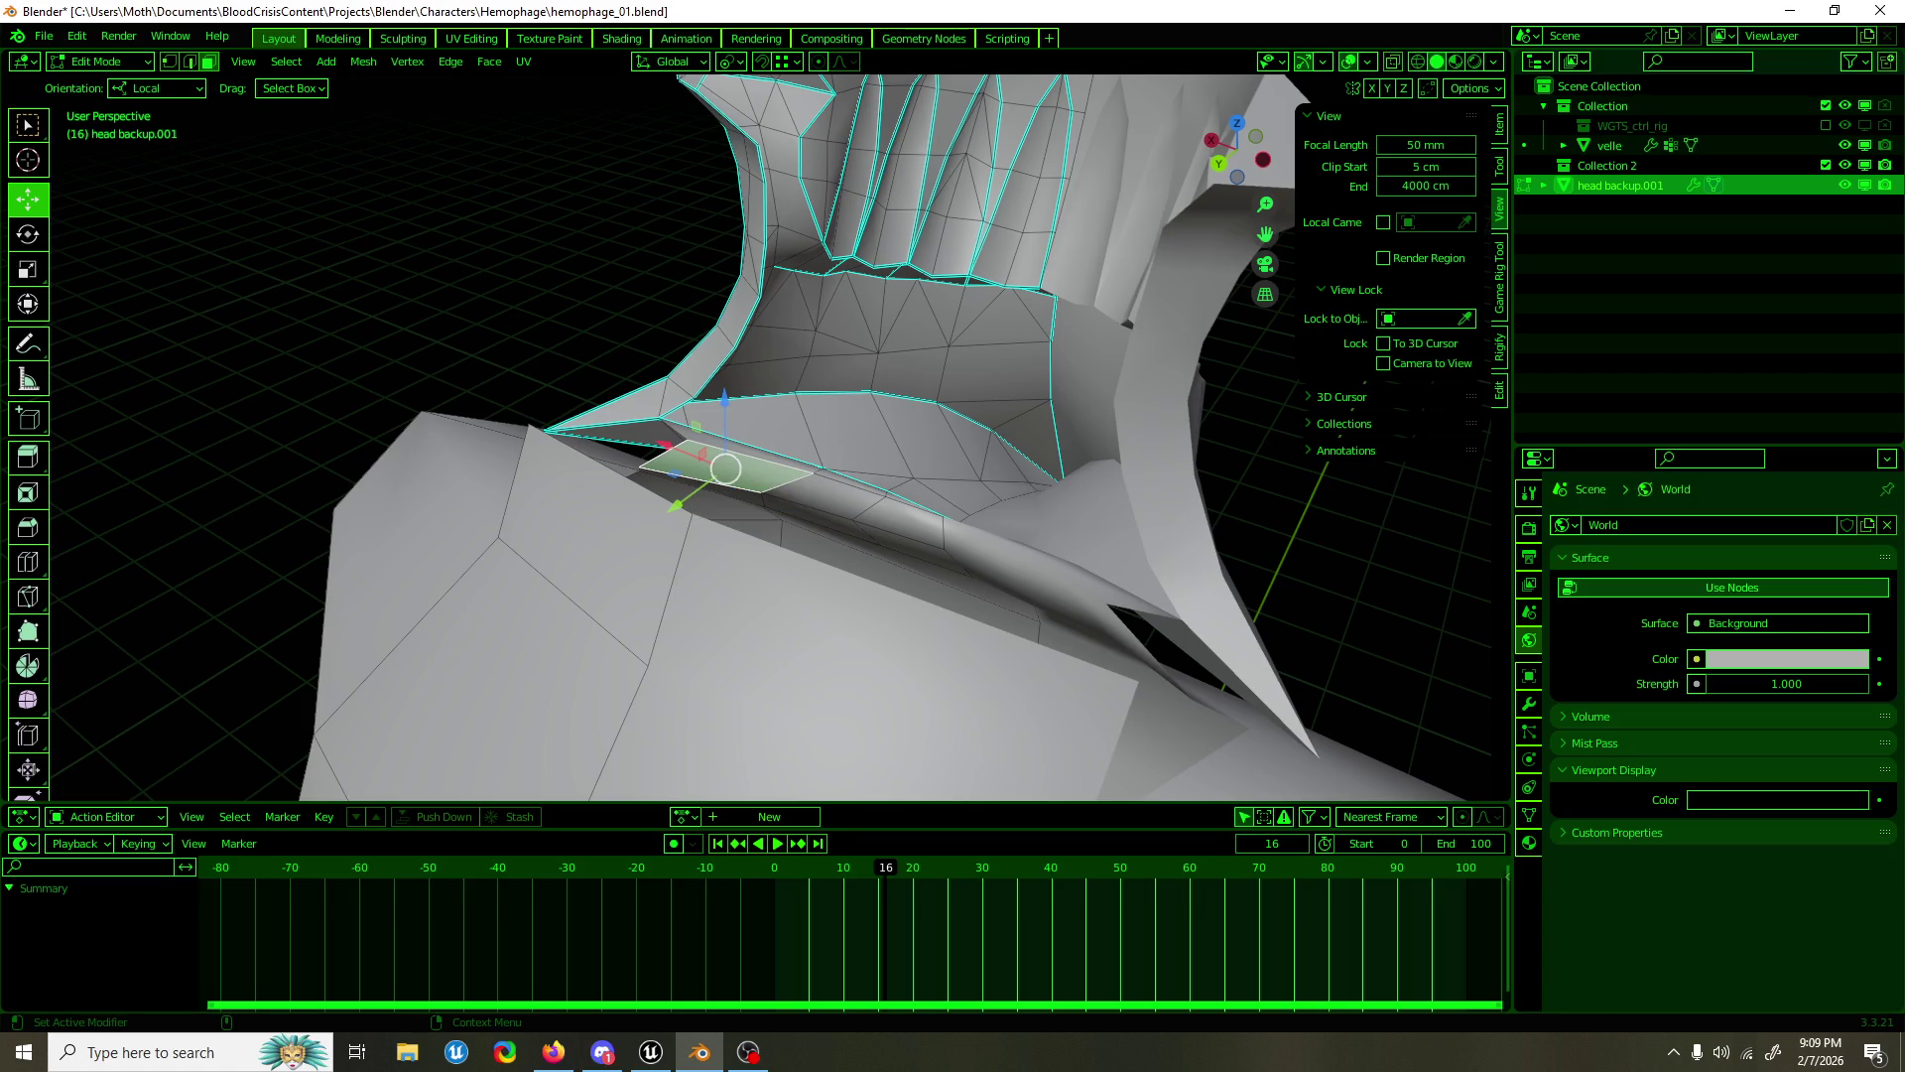
pyautogui.hotkey('alt', 'Tab')
pyautogui.press('super+Down')
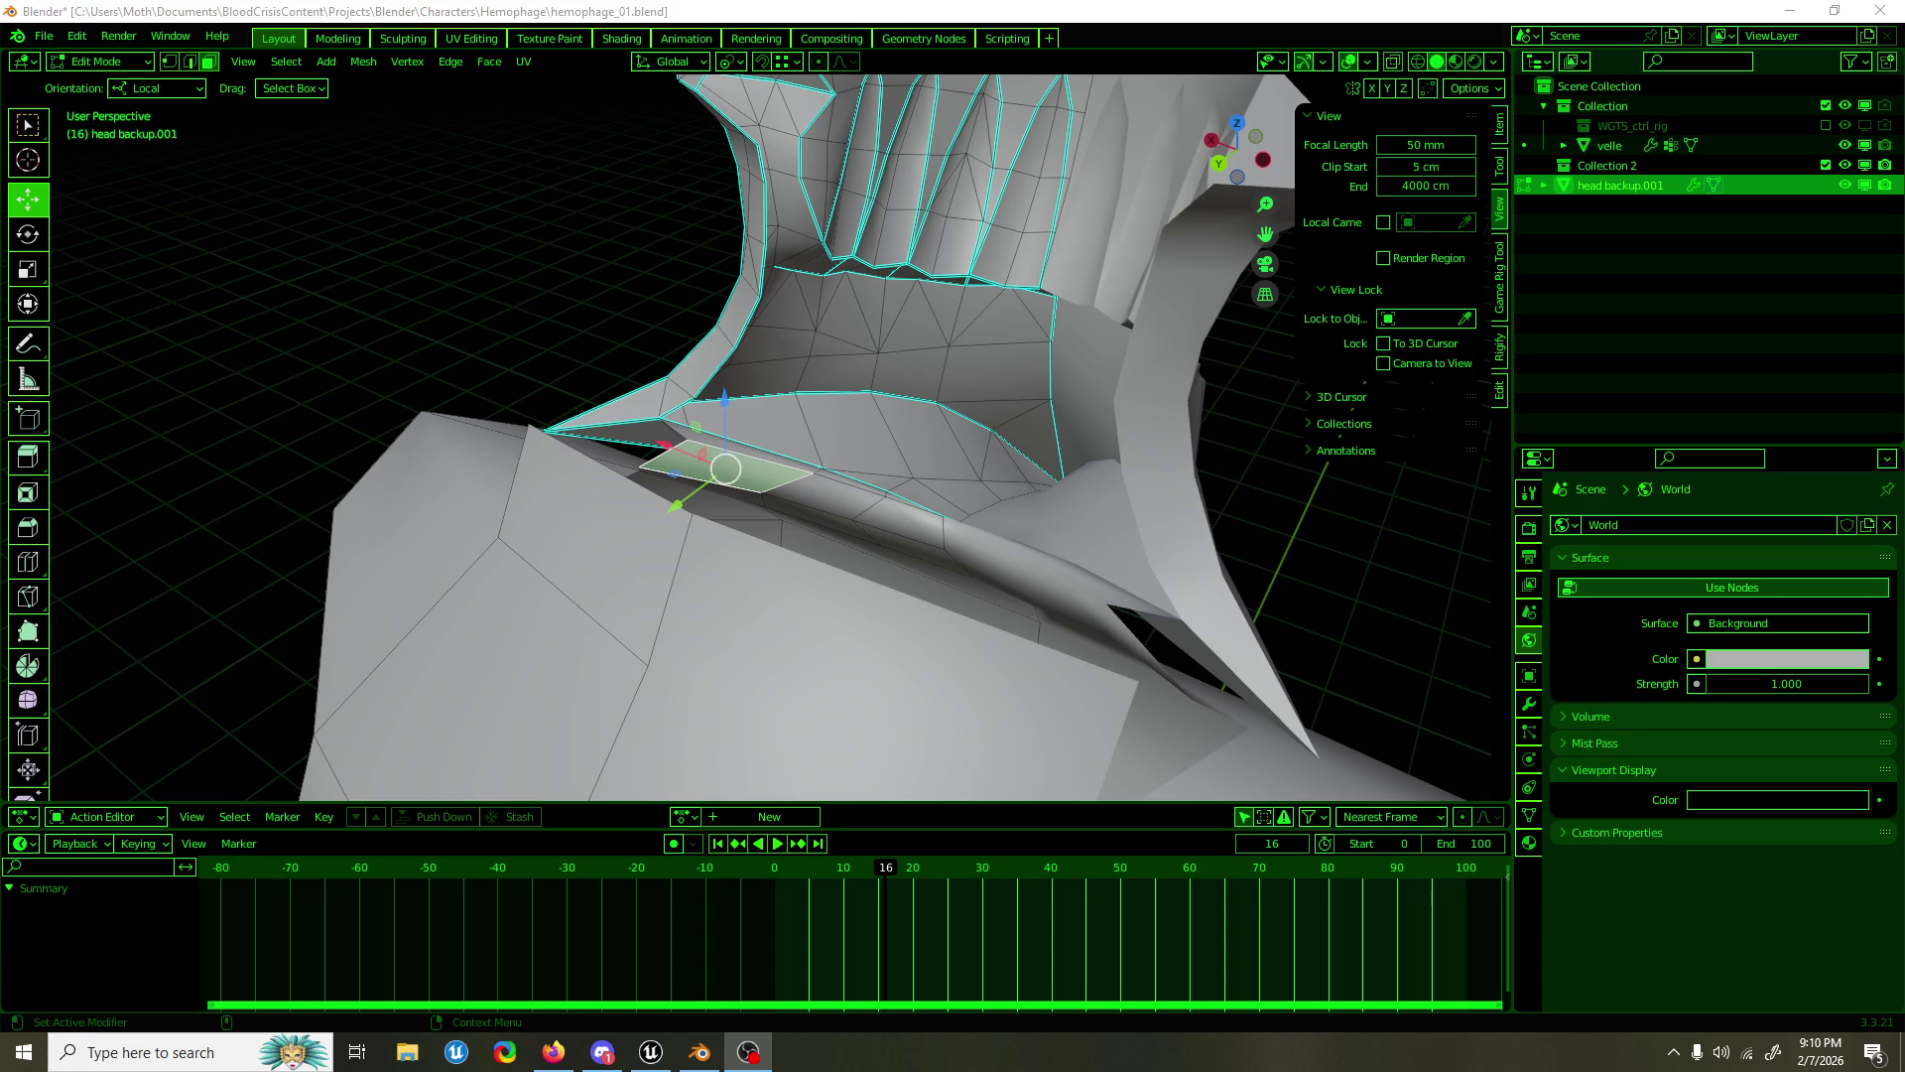
# Step: Save hemophage_01.blend, then orbit in around the collar and shoulder
pyautogui.click(799, 9)
pyautogui.hotkey('ctrl', 's')
pyautogui.moveTo(893, 416); pyautogui.dragTo(989, 392)
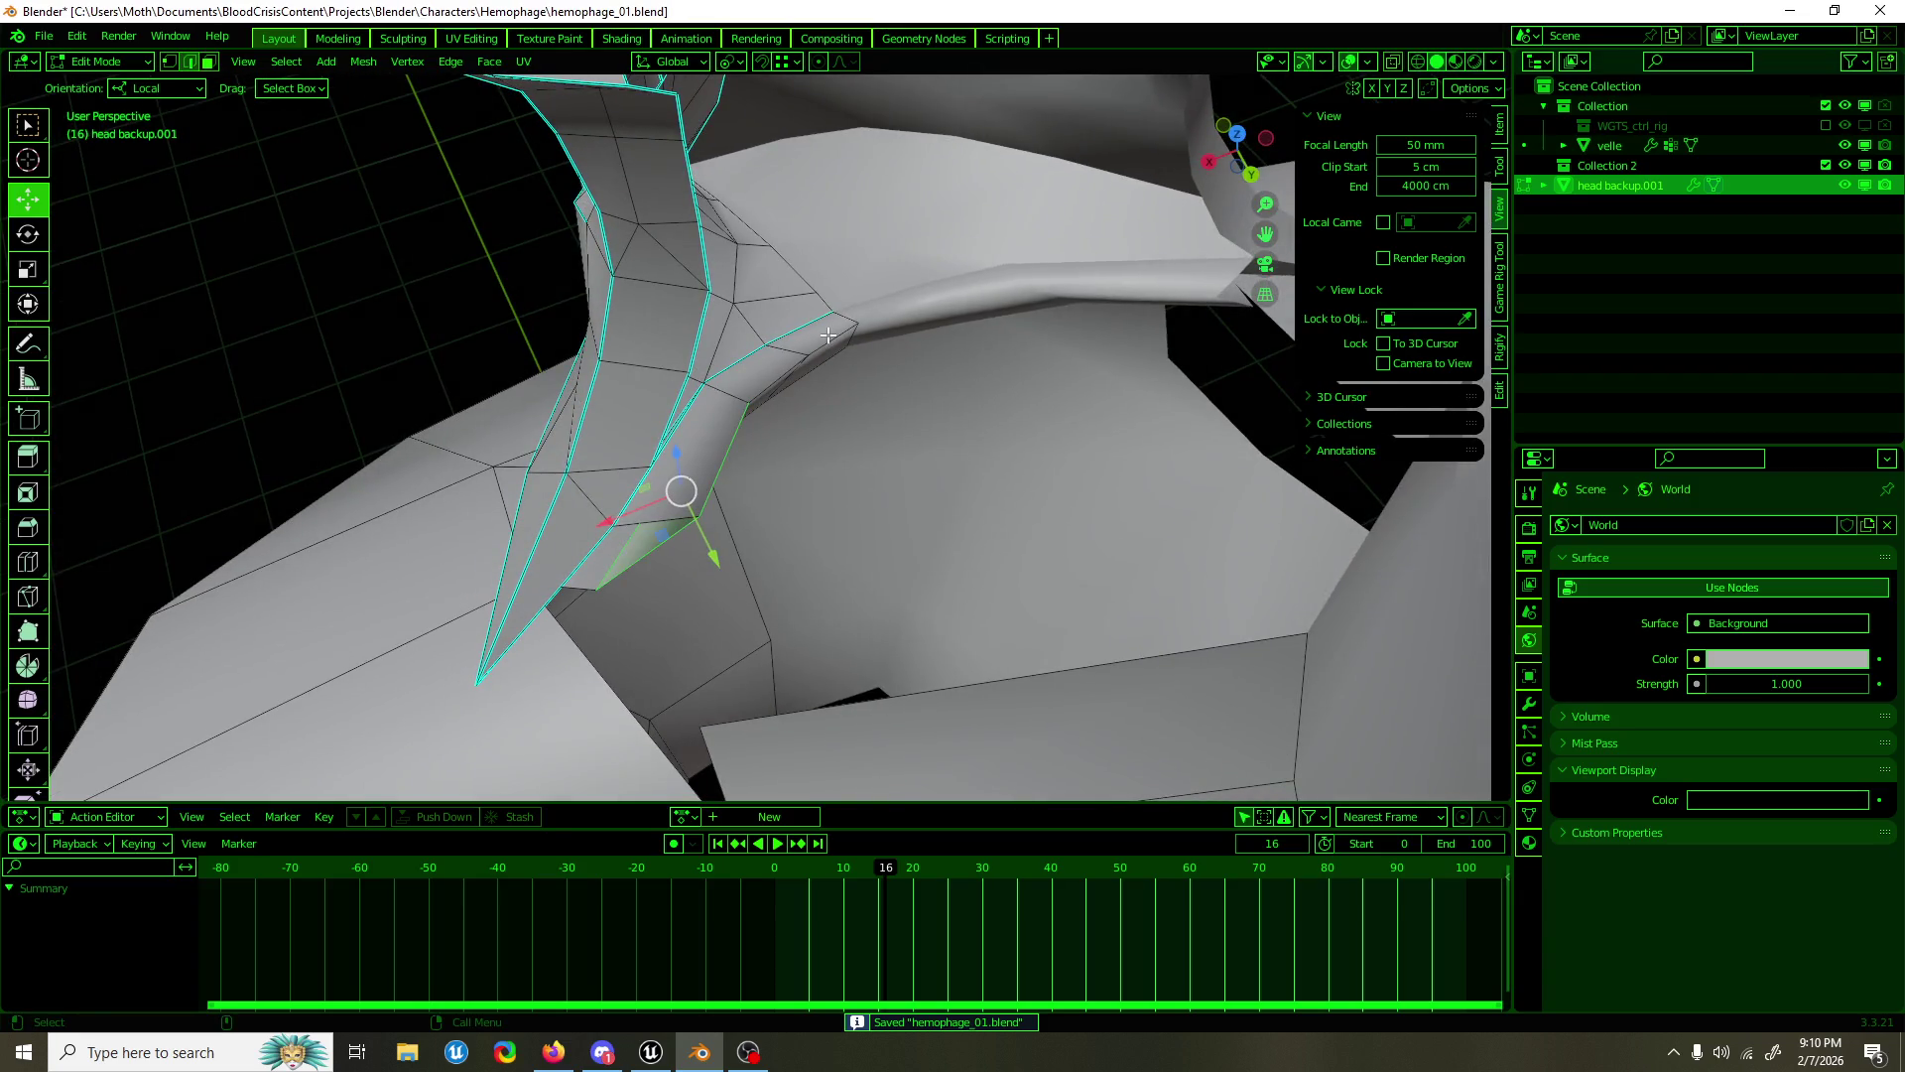
pyautogui.moveTo(837, 335); pyautogui.dragTo(690, 351)
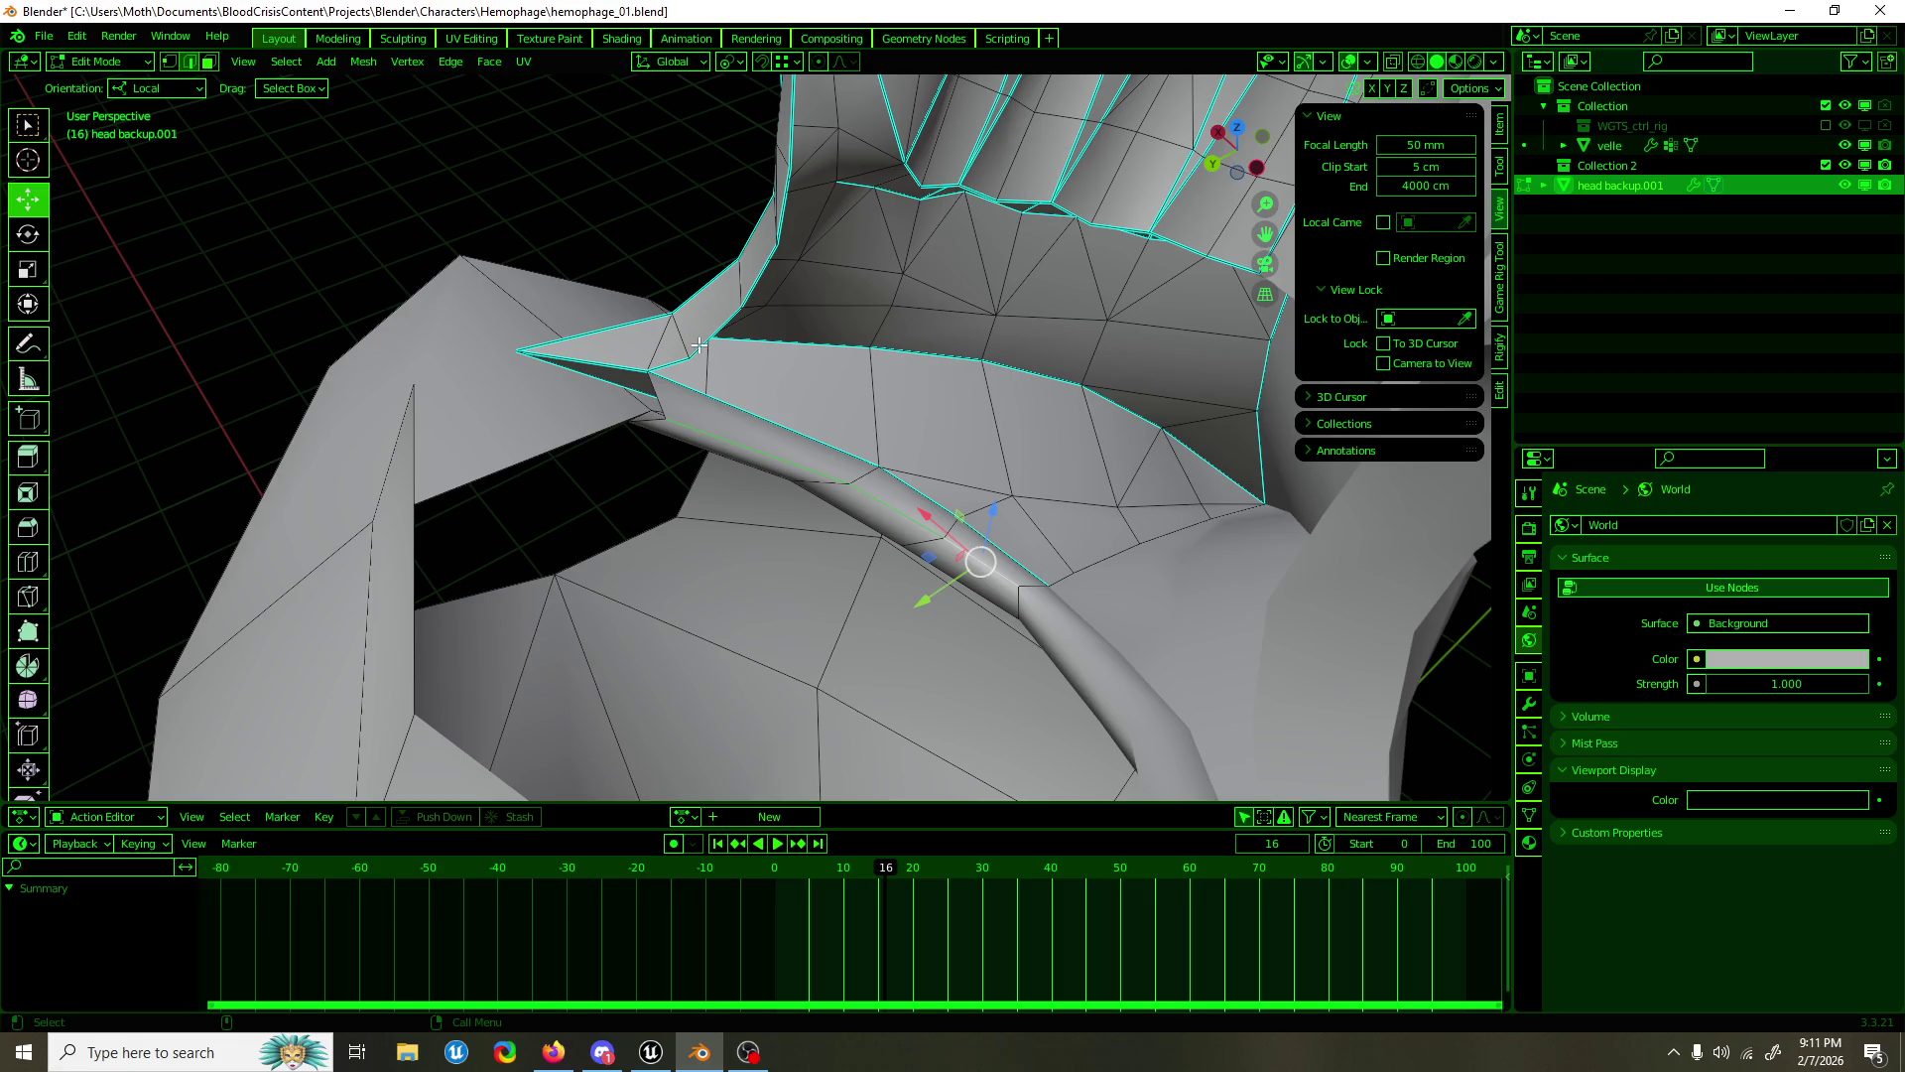
# Step: In the right side view, move the lower collar vertices 5.97 cm on Y and 8.17 cm on Z
pyautogui.moveTo(700, 373); pyautogui.dragTo(755, 569)
pyautogui.moveTo(607, 570); pyautogui.dragTo(653, 511)
pyautogui.moveTo(653, 511); pyautogui.dragTo(872, 498)
# Step: Pull the collar tip out along local X, drag the neck vertices up and outward, and save
pyautogui.press('g')
pyautogui.press('x')
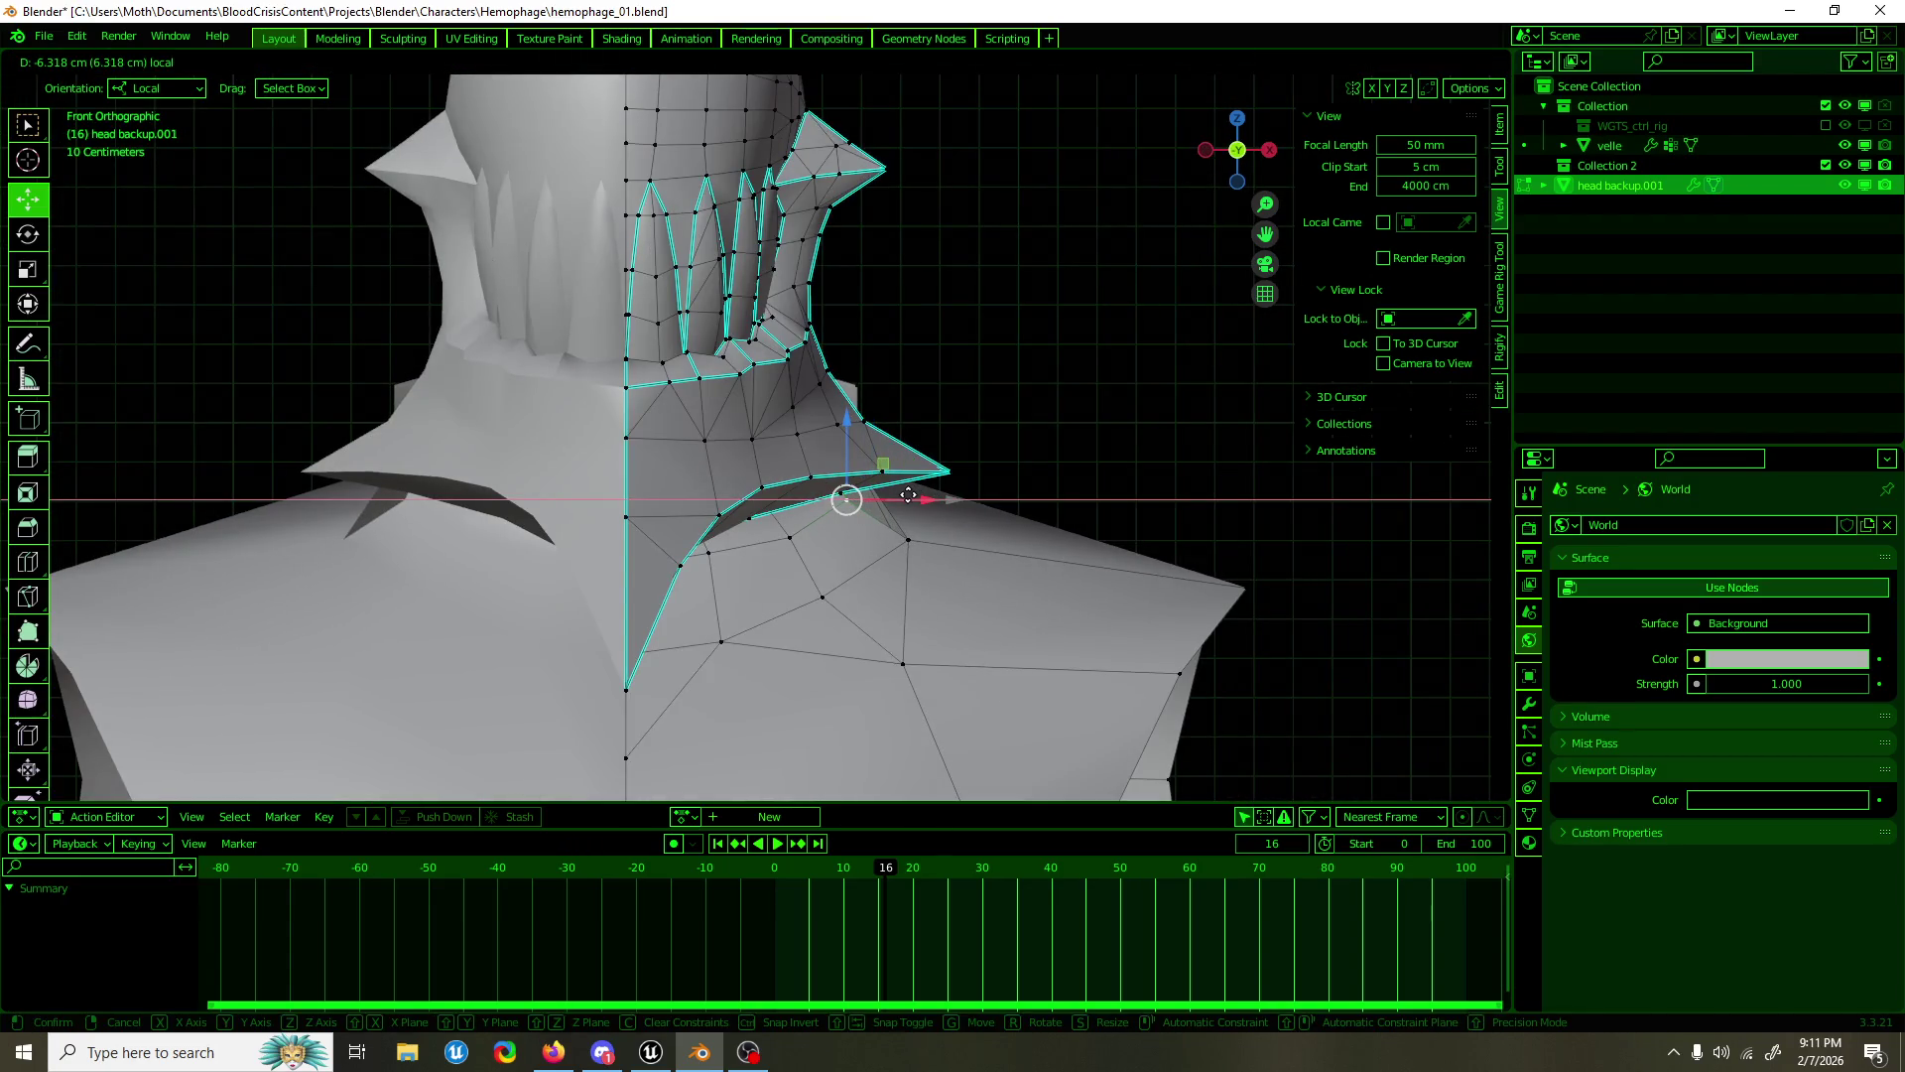
pyautogui.click(908, 494)
pyautogui.moveTo(1021, 502); pyautogui.dragTo(661, 535)
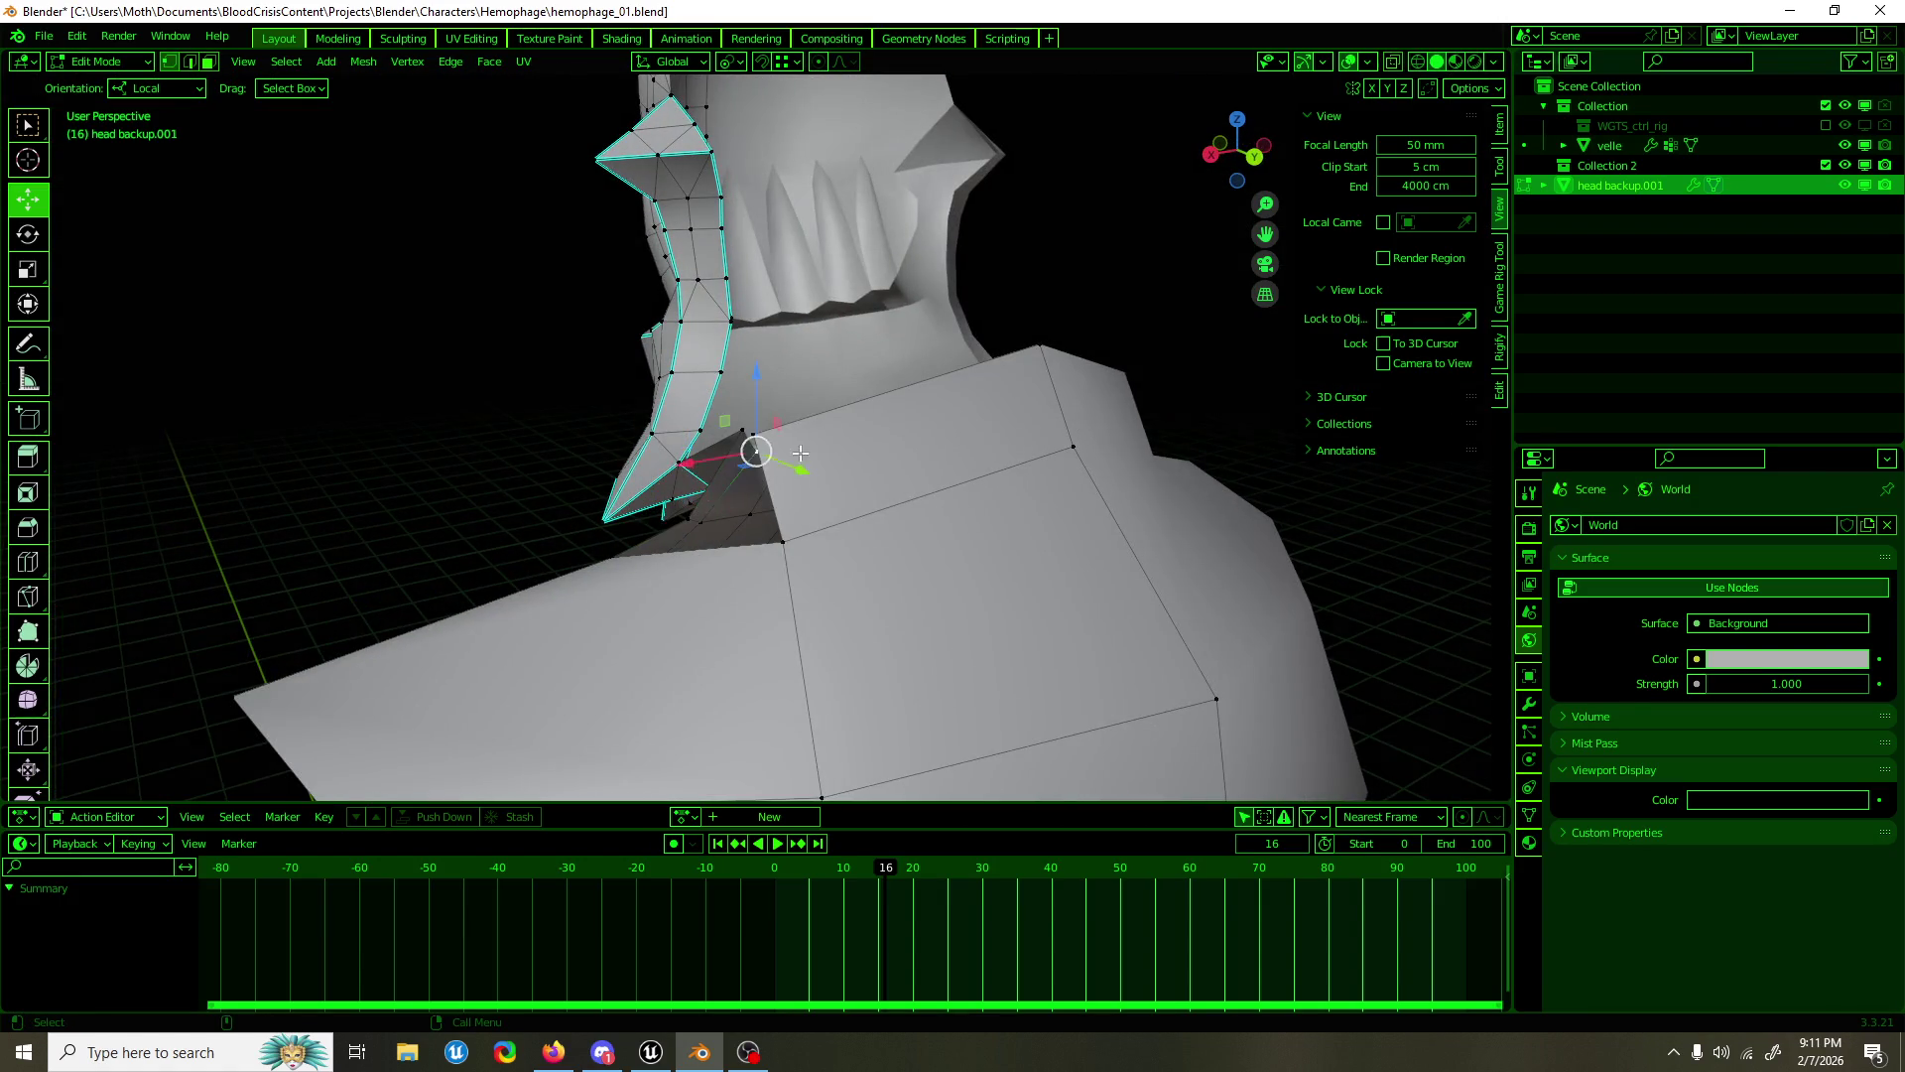
pyautogui.moveTo(800, 453); pyautogui.dragTo(778, 451)
pyautogui.moveTo(627, 359); pyautogui.dragTo(745, 285)
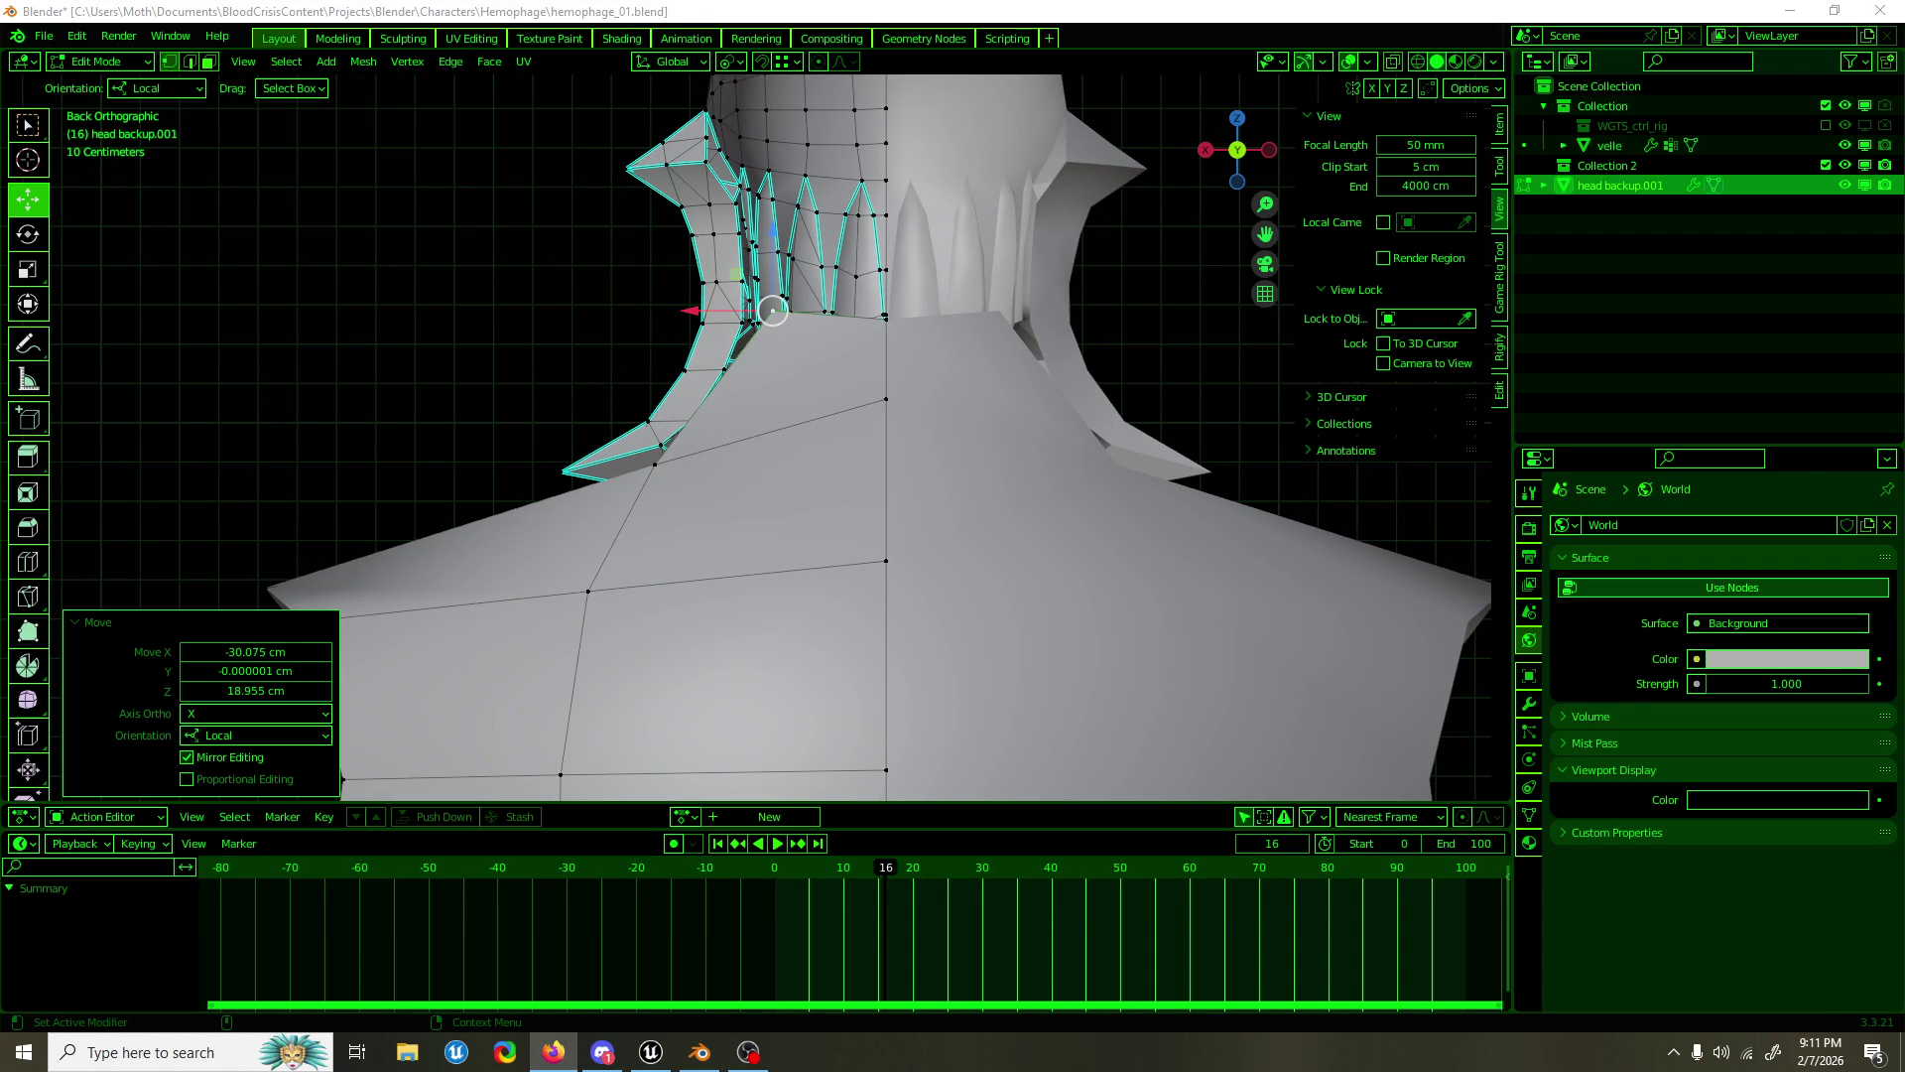
pyautogui.hotkey('alt', 'Tab')
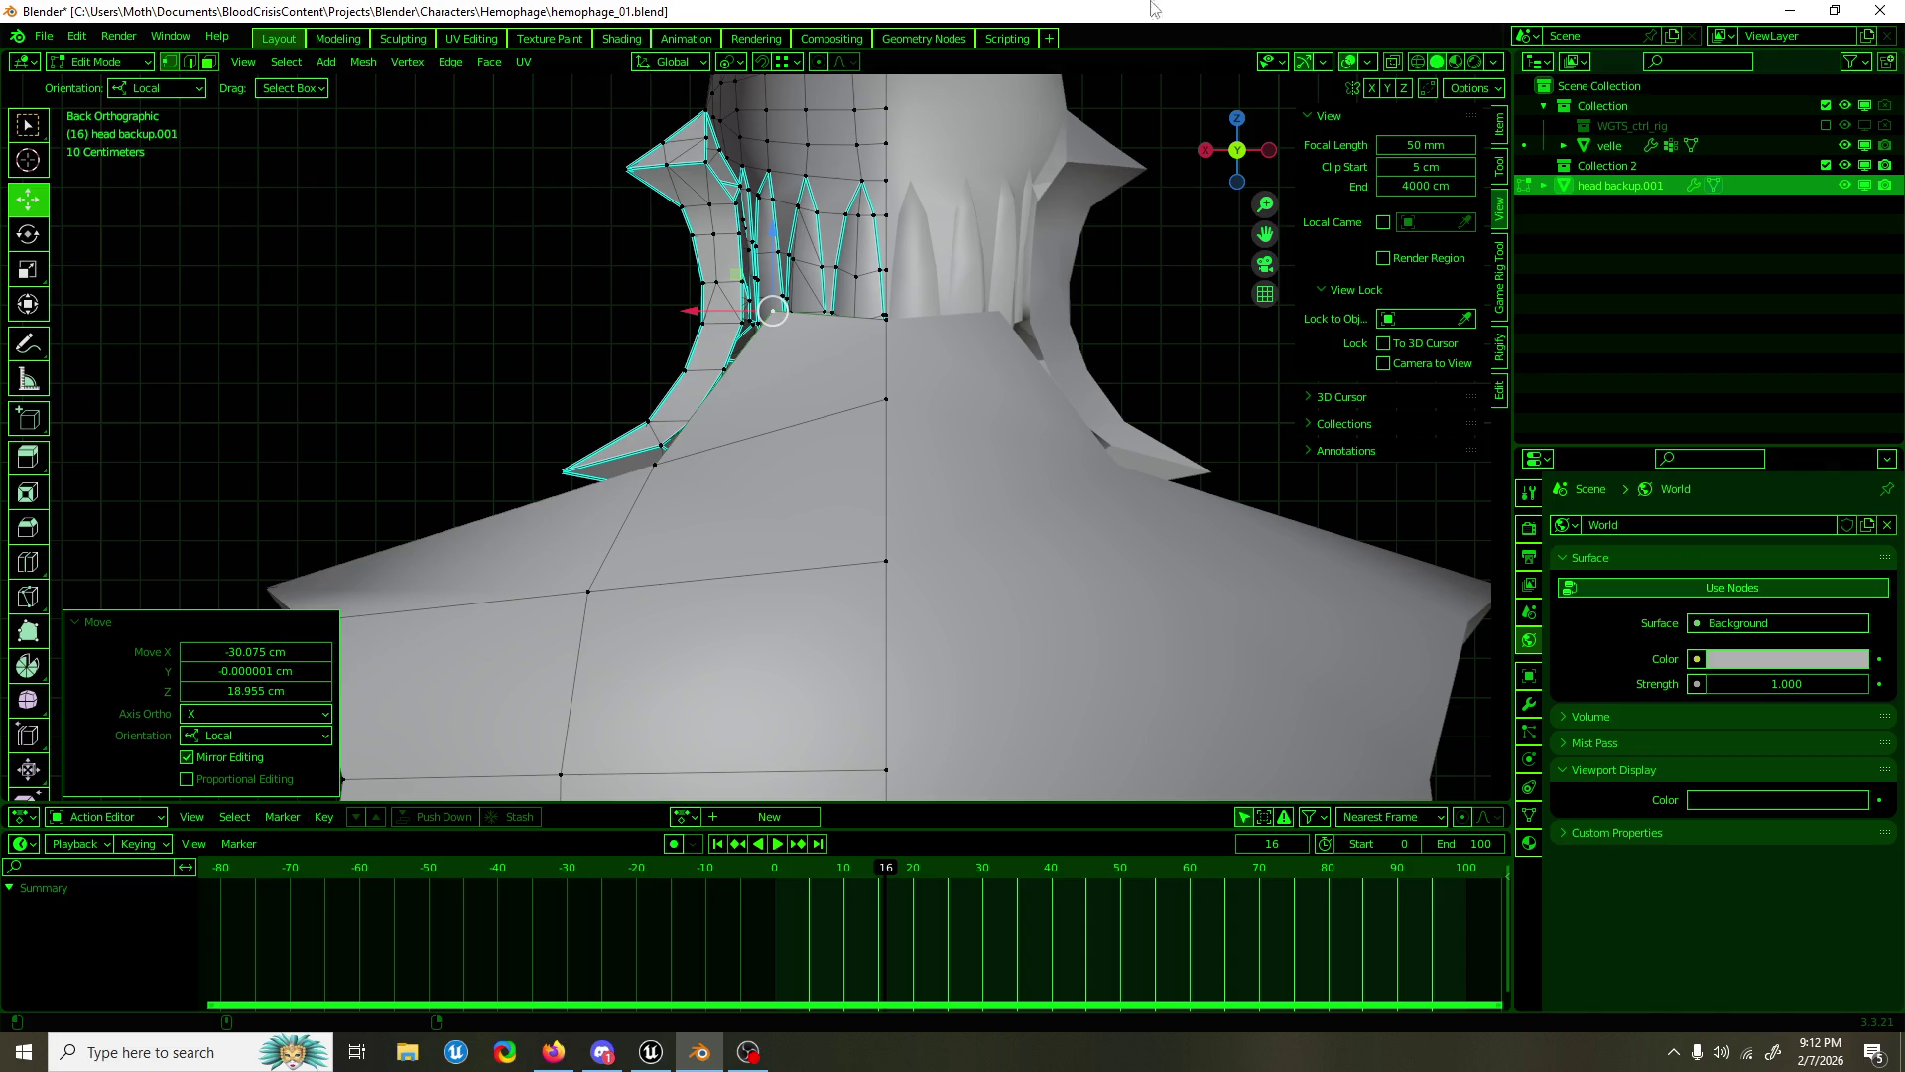
pyautogui.hotkey('ctrl', 's')
# Step: Move an upper back edge to the right and nudge its lower vertex right
pyautogui.scroll(-3)
pyautogui.moveTo(817, 582); pyautogui.dragTo(824, 401)
pyautogui.click(626, 570)
pyautogui.click(633, 436)
pyautogui.moveTo(594, 424); pyautogui.dragTo(637, 425)
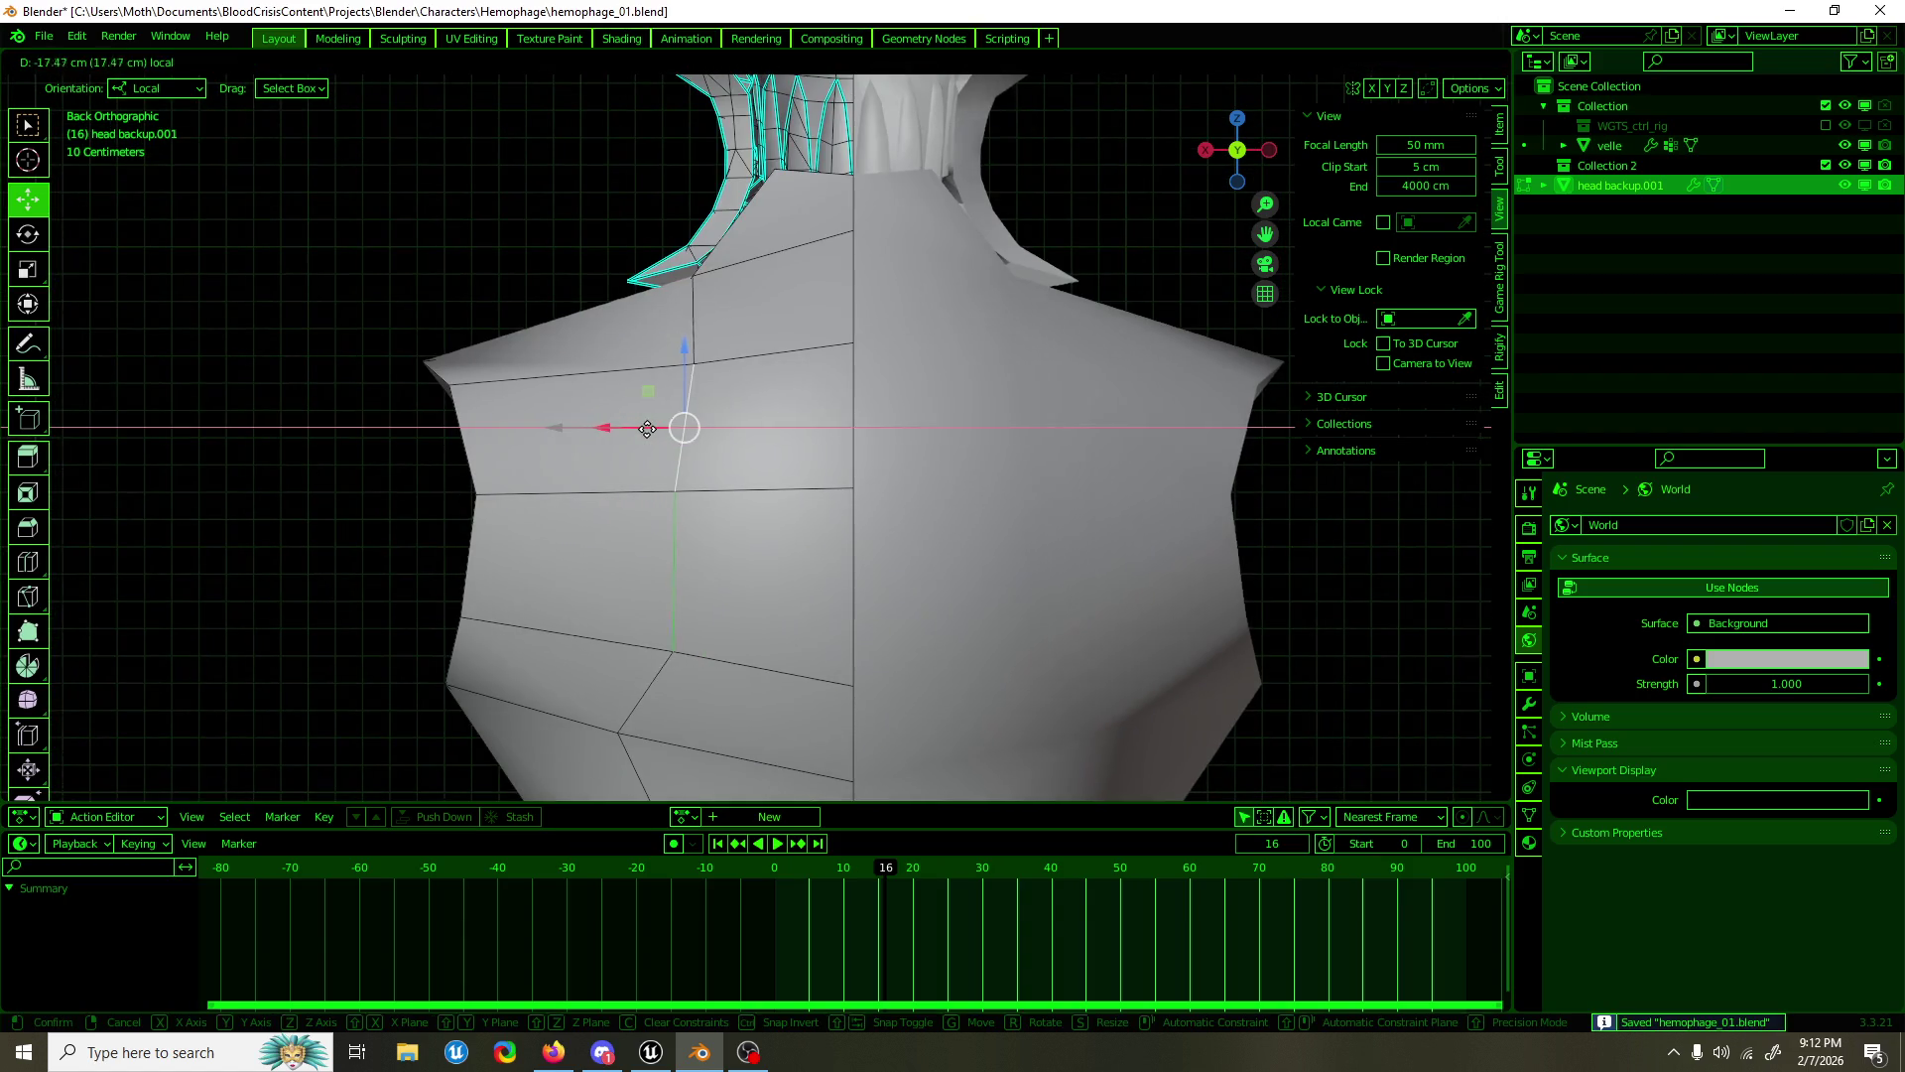
pyautogui.press('1')
pyautogui.click(675, 490)
pyautogui.moveTo(651, 490); pyautogui.dragTo(665, 489)
# Step: Move a lower back vertex right, then across the back and slightly upward
pyautogui.moveTo(684, 489); pyautogui.dragTo(688, 370)
pyautogui.click(618, 612)
pyautogui.moveTo(588, 609); pyautogui.dragTo(629, 609)
pyautogui.moveTo(629, 609); pyautogui.dragTo(616, 499)
pyautogui.moveTo(616, 478); pyautogui.dragTo(646, 525)
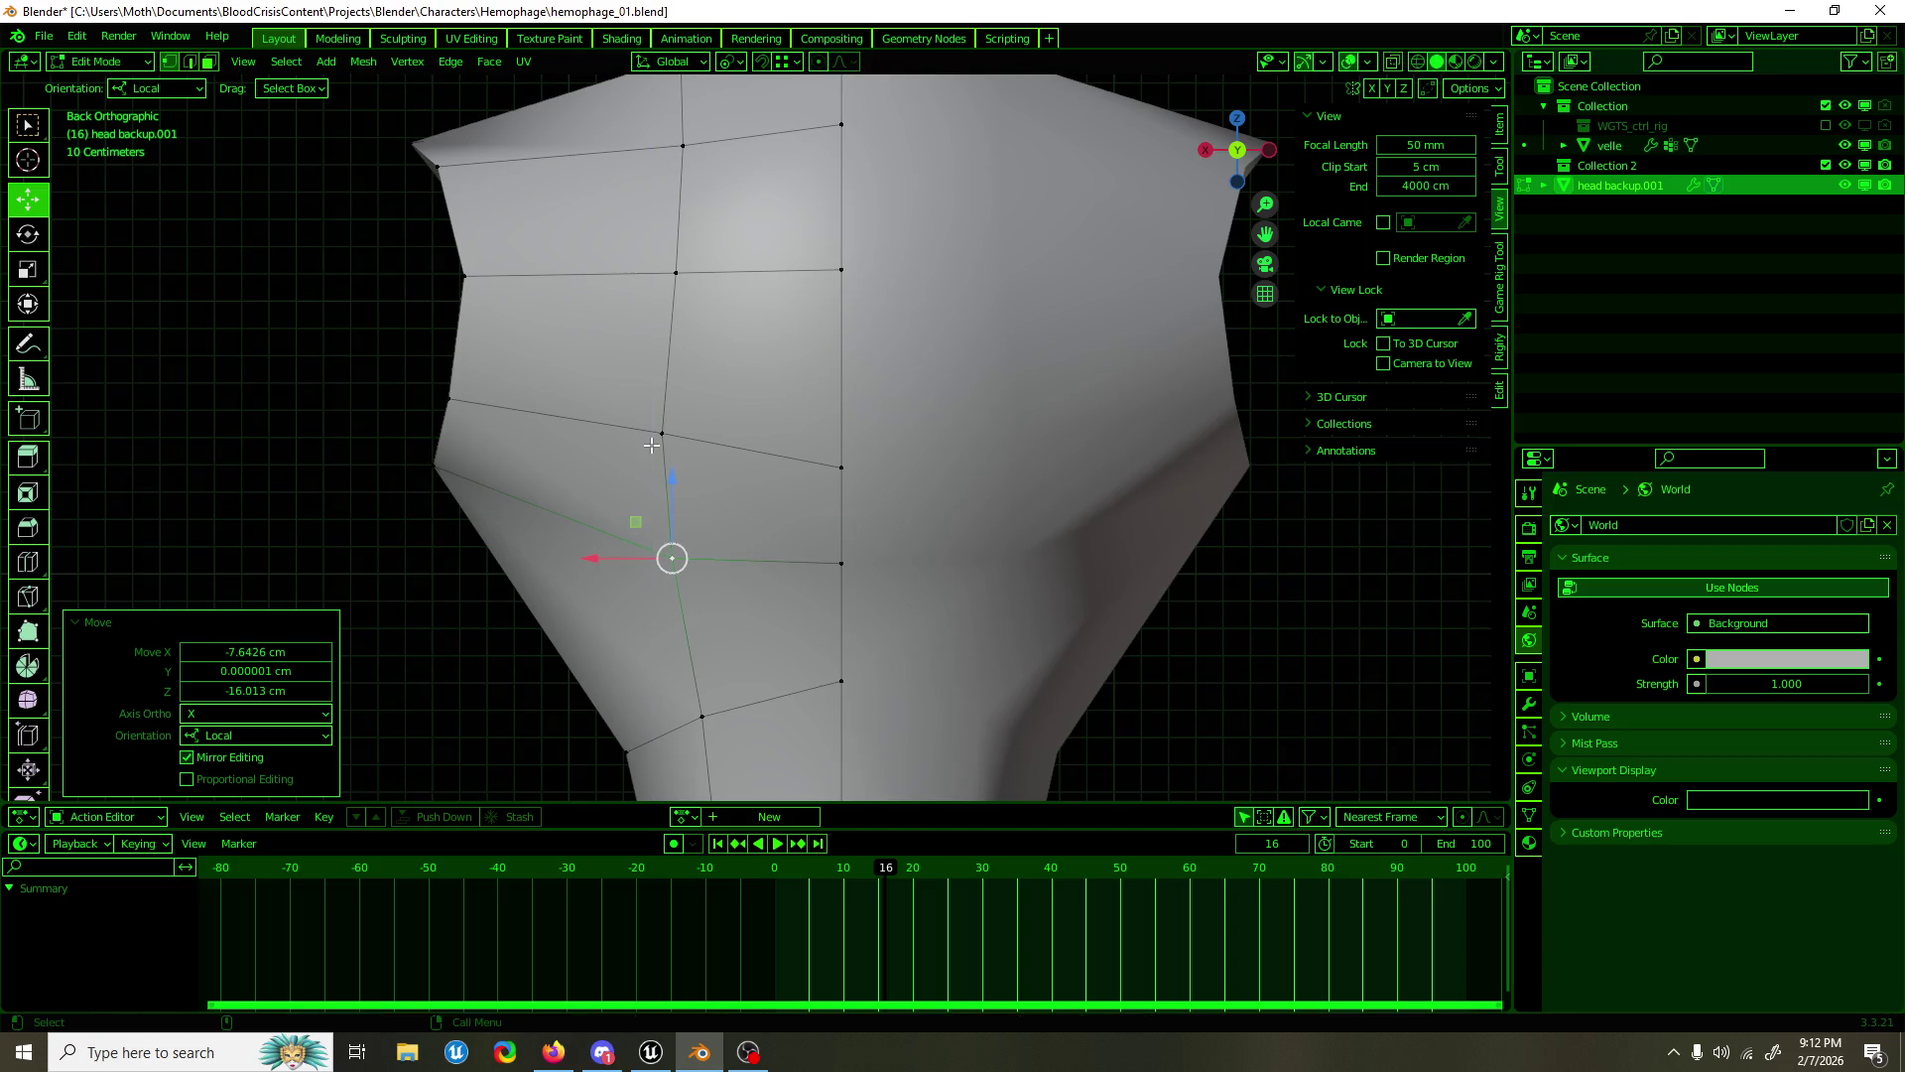
pyautogui.moveTo(635, 407); pyautogui.dragTo(642, 417)
# Step: Lower another back vertex, and move a waist vertex sideways, down and -10.918 cm along Y
pyautogui.click(831, 561)
pyautogui.moveTo(838, 528); pyautogui.dragTo(838, 534)
pyautogui.click(671, 556)
pyautogui.moveTo(637, 523); pyautogui.dragTo(655, 538)
pyautogui.moveTo(655, 538); pyautogui.dragTo(909, 586)
pyautogui.moveTo(961, 568); pyautogui.dragTo(1036, 585)
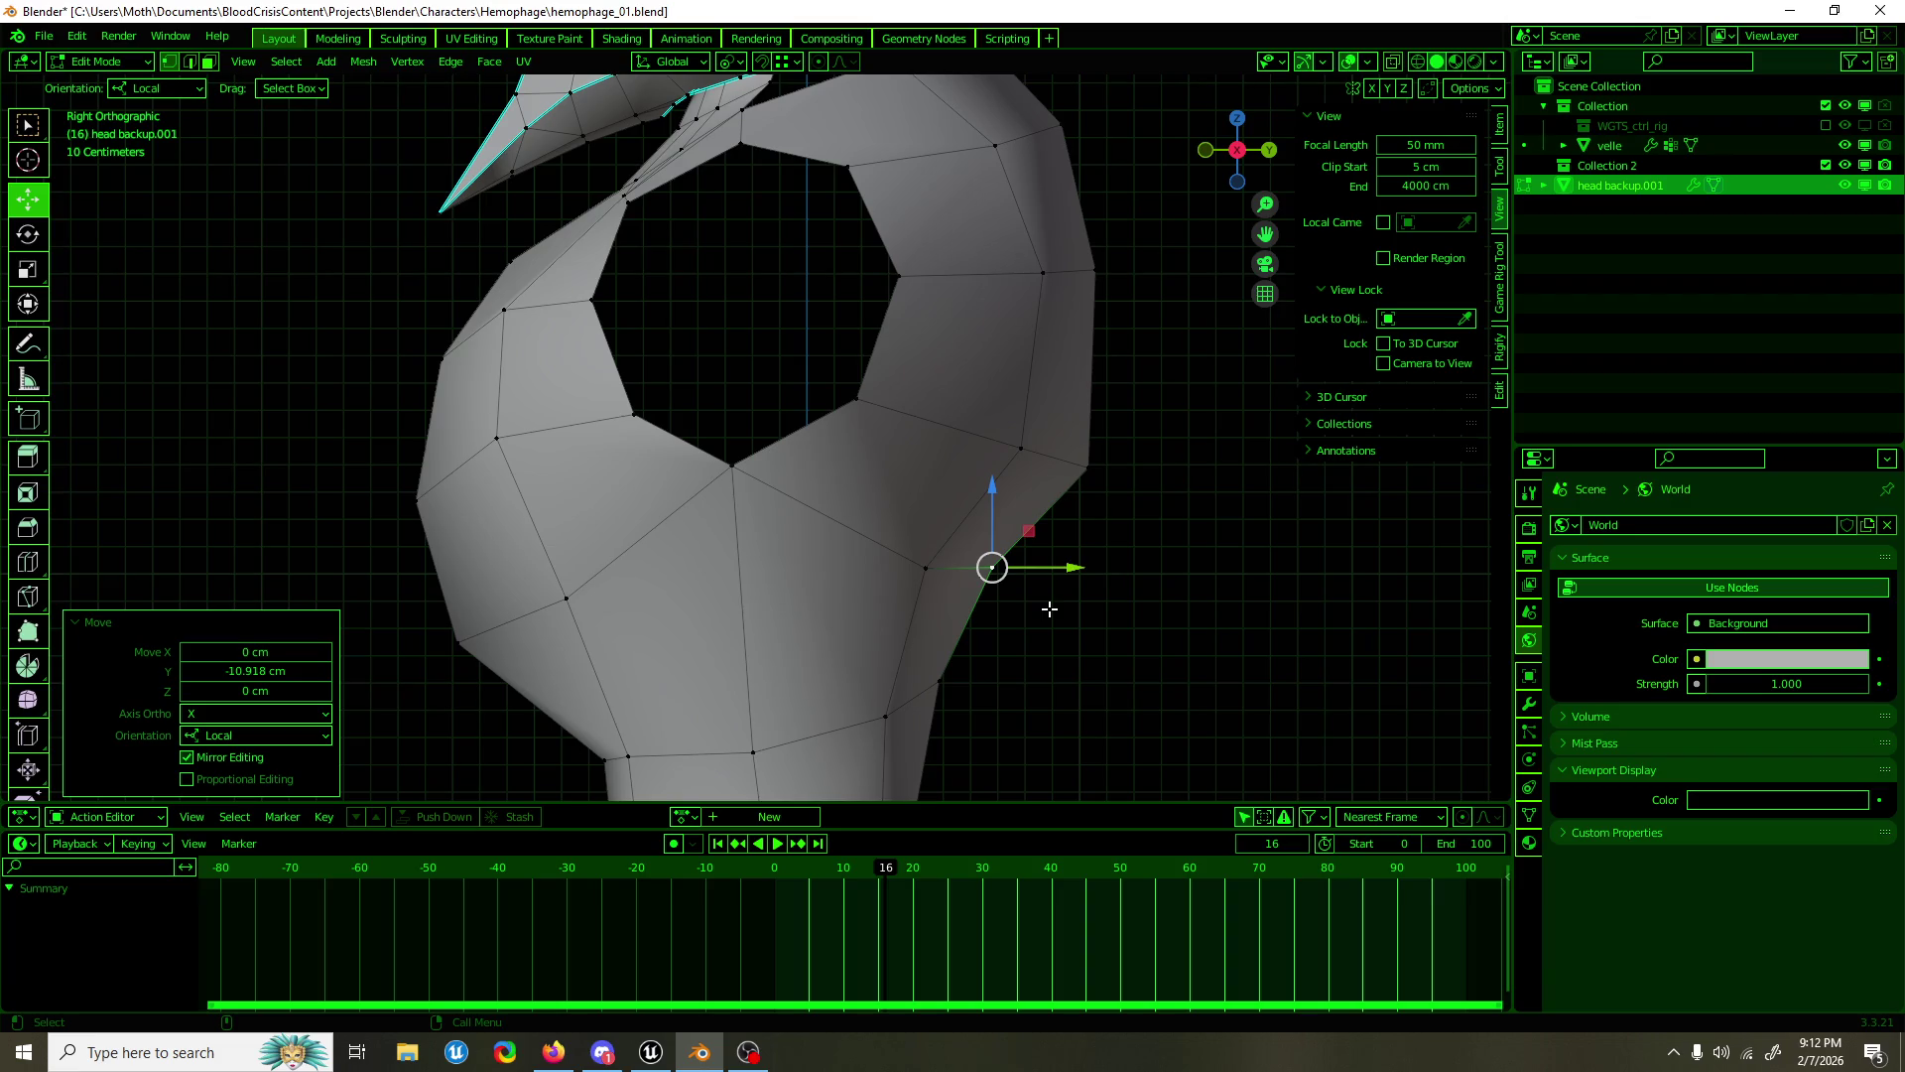
# Step: Move a torso side vertex 12.374 cm outward along X in front view and save
pyautogui.click(774, 556)
pyautogui.click(740, 608)
pyautogui.moveTo(740, 608); pyautogui.dragTo(736, 541)
pyautogui.hotkey('ctrl', 'z')
pyautogui.click(925, 567)
pyautogui.click(710, 635)
pyautogui.click(565, 599)
pyautogui.press('KP_1')
pyautogui.moveTo(995, 598); pyautogui.dragTo(1084, 607)
pyautogui.hotkey('ctrl', 's')
# Step: Shift the arm-opening edge loop 14.557 cm on Y and nudge the shoulder vertex (-1.7469 X, 3.0571 Z)
pyautogui.moveTo(1152, 403); pyautogui.dragTo(894, 499)
pyautogui.click(865, 338)
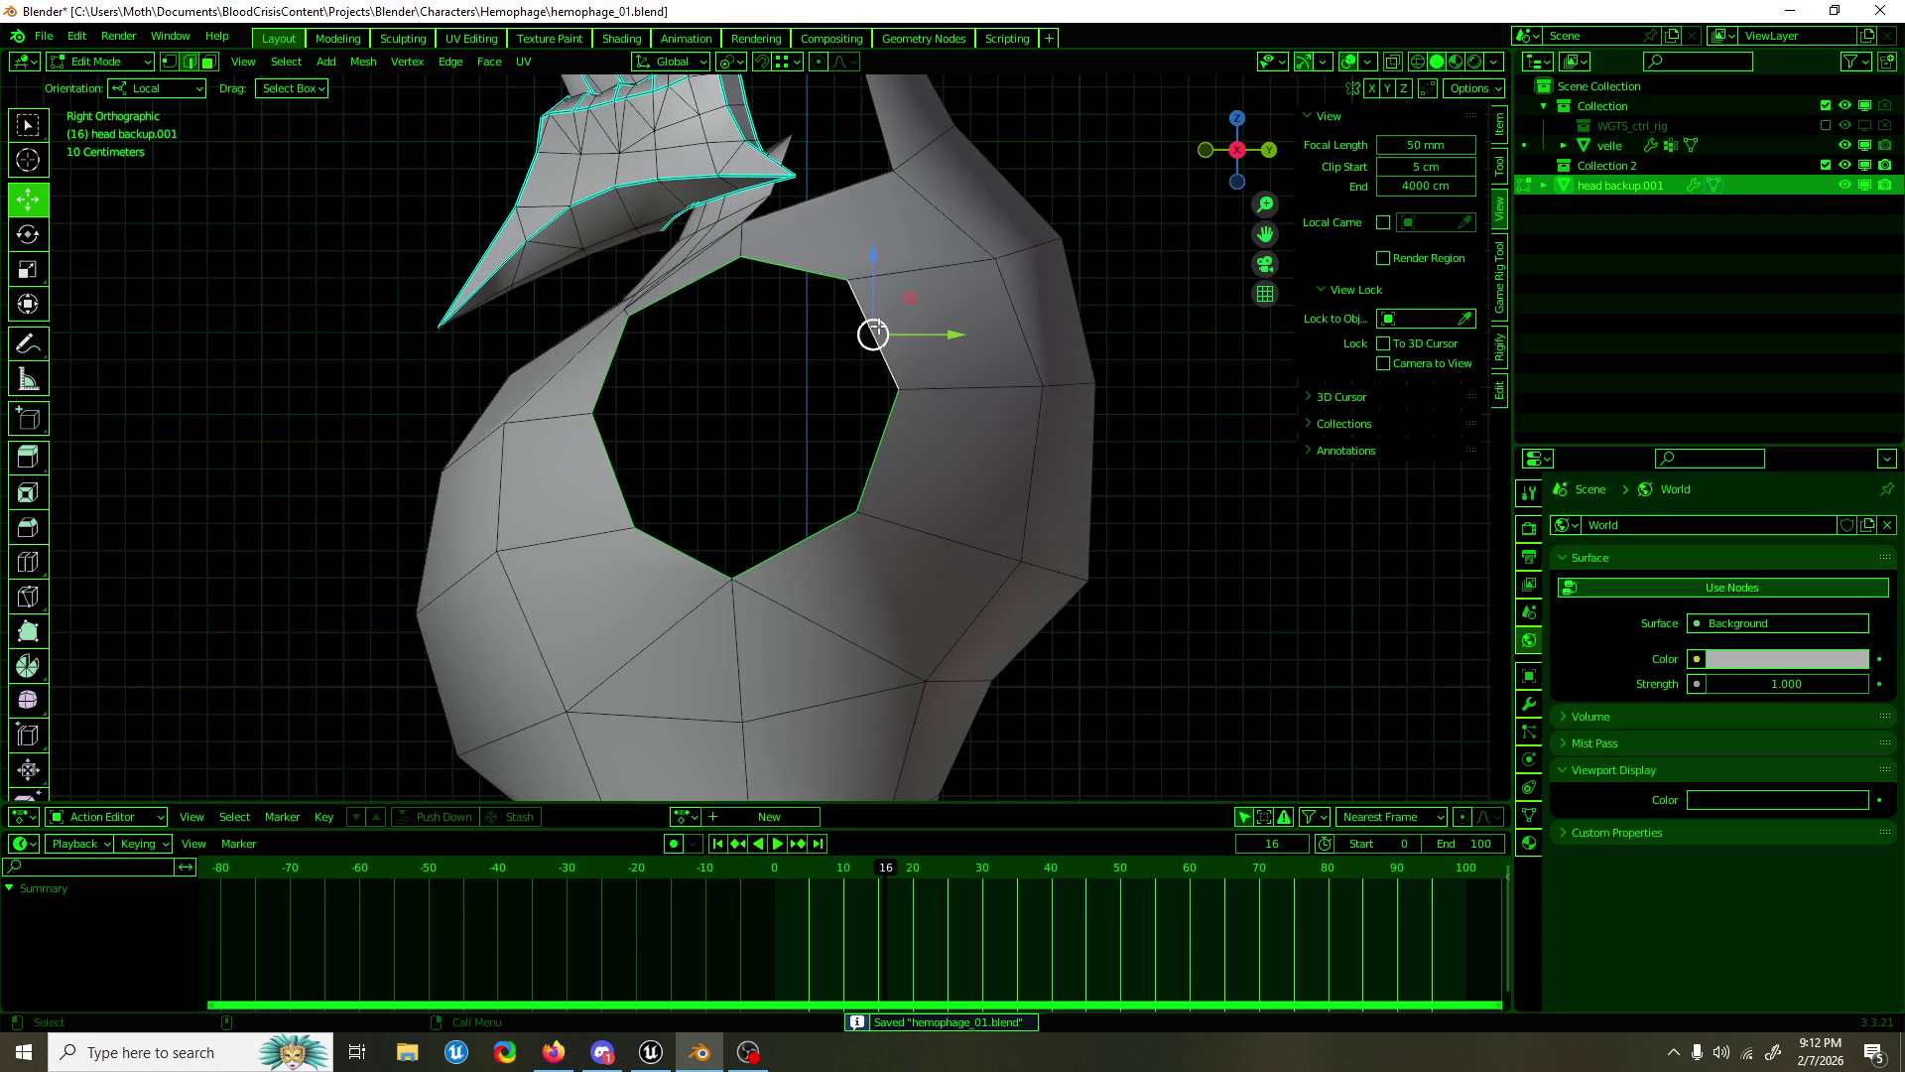
pyautogui.moveTo(948, 334); pyautogui.dragTo(987, 336)
pyautogui.moveTo(987, 337); pyautogui.dragTo(946, 413)
pyautogui.press('KP_1')
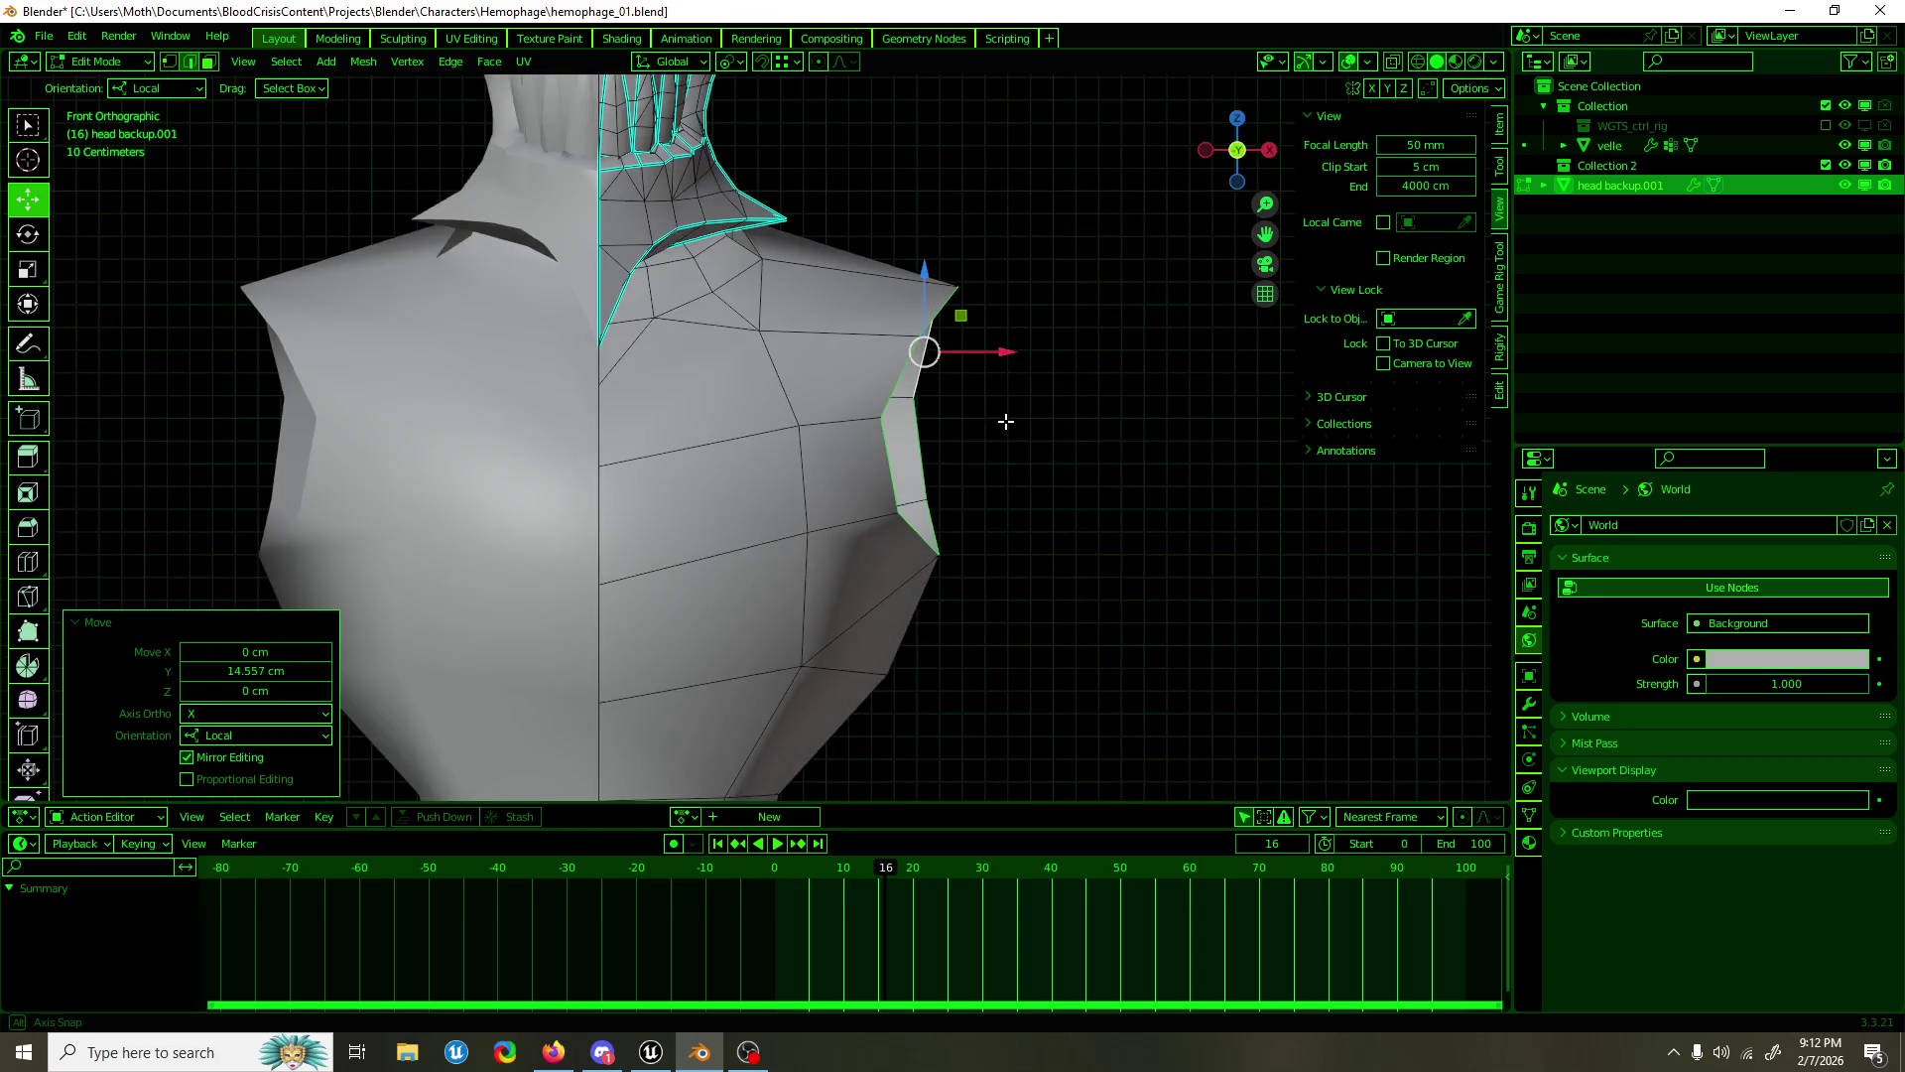
pyautogui.press('g')
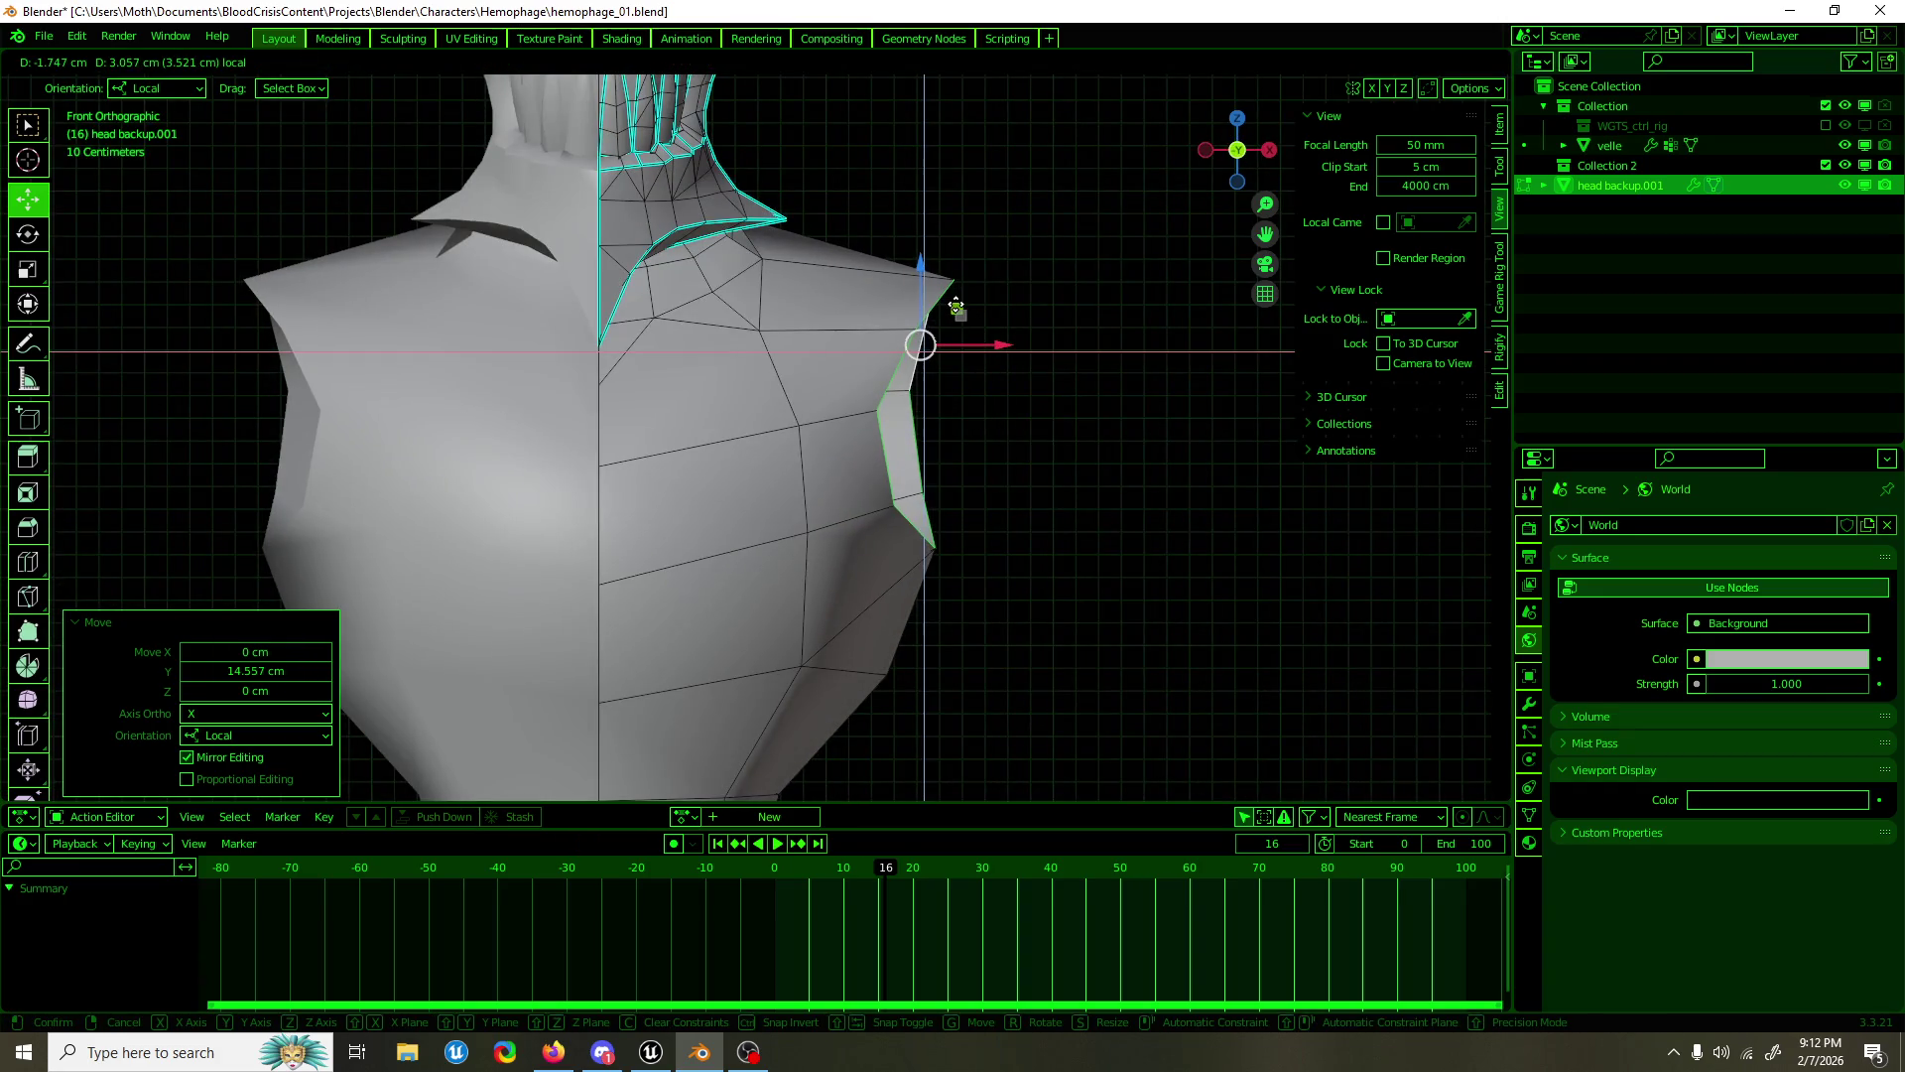
pyautogui.click(955, 305)
pyautogui.moveTo(956, 305); pyautogui.dragTo(774, 536)
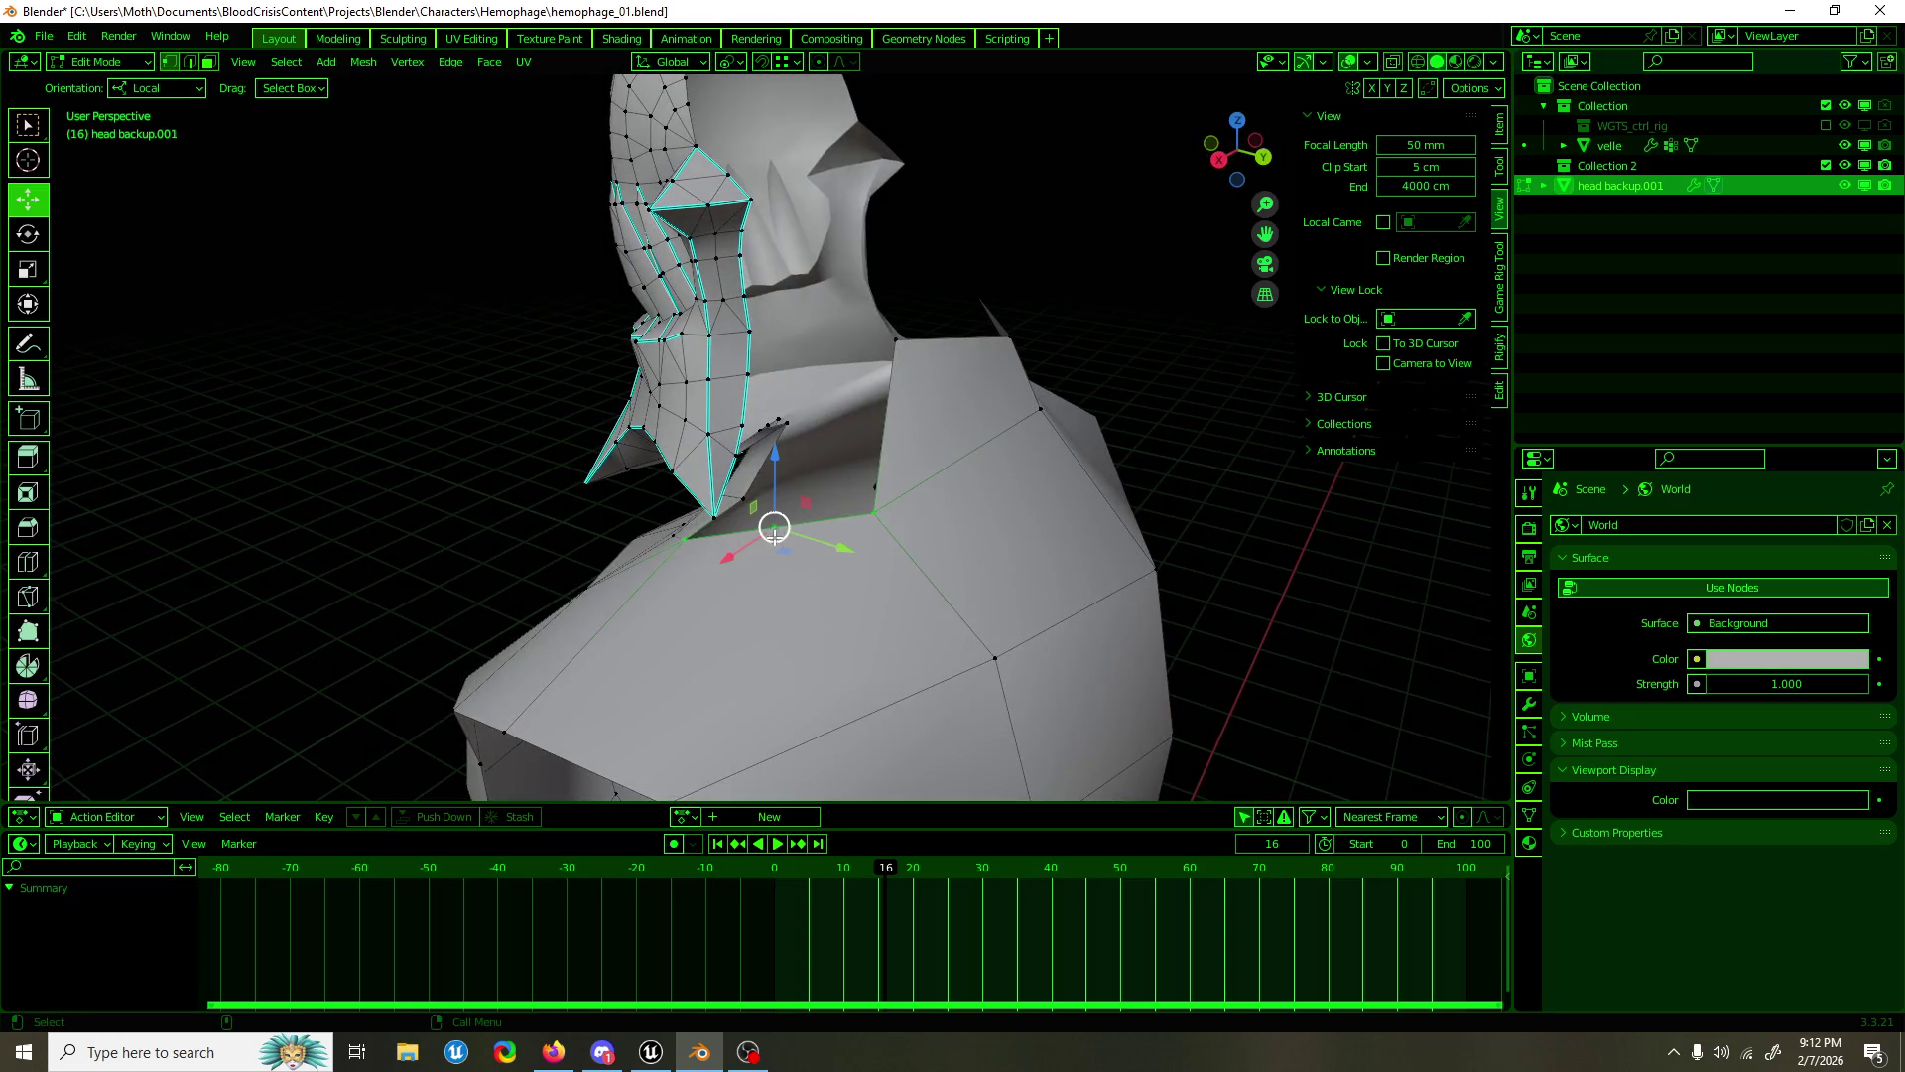
# Step: Select the whole mesh and run Merge by Distance to weld the stray duplicate vertex
pyautogui.click(871, 515)
pyautogui.click(871, 515)
pyautogui.click(873, 513)
pyautogui.press('a')
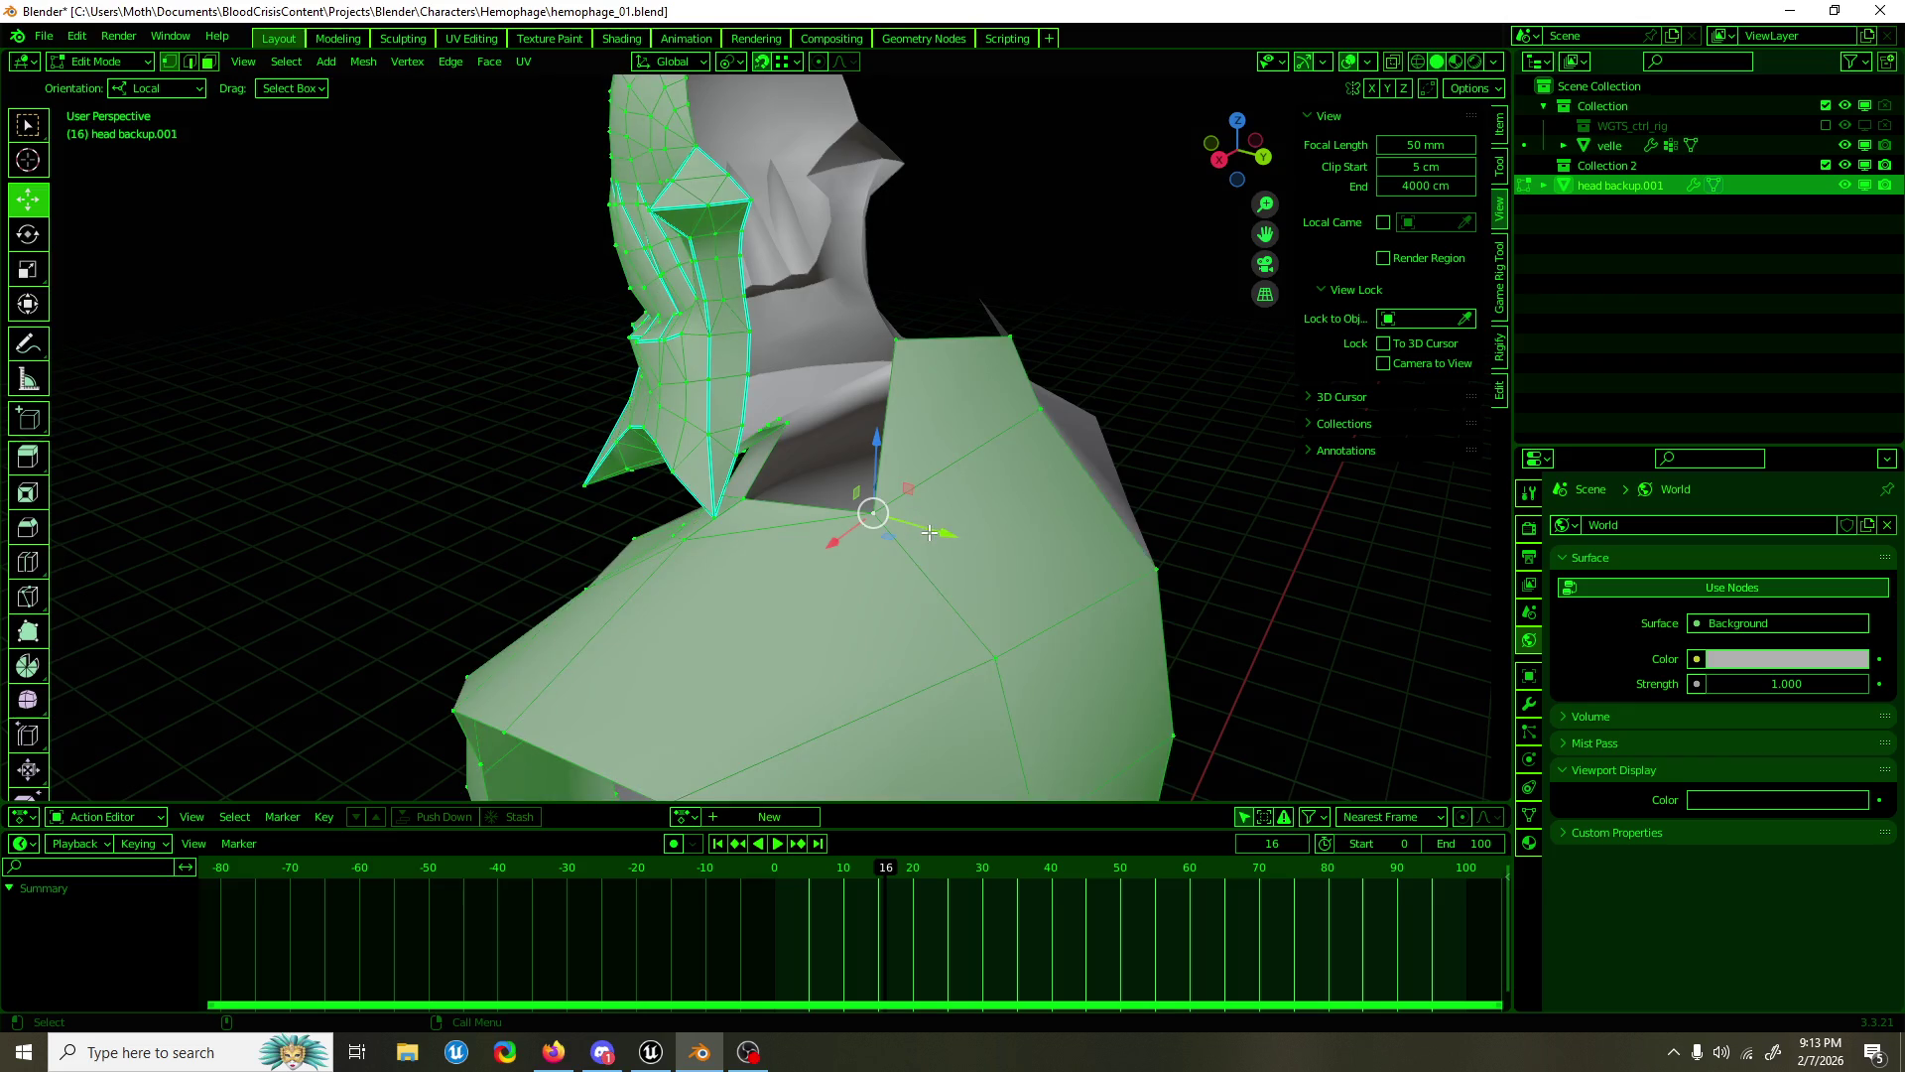
pyautogui.press('F3')
pyautogui.write('merge')
pyautogui.press('Return')
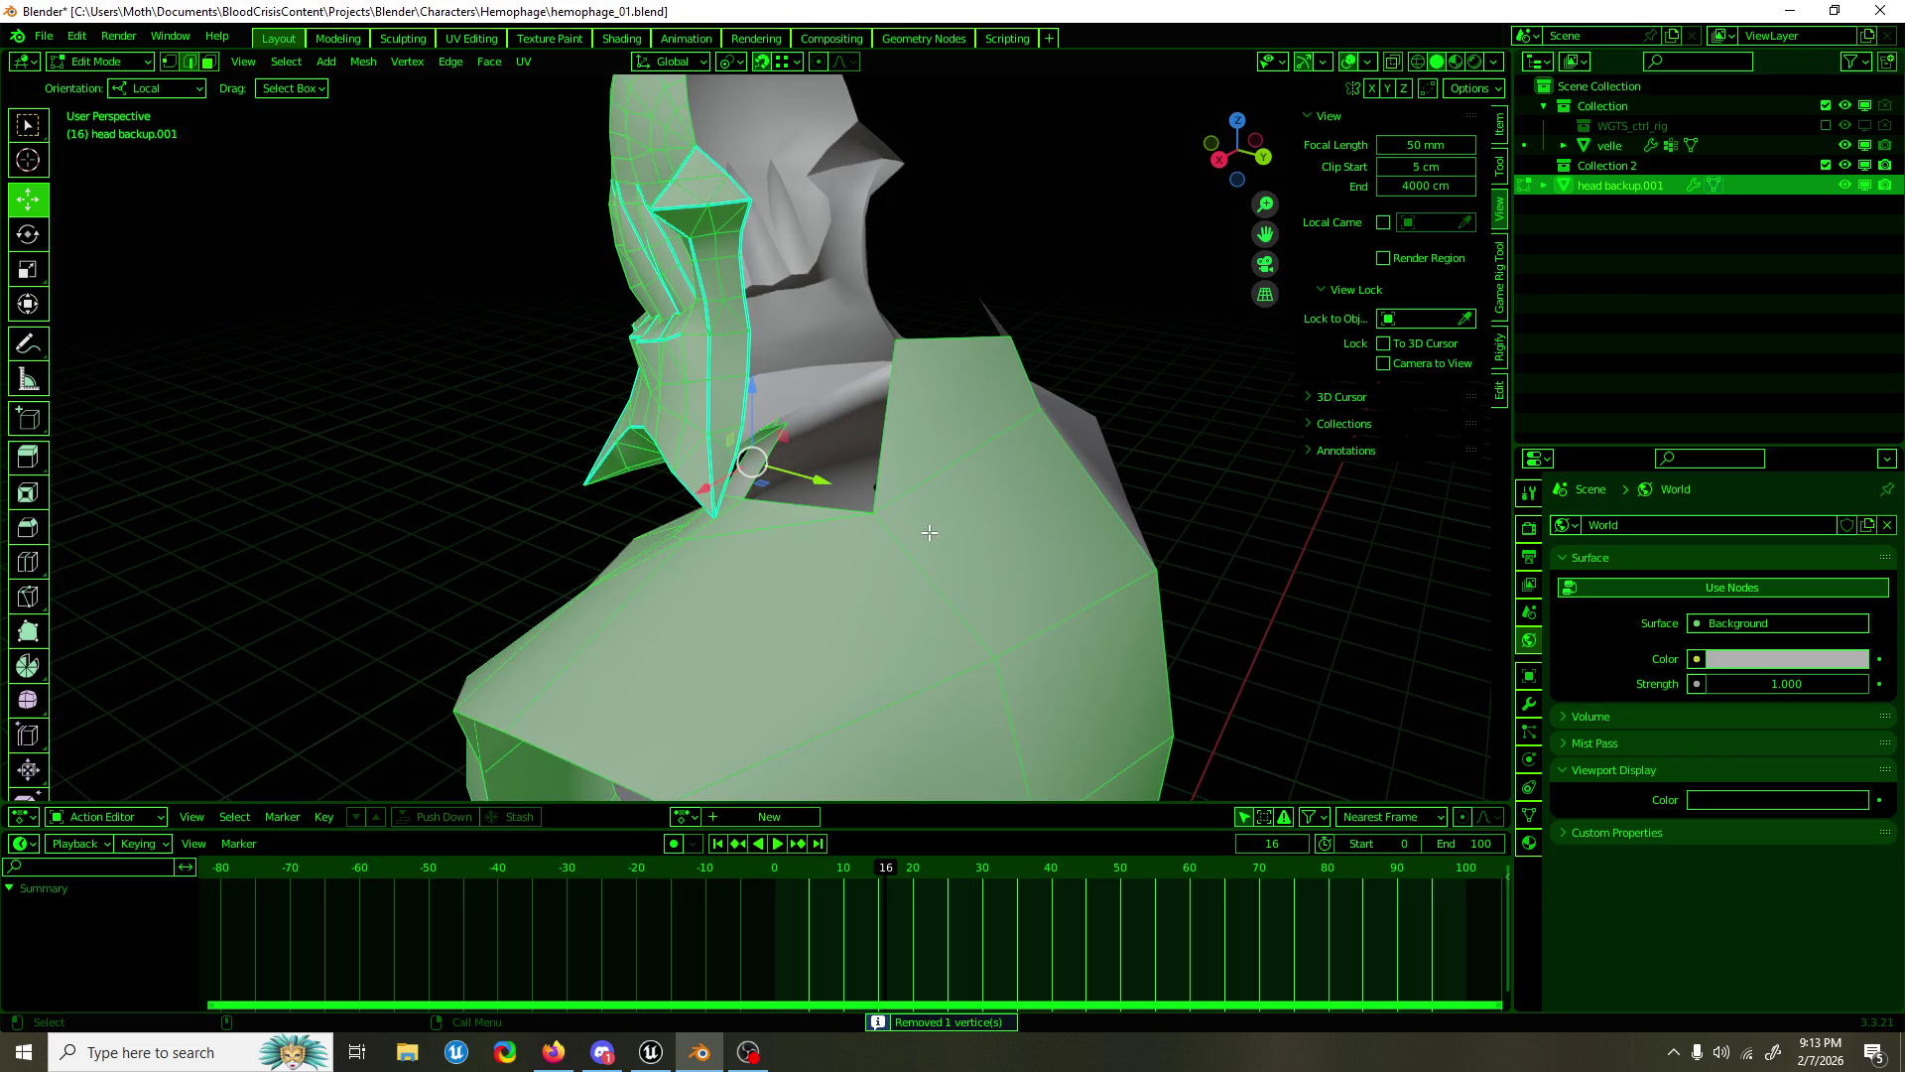
# Step: Bridge the collar-opening edges to fill the gap to the shoulder with a new face
pyautogui.hotkey('alt', 'a')
pyautogui.click(776, 458)
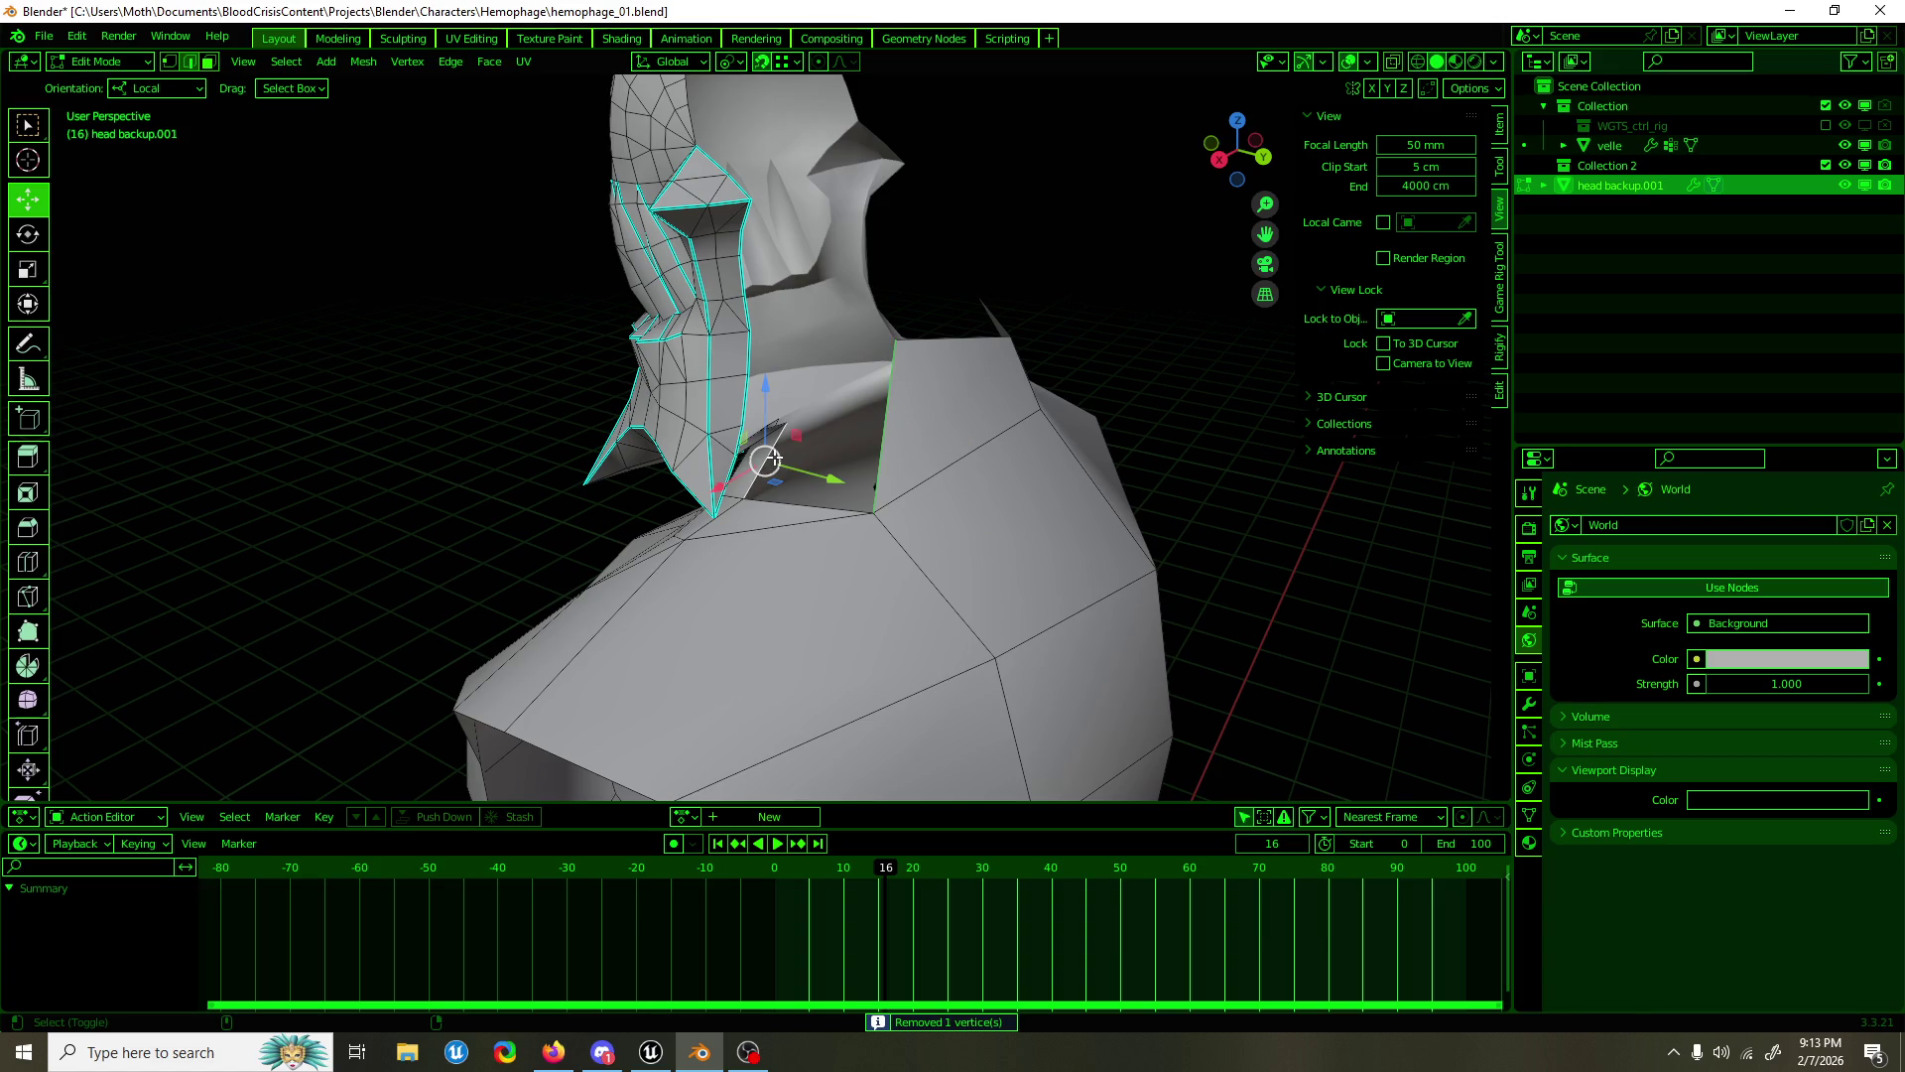
pyautogui.press('F3')
pyautogui.write('bridge')
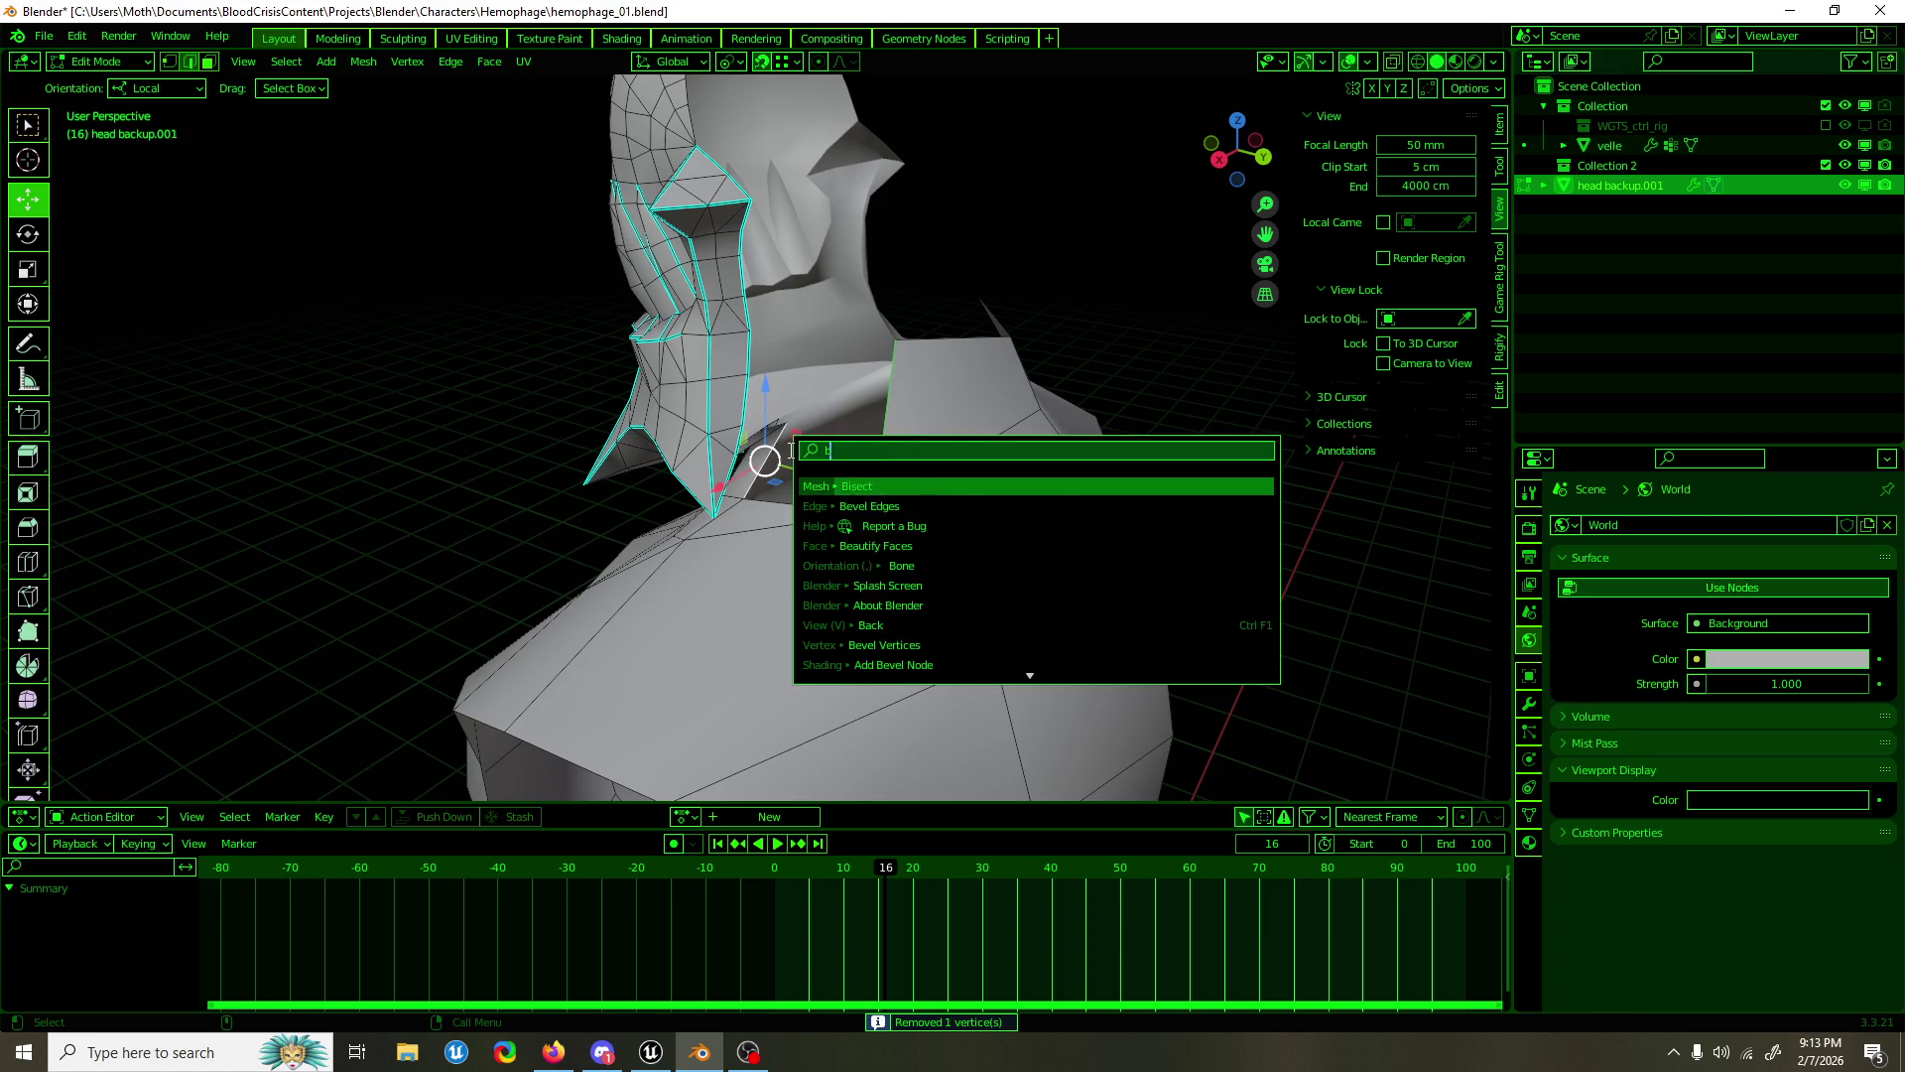
pyautogui.press('Return')
# Step: Move the shoulder-top edge along the Y axis
pyautogui.moveTo(862, 475); pyautogui.dragTo(979, 434)
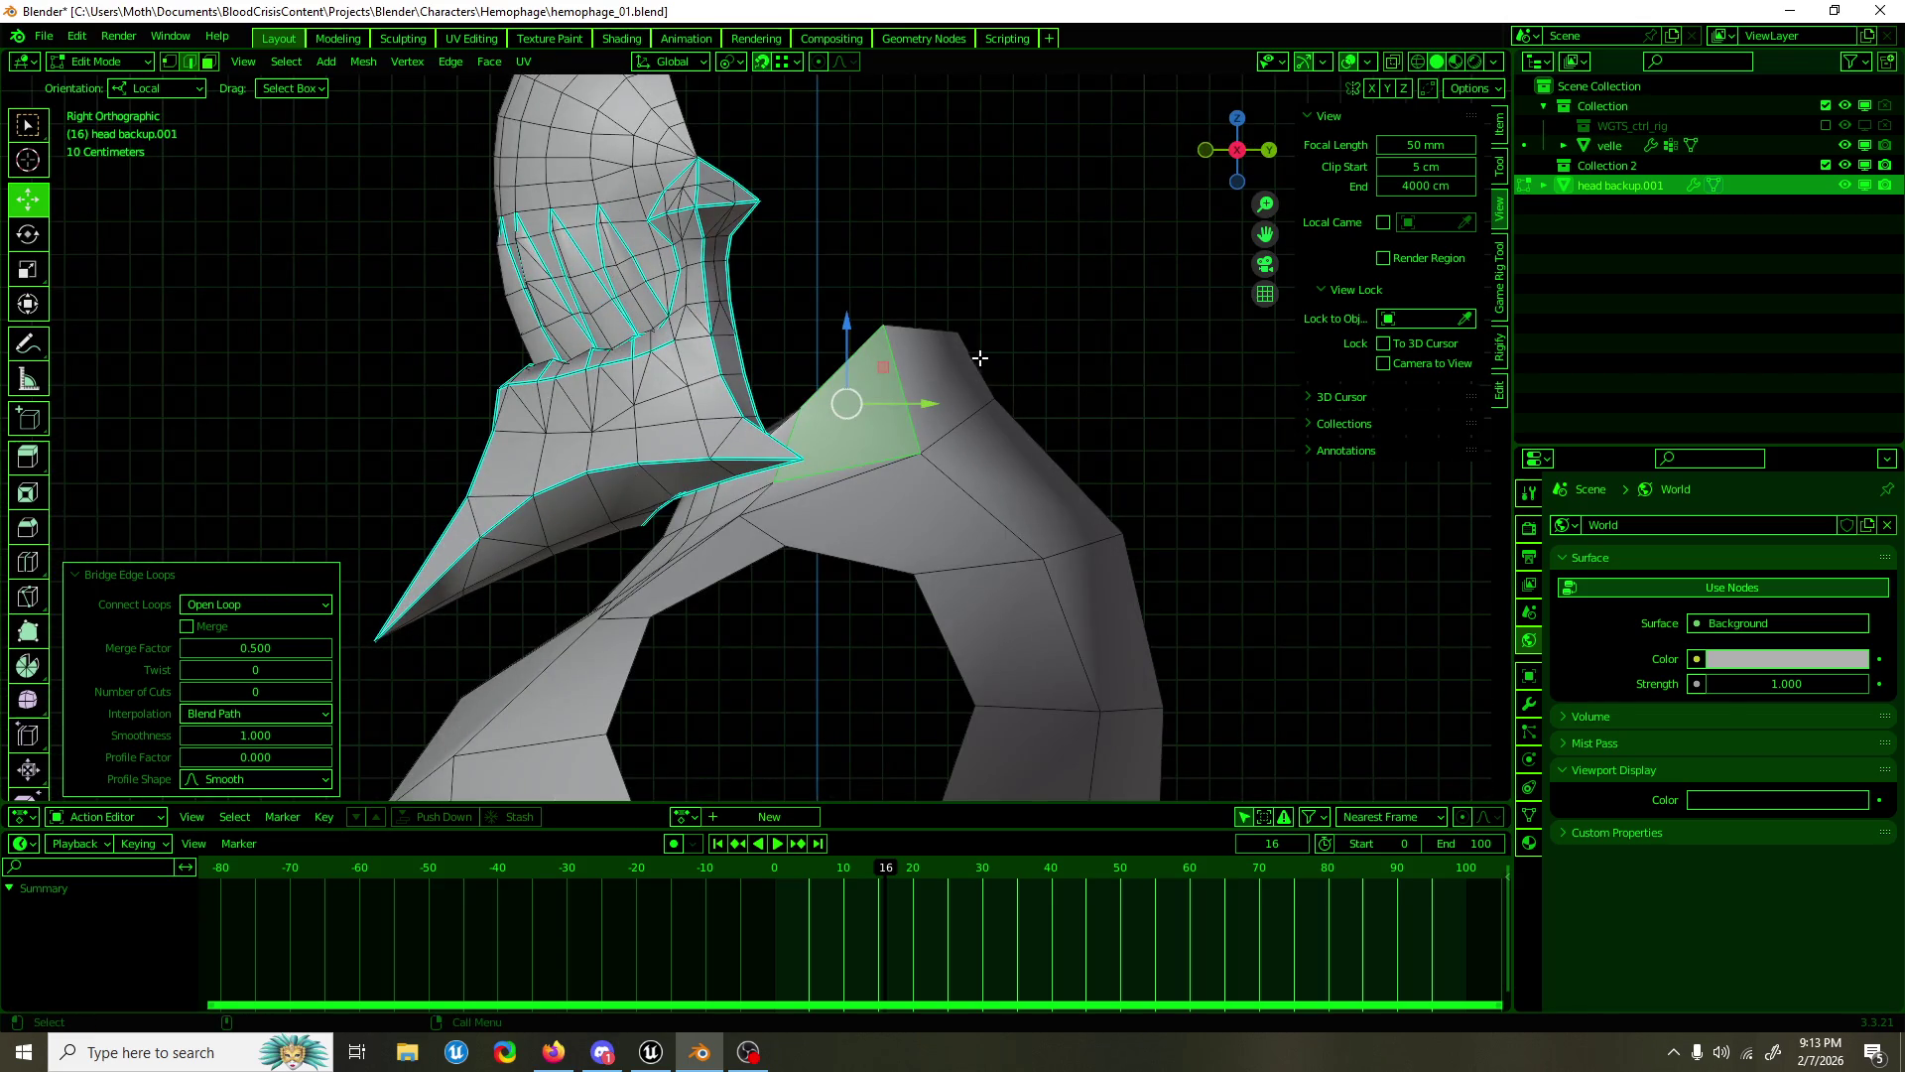
pyautogui.click(980, 357)
pyautogui.press('g')
pyautogui.press('y')
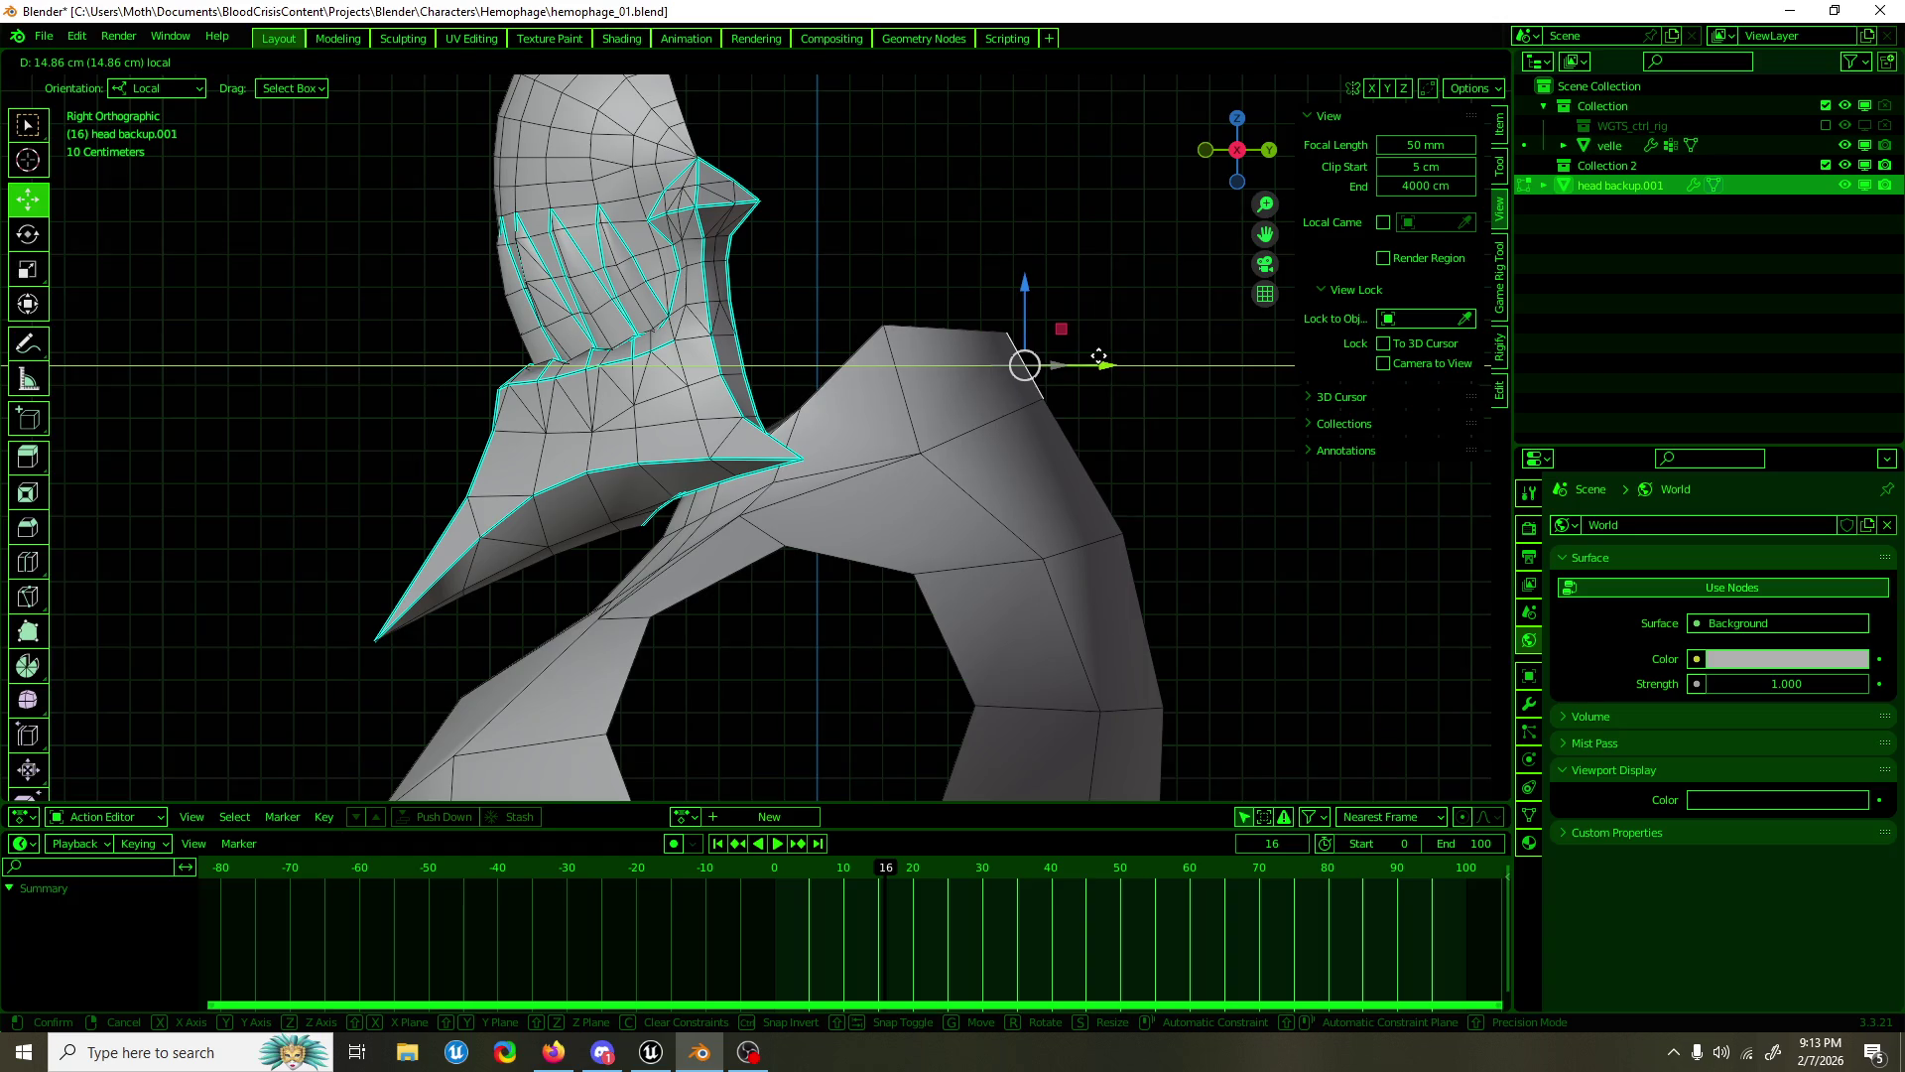
pyautogui.click(1099, 355)
# Step: Reposition the shoulder-top vertex in the YZ plane, undo it, and nudge it slightly instead
pyautogui.press('1')
pyautogui.click(885, 325)
pyautogui.press('g')
pyautogui.hotkey('shift', 'x')
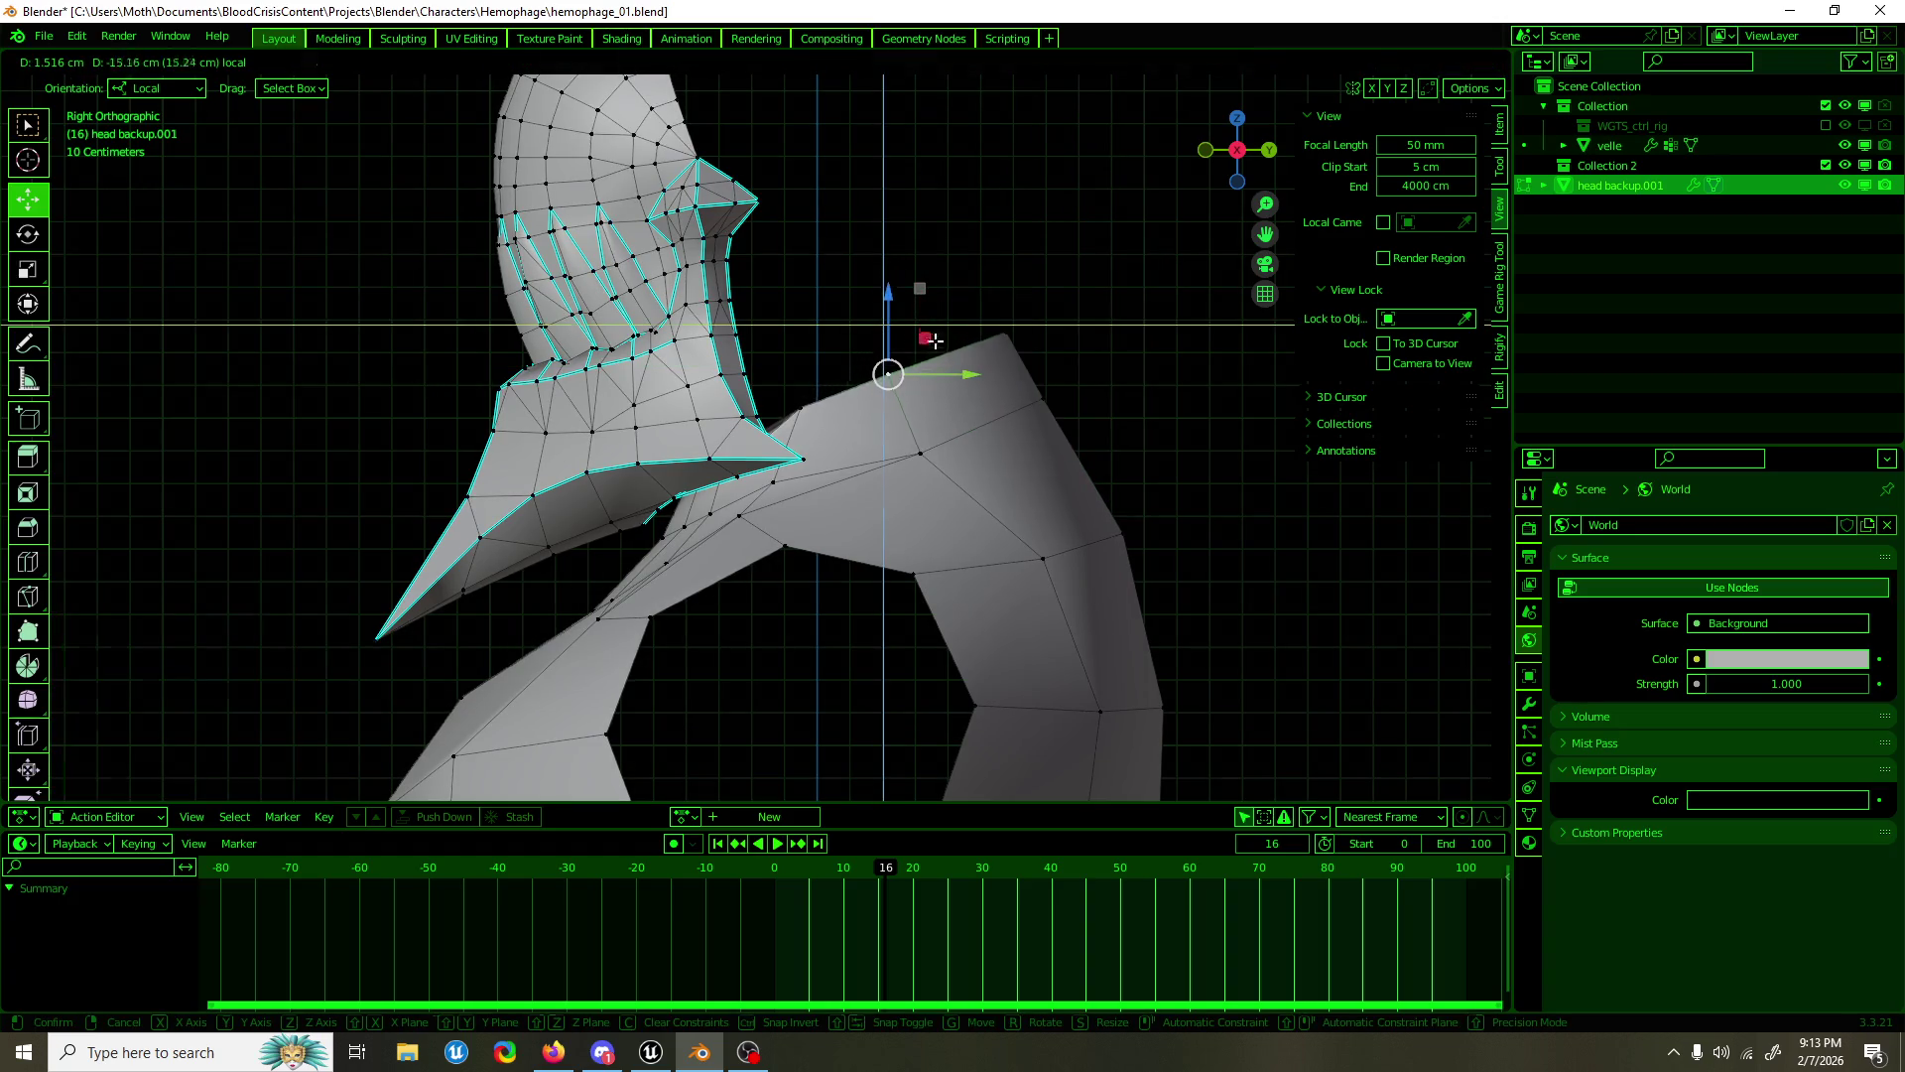
pyautogui.click(936, 338)
pyautogui.hotkey('ctrl', 'z')
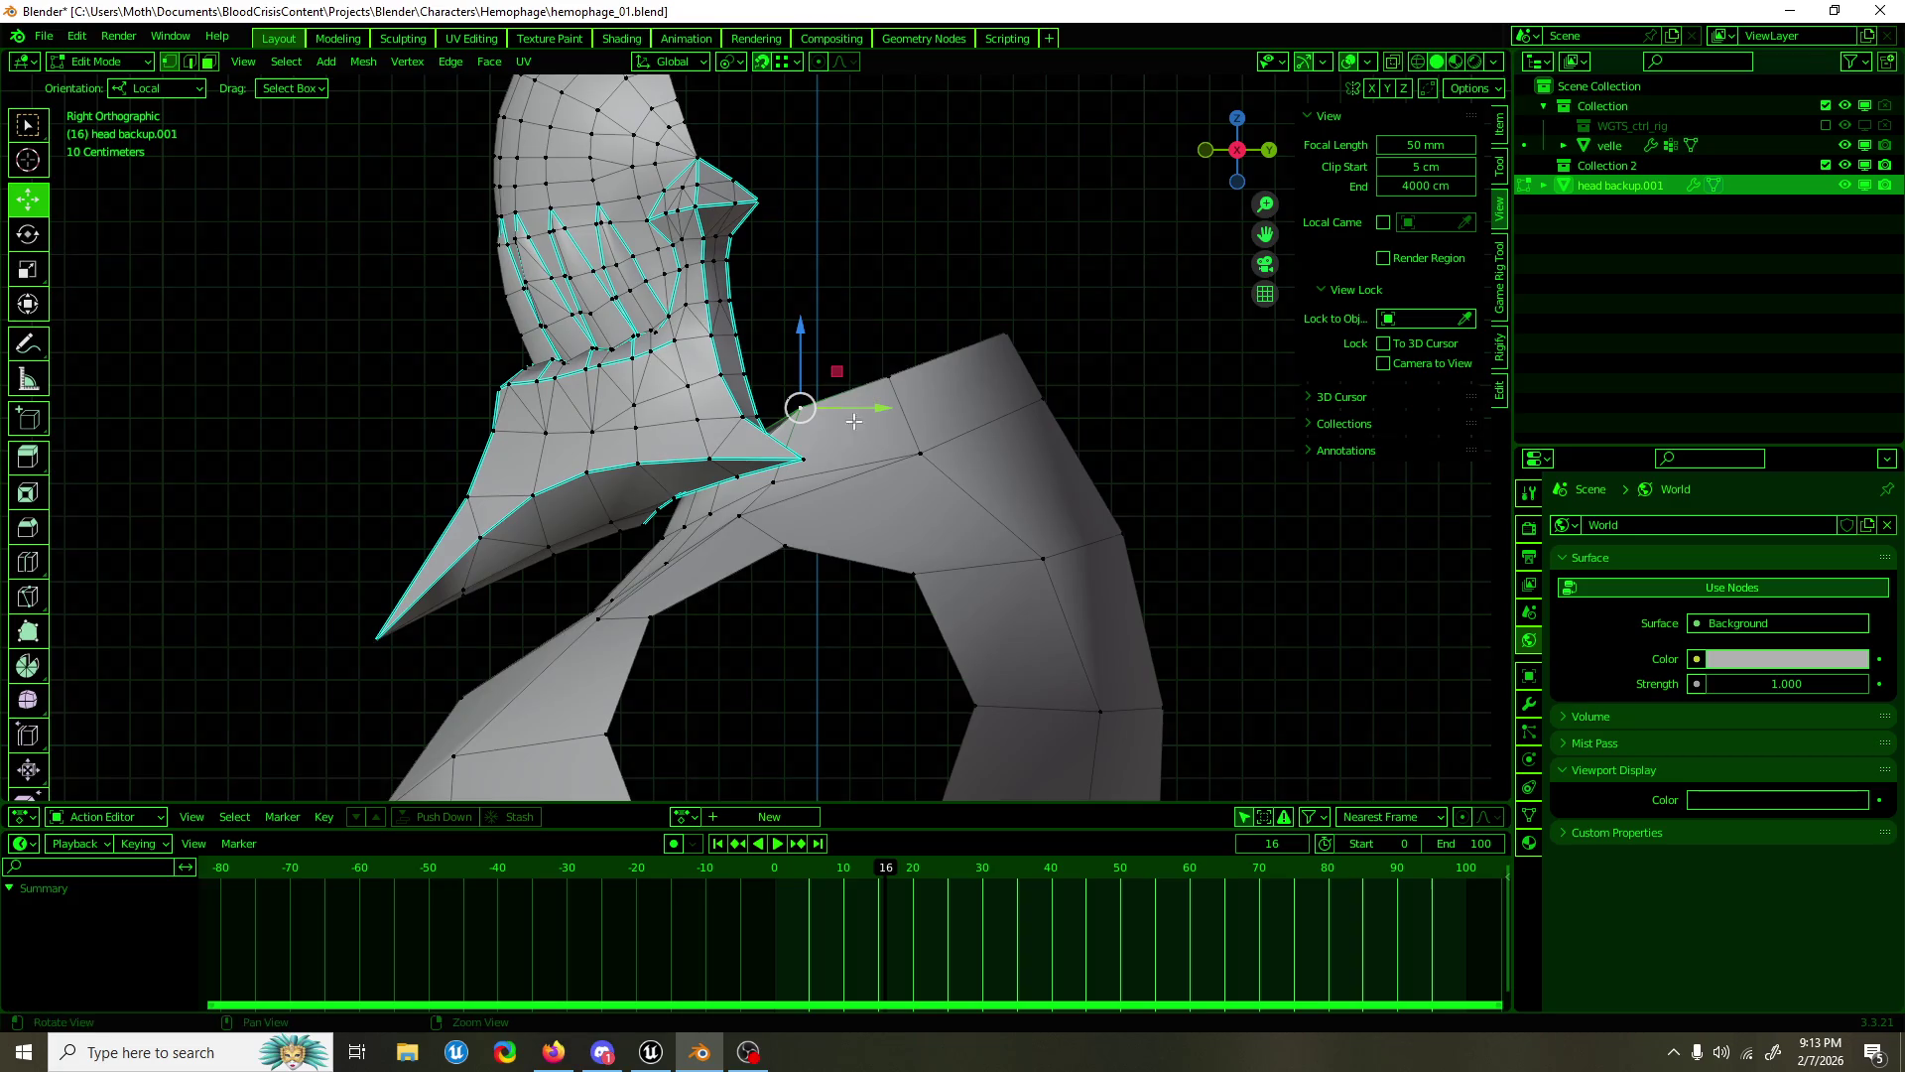
pyautogui.moveTo(837, 371); pyautogui.dragTo(839, 359)
pyautogui.moveTo(839, 360); pyautogui.dragTo(925, 531)
# Step: Move the selected collar-base vertex along X, then along Y
pyautogui.rightClick(758, 437)
pyautogui.press('Escape')
pyautogui.press('1')
pyautogui.moveTo(925, 530); pyautogui.dragTo(893, 526)
pyautogui.moveTo(893, 526); pyautogui.dragTo(594, 548)
pyautogui.press('g')
pyautogui.press('y')
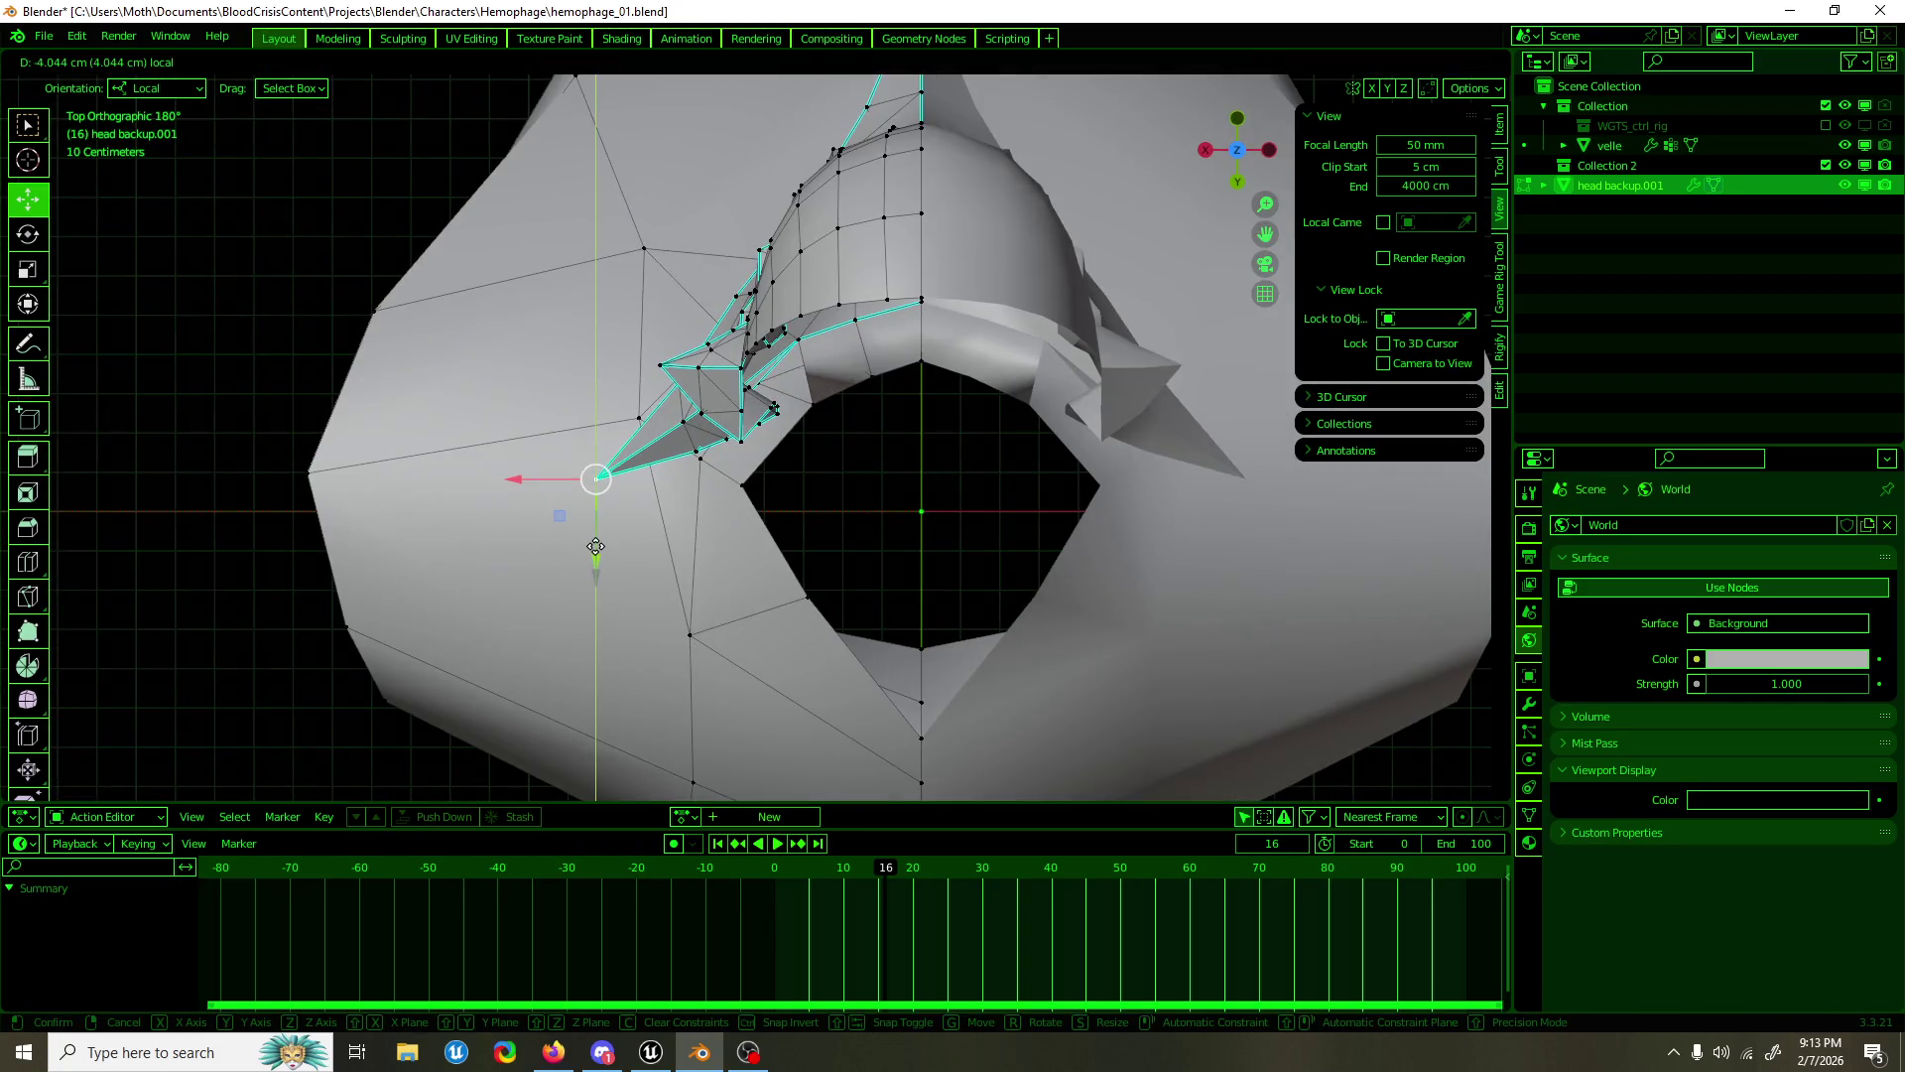
pyautogui.click(595, 545)
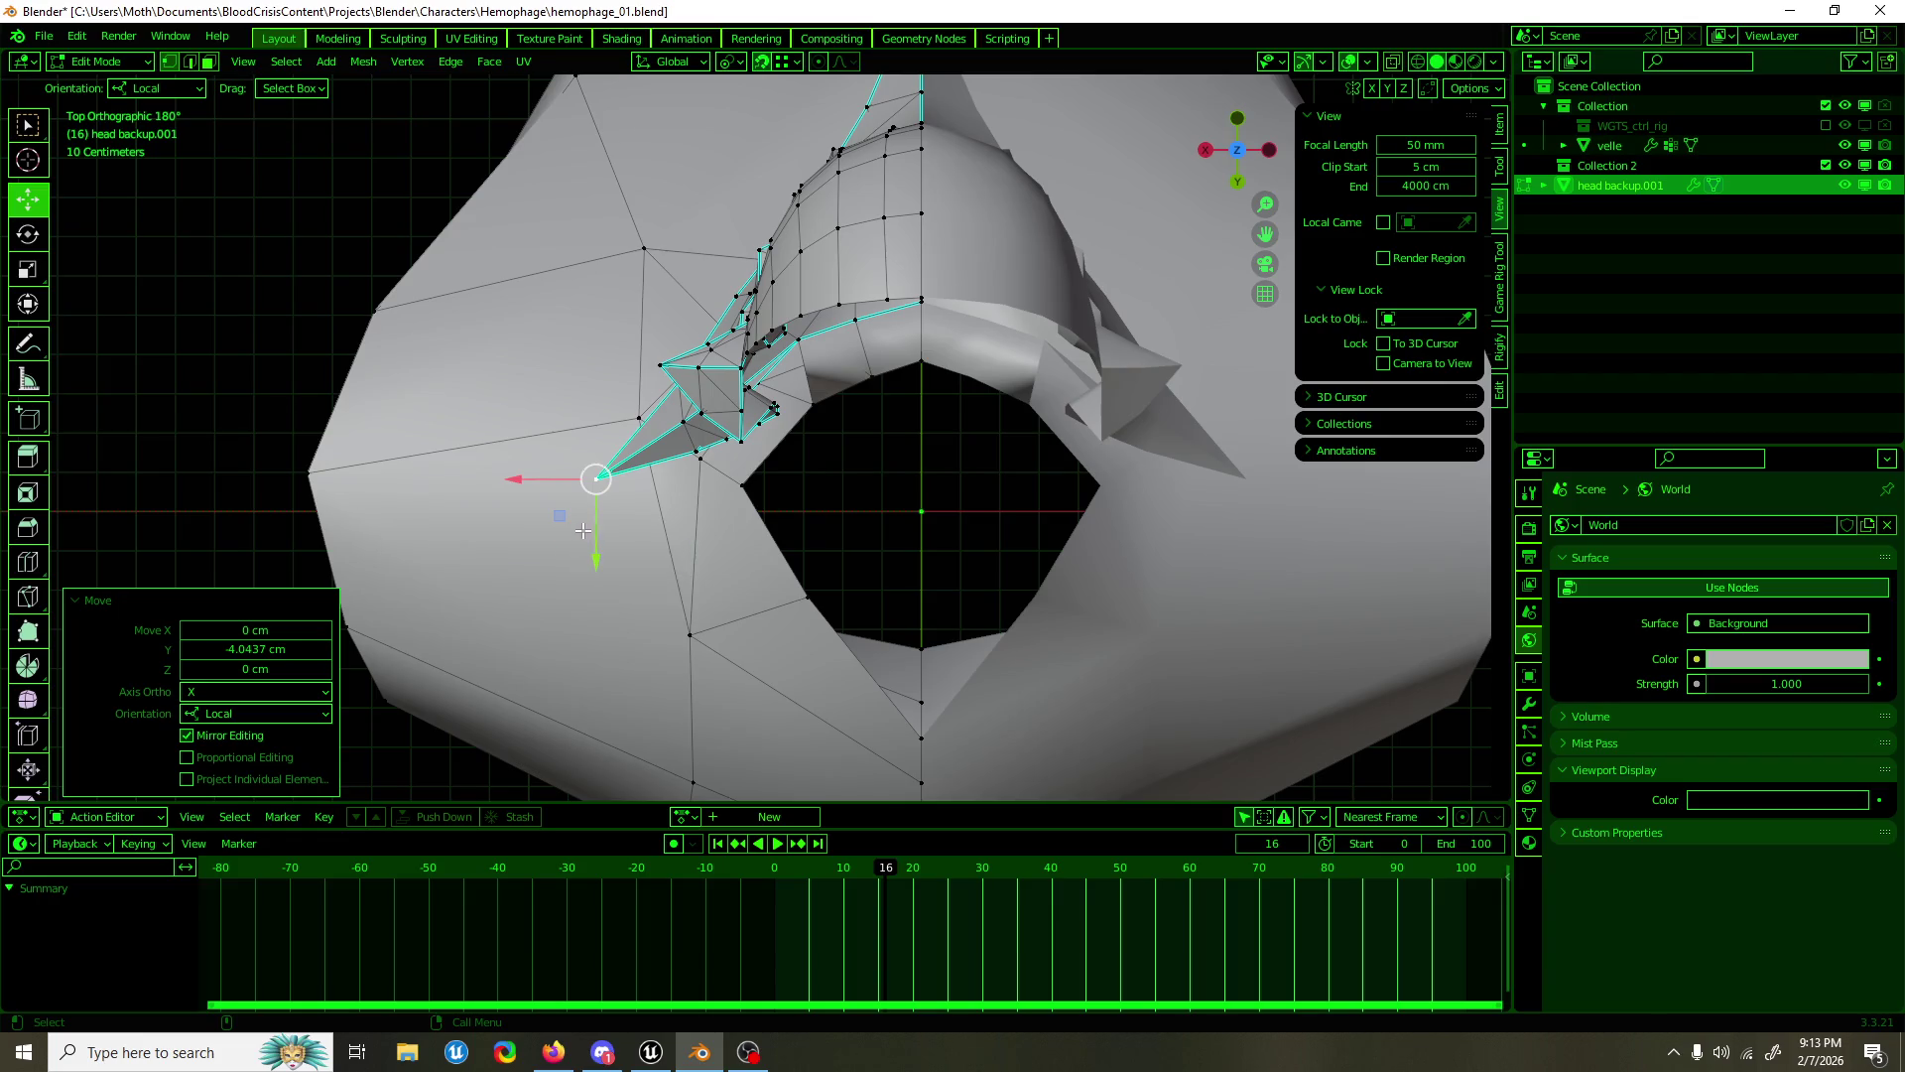
# Step: In front view, shift the selection slightly along X
pyautogui.moveTo(544, 540); pyautogui.dragTo(710, 406)
pyautogui.press('KP_1')
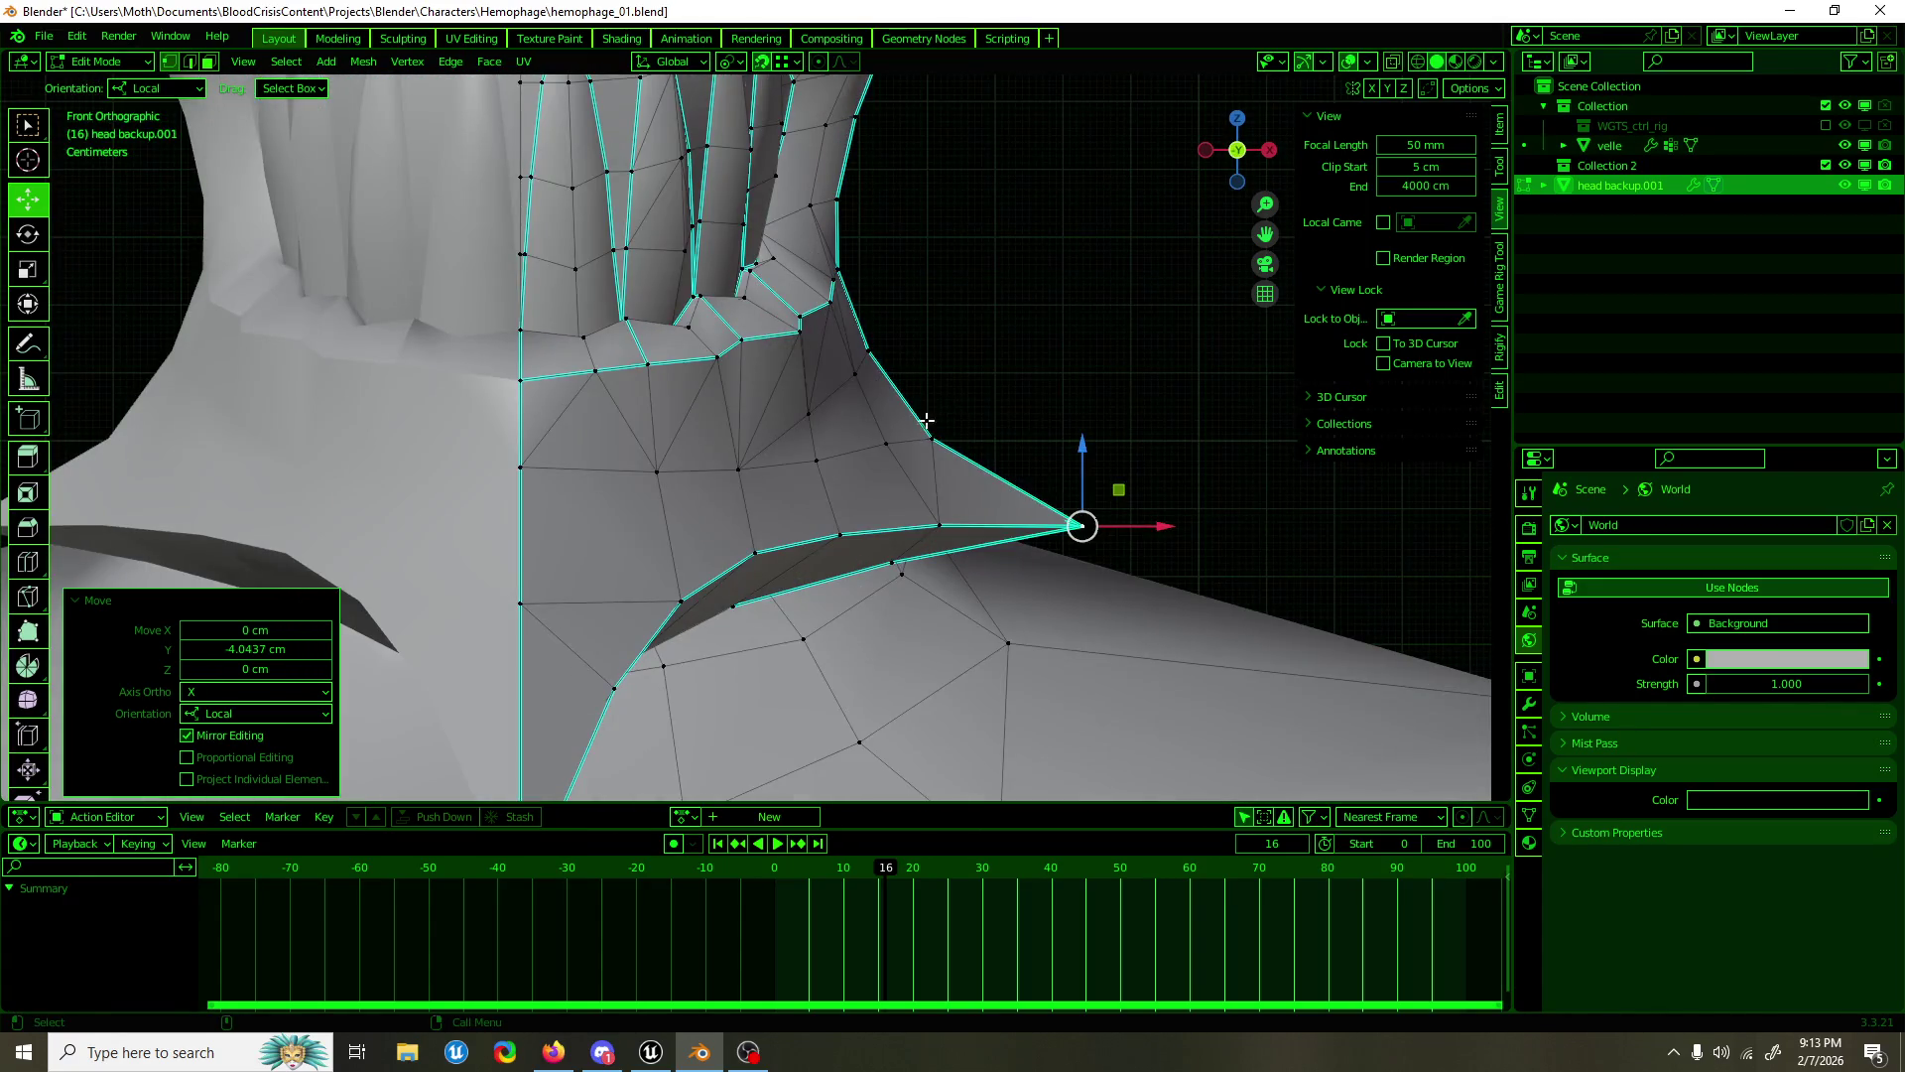
pyautogui.moveTo(911, 377); pyautogui.dragTo(907, 378)
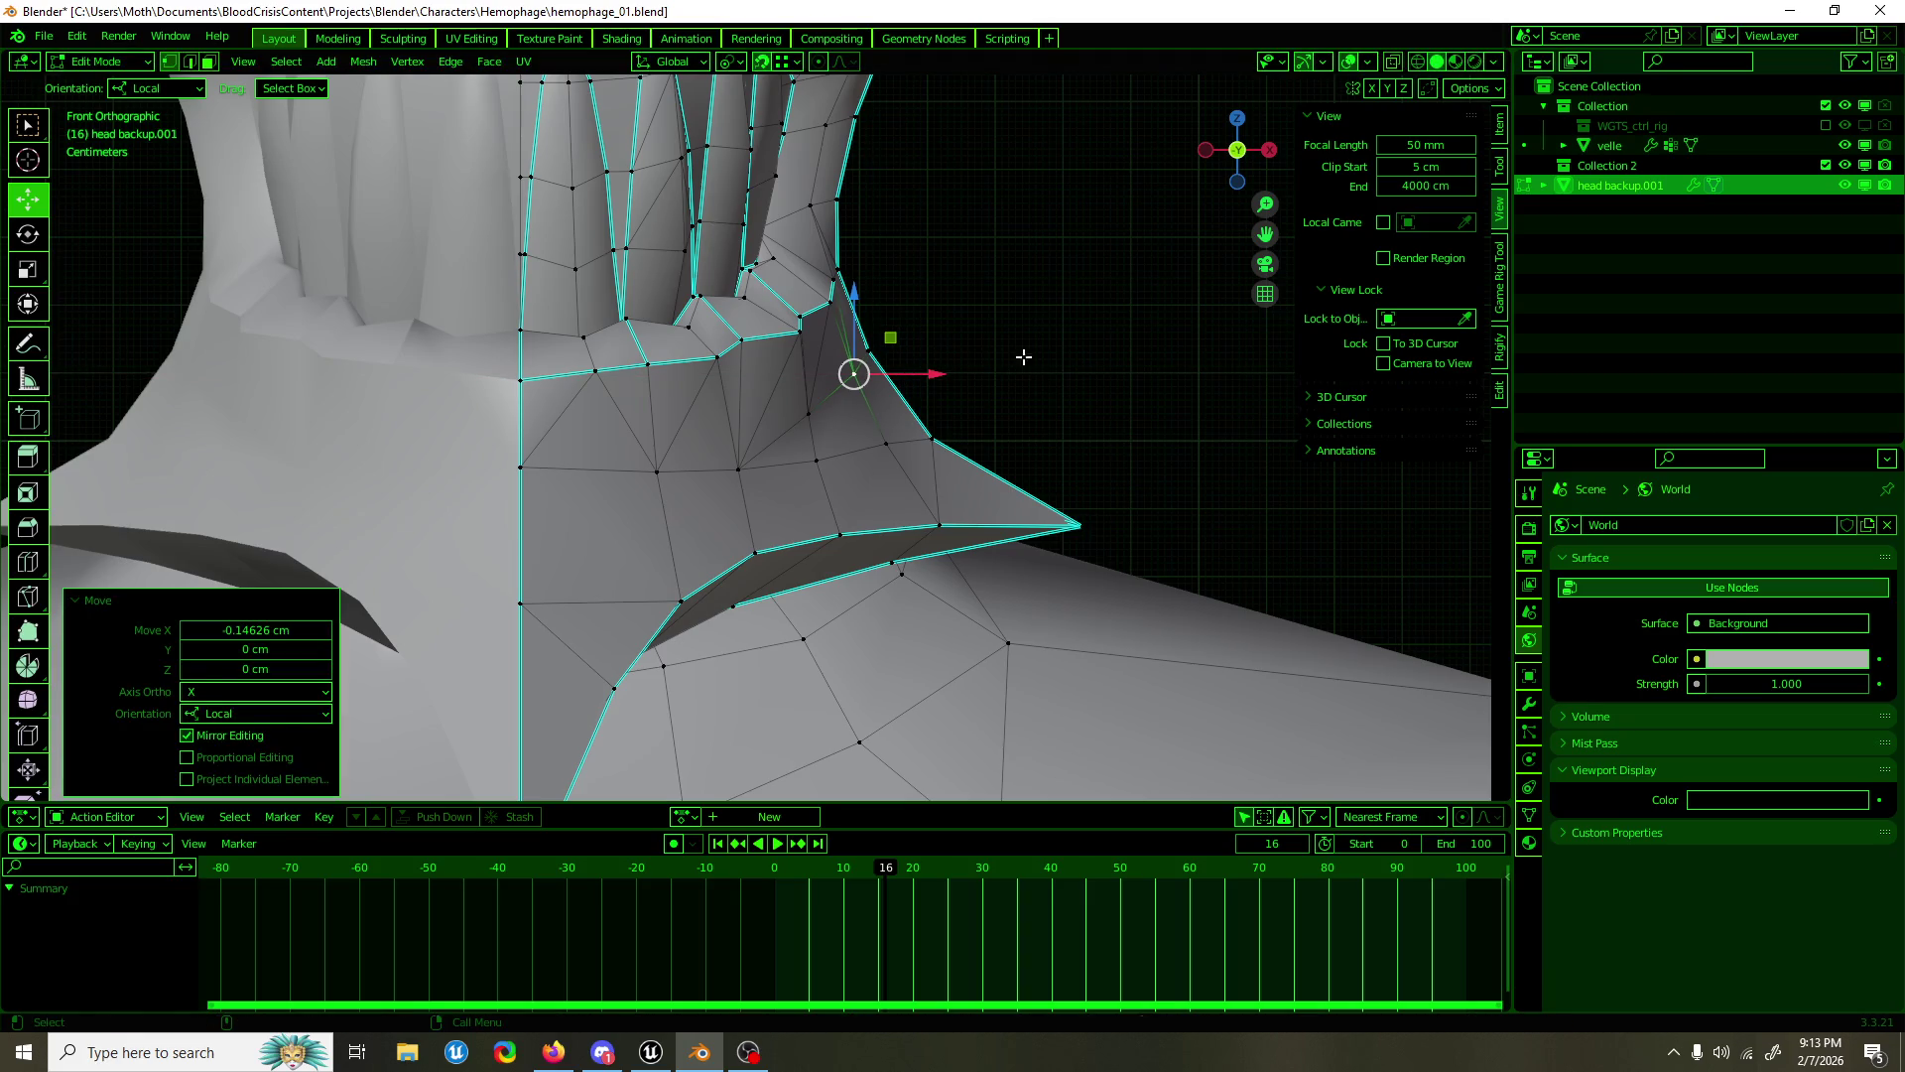
pyautogui.moveTo(1051, 353); pyautogui.dragTo(623, 445)
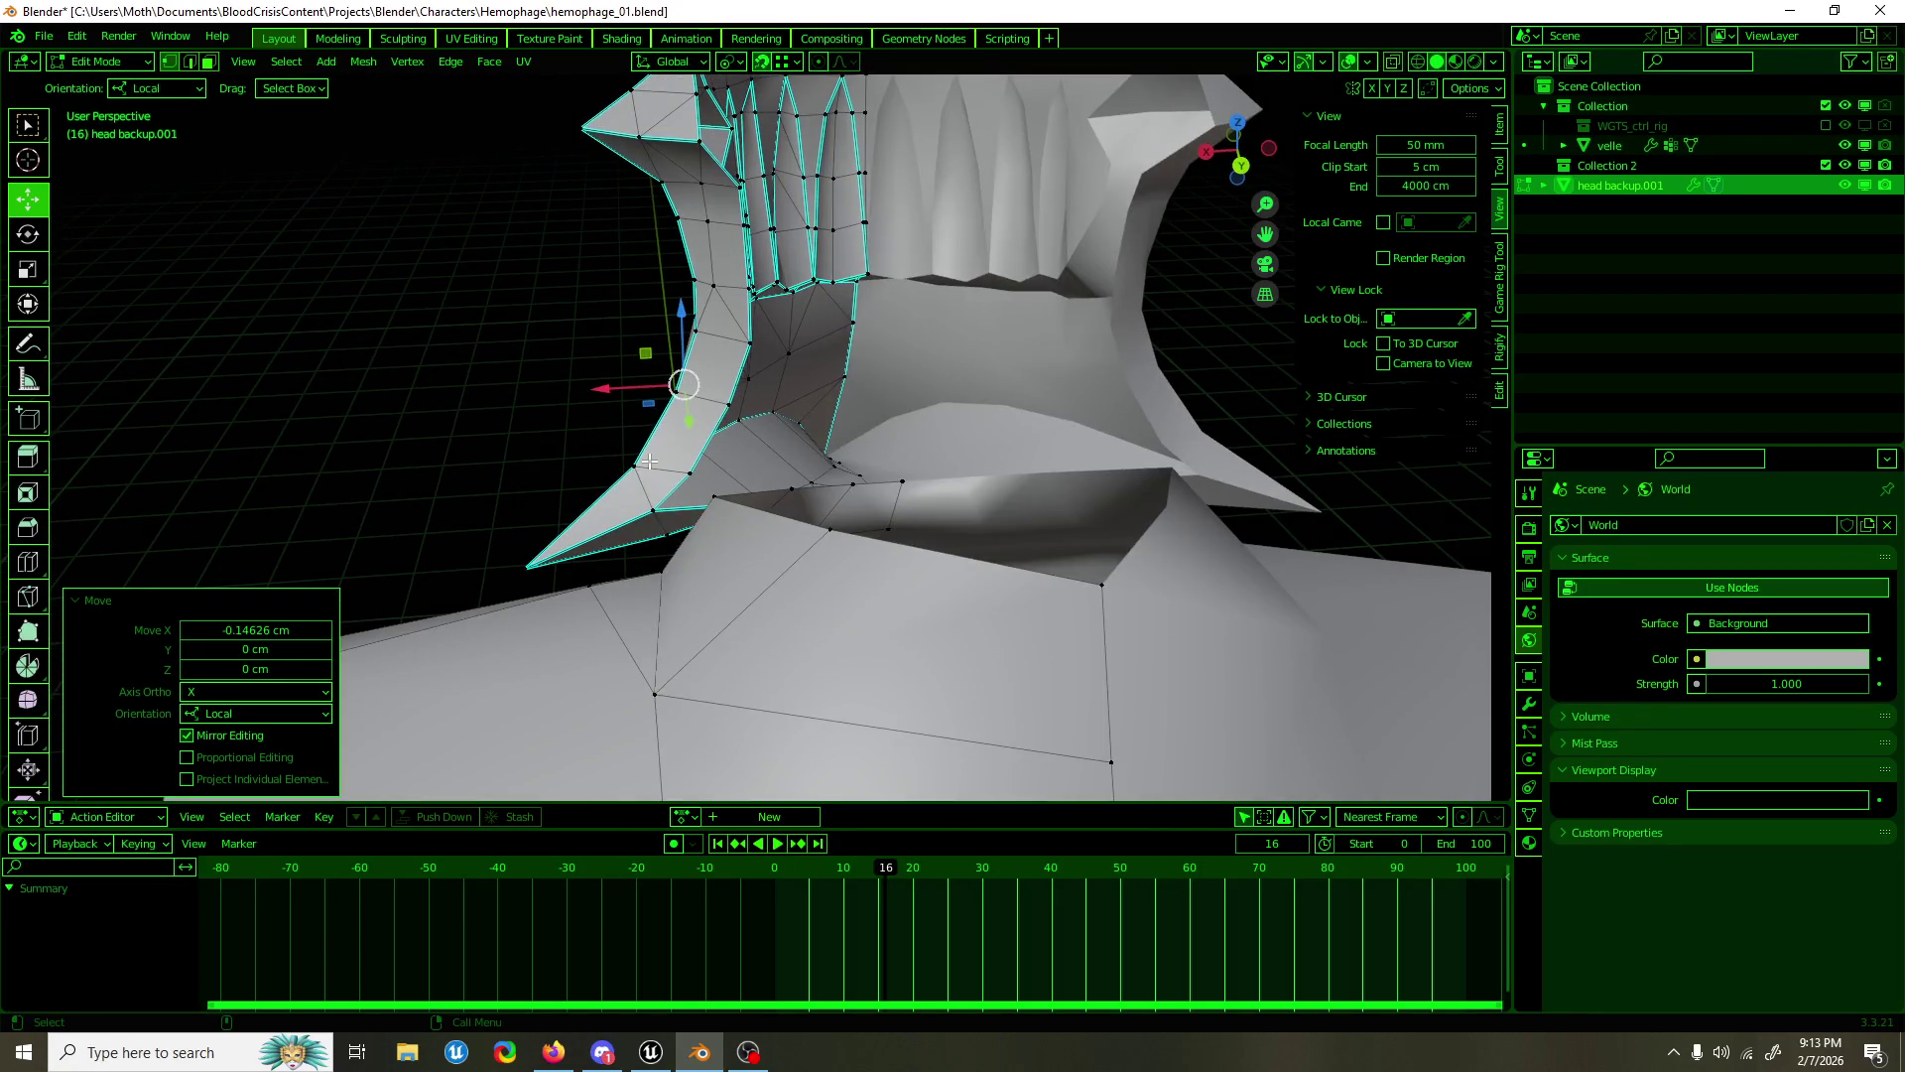
pyautogui.moveTo(650, 463); pyautogui.dragTo(757, 507)
# Step: Select the collar-base vertices, raise them 3.31 cm along local Y, and move them along X
pyautogui.press('2')
pyautogui.click(773, 511)
pyautogui.press('1')
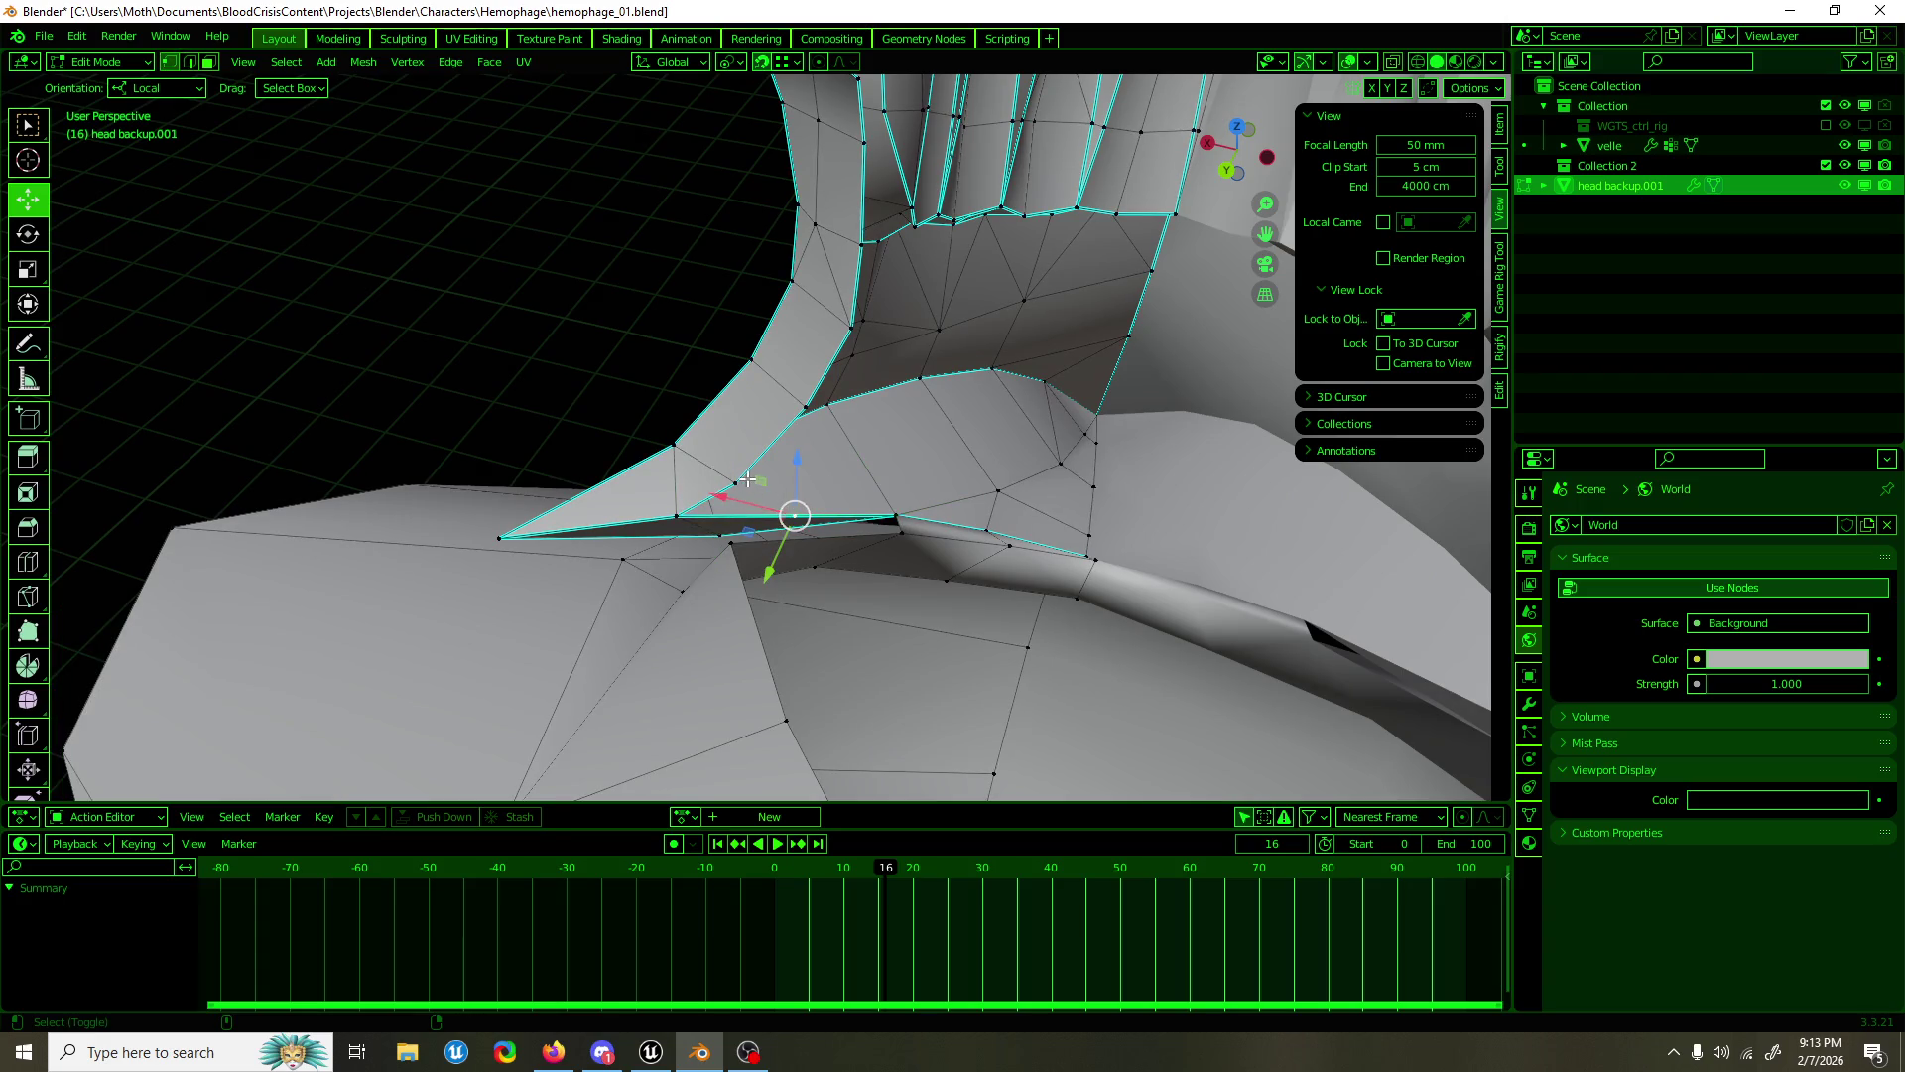
pyautogui.click(746, 480)
pyautogui.moveTo(746, 480); pyautogui.dragTo(794, 558)
pyautogui.press('g')
pyautogui.press('y')
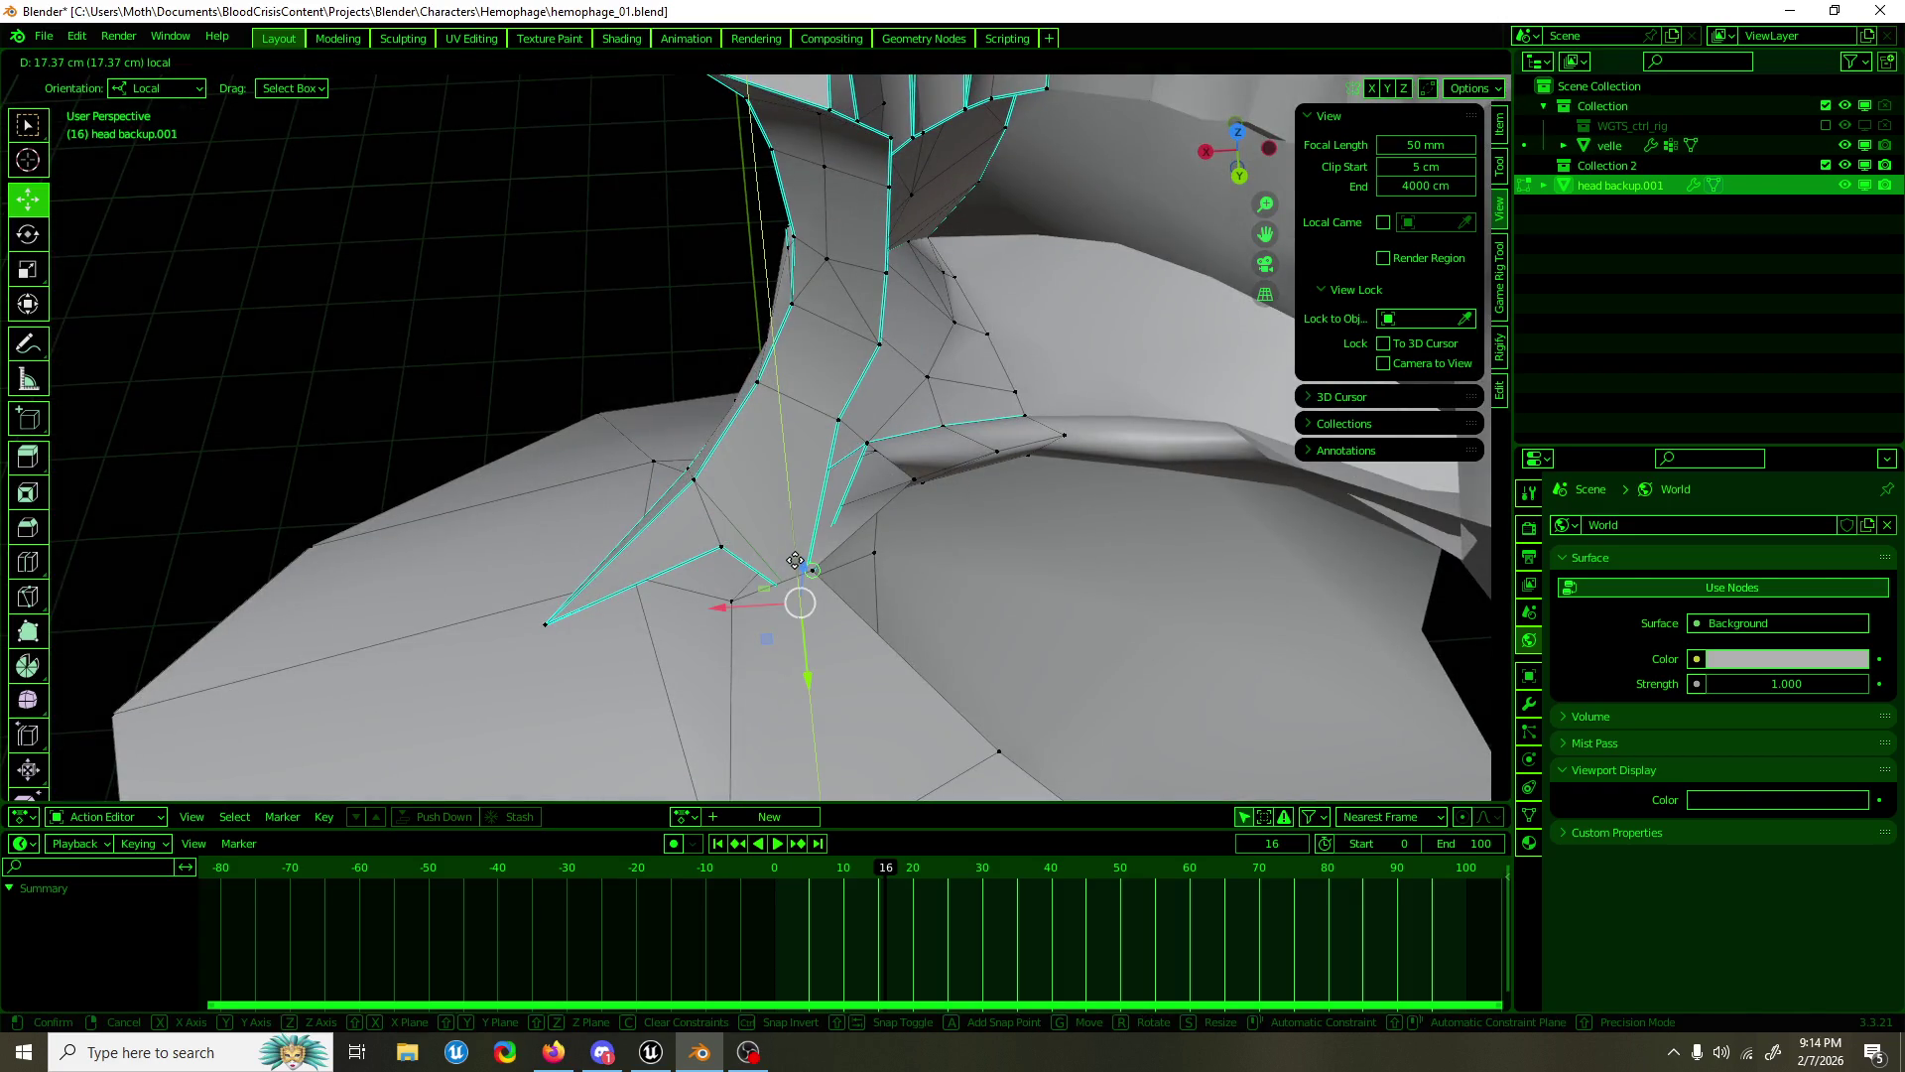
pyautogui.click(796, 576)
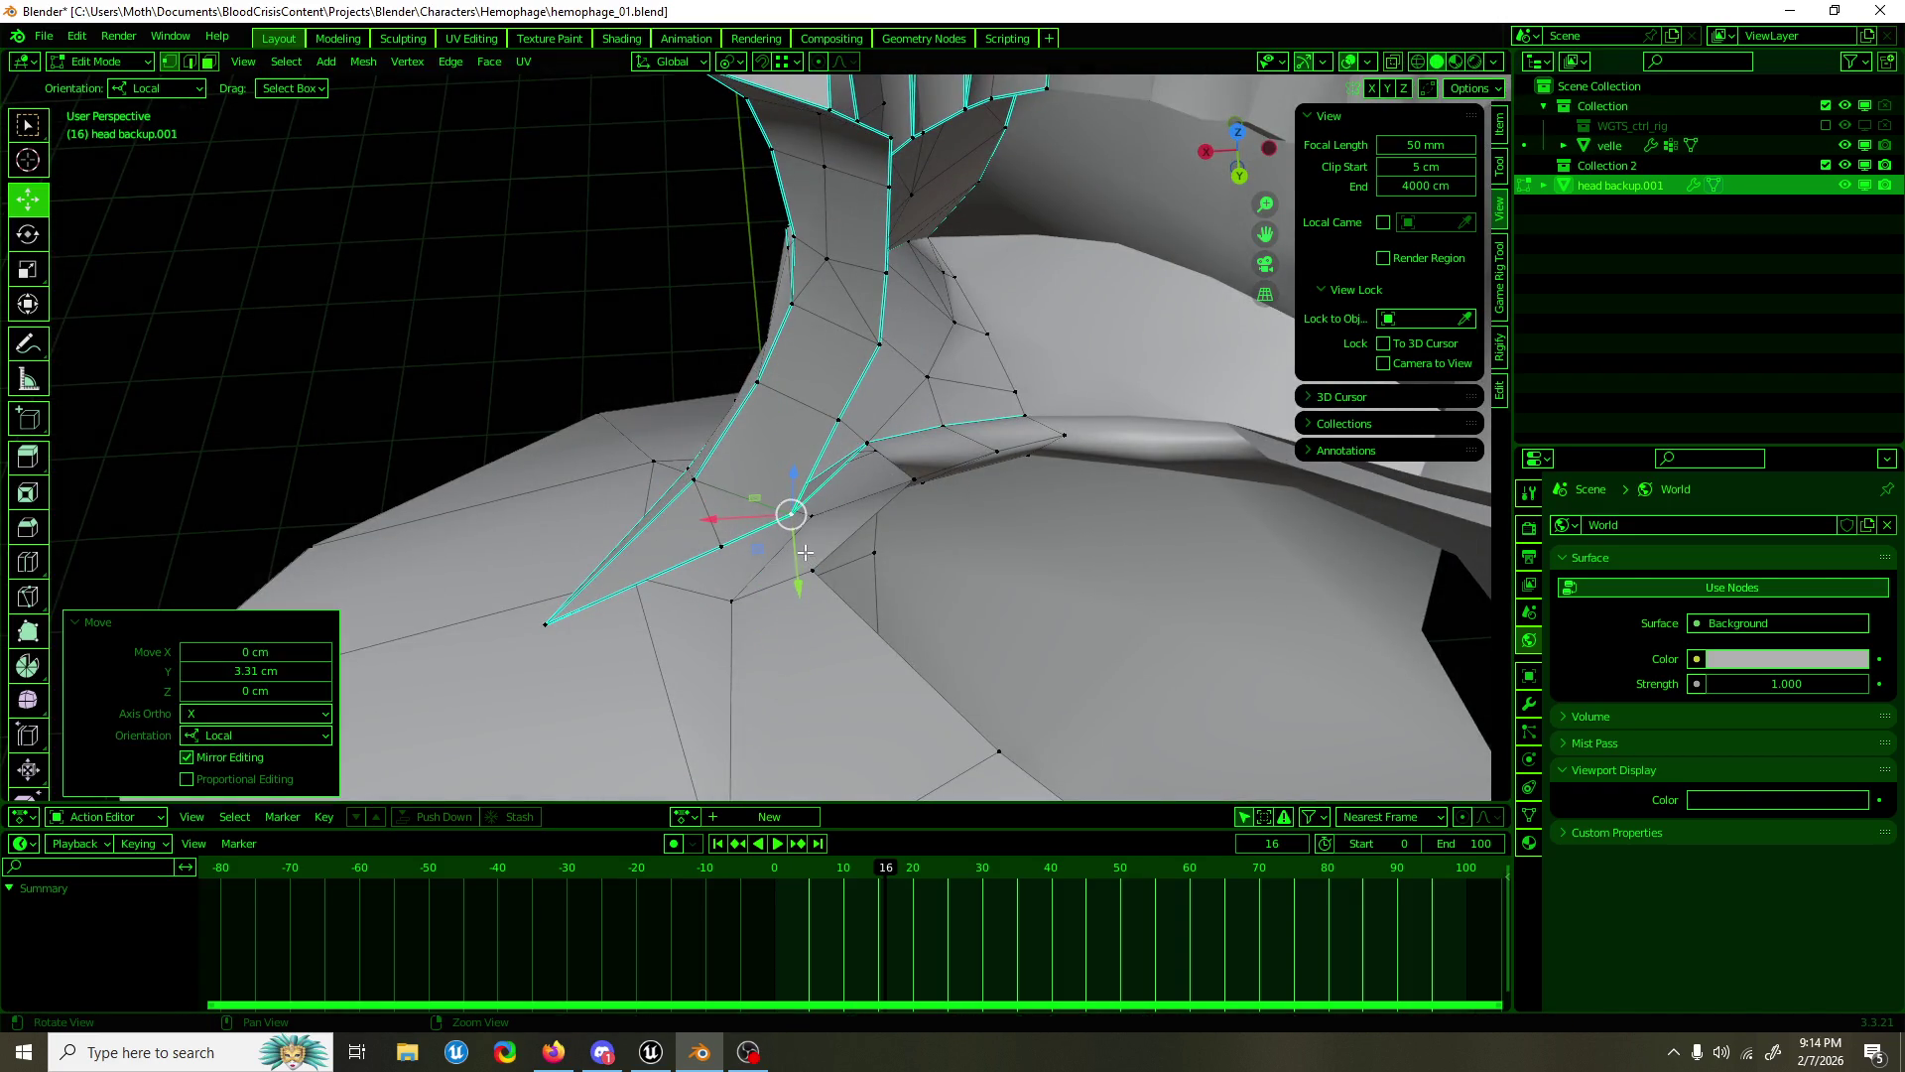
pyautogui.moveTo(866, 499); pyautogui.dragTo(794, 523)
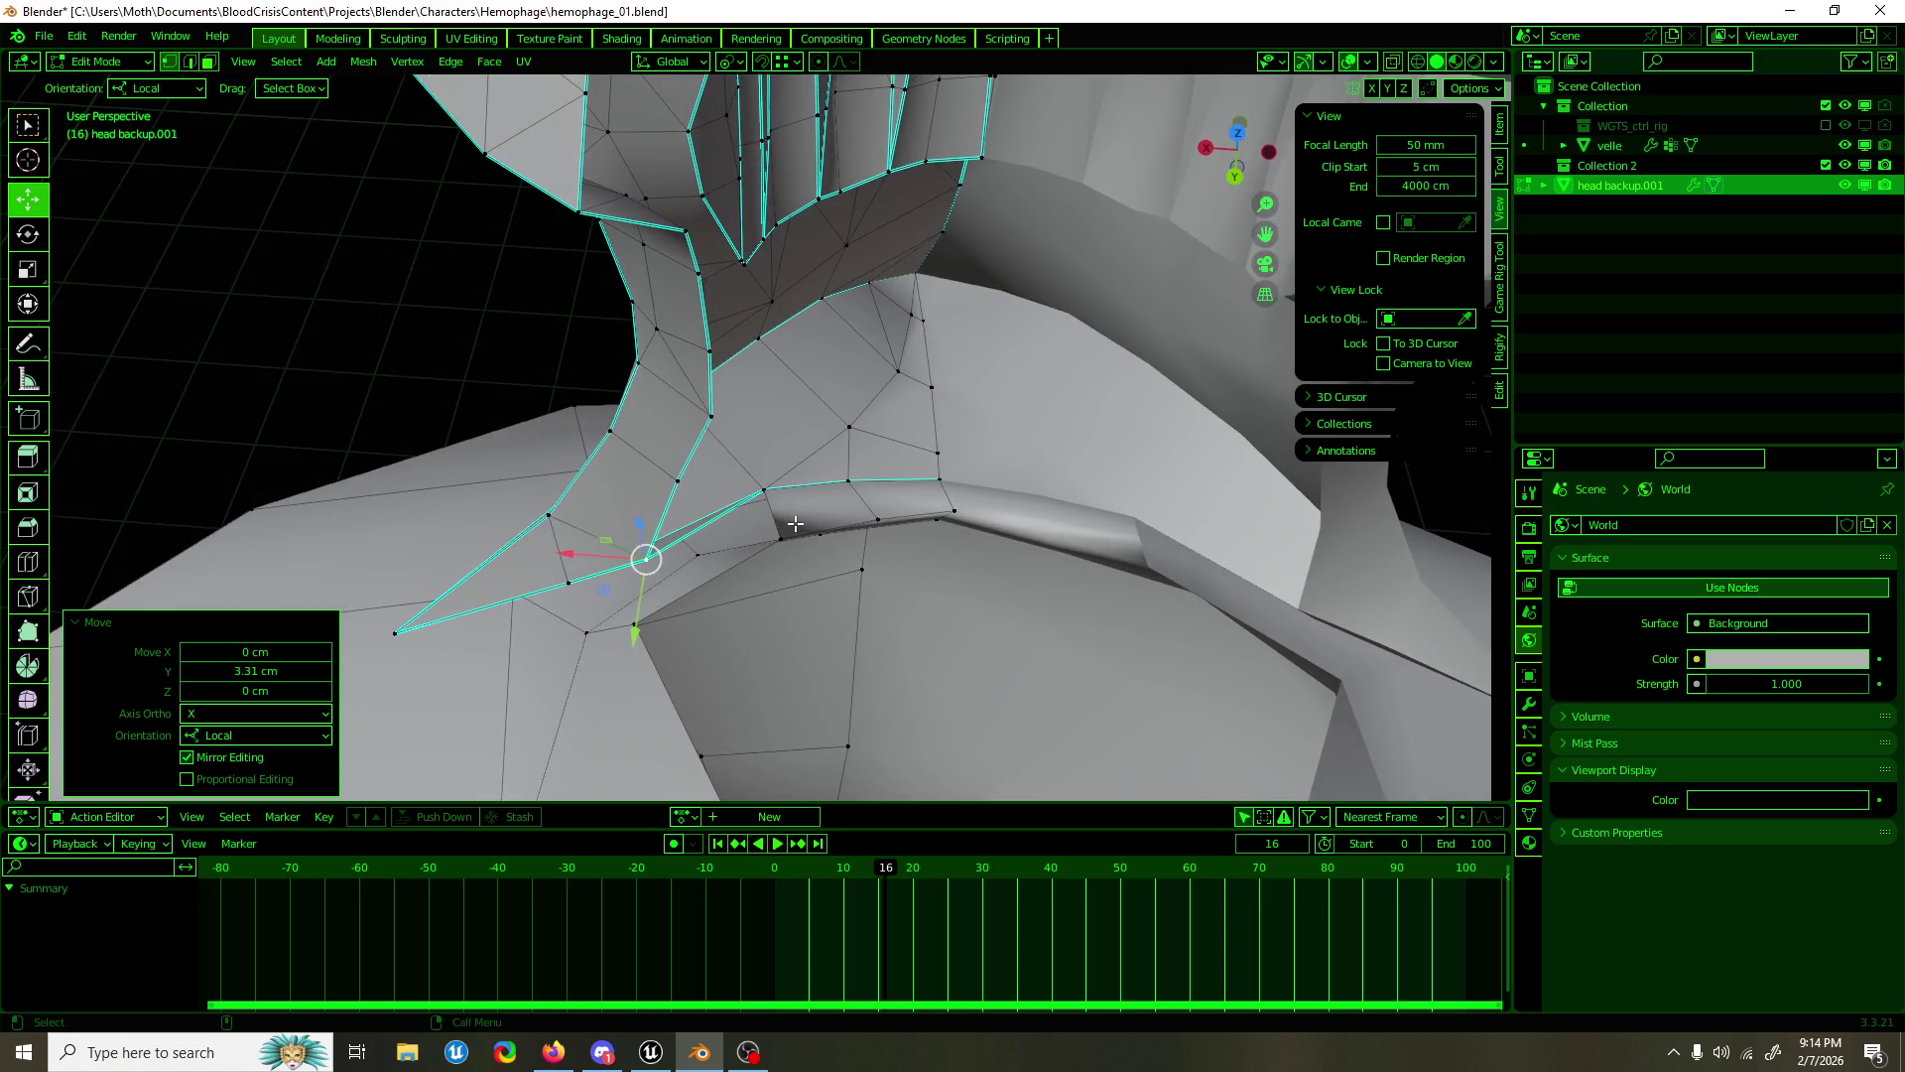
pyautogui.moveTo(594, 559); pyautogui.dragTo(631, 559)
# Step: Nudge a collar-edge vertex along Y, slide vertices along X in back view, and lift one along Z
pyautogui.moveTo(631, 558); pyautogui.dragTo(843, 608)
pyautogui.click(903, 608)
pyautogui.moveTo(961, 609); pyautogui.dragTo(967, 608)
pyautogui.moveTo(967, 608); pyautogui.dragTo(716, 370)
pyautogui.press('ctrl+KP_1')
pyautogui.moveTo(699, 391); pyautogui.dragTo(676, 392)
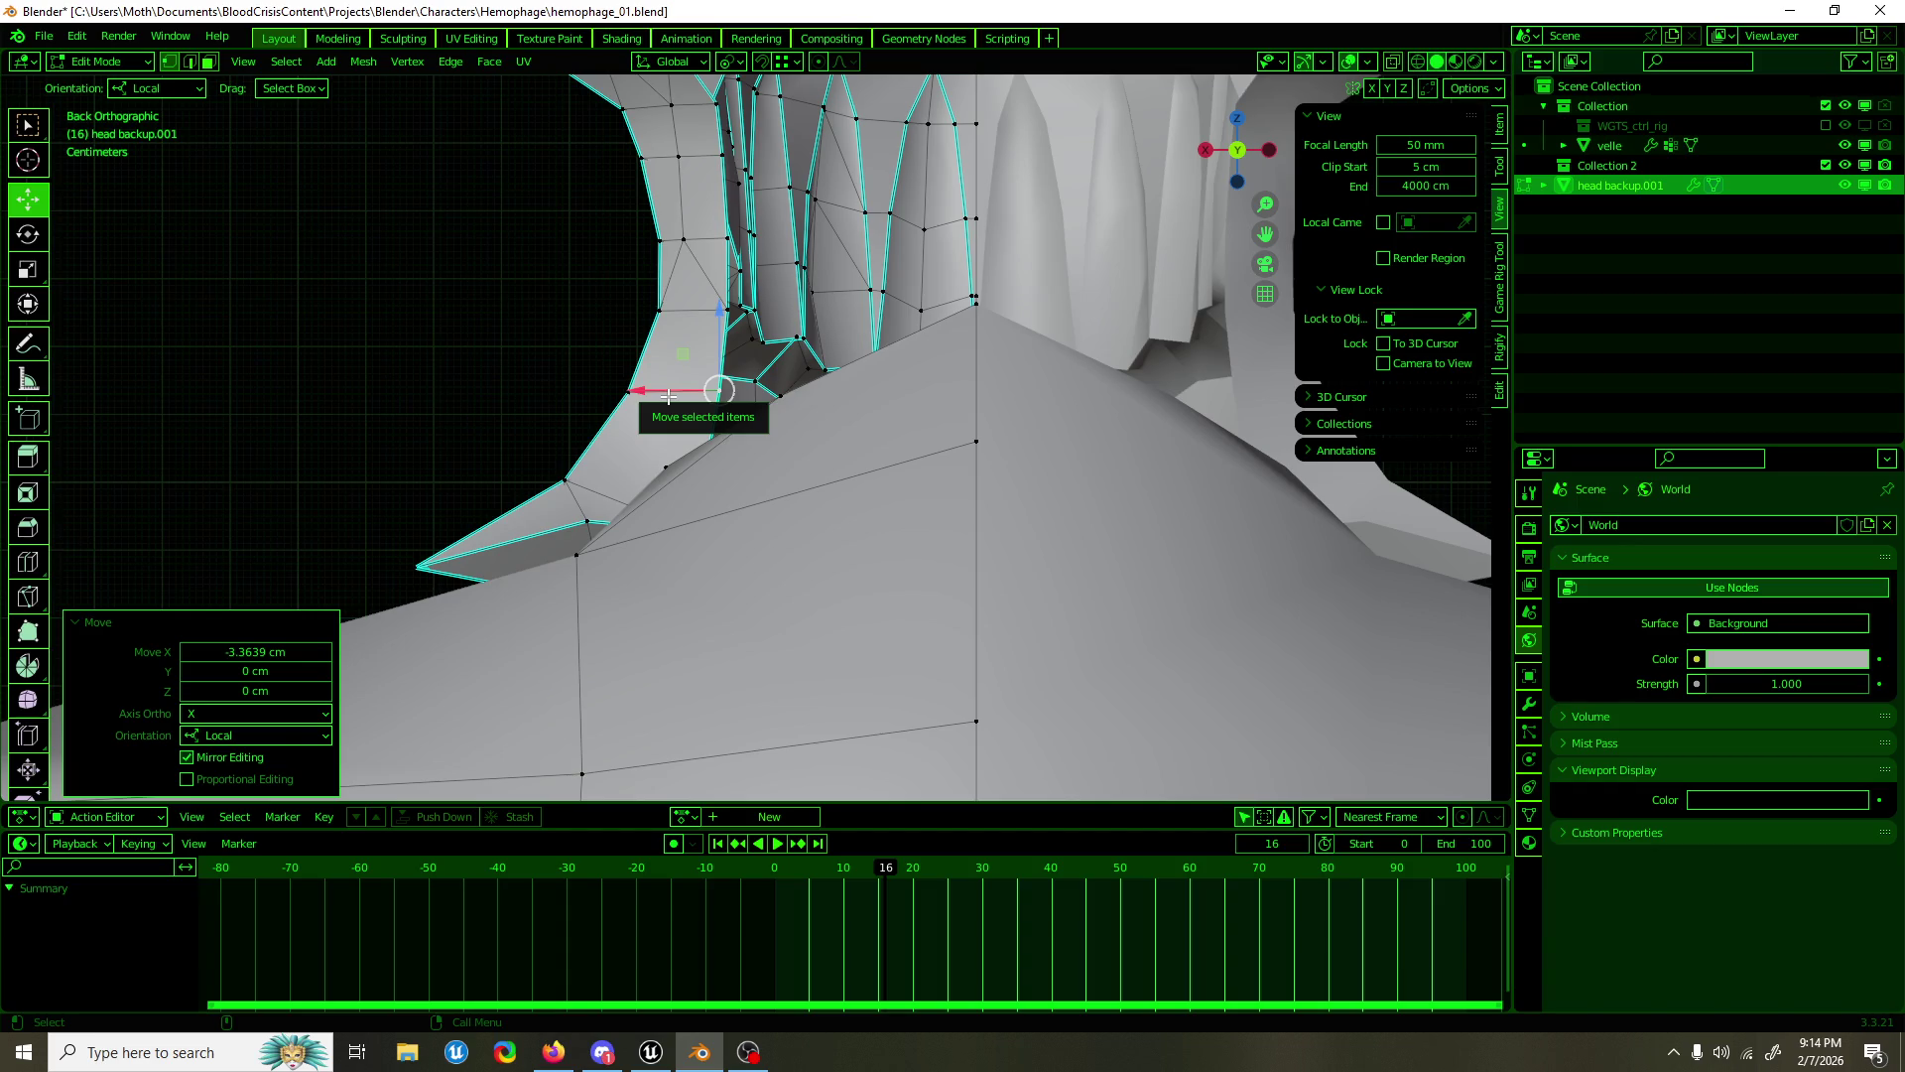
pyautogui.moveTo(708, 319); pyautogui.dragTo(643, 559)
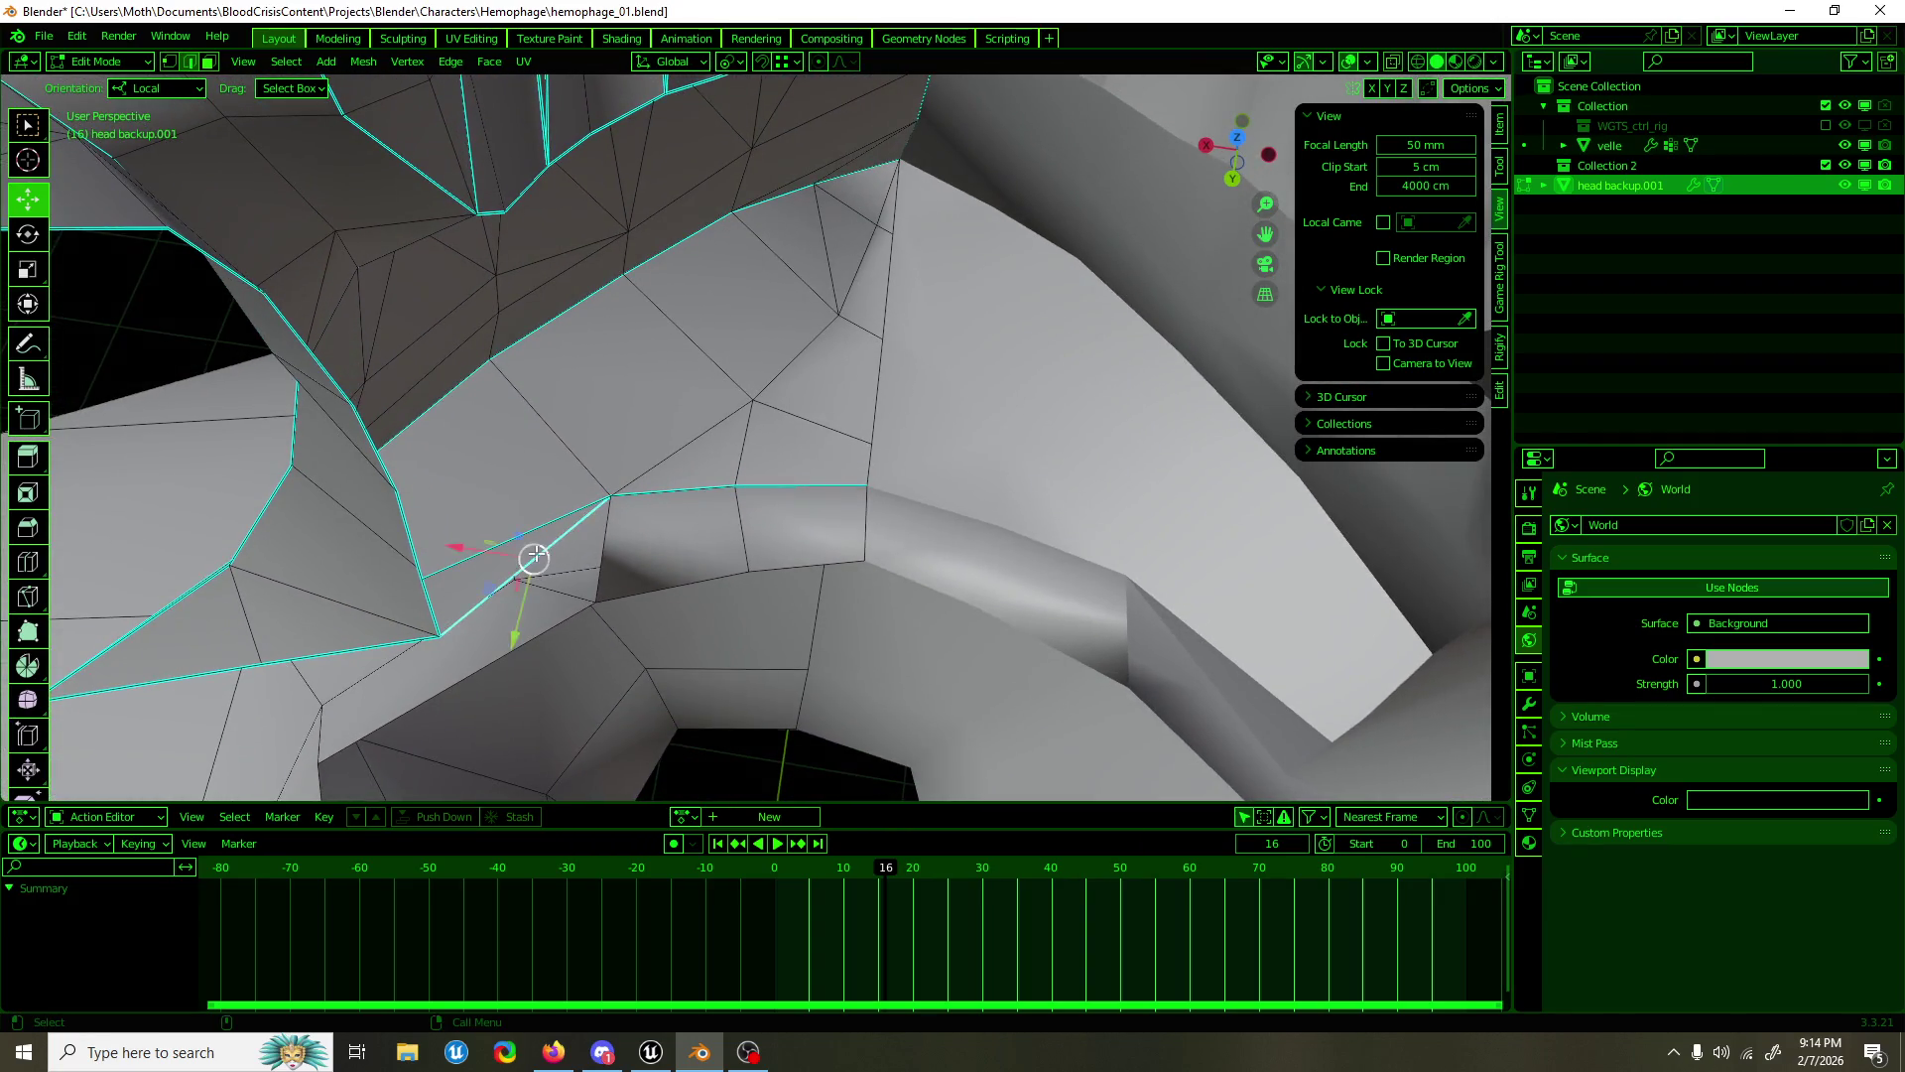
pyautogui.moveTo(533, 559); pyautogui.dragTo(595, 604)
# Step: Merge the whole mesh's overlapping vertices by distance, then inspect the neck from below in Object Mode
pyautogui.moveTo(595, 604); pyautogui.dragTo(624, 544)
pyautogui.press('a')
pyautogui.press('F3')
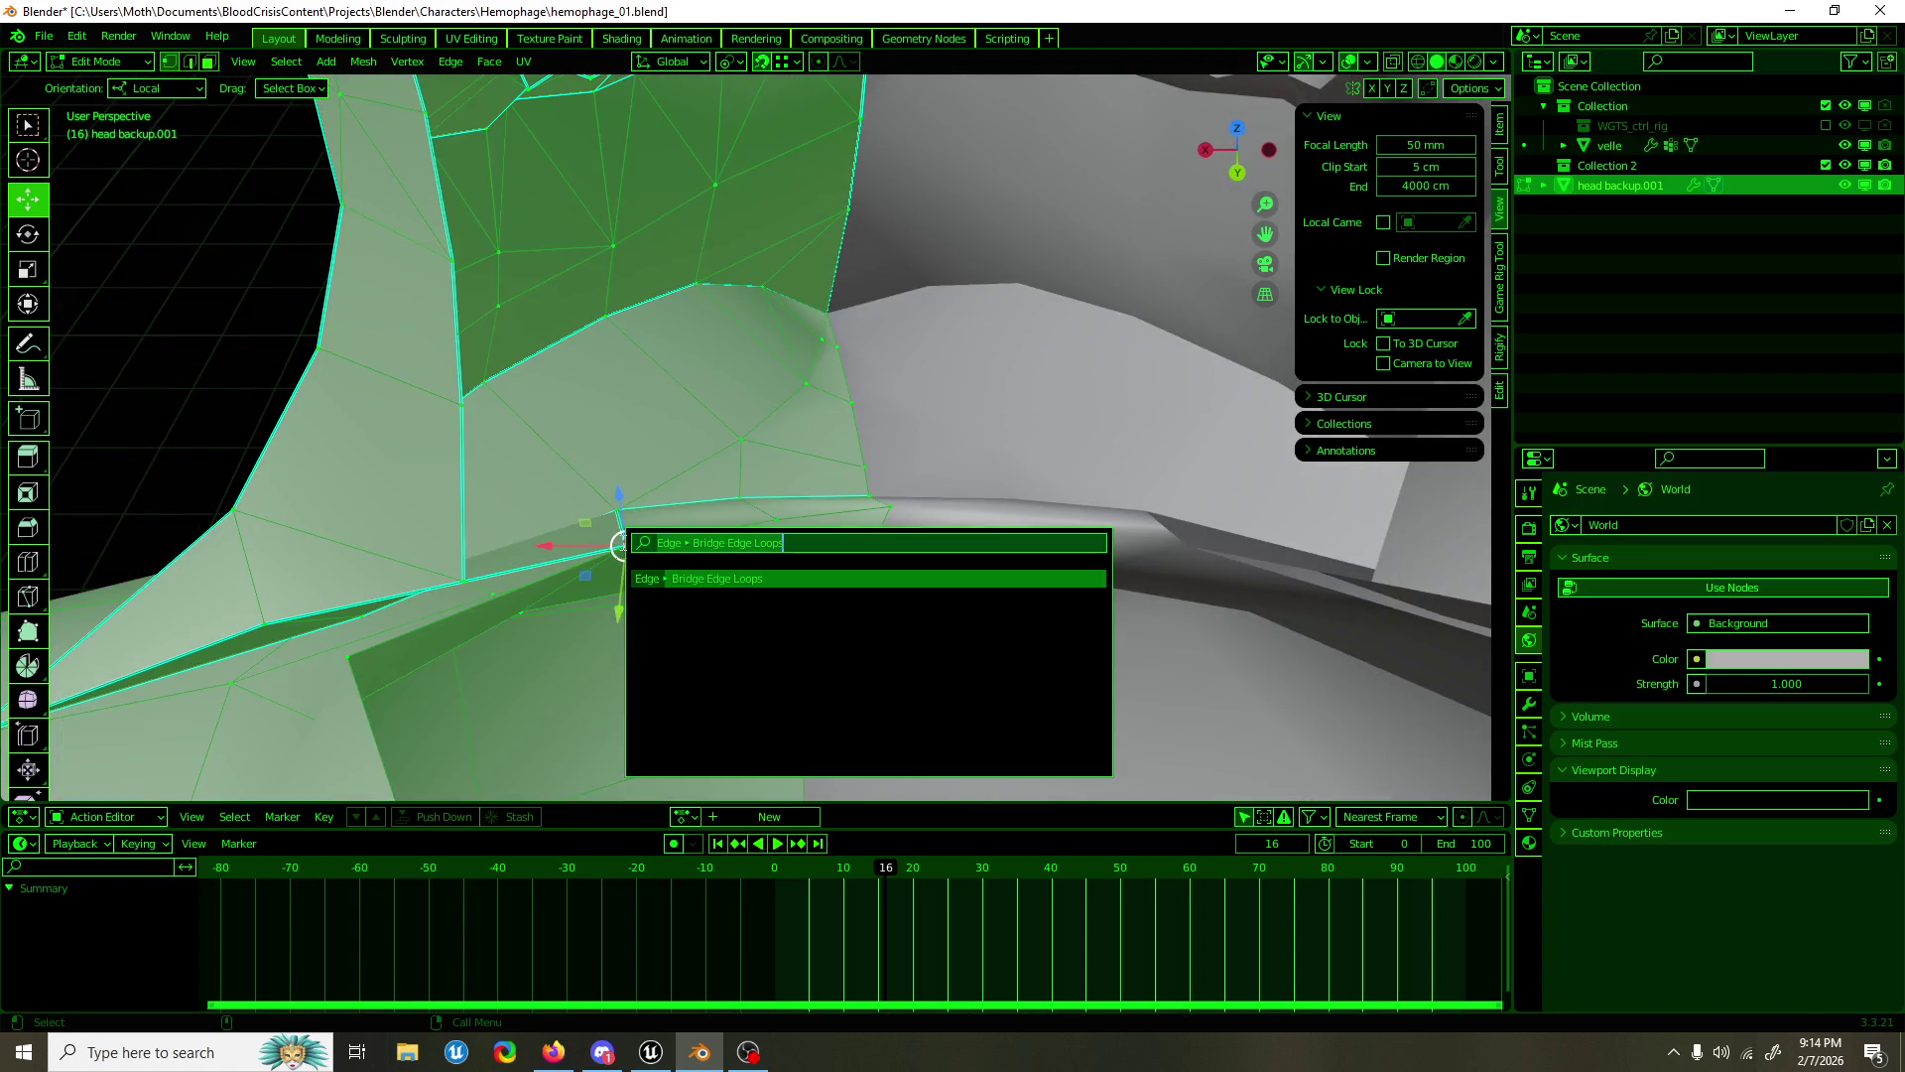
pyautogui.write('merge')
pyautogui.press('Return')
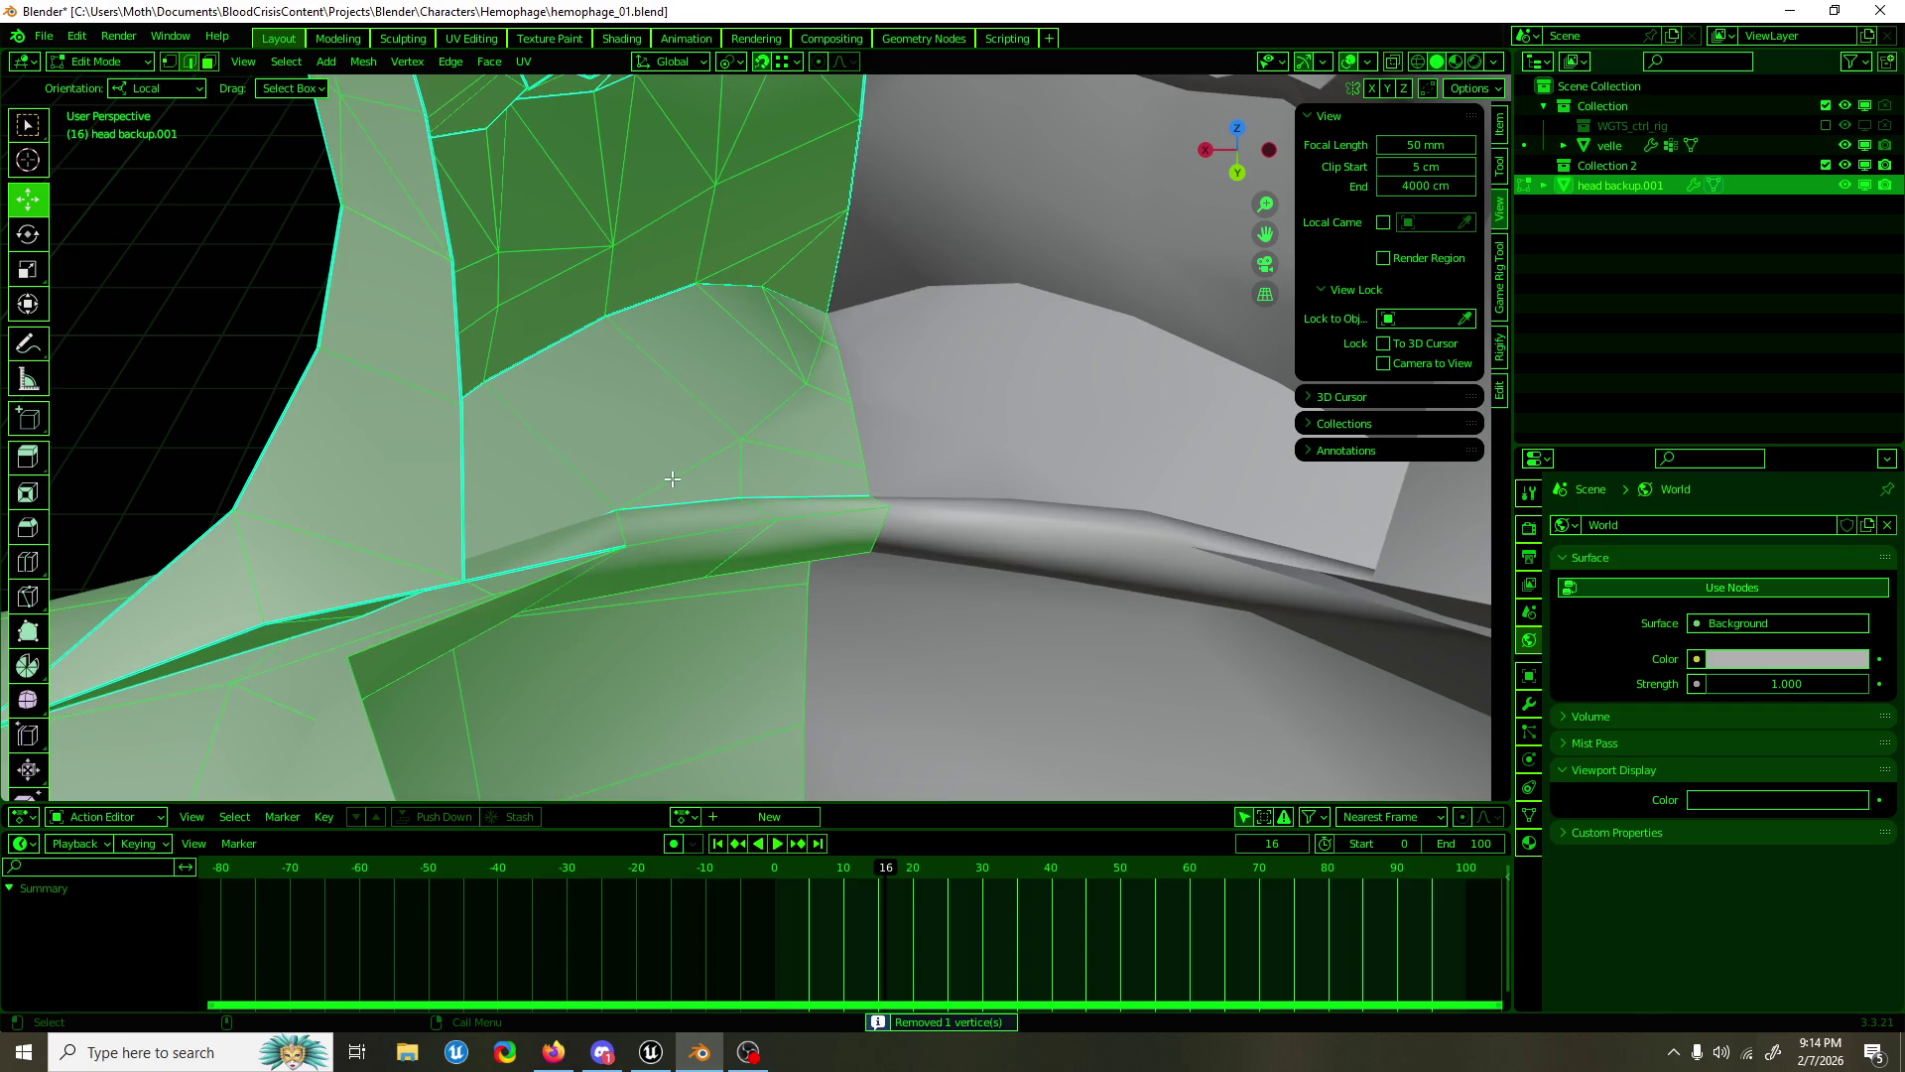
pyautogui.press('Tab')
pyautogui.scroll(-3)
pyautogui.moveTo(673, 479); pyautogui.dragTo(735, 533)
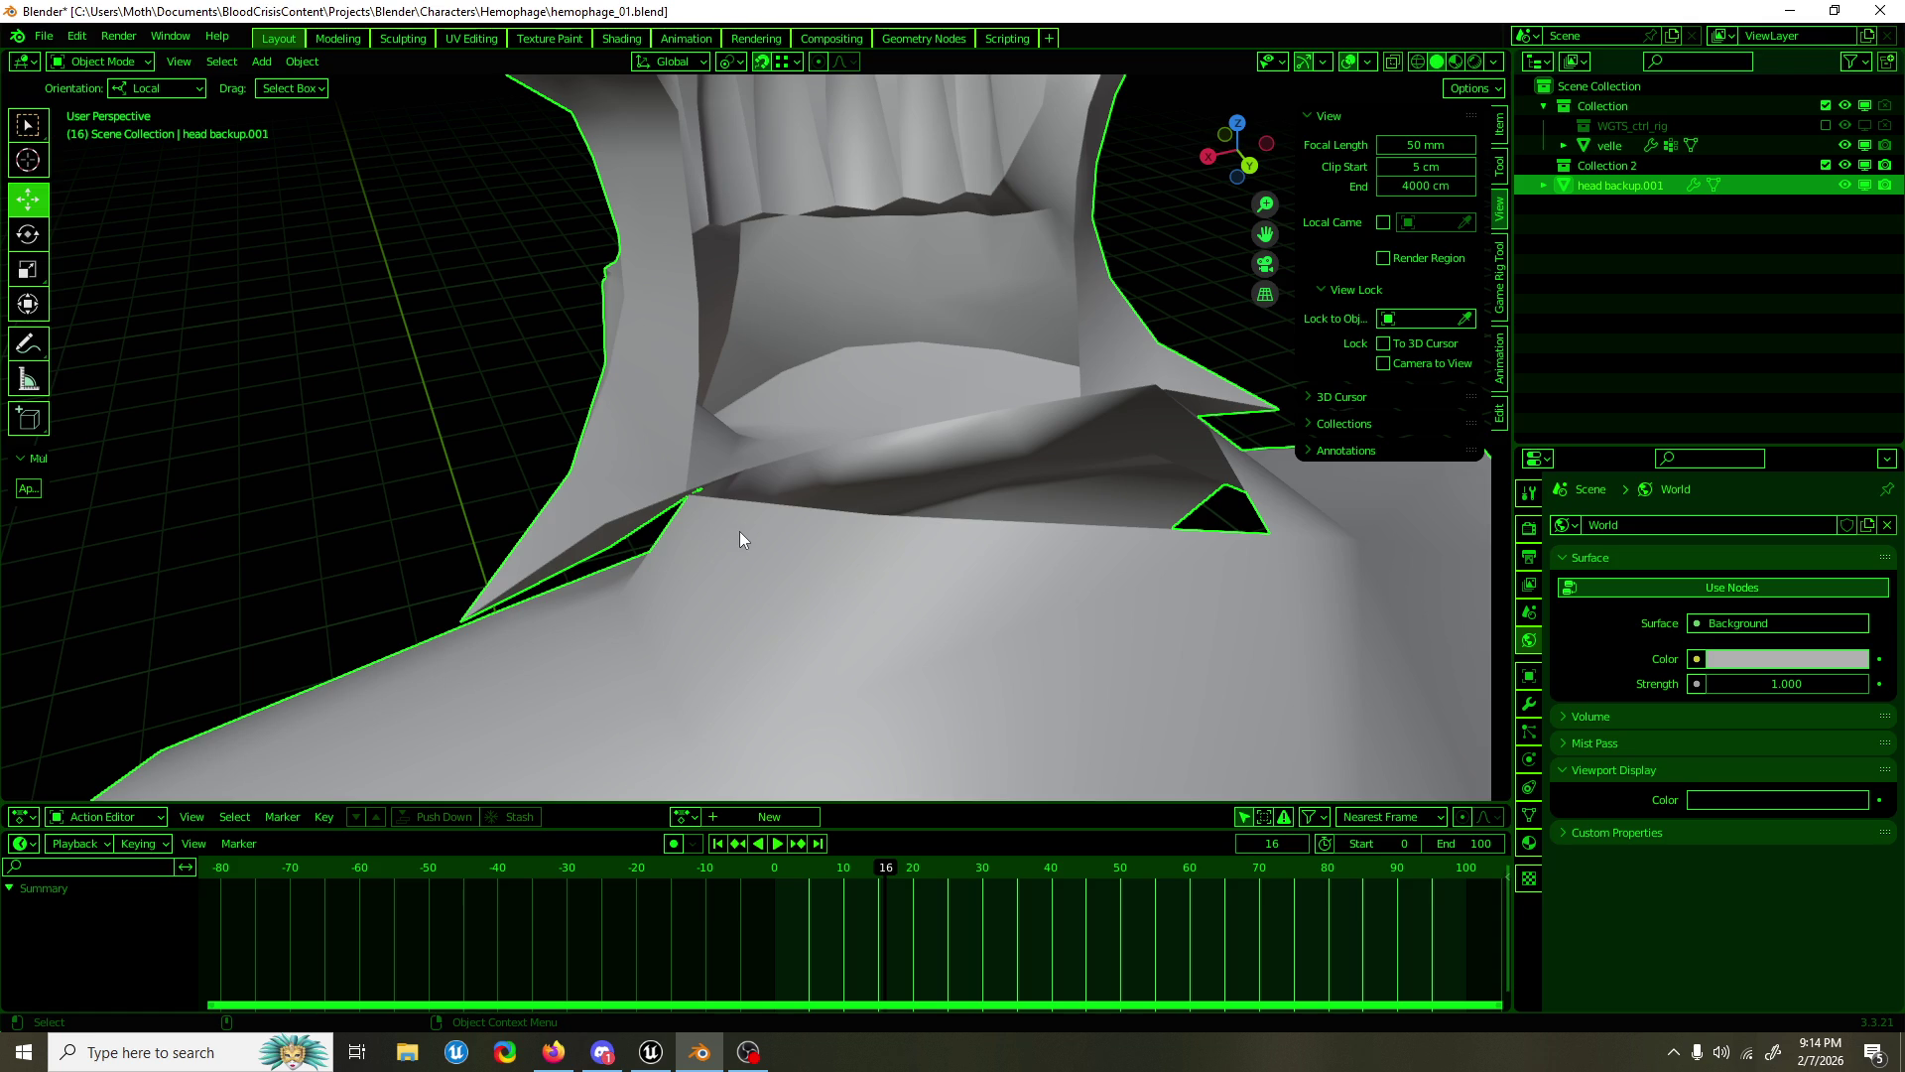
pyautogui.moveTo(736, 532); pyautogui.dragTo(705, 498)
# Step: Extrude the collar-base edge and pull it upward to close the gap
pyautogui.press('Tab')
pyautogui.click(673, 603)
pyautogui.moveTo(673, 602); pyautogui.dragTo(707, 586)
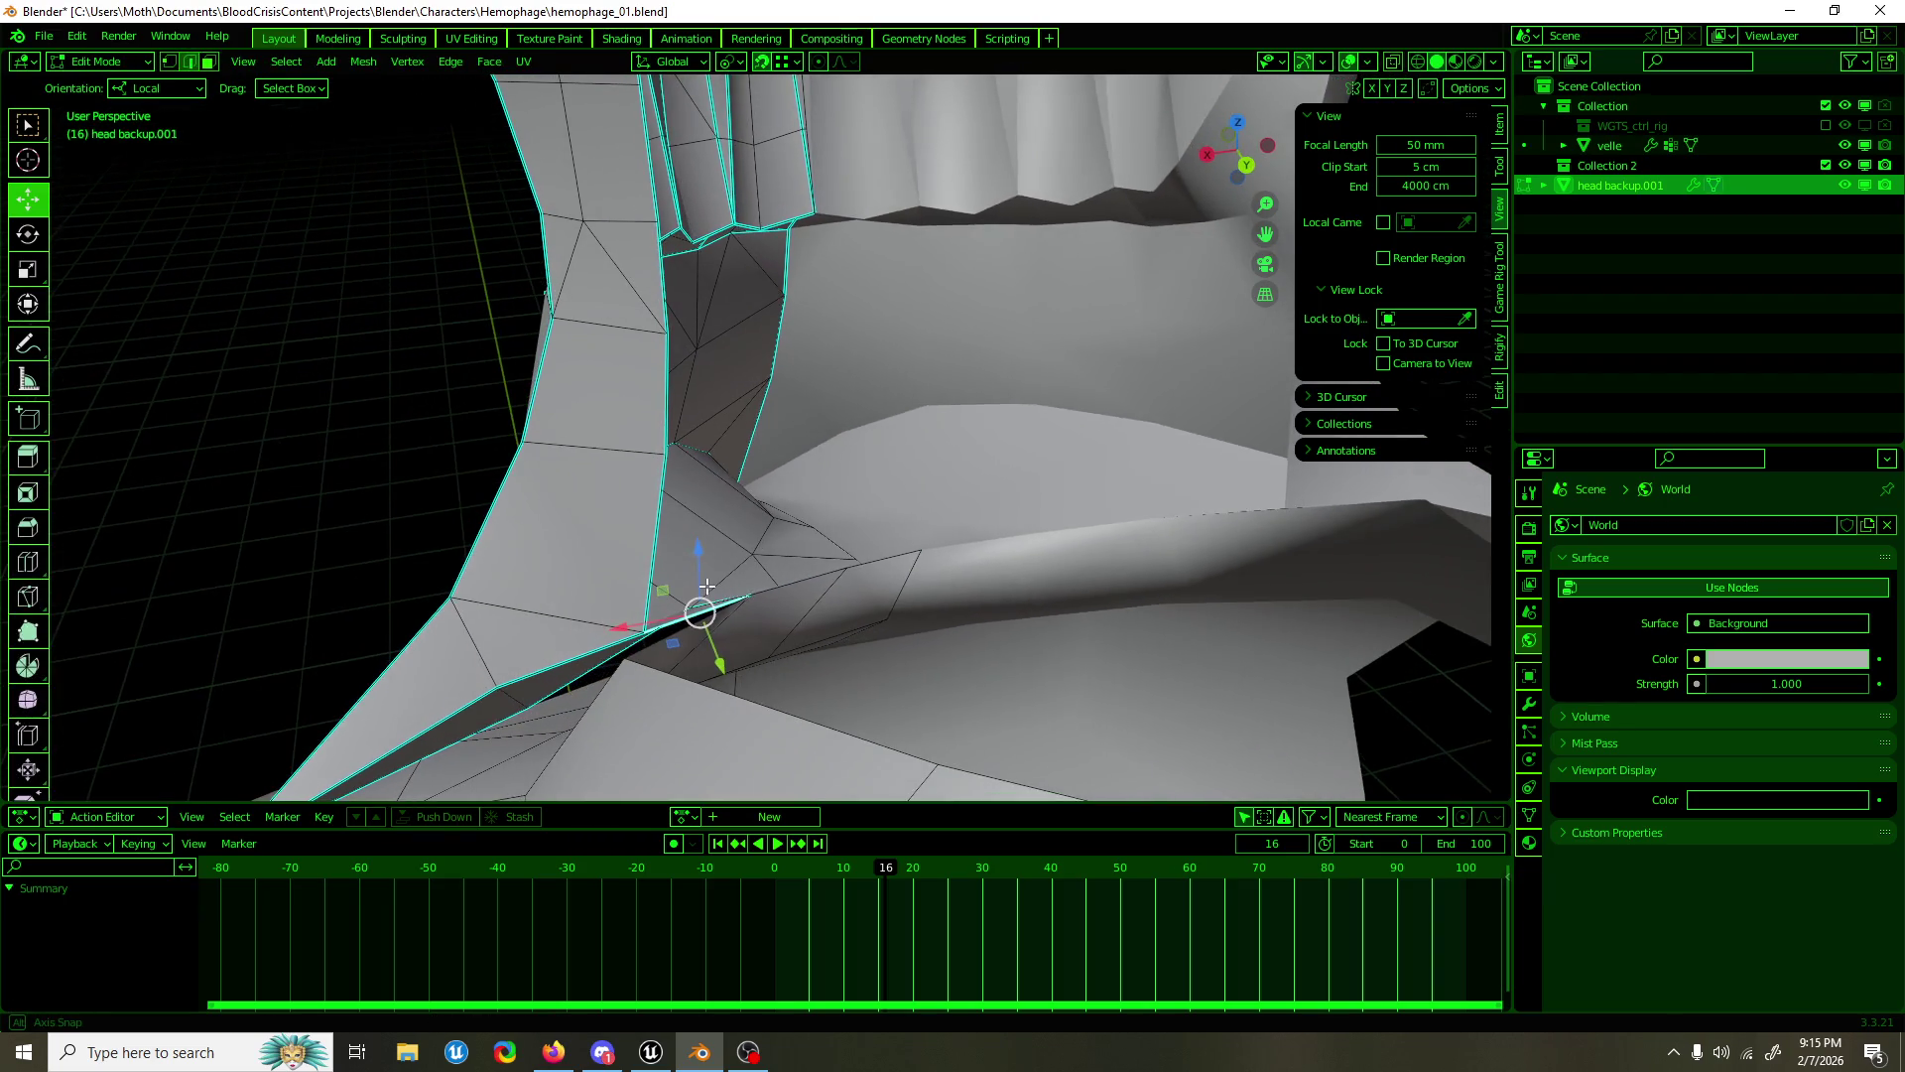
pyautogui.hotkey('shift', 'space')
pyautogui.press('e')
pyautogui.click(696, 678)
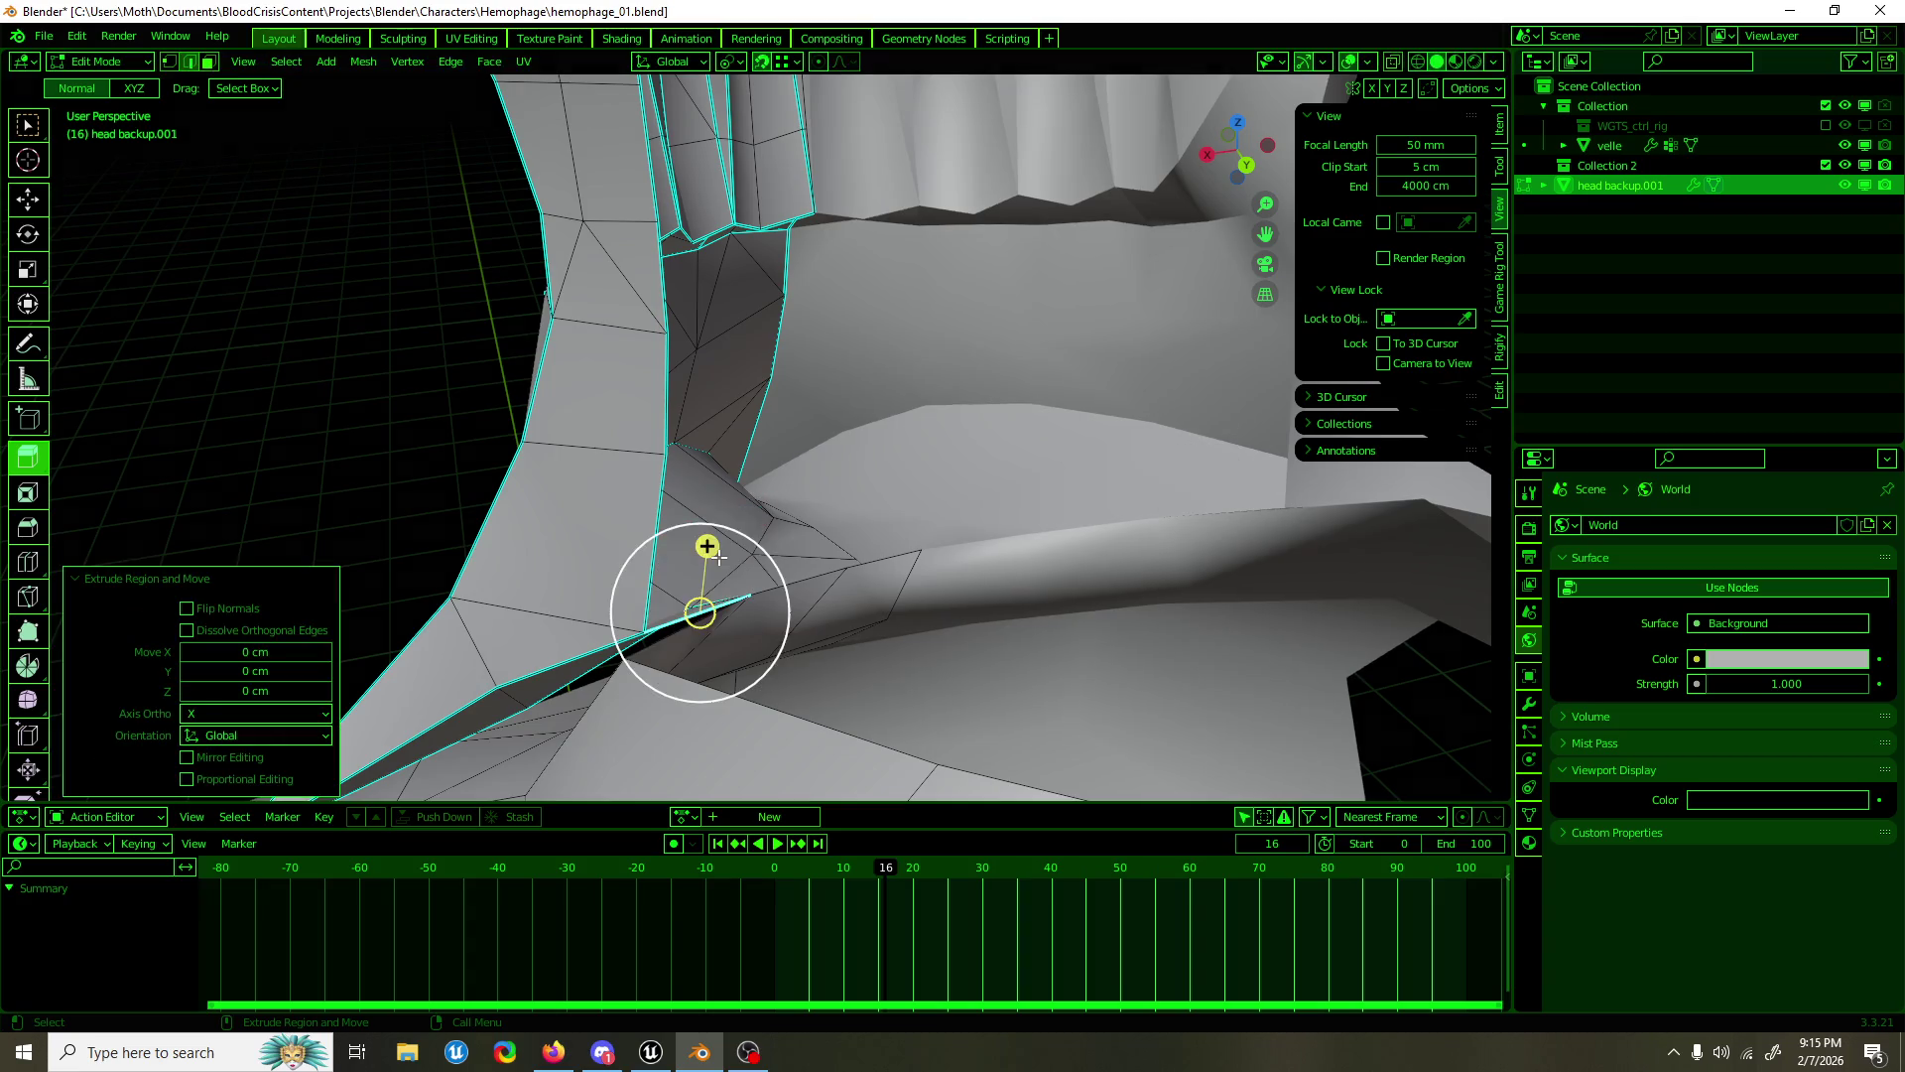
pyautogui.hotkey('shift', 'space')
pyautogui.press('g')
pyautogui.moveTo(701, 610); pyautogui.dragTo(725, 442)
# Step: Run Merge by Distance again on the whole mesh to weld the new edge
pyautogui.press('a')
pyautogui.press('F3')
pyautogui.press('BackSpace')
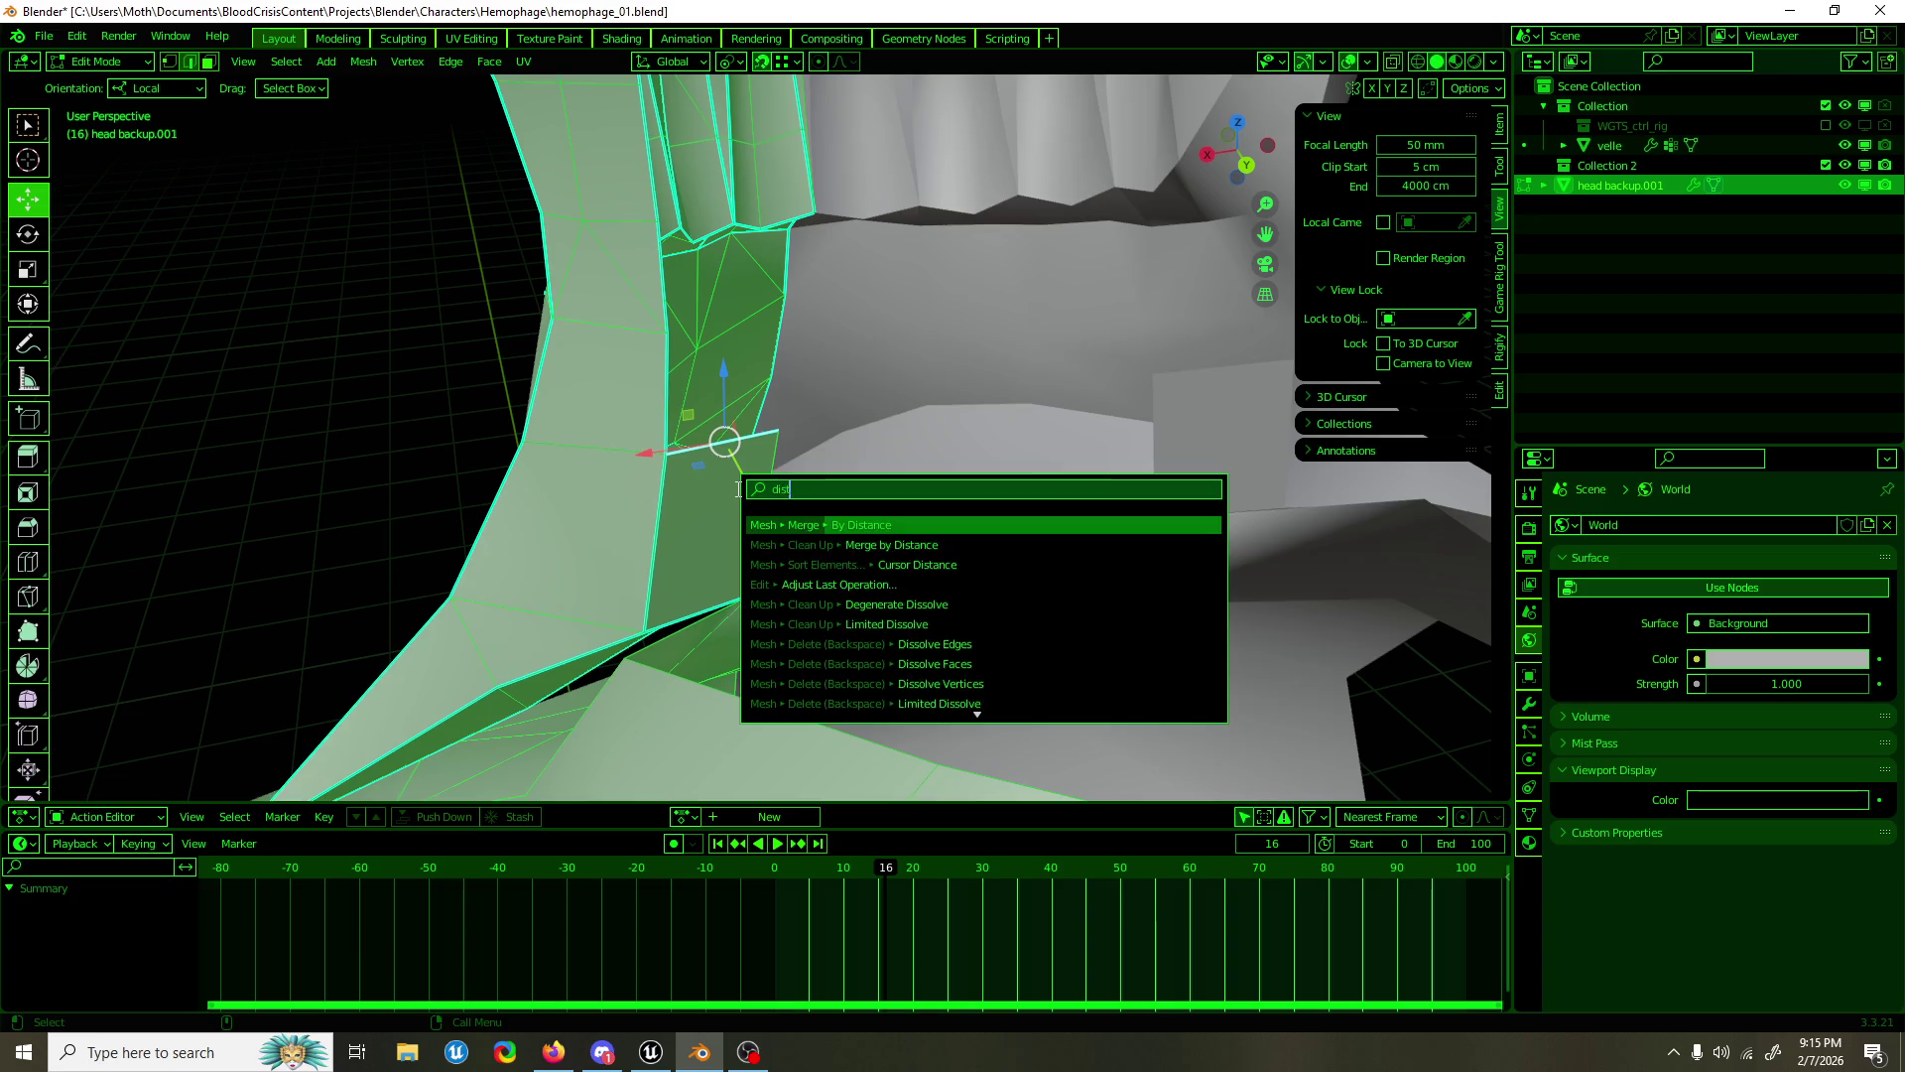
pyautogui.press('Return')
# Step: From the back, lower the neck-base vertex 4.21 cm along Z
pyautogui.moveTo(734, 484); pyautogui.dragTo(716, 441)
pyautogui.click(560, 427)
pyautogui.press('g')
pyautogui.press('z')
pyautogui.click(564, 391)
# Step: Shift the selected vertices 1.26 cm along Y from the top view, then return to Object Mode
pyautogui.moveTo(565, 391); pyautogui.dragTo(695, 605)
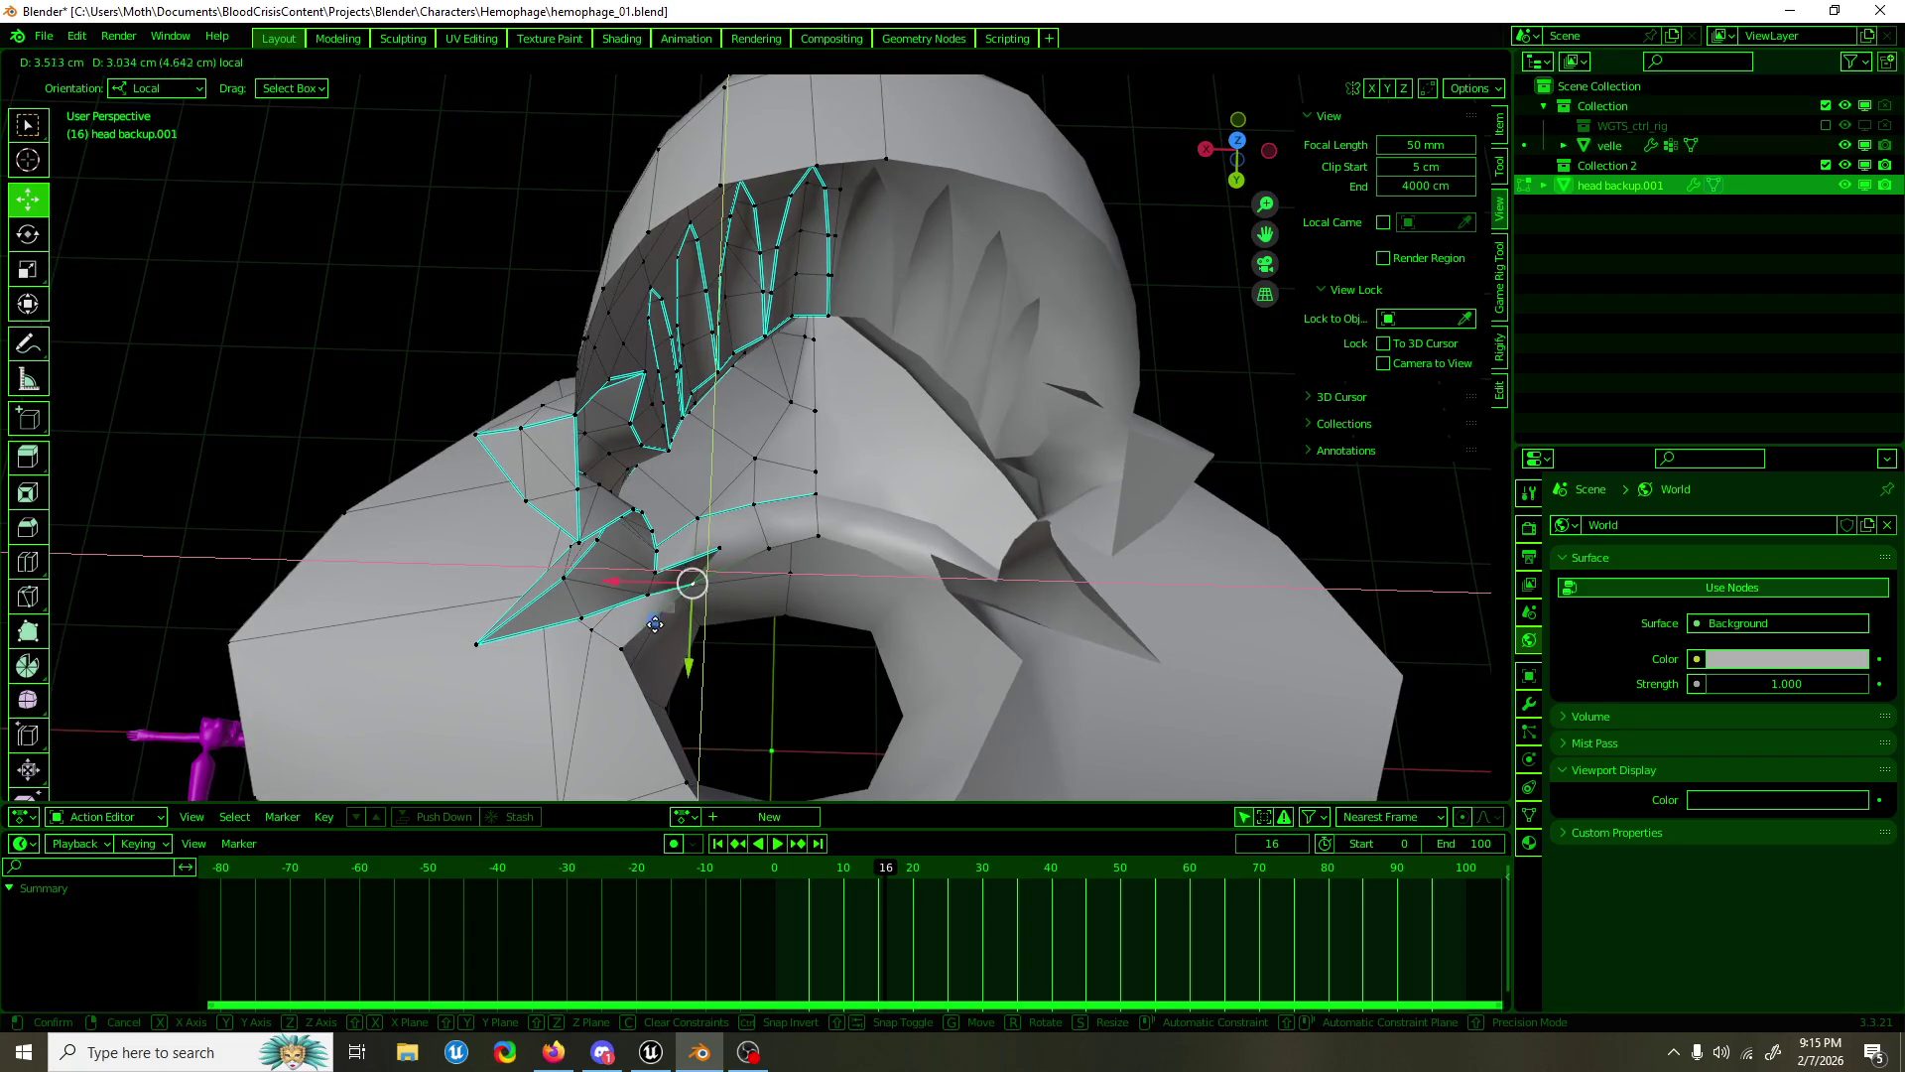
pyautogui.moveTo(660, 621); pyautogui.dragTo(646, 676)
pyautogui.moveTo(645, 676); pyautogui.dragTo(653, 693)
pyautogui.moveTo(653, 693); pyautogui.dragTo(1166, 418)
pyautogui.scroll(3)
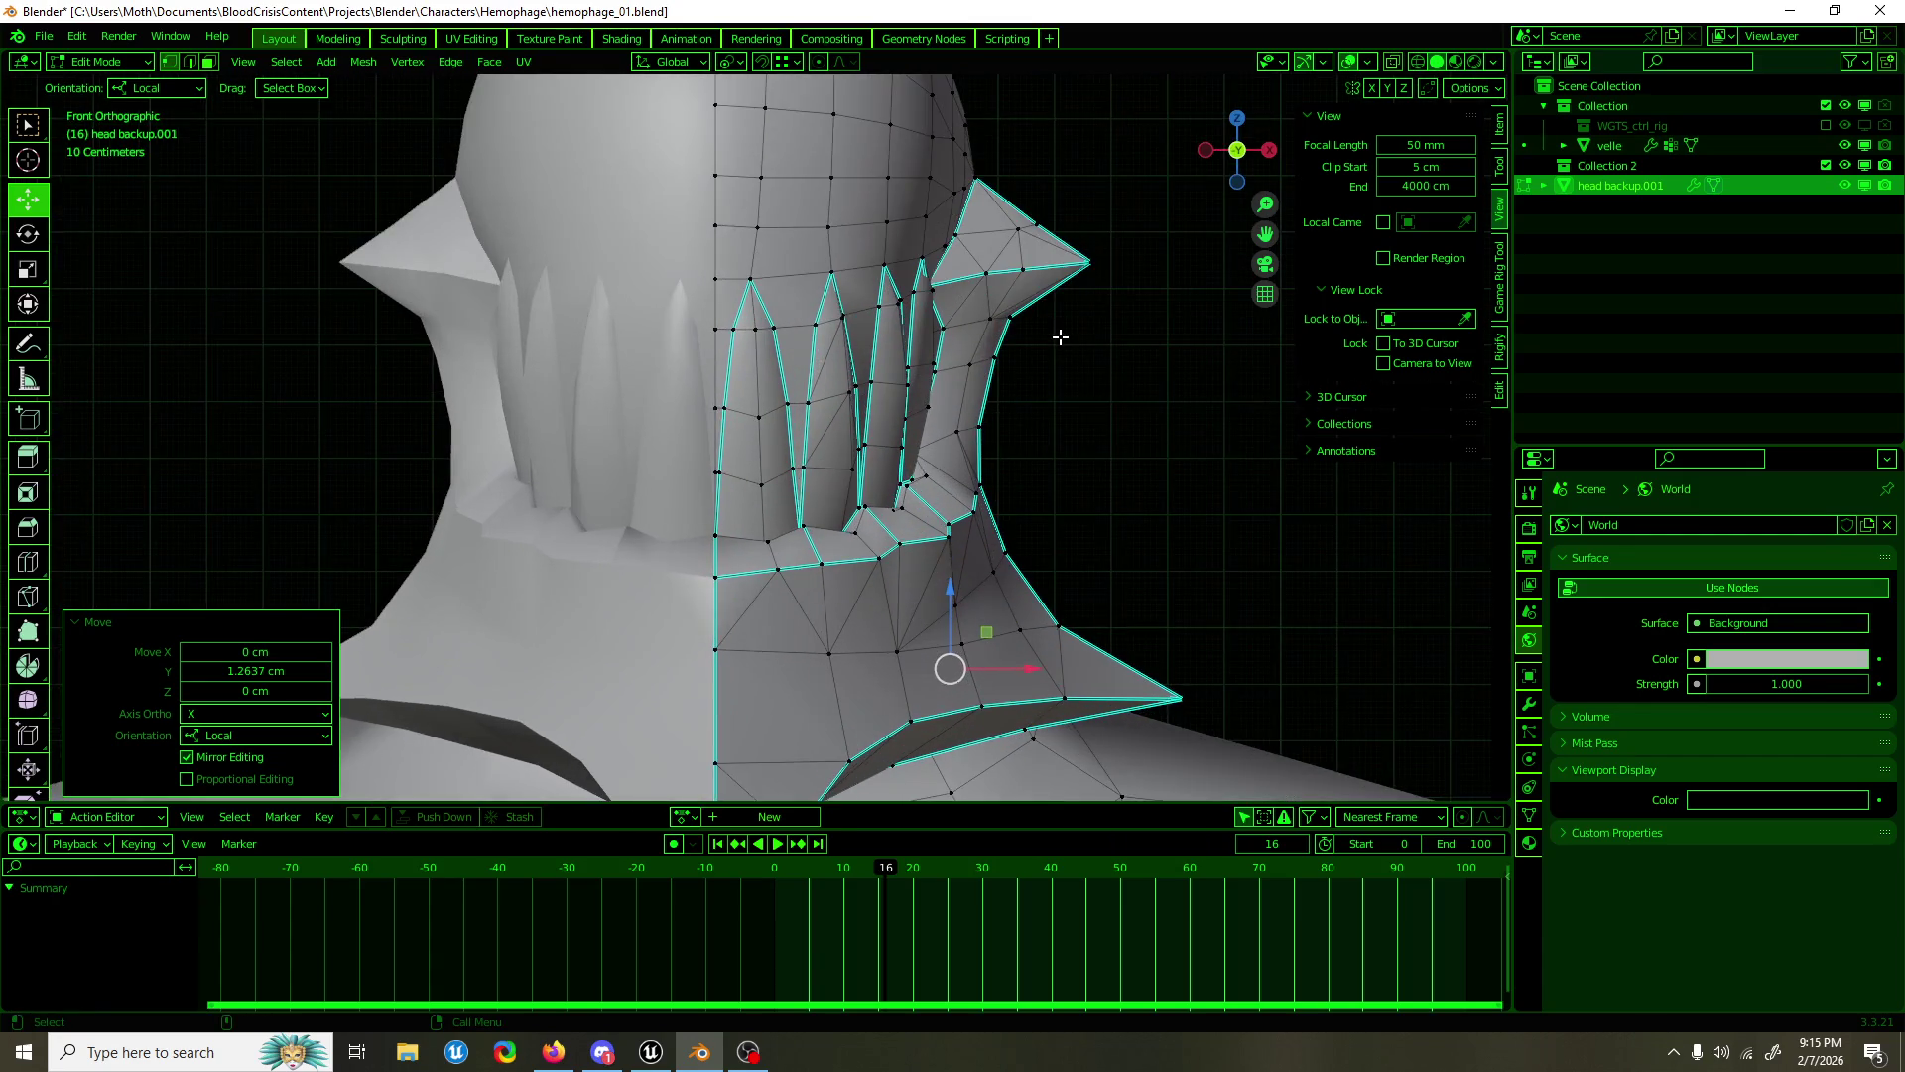
pyautogui.scroll(-3)
pyautogui.moveTo(1054, 350); pyautogui.dragTo(940, 374)
pyautogui.scroll(3)
pyautogui.press('Tab')
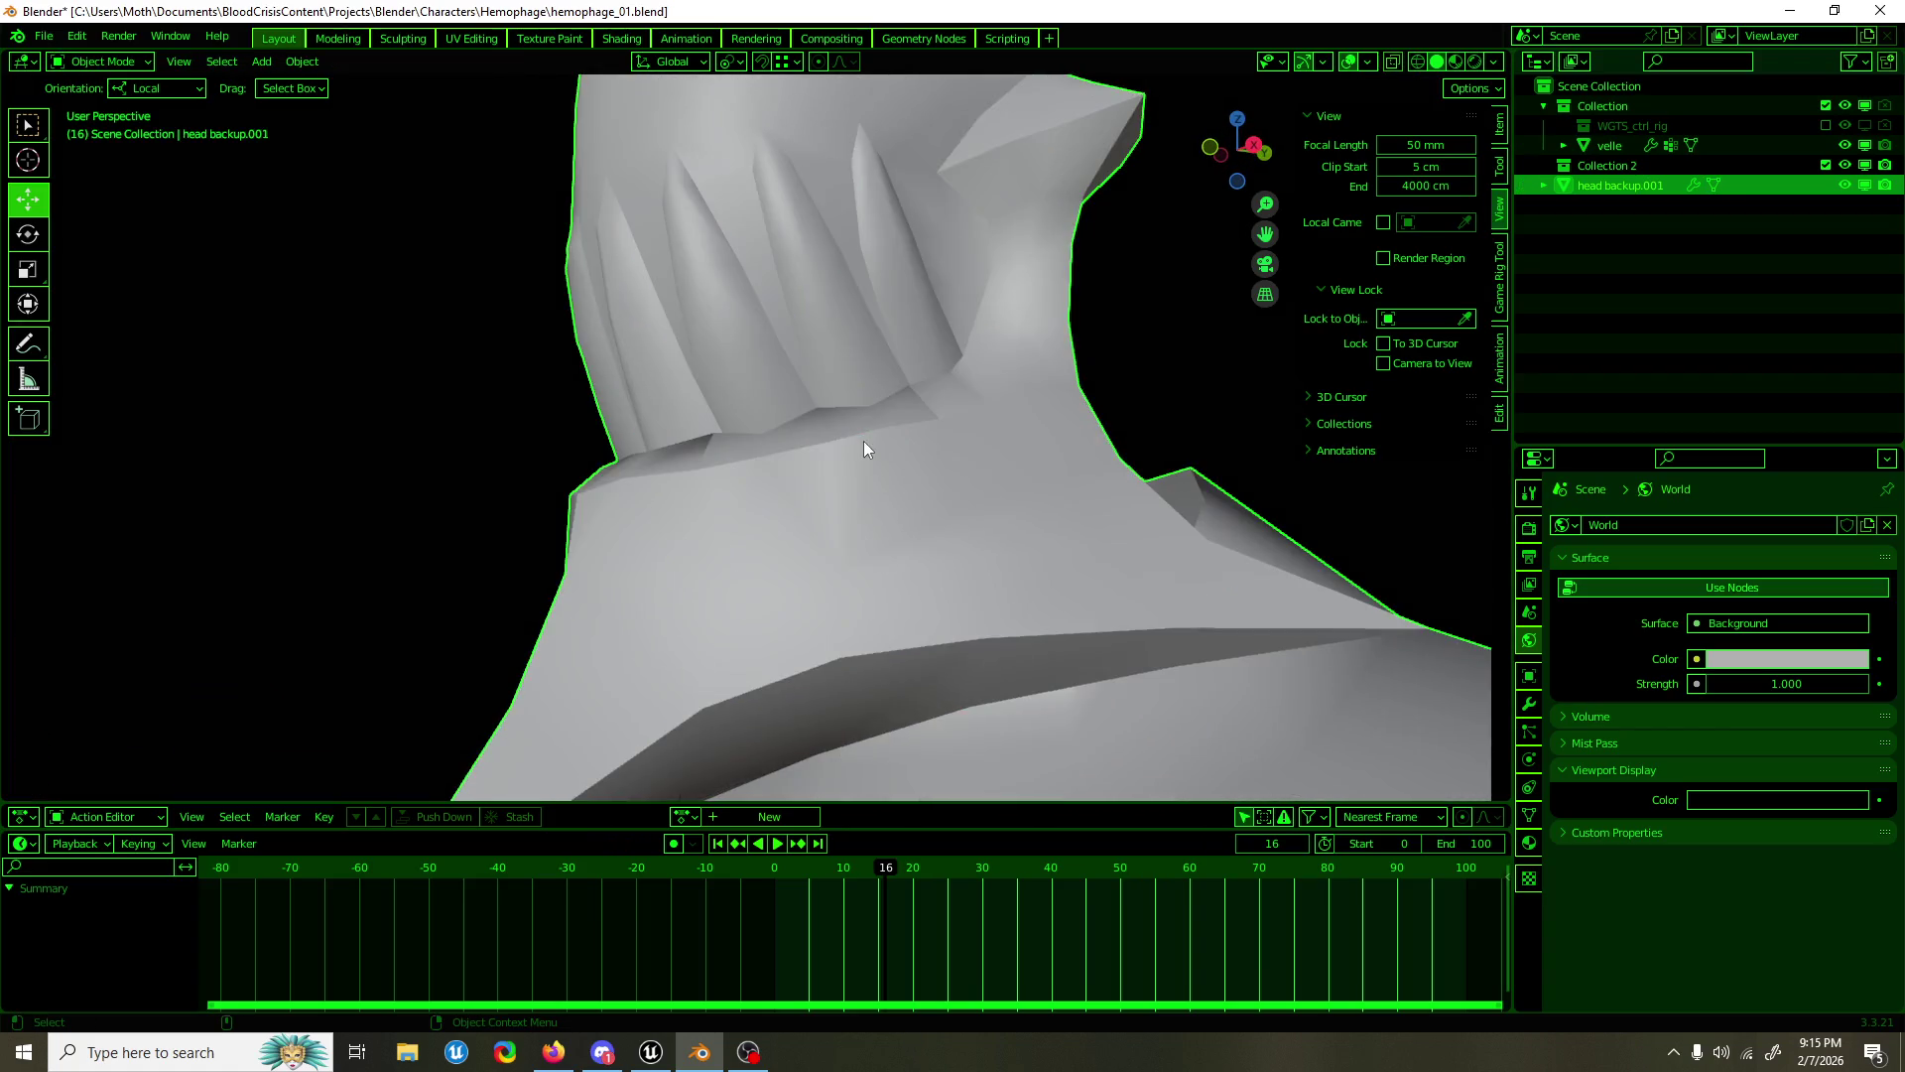
# Step: Reposition the first collar-base vertices at the back of the neck
pyautogui.moveTo(646, 497); pyautogui.dragTo(807, 531)
pyautogui.press('Tab')
pyautogui.click(807, 531)
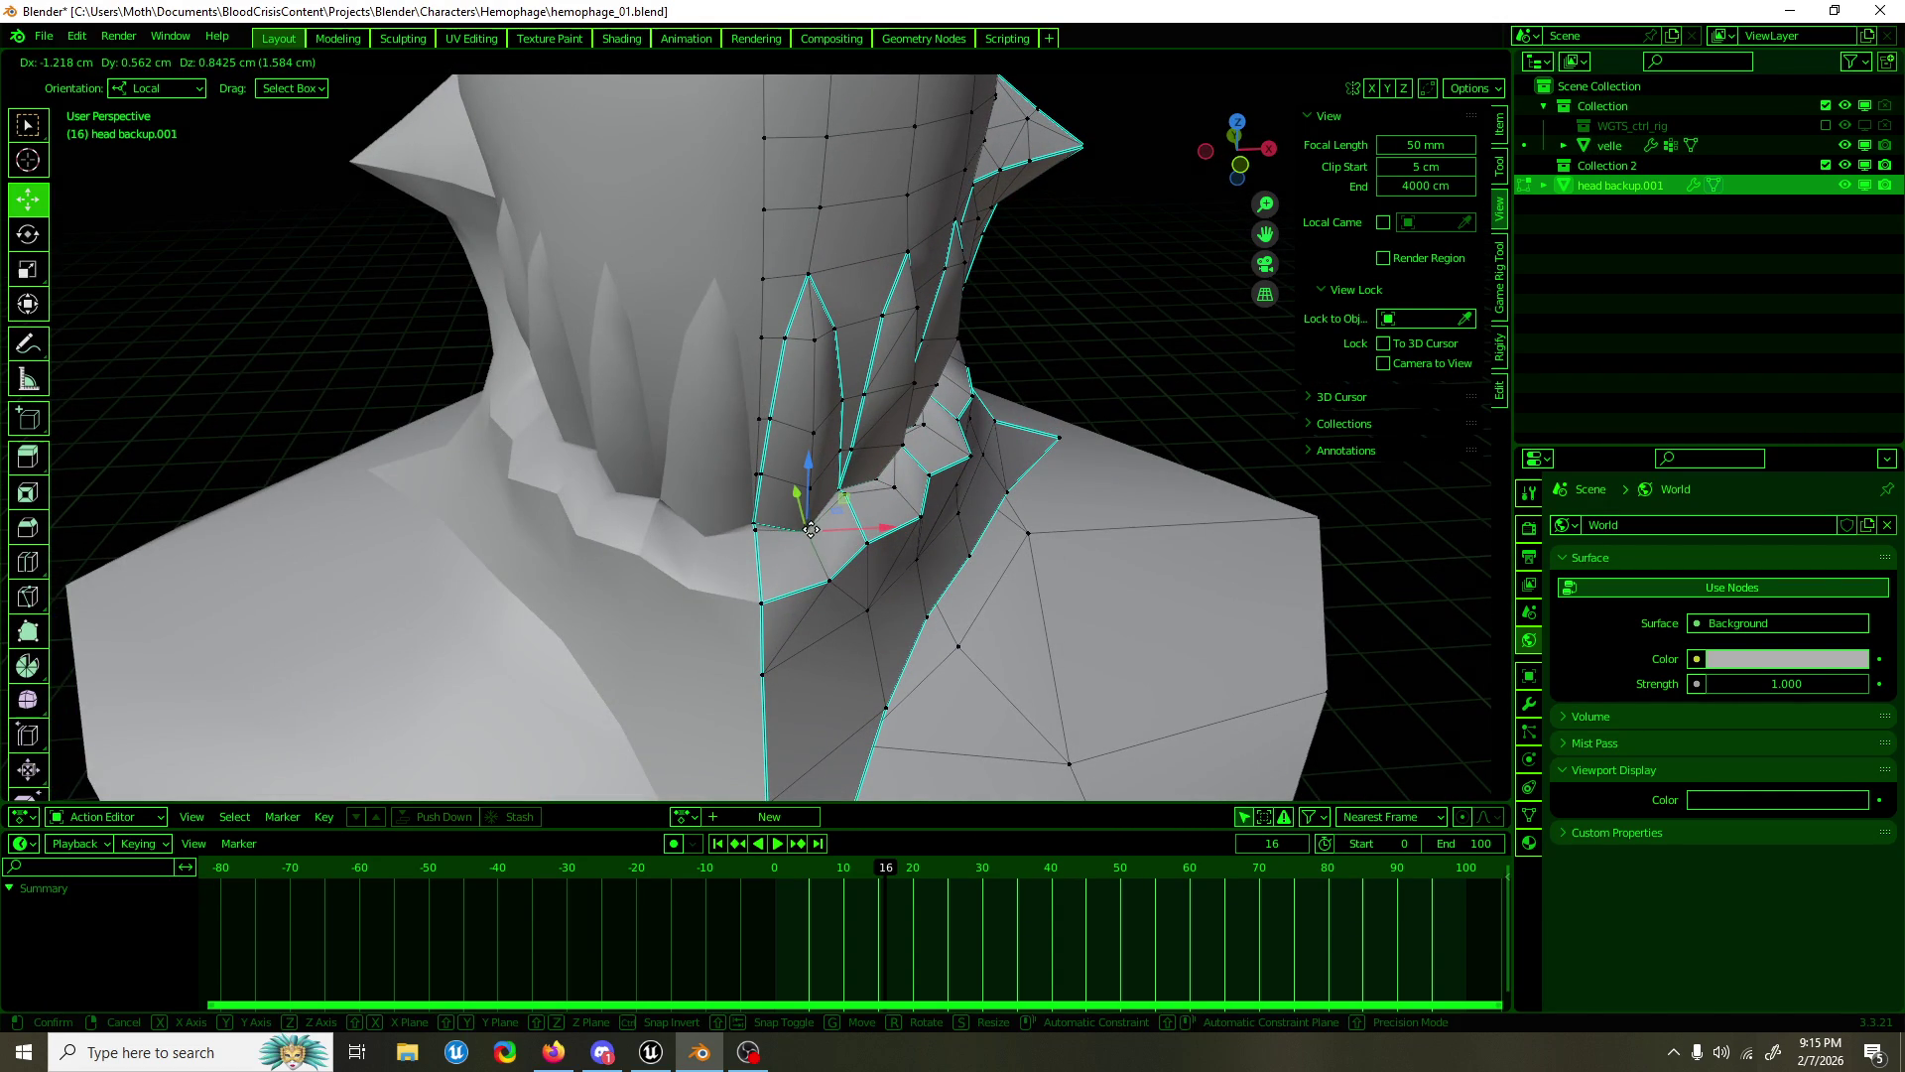
pyautogui.moveTo(807, 531); pyautogui.dragTo(757, 523)
pyautogui.click(757, 527)
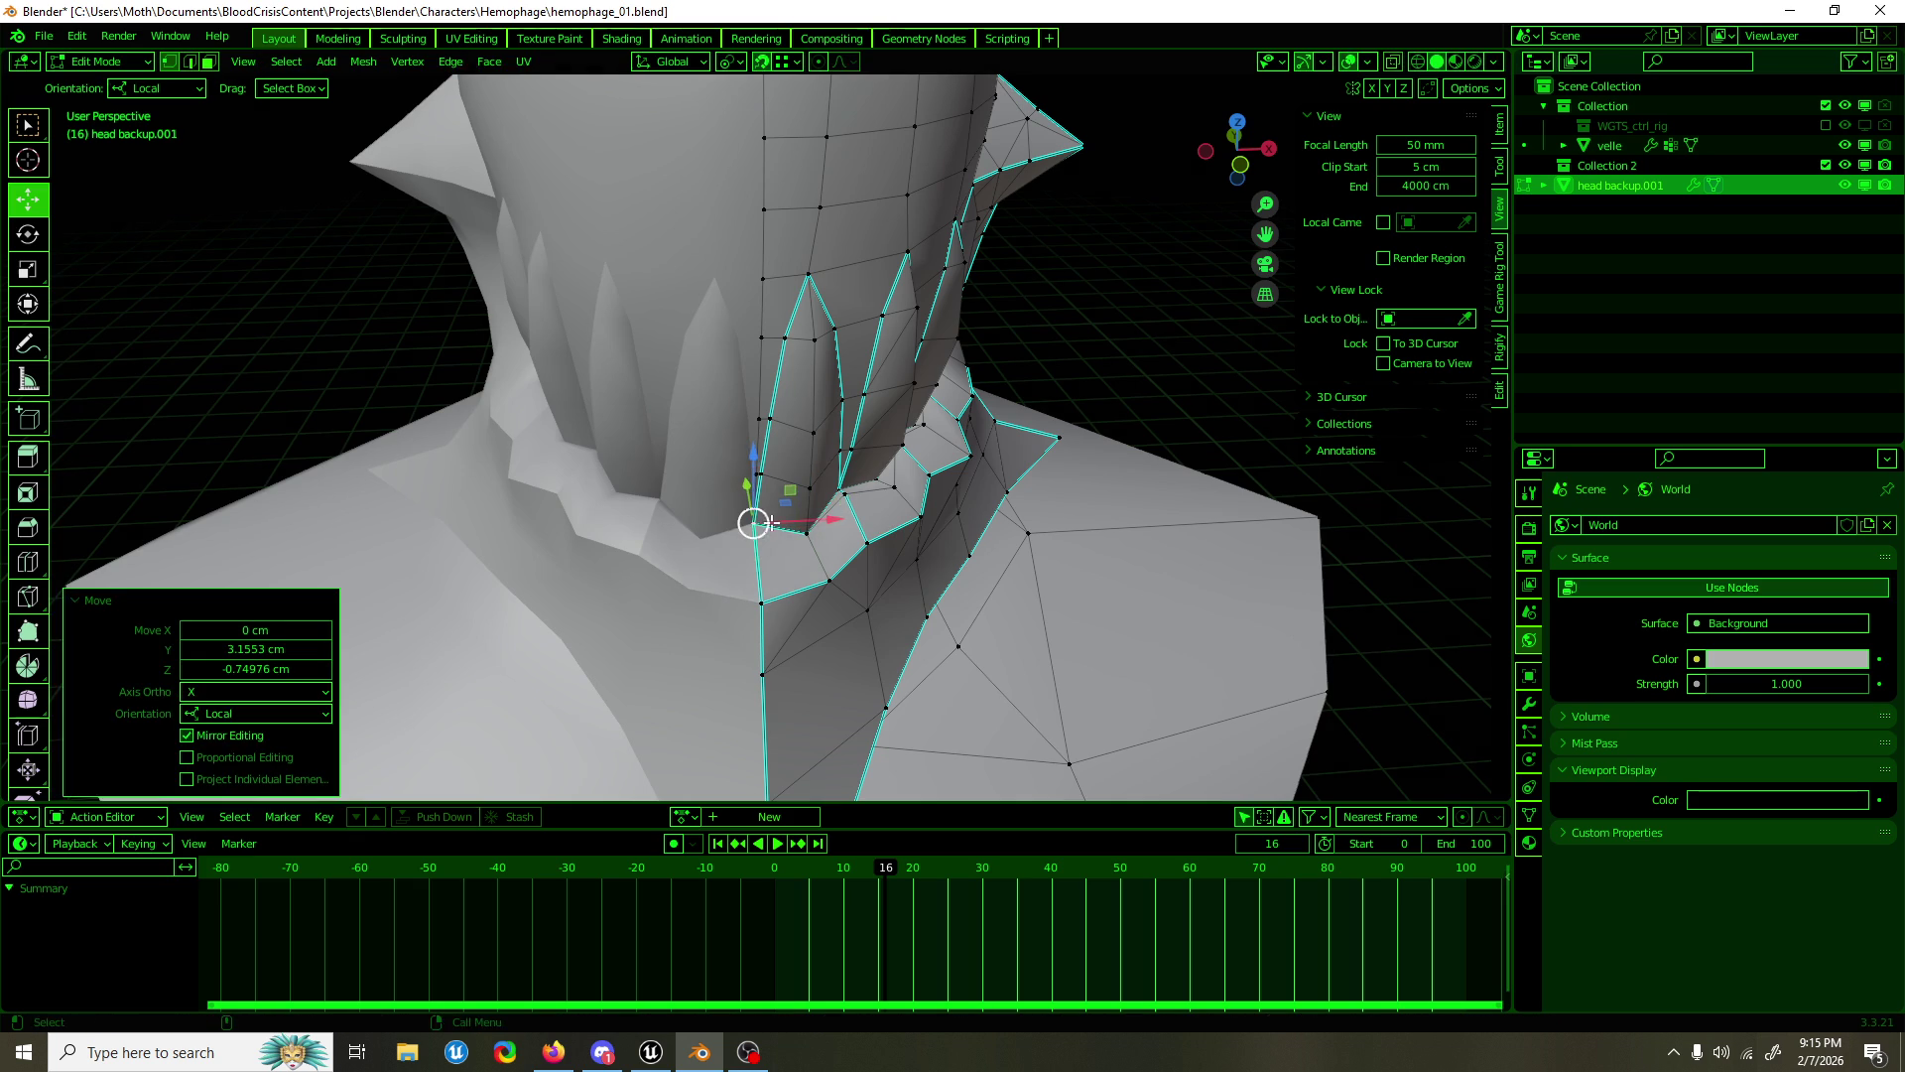
pyautogui.moveTo(757, 523); pyautogui.dragTo(817, 510)
pyautogui.click(817, 508)
pyautogui.moveTo(817, 508); pyautogui.dragTo(903, 441)
# Step: Move the remaining collar and neck vertices into place to smooth the collar
pyautogui.click(870, 506)
pyautogui.click(889, 456)
pyautogui.moveTo(903, 441); pyautogui.dragTo(839, 541)
pyautogui.click(834, 544)
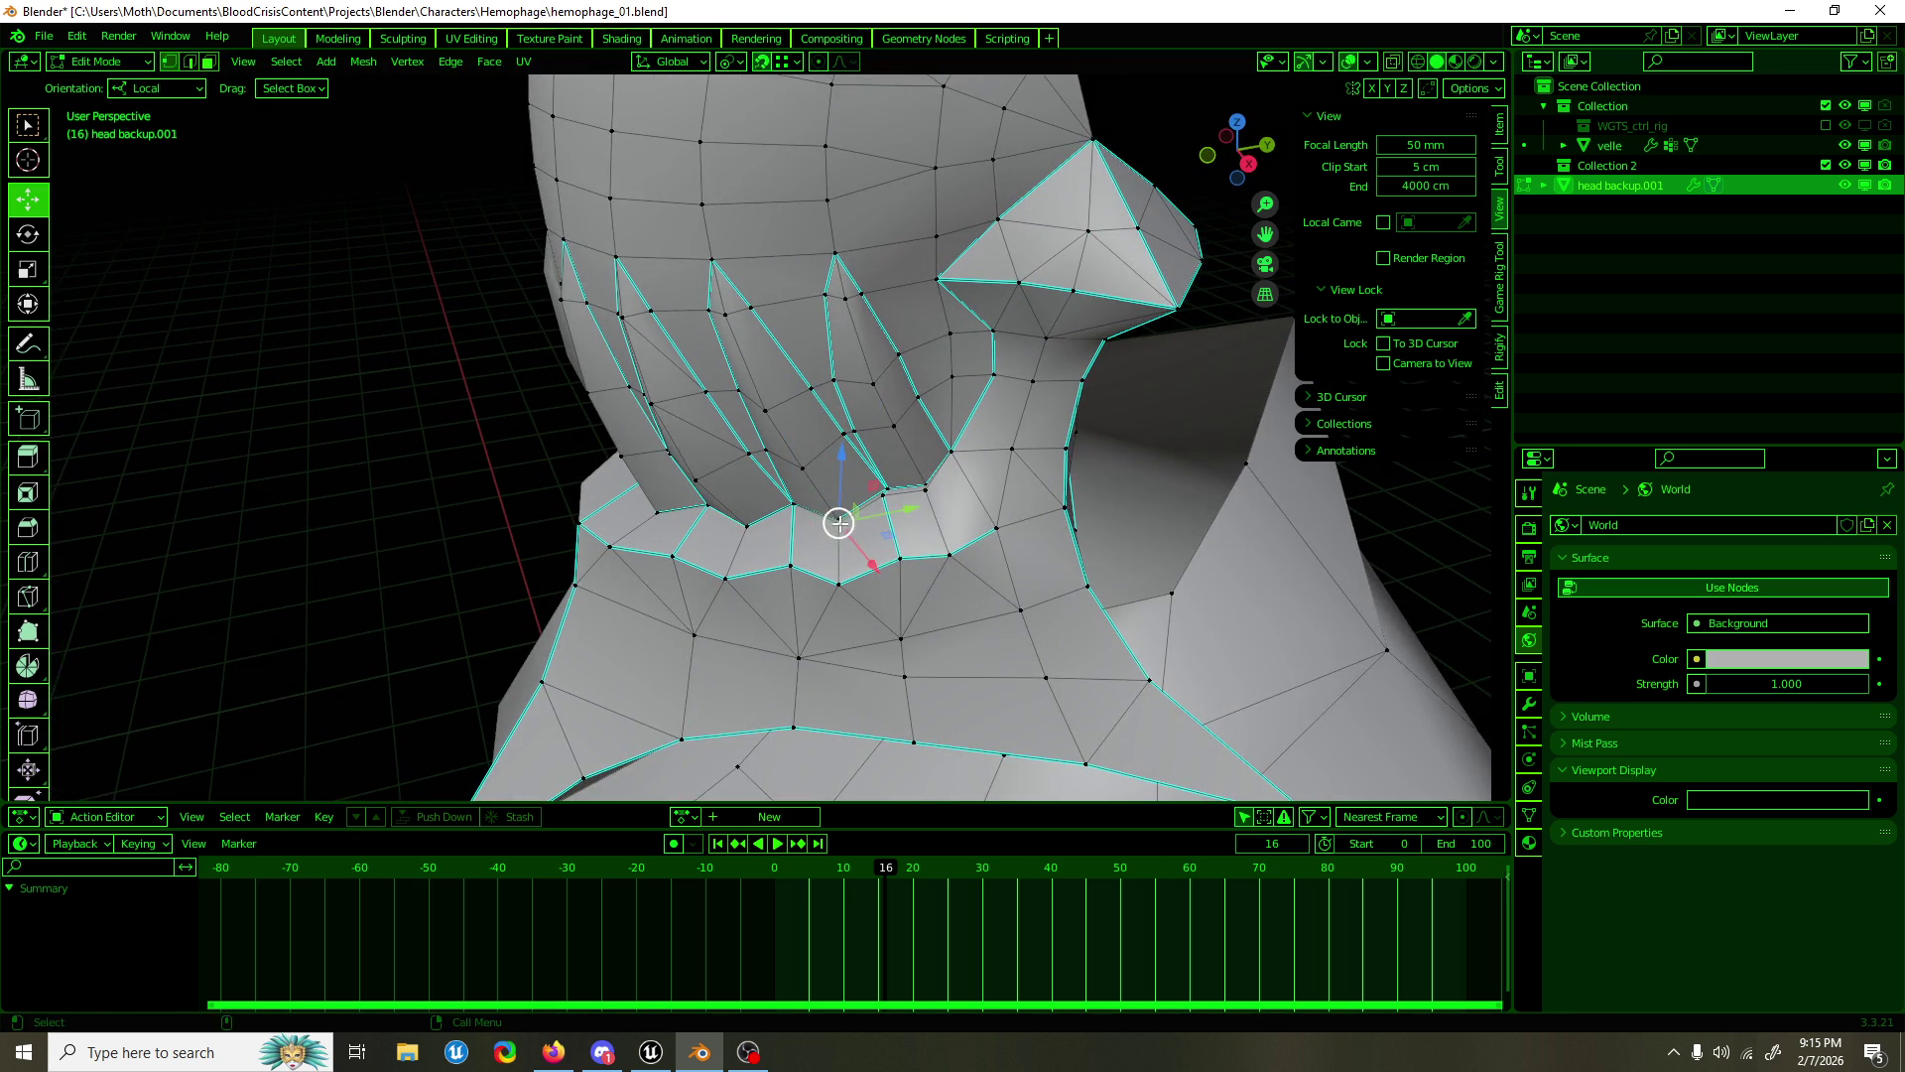
pyautogui.moveTo(839, 523); pyautogui.dragTo(836, 519)
pyautogui.moveTo(837, 519); pyautogui.dragTo(886, 496)
pyautogui.click(893, 493)
pyautogui.moveTo(893, 493); pyautogui.dragTo(941, 486)
pyautogui.click(936, 489)
pyautogui.moveTo(941, 486); pyautogui.dragTo(1089, 436)
# Step: Preview the head backup.001 bust in Object Mode, then re-enter Edit Mode on it
pyautogui.press('Tab')
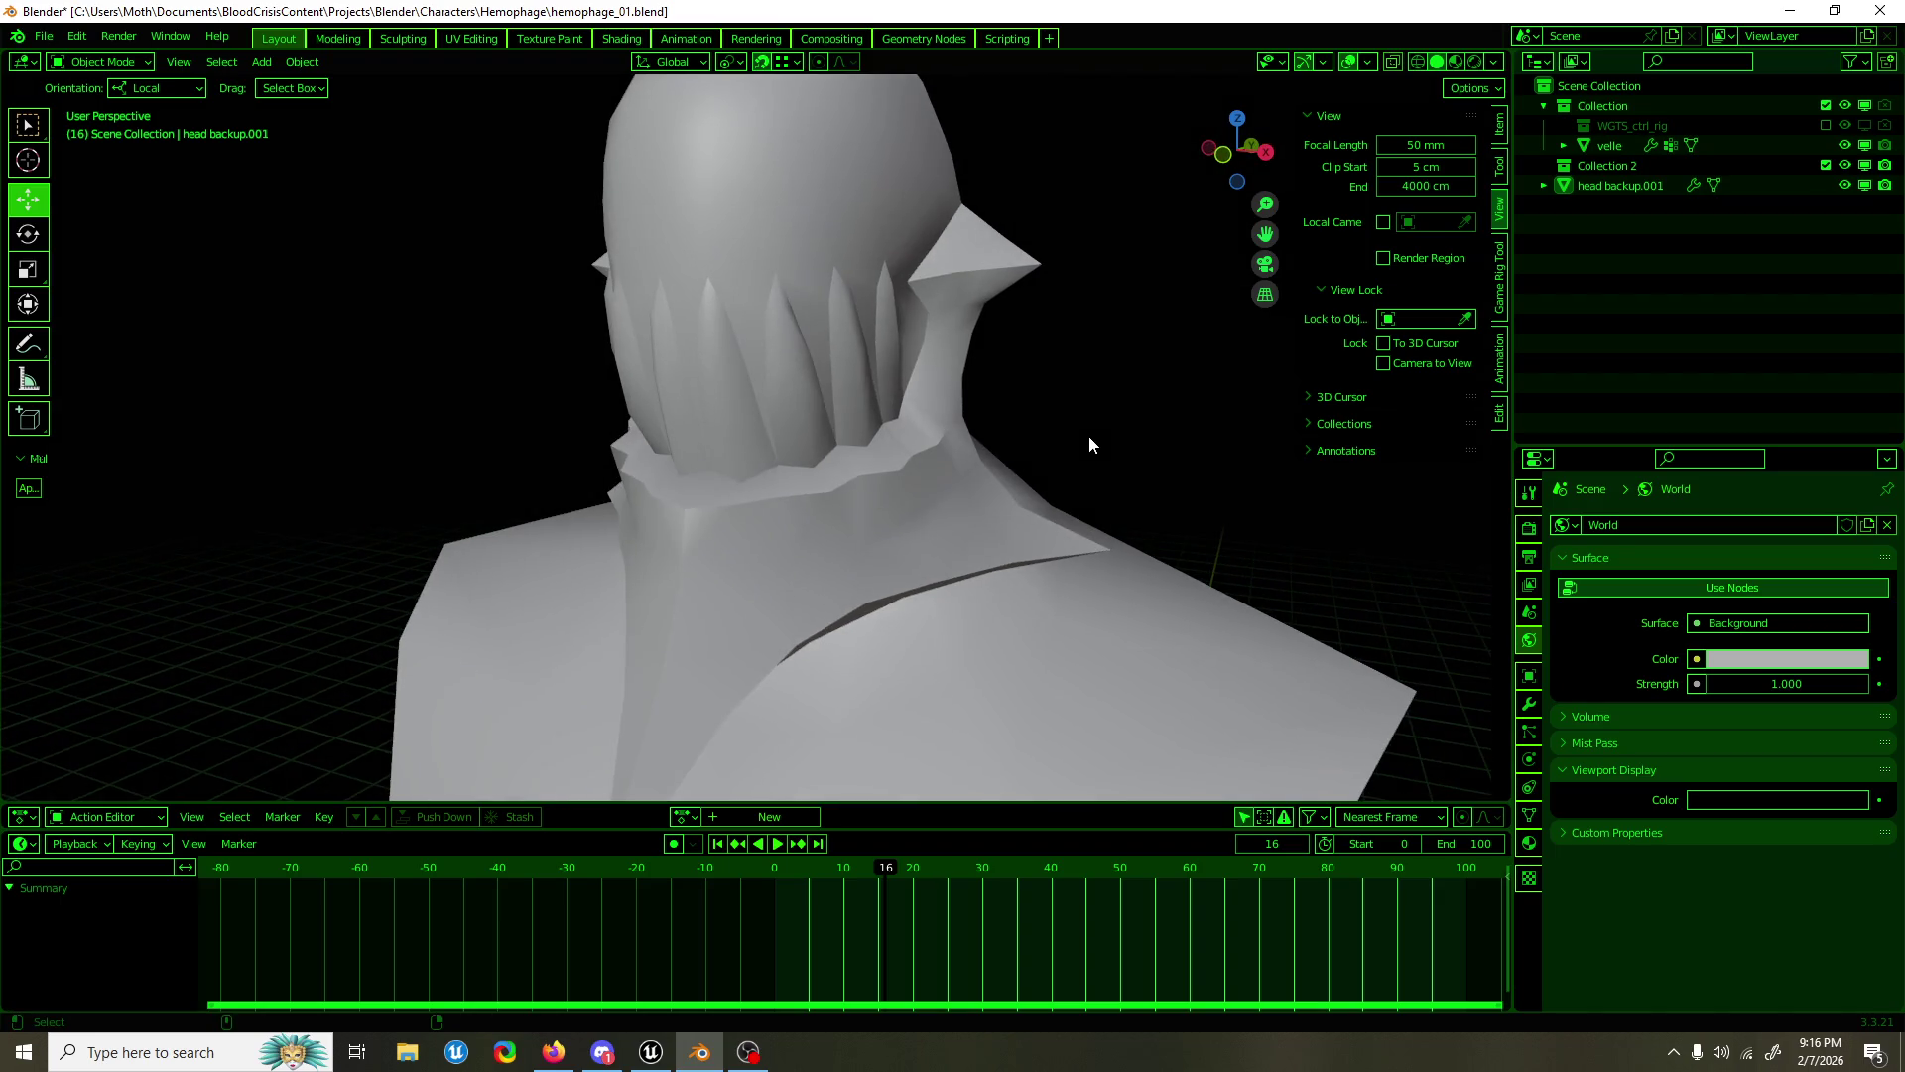
pyautogui.press('a')
pyautogui.press('Tab')
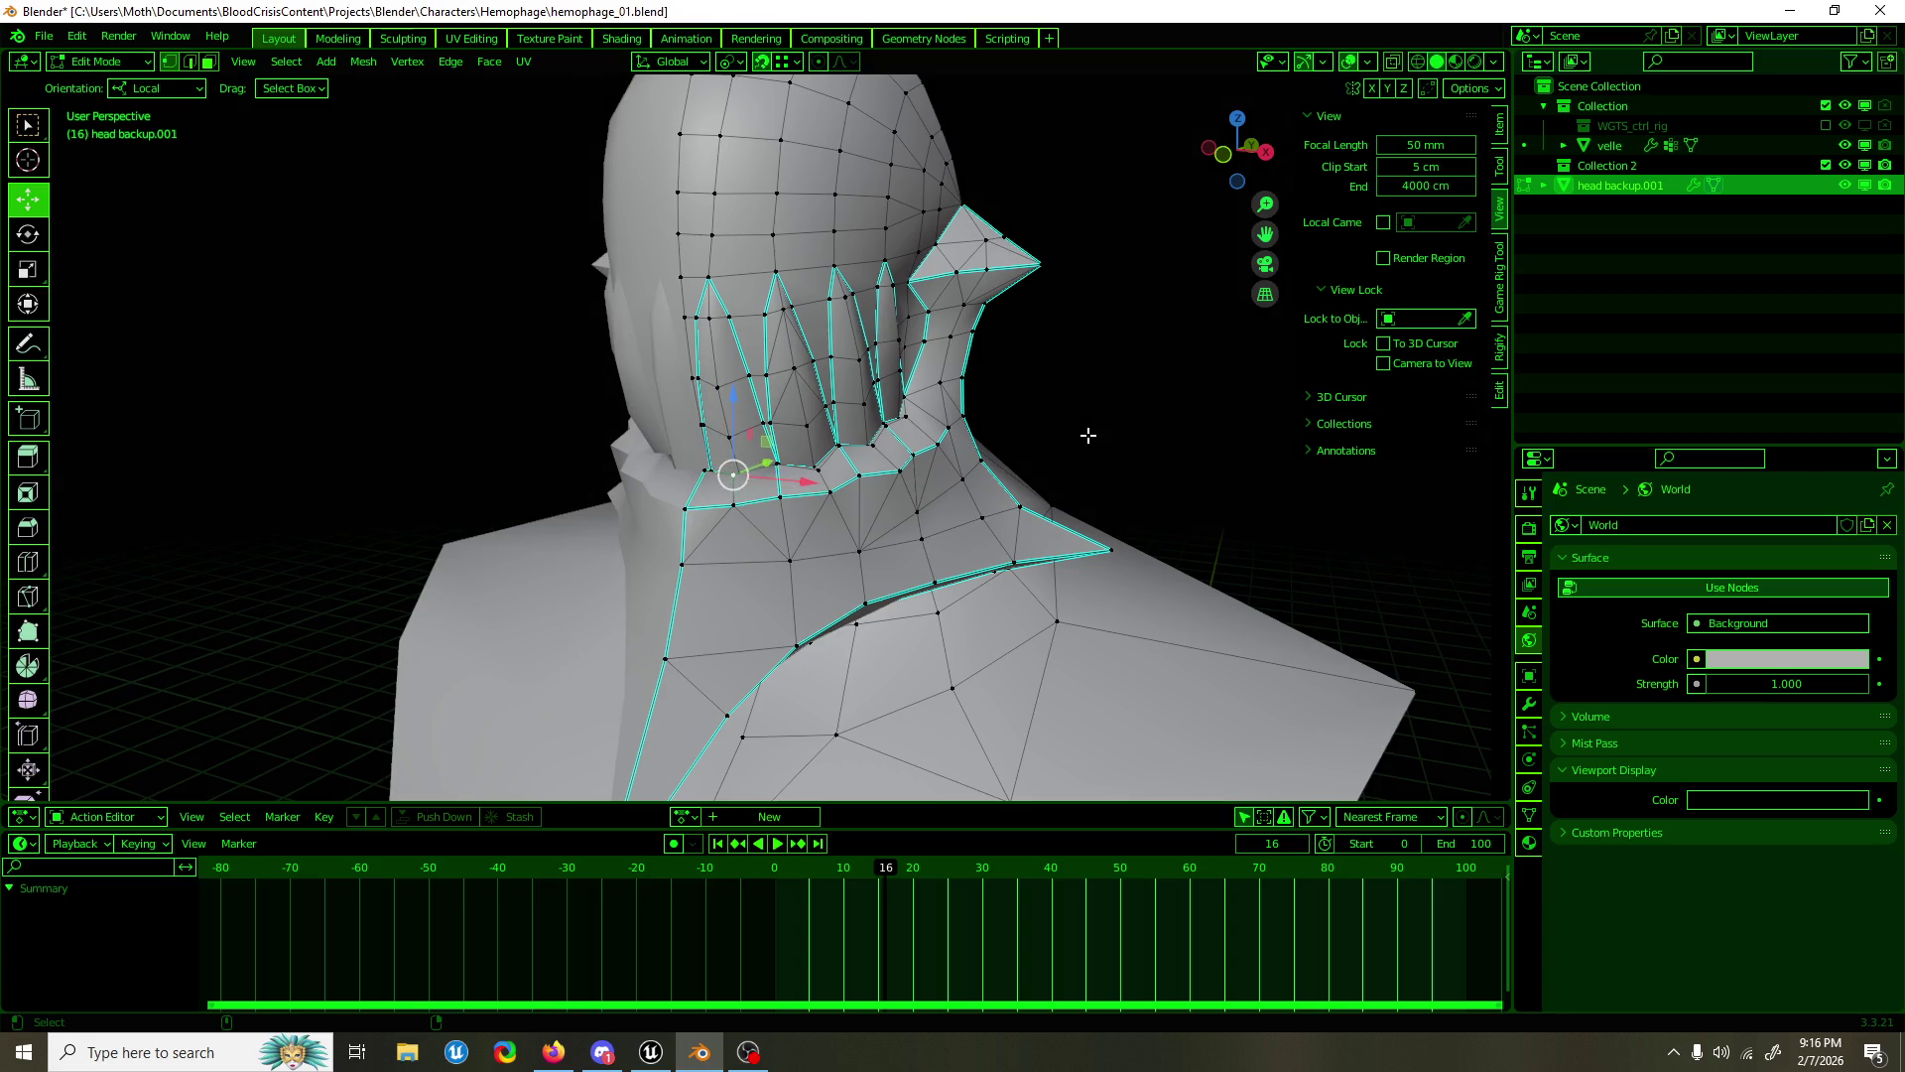
pyautogui.moveTo(1088, 435); pyautogui.dragTo(1109, 443)
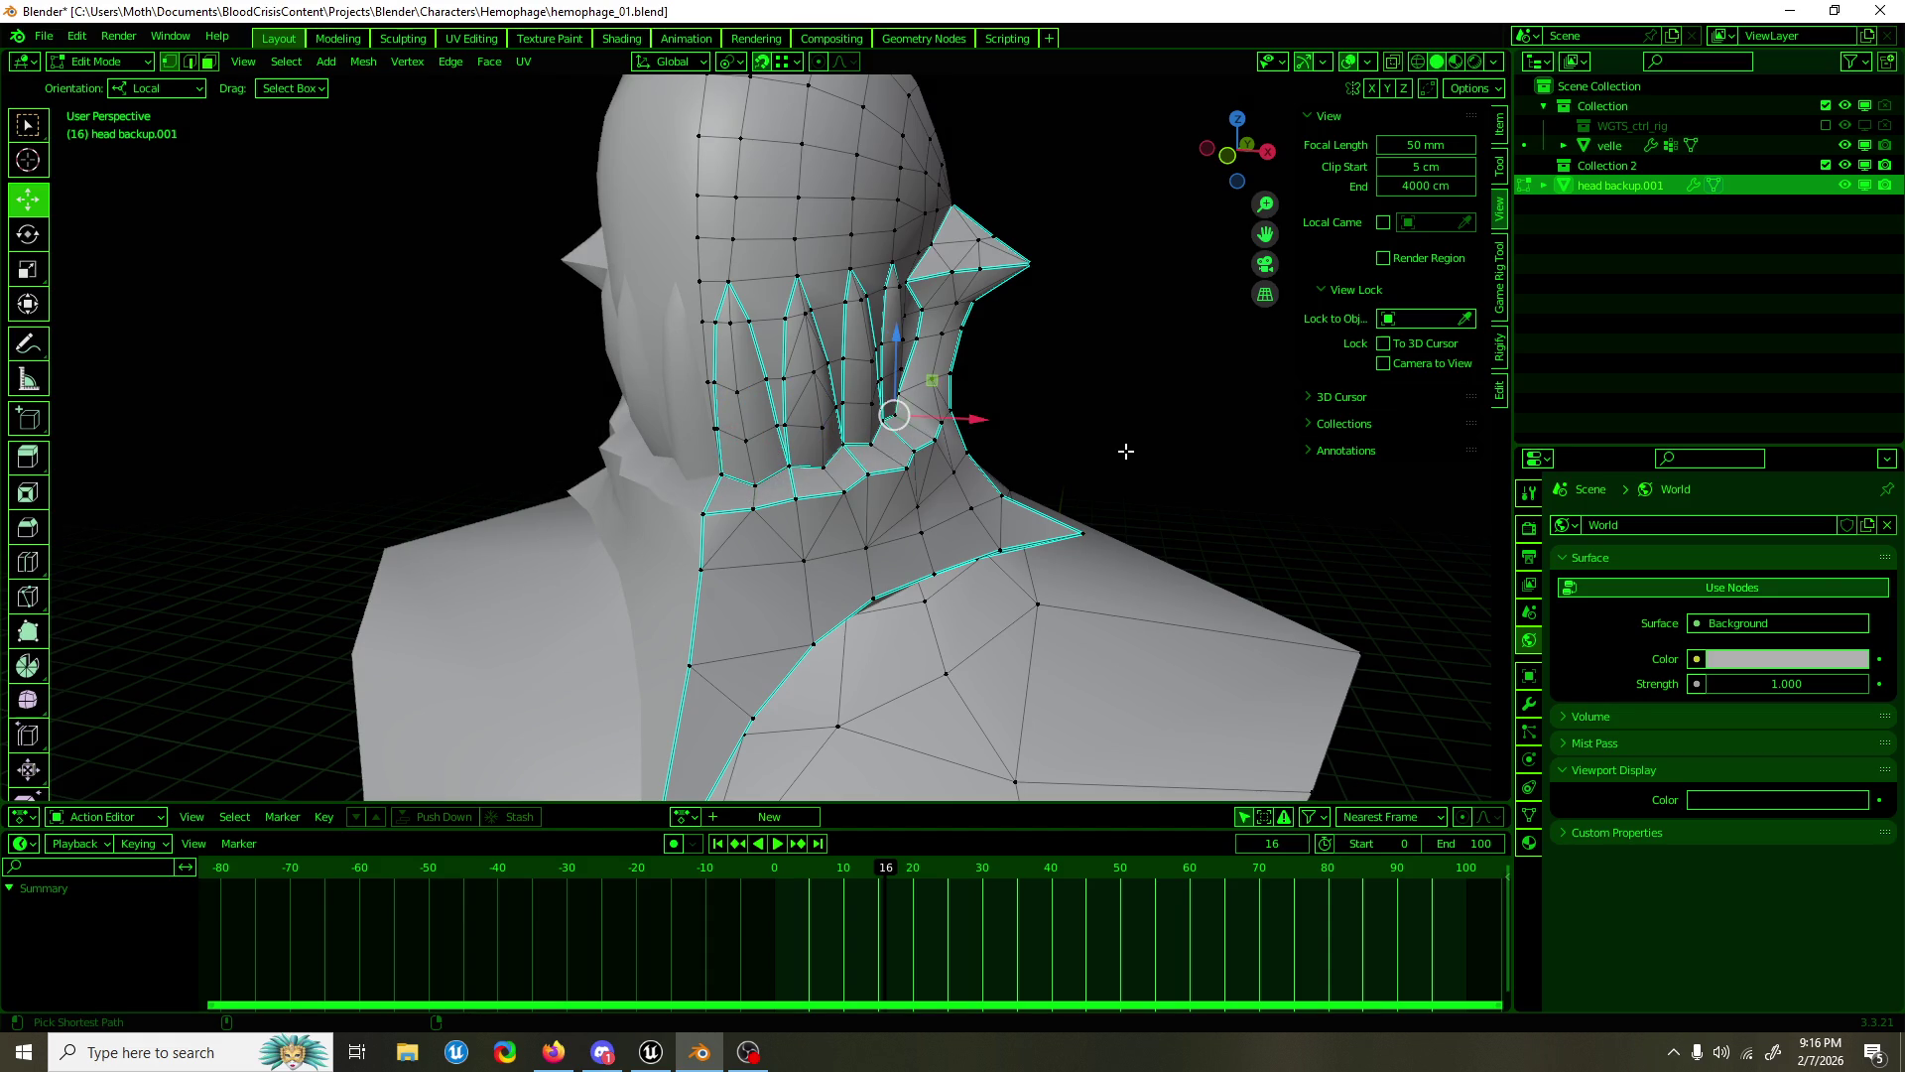
pyautogui.press('Tab')
pyautogui.click(1125, 452)
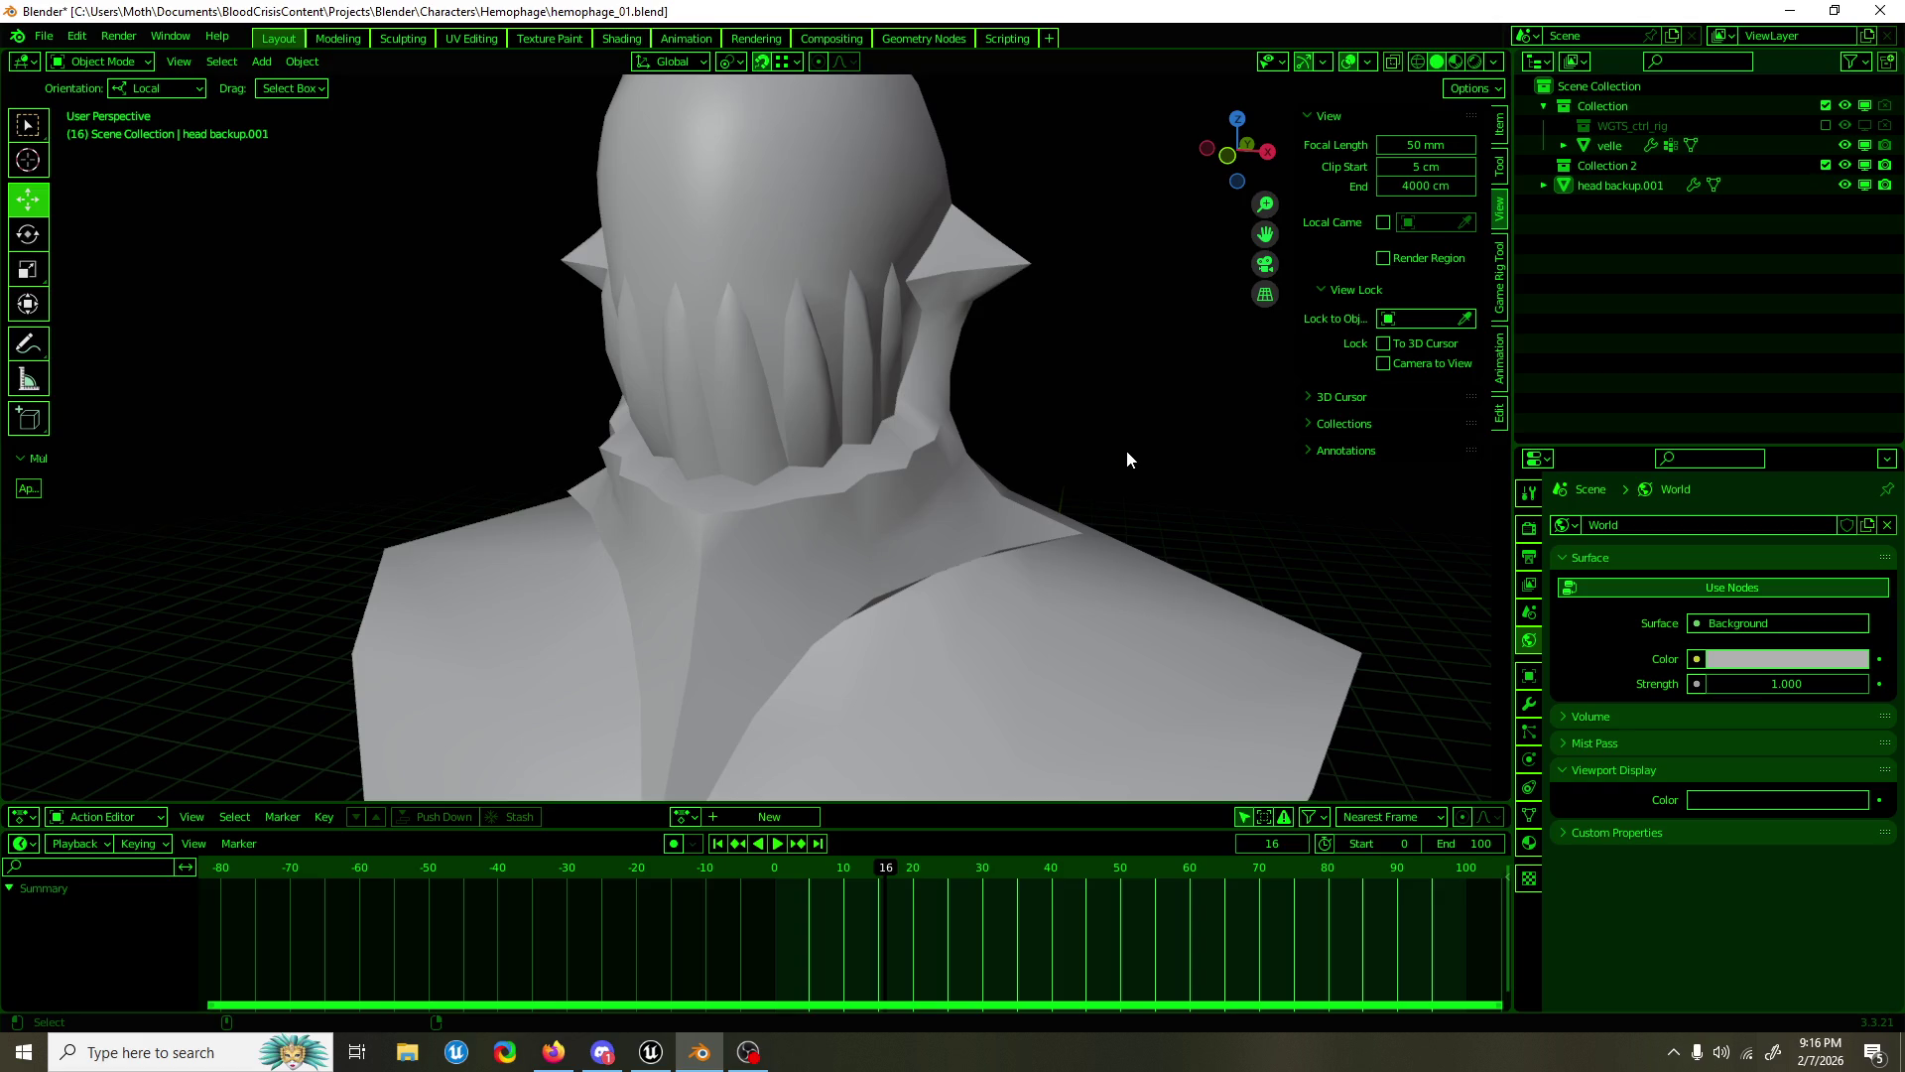
pyautogui.hotkey('ctrl', 'z')
pyautogui.press('Tab')
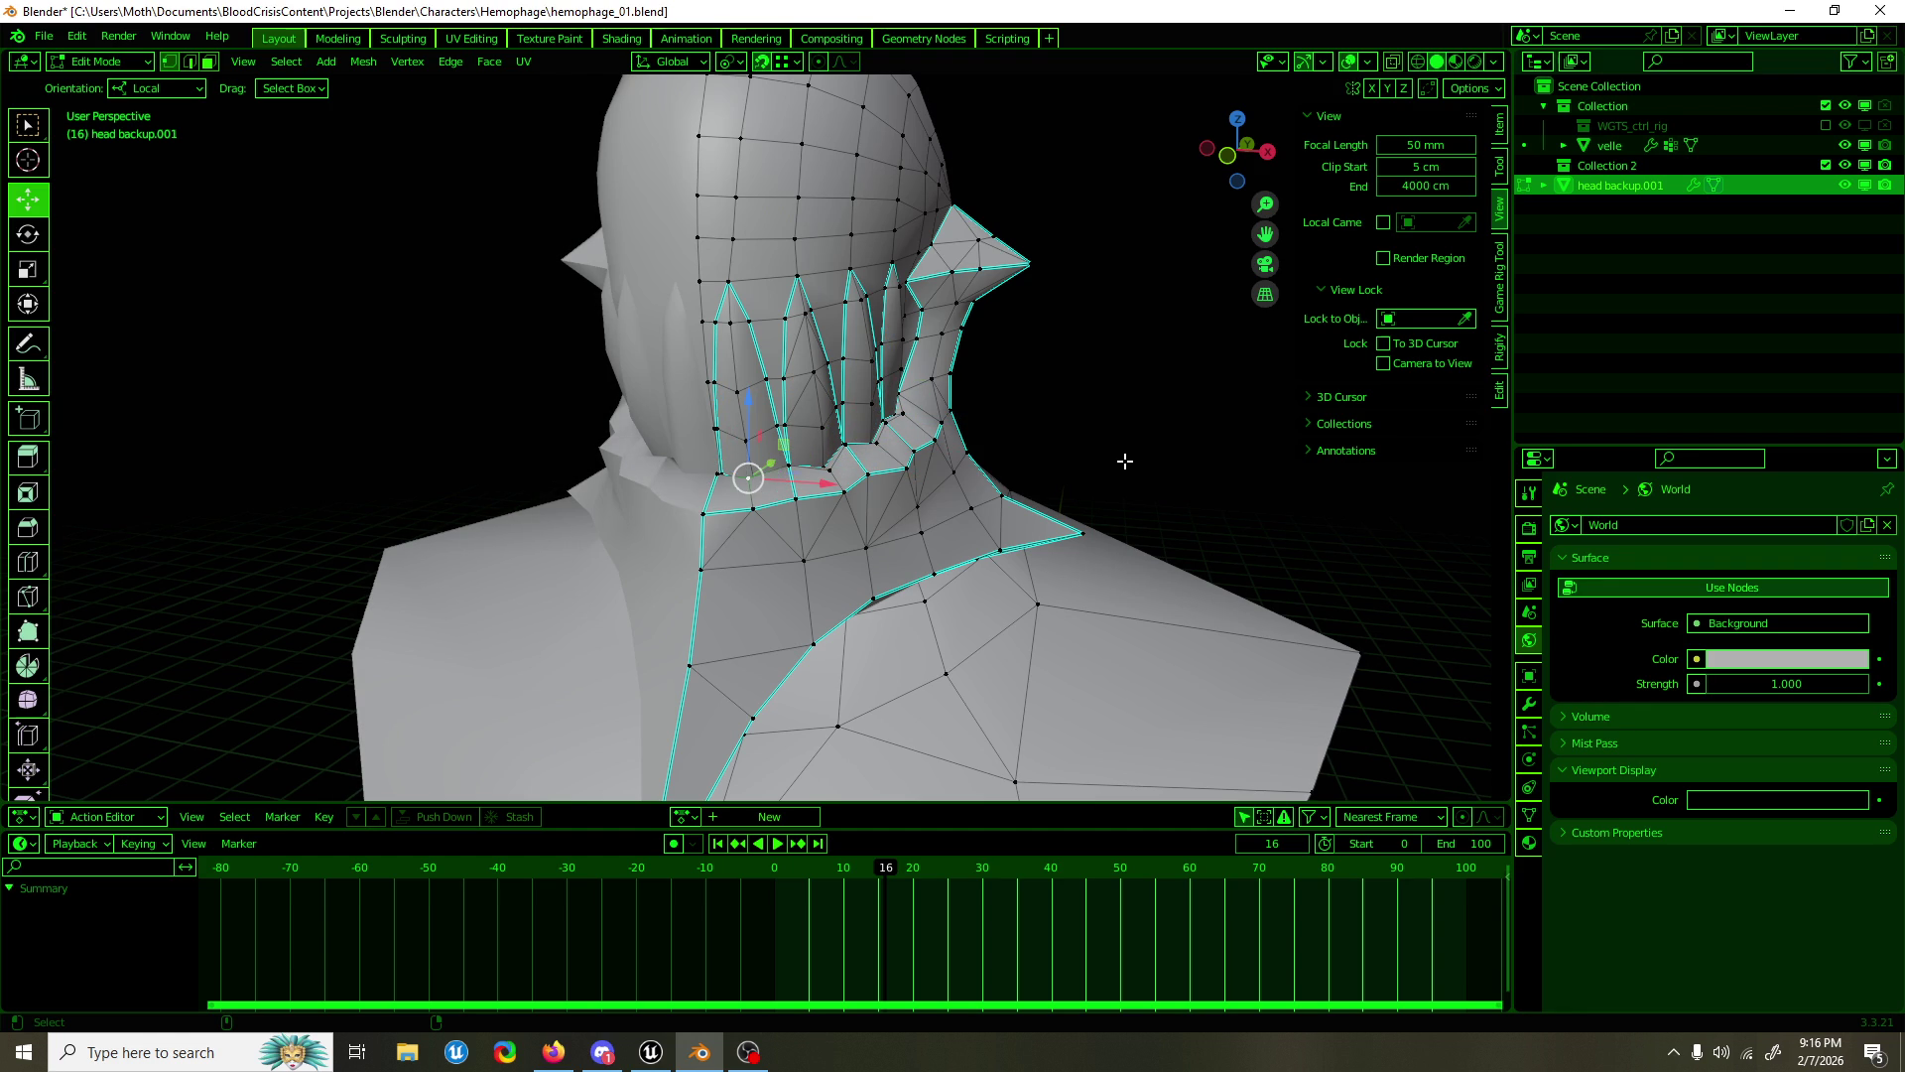
# Step: Mark the selected collar edges sharp with the 'sharp' search command
pyautogui.moveTo(1022, 502); pyautogui.dragTo(872, 592)
pyautogui.scroll(3)
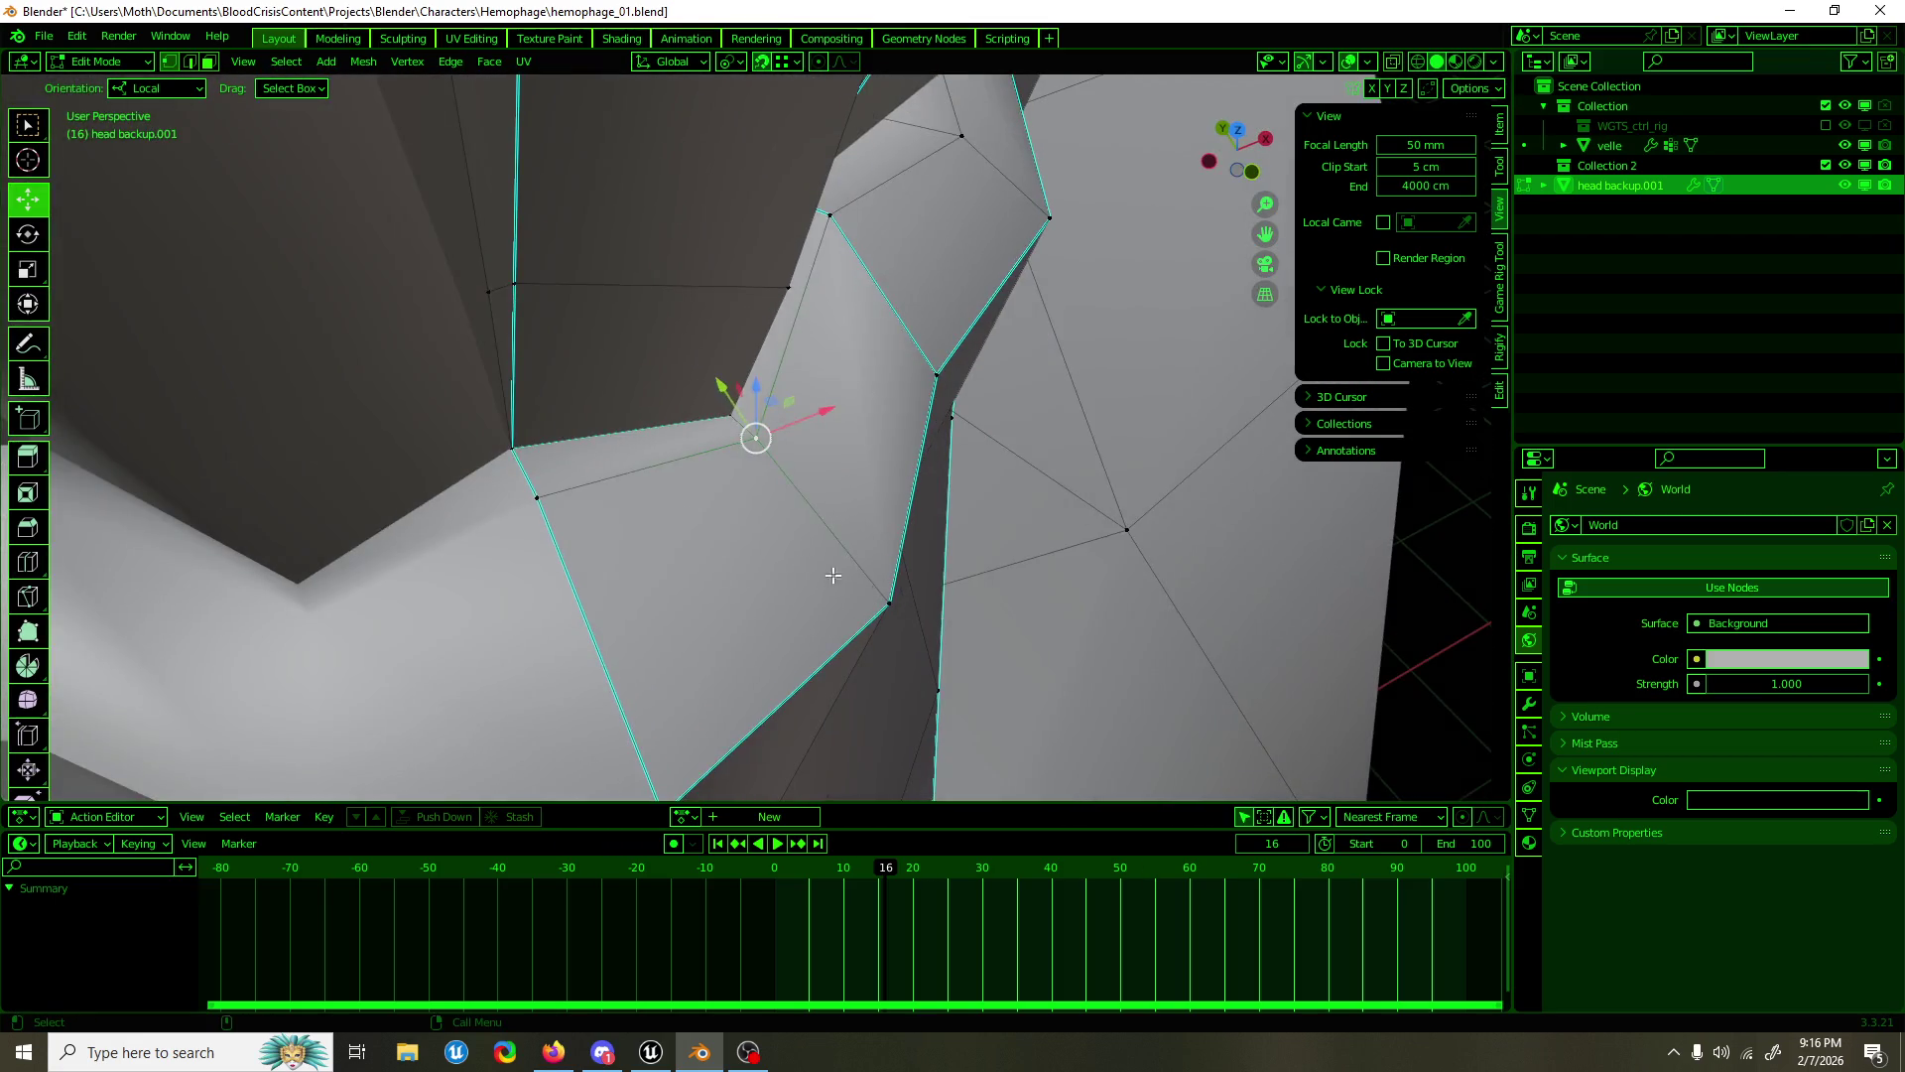
pyautogui.press('F3')
pyautogui.write('sharp')
pyautogui.press('Return')
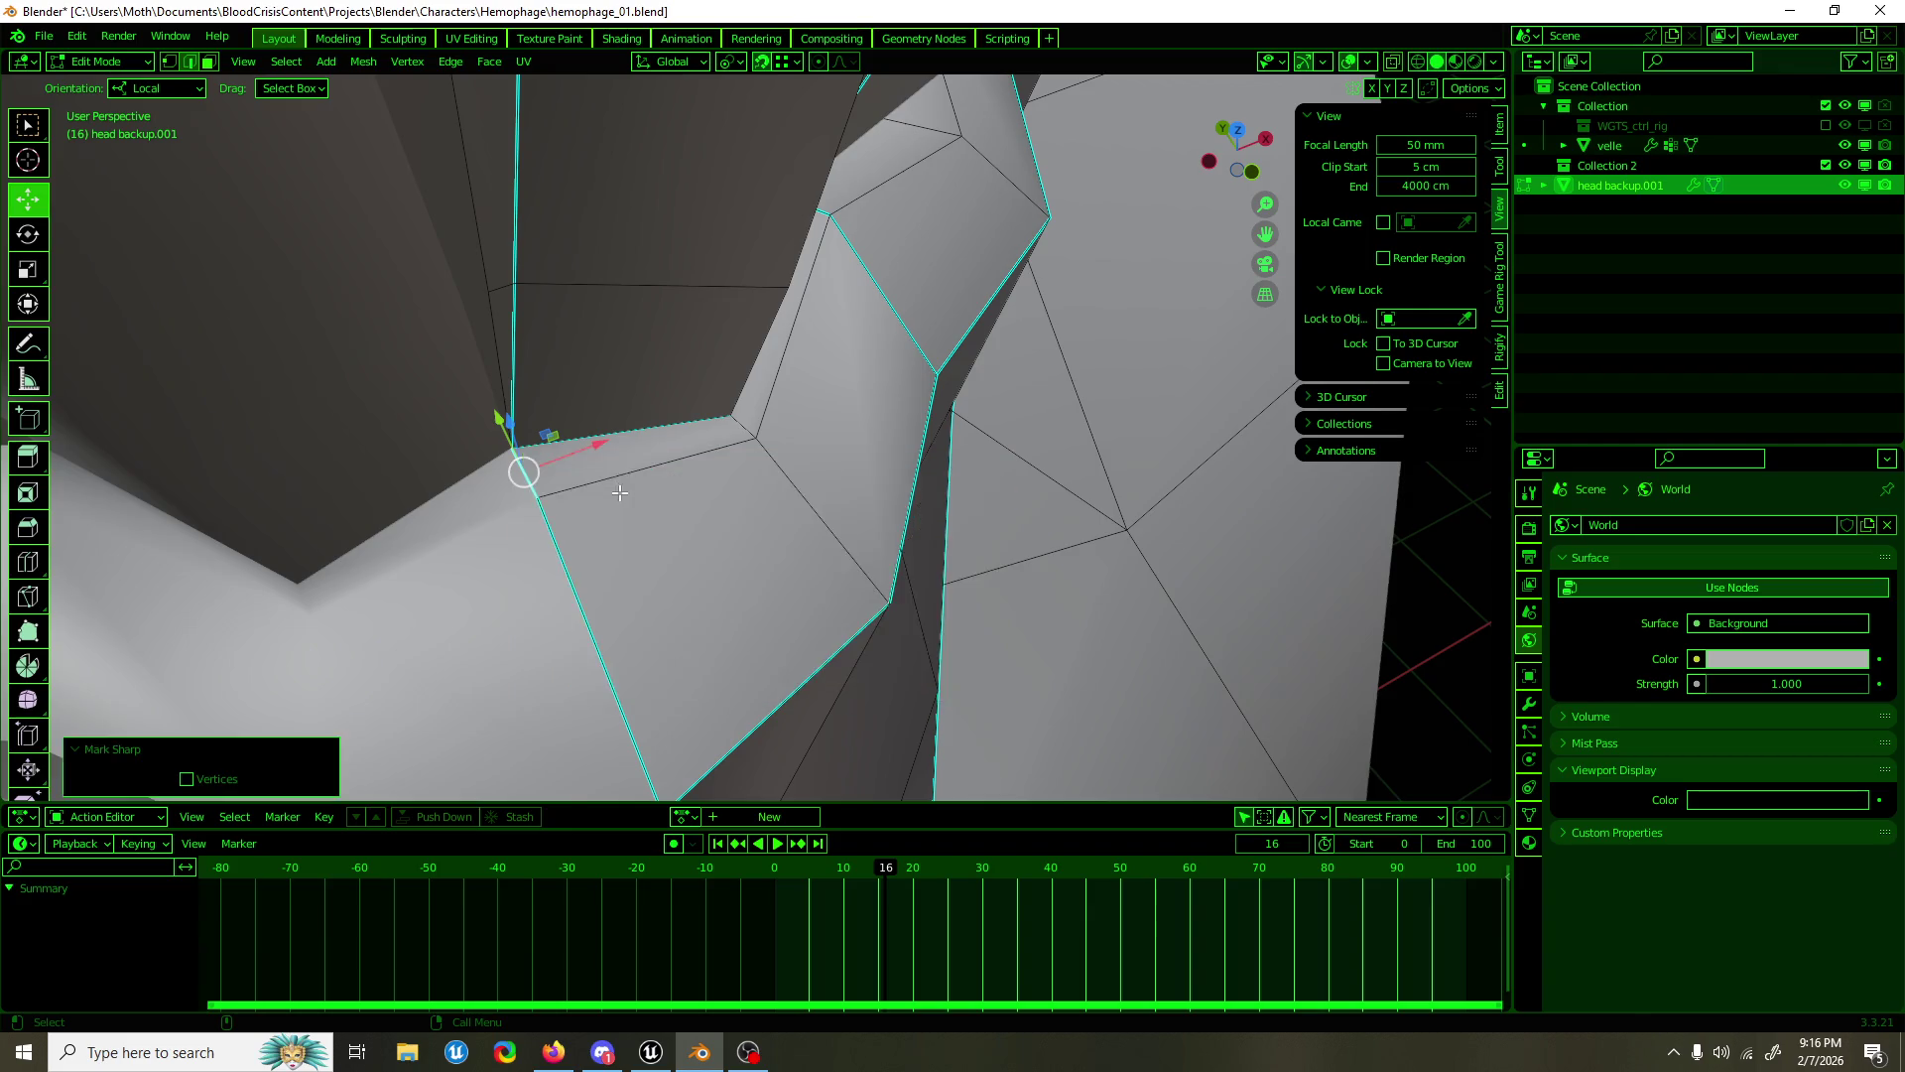
pyautogui.scroll(-3)
pyautogui.moveTo(622, 357); pyautogui.dragTo(795, 316)
# Step: Lower an edge at the collar base along the Z axis
pyautogui.press('Tab')
pyautogui.press('Tab')
pyautogui.click(799, 319)
pyautogui.press('g')
pyautogui.press('Escape')
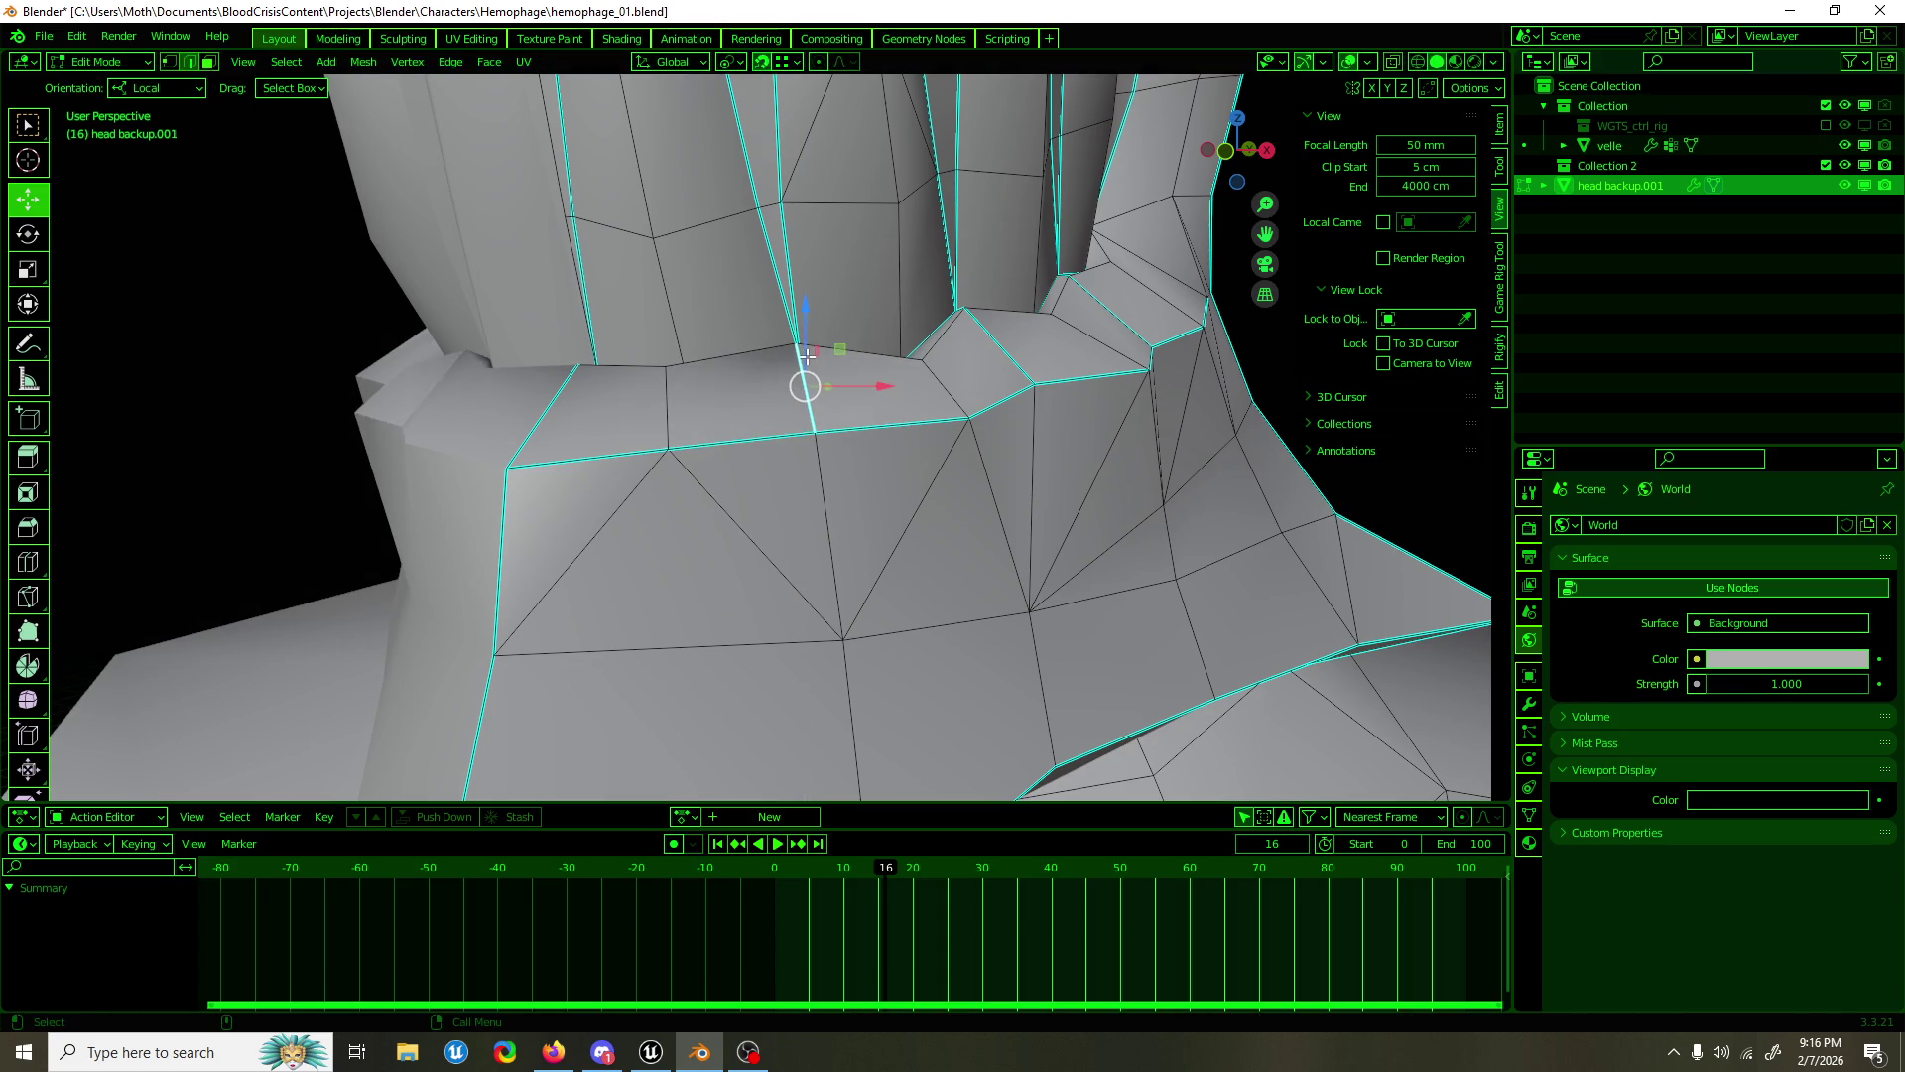
pyautogui.press('g')
pyautogui.press('z')
pyautogui.click(810, 368)
pyautogui.moveTo(811, 368); pyautogui.dragTo(818, 434)
pyautogui.press('Tab')
pyautogui.press('Tab')
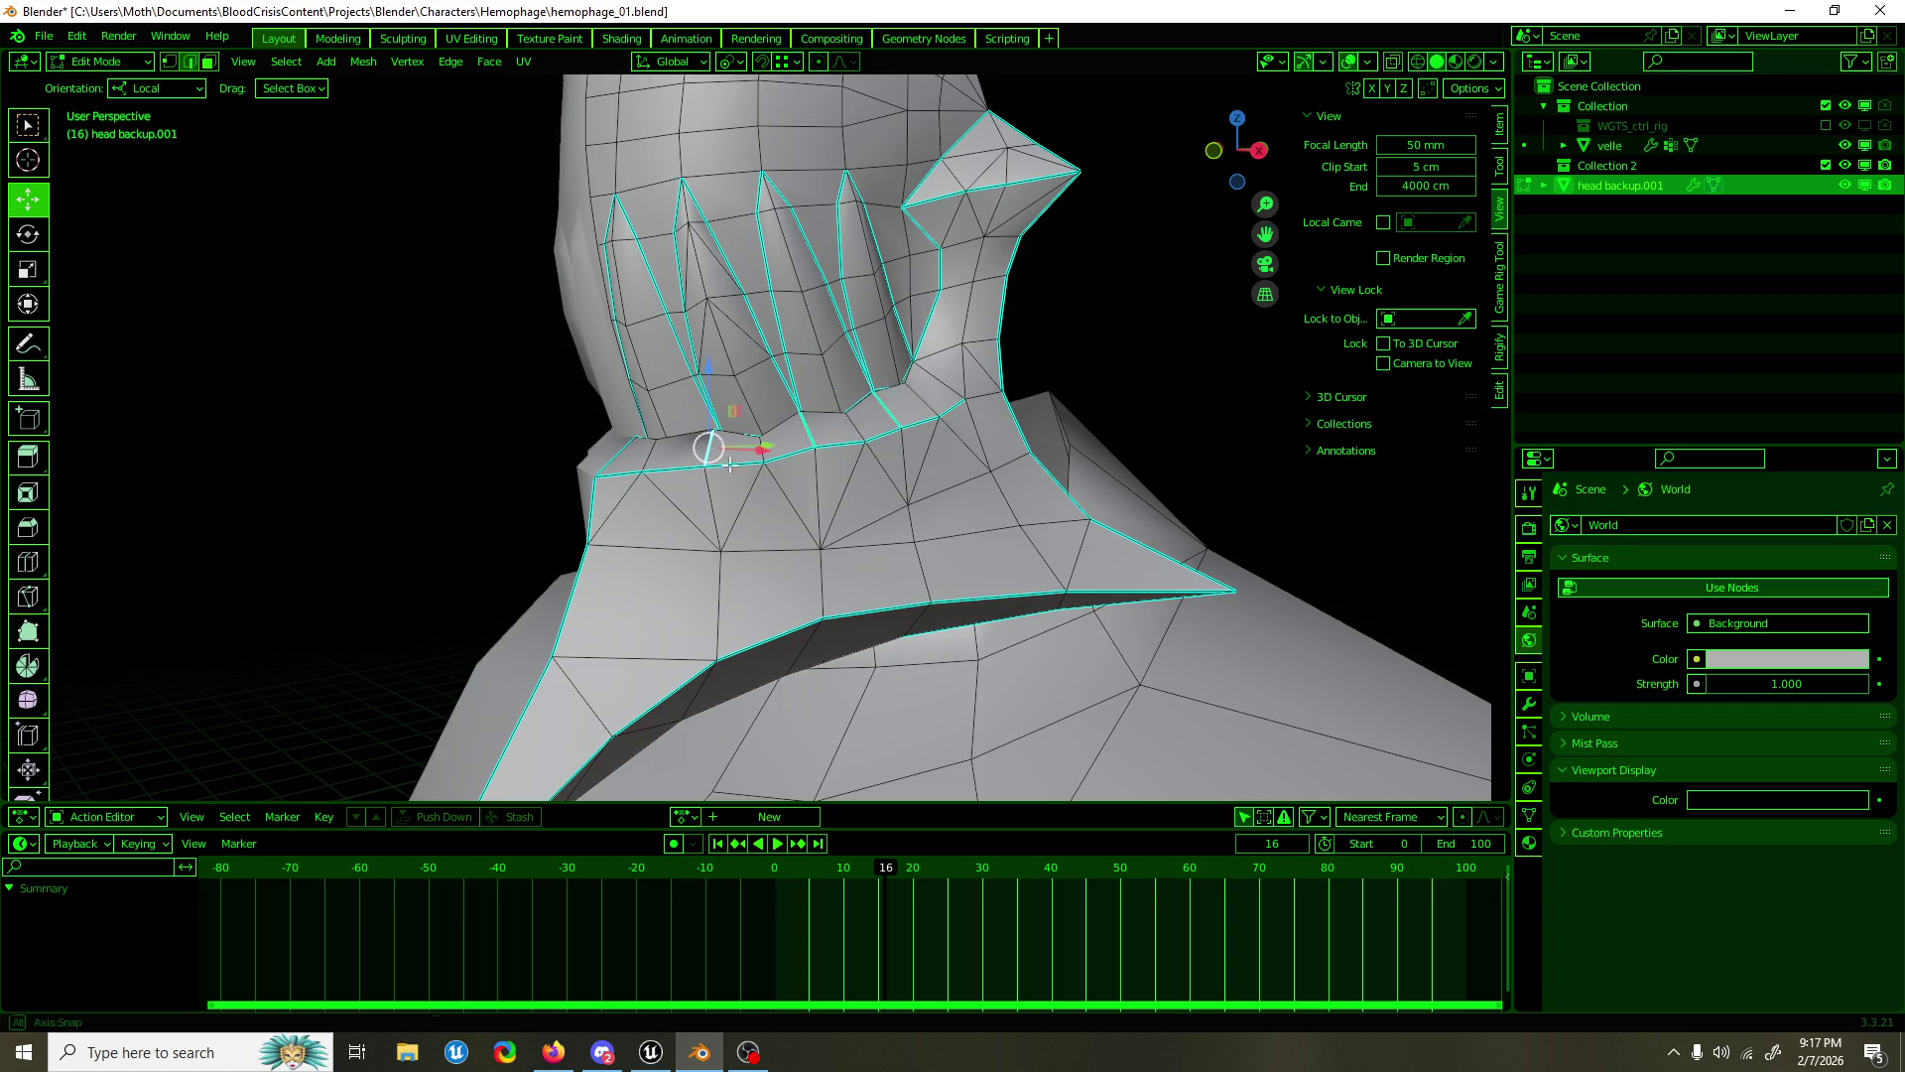
# Step: Run the 'multi' search command and return to editing the bust mesh
pyautogui.moveTo(721, 463); pyautogui.dragTo(602, 475)
pyautogui.press('F3')
pyautogui.write('multi')
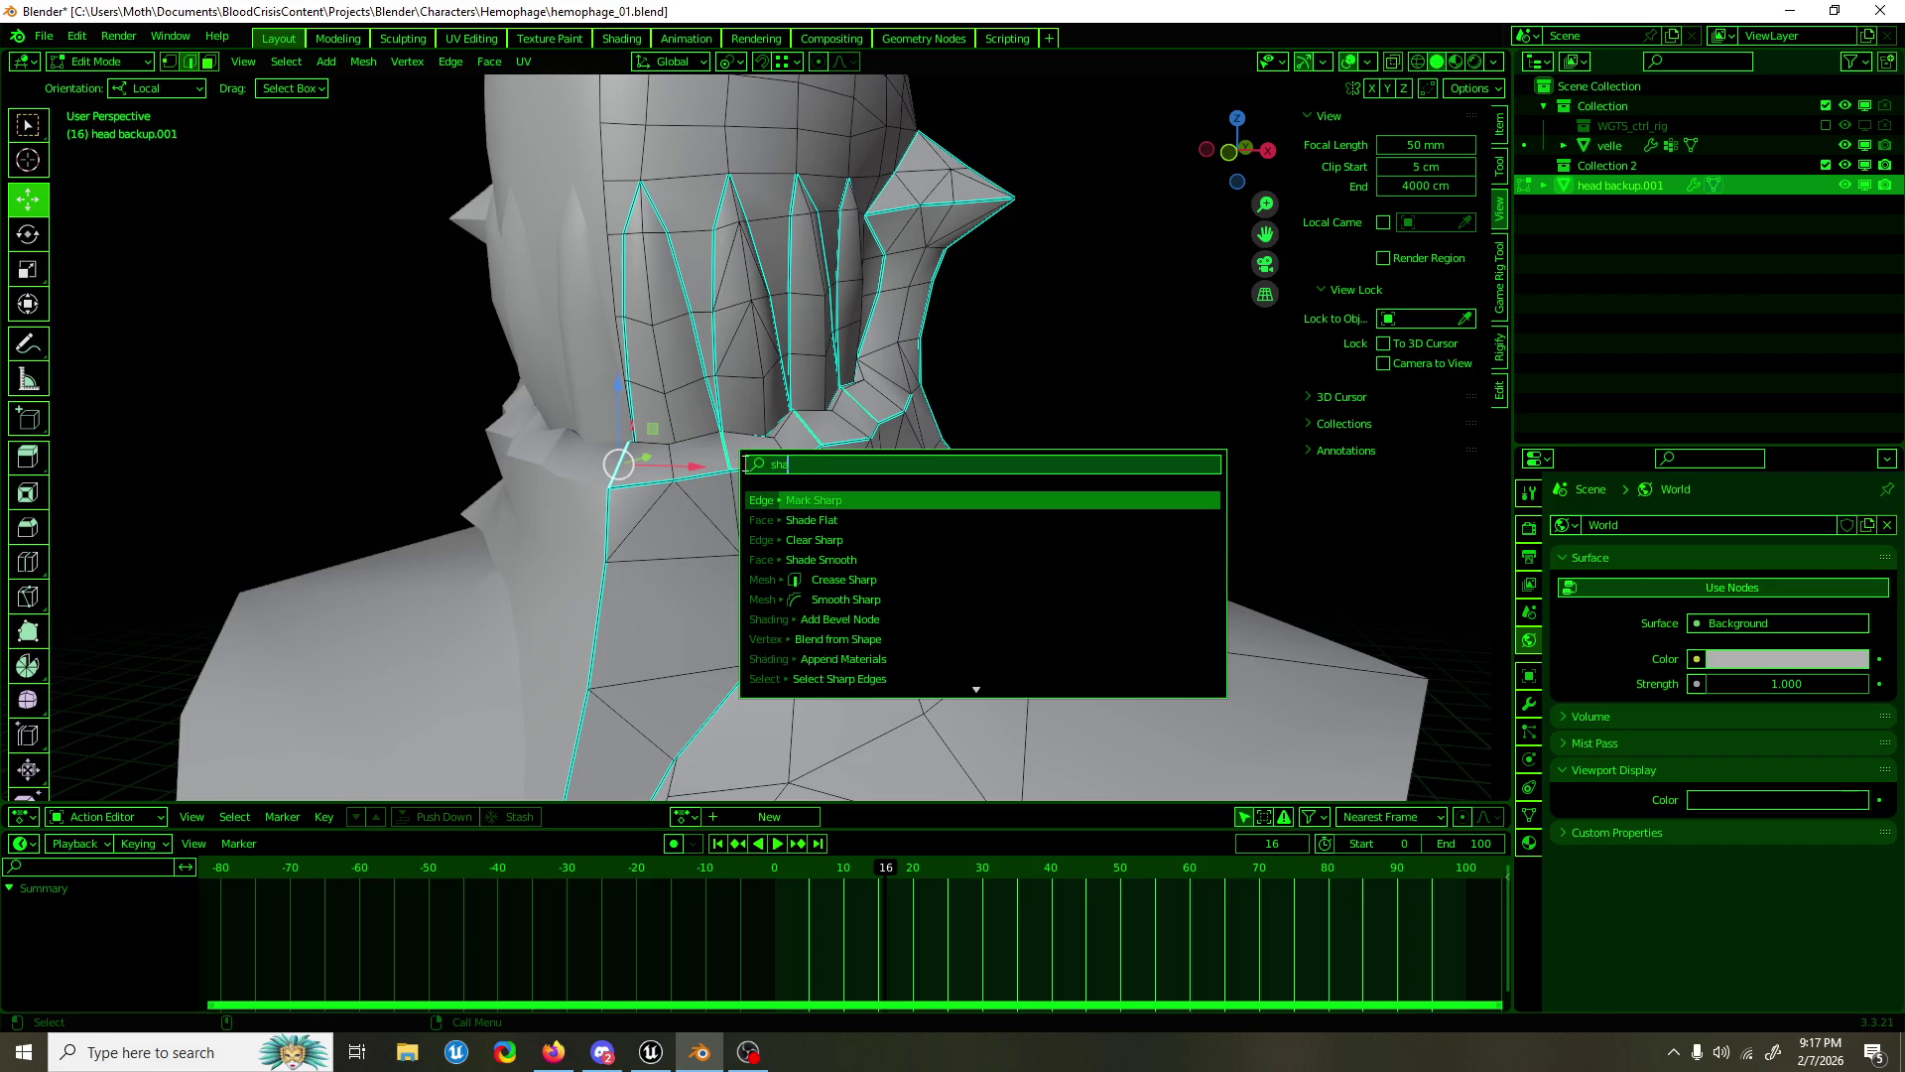
pyautogui.press('Return')
pyautogui.press('Tab')
pyautogui.moveTo(966, 408); pyautogui.dragTo(799, 511)
pyautogui.scroll(3)
pyautogui.moveTo(775, 443); pyautogui.dragTo(731, 473)
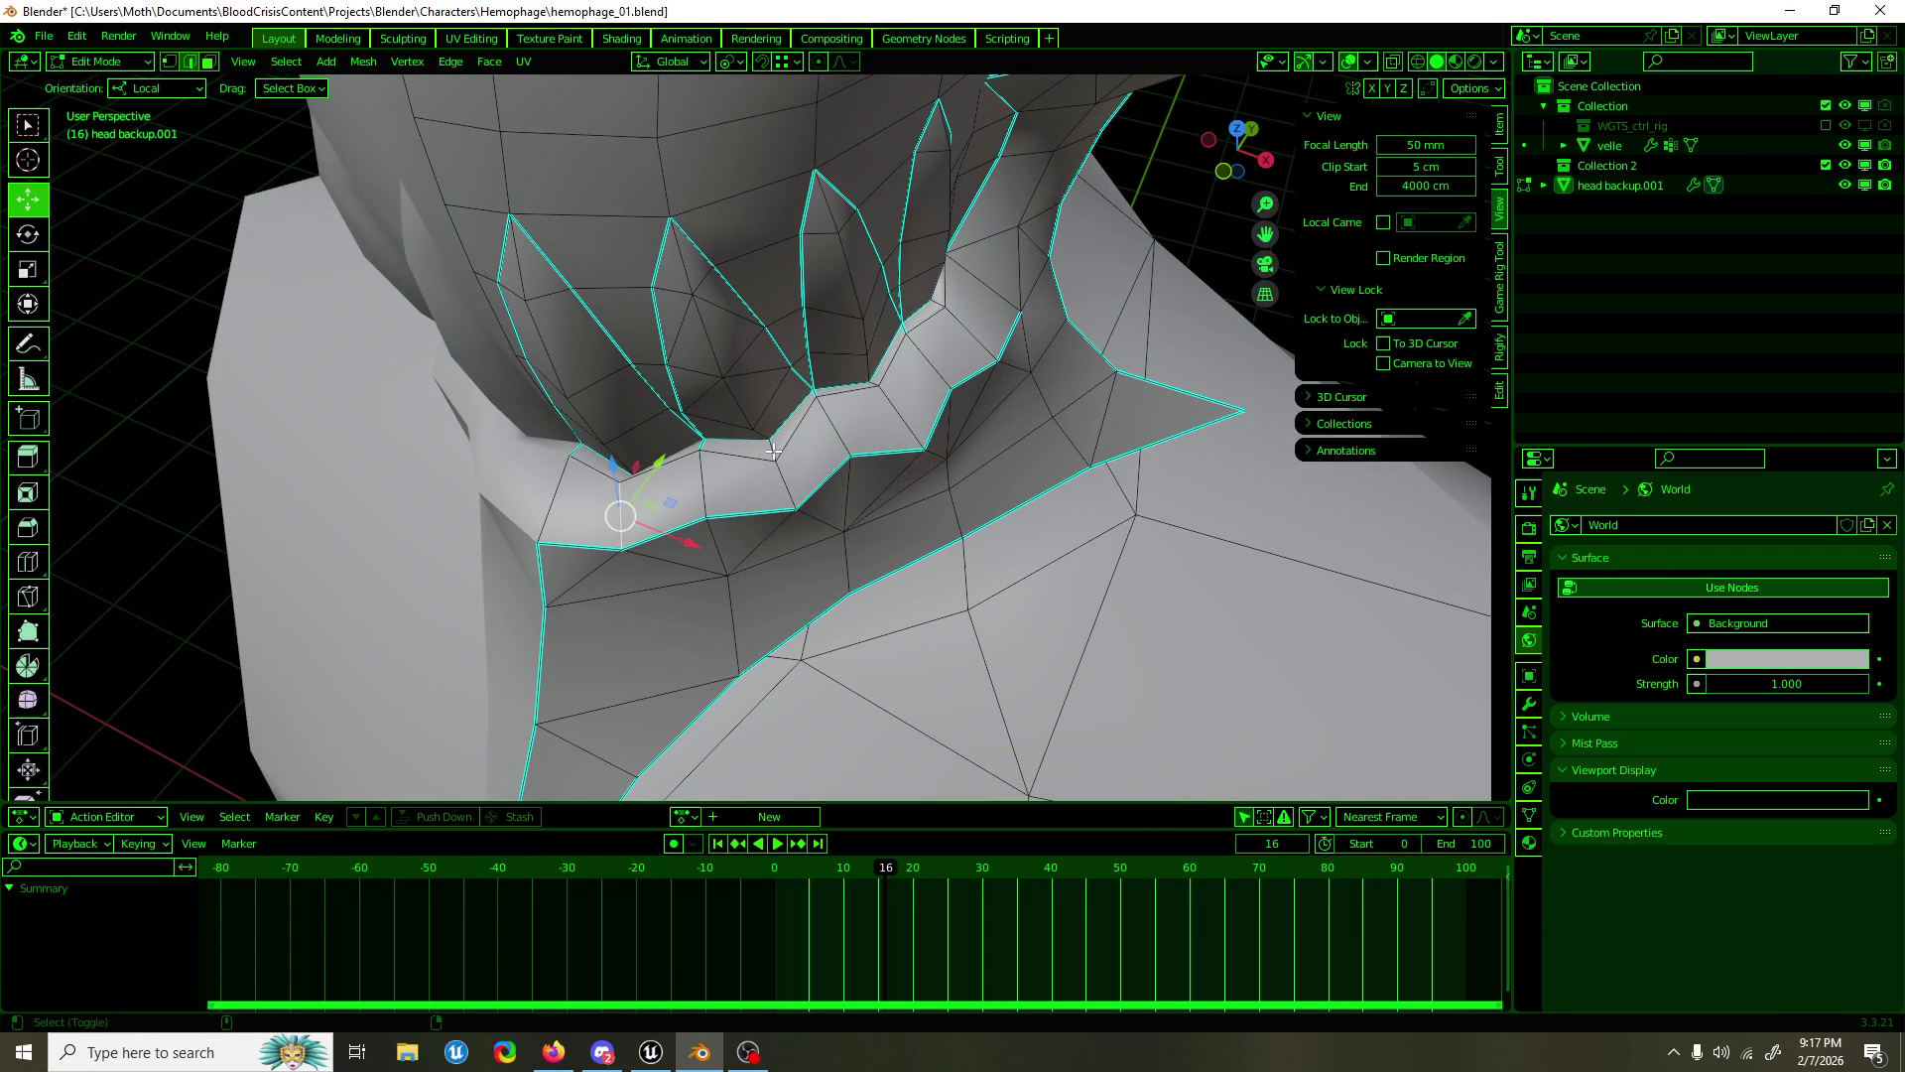
# Step: Snap the 3D cursor to the selection and mark the selected edges sharp
pyautogui.press('F3')
pyautogui.press('Return')
pyautogui.press('F3')
pyautogui.write('shar')
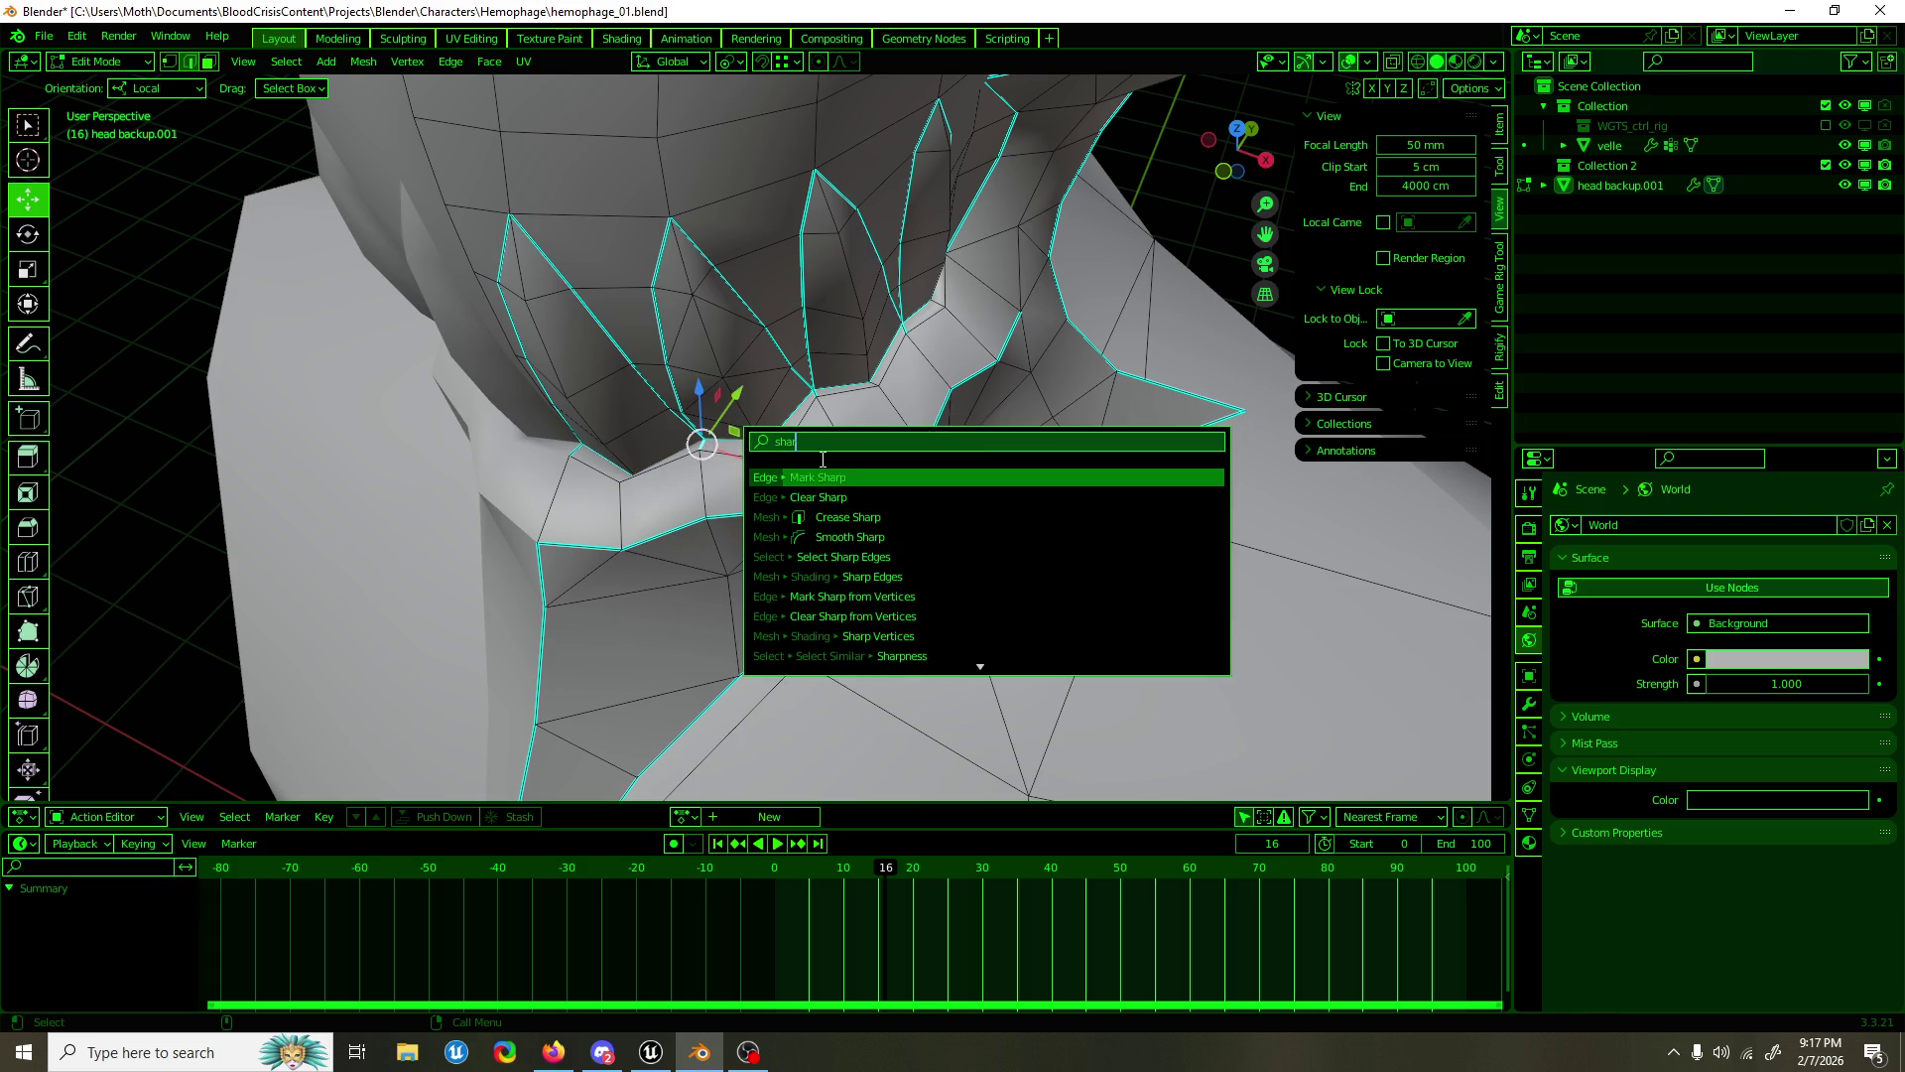
pyautogui.click(828, 471)
pyautogui.moveTo(828, 470); pyautogui.dragTo(846, 401)
pyautogui.moveTo(936, 382); pyautogui.dragTo(834, 421)
# Step: Raise a few collar vertices vertically, then leave Edit Mode
pyautogui.click(832, 421)
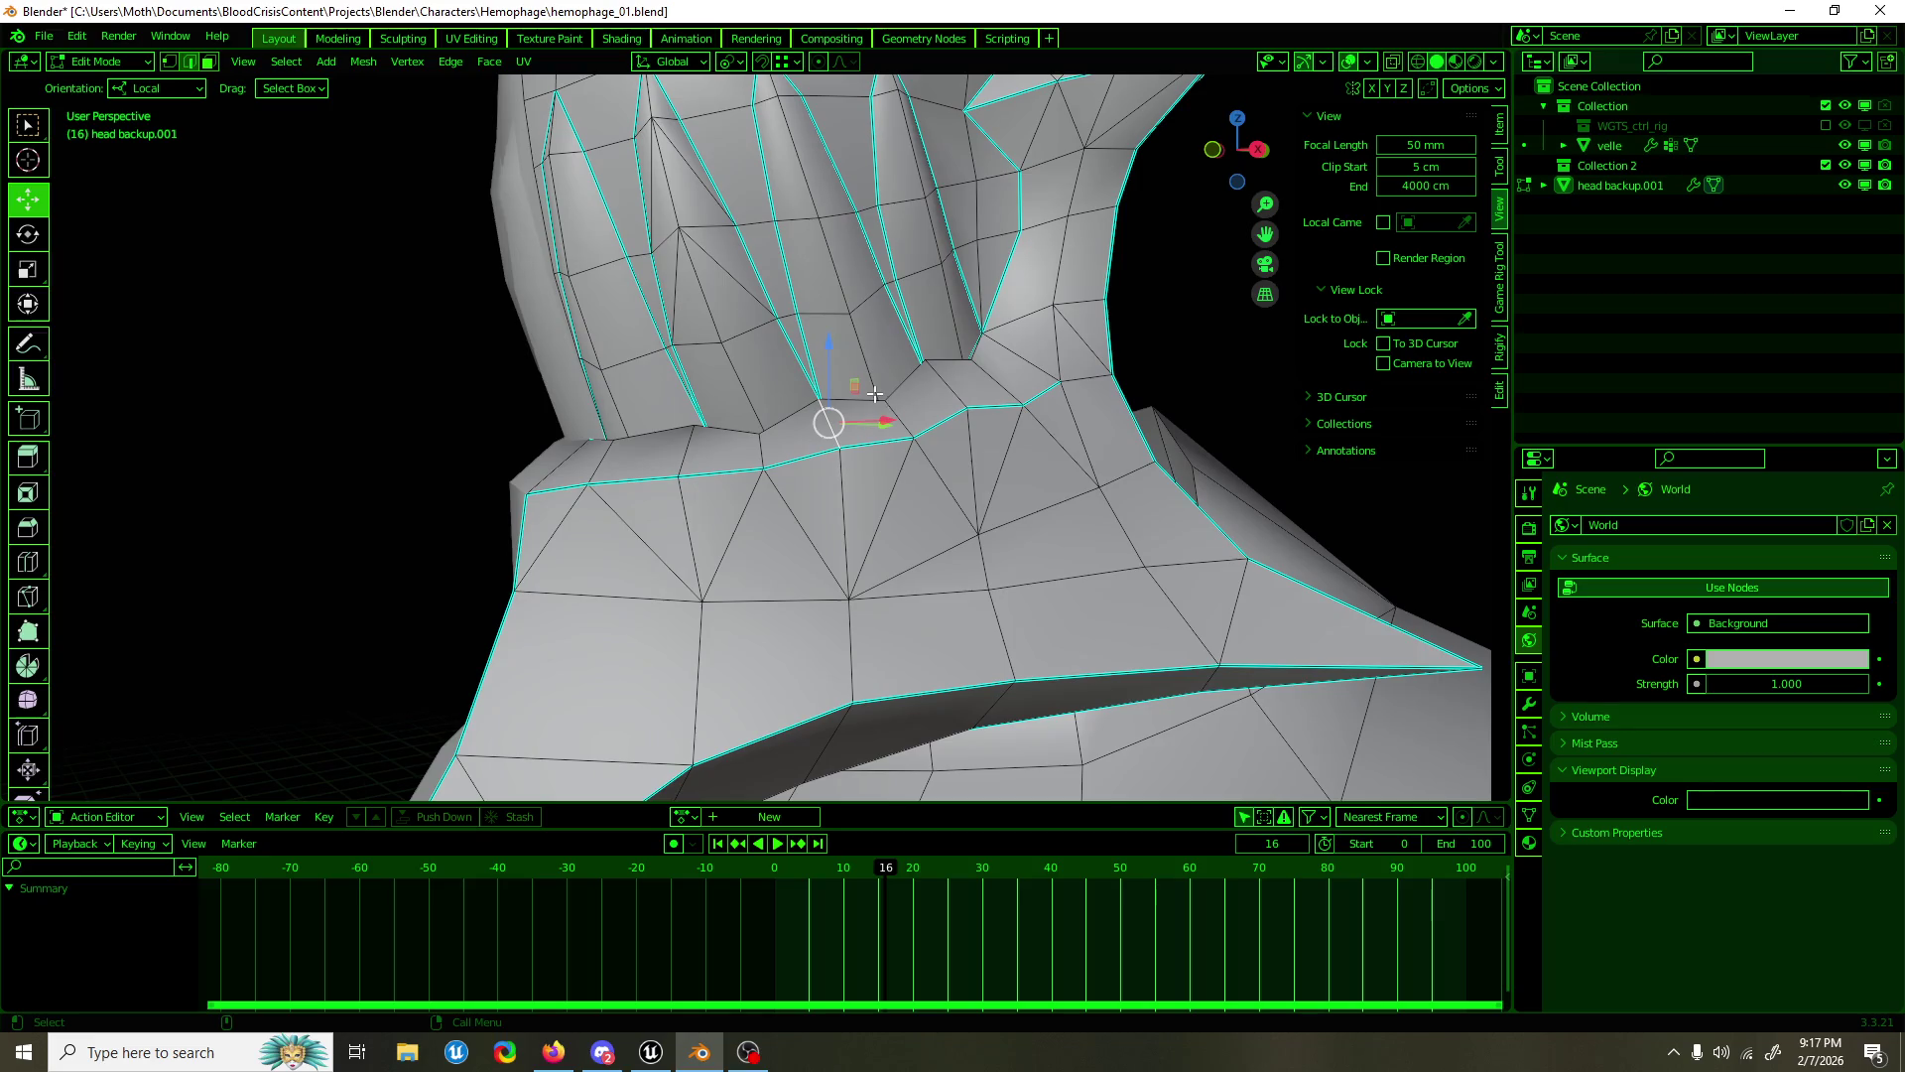
pyautogui.moveTo(833, 421); pyautogui.dragTo(798, 428)
pyautogui.moveTo(798, 428); pyautogui.dragTo(739, 449)
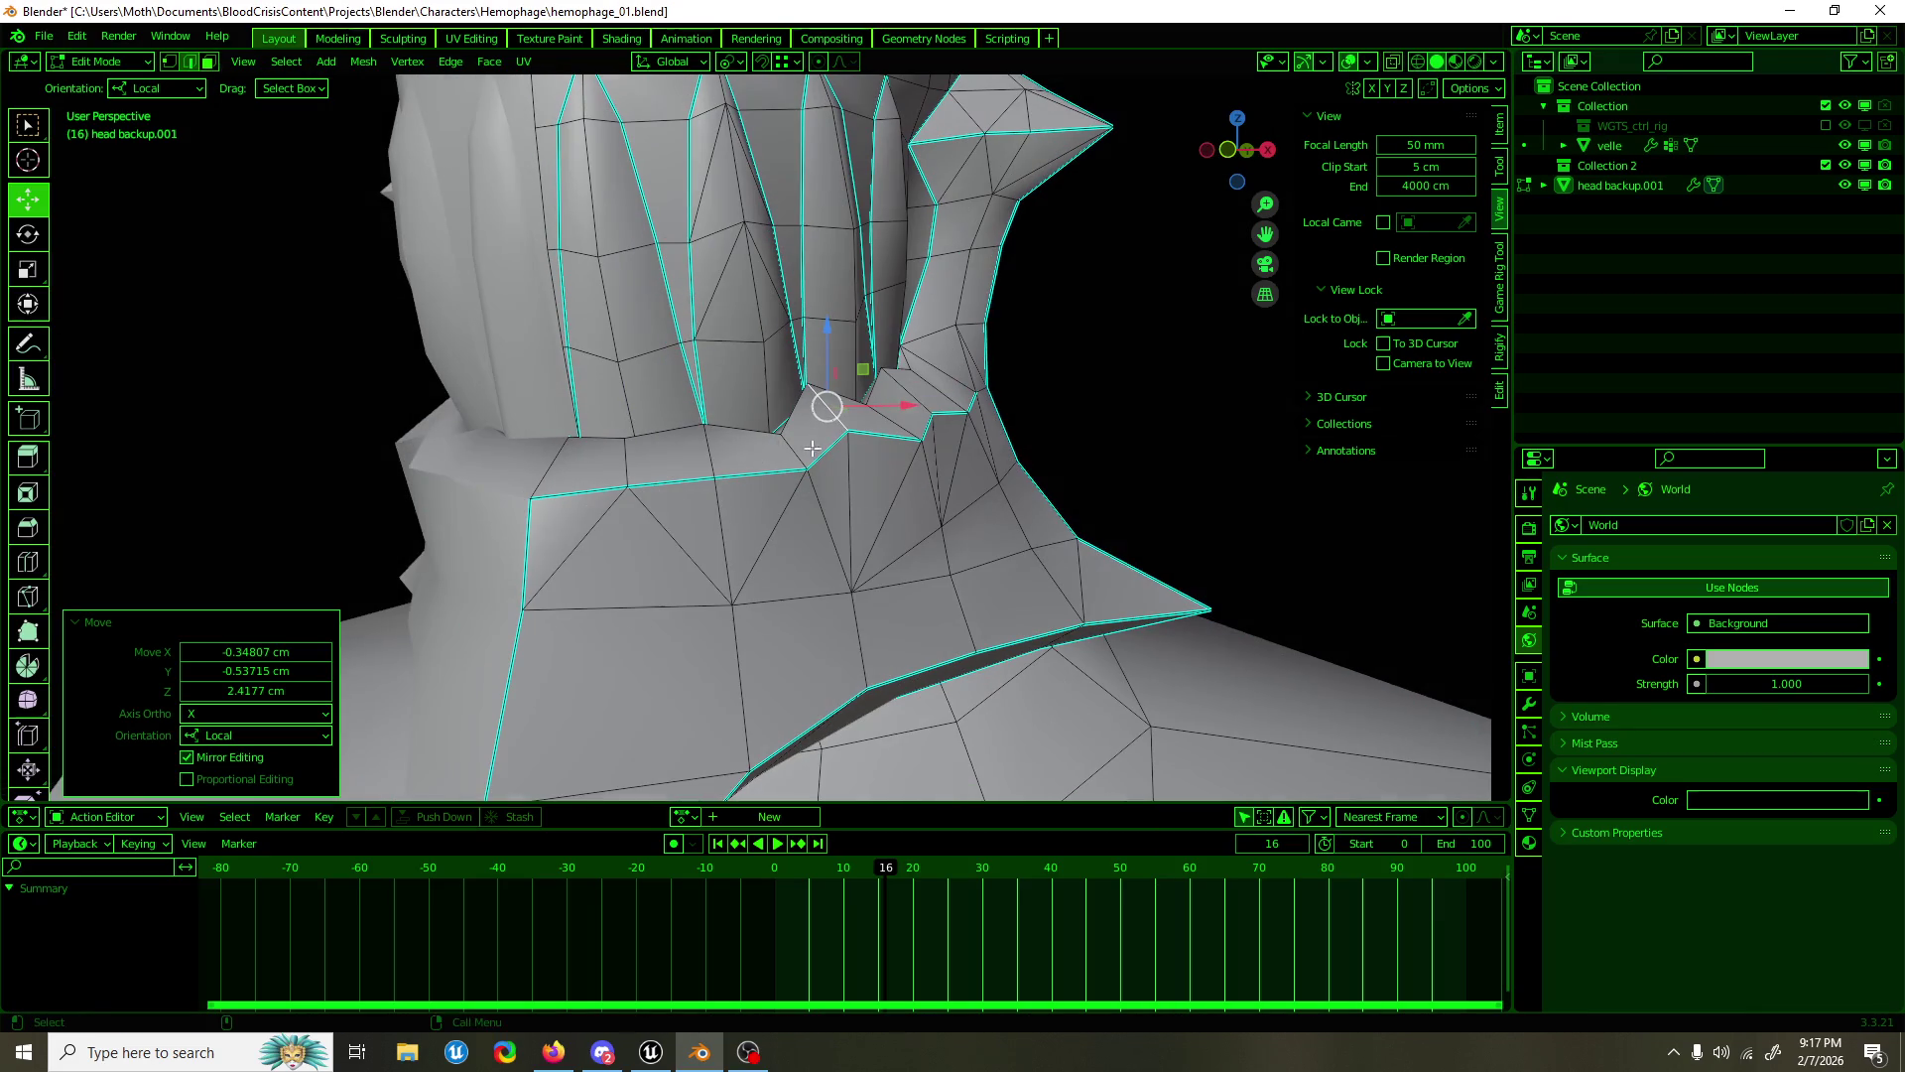
pyautogui.moveTo(733, 449); pyautogui.dragTo(711, 433)
pyautogui.moveTo(560, 465); pyautogui.dragTo(556, 459)
pyautogui.moveTo(572, 405); pyautogui.dragTo(571, 384)
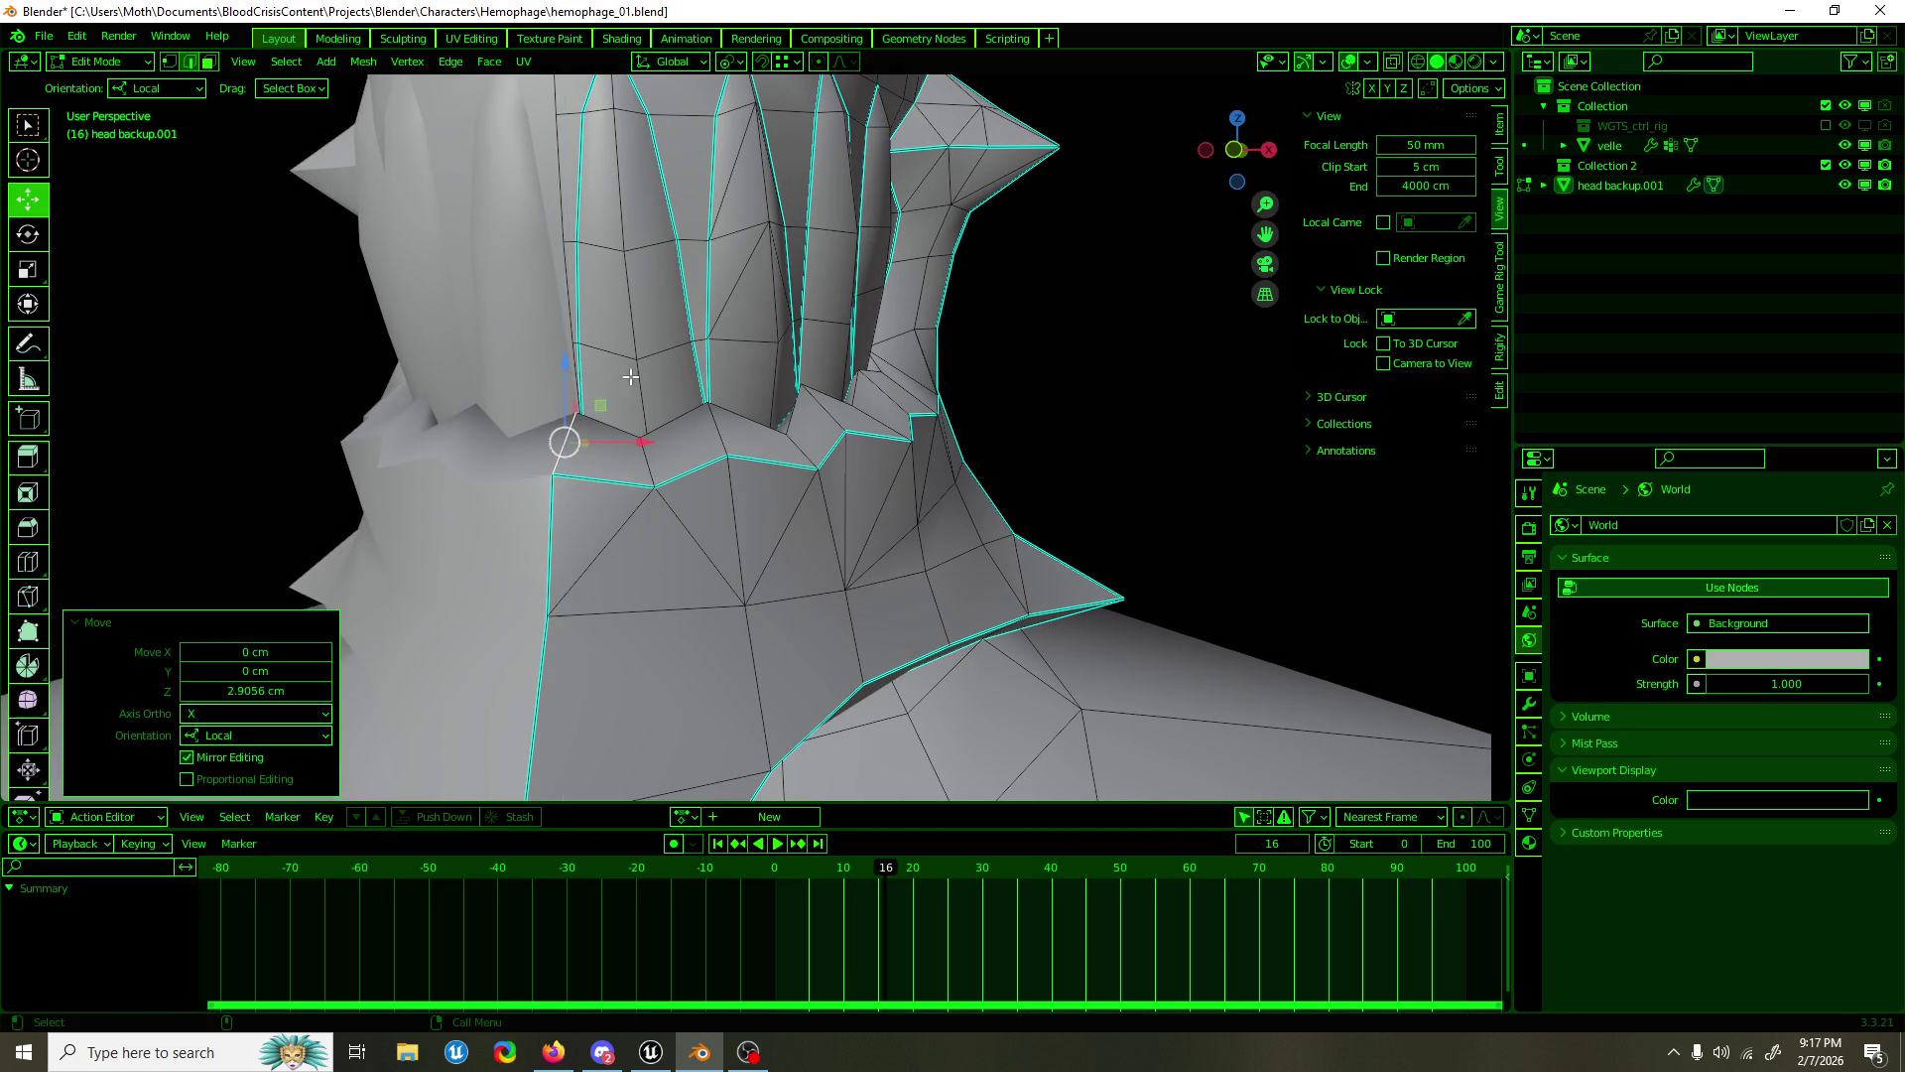
pyautogui.press('Tab')
pyautogui.moveTo(1074, 361); pyautogui.dragTo(721, 397)
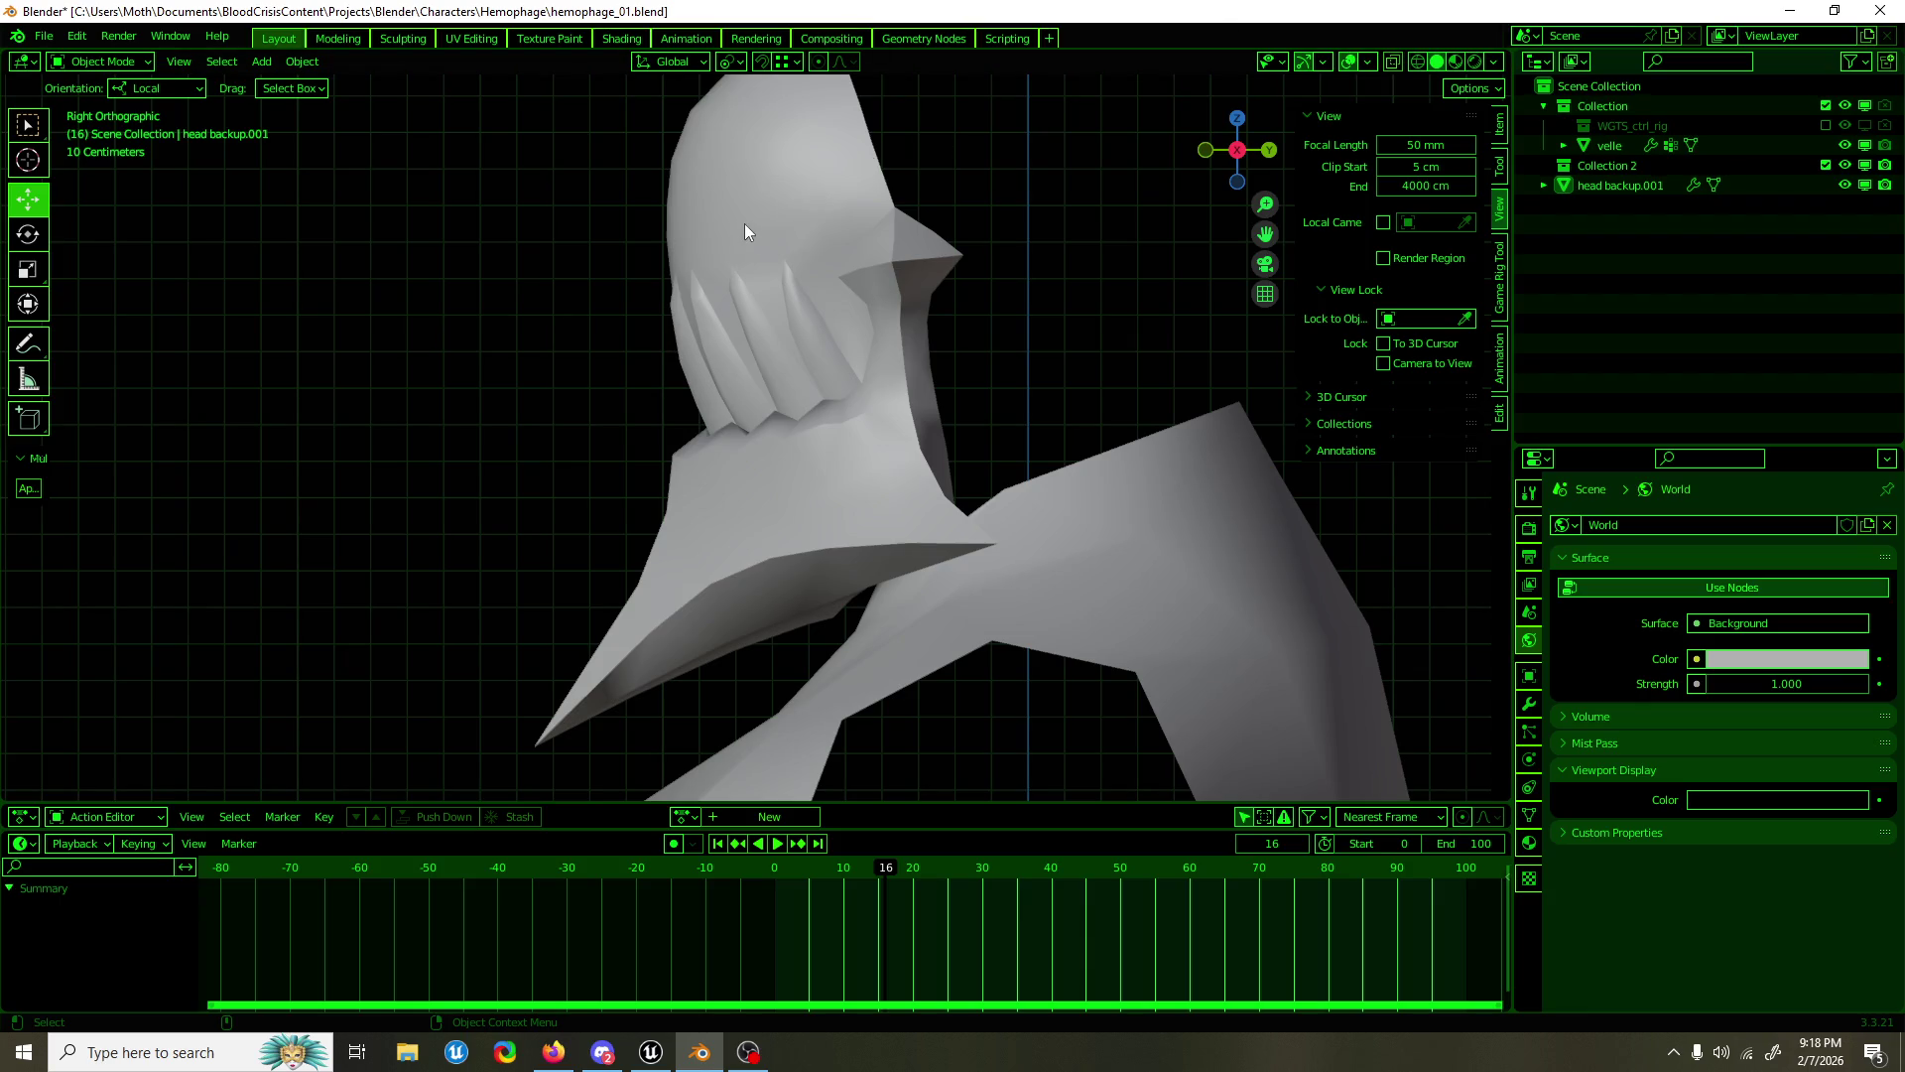
pyautogui.scroll(-3)
pyautogui.click(803, 372)
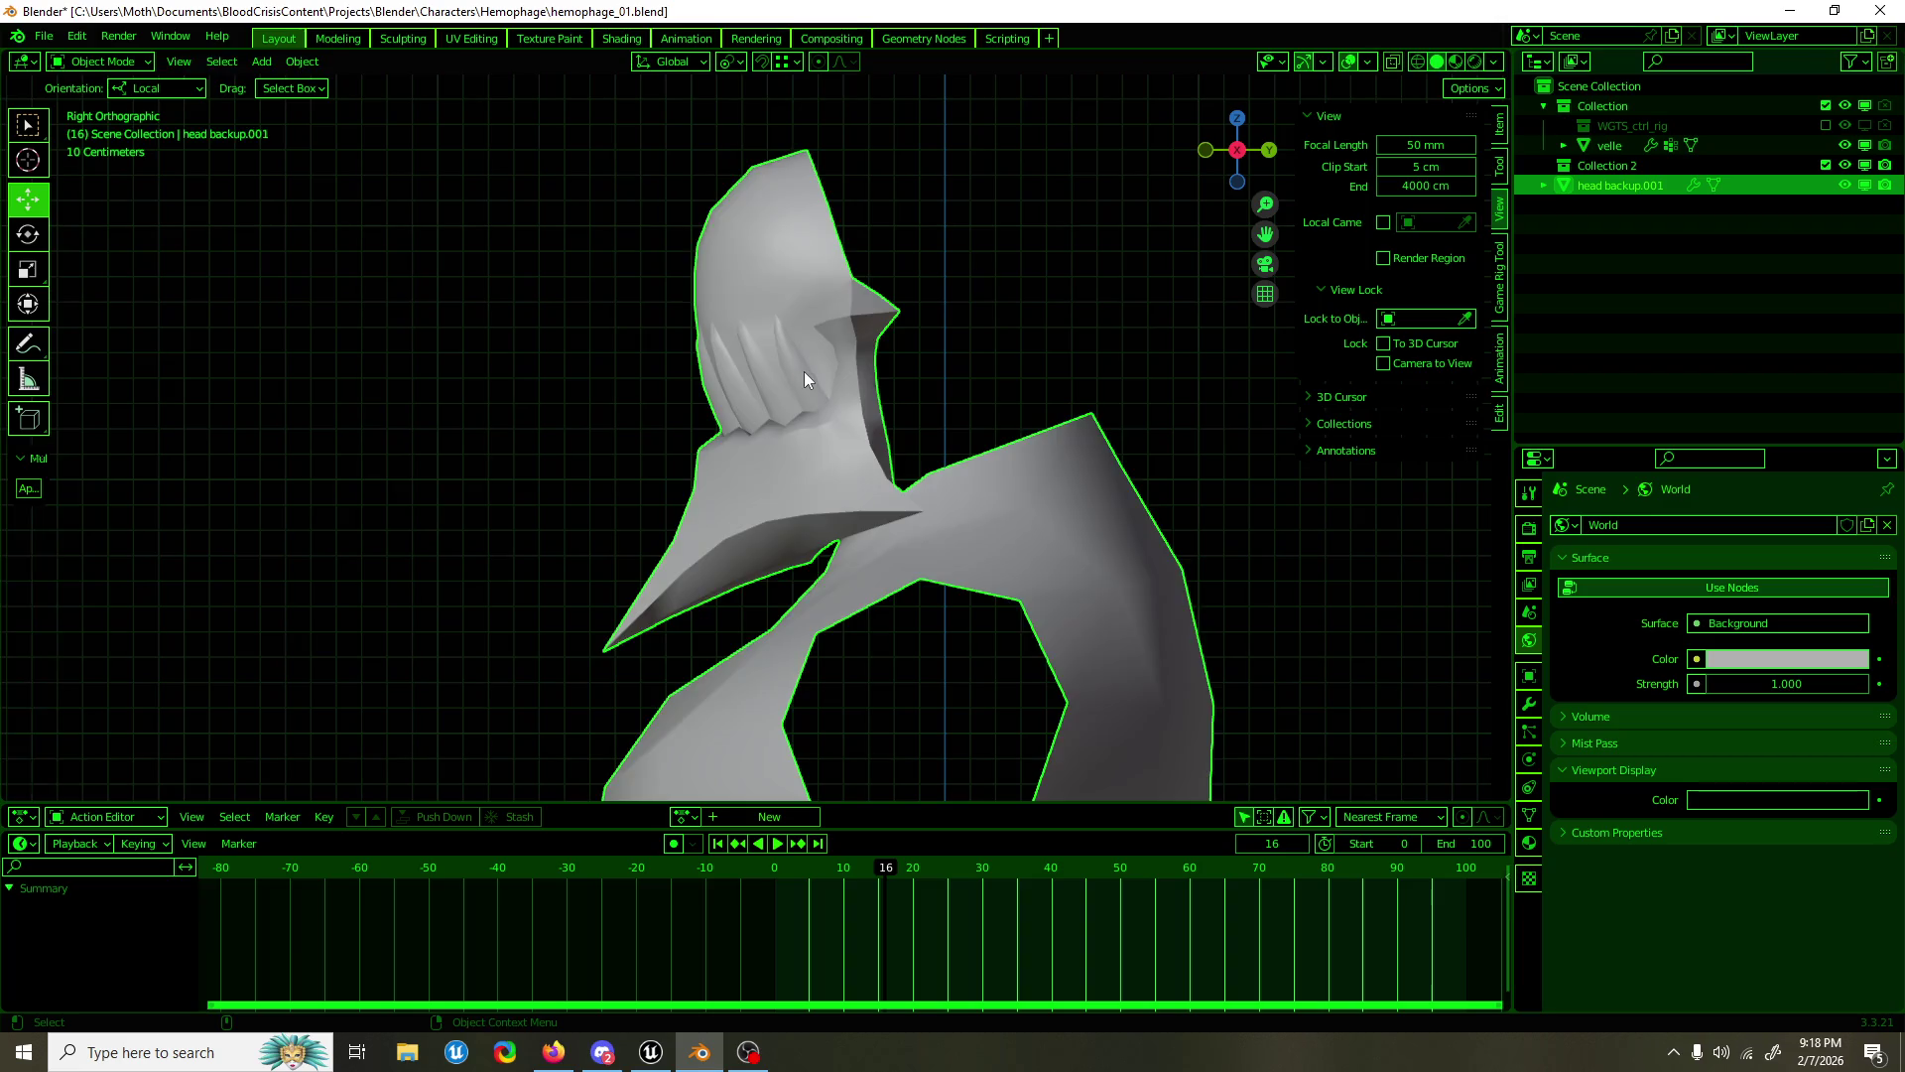
pyautogui.press('Tab')
pyautogui.moveTo(804, 371); pyautogui.dragTo(1067, 430)
pyautogui.press('Tab')
pyautogui.scroll(3)
pyautogui.scroll(-3)
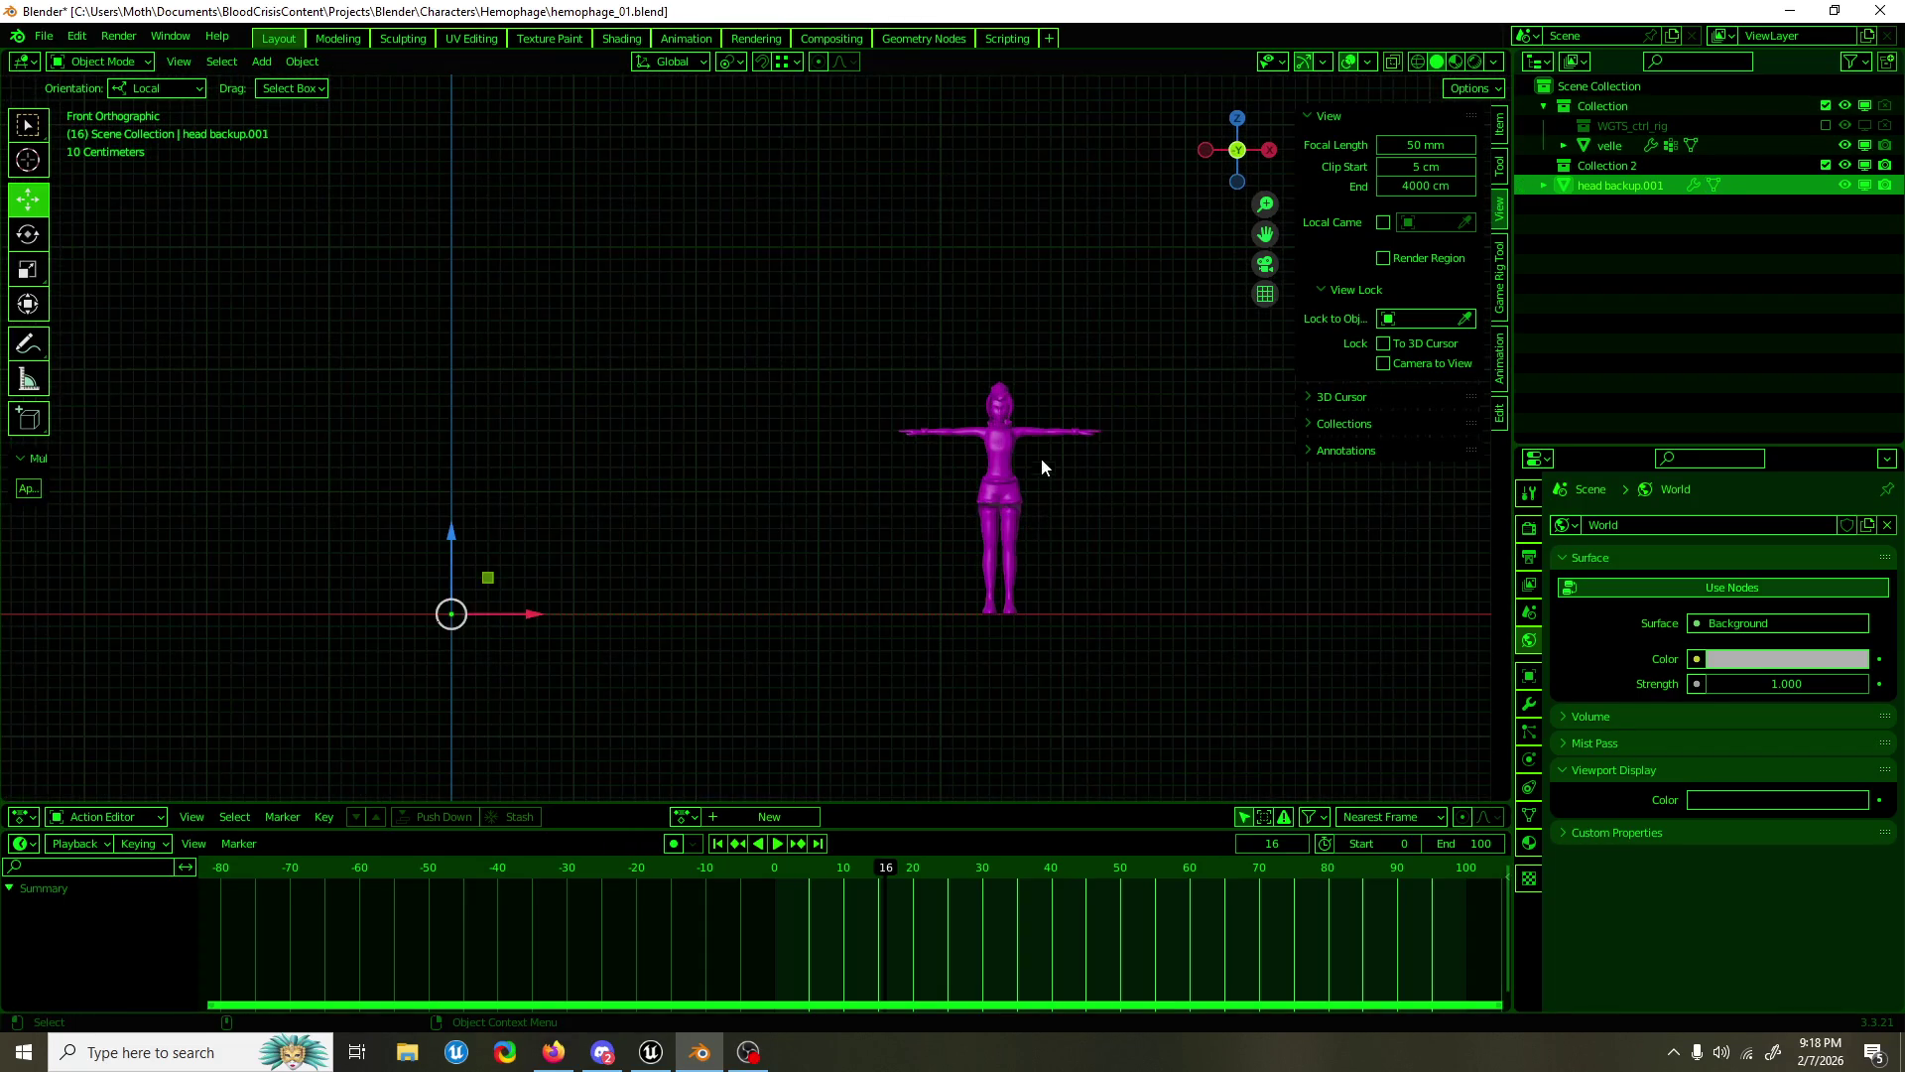
# Step: Select the whole velle figure mesh and run Set from Faces on its normals
pyautogui.click(1044, 465)
pyautogui.click(1031, 446)
pyautogui.press('KP_Decimal')
pyautogui.moveTo(927, 360); pyautogui.dragTo(1020, 412)
pyautogui.scroll(3)
pyautogui.press('Tab')
pyautogui.press('a')
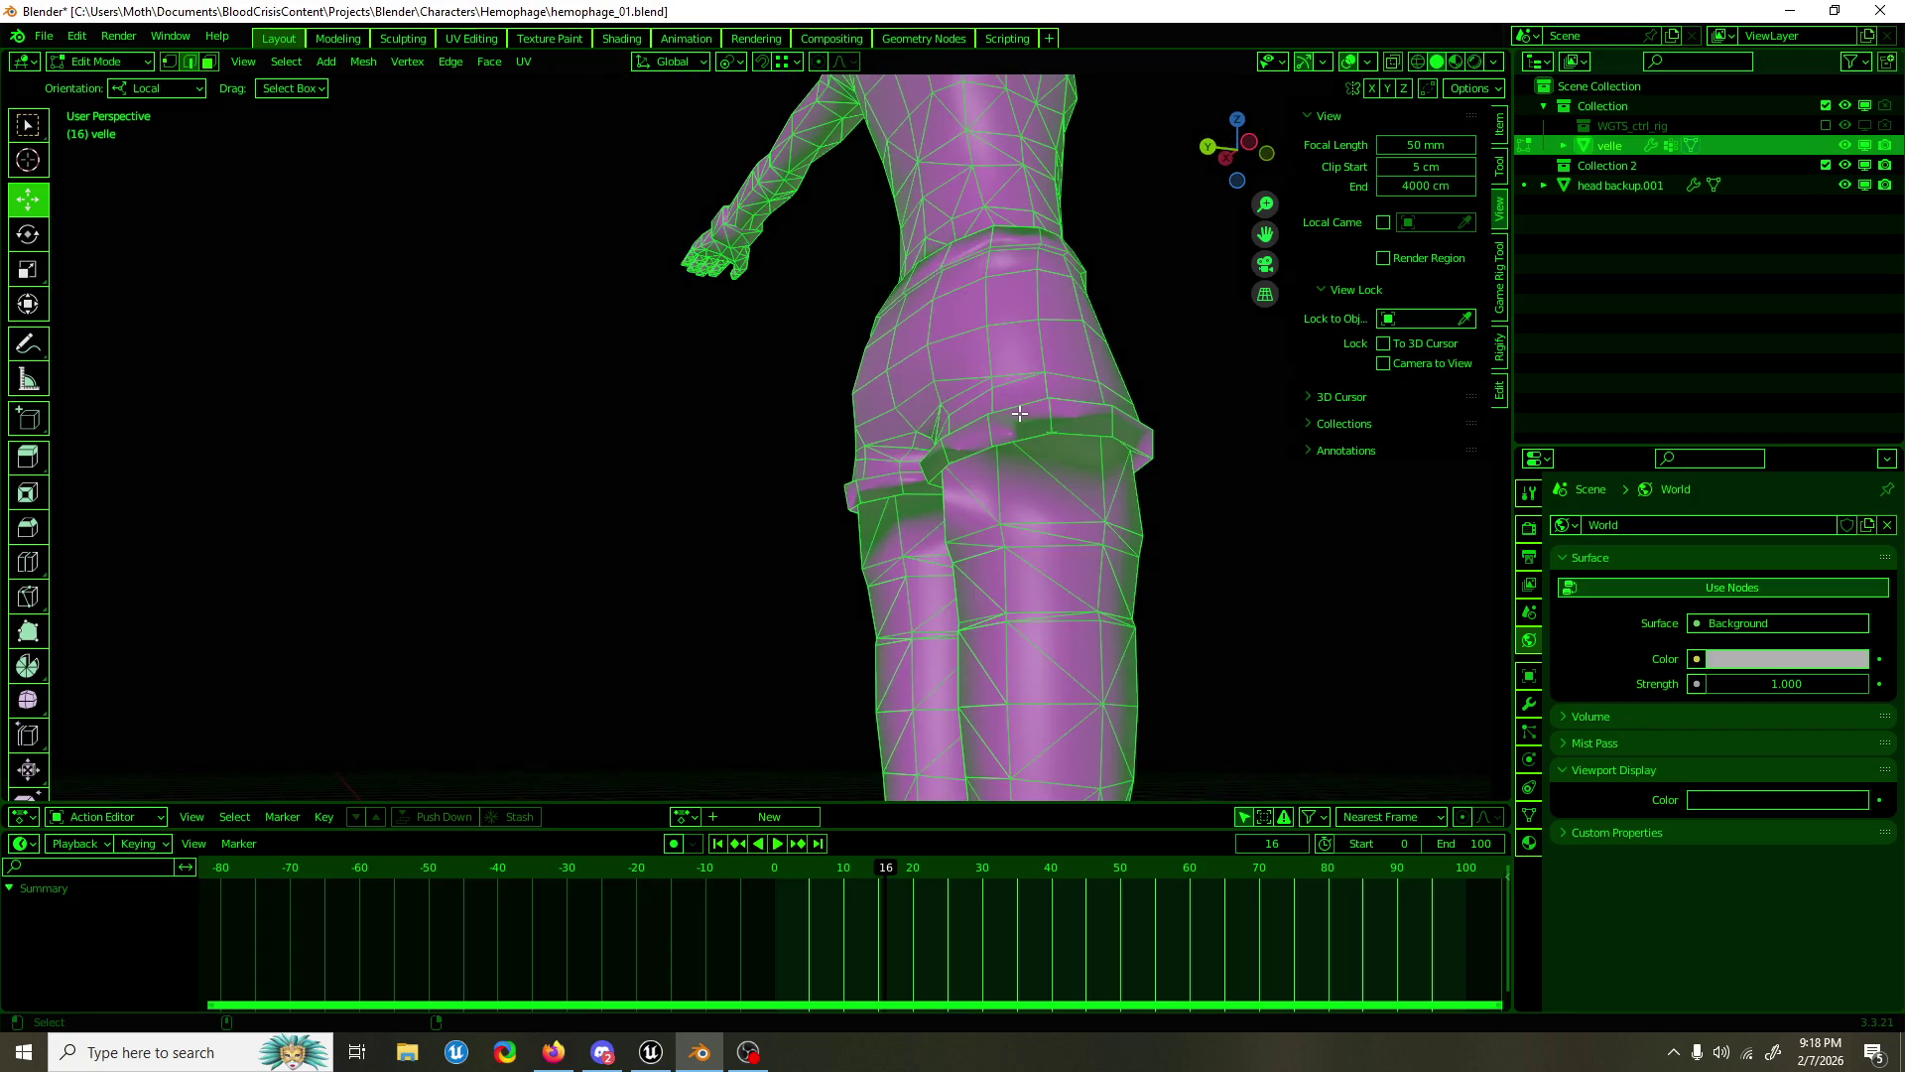
pyautogui.press('F3')
pyautogui.write('from face')
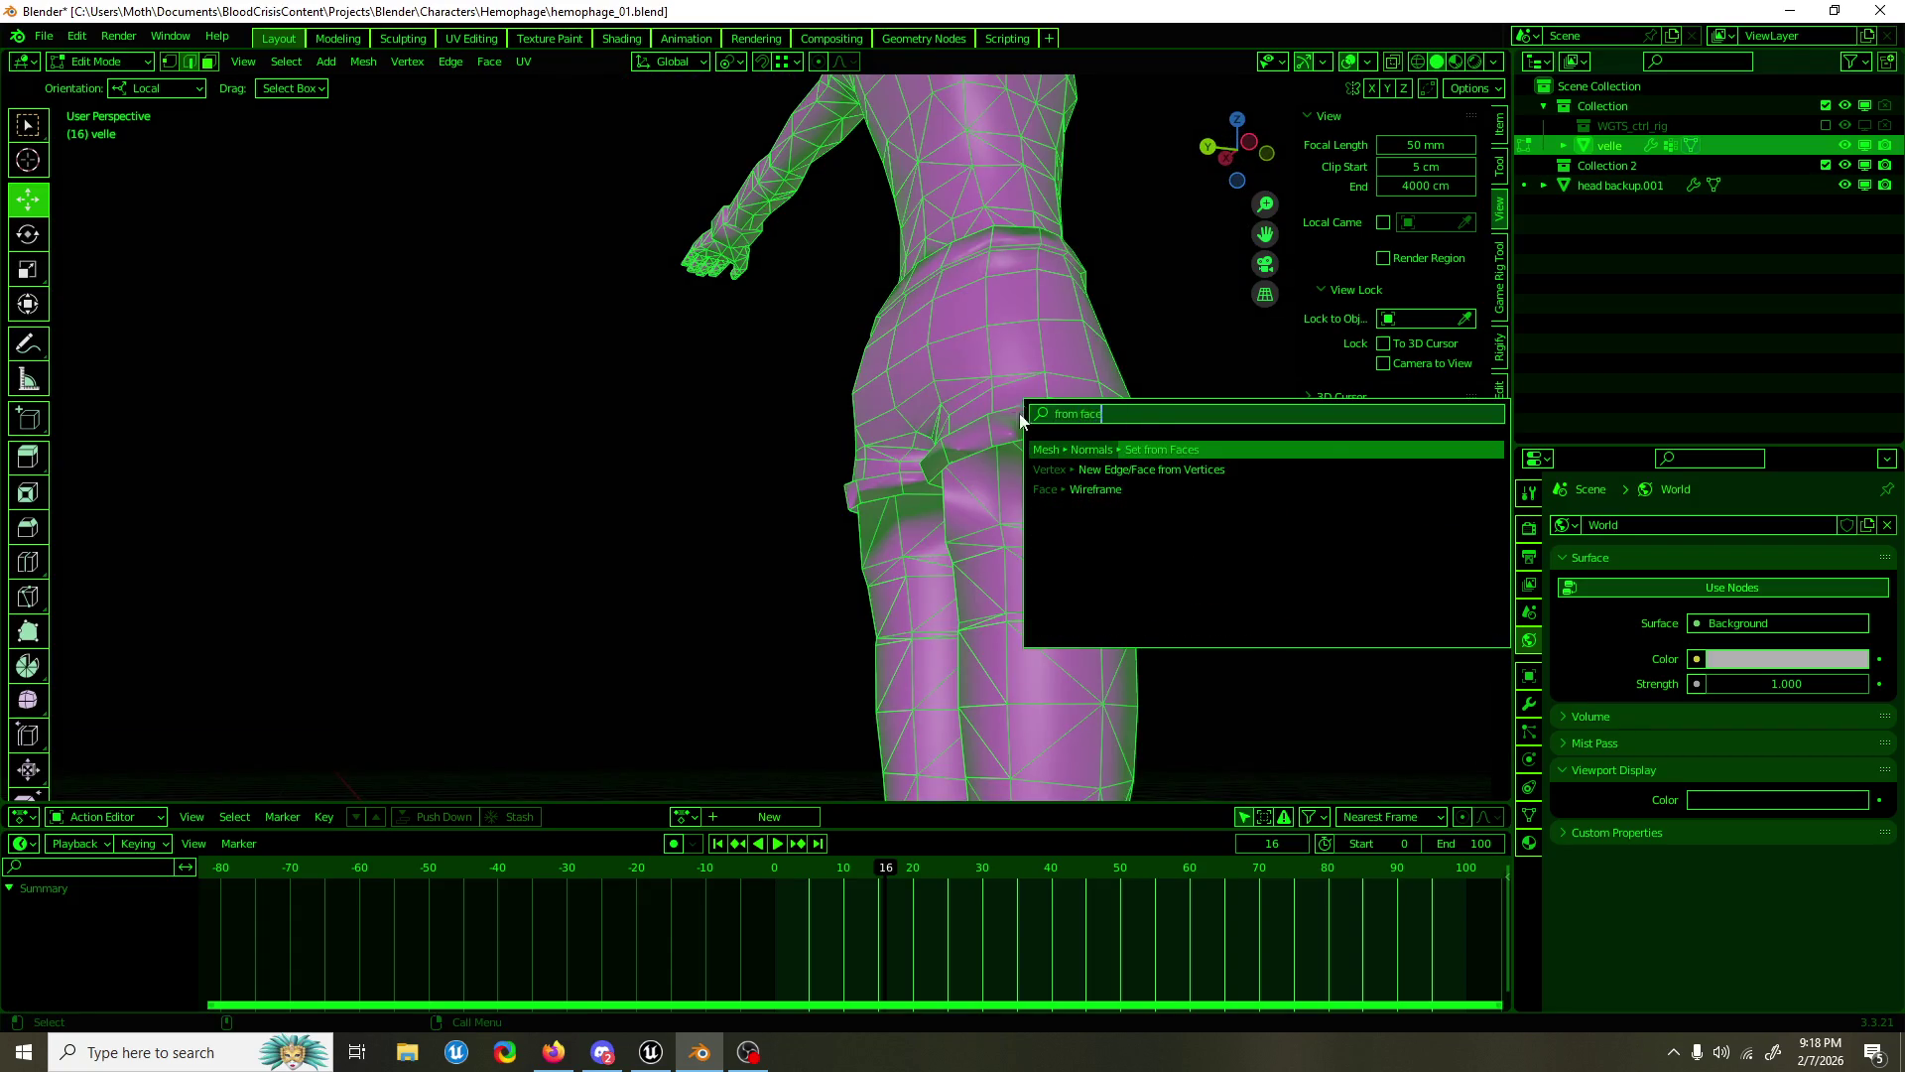
pyautogui.press('Return')
pyautogui.press('Tab')
# Step: Inspect the figure from the front and a low angle, then centre the bust in view
pyautogui.click(1095, 288)
pyautogui.moveTo(1096, 288); pyautogui.dragTo(876, 249)
pyautogui.scroll(3)
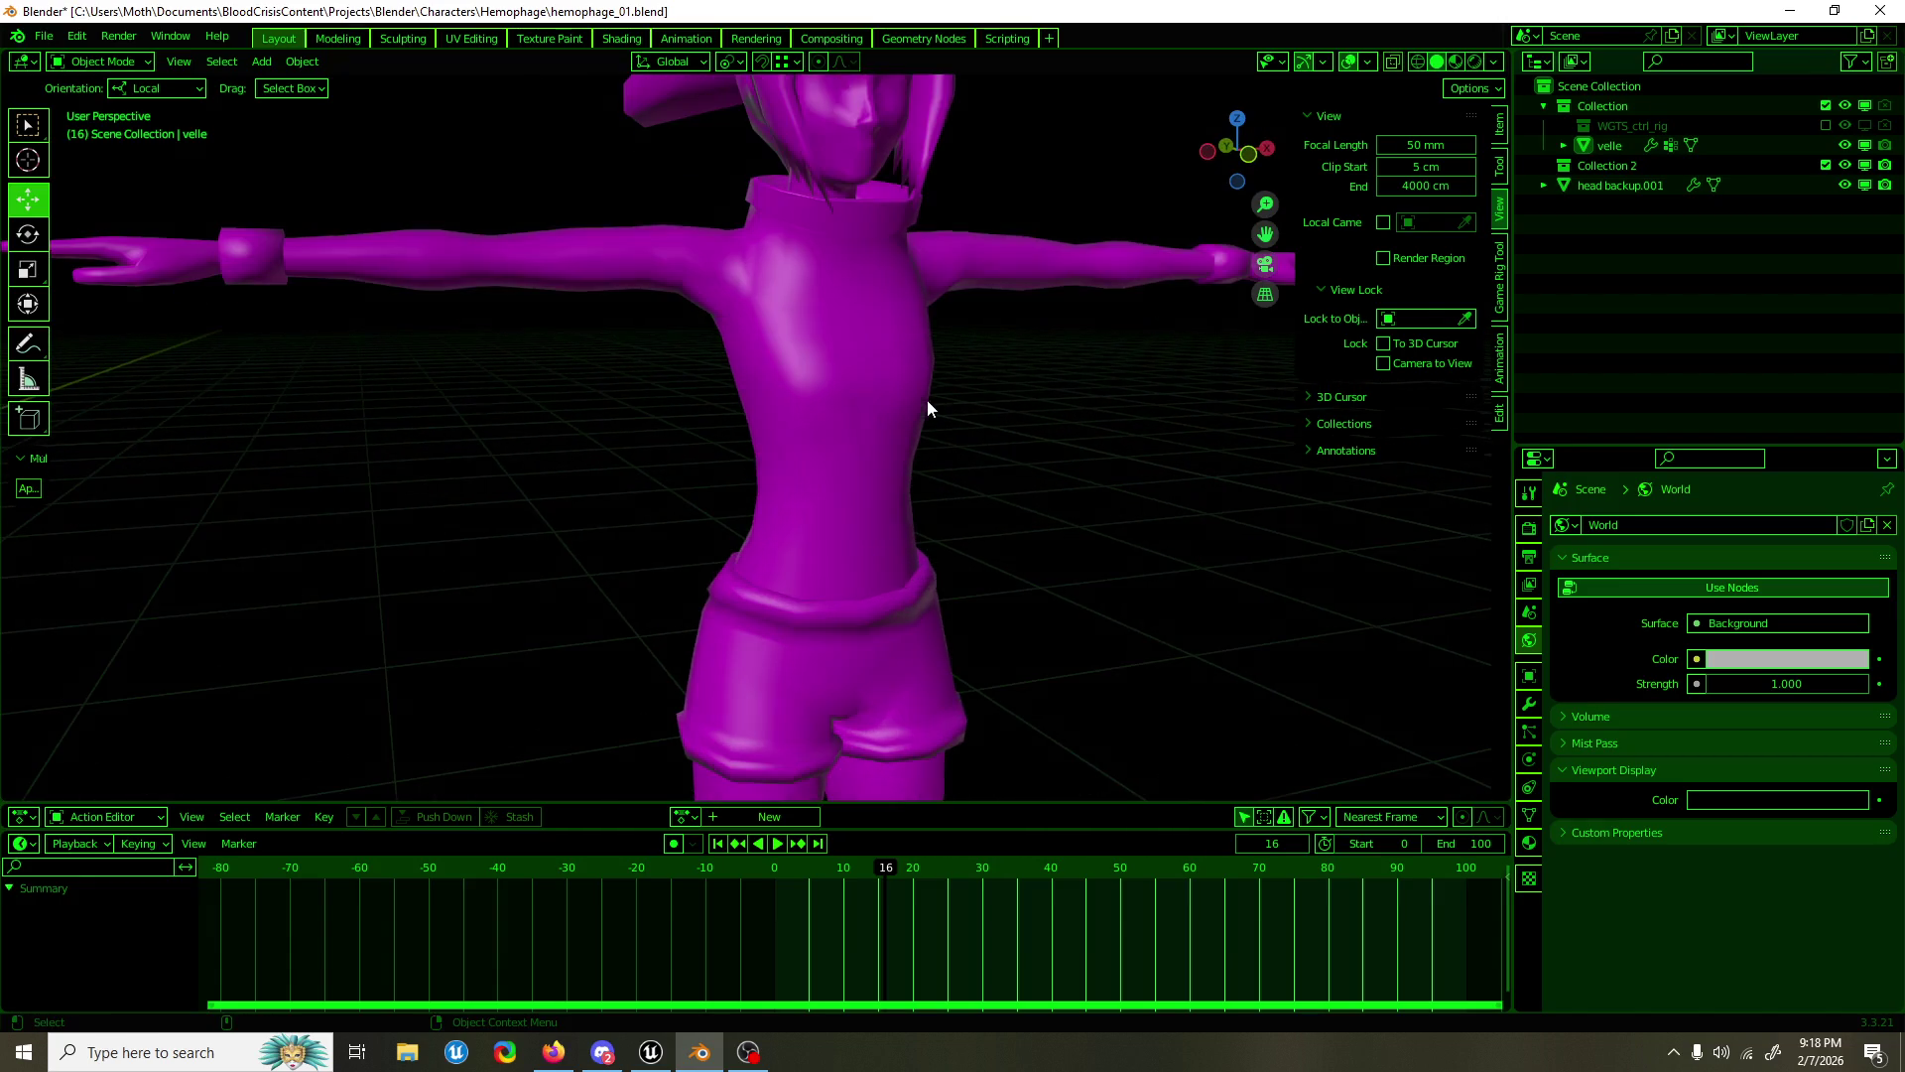
pyautogui.moveTo(943, 351); pyautogui.dragTo(848, 413)
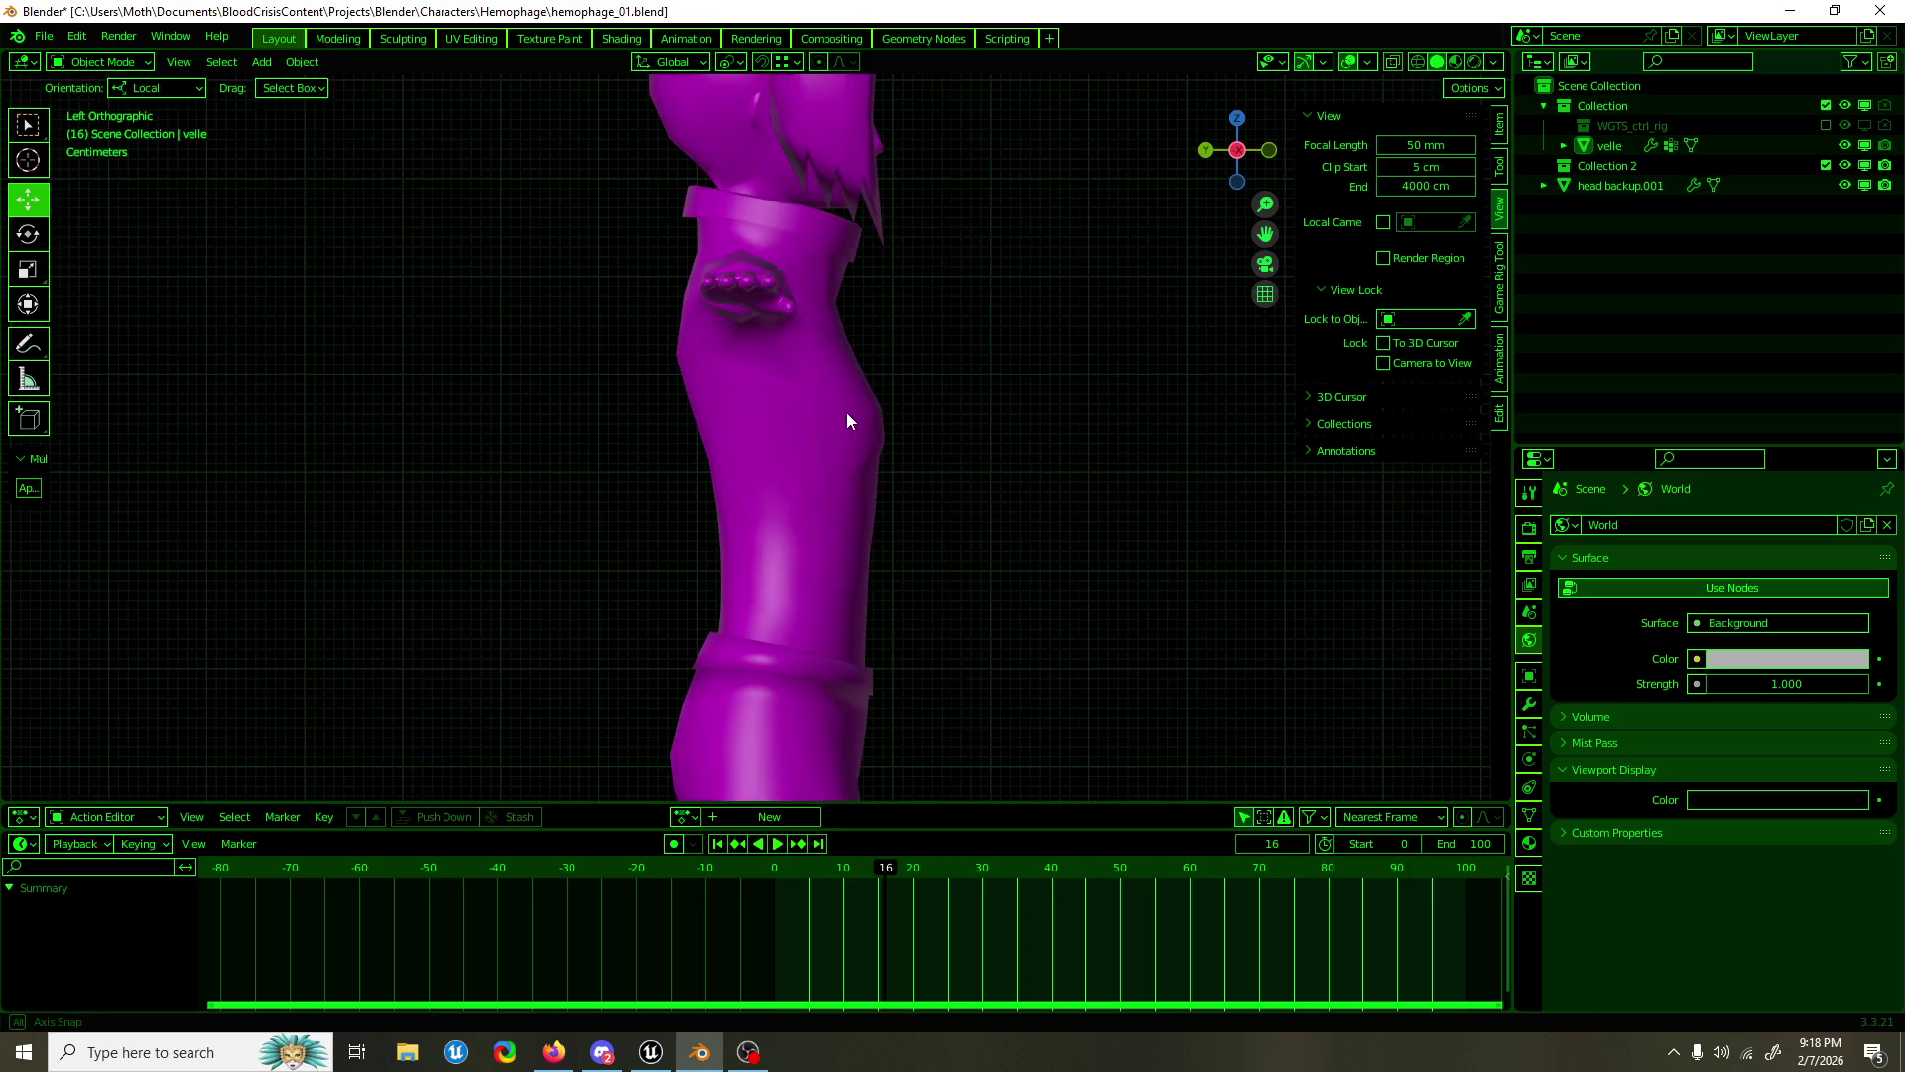
pyautogui.click(862, 414)
pyautogui.click(986, 383)
pyautogui.scroll(-3)
pyautogui.moveTo(992, 385); pyautogui.dragTo(808, 498)
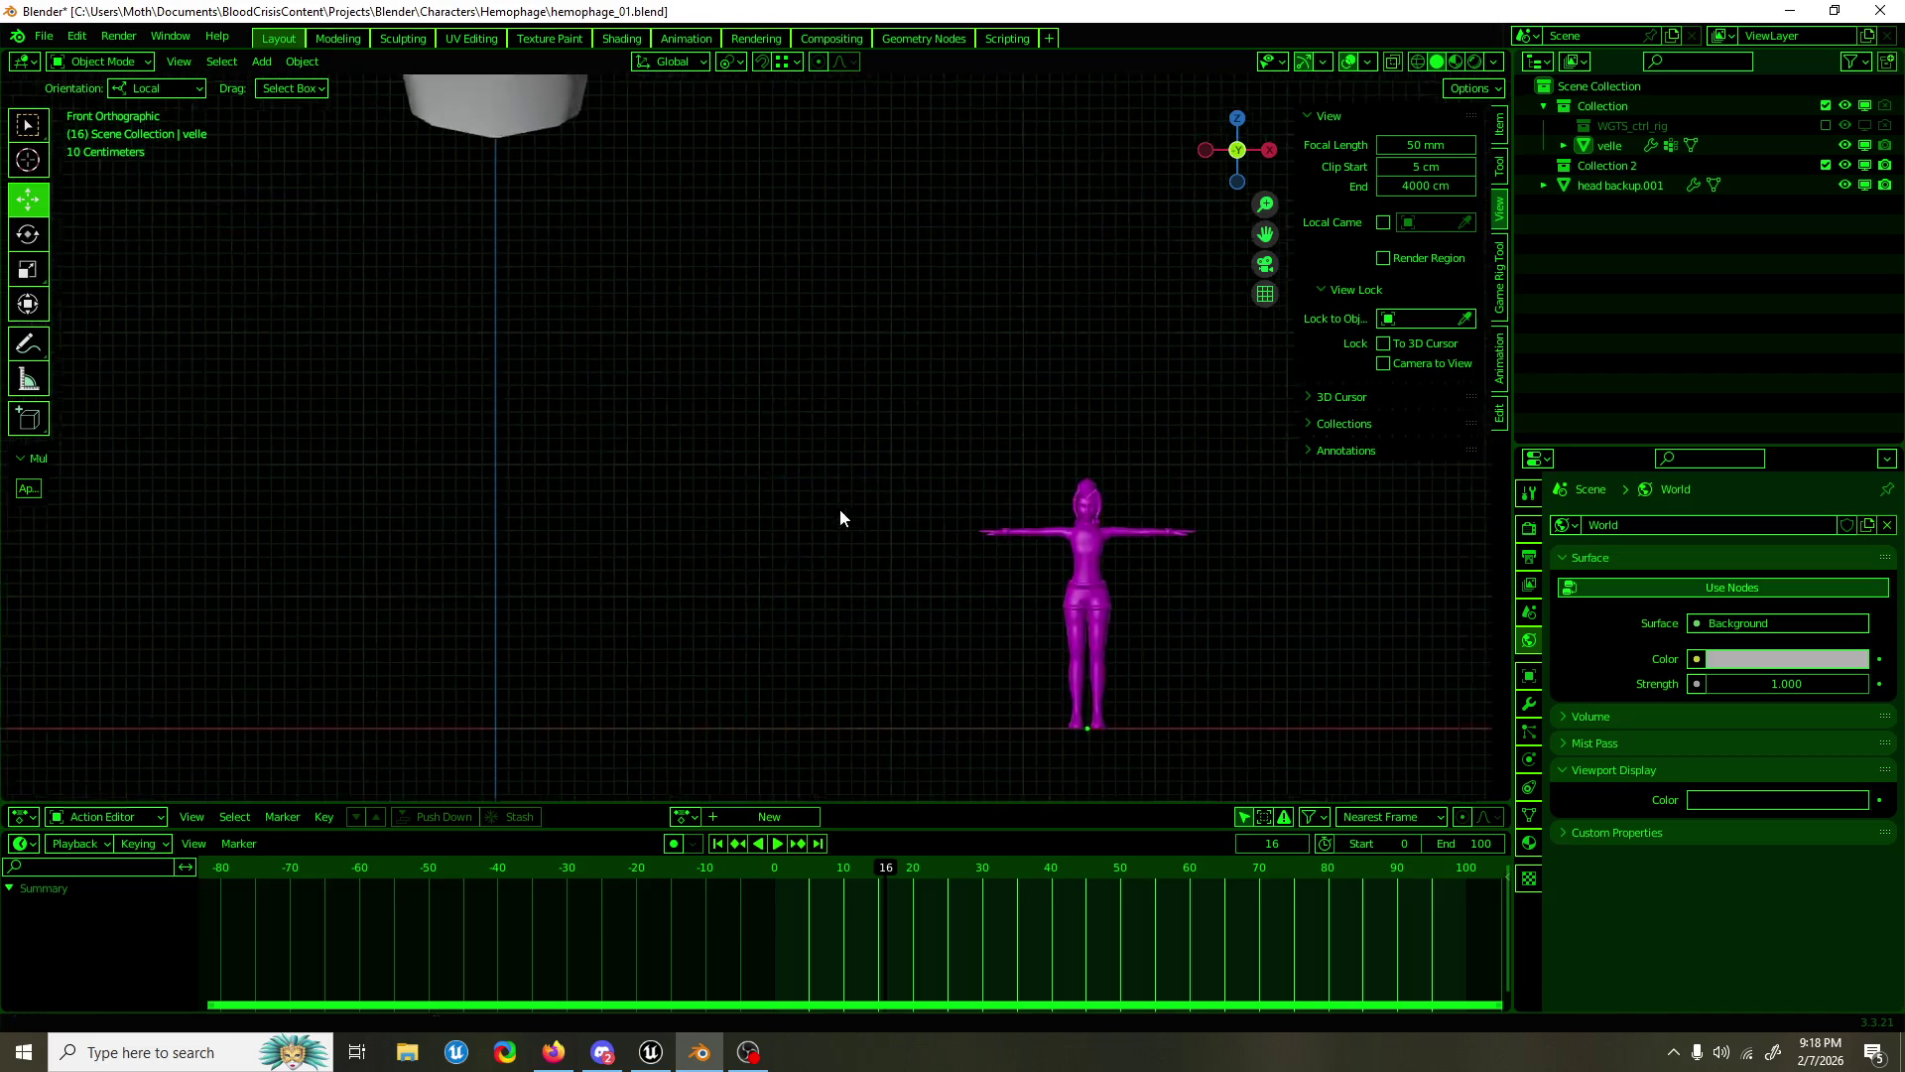
pyautogui.scroll(-3)
pyautogui.scroll(3)
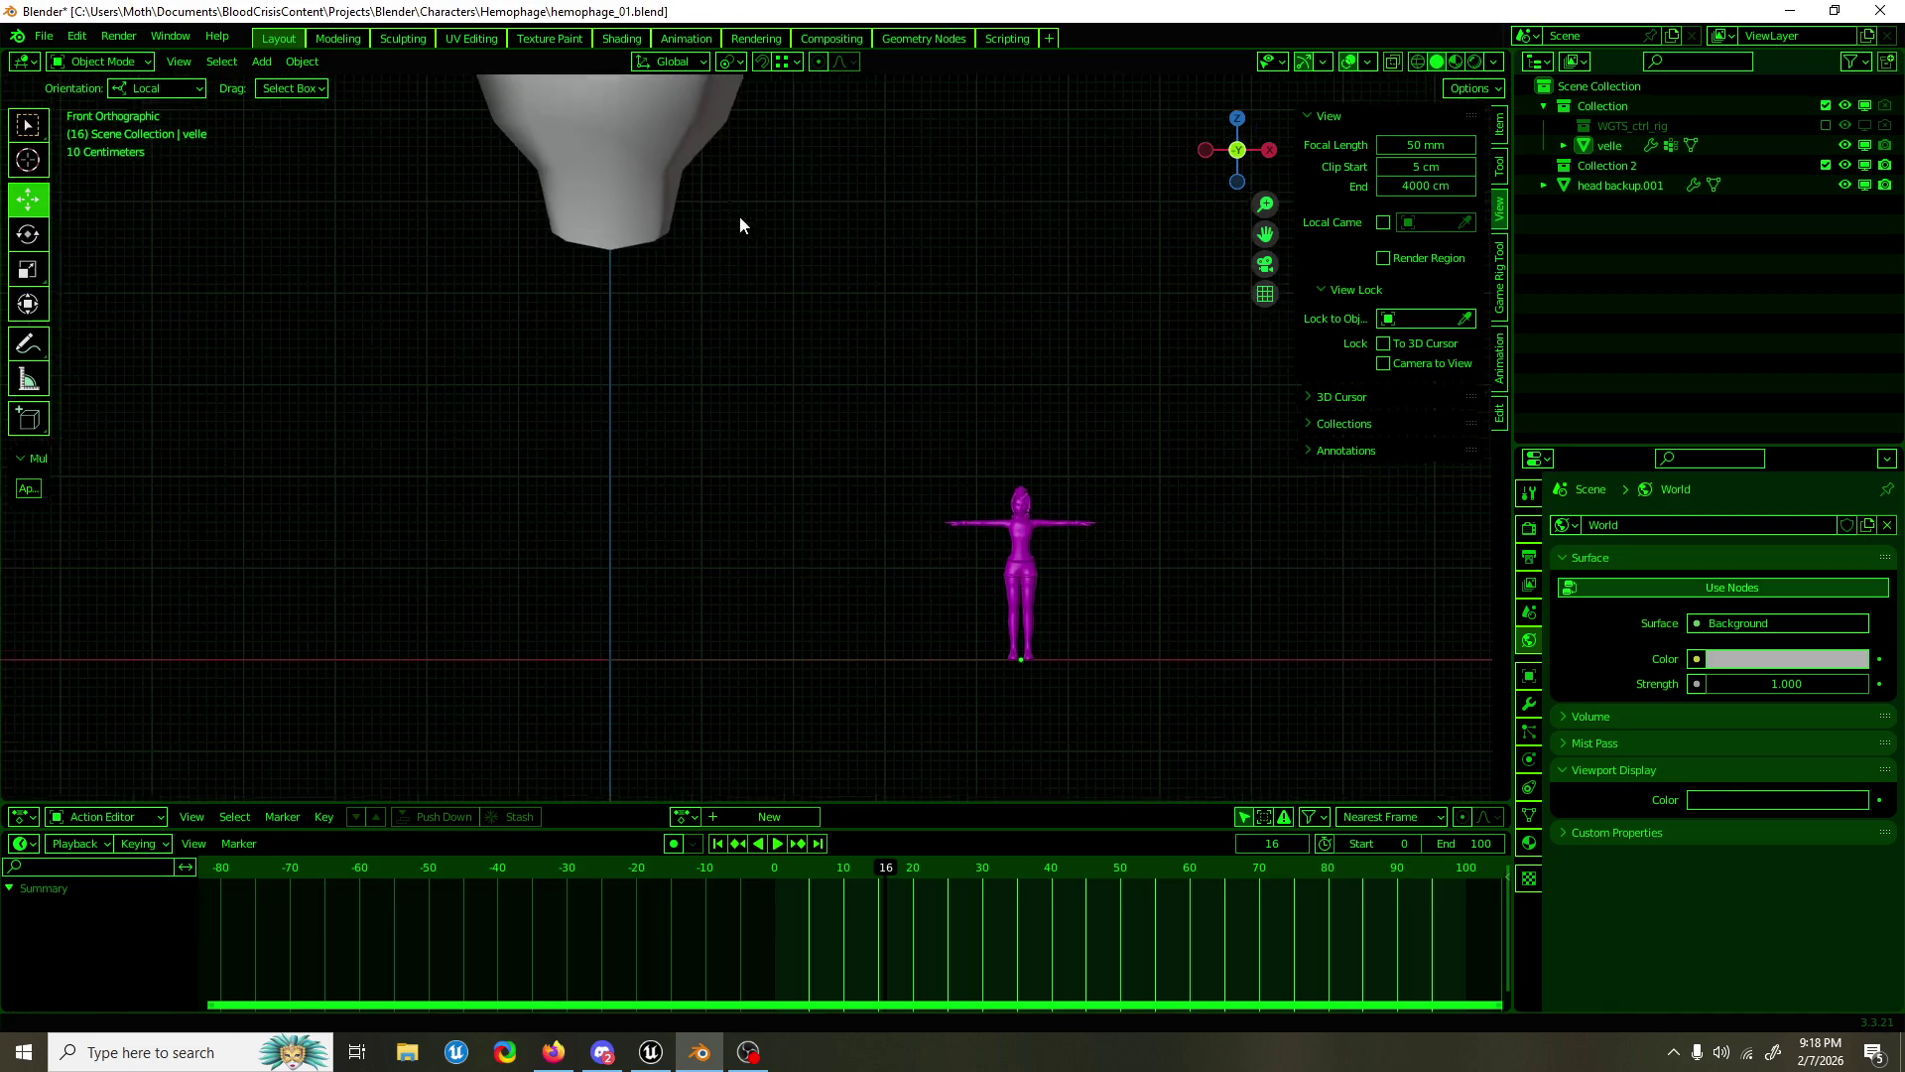
pyautogui.moveTo(731, 209); pyautogui.dragTo(829, 379)
# Step: Switch Edit Mode over to head backup.001 and select the bust's bottom edge
pyautogui.press('Tab')
pyautogui.scroll(3)
pyautogui.hotkey('alt', 'q')
pyautogui.click(693, 402)
pyautogui.moveTo(683, 408); pyautogui.dragTo(999, 454)
pyautogui.scroll(3)
pyautogui.scroll(-3)
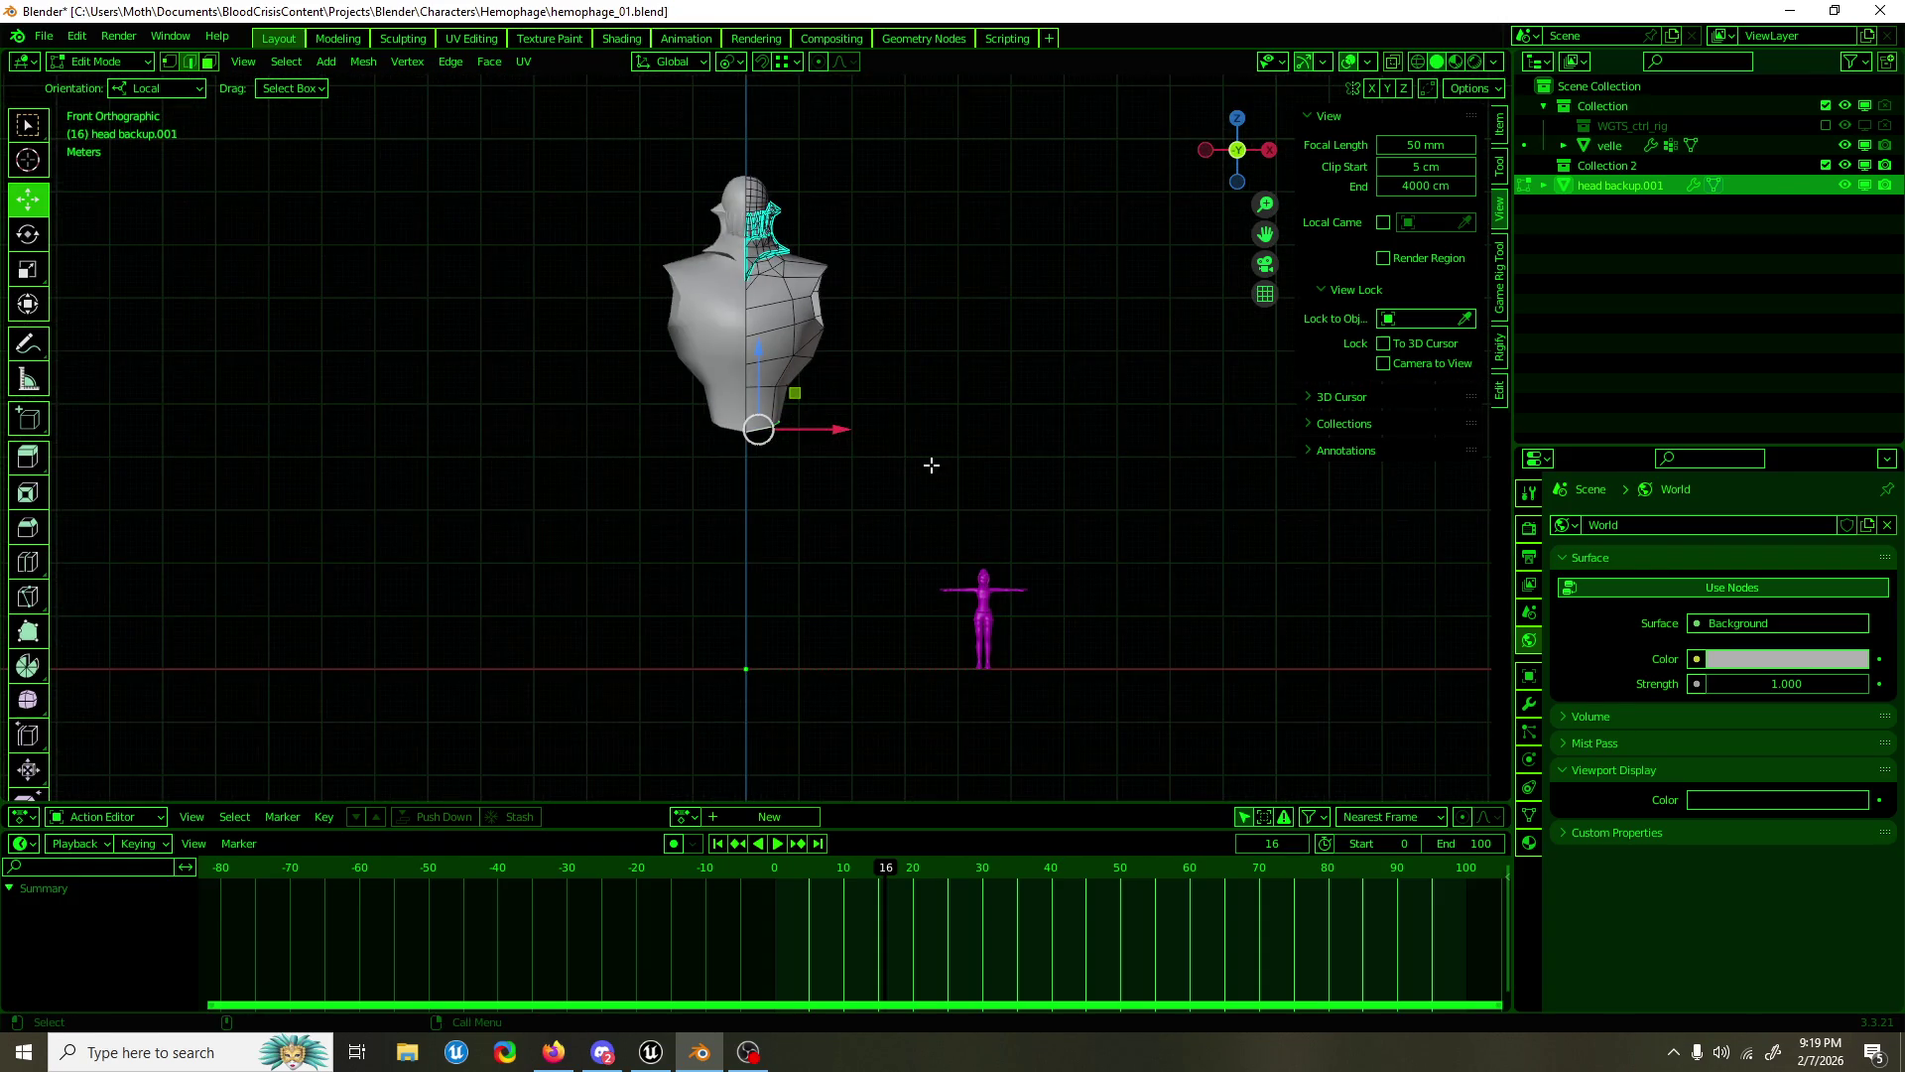
# Step: Leave Blender and bring up File Explorer from the taskbar to find the reference image
pyautogui.scroll(3)
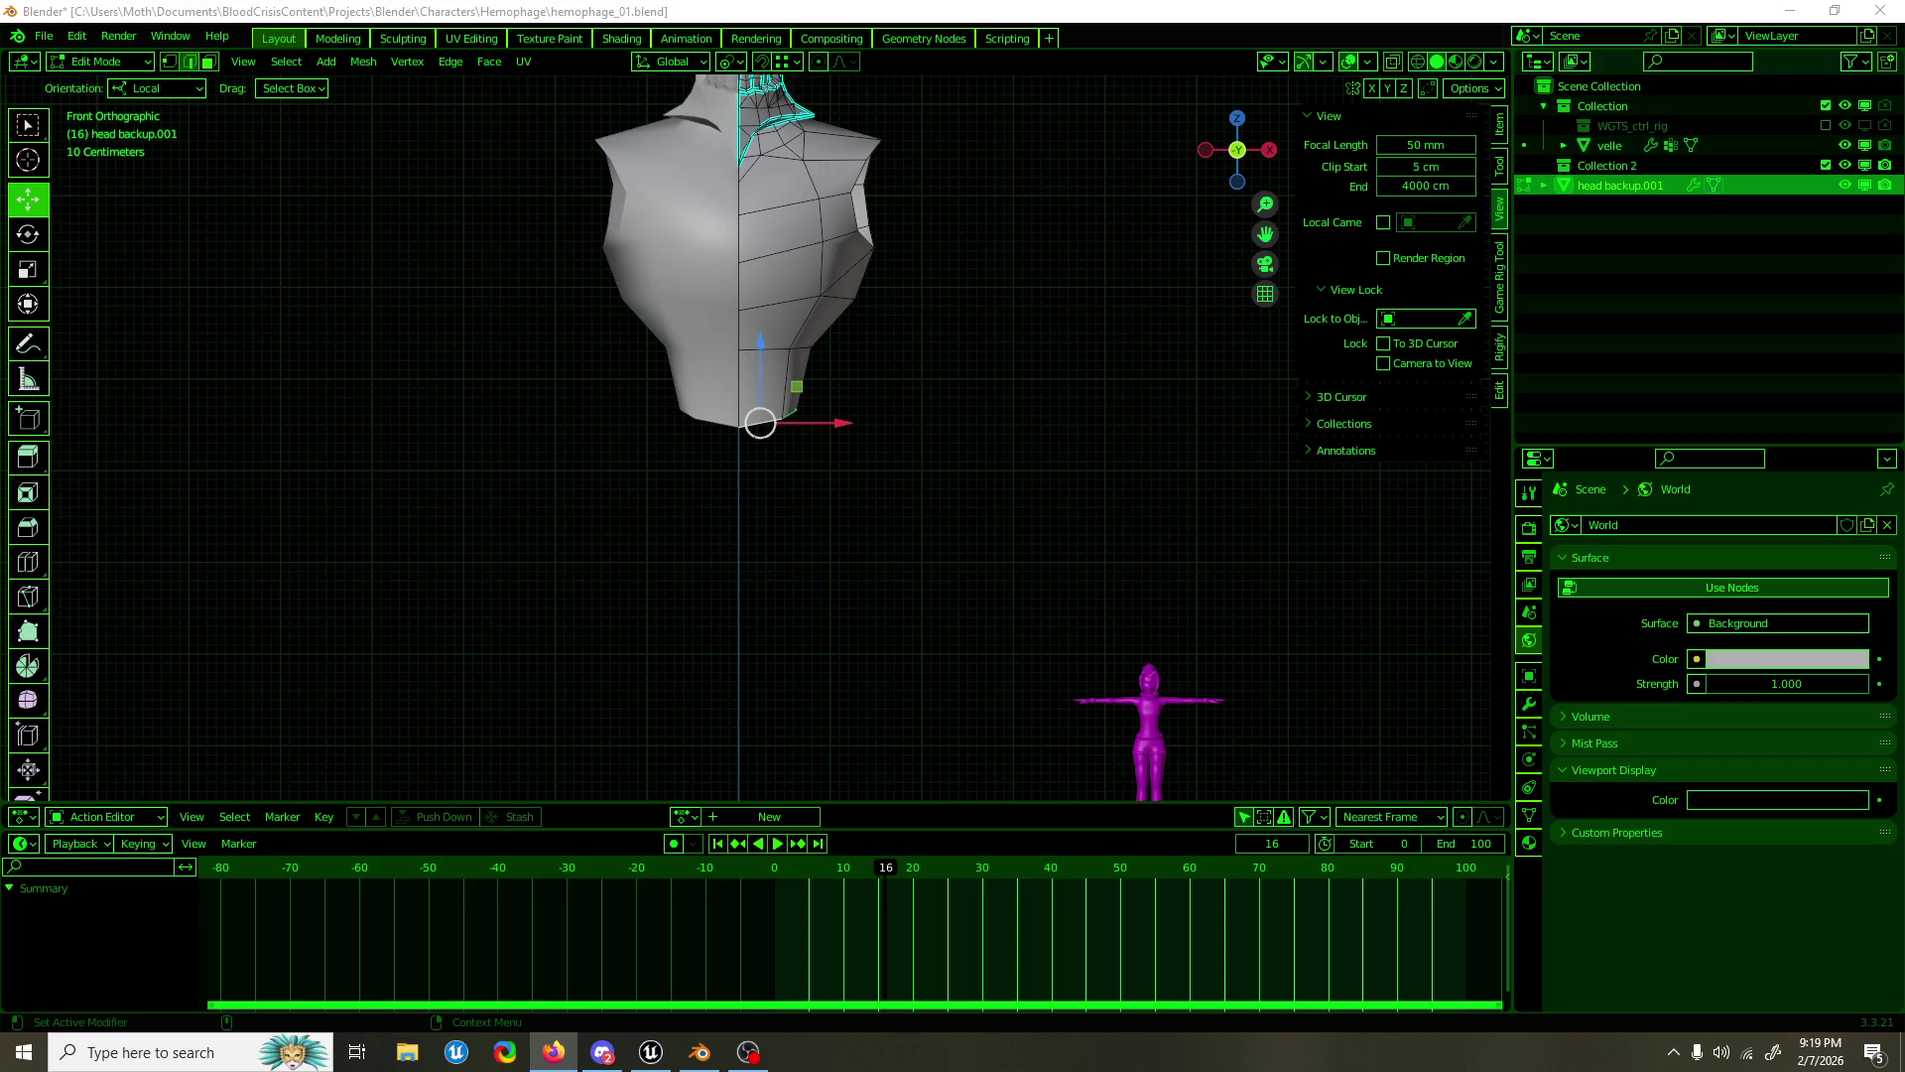
pyautogui.hotkey('alt', 'Tab')
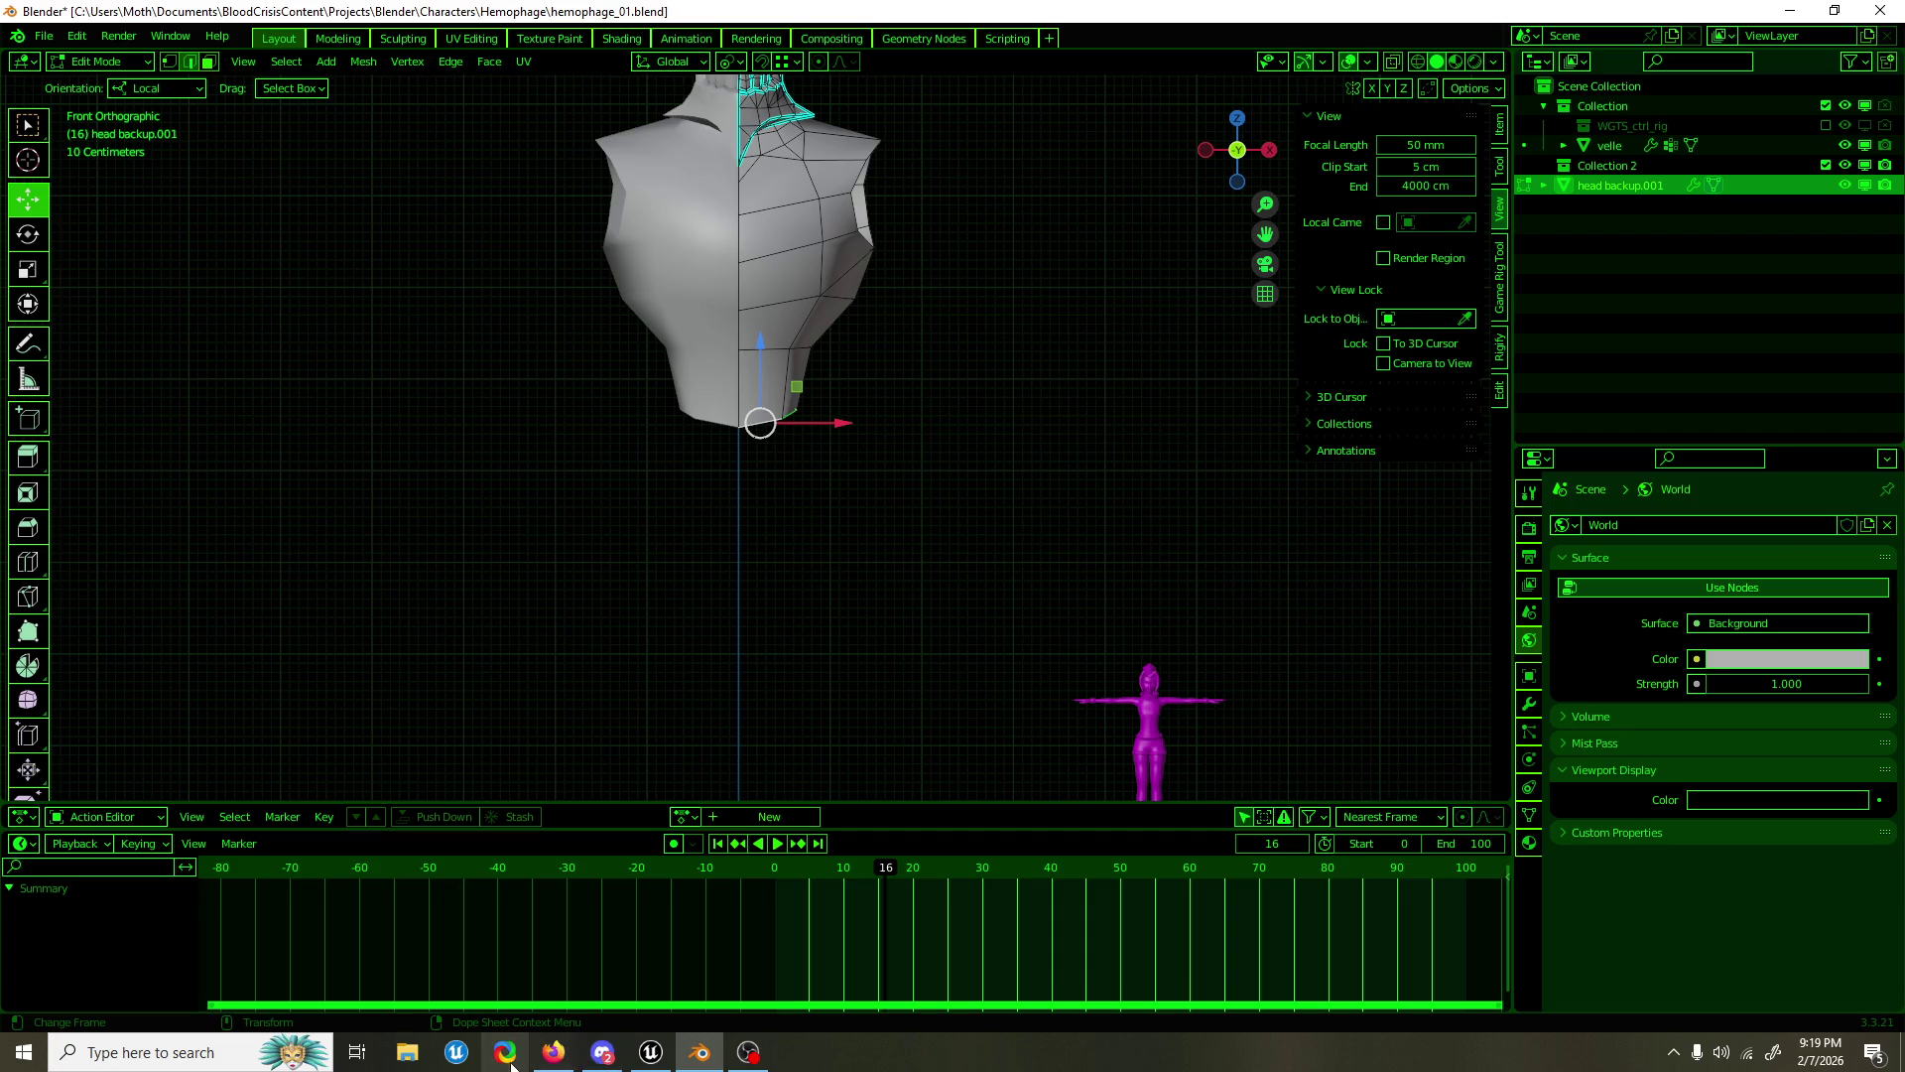
pyautogui.click(409, 1061)
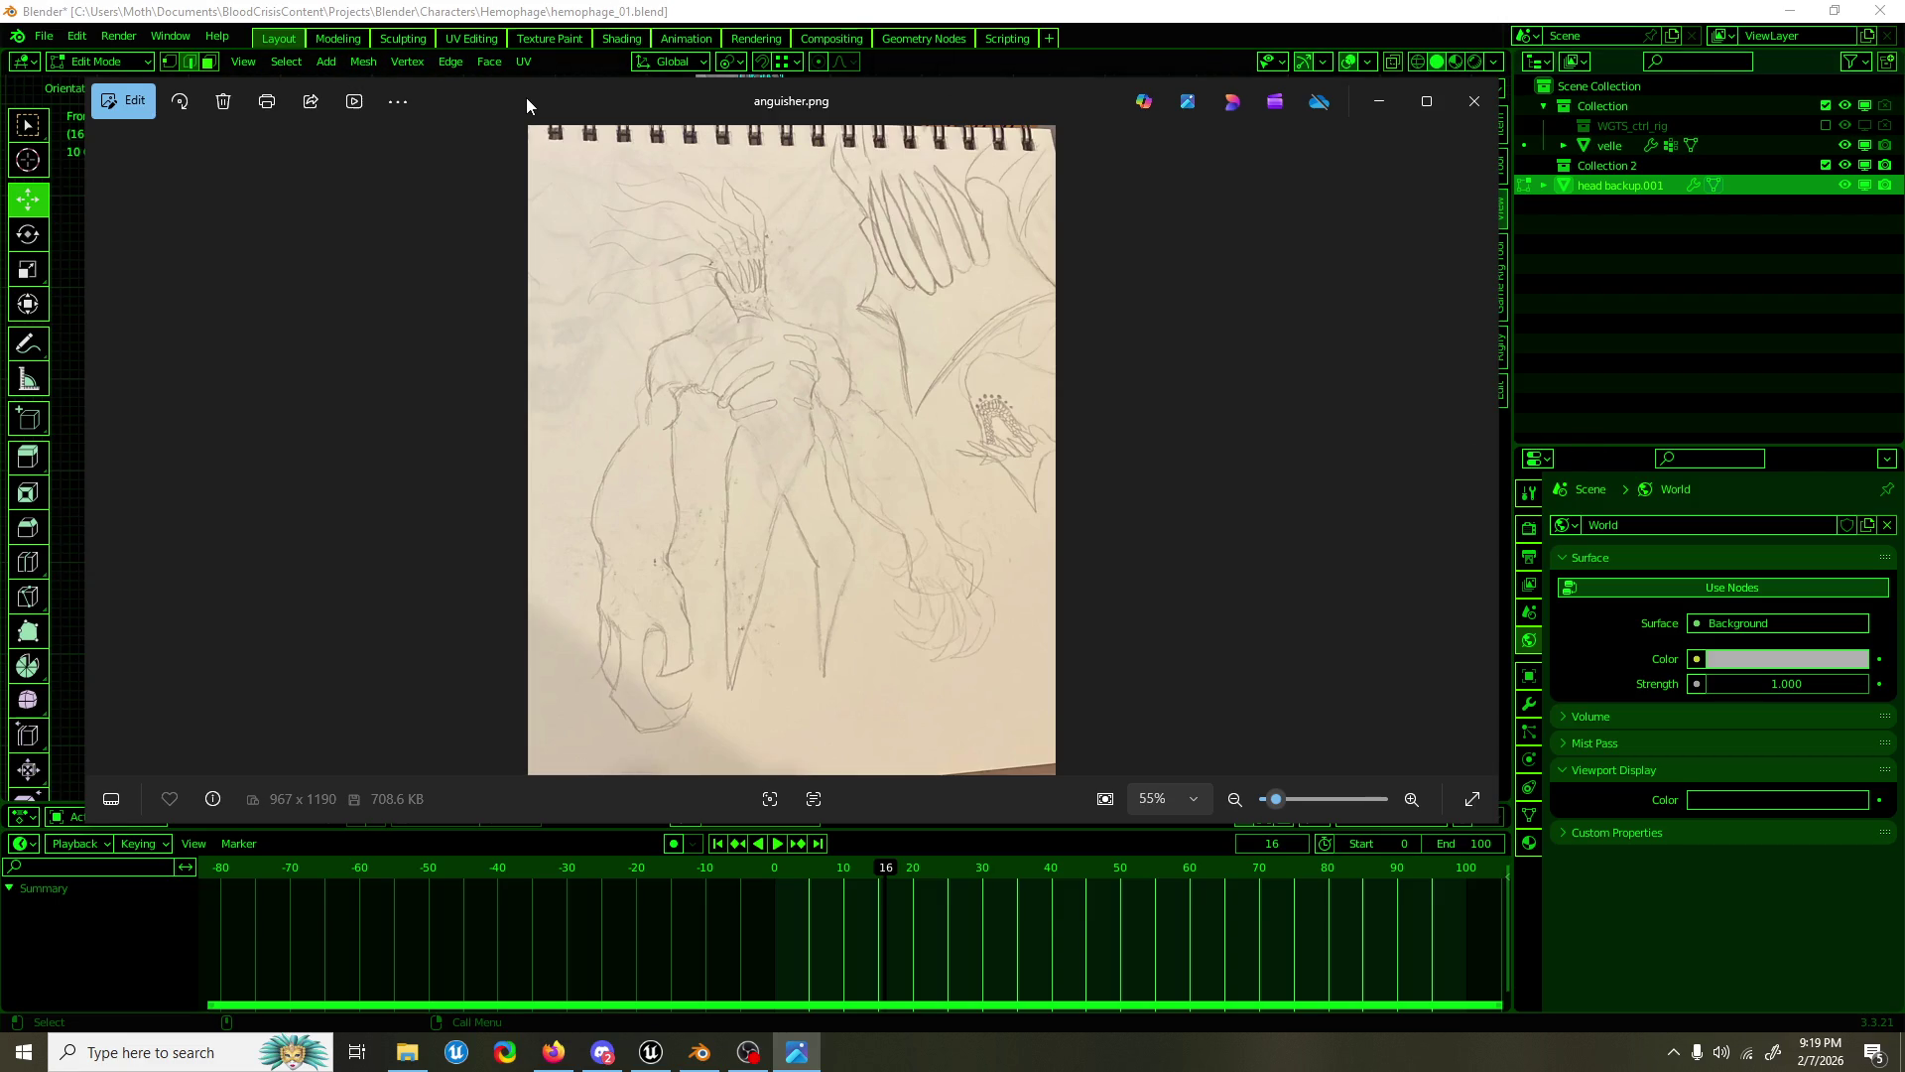
# Step: Drag the anguisher.png Photos window aside to get back to the Blender model
pyautogui.moveTo(526, 97); pyautogui.dragTo(669, 123)
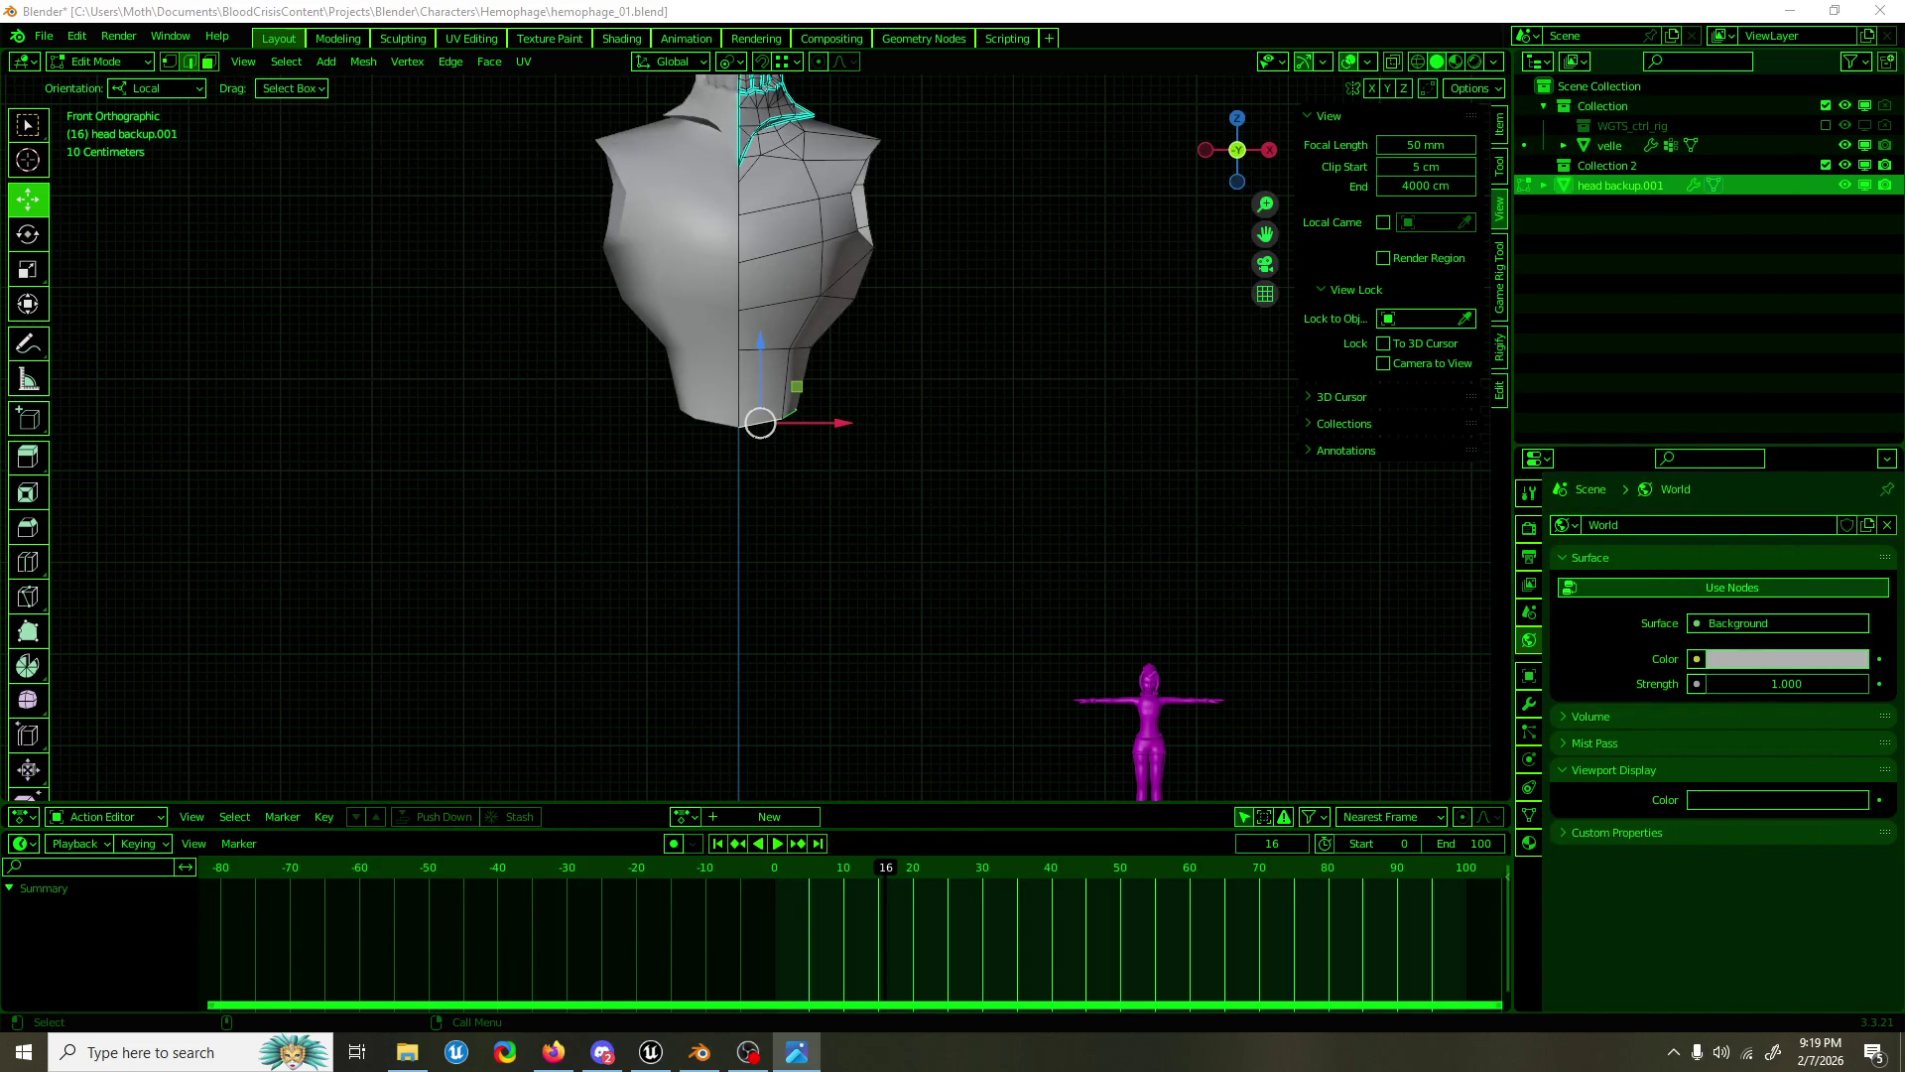
# Step: Extrude the torso's bottom face downward, pinch it to a point along X, and lift the tip slightly along Z
pyautogui.scroll(3)
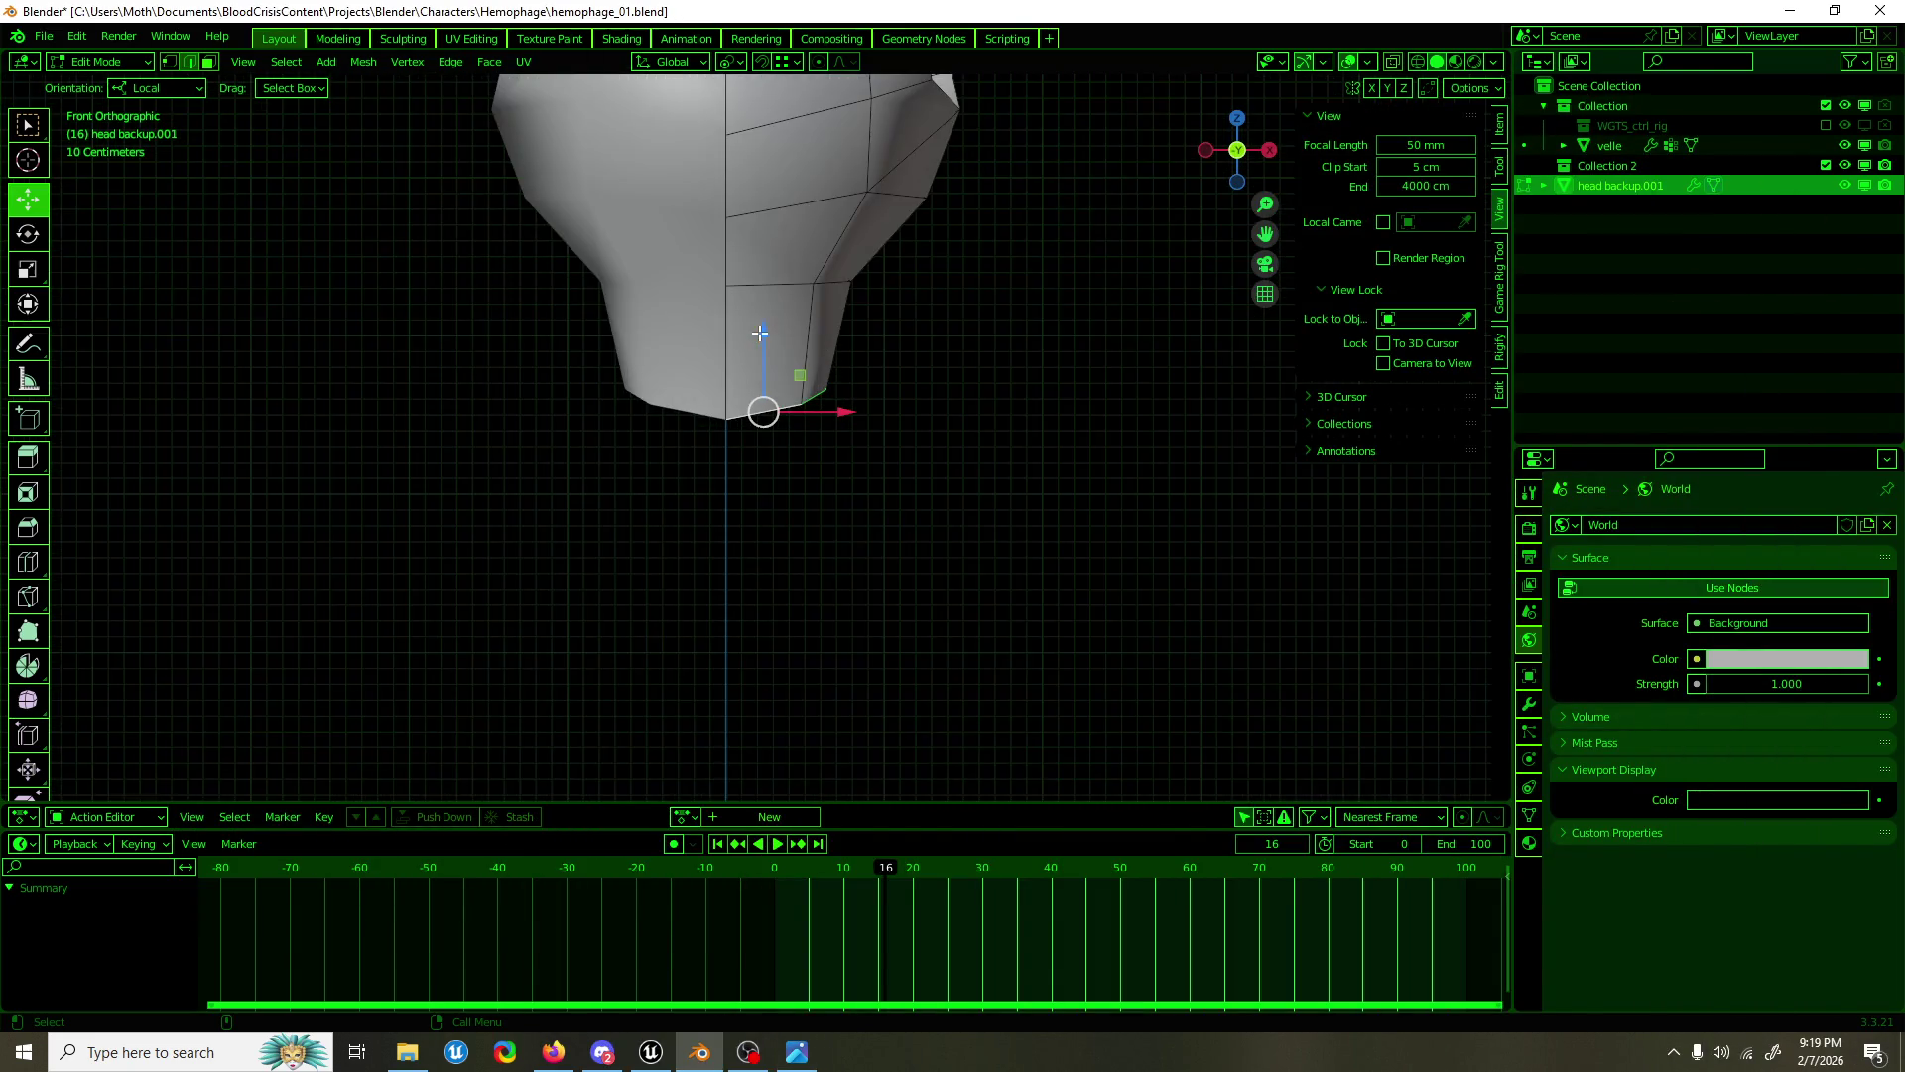
pyautogui.scroll(3)
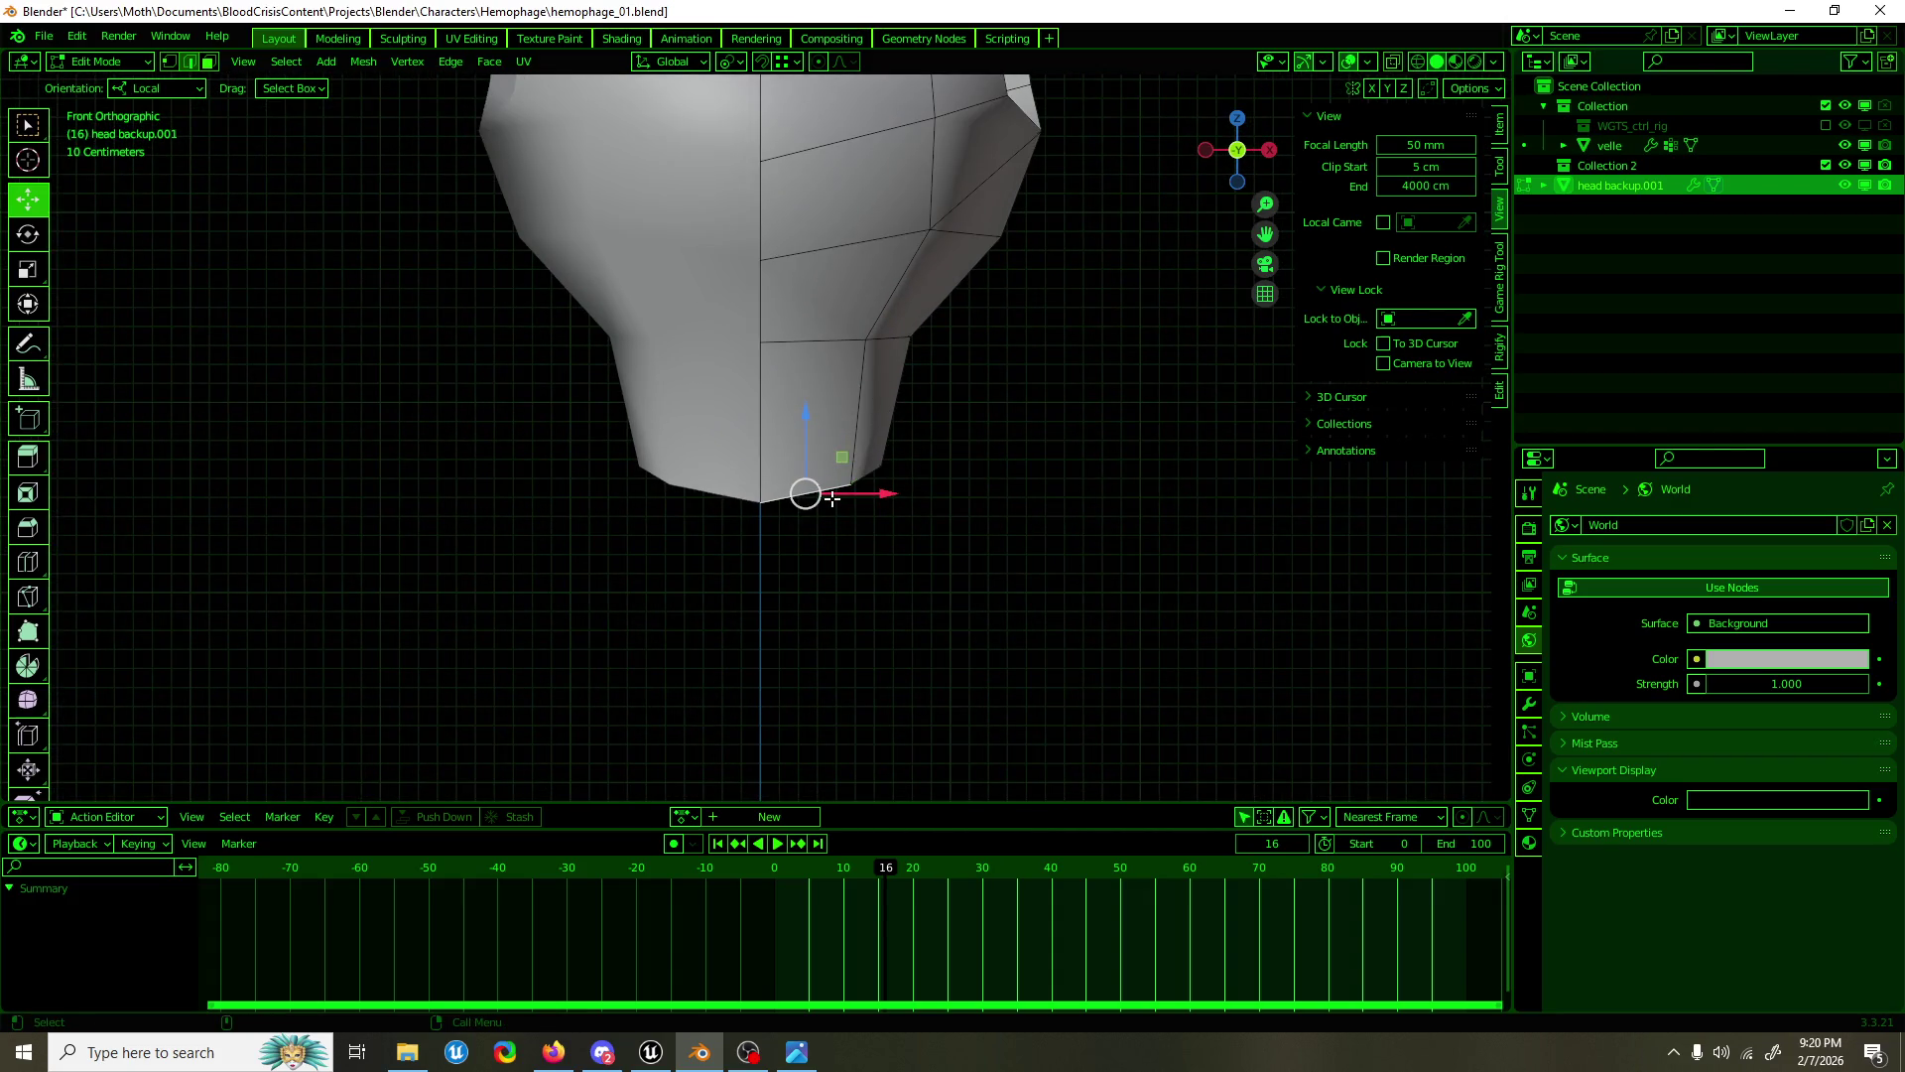
pyautogui.hotkey('shift', 'space')
pyautogui.press('e')
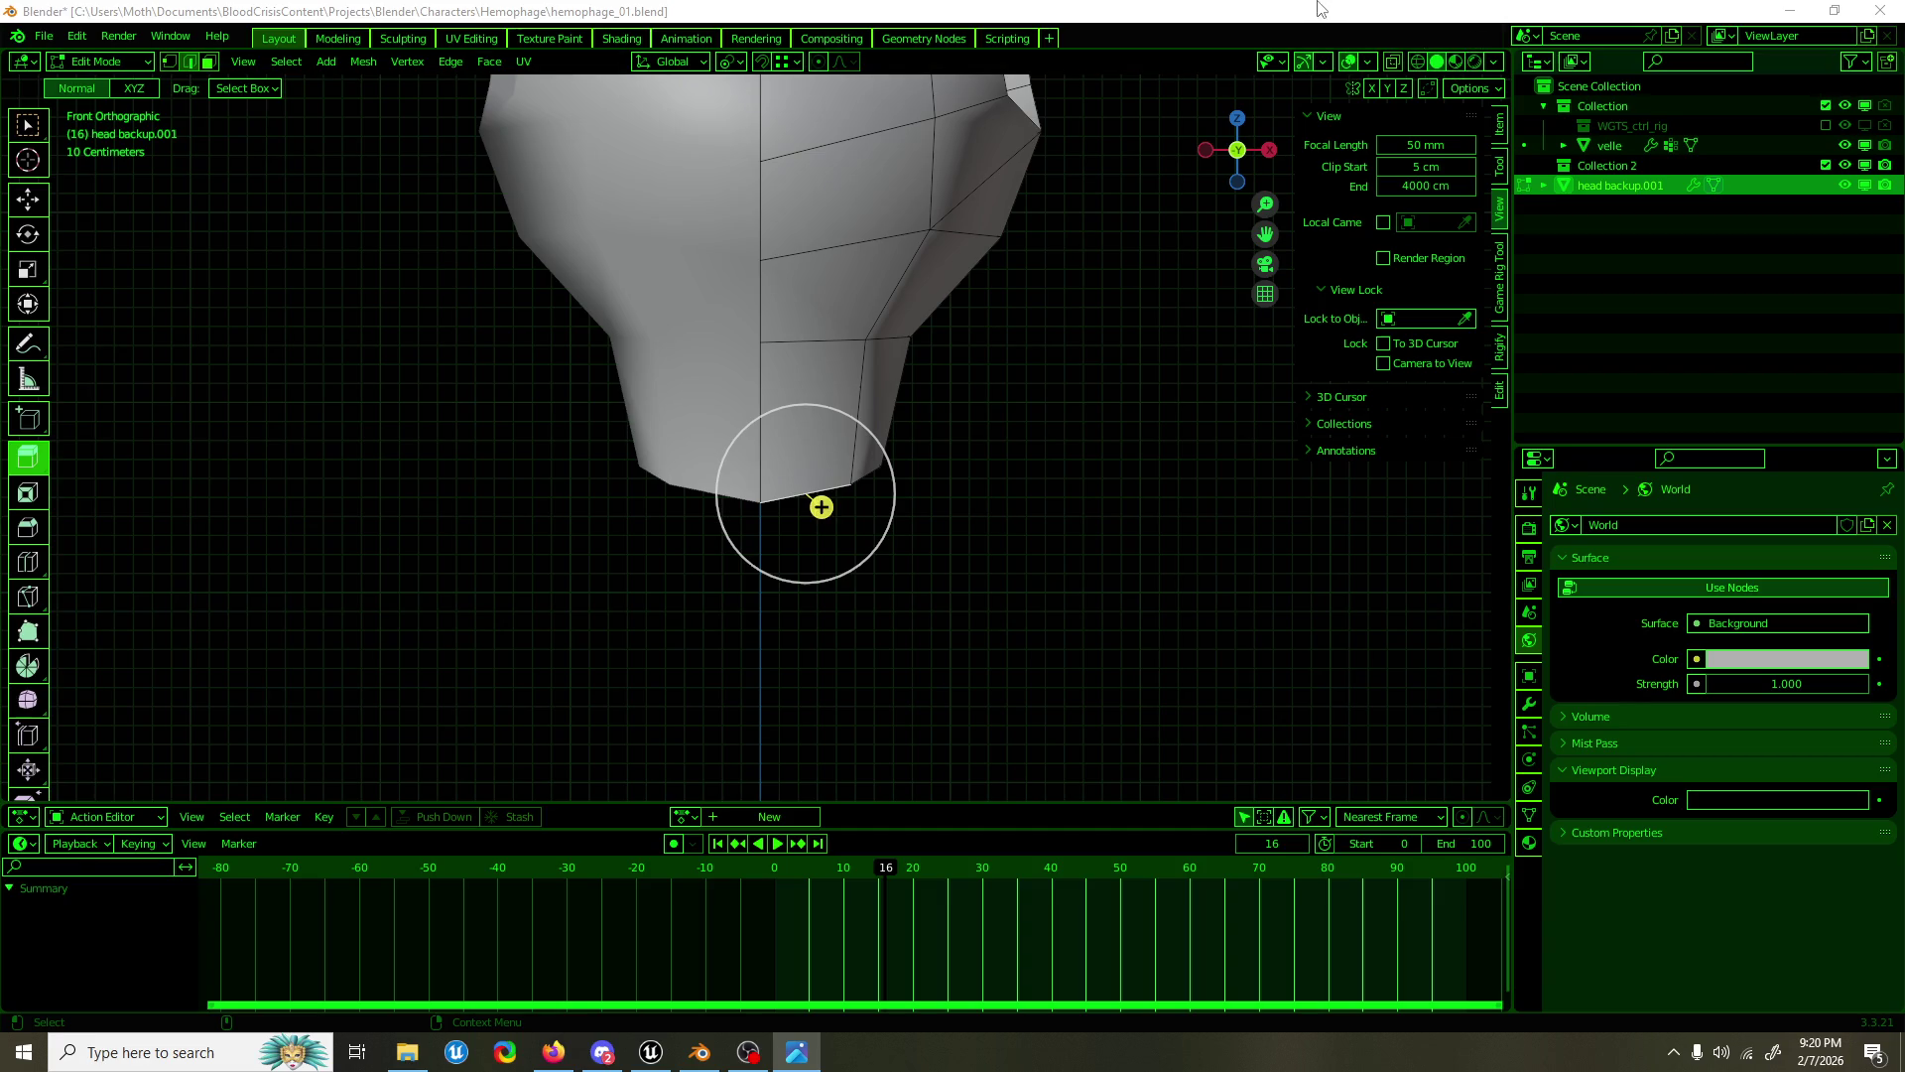
pyautogui.click(1316, 8)
pyautogui.moveTo(821, 508); pyautogui.dragTo(851, 655)
pyautogui.press('g')
pyautogui.press('x')
pyautogui.press('x')
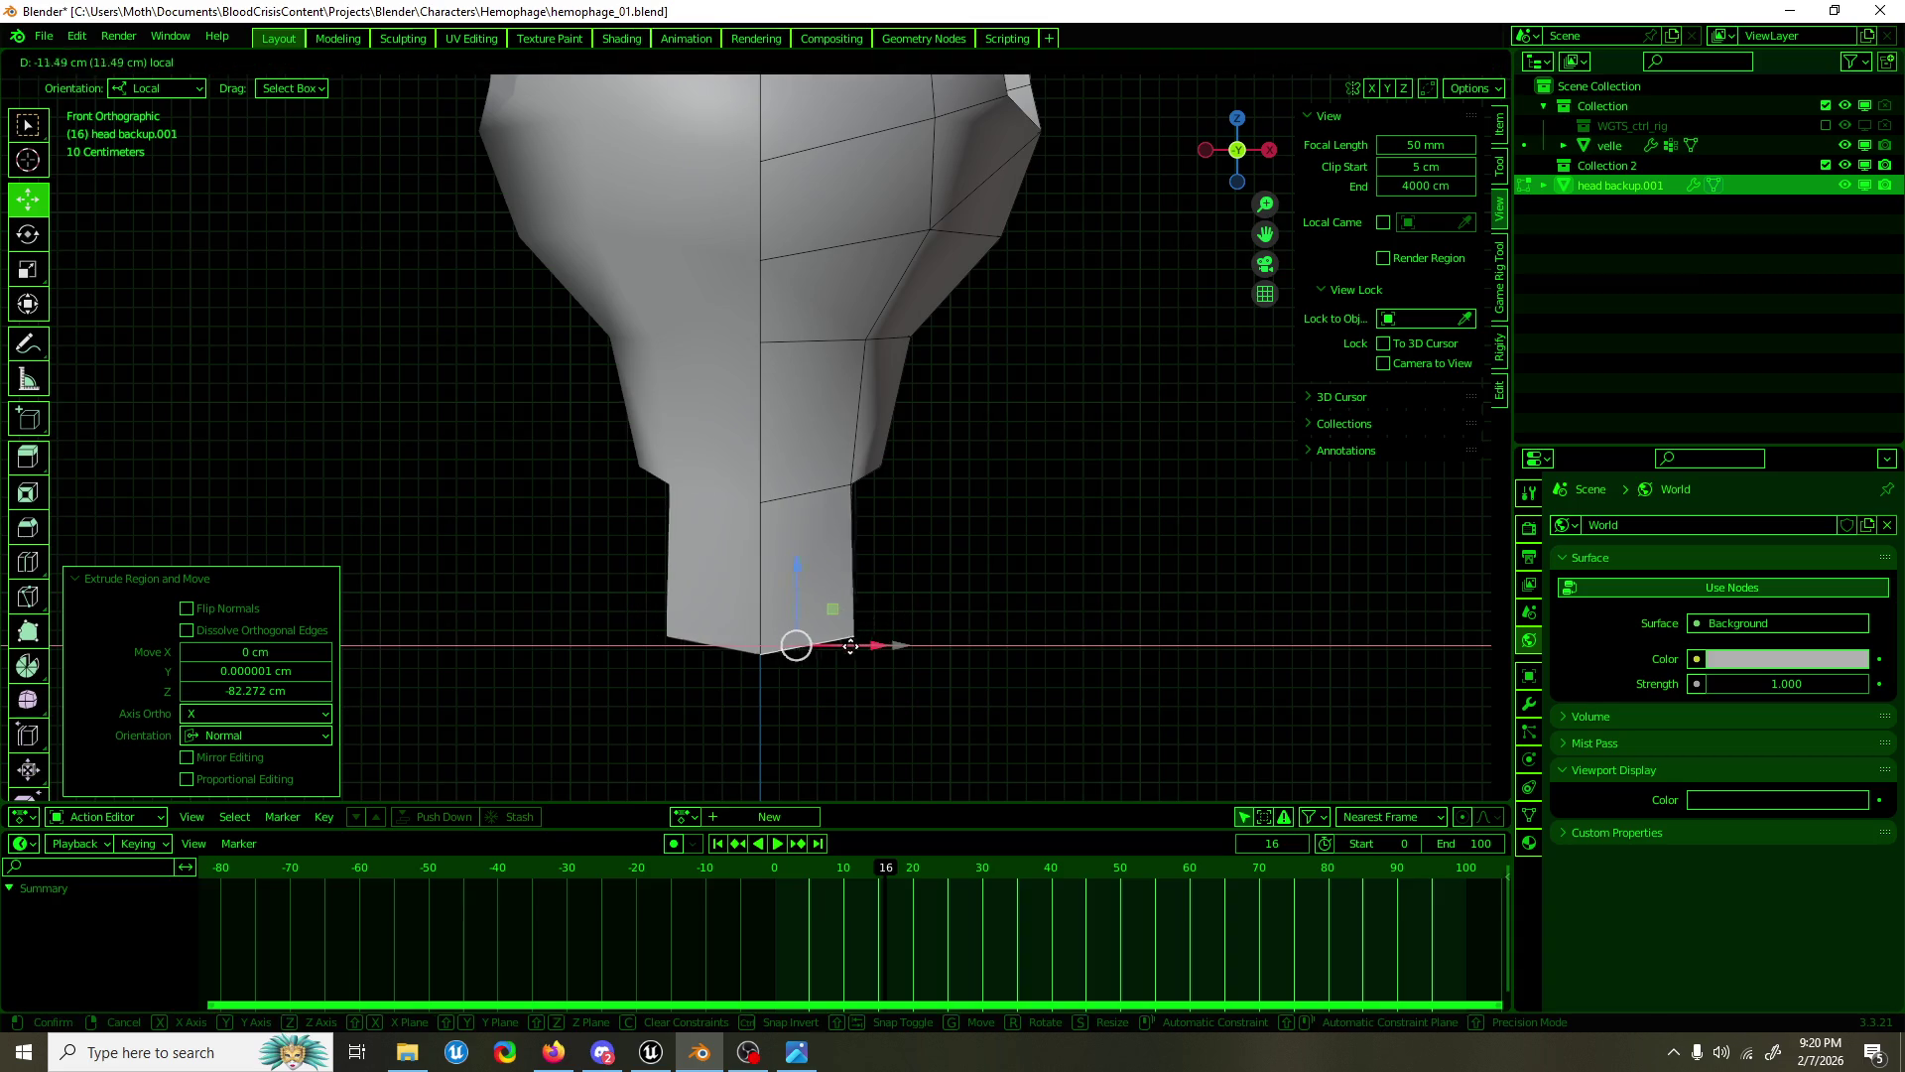
pyautogui.click(764, 646)
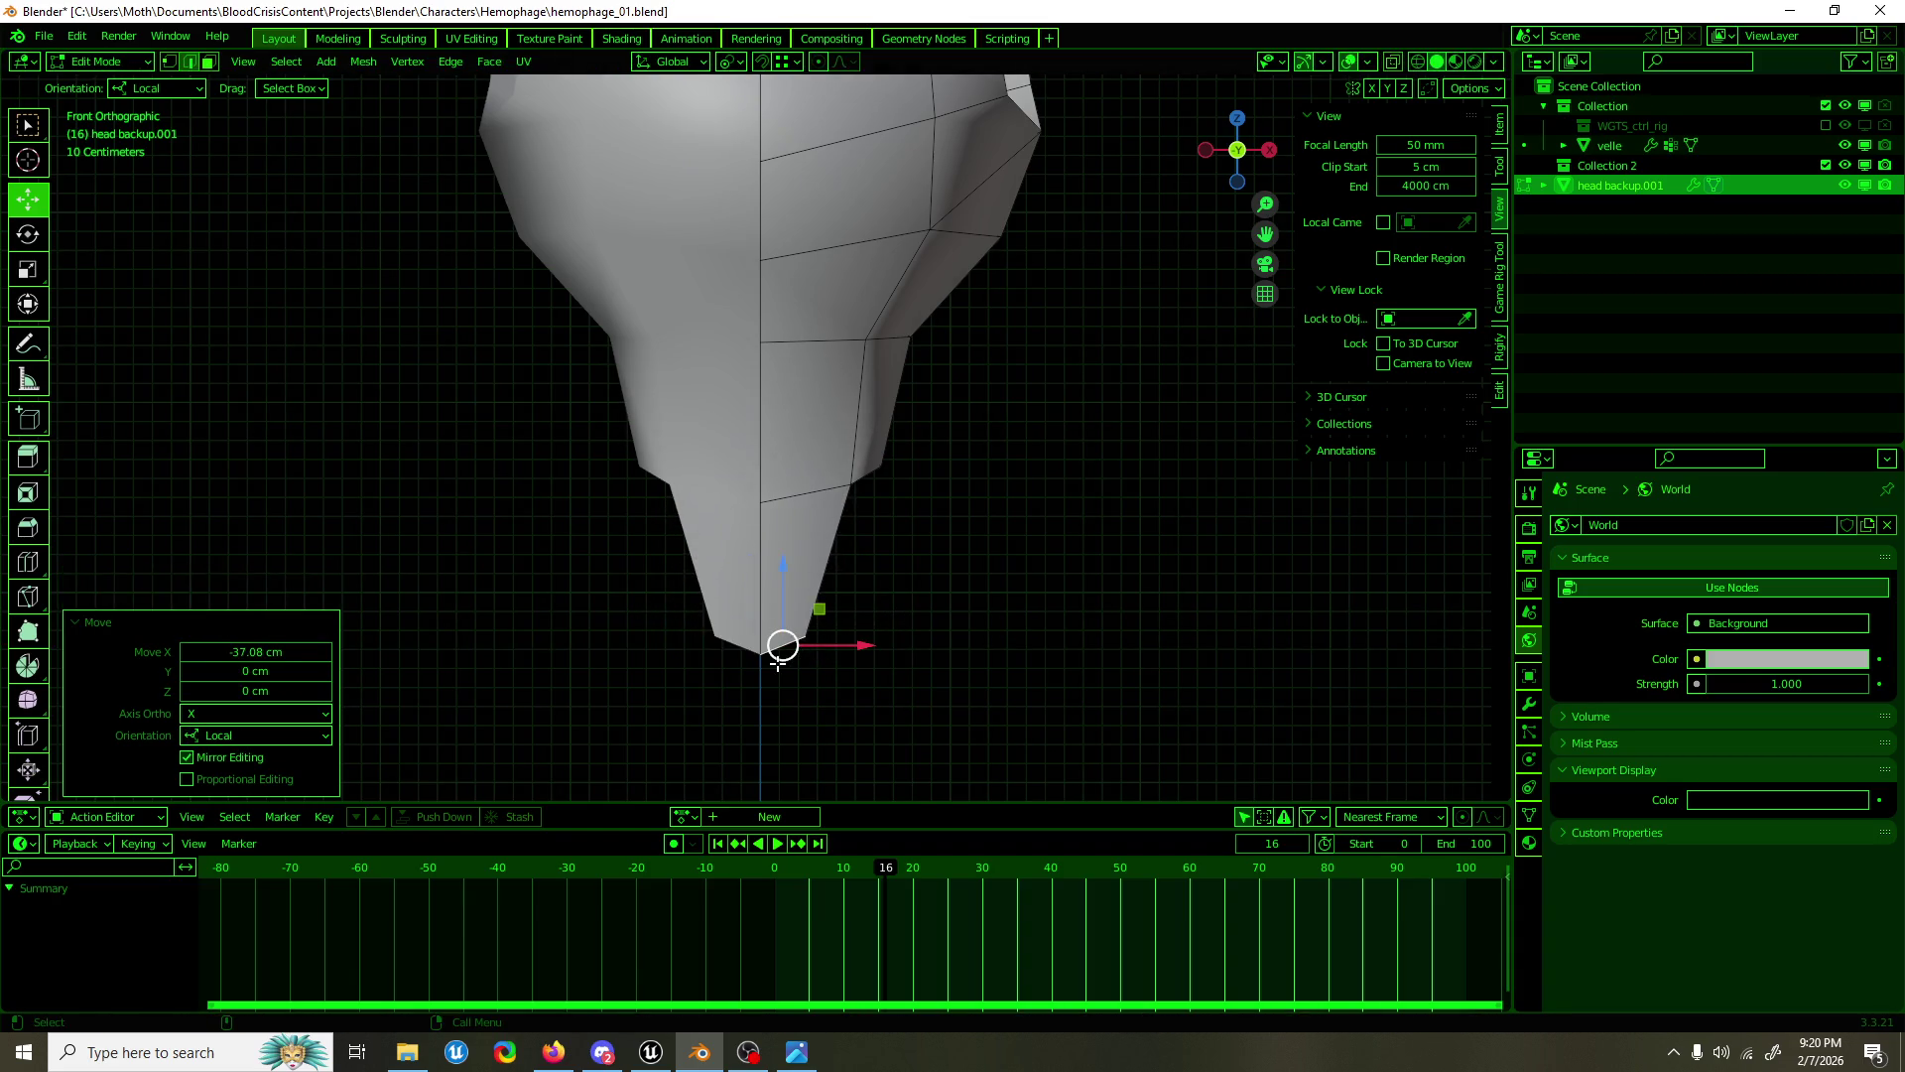
pyautogui.press('g')
pyautogui.press('z')
pyautogui.click(767, 590)
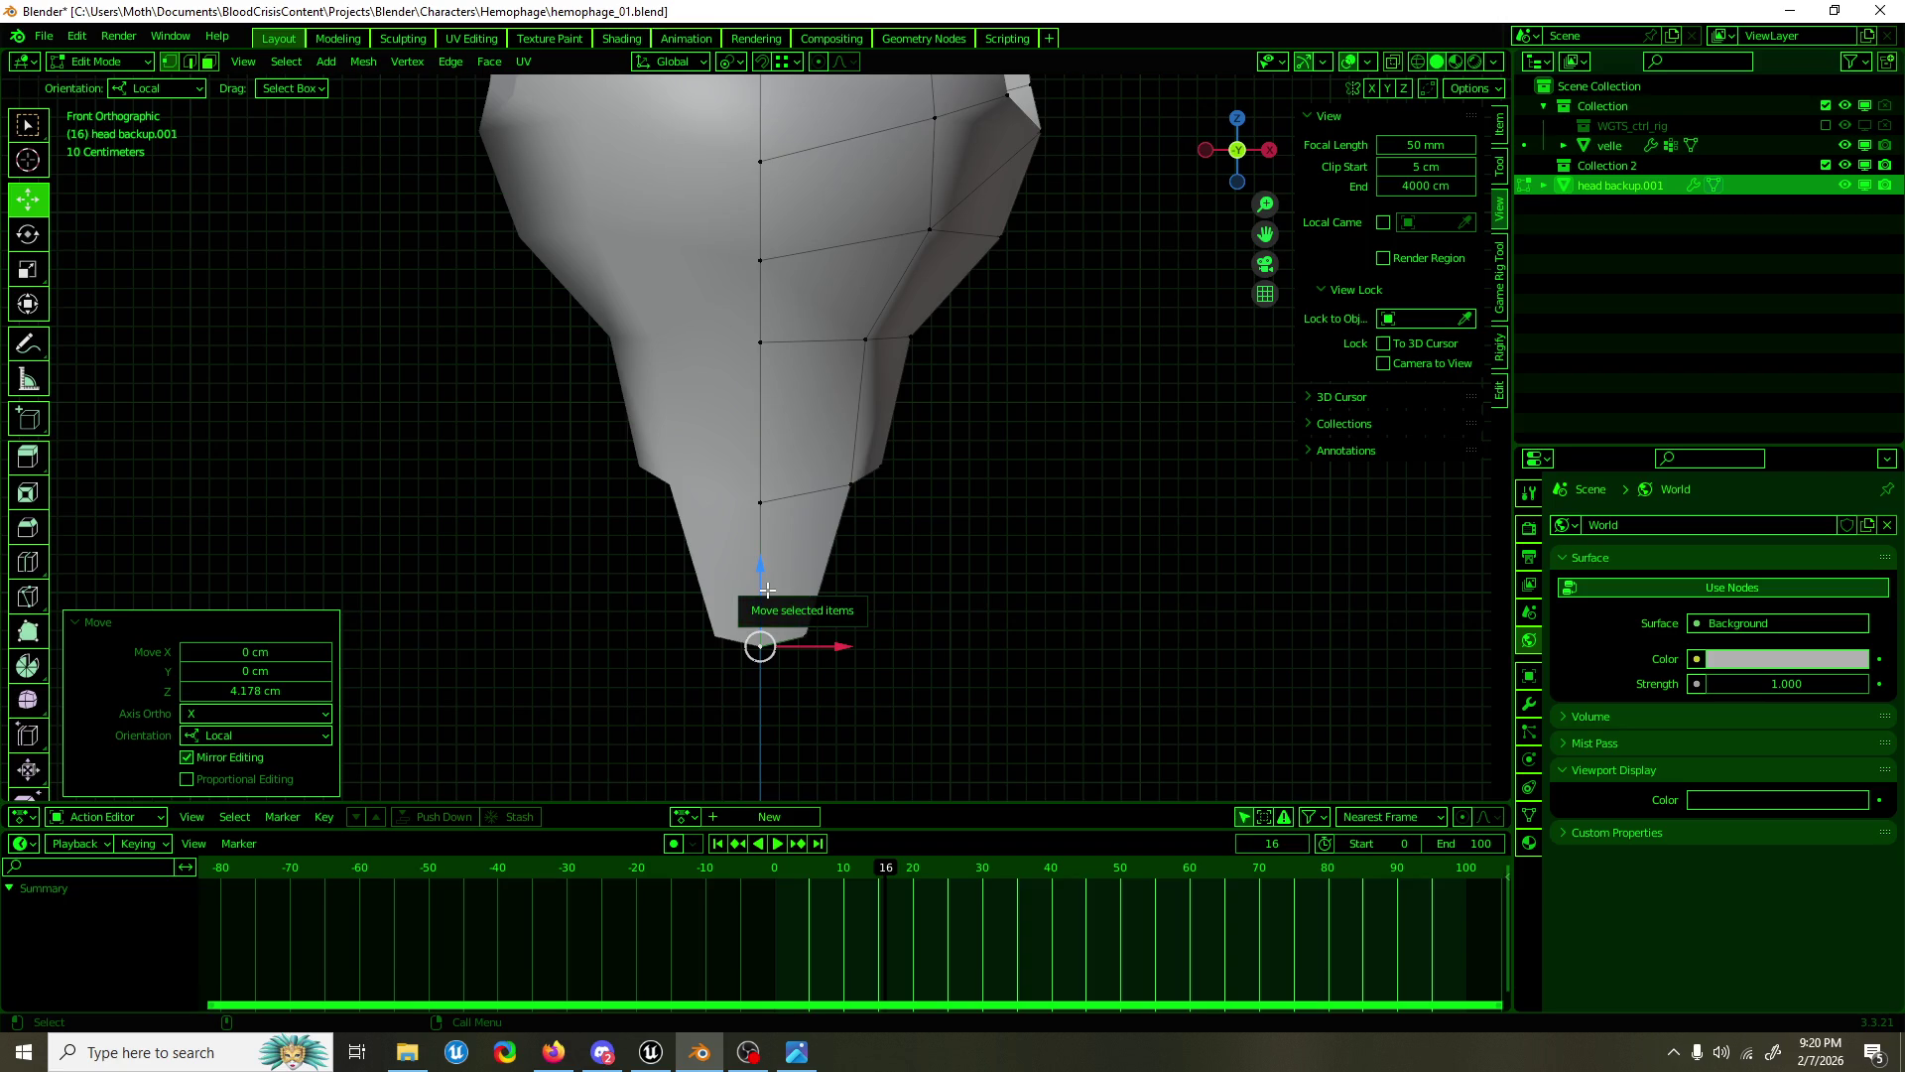
# Step: In side view, shift the strip's tip 5.7447 cm along Y with mirror editing
pyautogui.moveTo(724, 580); pyautogui.dragTo(608, 595)
pyautogui.click(767, 646)
pyautogui.moveTo(839, 646); pyautogui.dragTo(839, 643)
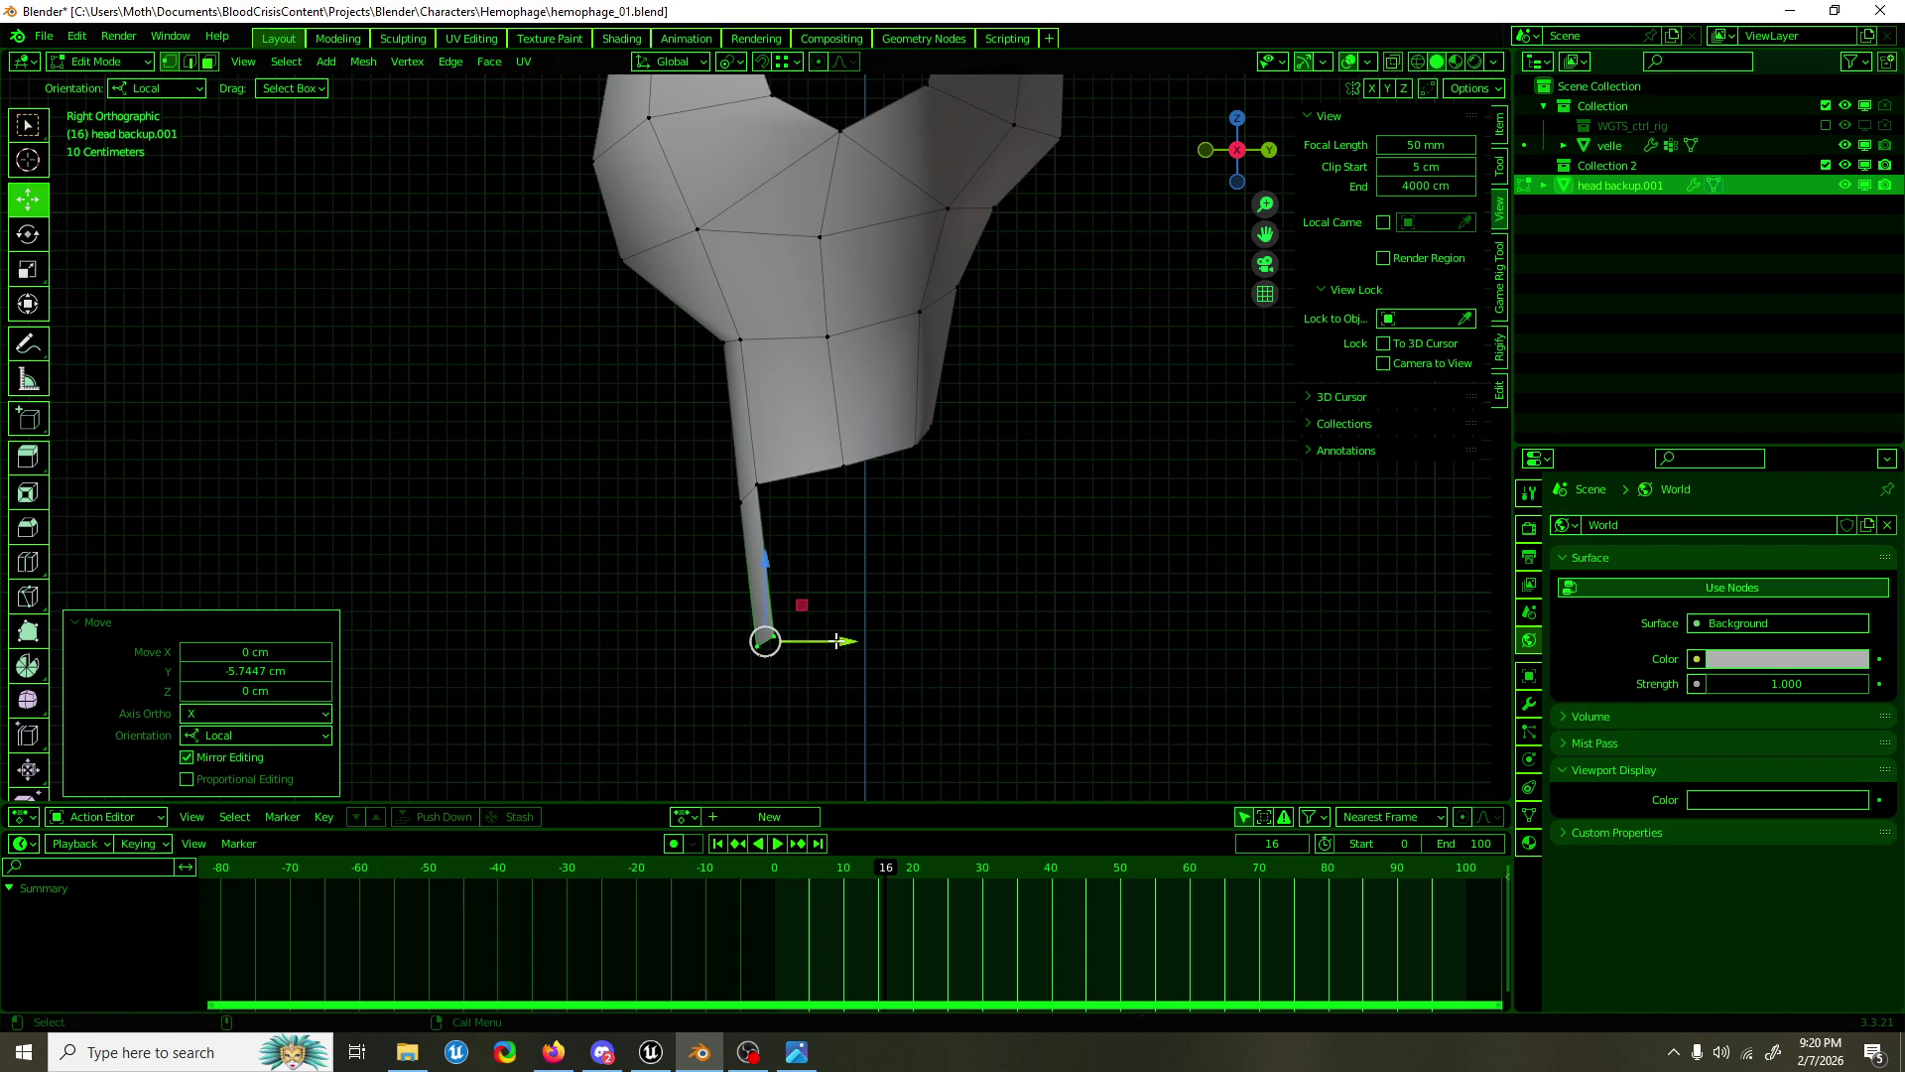
pyautogui.moveTo(867, 562); pyautogui.dragTo(808, 552)
pyautogui.click(760, 558)
# Step: Back in front view, nudge a vertex on the torso's side slightly outward
pyautogui.click(762, 556)
pyautogui.moveTo(764, 556); pyautogui.dragTo(853, 556)
pyautogui.hotkey('shift', 'space')
pyautogui.press('e')
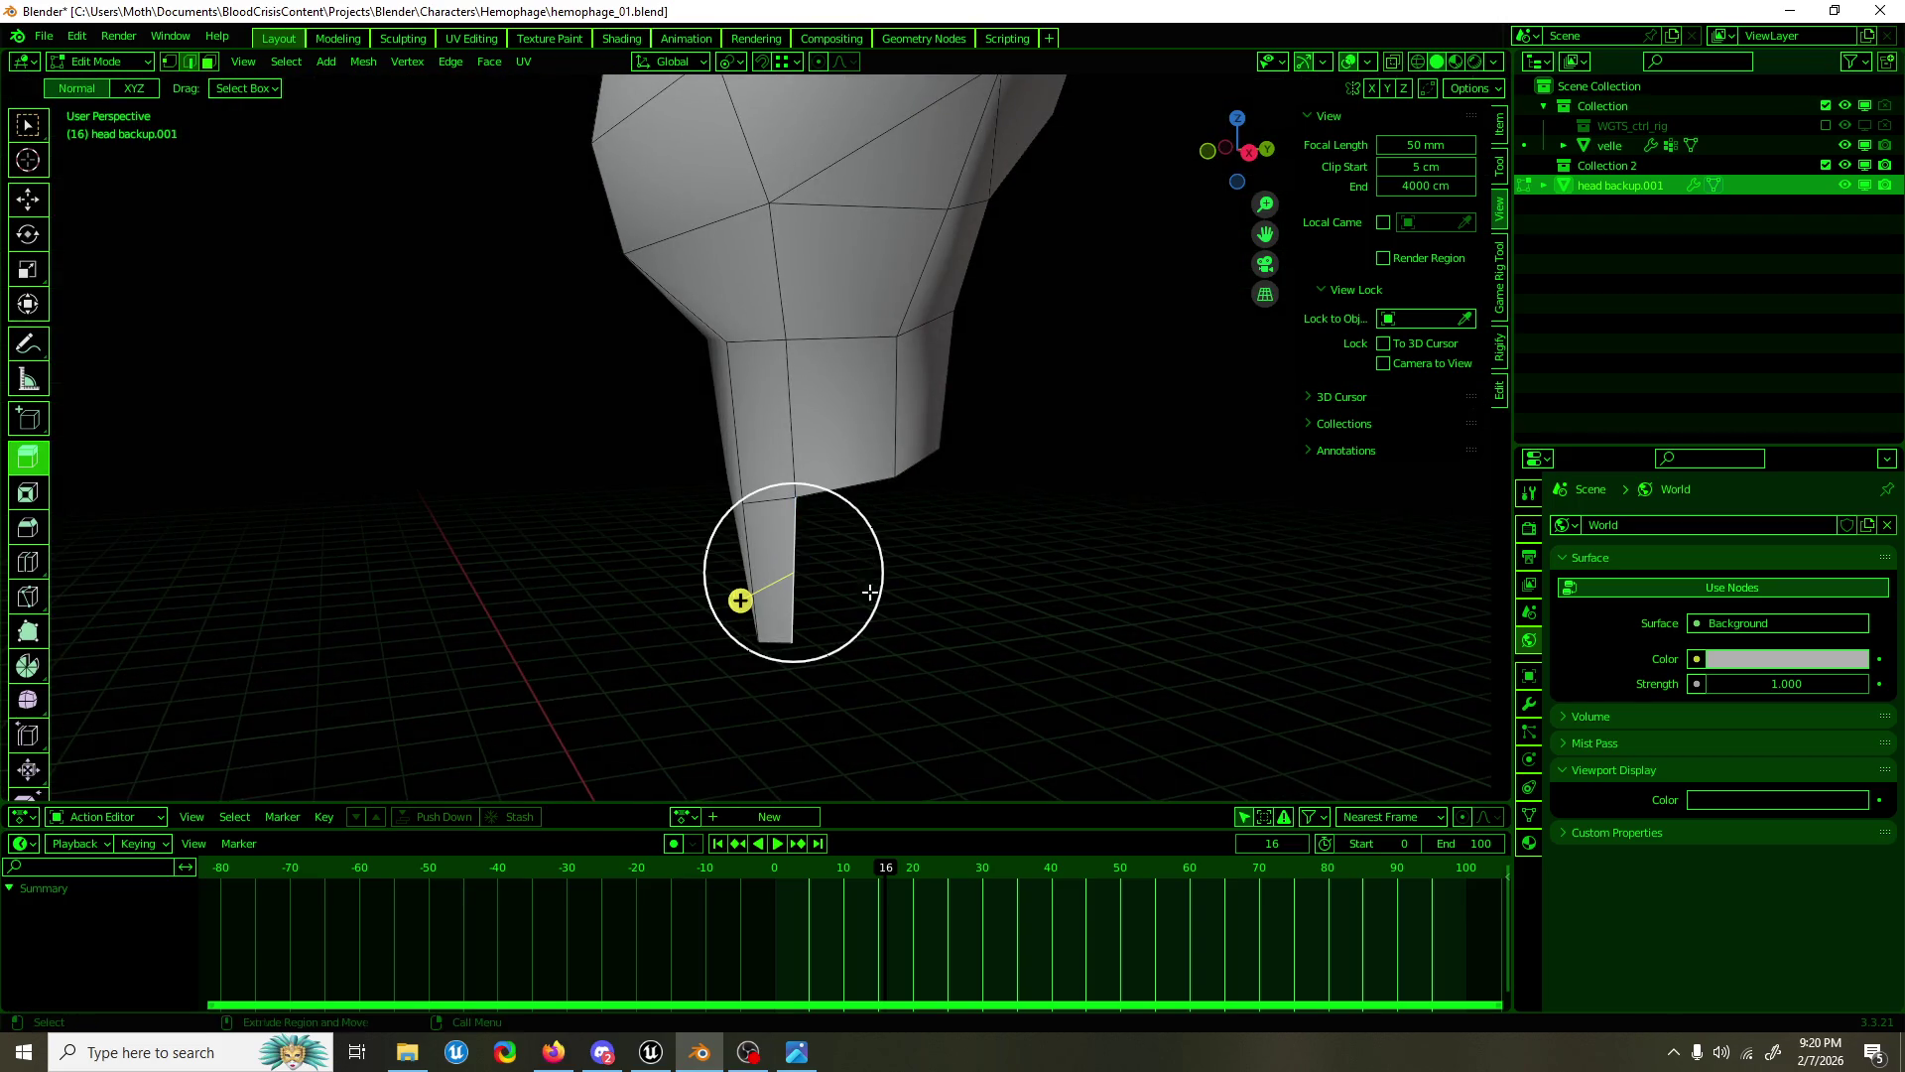
pyautogui.press('KP_1')
pyautogui.click(936, 491)
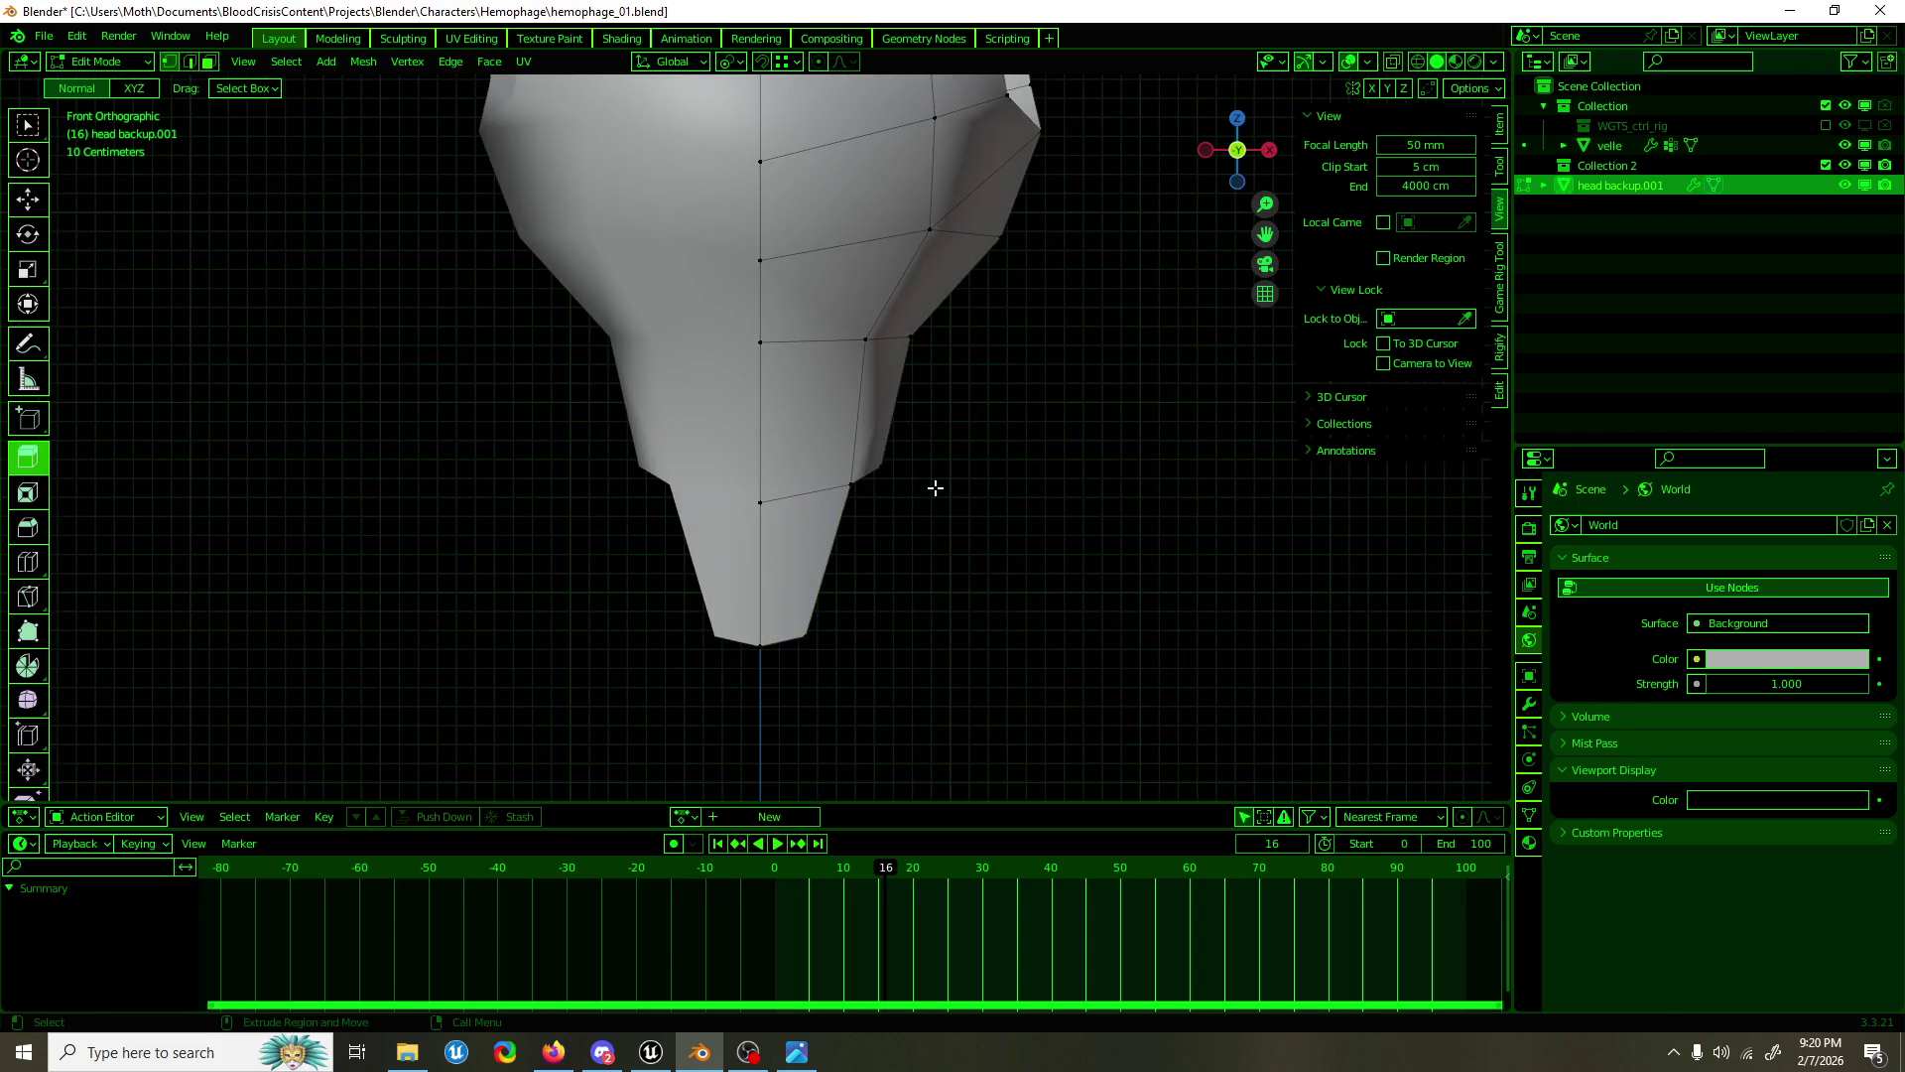
pyautogui.hotkey('shift', 'space')
pyautogui.press('g')
pyautogui.click(885, 466)
pyautogui.moveTo(923, 421); pyautogui.dragTo(923, 421)
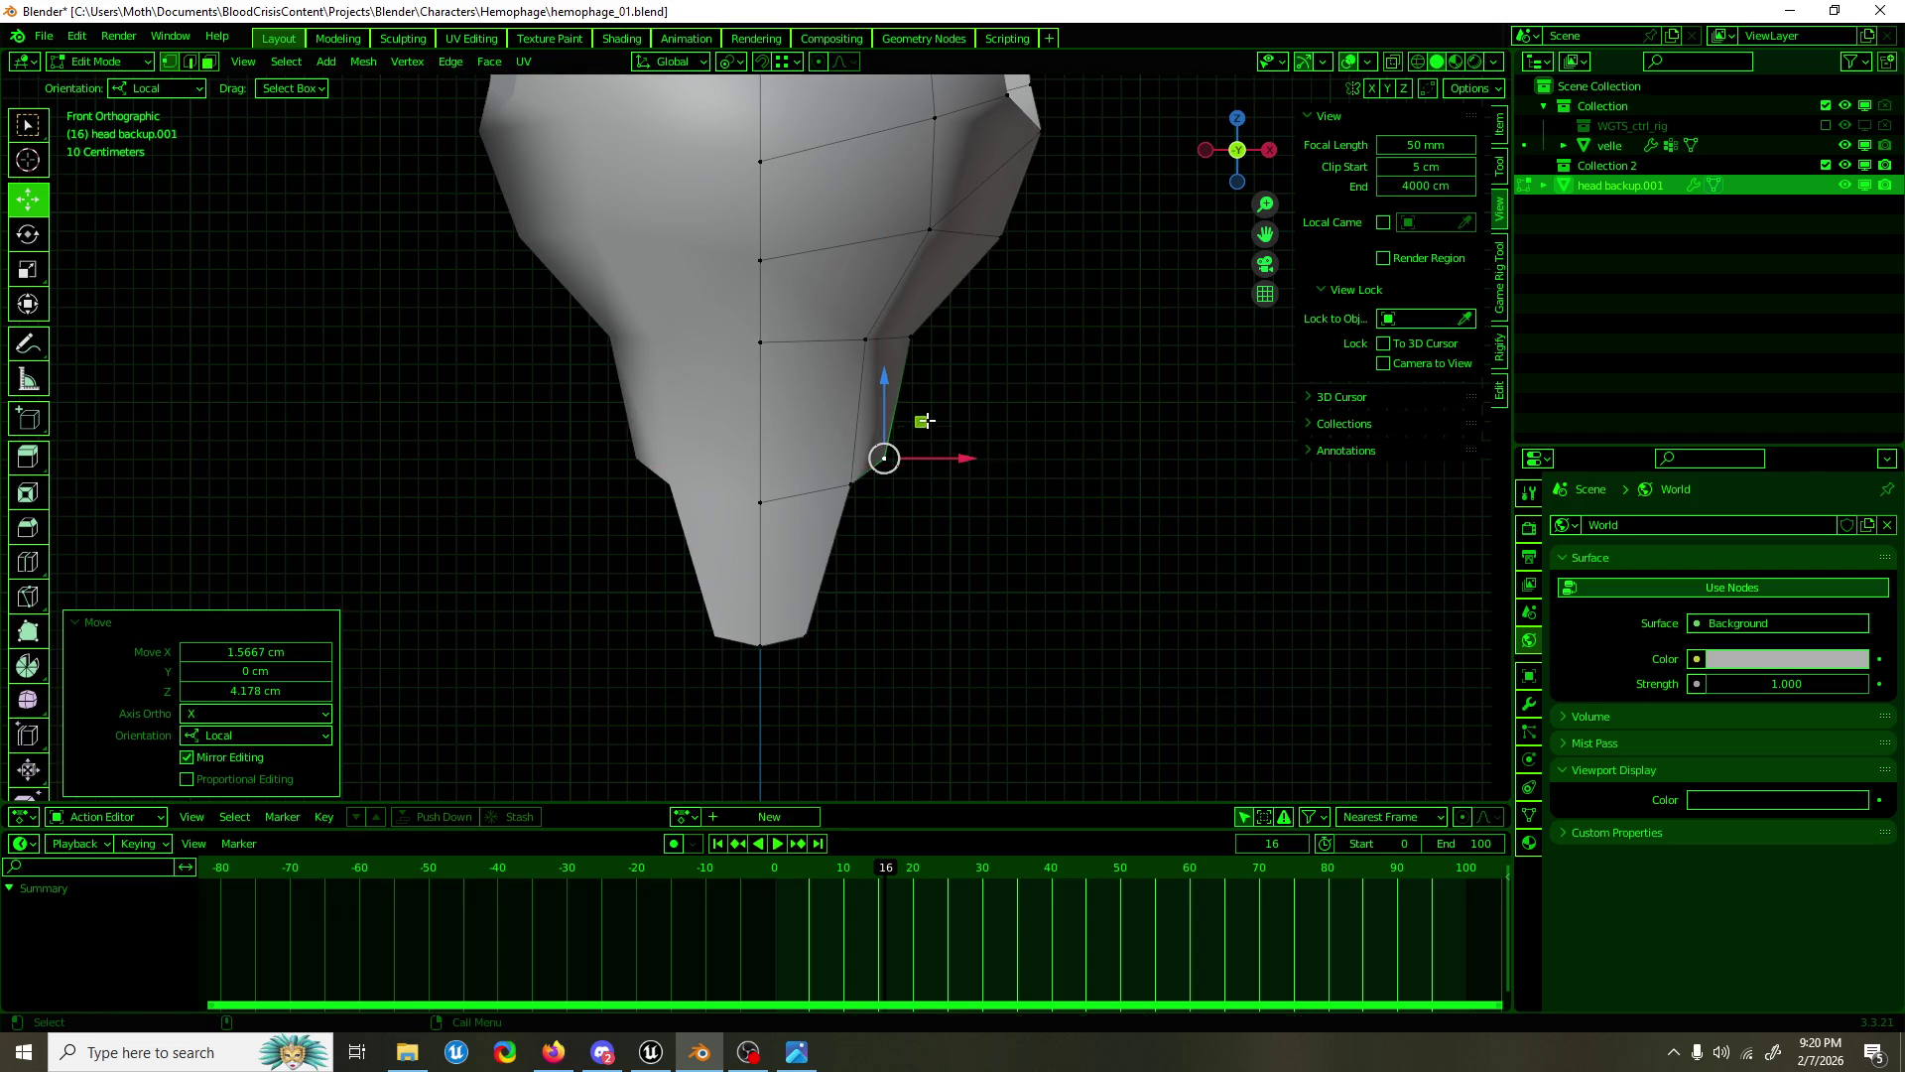
pyautogui.hotkey('alt', 'a')
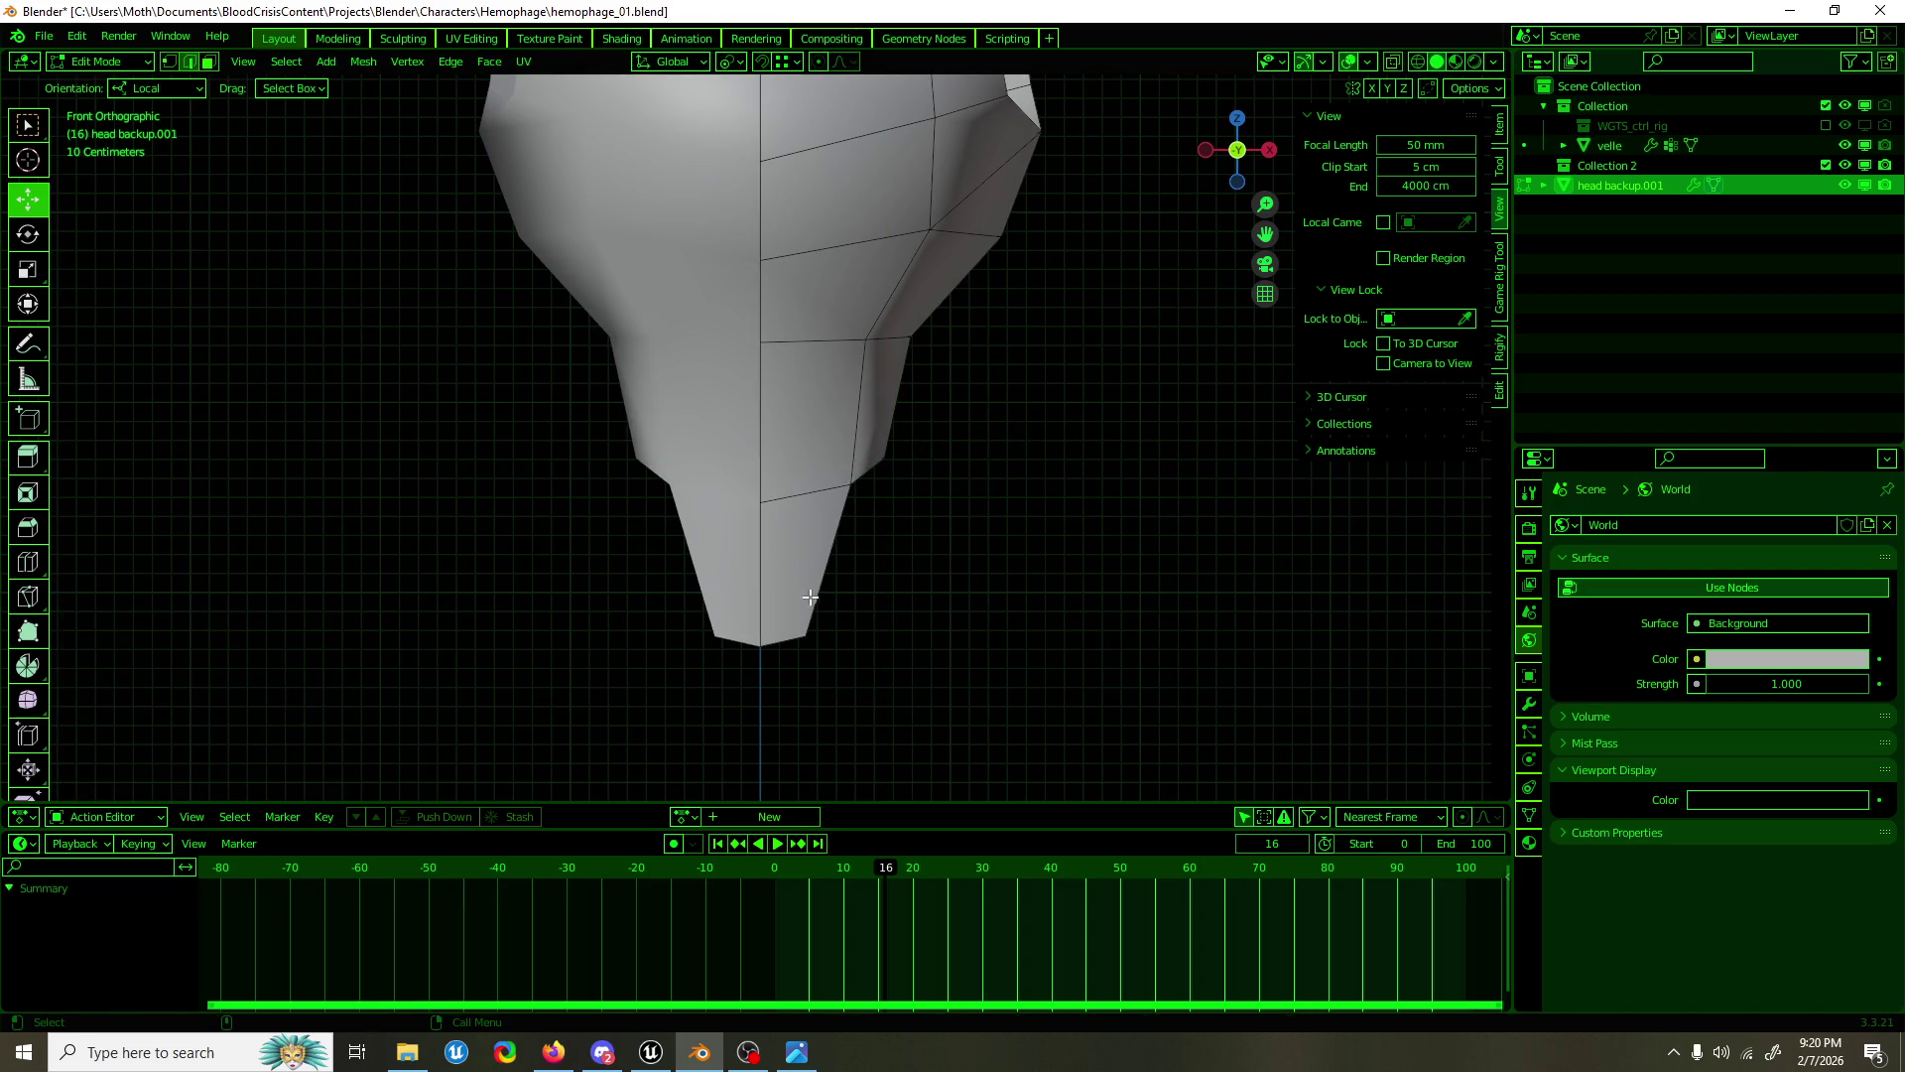
# Step: Extrude a new vertex from the strip's tip into a bottom edge and scale it along Y
pyautogui.click(794, 644)
pyautogui.moveTo(794, 647); pyautogui.dragTo(906, 662)
pyautogui.hotkey('shift', 'space')
pyautogui.press('e')
pyautogui.hotkey('shift', 'space')
pyautogui.press('g')
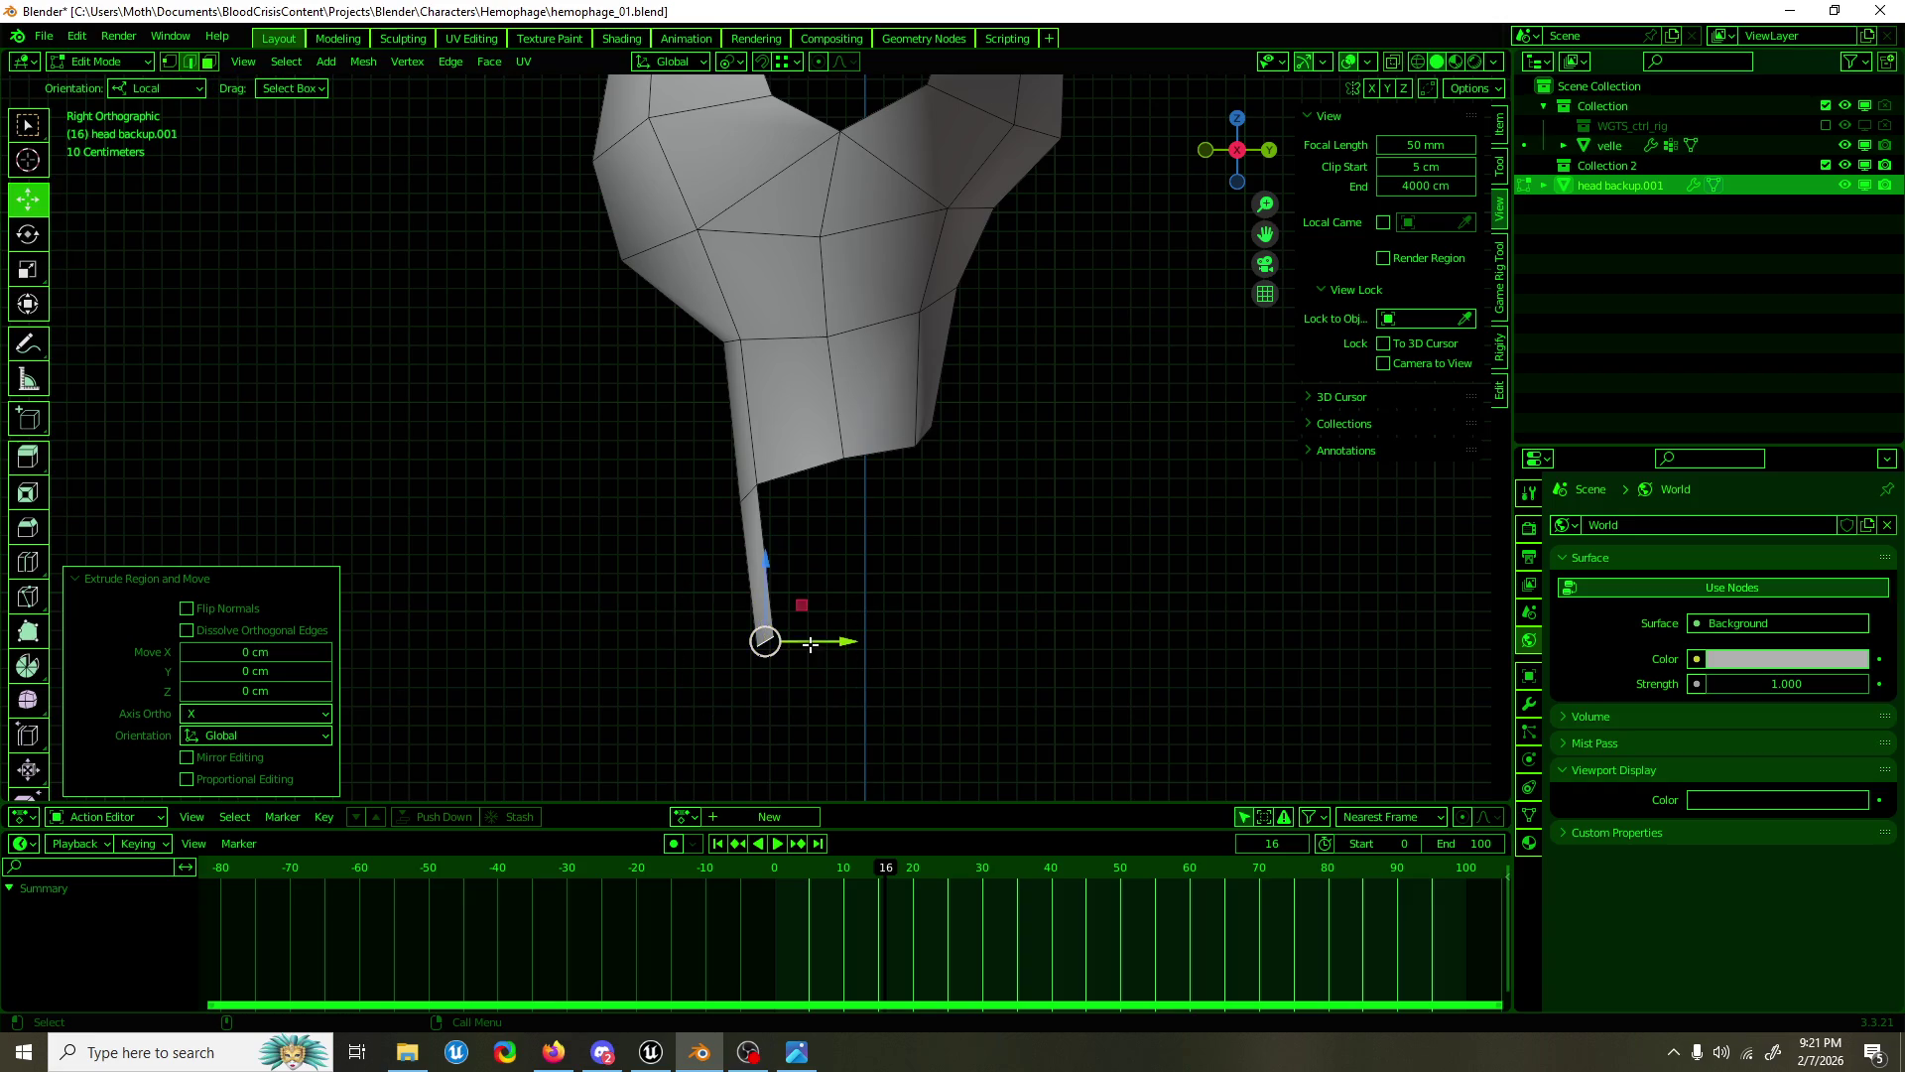
pyautogui.moveTo(799, 603); pyautogui.dragTo(978, 602)
pyautogui.hotkey('shift', 'space')
pyautogui.press('s')
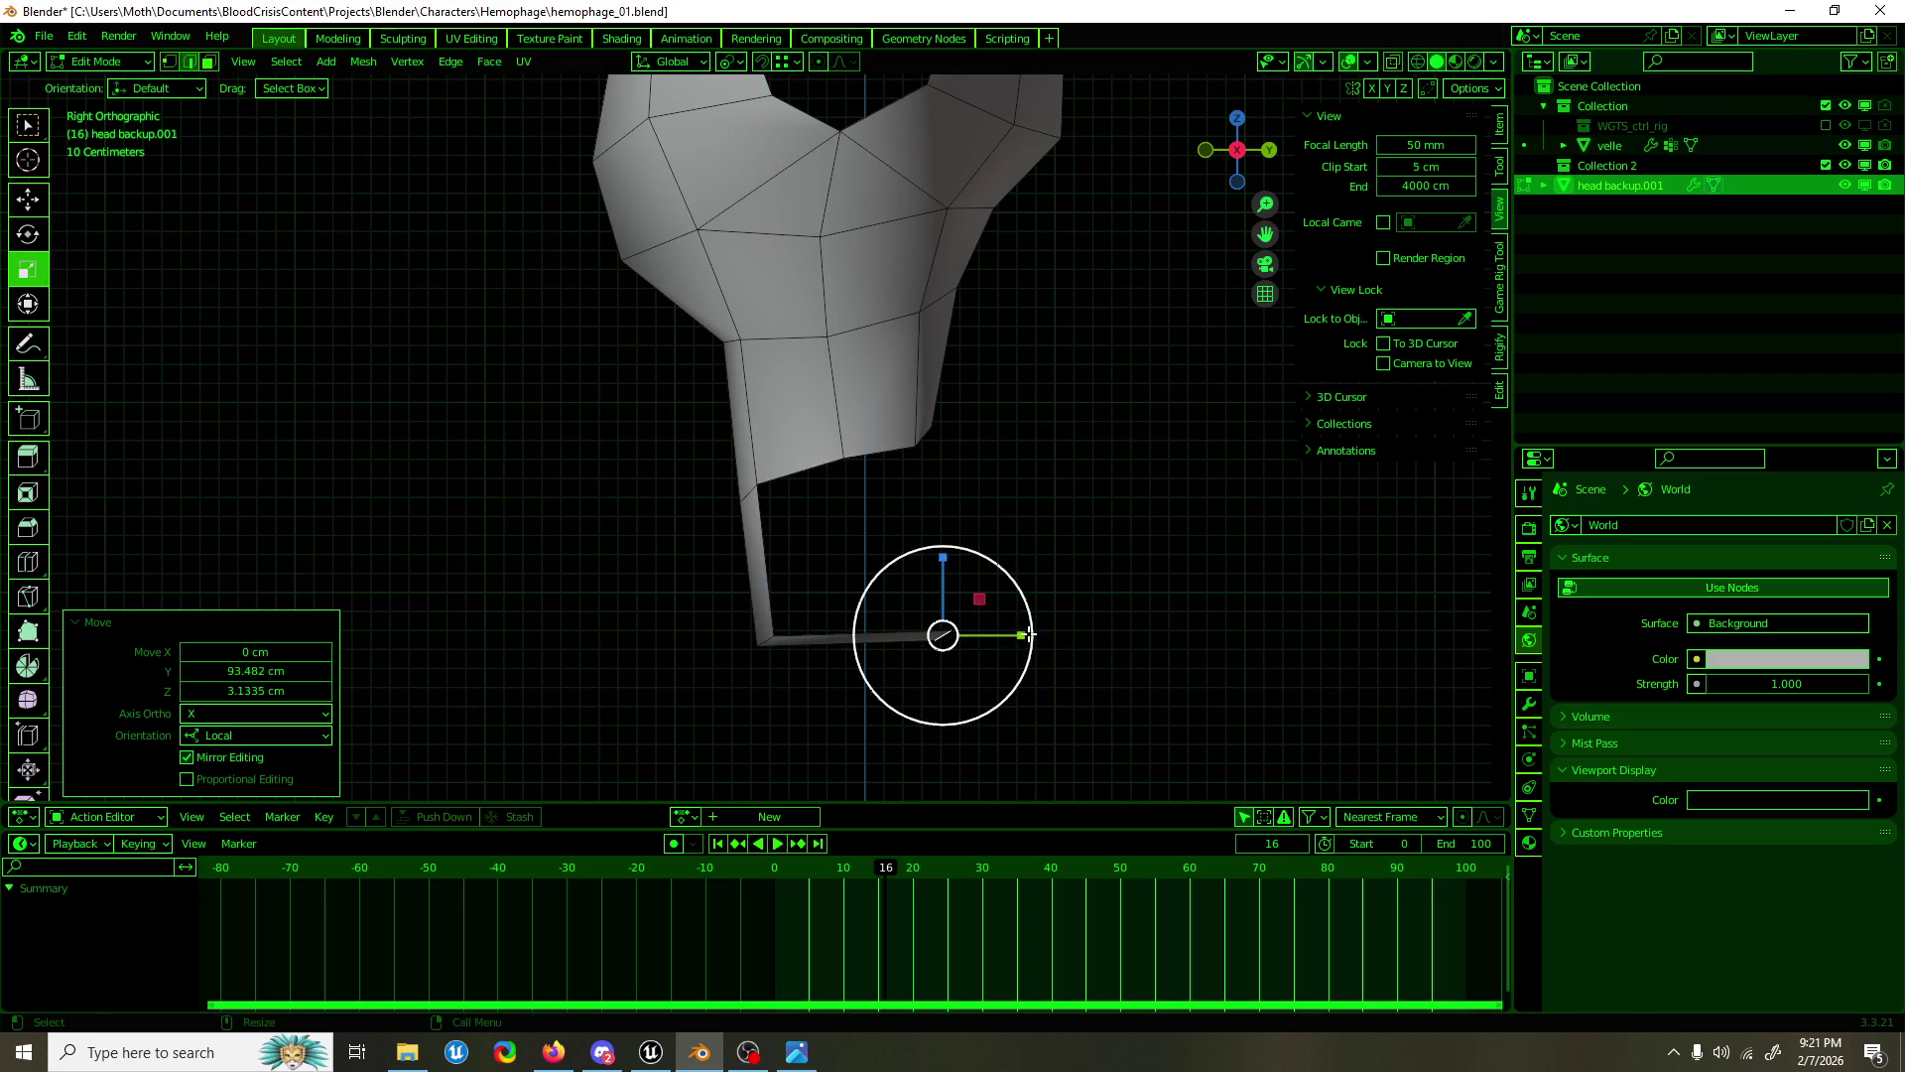
pyautogui.press('s')
pyautogui.press('y')
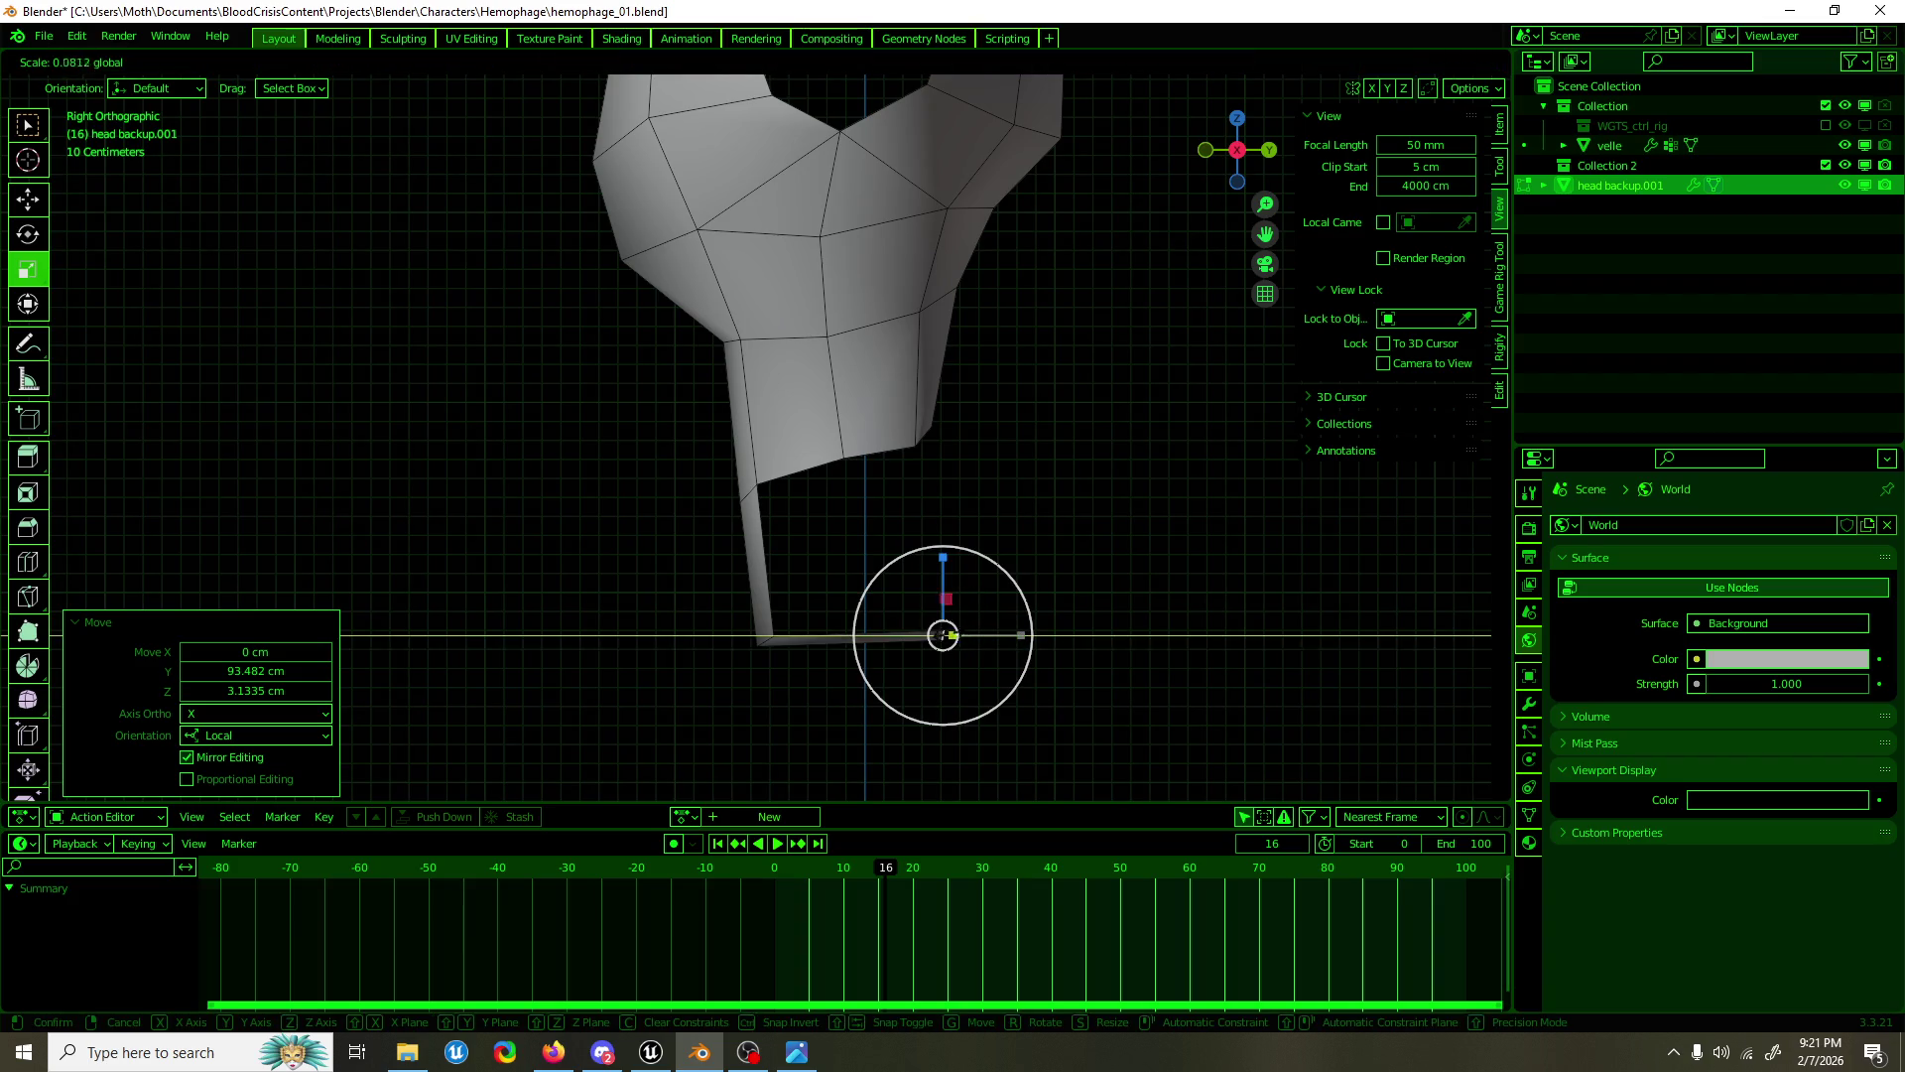
pyautogui.click(939, 635)
pyautogui.hotkey('shift', 'space')
pyautogui.press('g')
# Step: Extrude the bottom edge's end upward and snap it onto the torso to close the loop
pyautogui.hotkey('shift', 'space')
pyautogui.press('e')
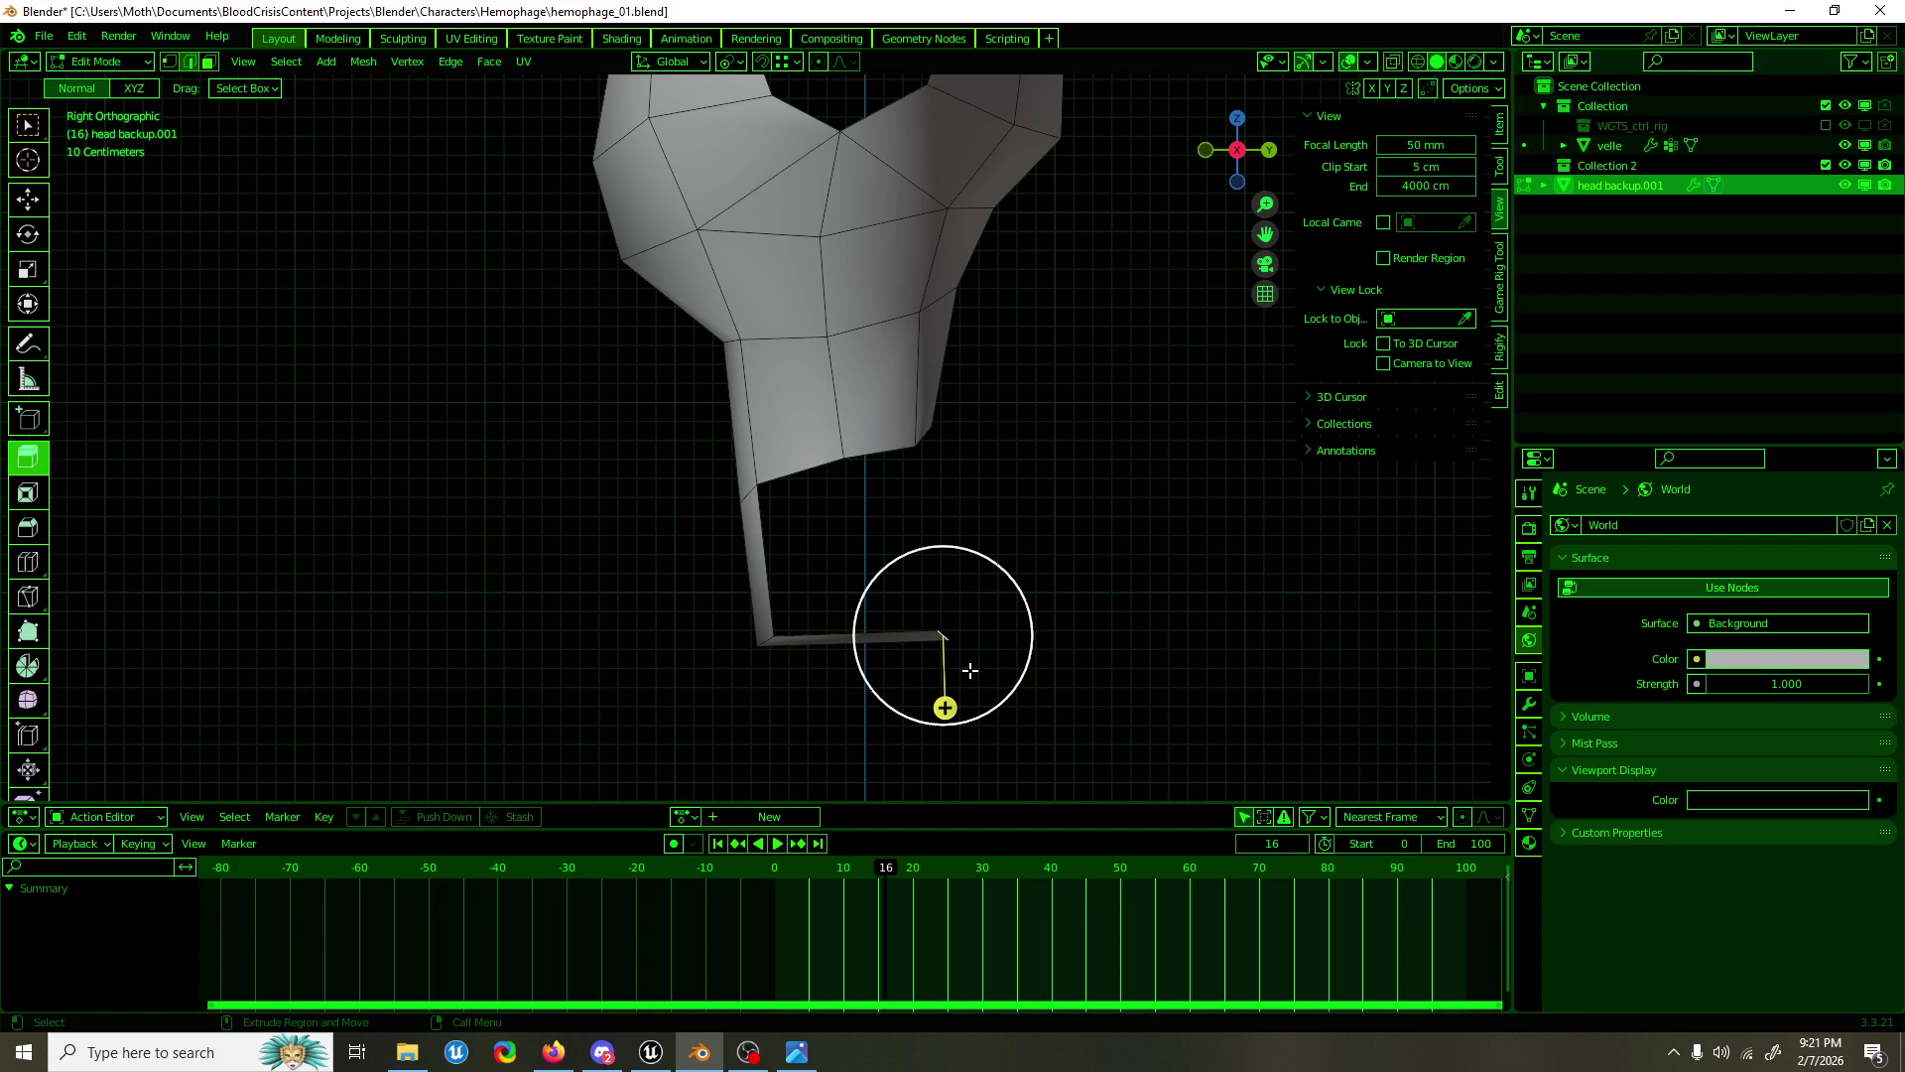
pyautogui.moveTo(945, 704); pyautogui.dragTo(959, 632)
pyautogui.hotkey('shift', 'space')
pyautogui.press('g')
pyautogui.moveTo(951, 562); pyautogui.dragTo(986, 459)
pyautogui.hotkey('shift', 'Tab')
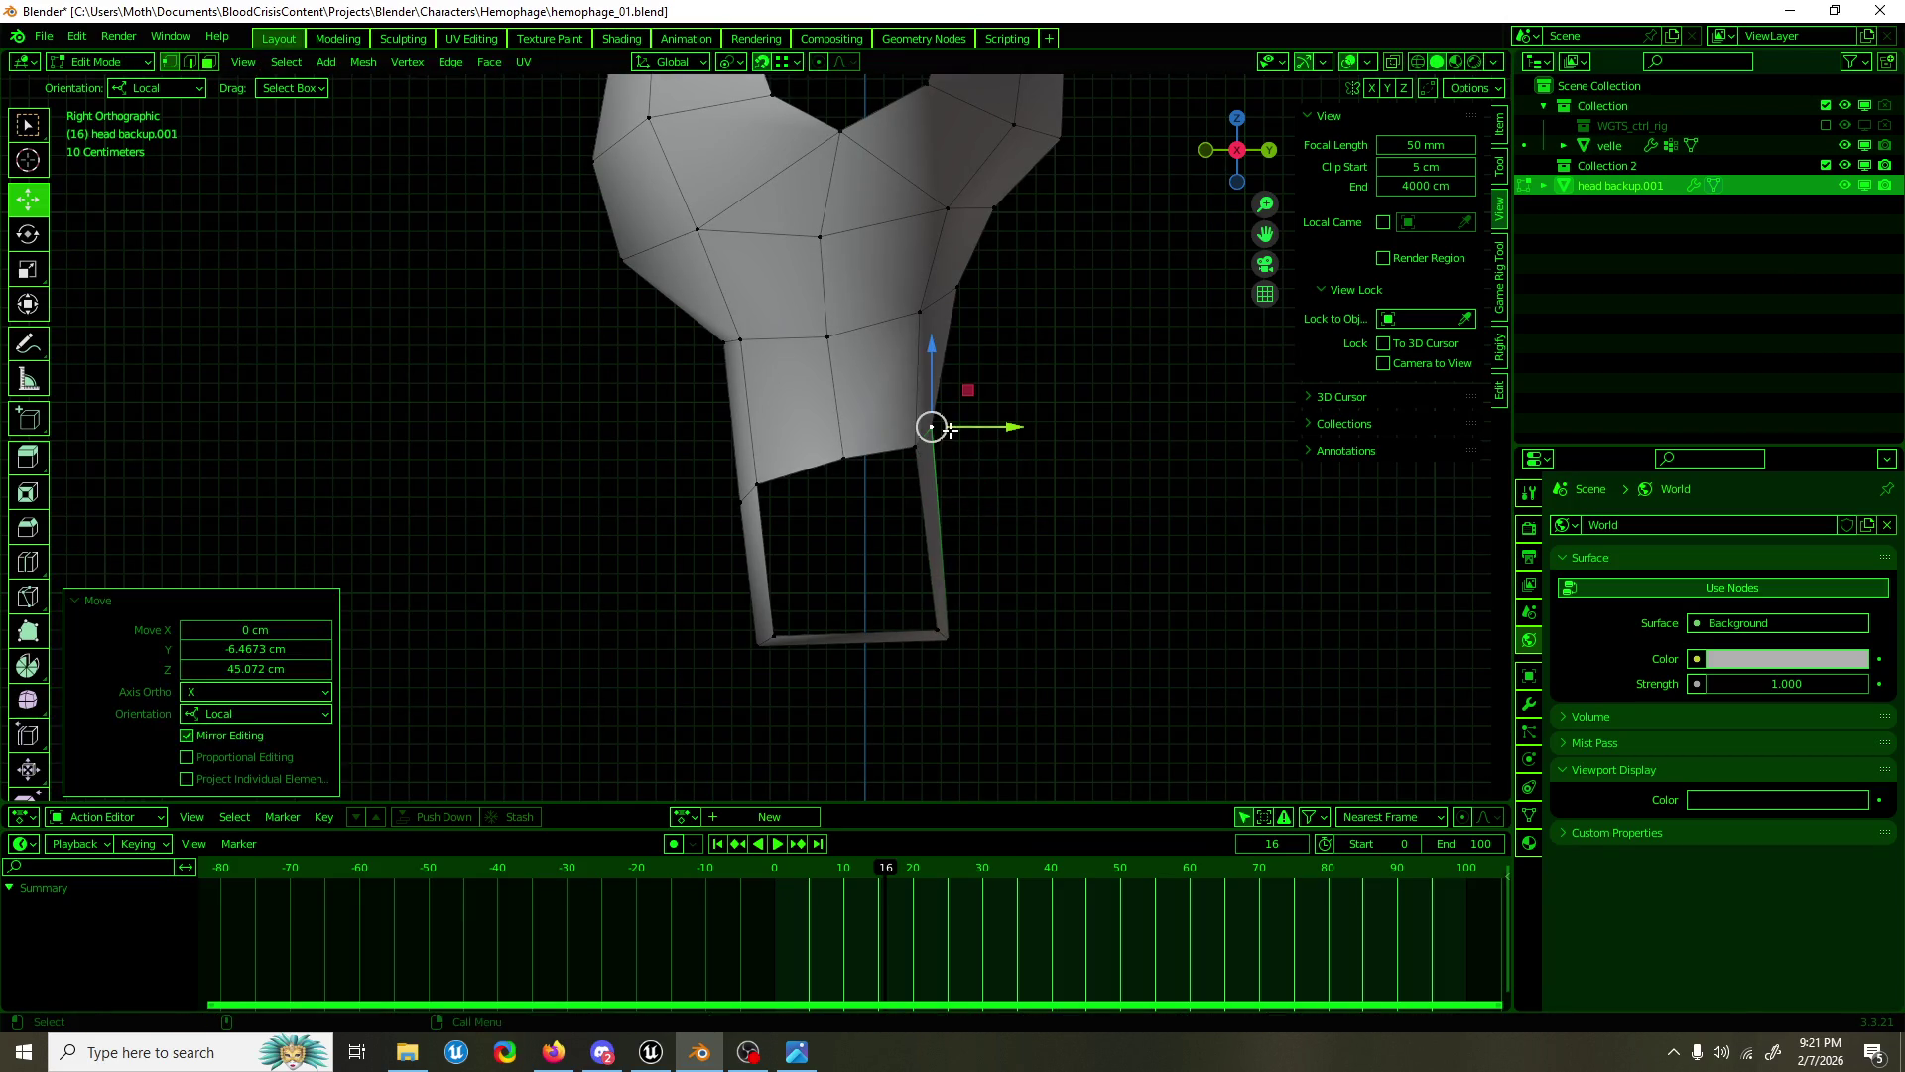
# Step: Merge by Distance on the whole mesh, removing 2 duplicate vertices
pyautogui.press('a')
pyautogui.press('F3')
pyautogui.write('merge')
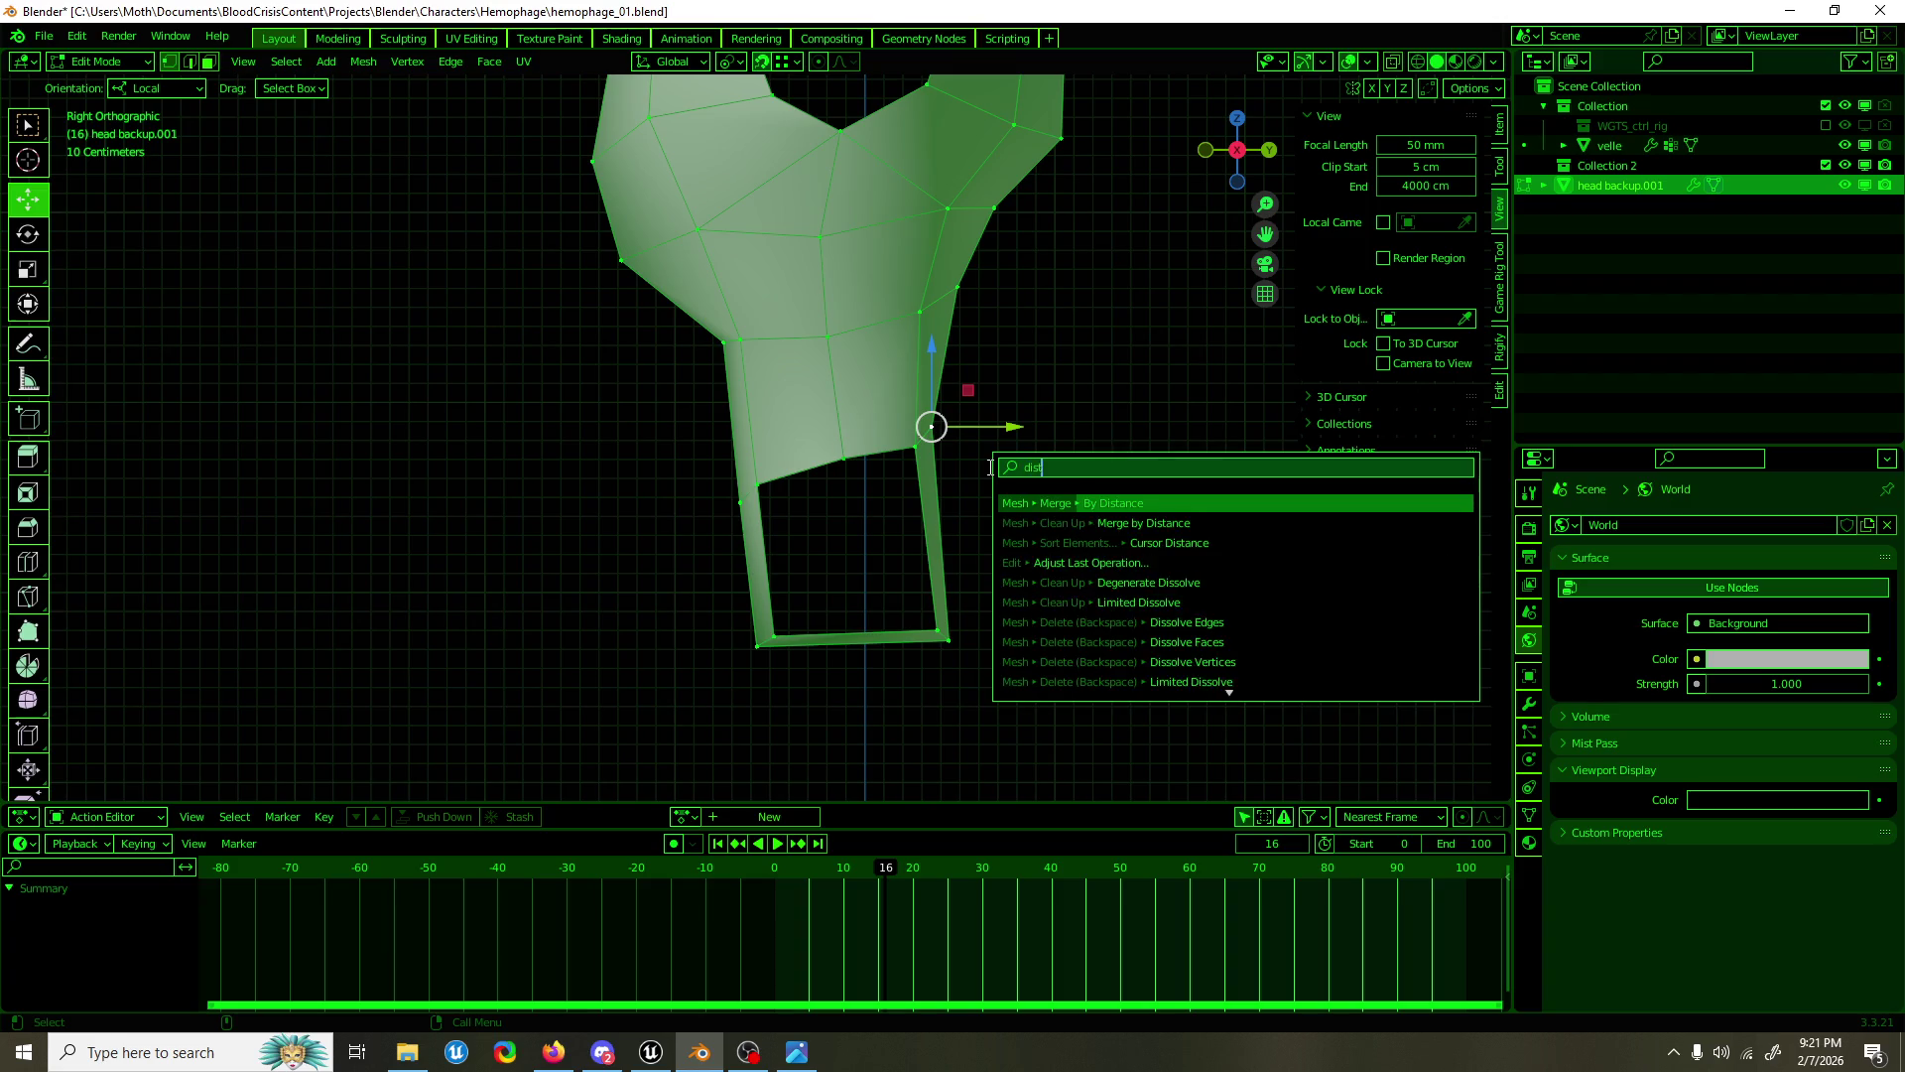
pyautogui.press('Return')
# Step: Subdivide the loop's bottom edge and pull its midpoint down into a V
pyautogui.press('2')
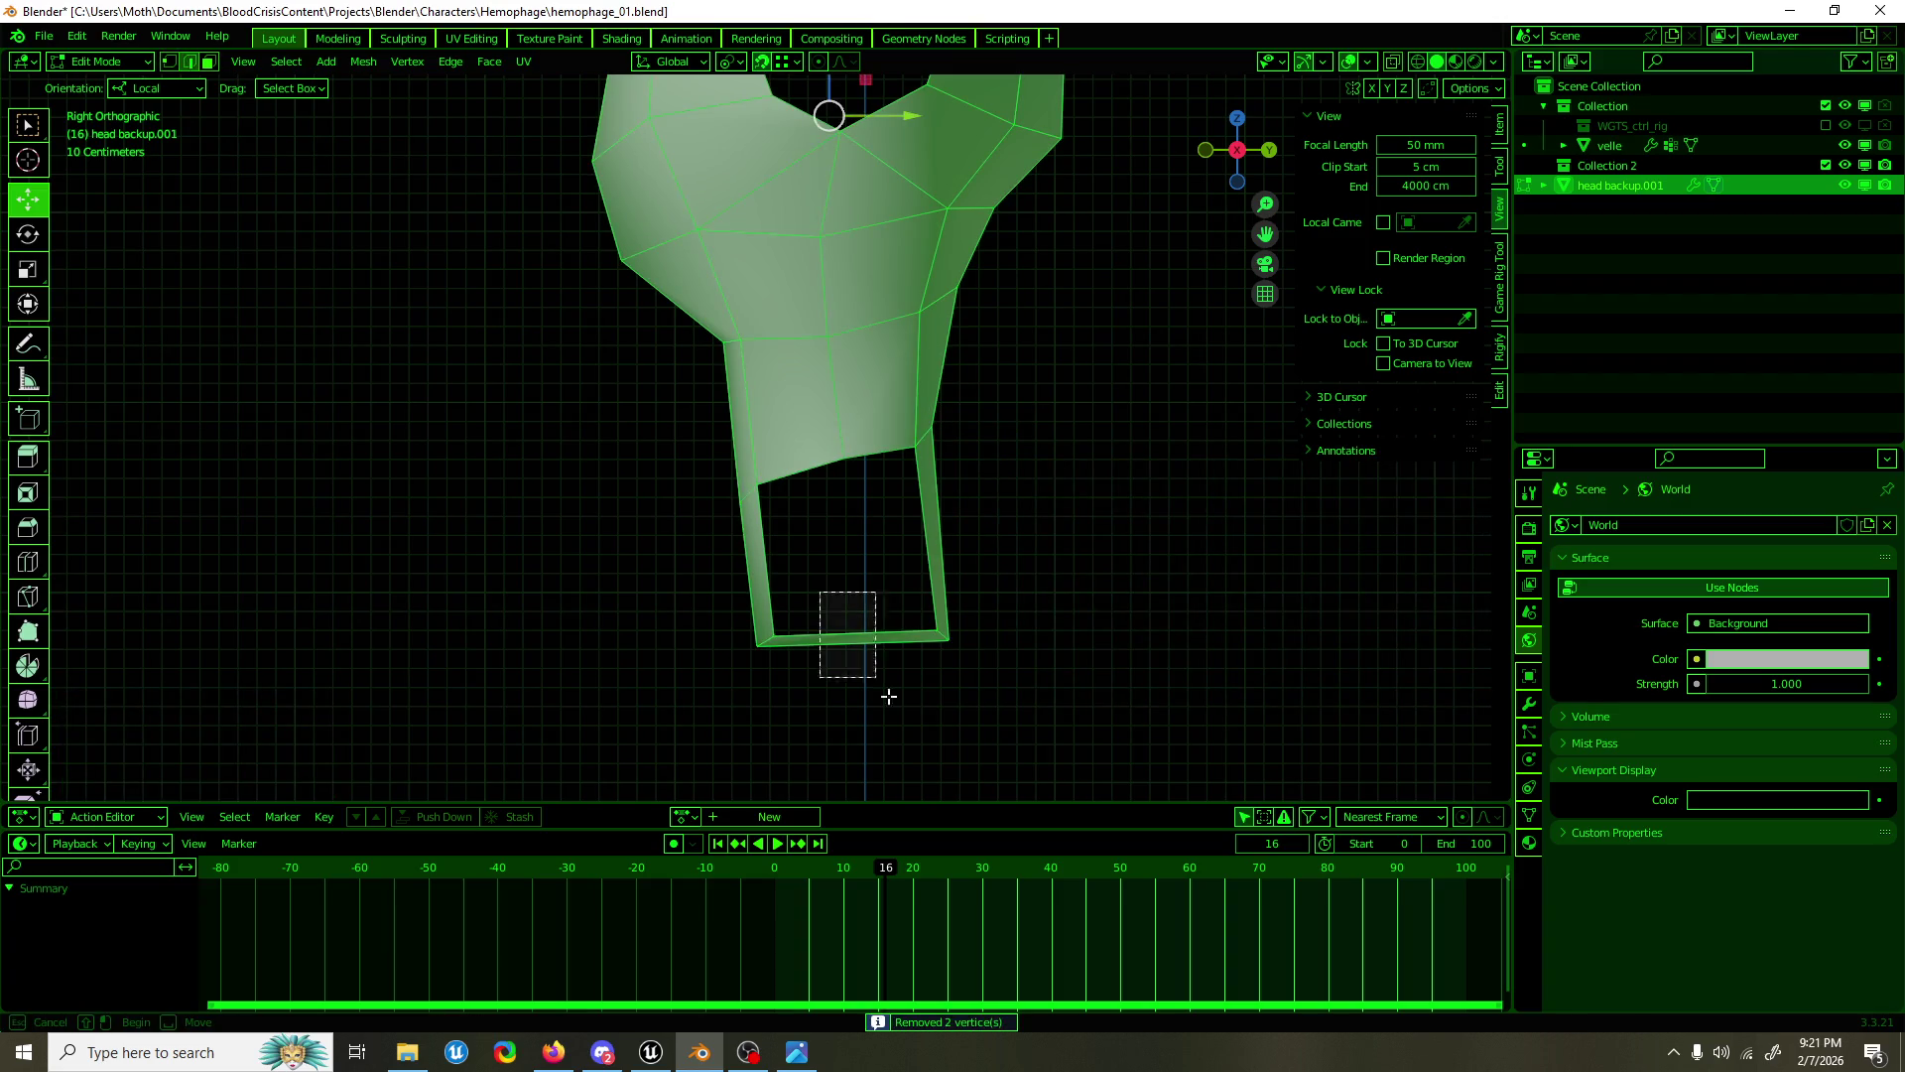
pyautogui.click(855, 639)
pyautogui.rightClick(872, 672)
pyautogui.click(893, 694)
pyautogui.press('1')
pyautogui.click(854, 638)
pyautogui.moveTo(852, 583); pyautogui.dragTo(848, 647)
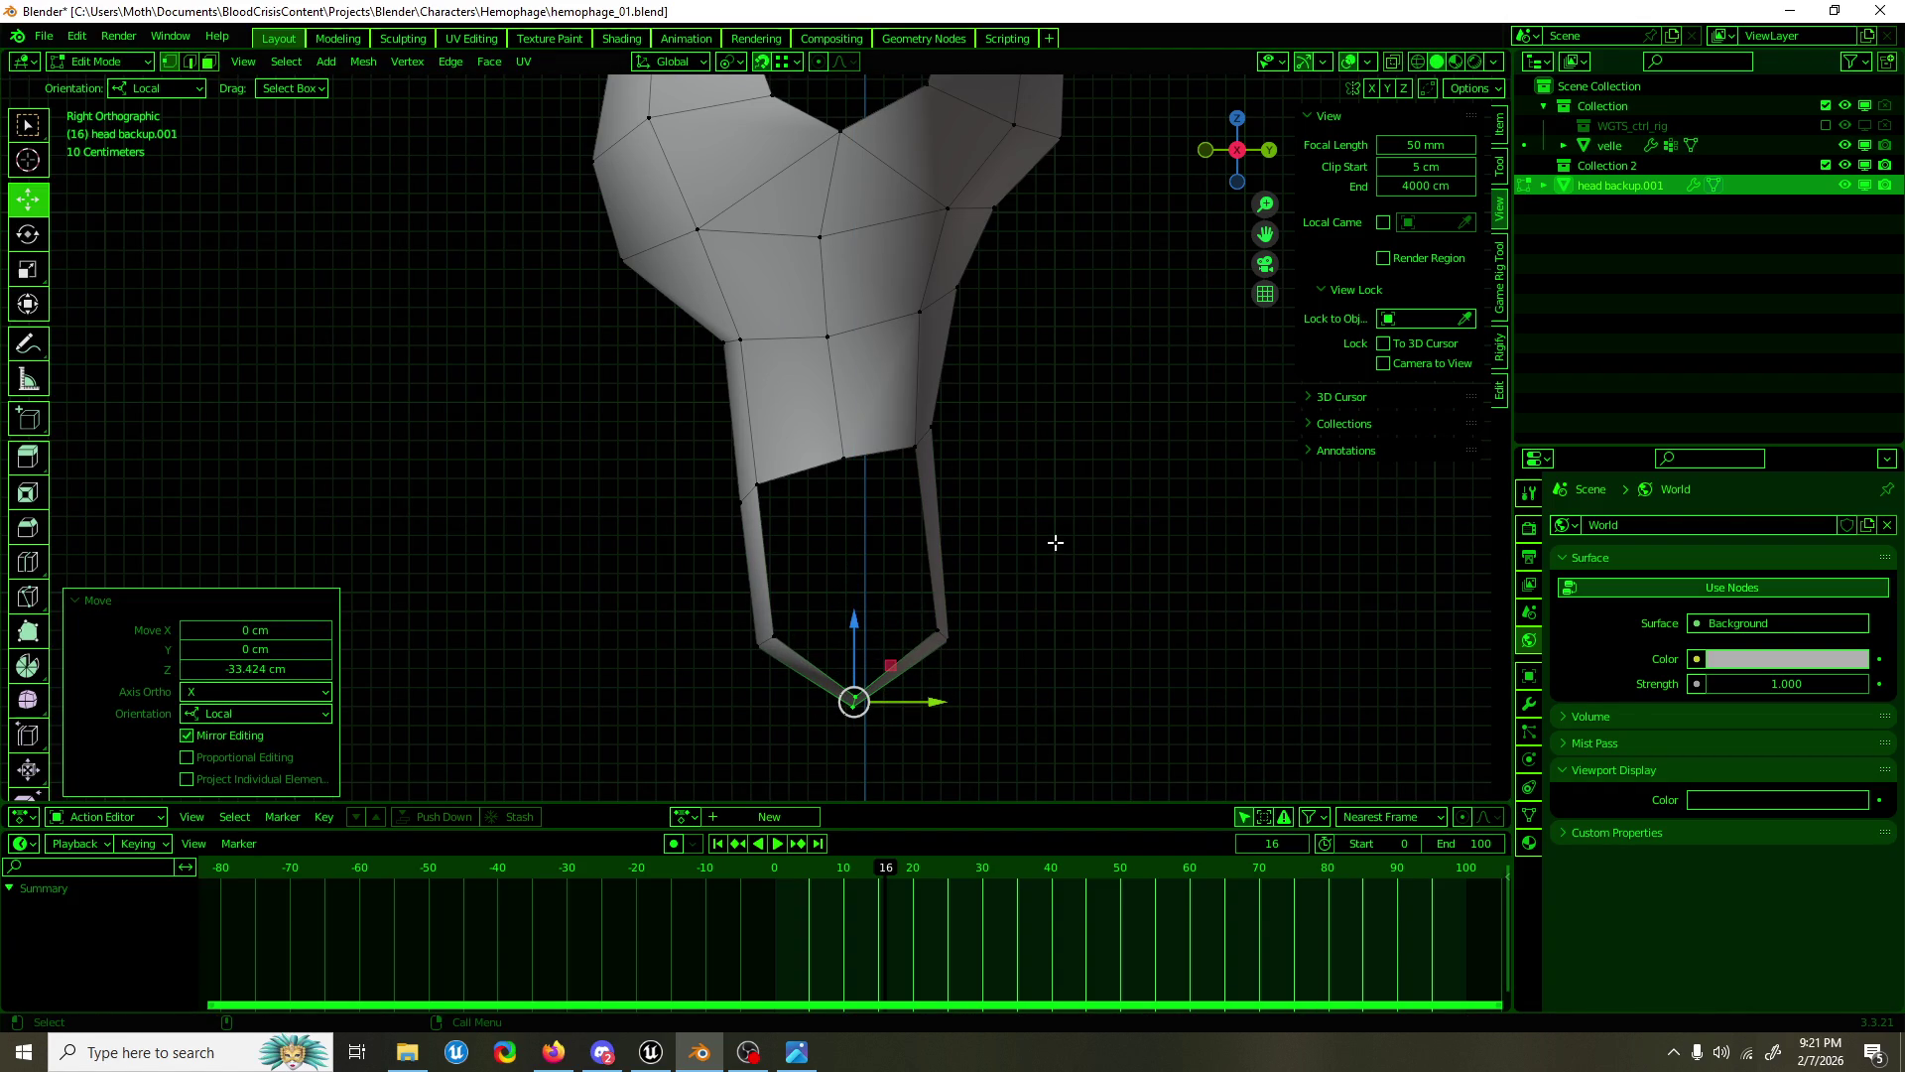
# Step: Move the bottom-right corner vertex up toward the torso and reposition the V's lowest point
pyautogui.moveTo(1072, 540); pyautogui.dragTo(882, 624)
pyautogui.scroll(3)
pyautogui.click(1021, 723)
pyautogui.moveTo(1056, 697); pyautogui.dragTo(1028, 640)
pyautogui.moveTo(1028, 640); pyautogui.dragTo(998, 611)
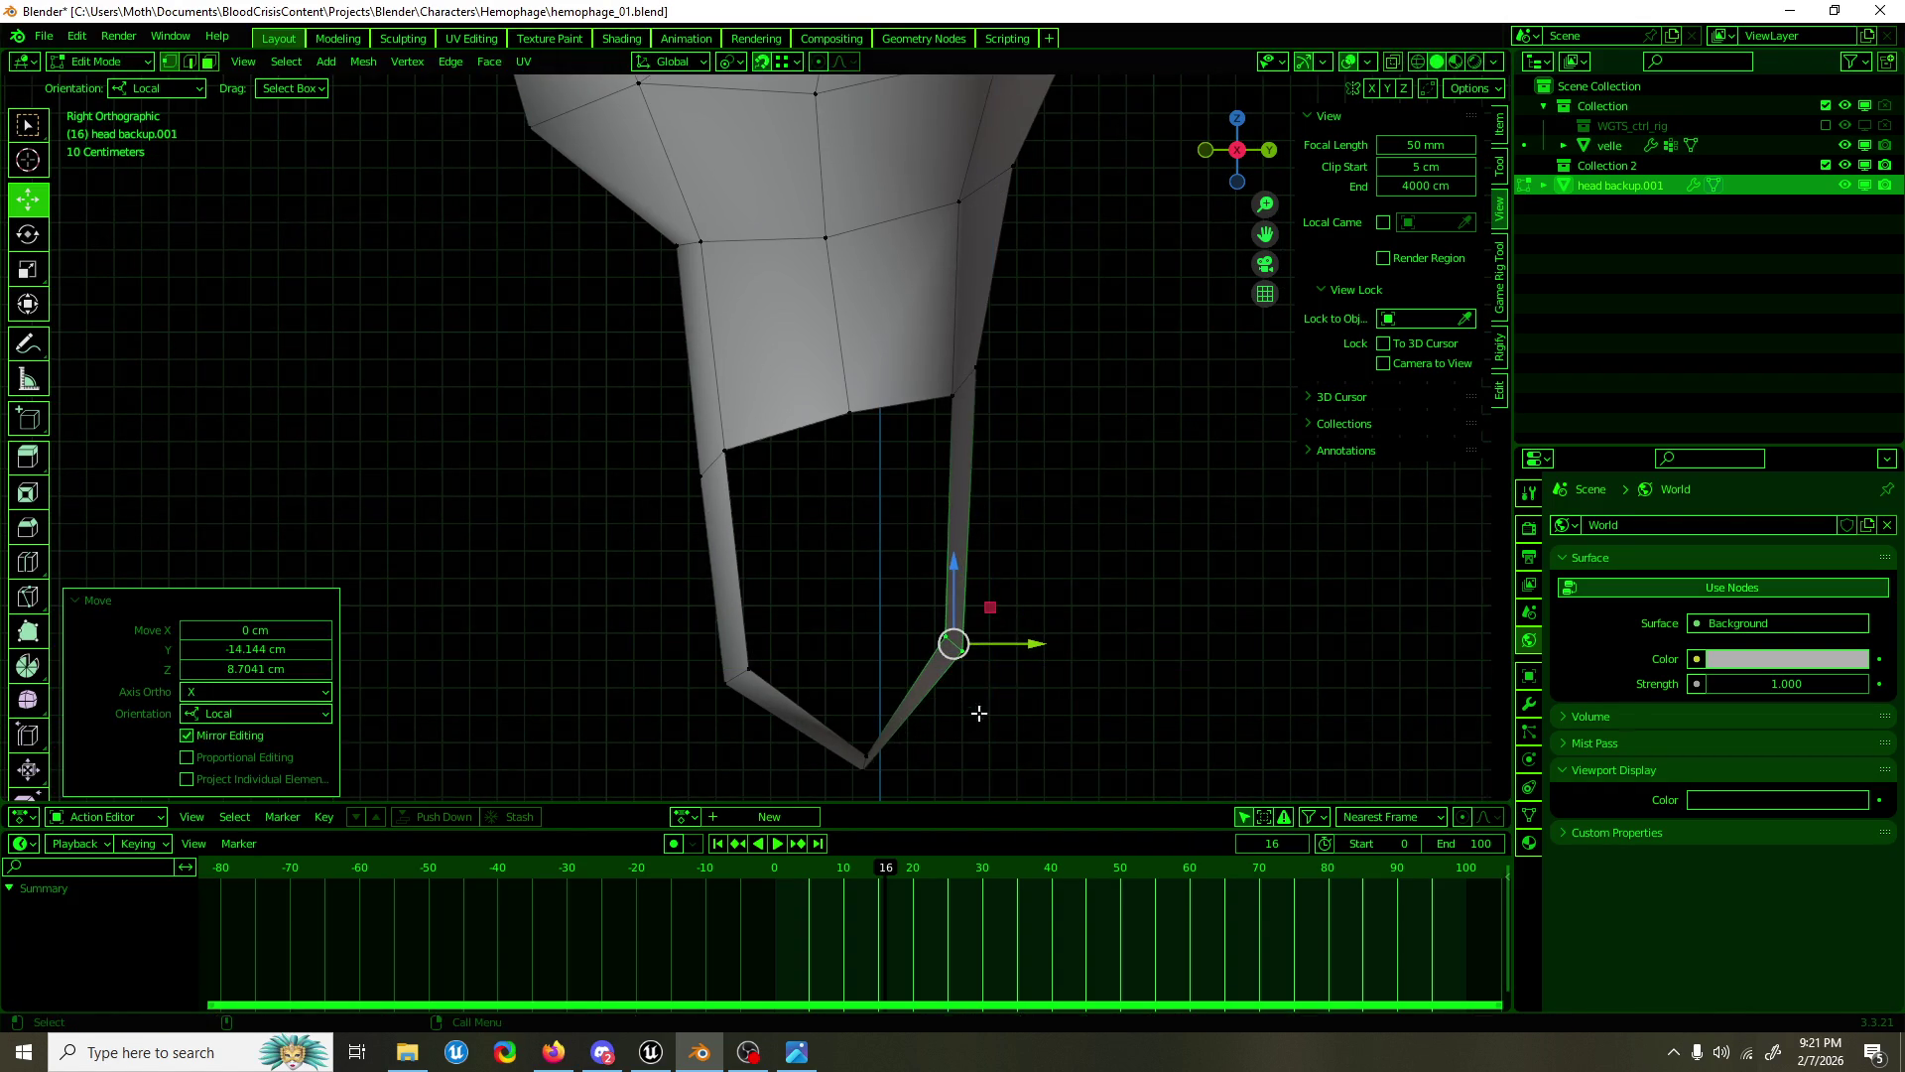
pyautogui.scroll(-3)
pyautogui.click(867, 705)
pyautogui.moveTo(895, 658); pyautogui.dragTo(894, 623)
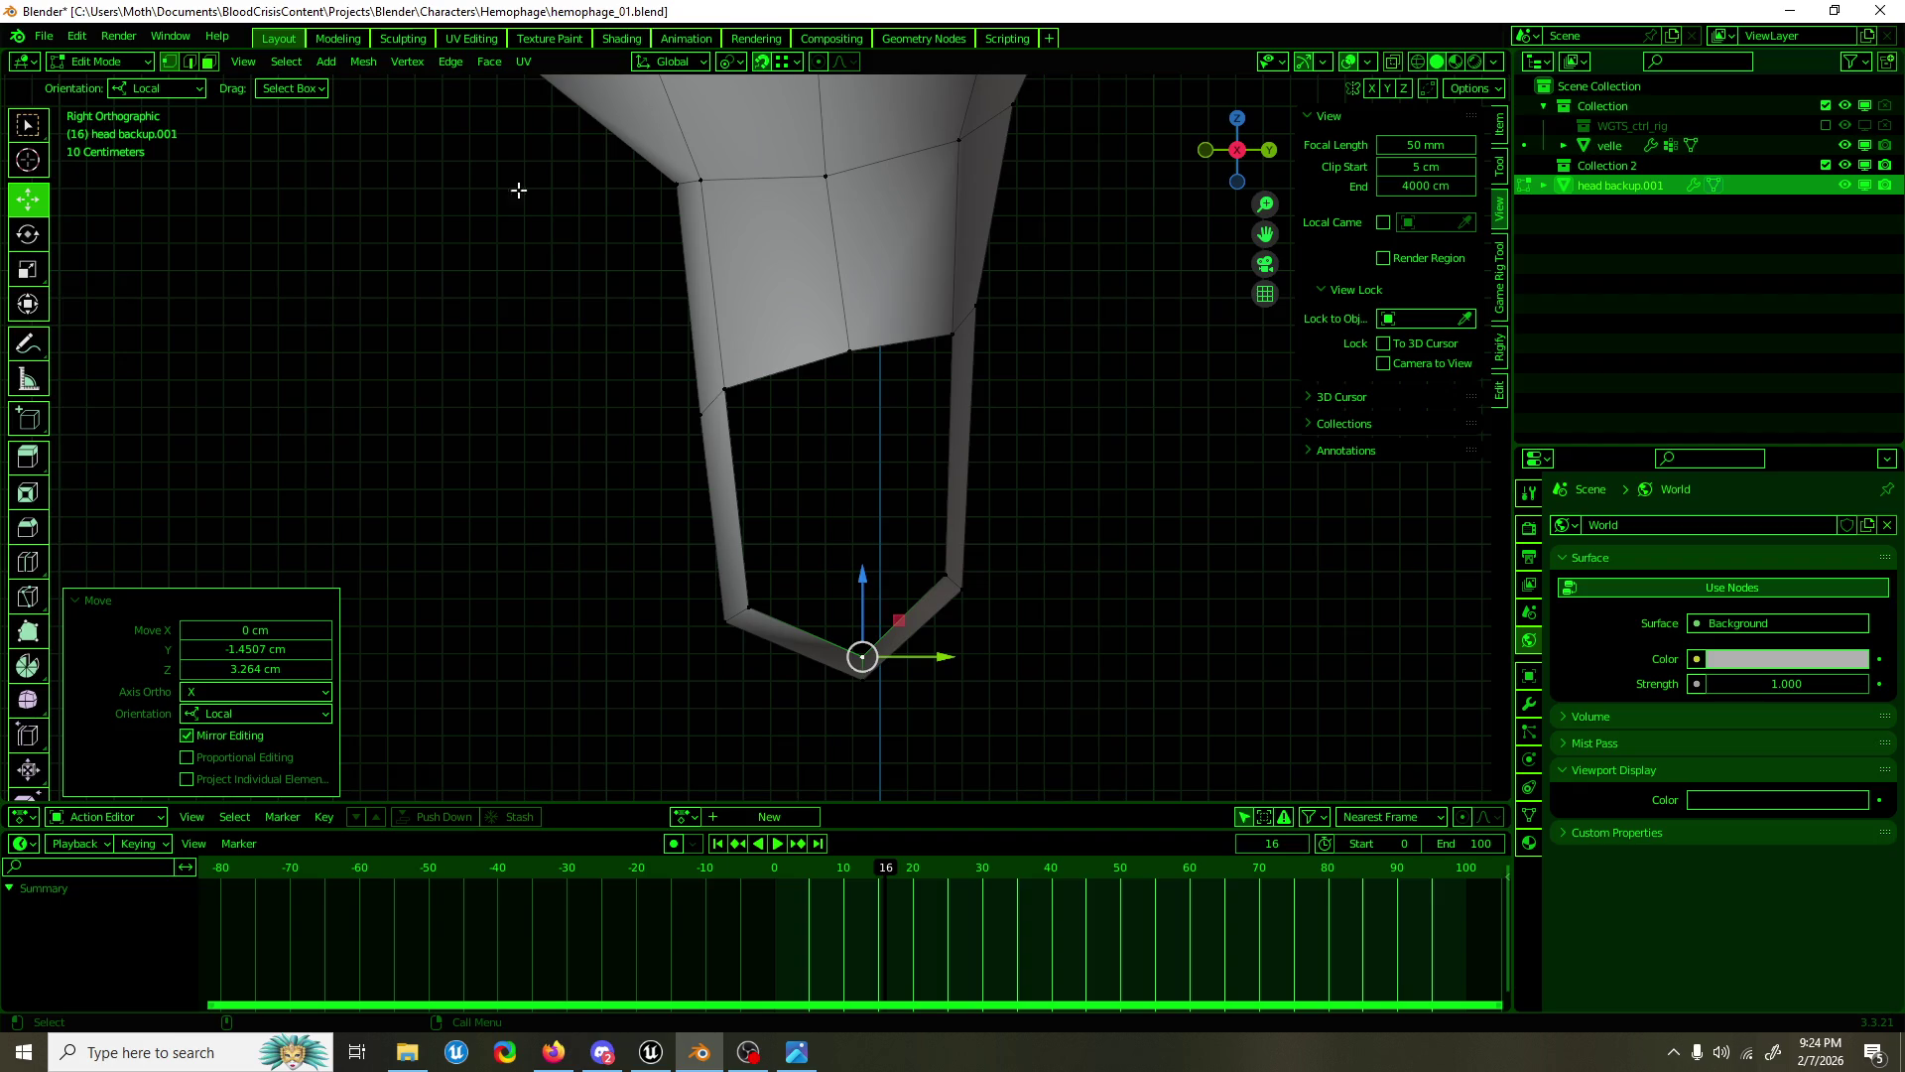
# Step: Save hemophage_01.blend, then select the left strip face below the head
pyautogui.hotkey('alt', 'Tab')
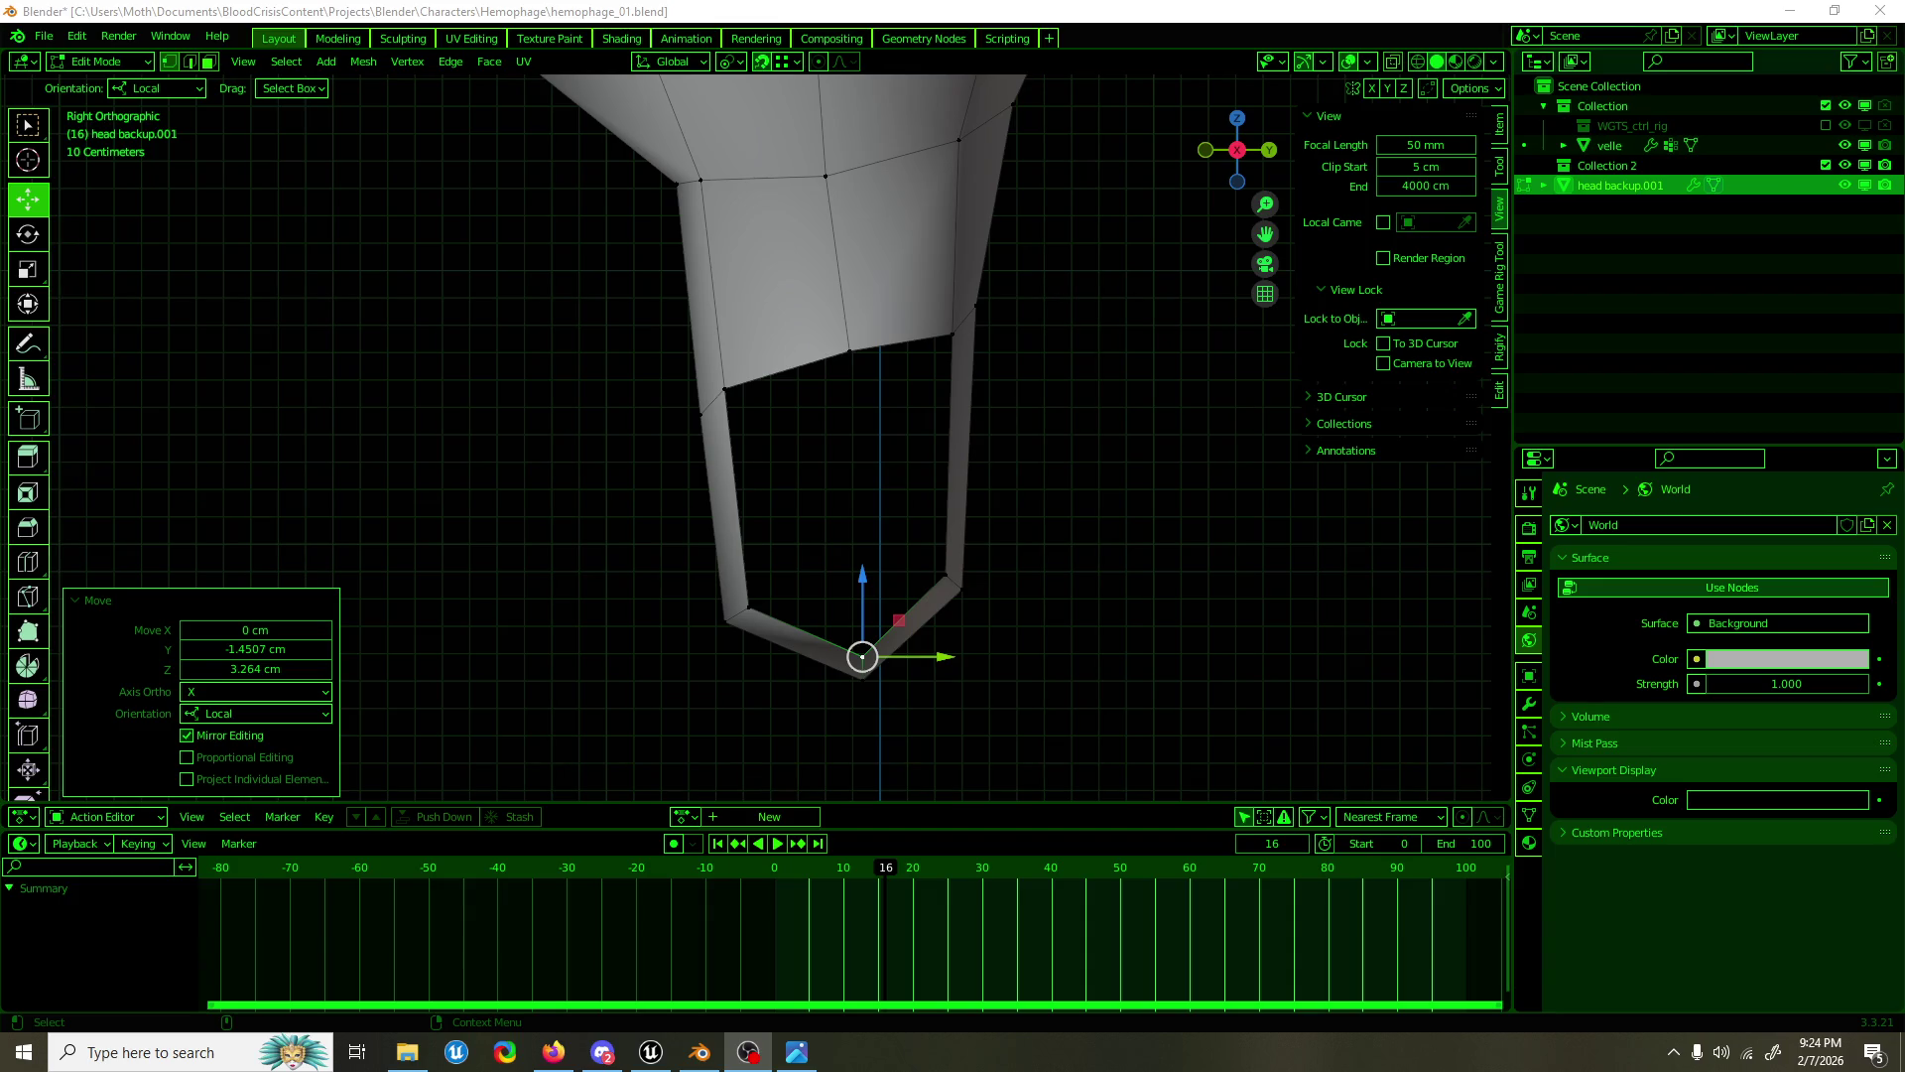
pyautogui.hotkey('ctrl', 's')
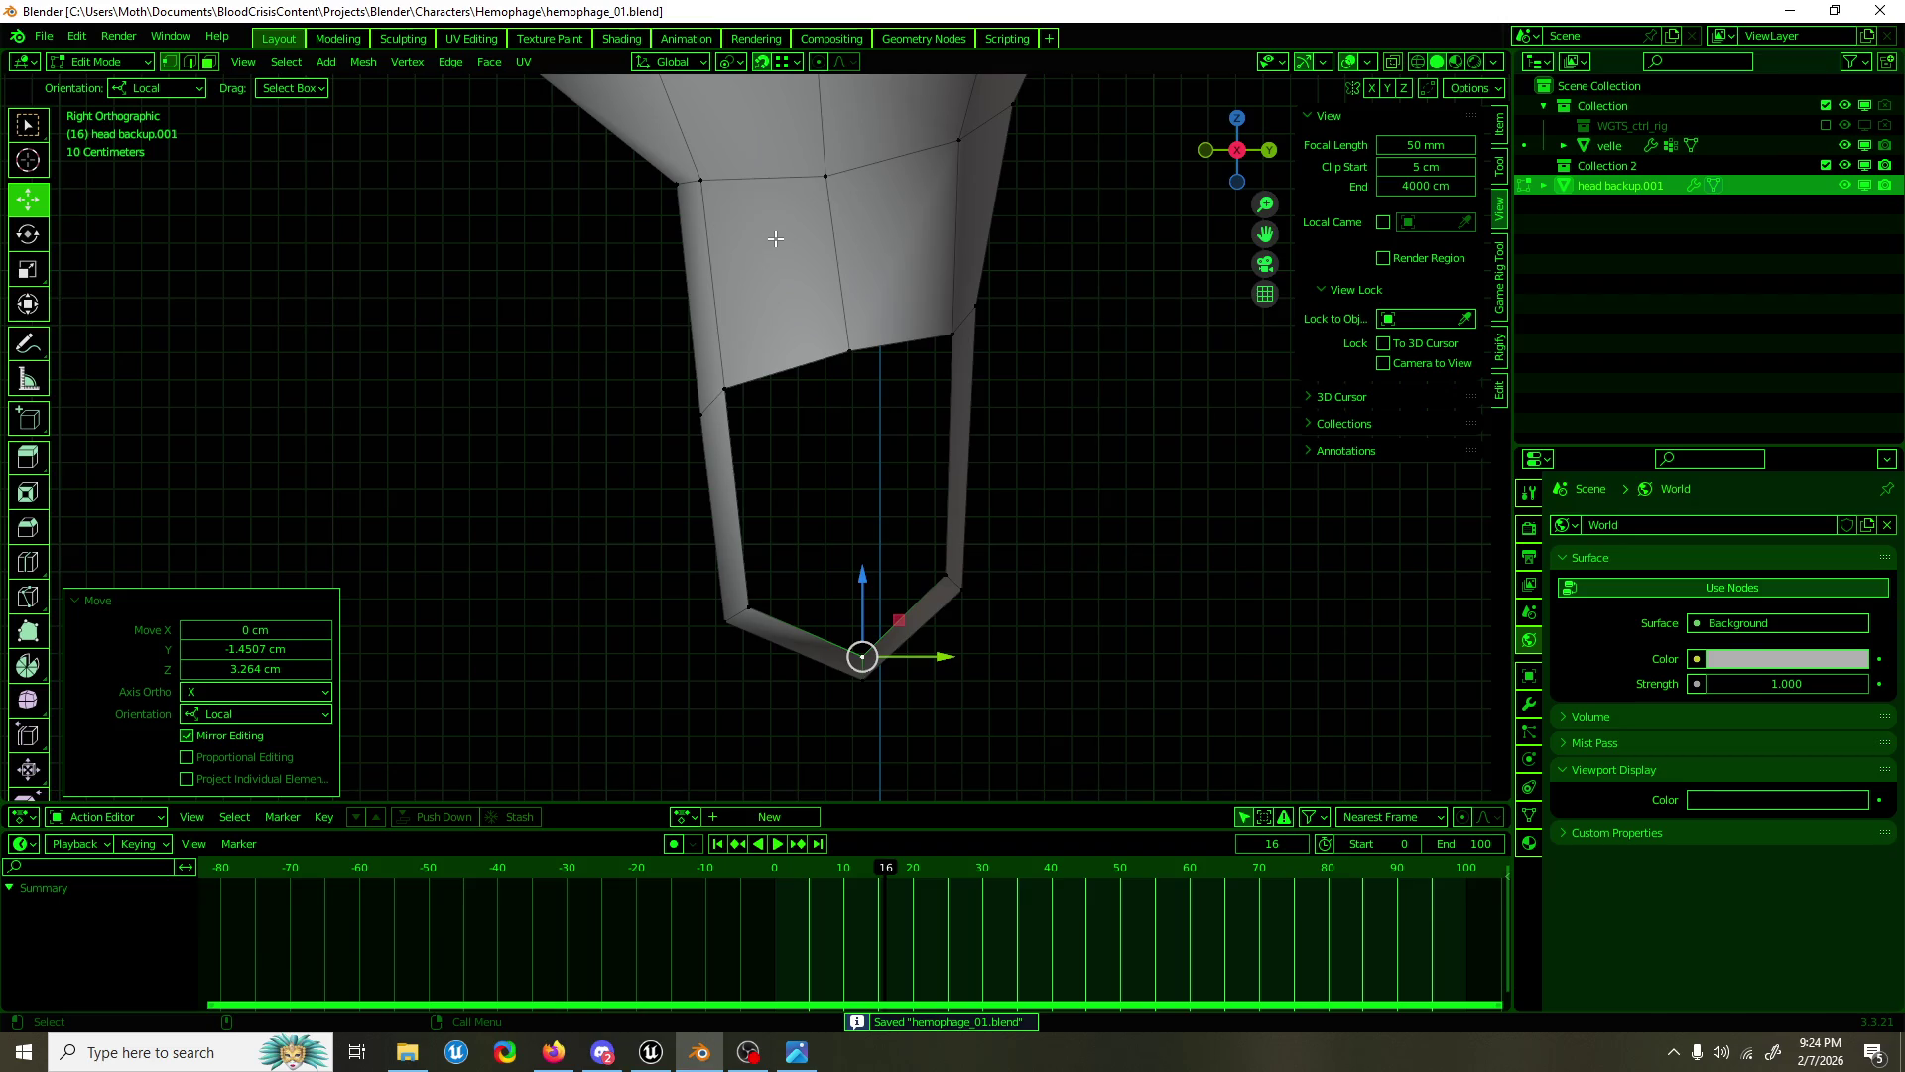
pyautogui.moveTo(775, 238); pyautogui.dragTo(793, 311)
pyautogui.click(739, 369)
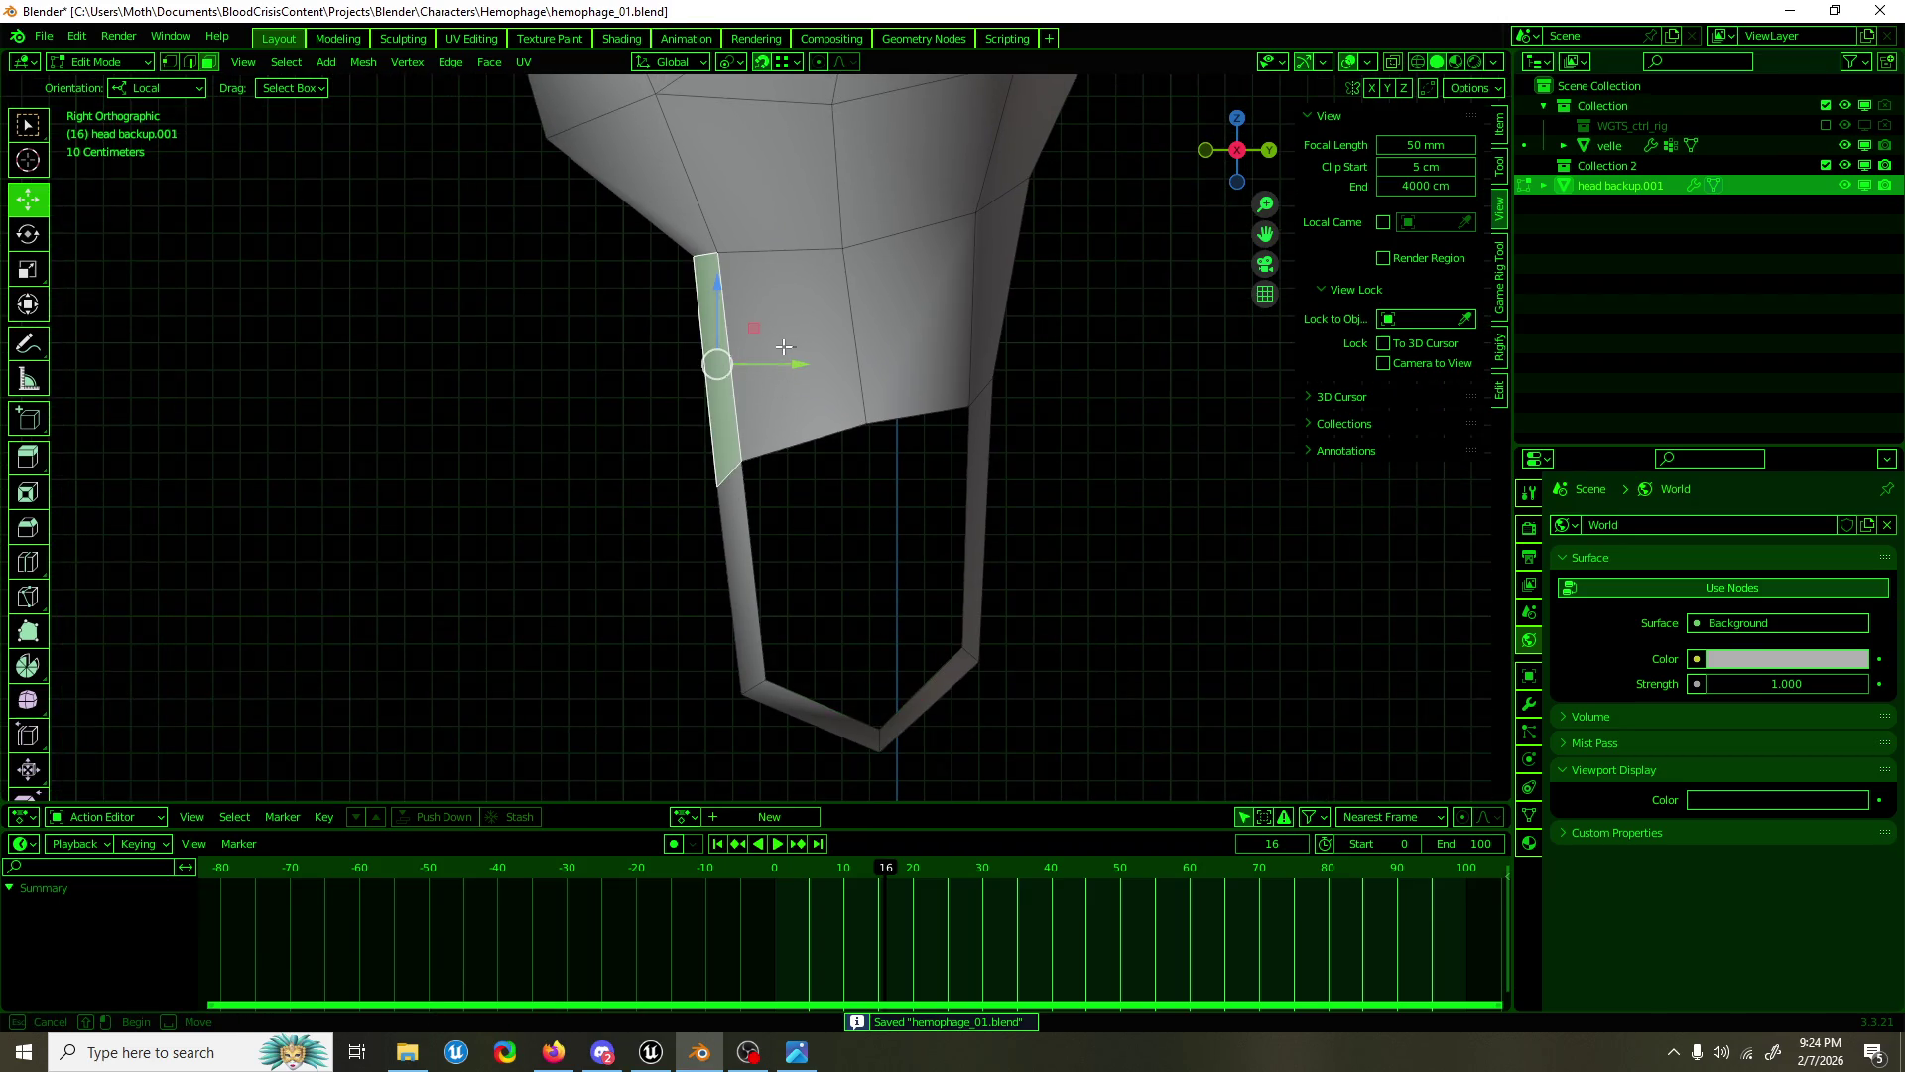
# Step: Slide the strip face back along Y and nudge its side and bottom vertices in front view
pyautogui.moveTo(795, 364); pyautogui.dragTo(770, 349)
pyautogui.moveTo(848, 411); pyautogui.dragTo(1044, 421)
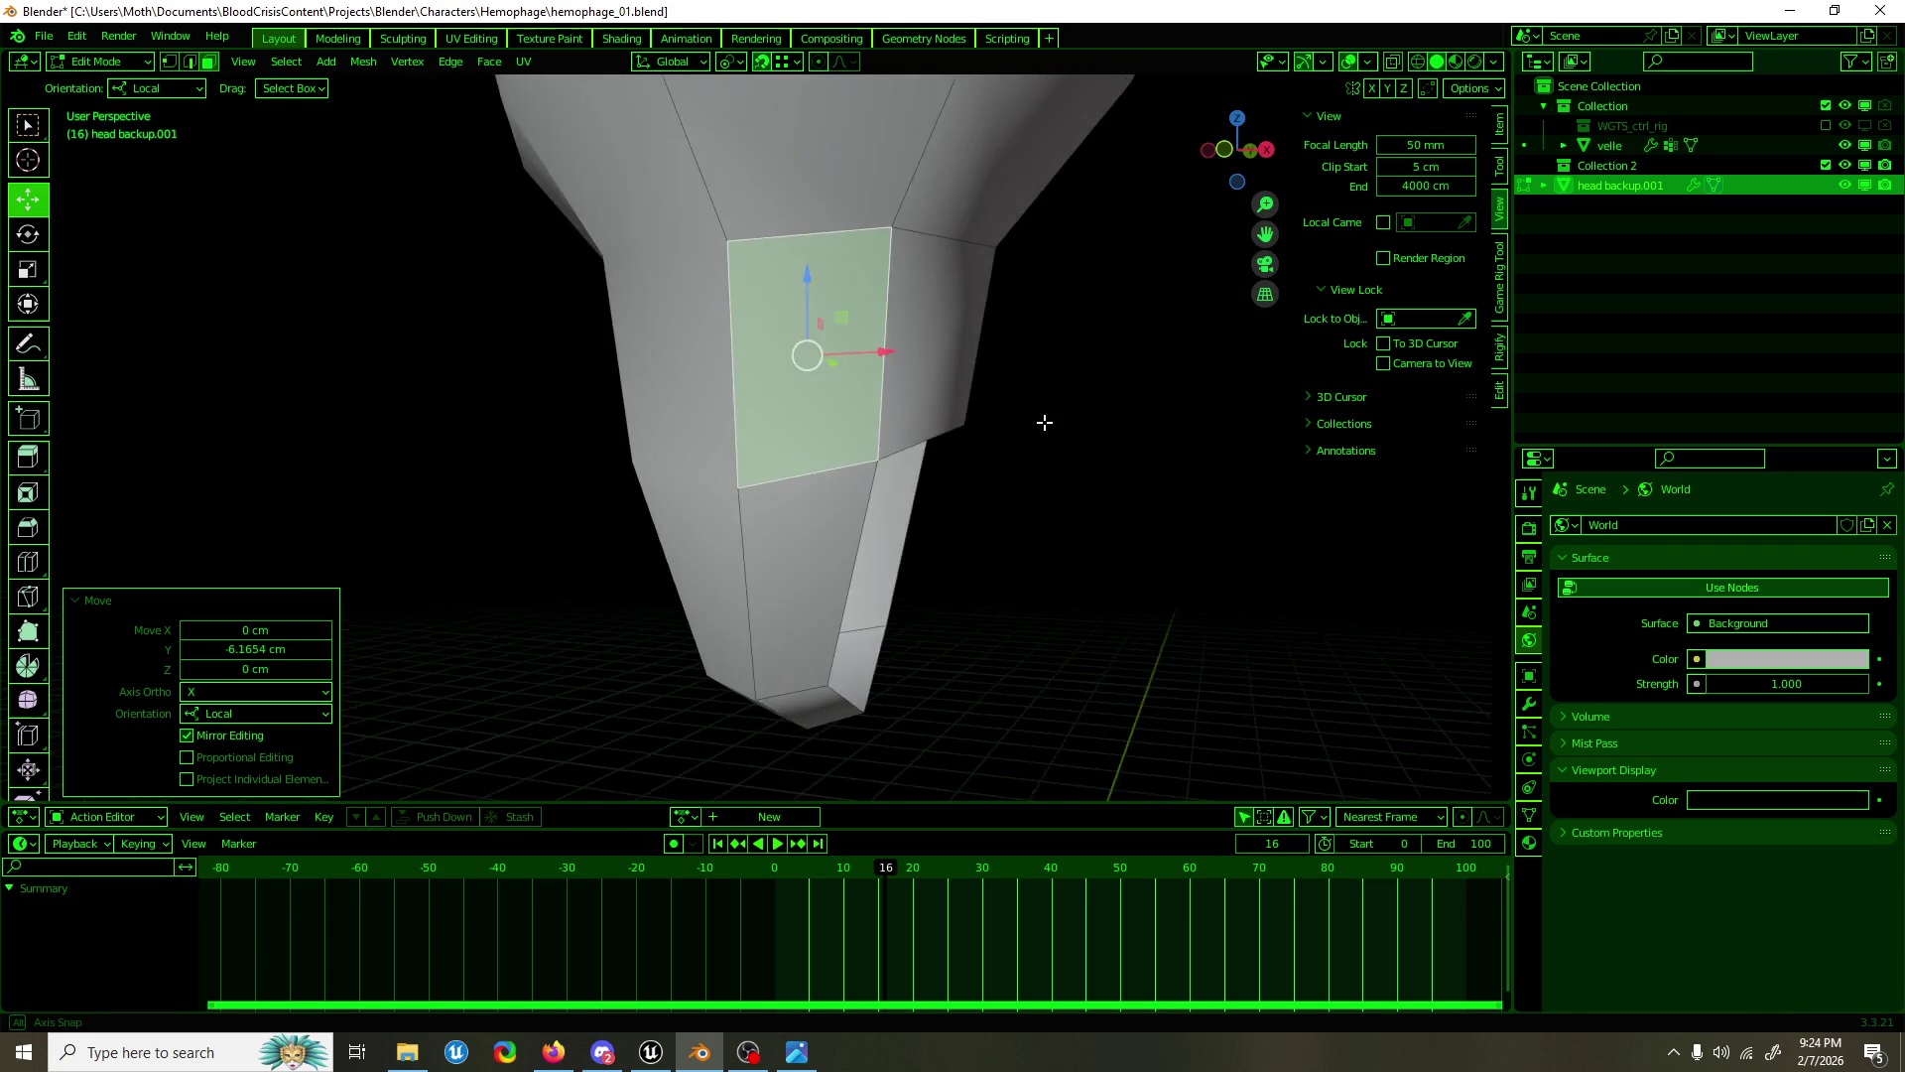
pyautogui.press('KP_1')
pyautogui.press('1')
pyautogui.click(932, 446)
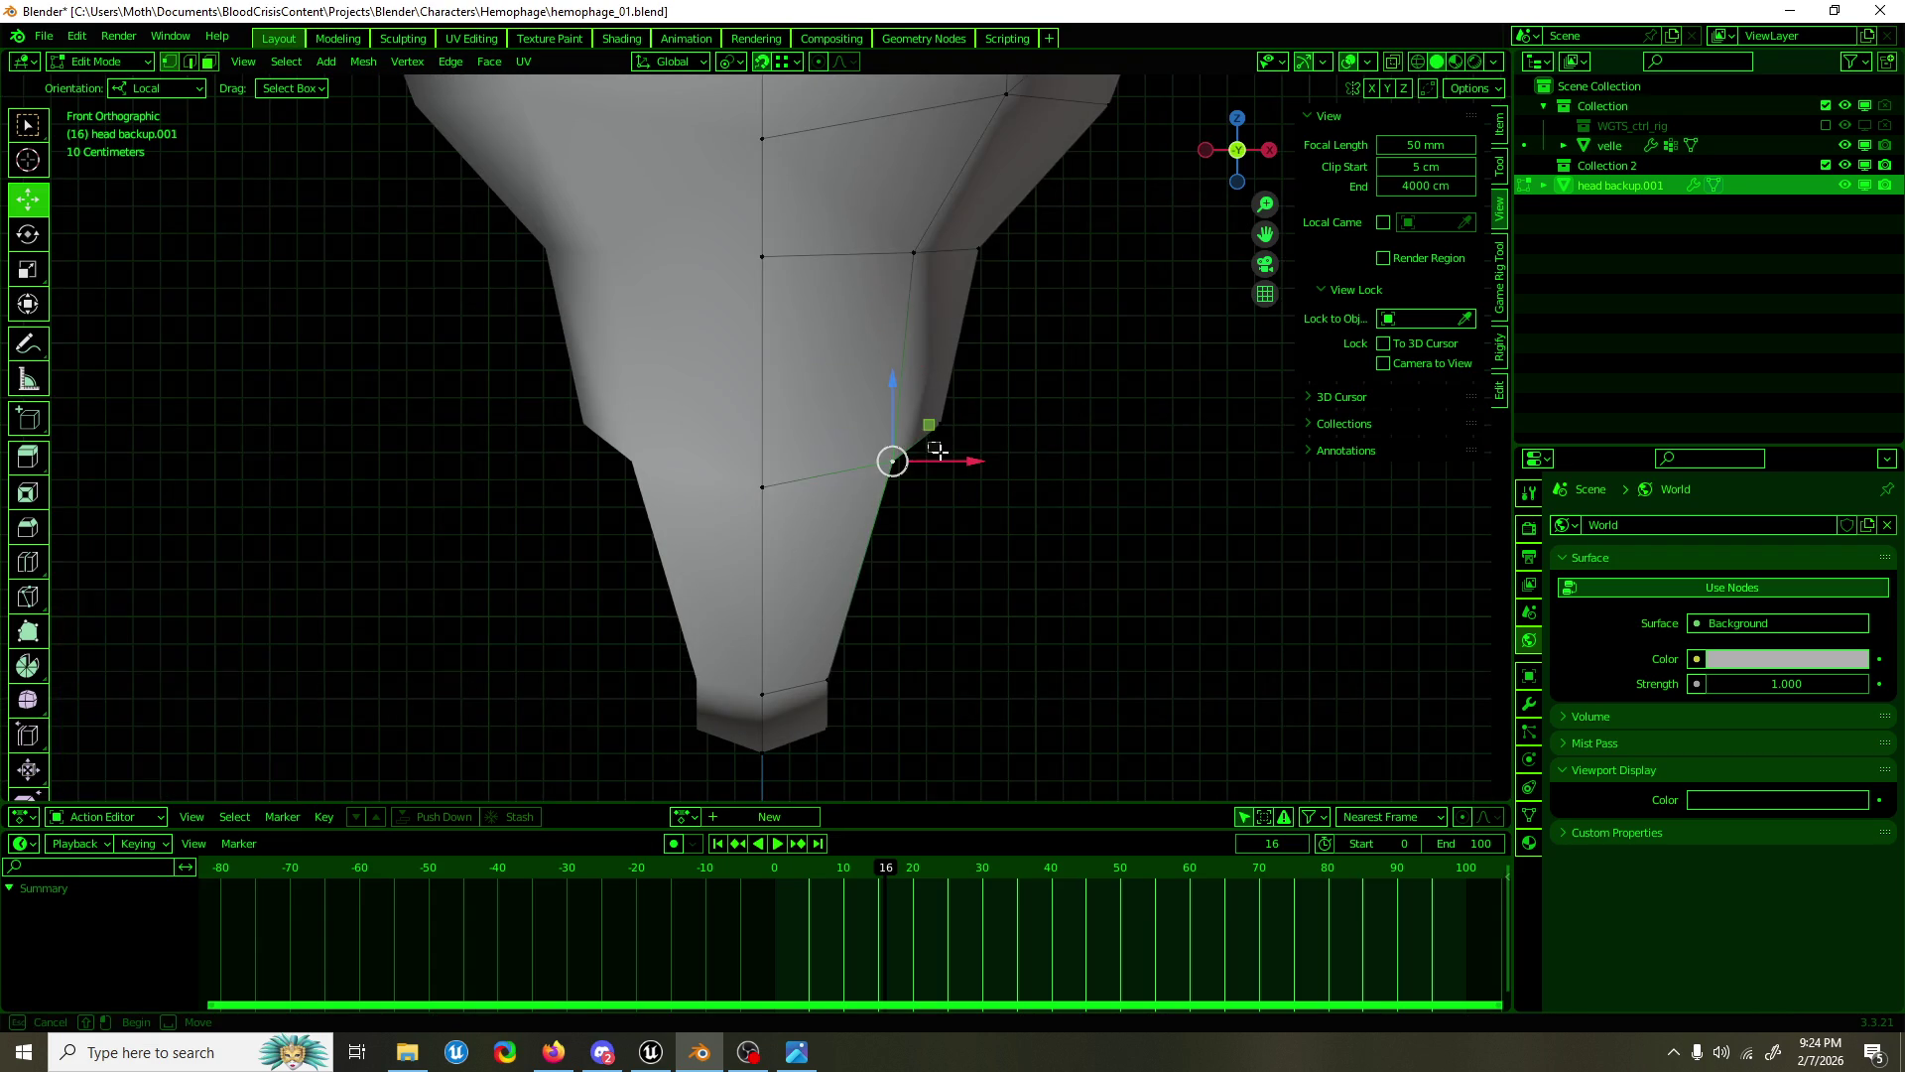
pyautogui.moveTo(927, 434); pyautogui.dragTo(982, 375)
pyautogui.scroll(-3)
pyautogui.click(859, 553)
pyautogui.moveTo(867, 545); pyautogui.dragTo(863, 540)
# Step: Reposition the side vertices of the outline: right and down, outward, and raised
pyautogui.click(852, 478)
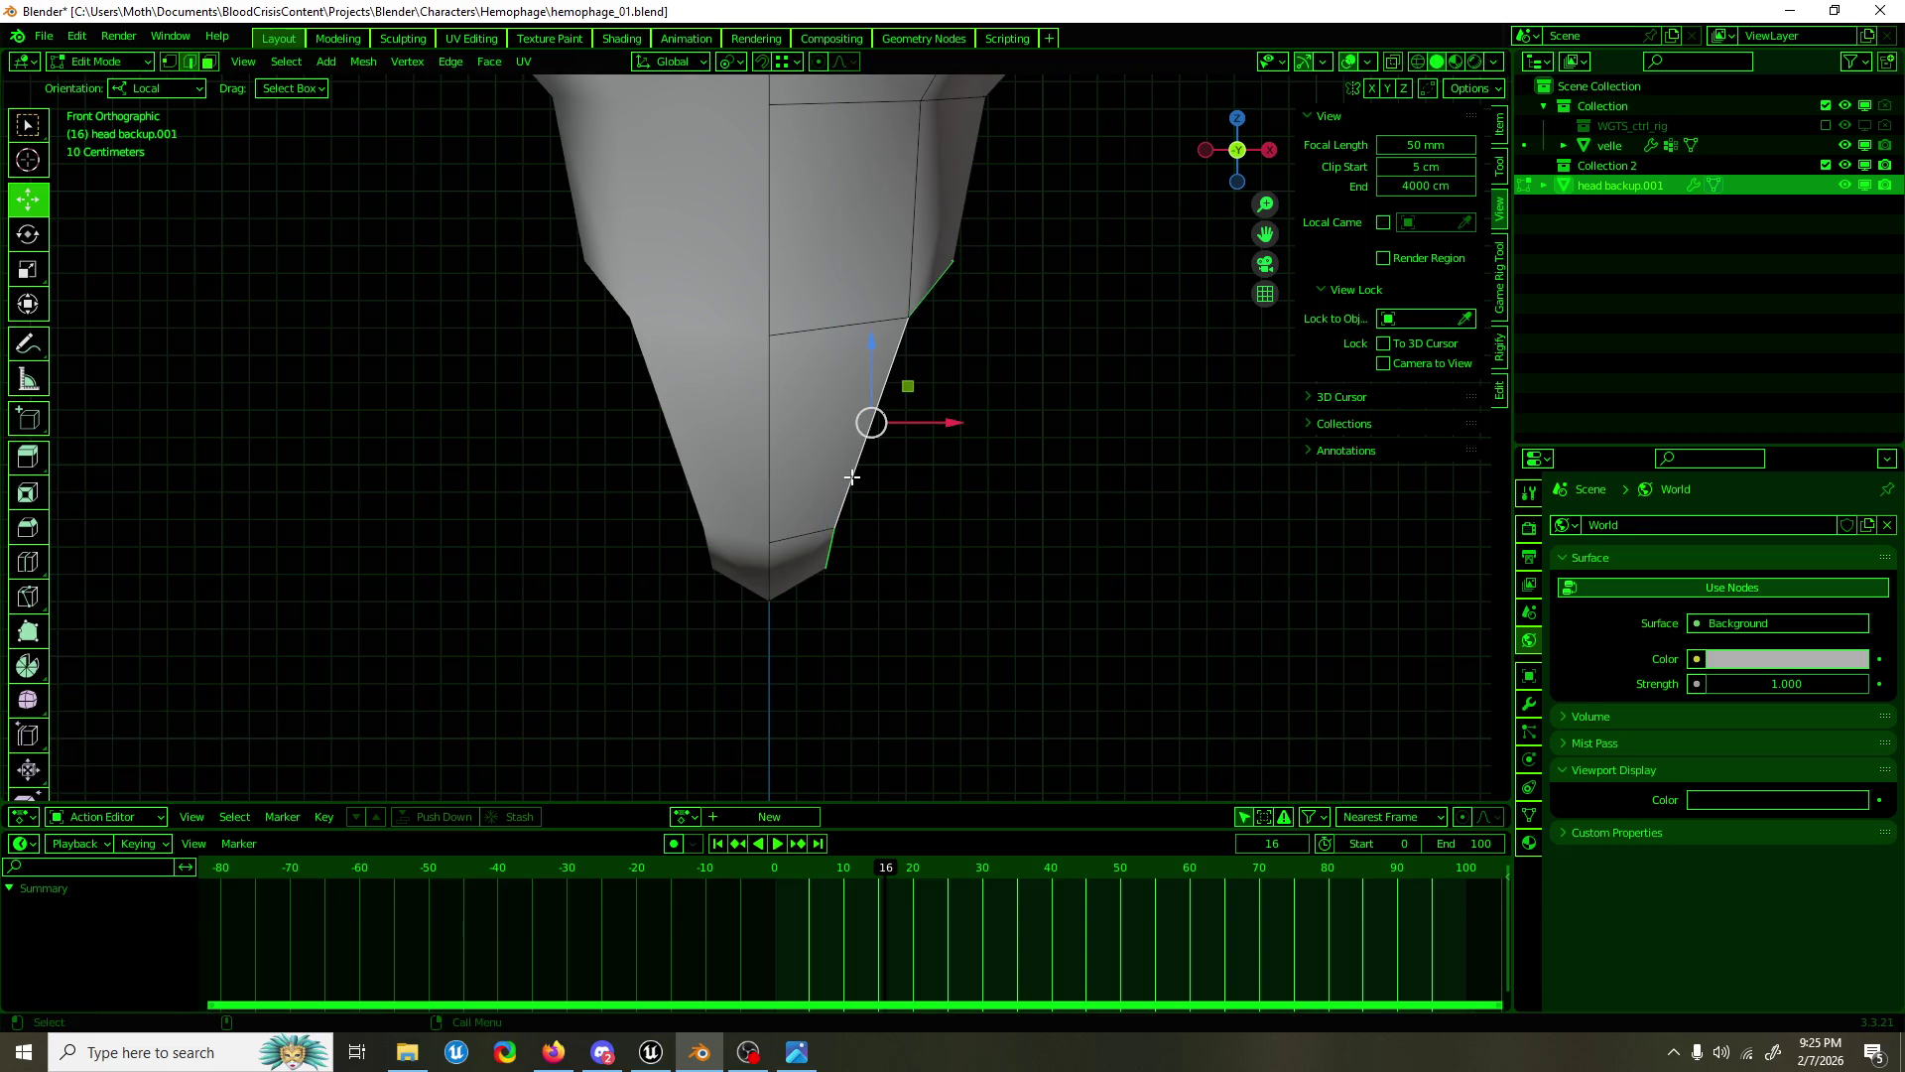
pyautogui.moveTo(897, 472); pyautogui.dragTo(456, 486)
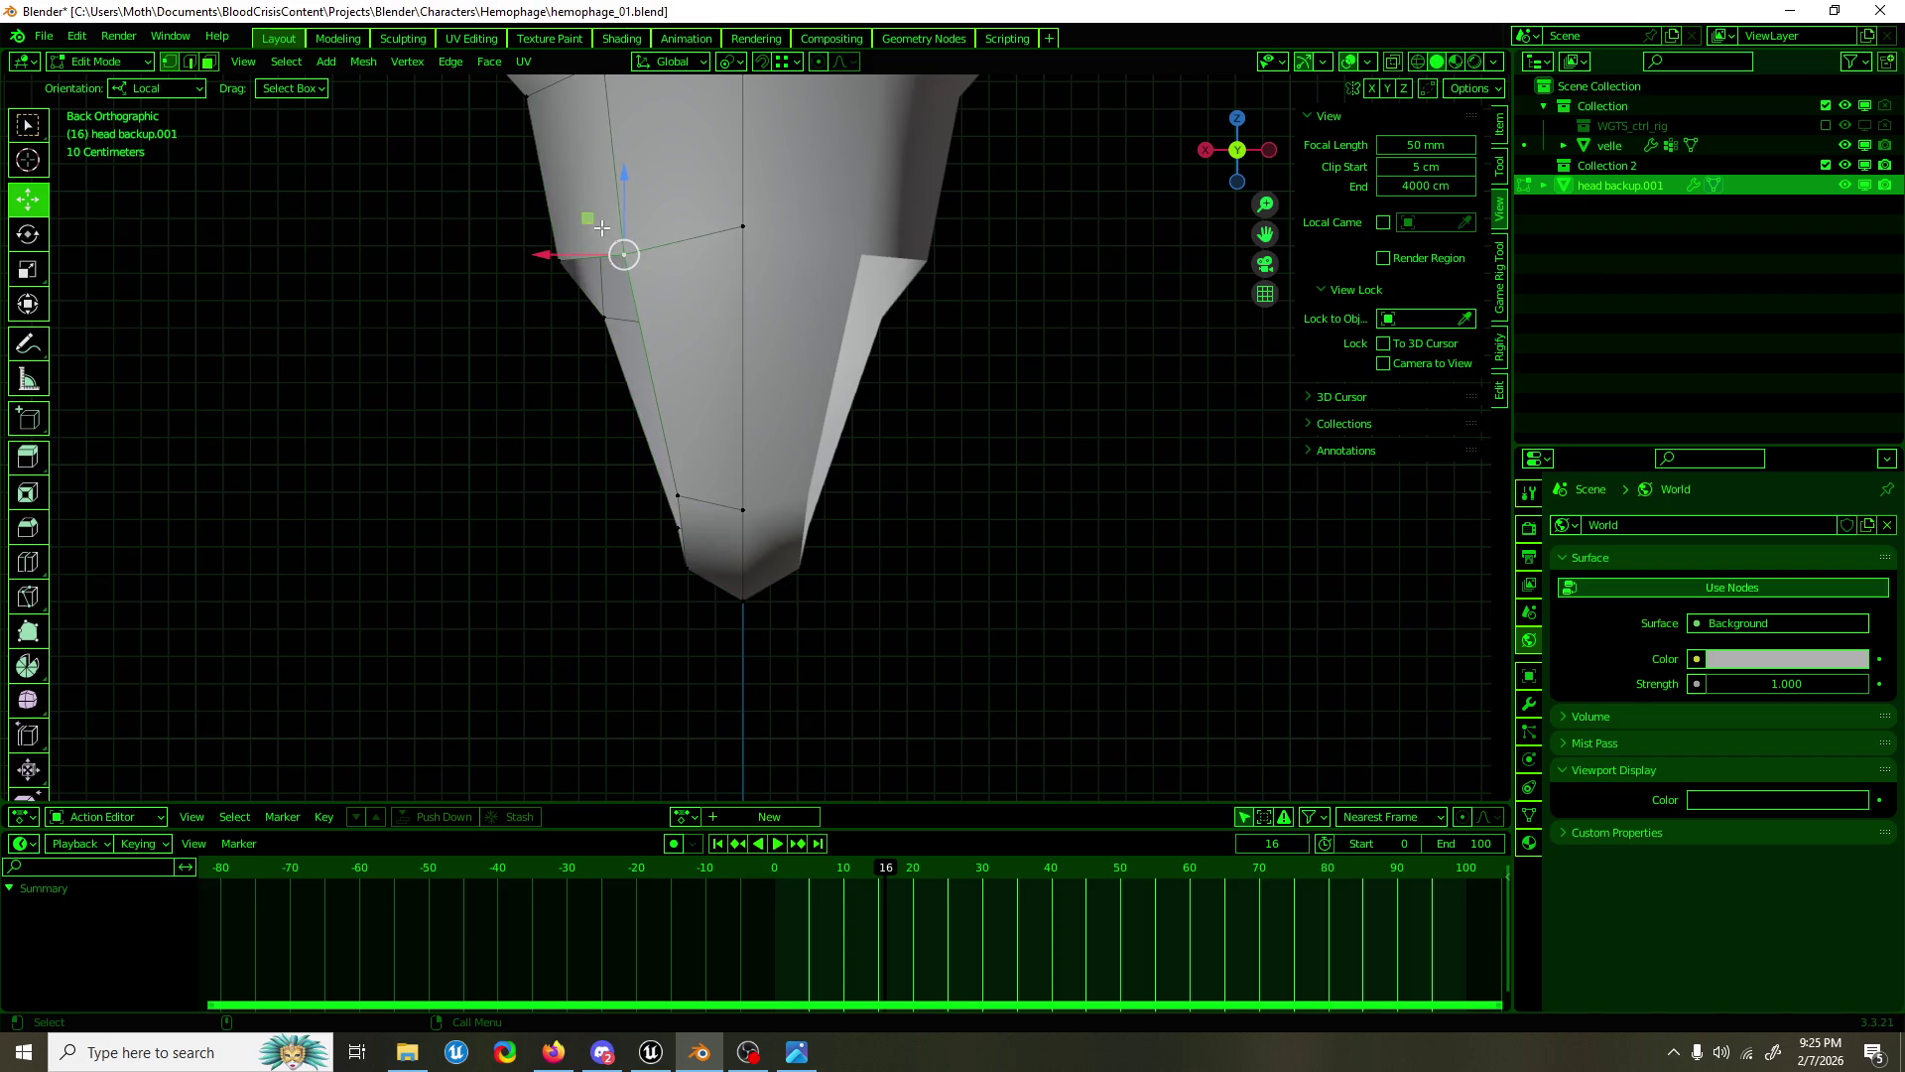
pyautogui.moveTo(602, 227); pyautogui.dragTo(642, 242)
pyautogui.click(695, 492)
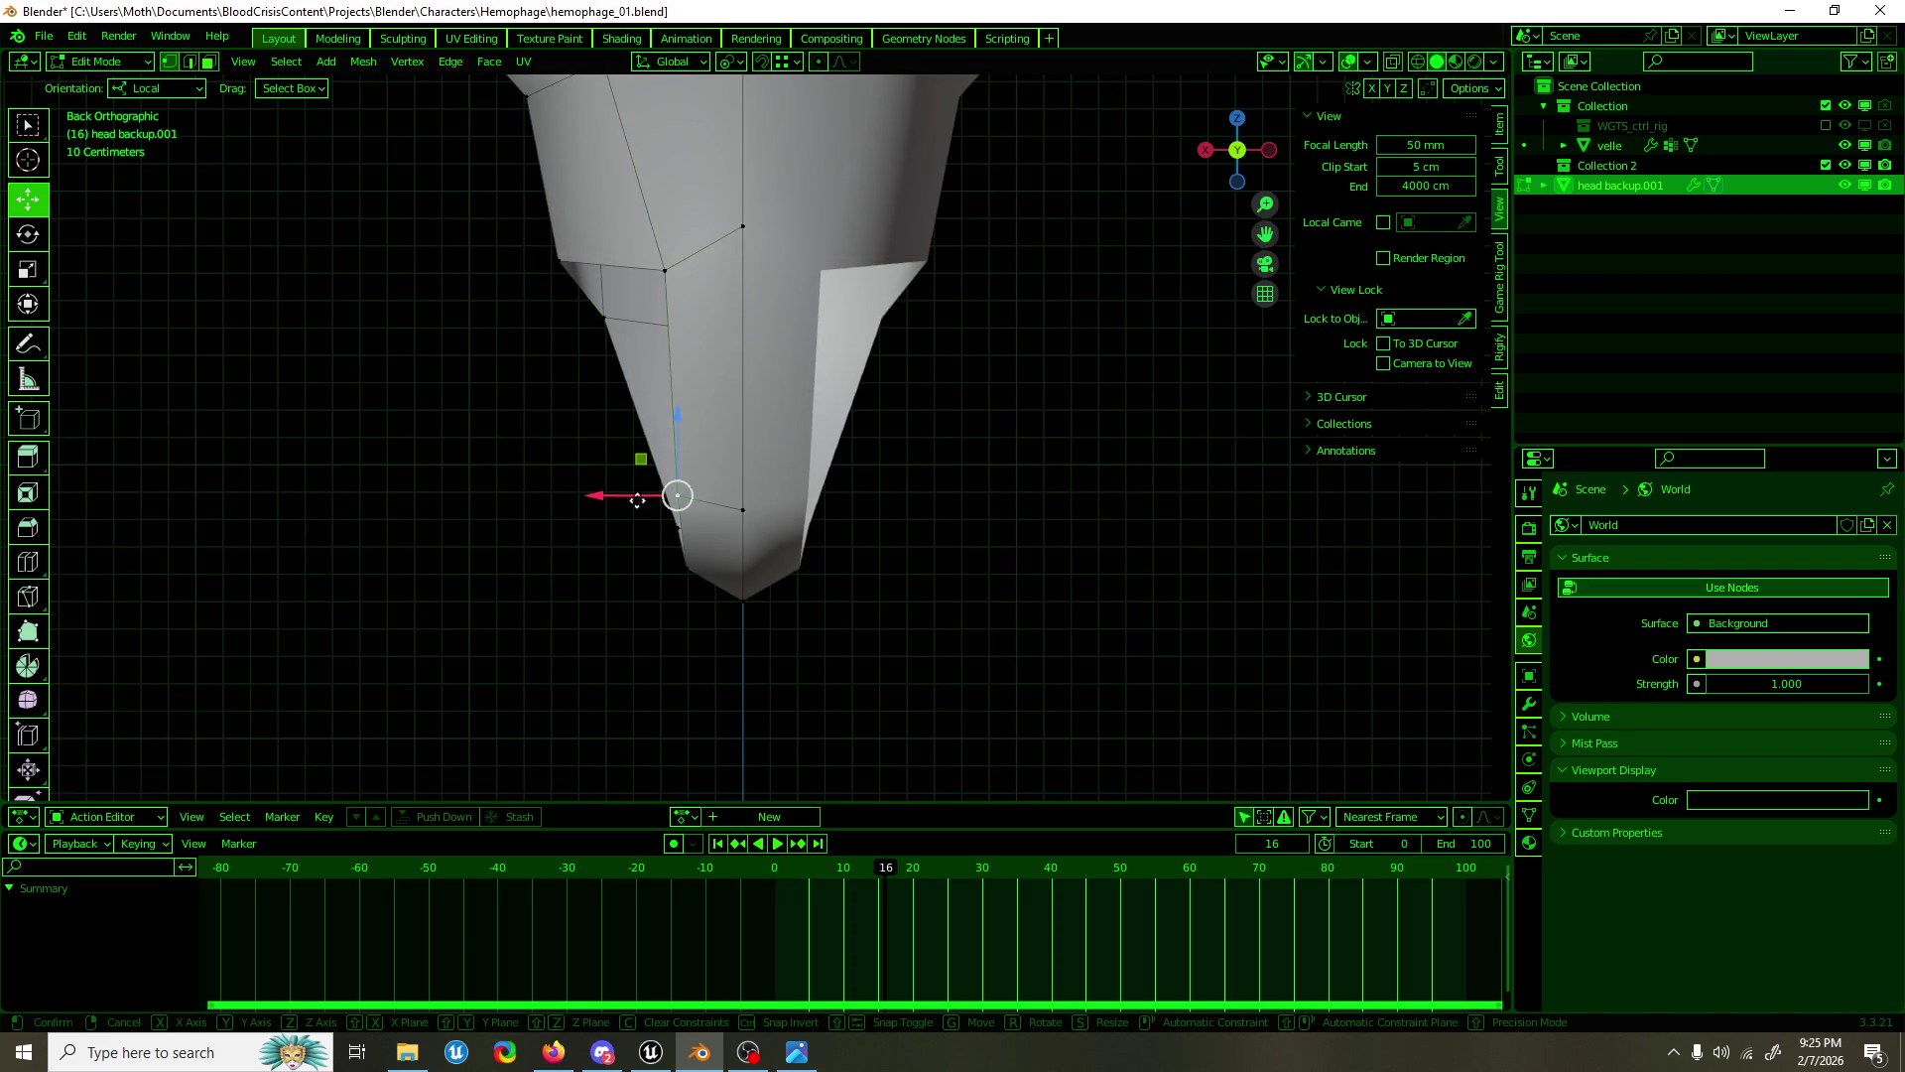
pyautogui.moveTo(633, 501); pyautogui.dragTo(657, 501)
pyautogui.click(684, 567)
pyautogui.moveTo(601, 567); pyautogui.dragTo(605, 568)
pyautogui.click(601, 263)
pyautogui.moveTo(601, 264); pyautogui.dragTo(627, 264)
pyautogui.hotkey('ctrl', 'z')
pyautogui.moveTo(644, 297); pyautogui.dragTo(738, 465)
pyautogui.moveTo(707, 375); pyautogui.dragTo(645, 369)
# Step: Pick vertices on the upper and left edges, undoing accidental changes
pyautogui.click(698, 228)
pyautogui.click(691, 405)
pyautogui.hotkey('ctrl', 'z')
pyautogui.moveTo(685, 402); pyautogui.dragTo(888, 404)
pyautogui.click(908, 398)
pyautogui.hotkey('ctrl', 'z')
pyautogui.click(888, 404)
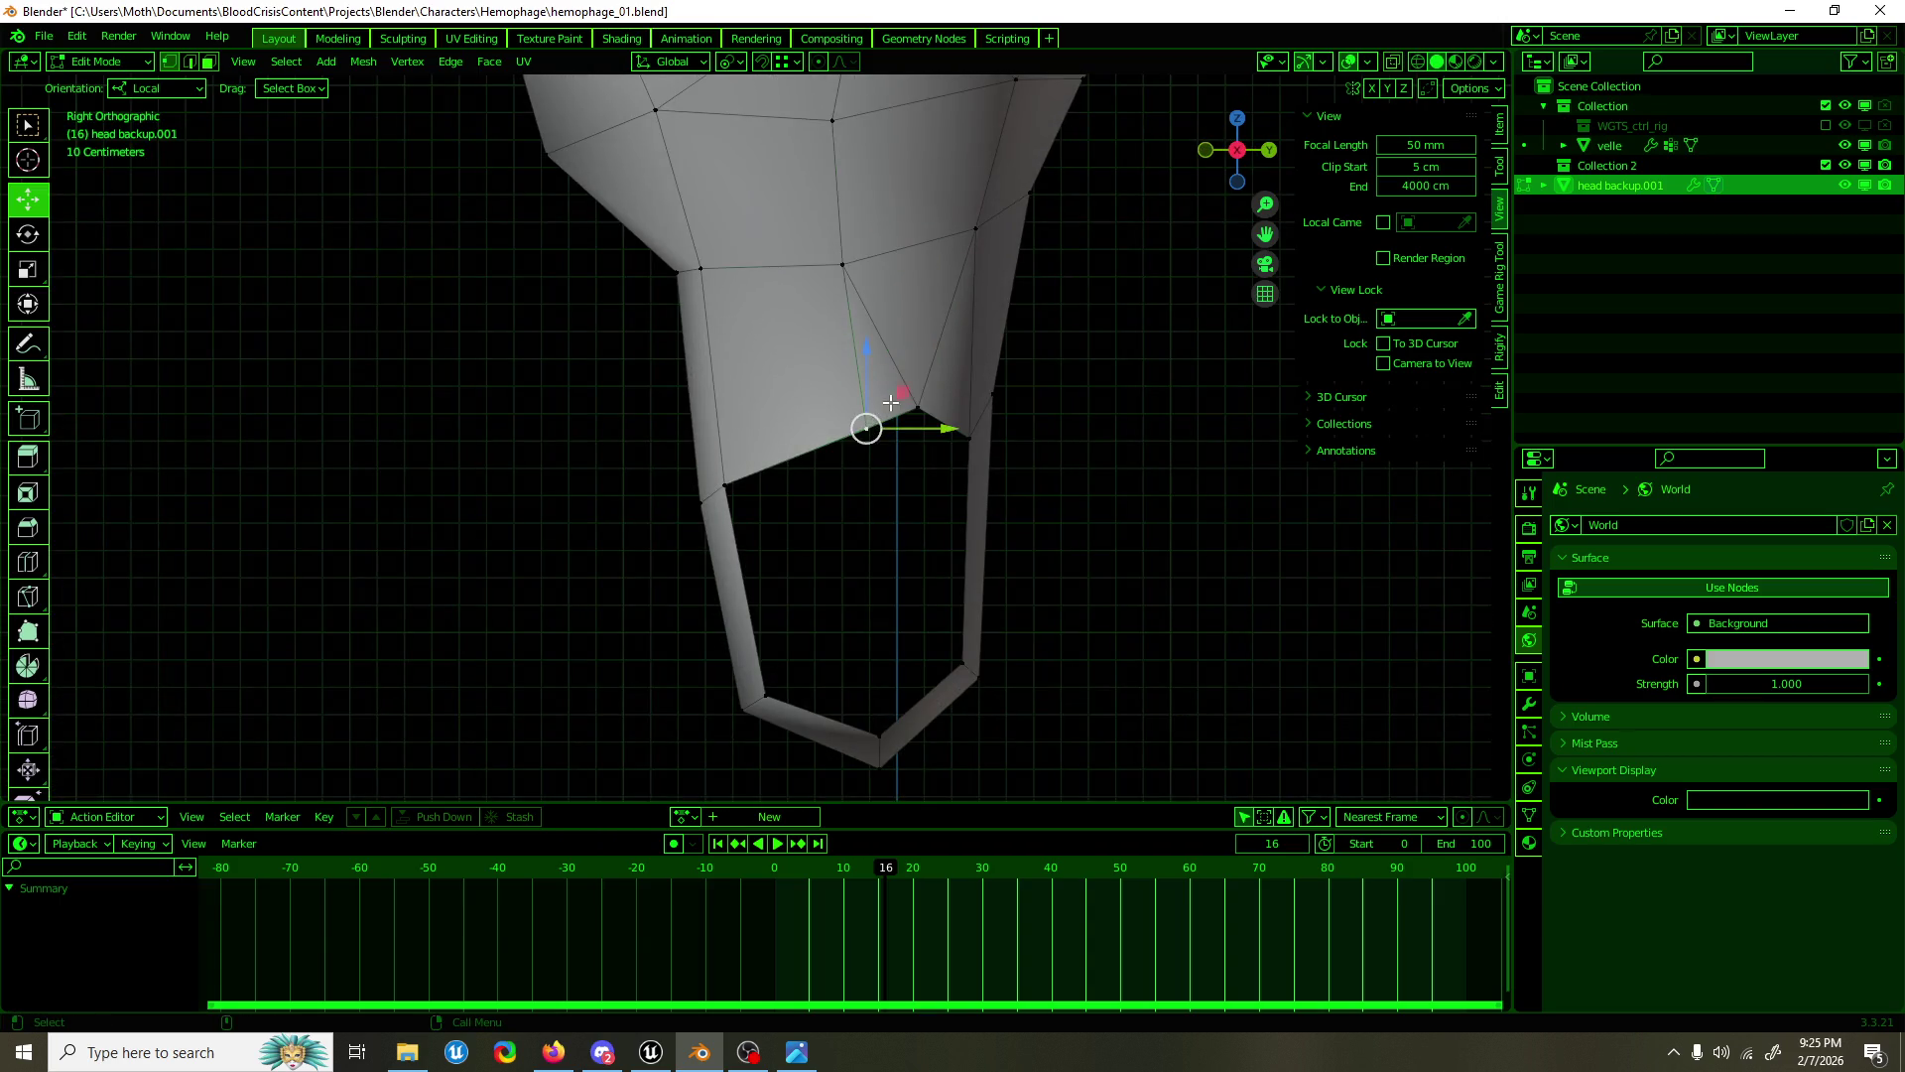
pyautogui.hotkey('ctrl', 'z')
# Step: Add a midpoint on the lower-left edge and move the new vertex into place
pyautogui.click(791, 439)
pyautogui.hotkey('shift', 'r')
pyautogui.click(791, 440)
pyautogui.click(702, 274)
pyautogui.click(787, 439)
pyautogui.press('g')
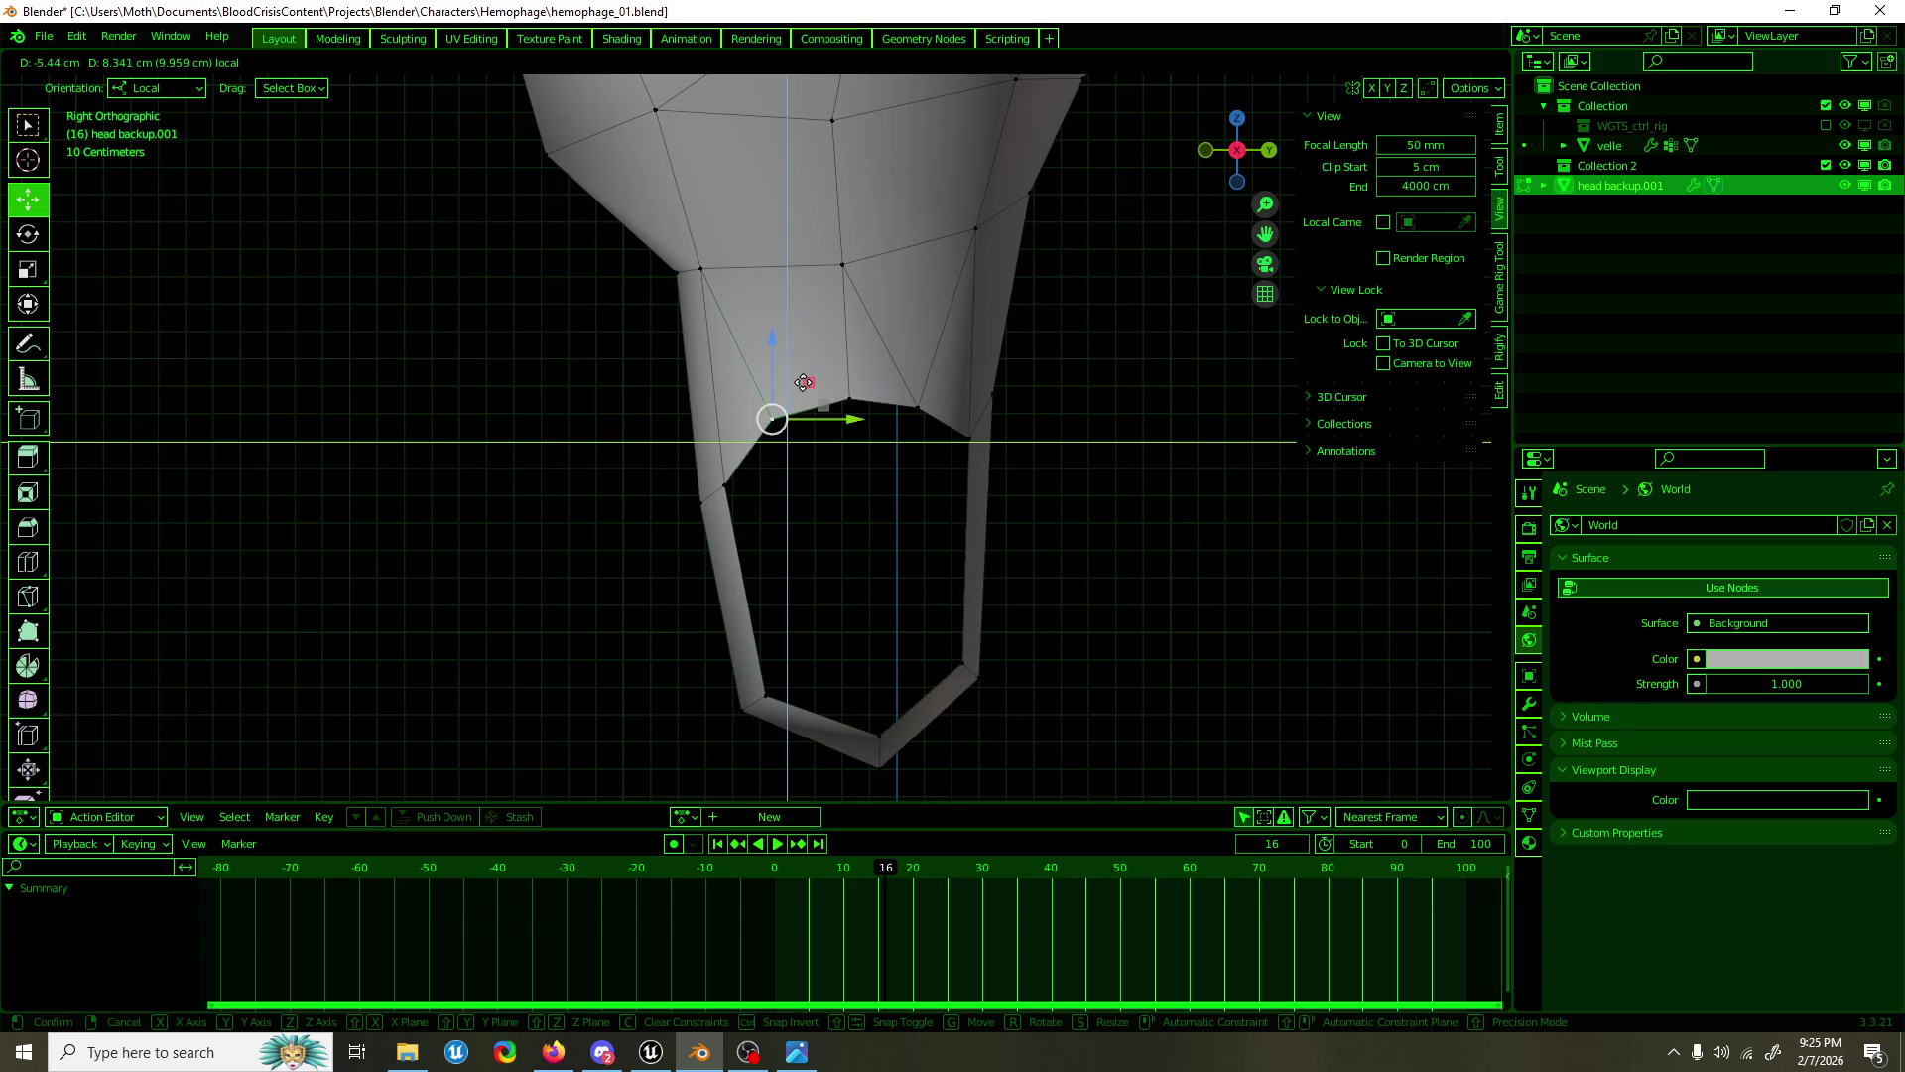
pyautogui.click(804, 382)
# Step: Select the left side edge and subdivide it from the edge menu
pyautogui.press('2')
pyautogui.click(757, 570)
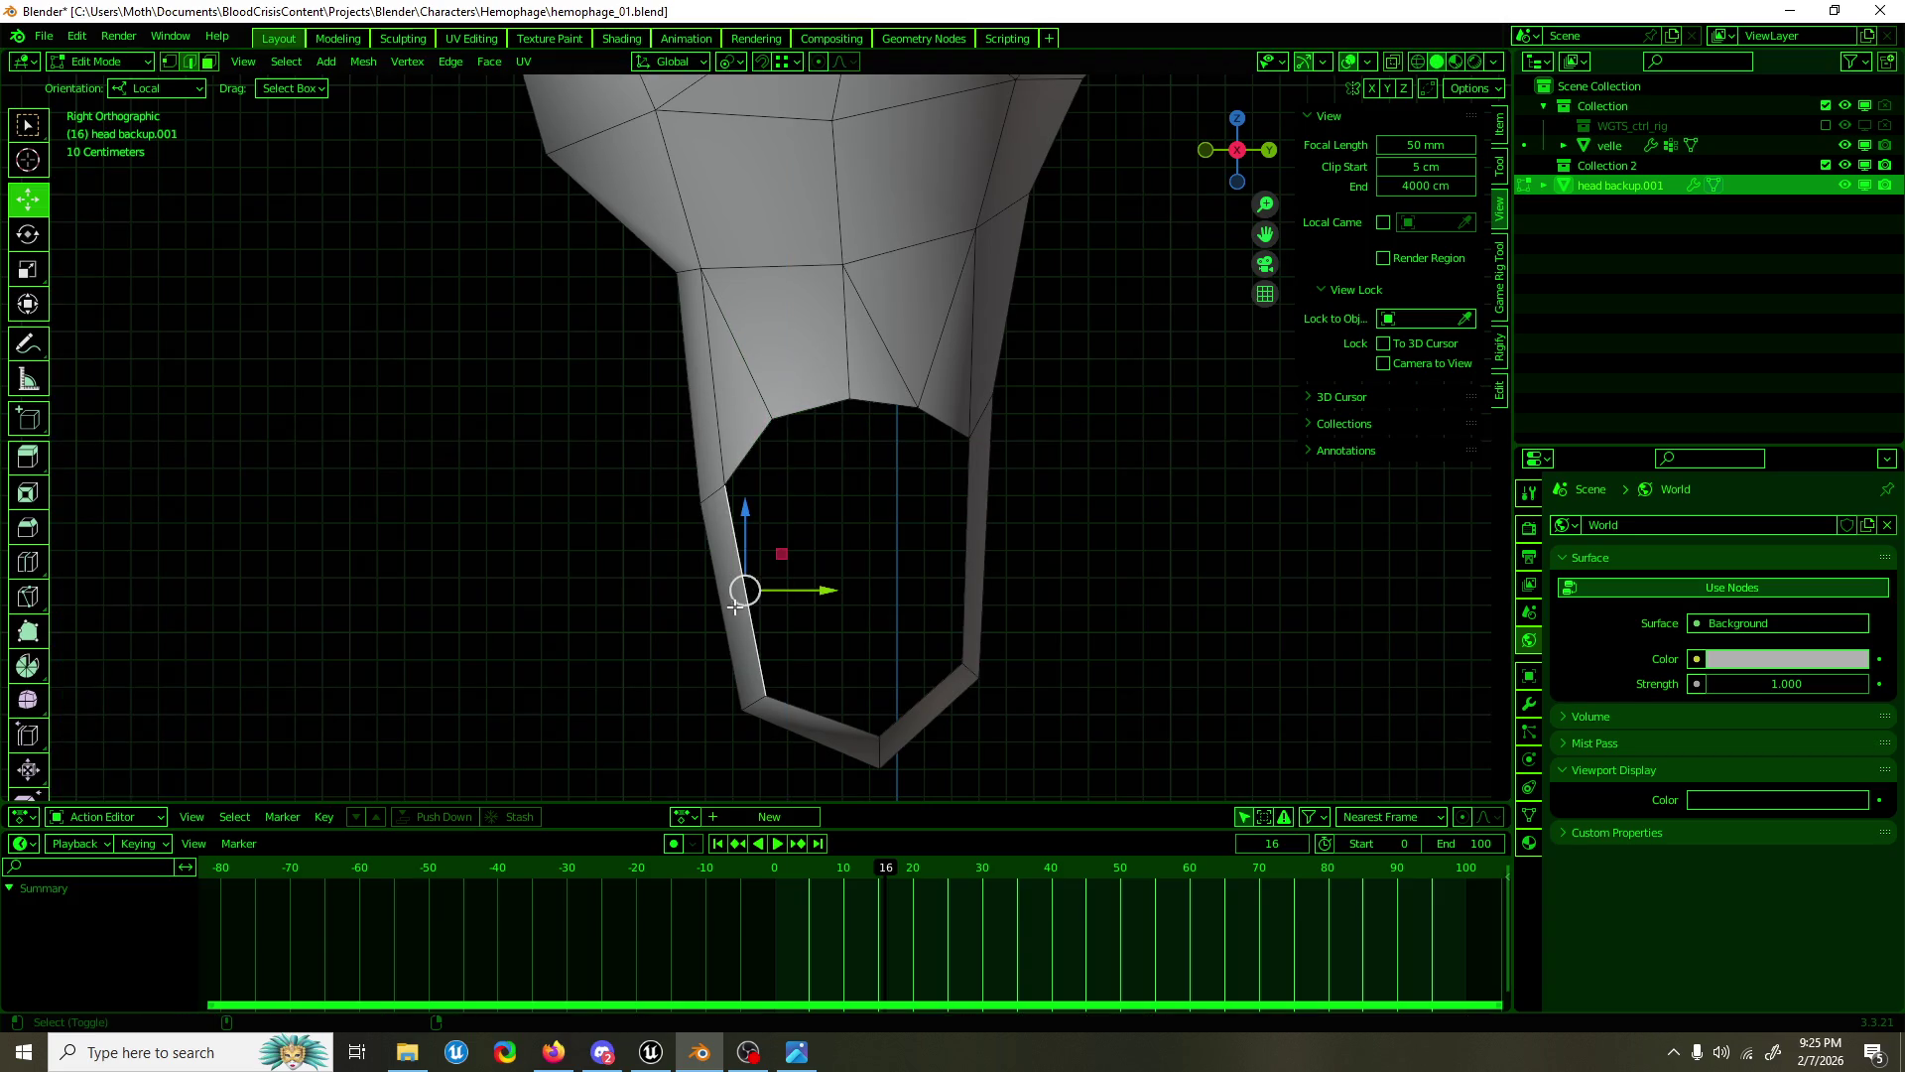
pyautogui.rightClick(757, 570)
pyautogui.click(757, 570)
pyautogui.press('1')
pyautogui.click(734, 599)
# Step: Slide the new left-edge vertex along Y to smooth the outline's curve
pyautogui.moveTo(786, 585); pyautogui.dragTo(766, 561)
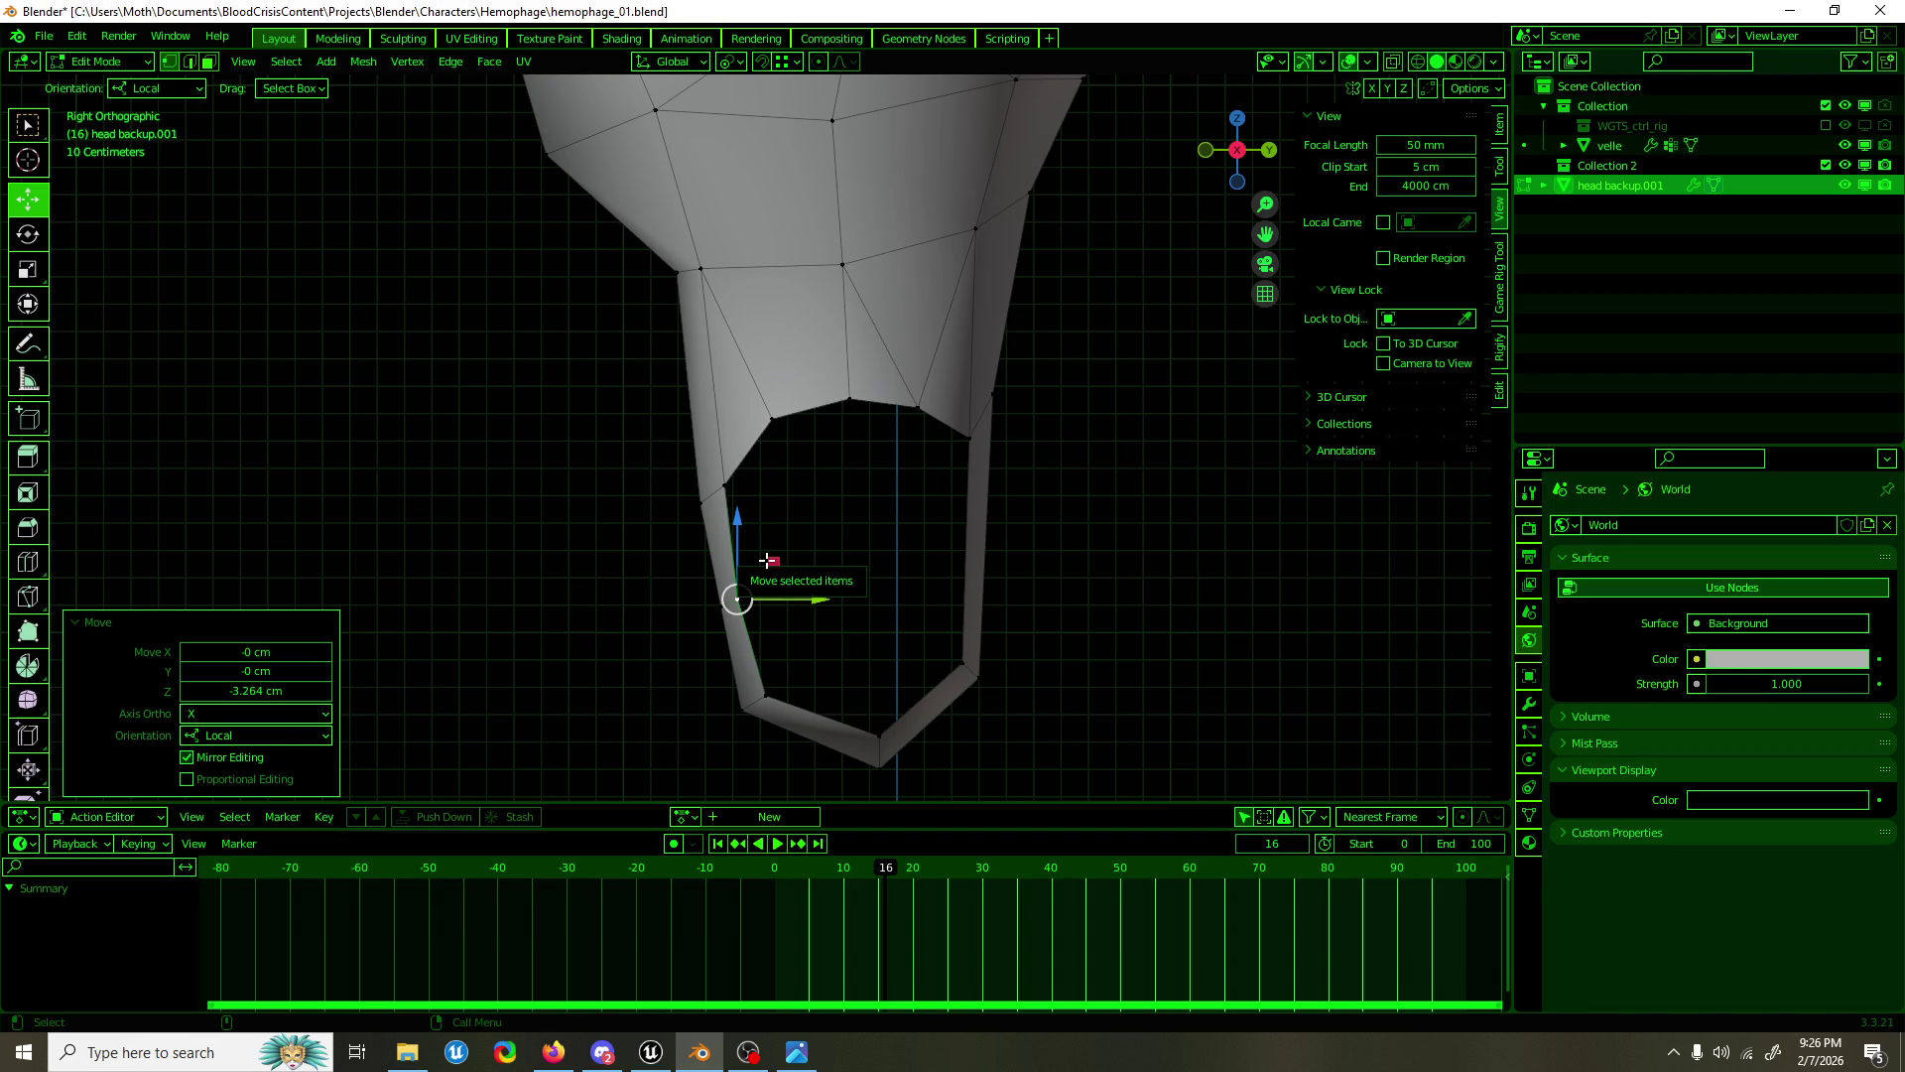
# Step: In front view, move a side vertex inward along X and slightly adjust the waist vertex
pyautogui.moveTo(810, 518); pyautogui.dragTo(842, 517)
pyautogui.click(832, 504)
pyautogui.press('g')
pyautogui.press('x')
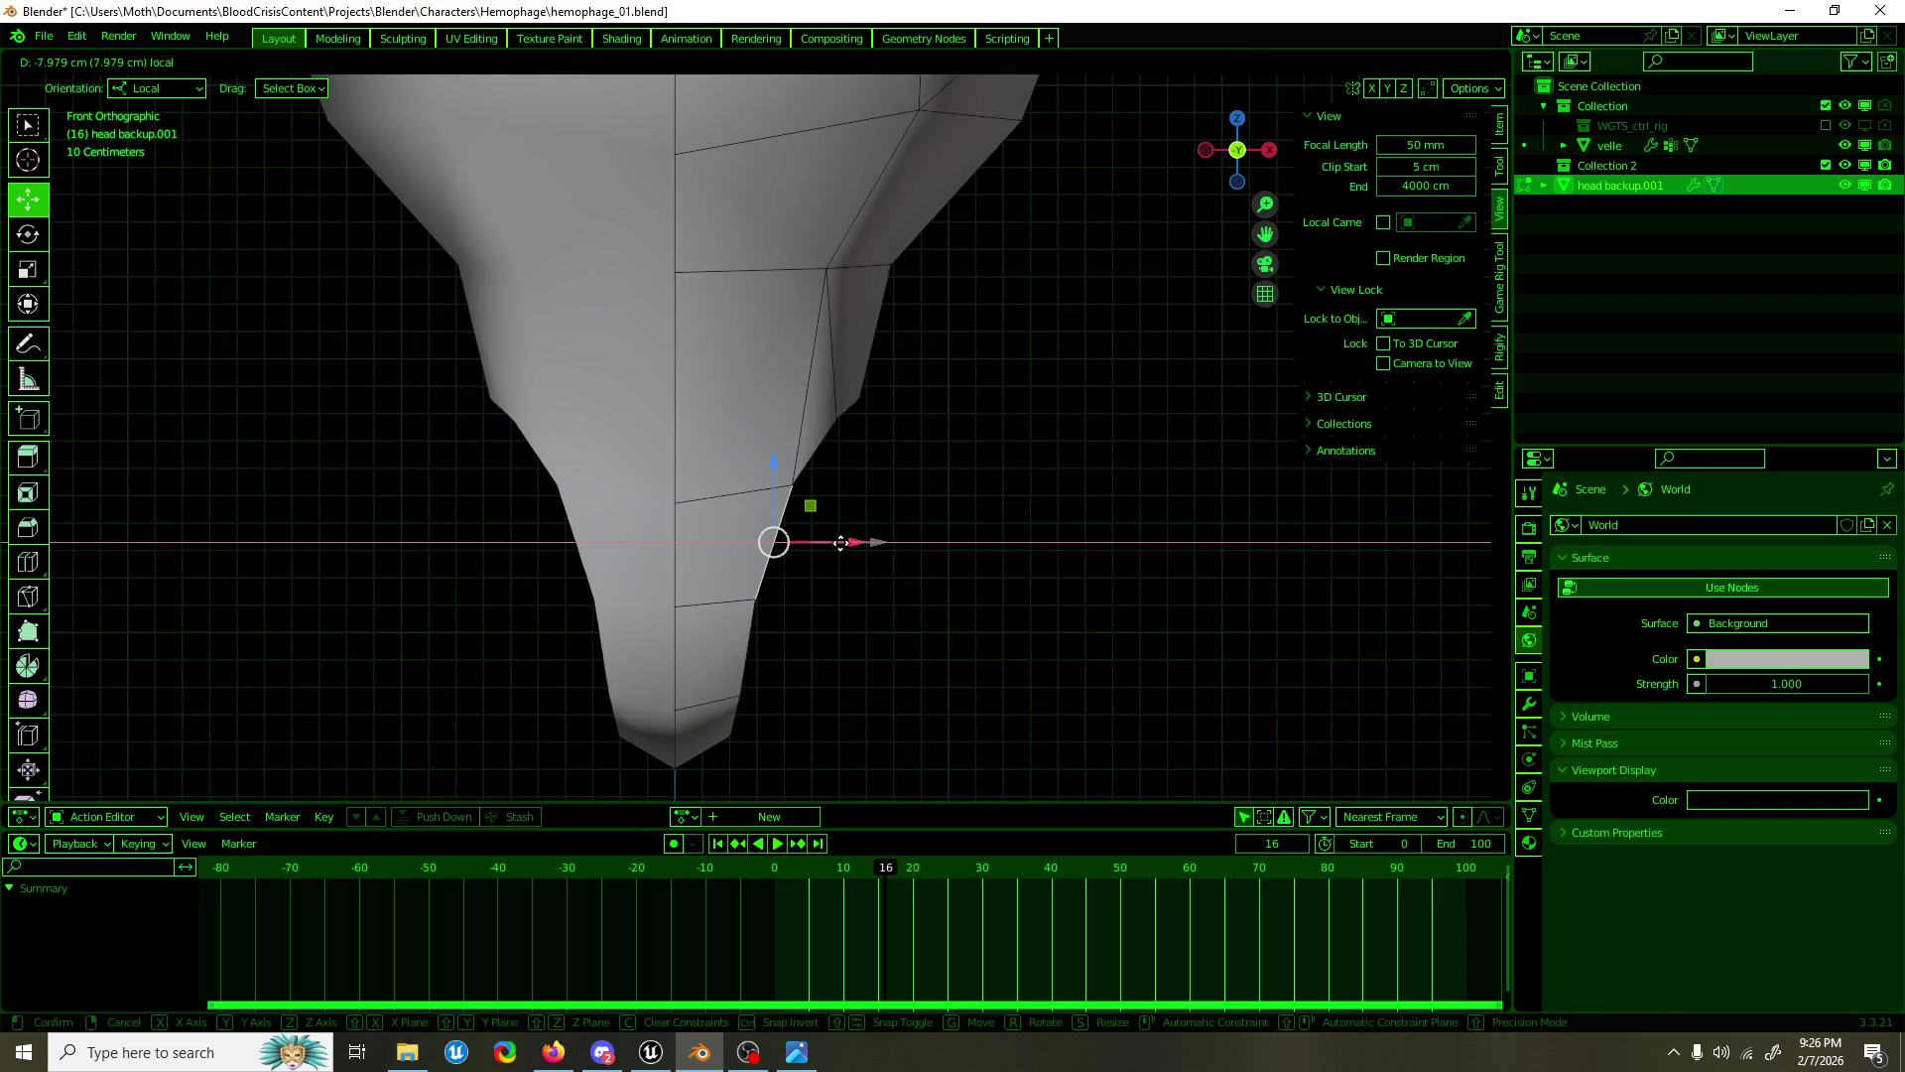
pyautogui.click(890, 419)
pyautogui.click(839, 414)
pyautogui.press('g')
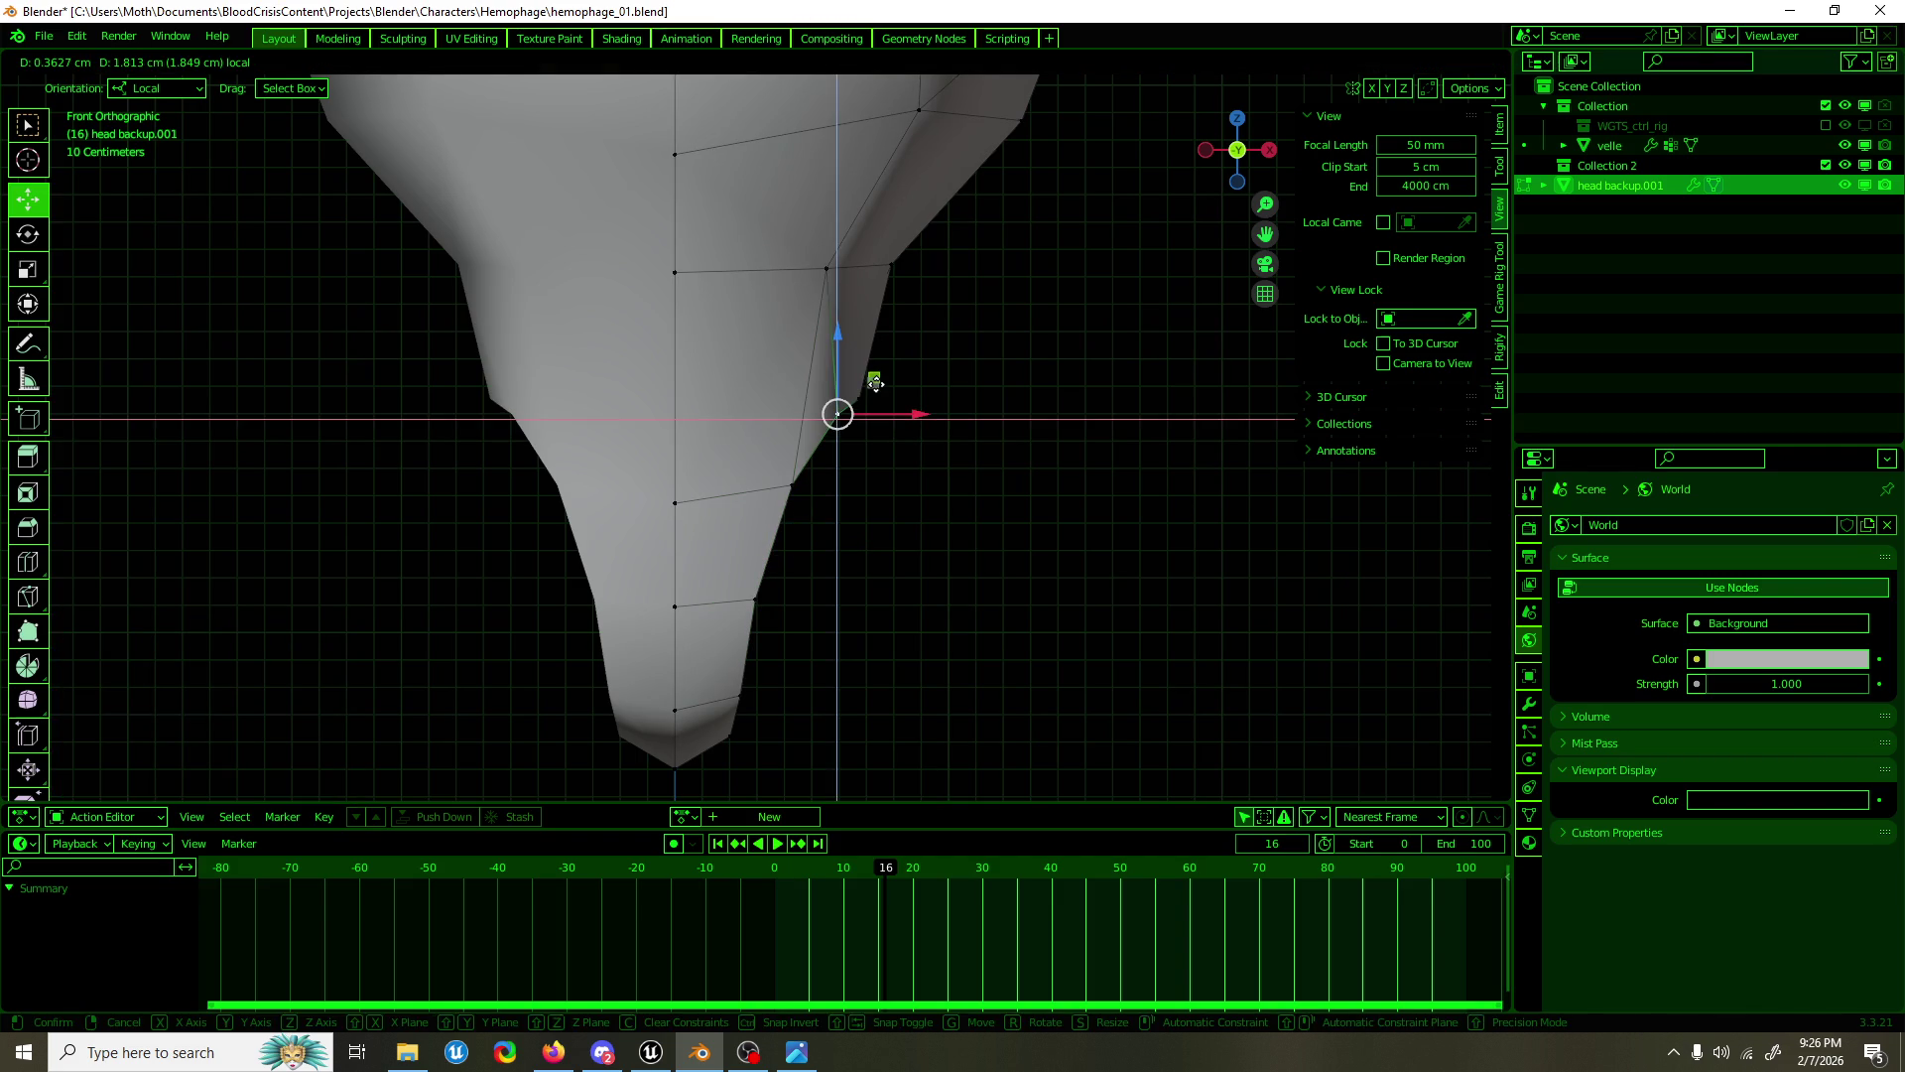
pyautogui.click(891, 410)
# Step: In side view, lower the right edge's upper vertex by about 13 cm
pyautogui.moveTo(891, 410); pyautogui.dragTo(658, 413)
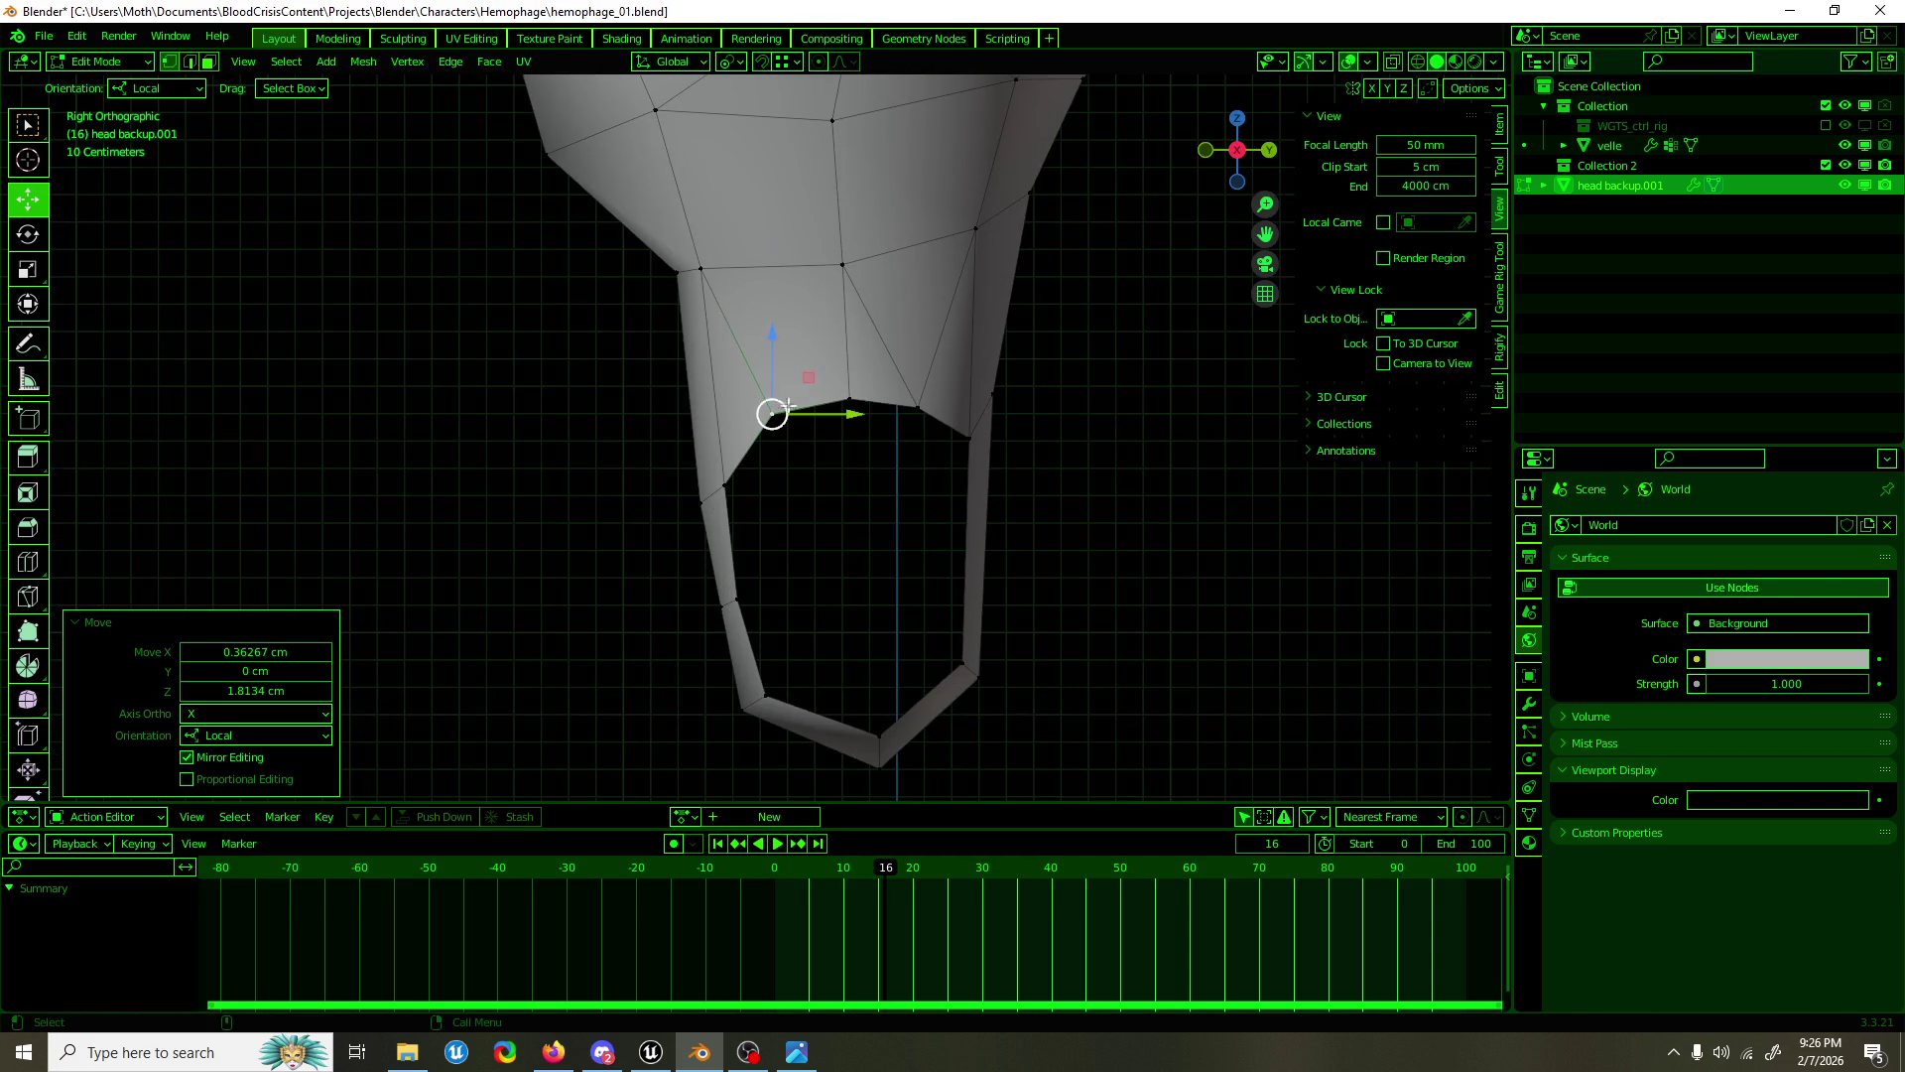
pyautogui.click(1016, 531)
pyautogui.click(936, 579)
pyautogui.press('1')
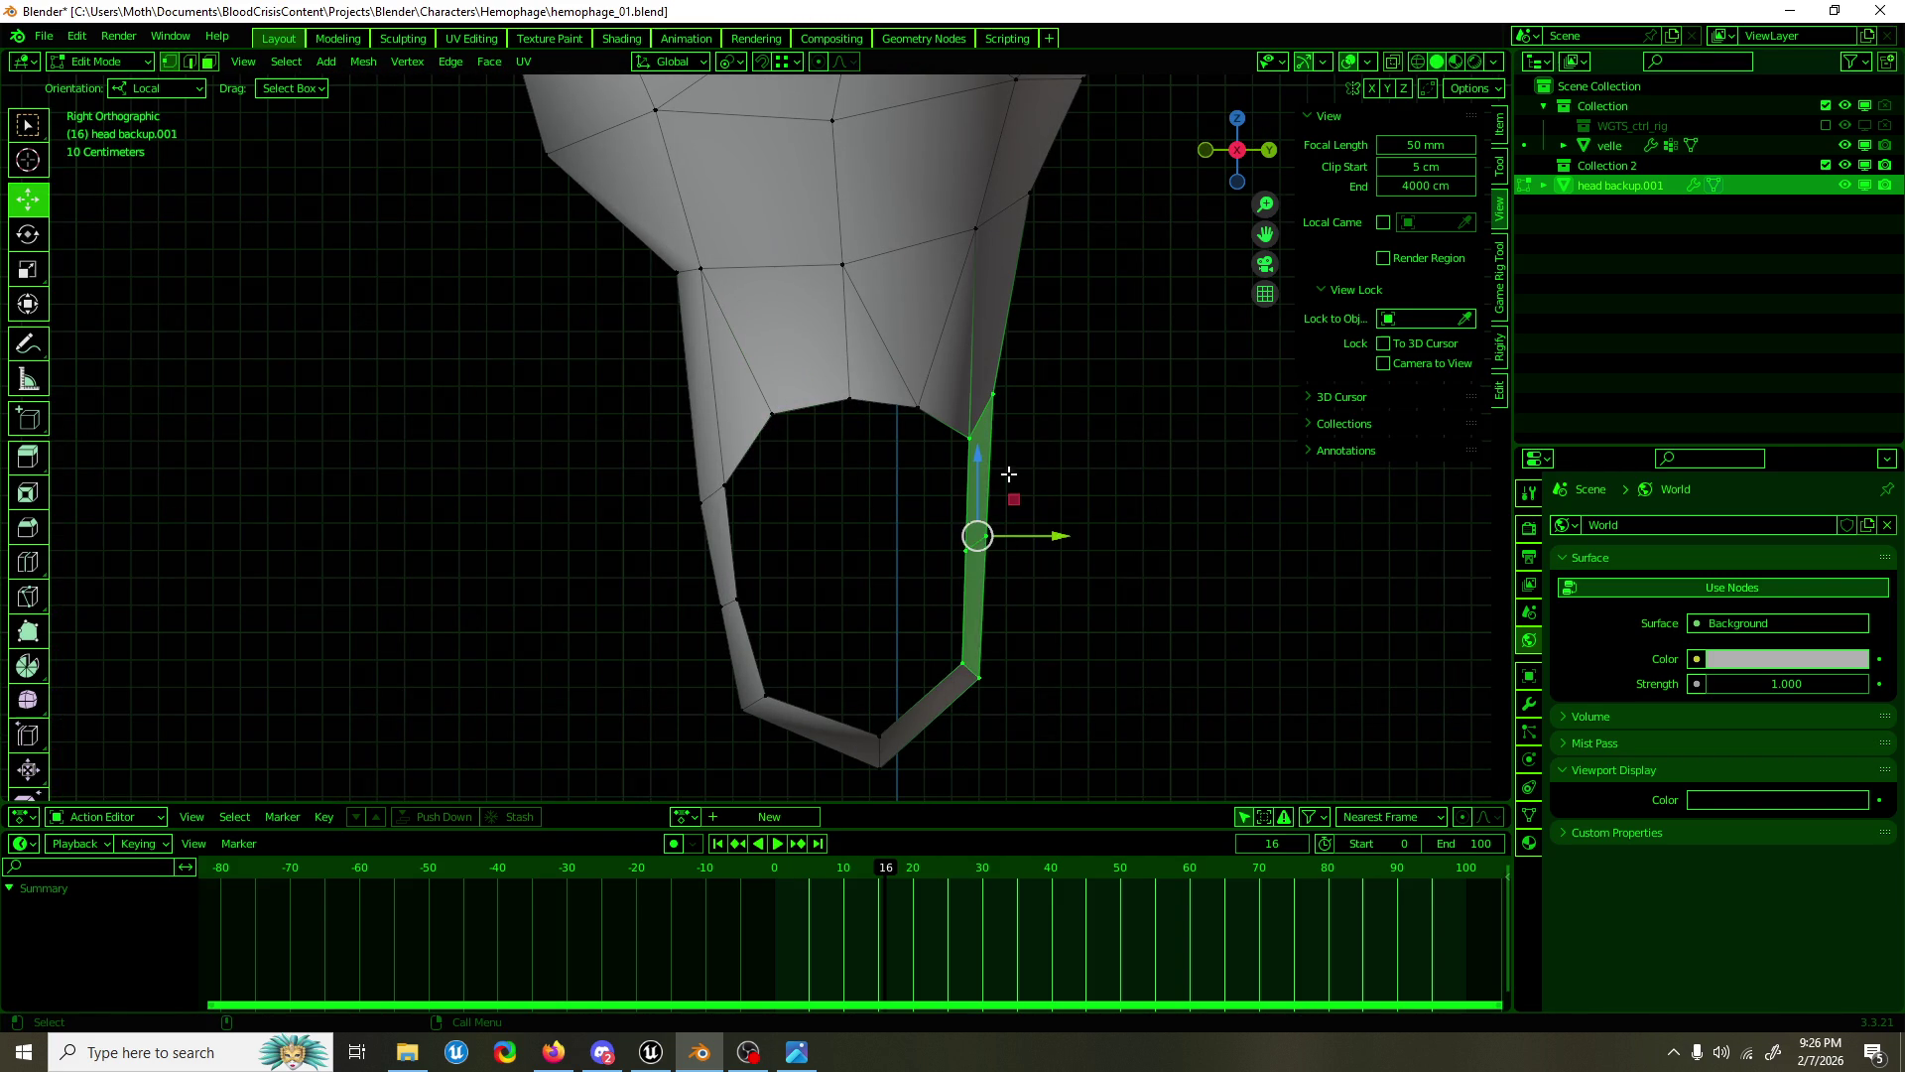
pyautogui.click(1021, 395)
pyautogui.moveTo(1029, 358); pyautogui.dragTo(1031, 392)
pyautogui.moveTo(1012, 629); pyautogui.dragTo(1054, 530)
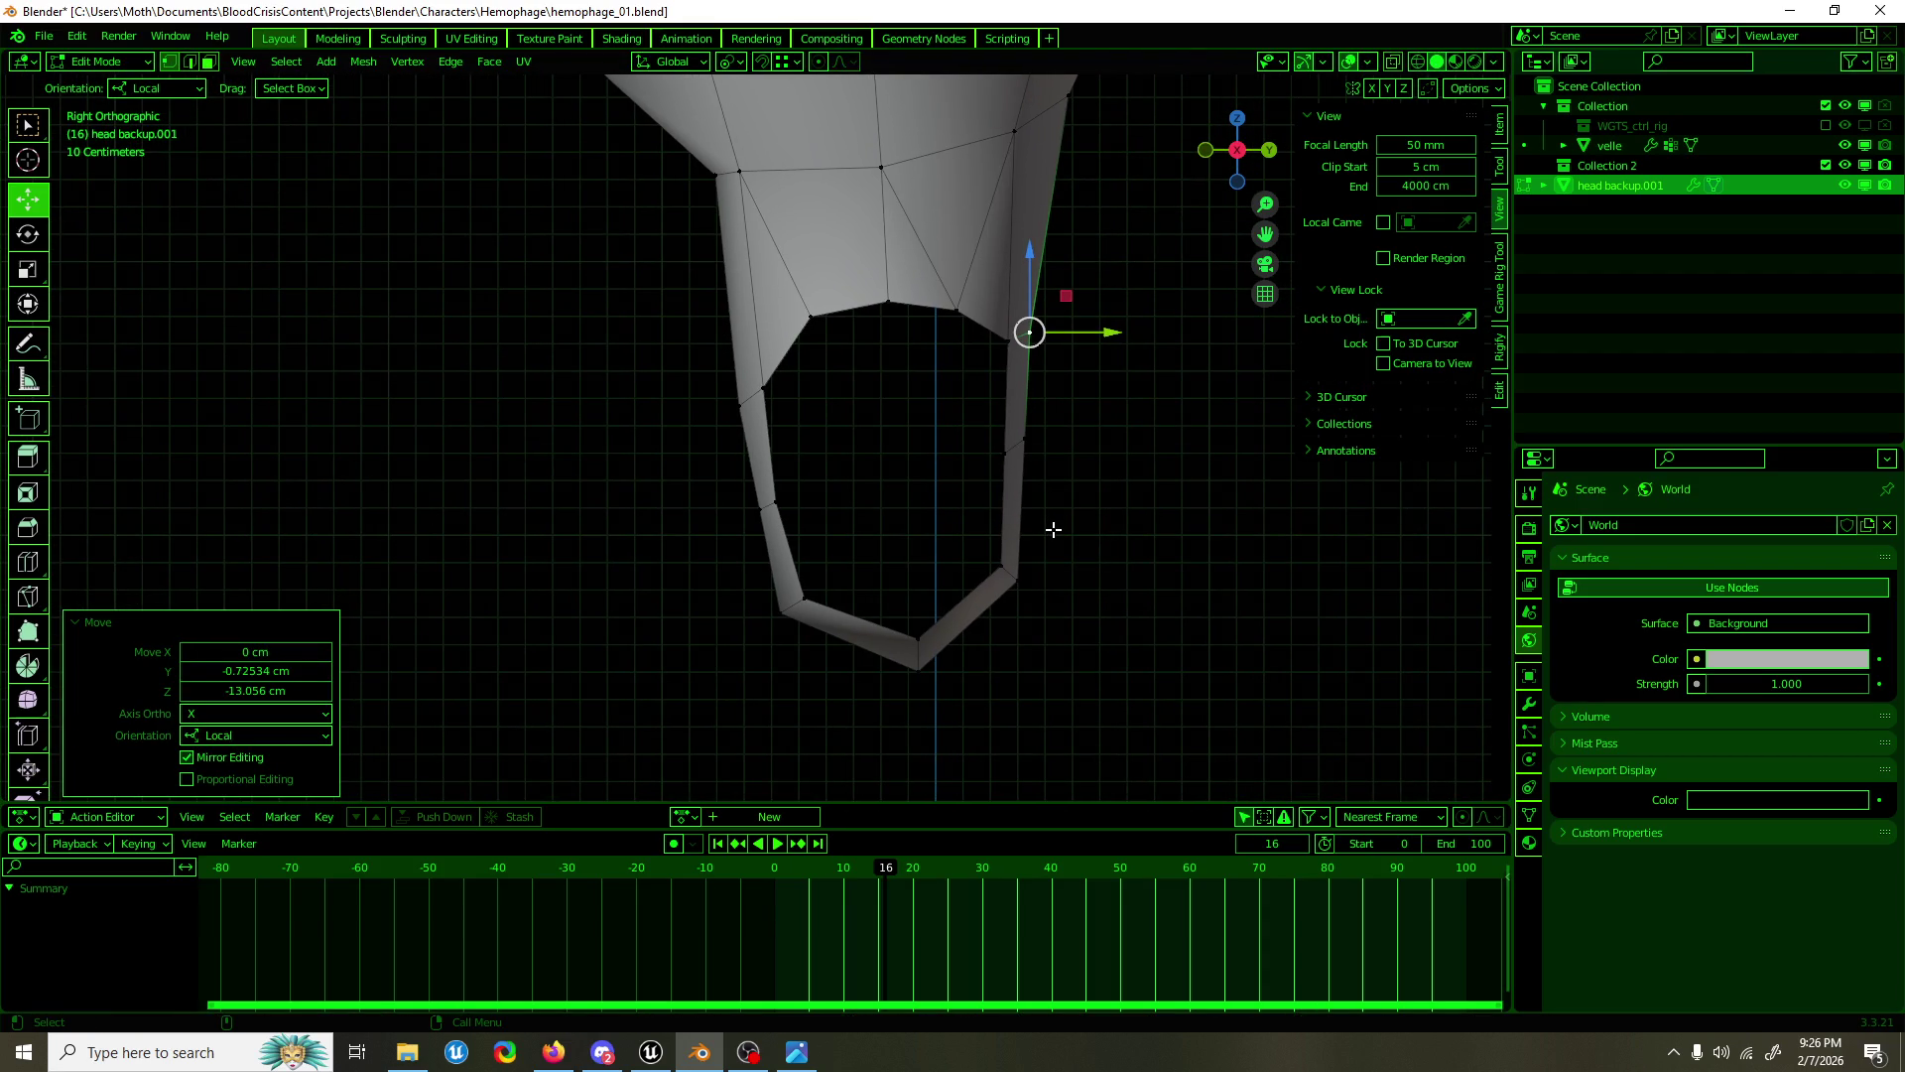
pyautogui.moveTo(1052, 501); pyautogui.dragTo(904, 425)
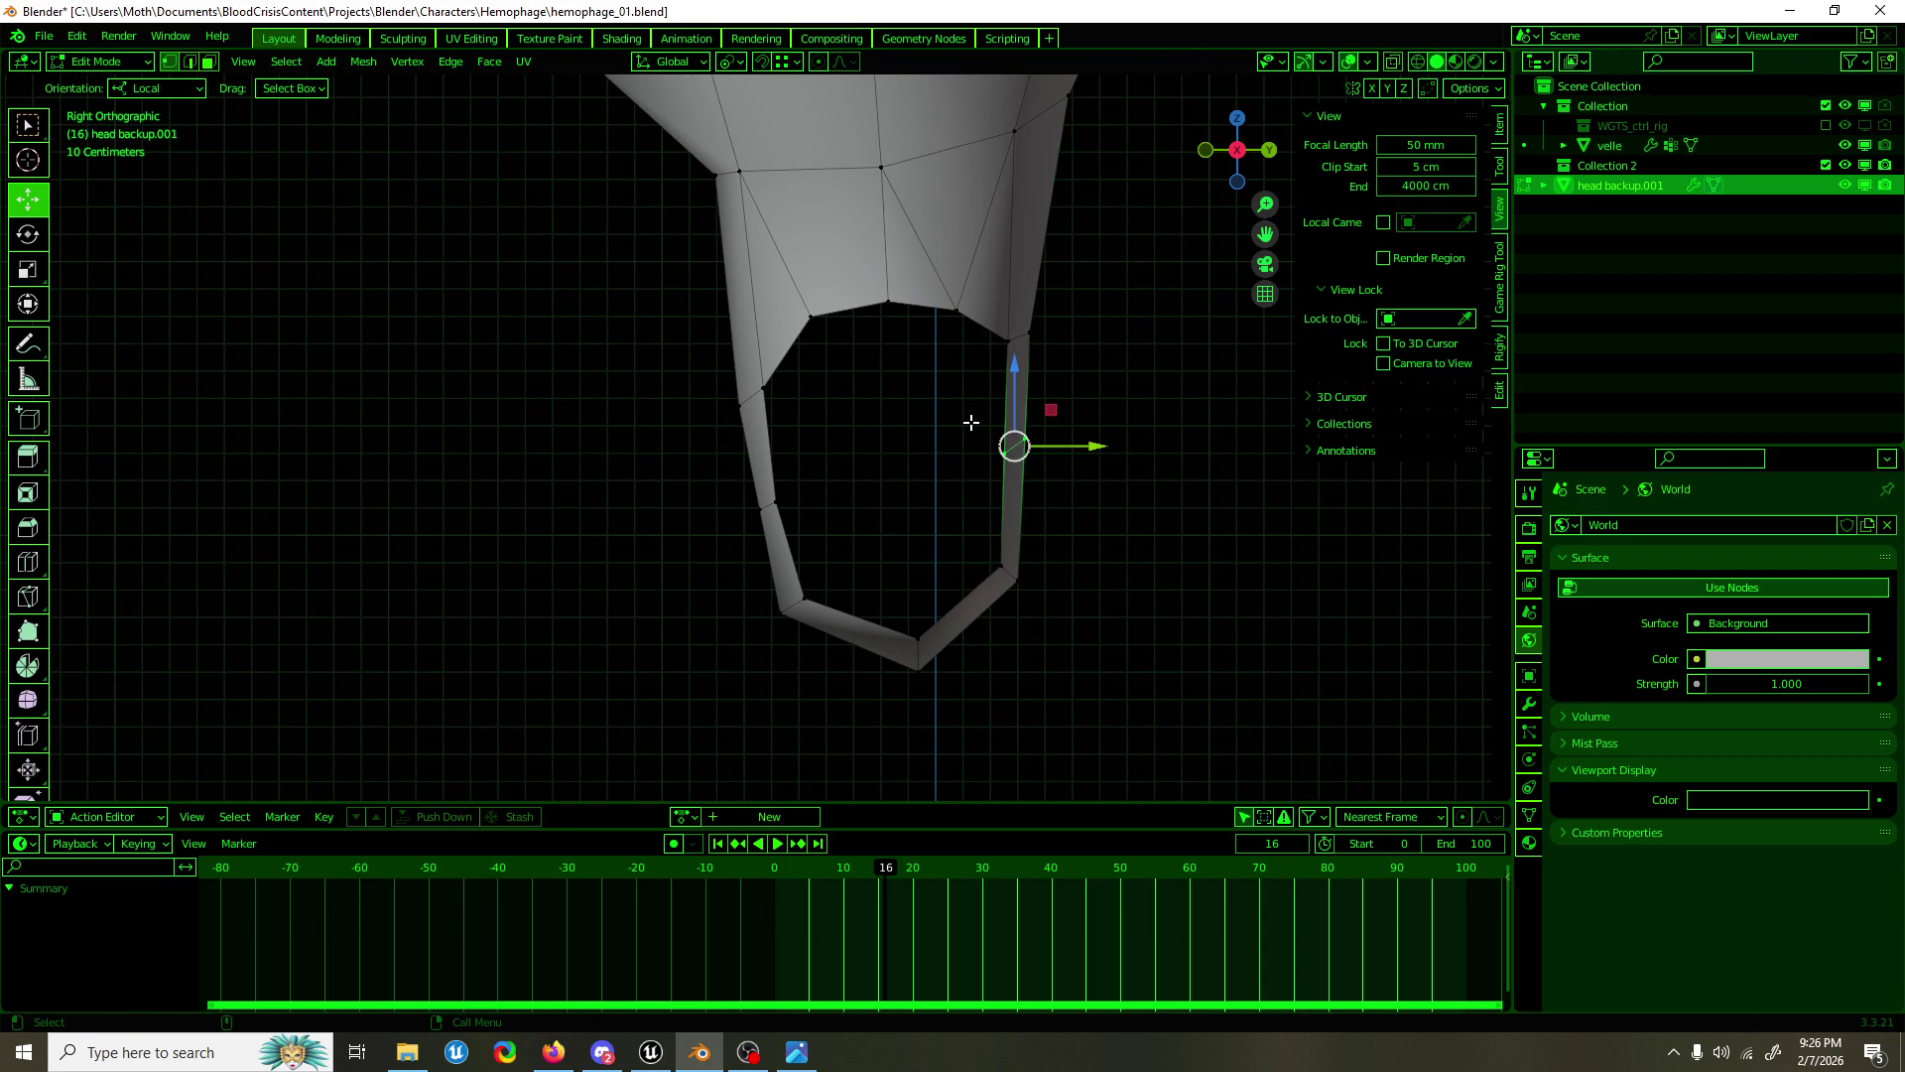
pyautogui.scroll(3)
pyautogui.moveTo(978, 420); pyautogui.dragTo(1012, 413)
pyautogui.moveTo(1187, 420); pyautogui.dragTo(1187, 407)
pyautogui.rightClick(1188, 407)
# Step: Adjust the bottom-left and bottom-right faces, the bottom-left vertex, and the right edge
pyautogui.click(902, 689)
pyautogui.moveTo(925, 678); pyautogui.dragTo(925, 679)
pyautogui.click(1072, 672)
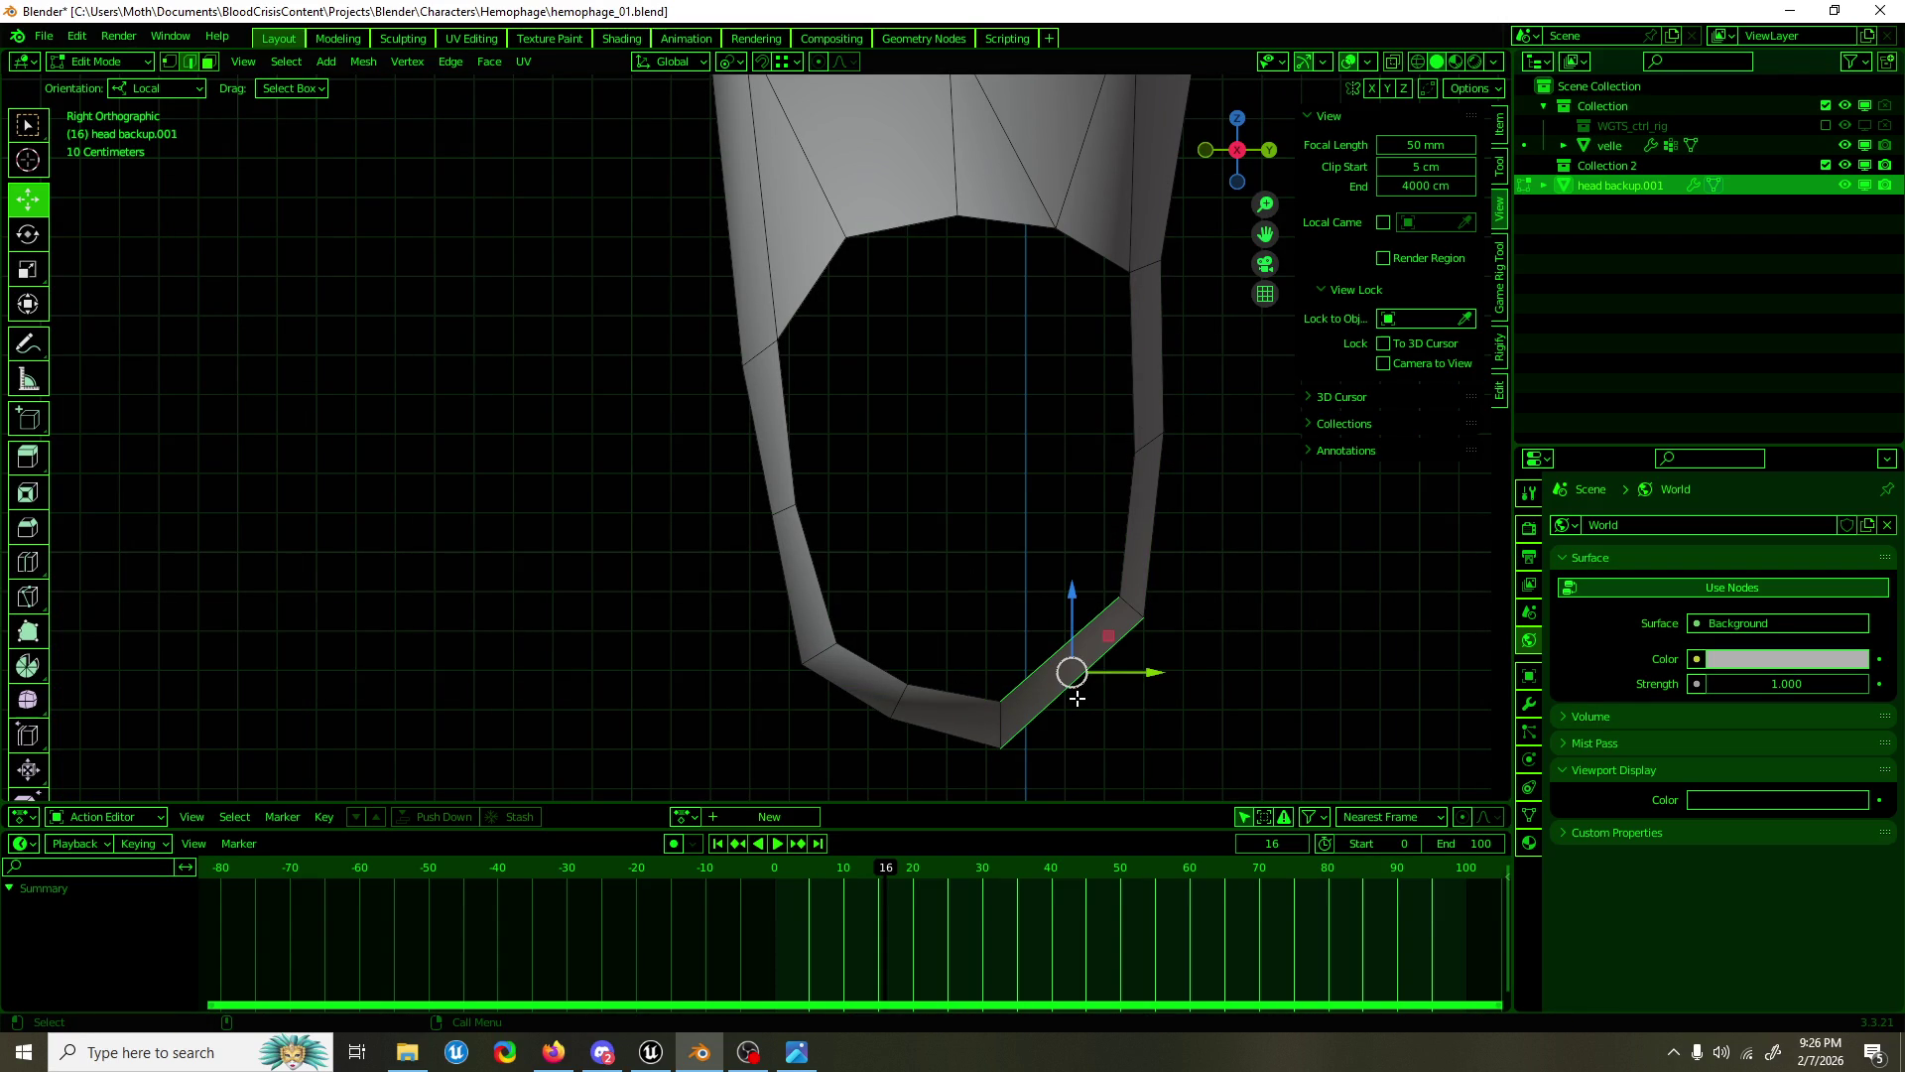
pyautogui.moveTo(1078, 699); pyautogui.dragTo(1075, 688)
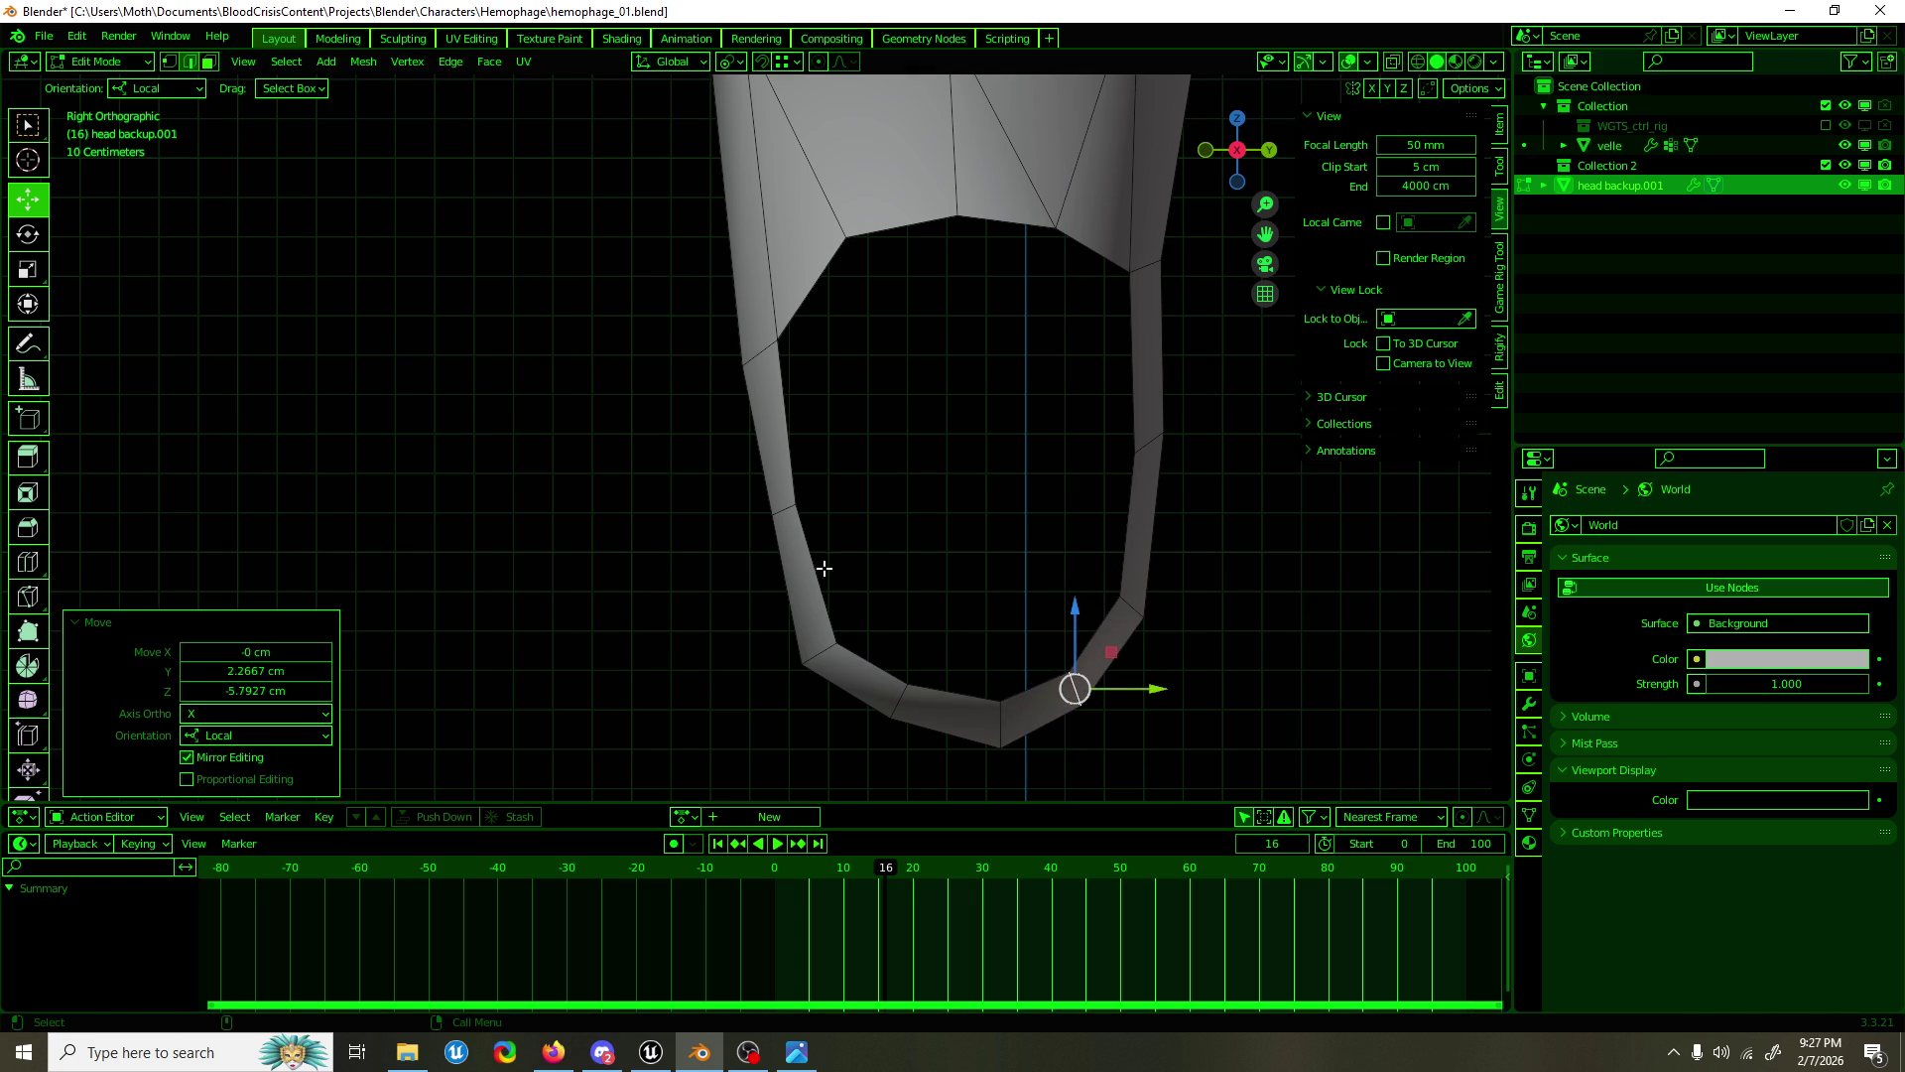
pyautogui.click(811, 640)
pyautogui.moveTo(802, 659); pyautogui.dragTo(809, 650)
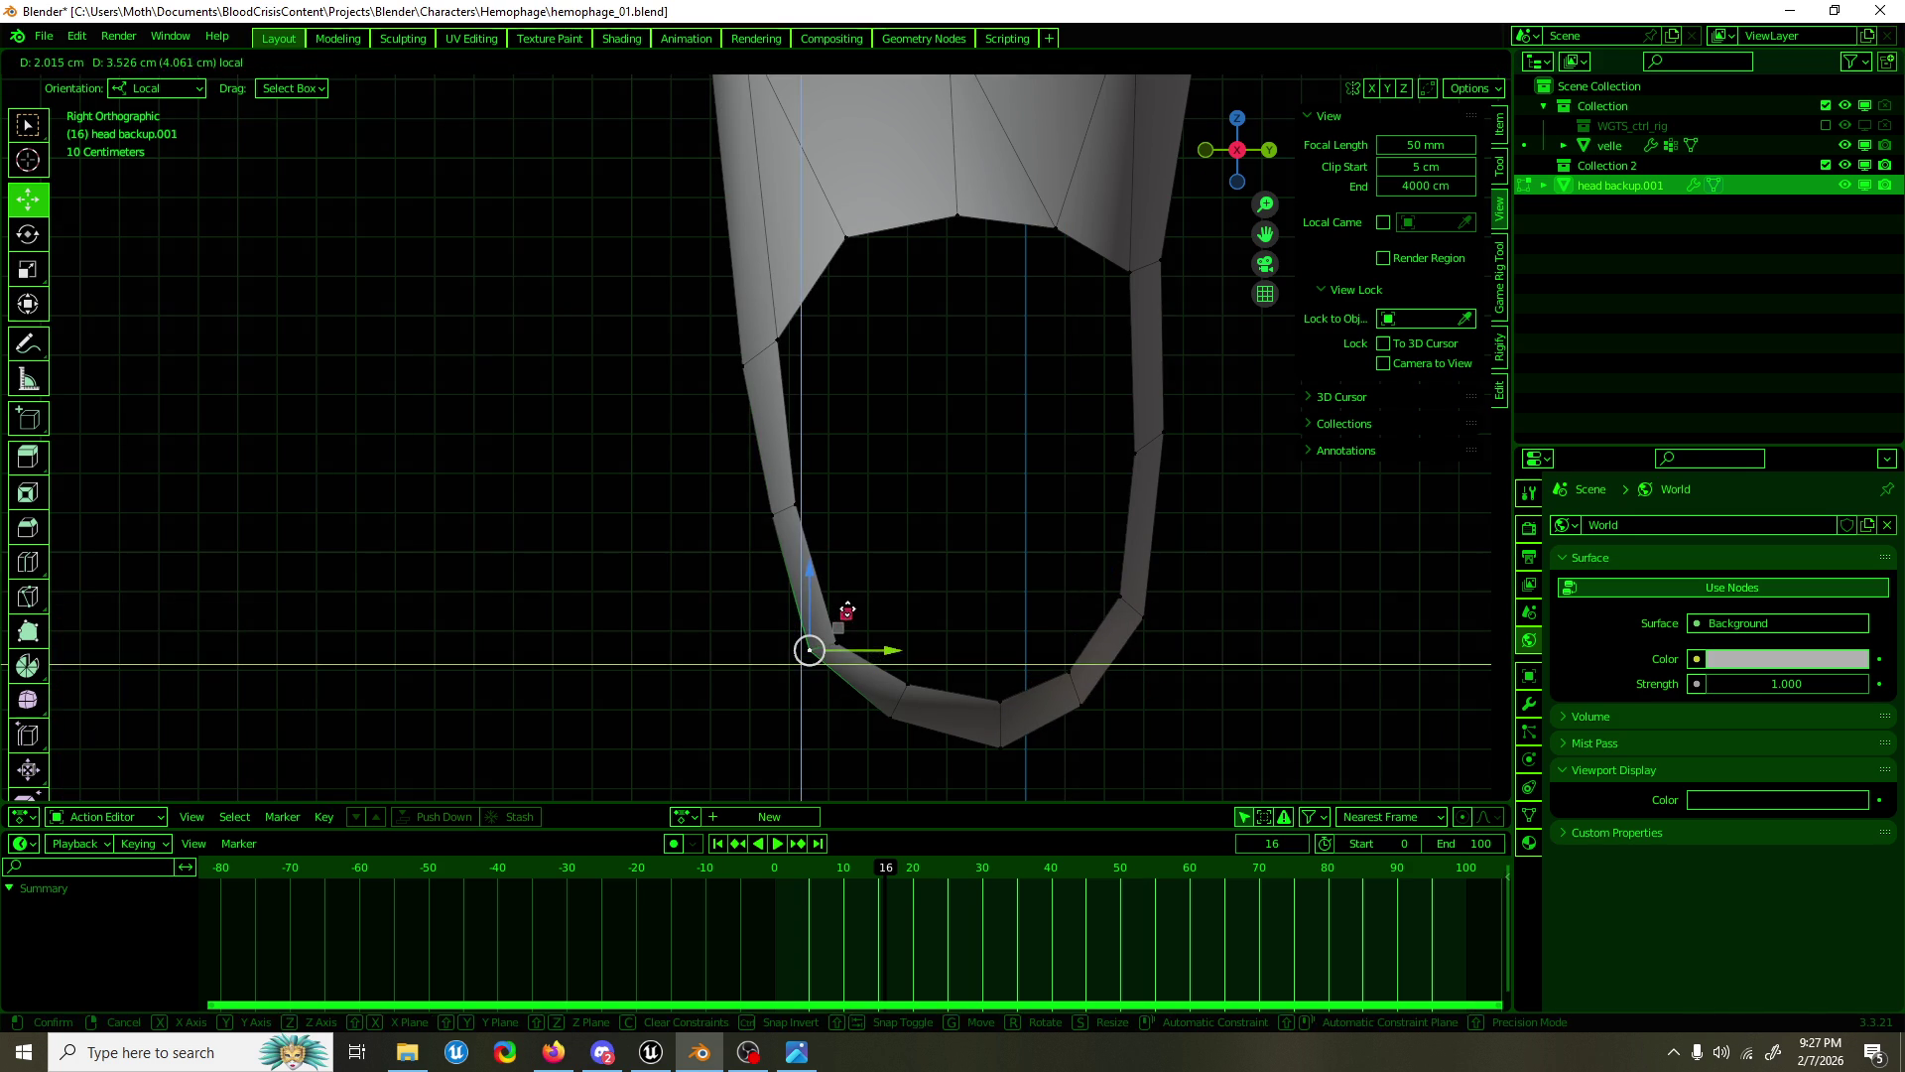
pyautogui.click(784, 510)
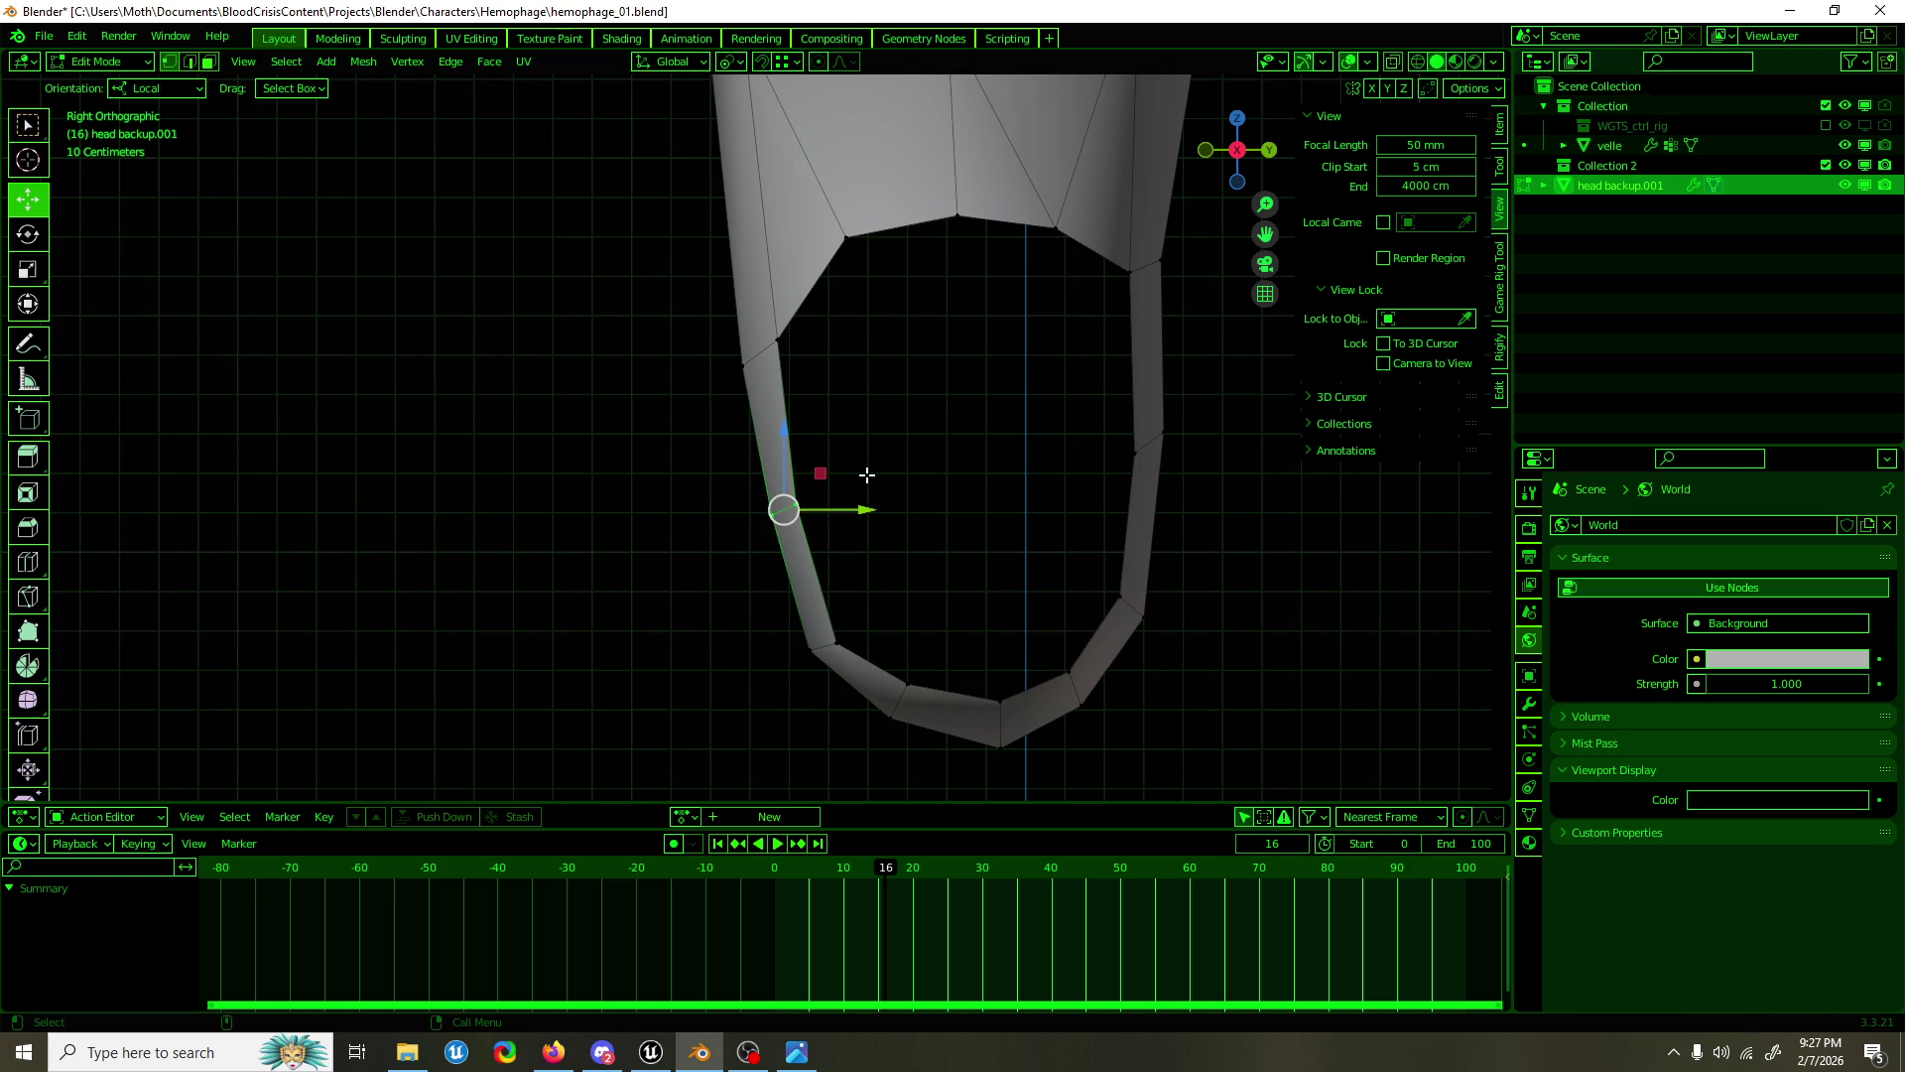
pyautogui.moveTo(1215, 394); pyautogui.dragTo(1131, 485)
pyautogui.moveTo(1220, 442); pyautogui.dragTo(1212, 441)
# Step: Extrude the bottom edge loop and pull it downward to start the leg
pyautogui.moveTo(1211, 441); pyautogui.dragTo(978, 467)
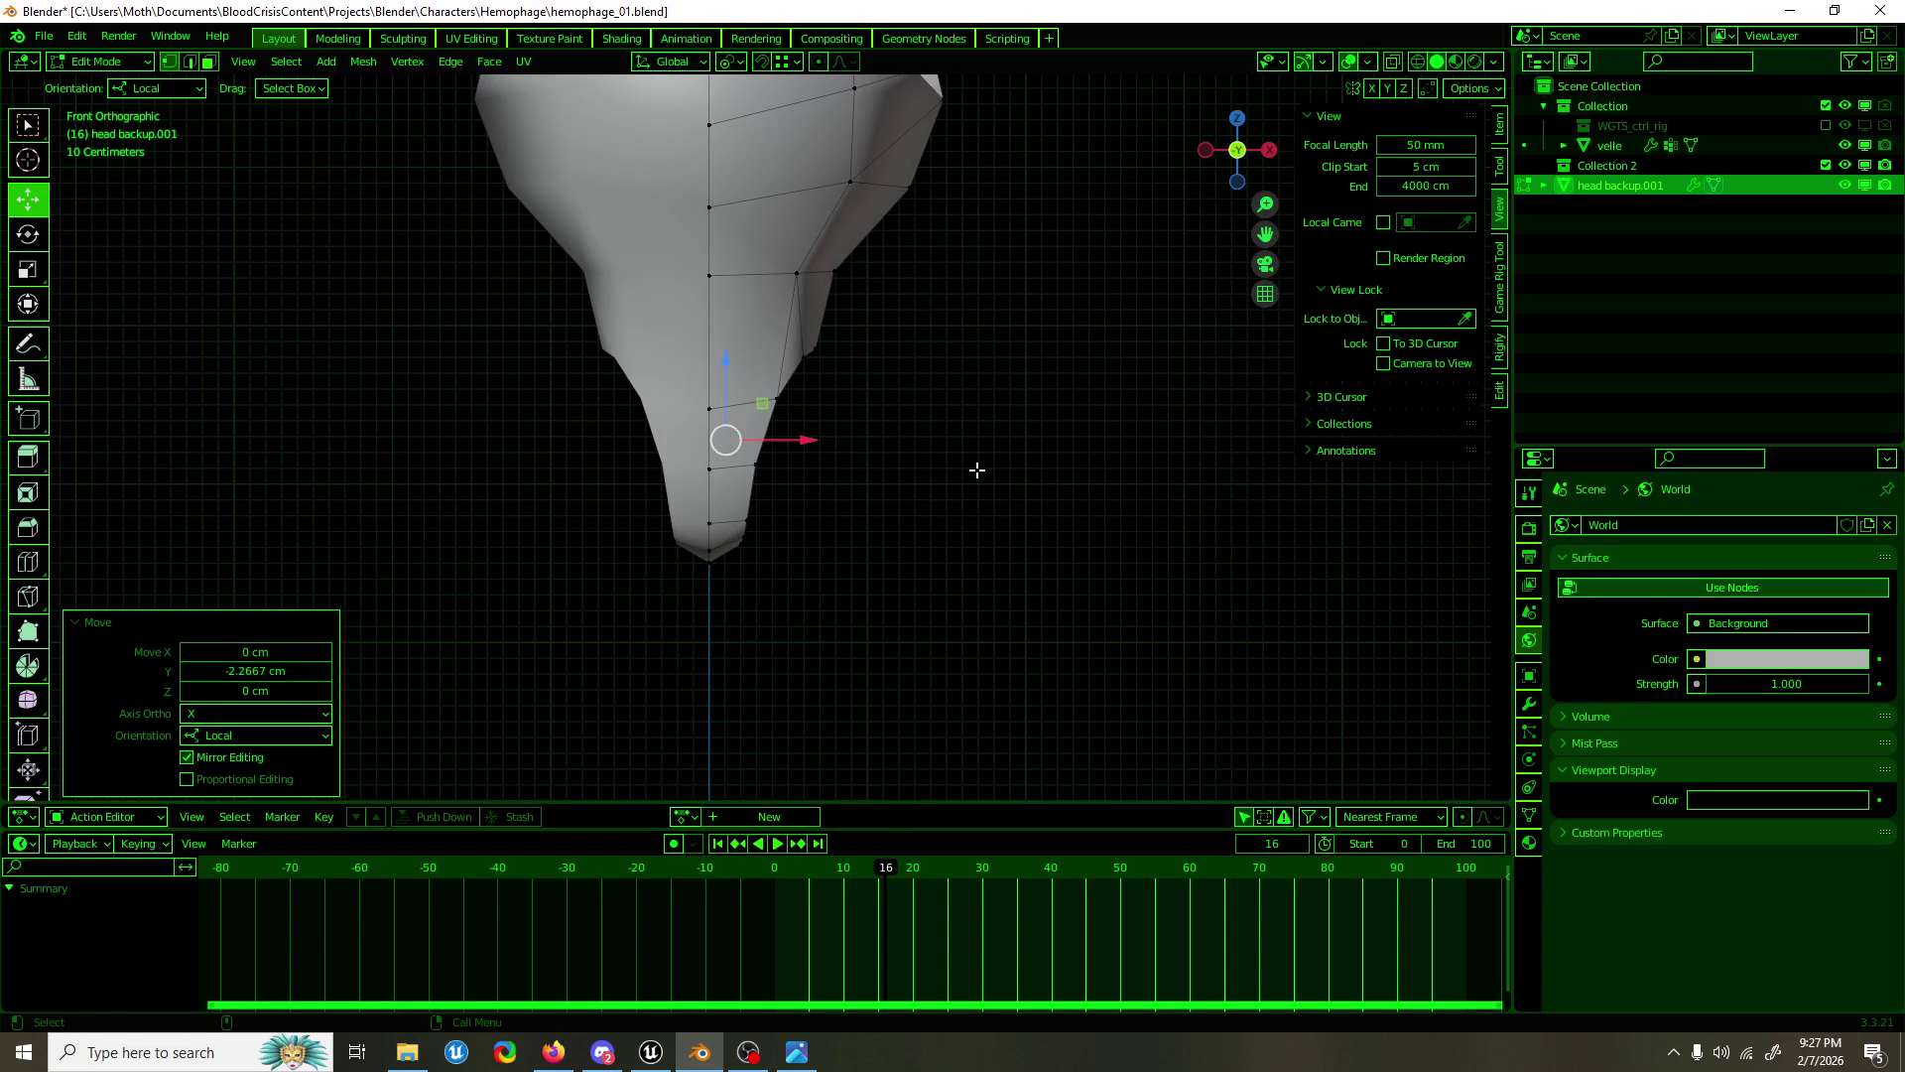
pyautogui.scroll(3)
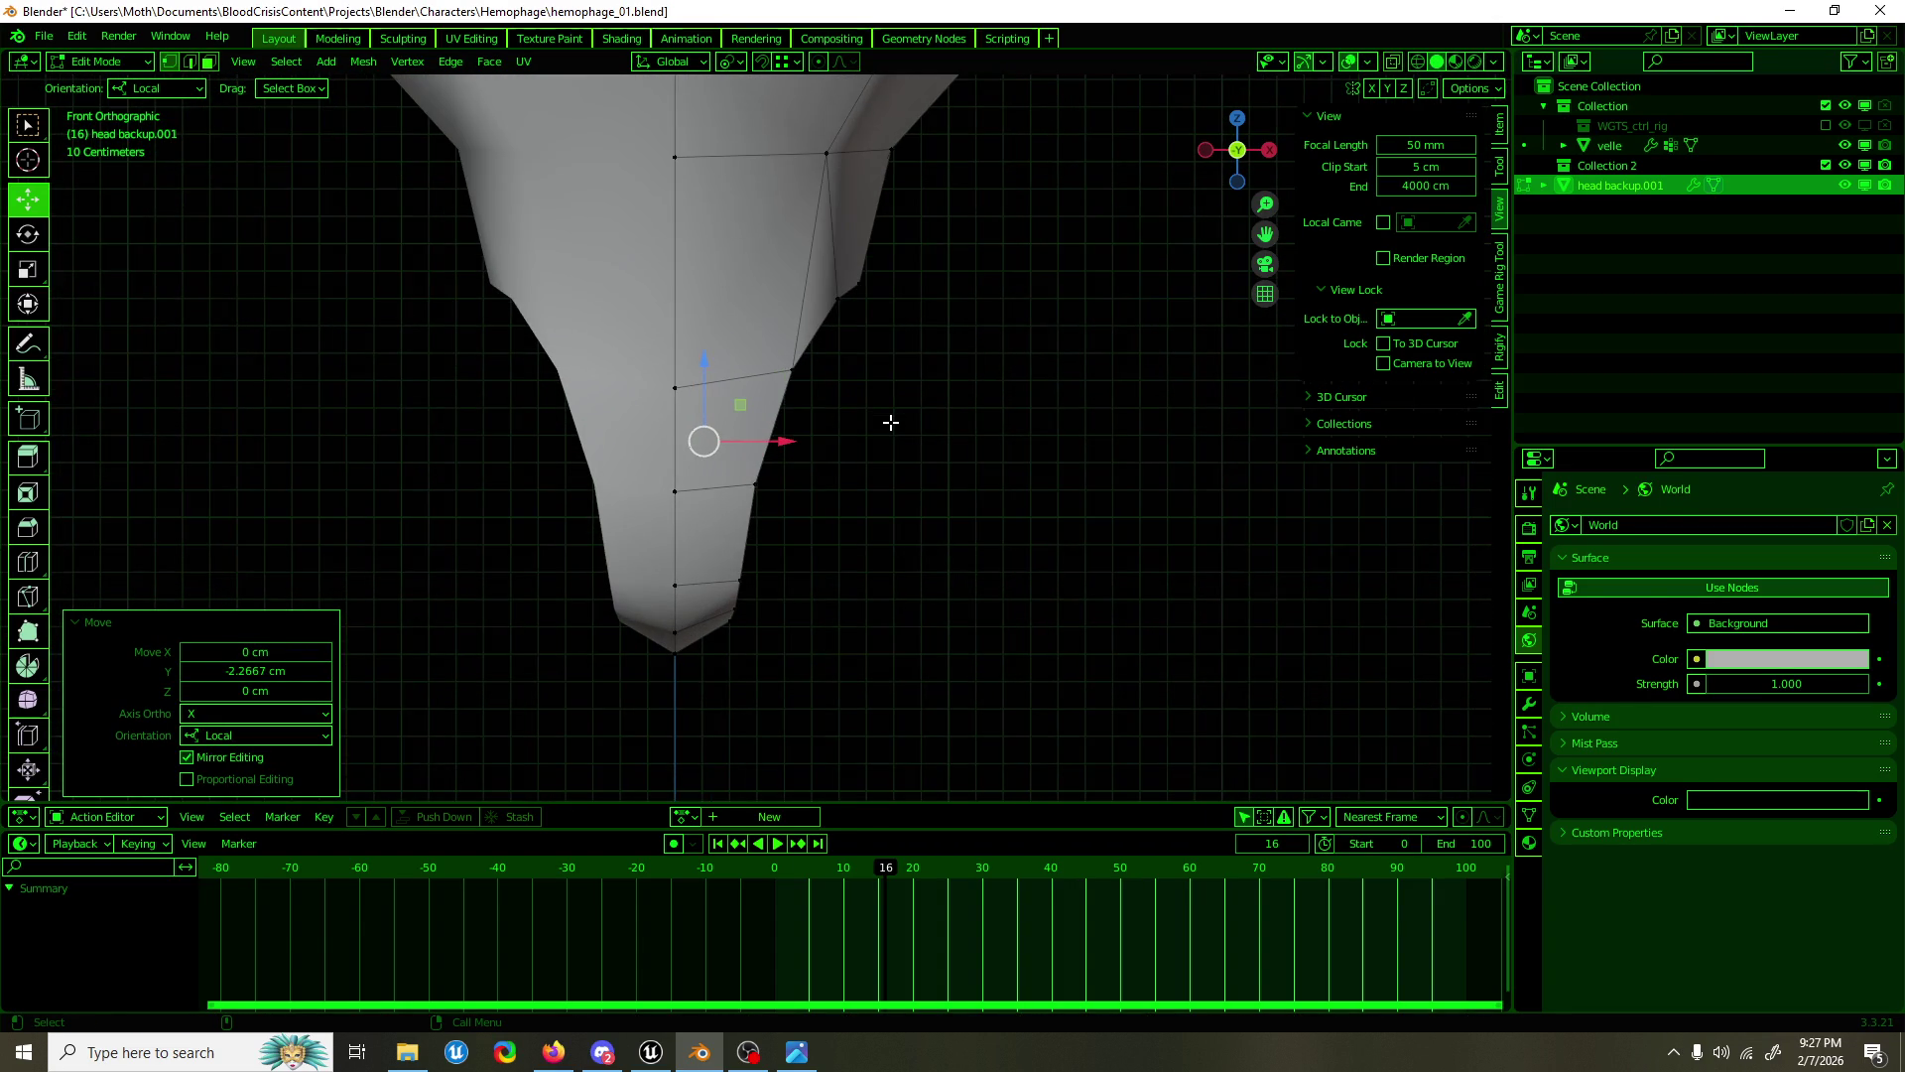
pyautogui.moveTo(901, 431); pyautogui.dragTo(910, 451)
pyautogui.press('2')
pyautogui.click(818, 426)
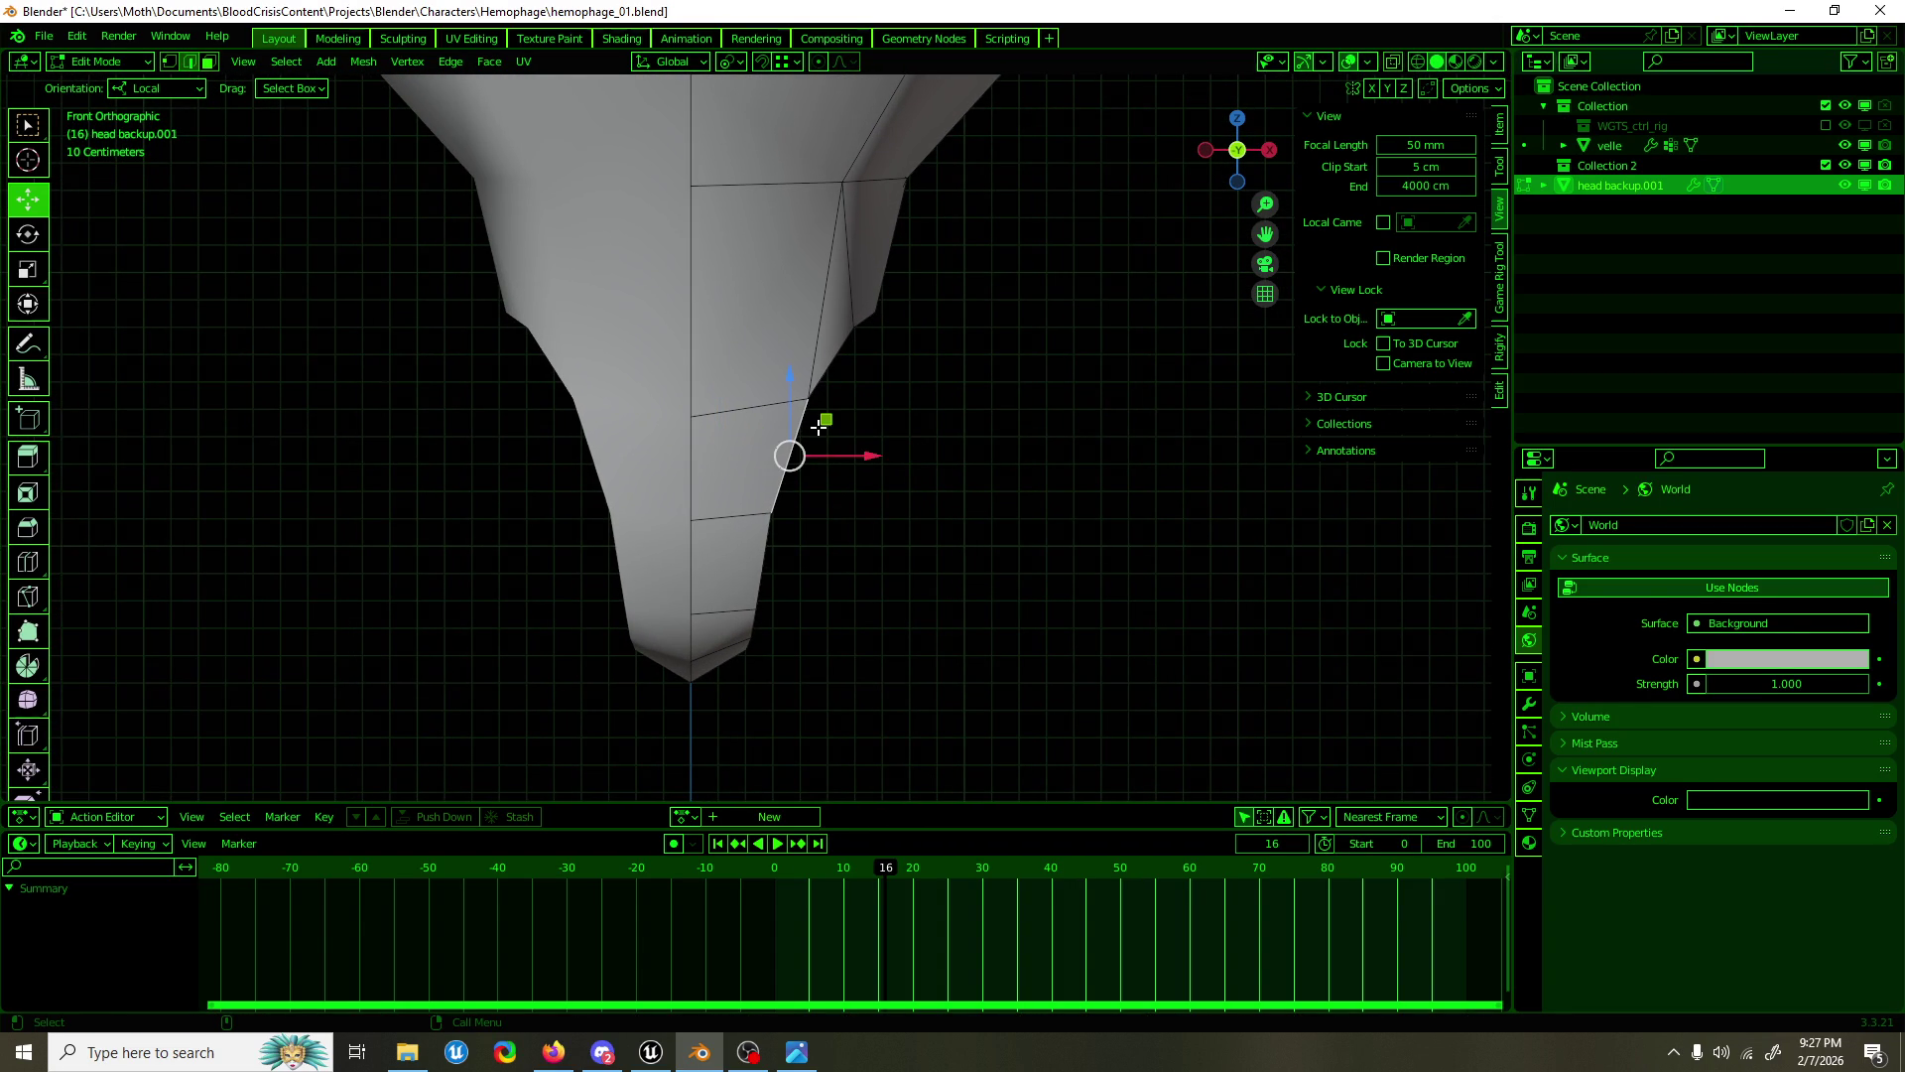
pyautogui.hotkey('shift', 'space')
pyautogui.press('e')
pyautogui.moveTo(821, 472); pyautogui.dragTo(949, 584)
pyautogui.hotkey('shift', 'space')
pyautogui.press('g')
pyautogui.moveTo(936, 467); pyautogui.dragTo(931, 704)
# Step: Flatten the extruded leg loop by scaling it to 0 on Z
pyautogui.hotkey('shift', 'space')
pyautogui.press('s')
pyautogui.hotkey('shift', 'space')
pyautogui.press('g')
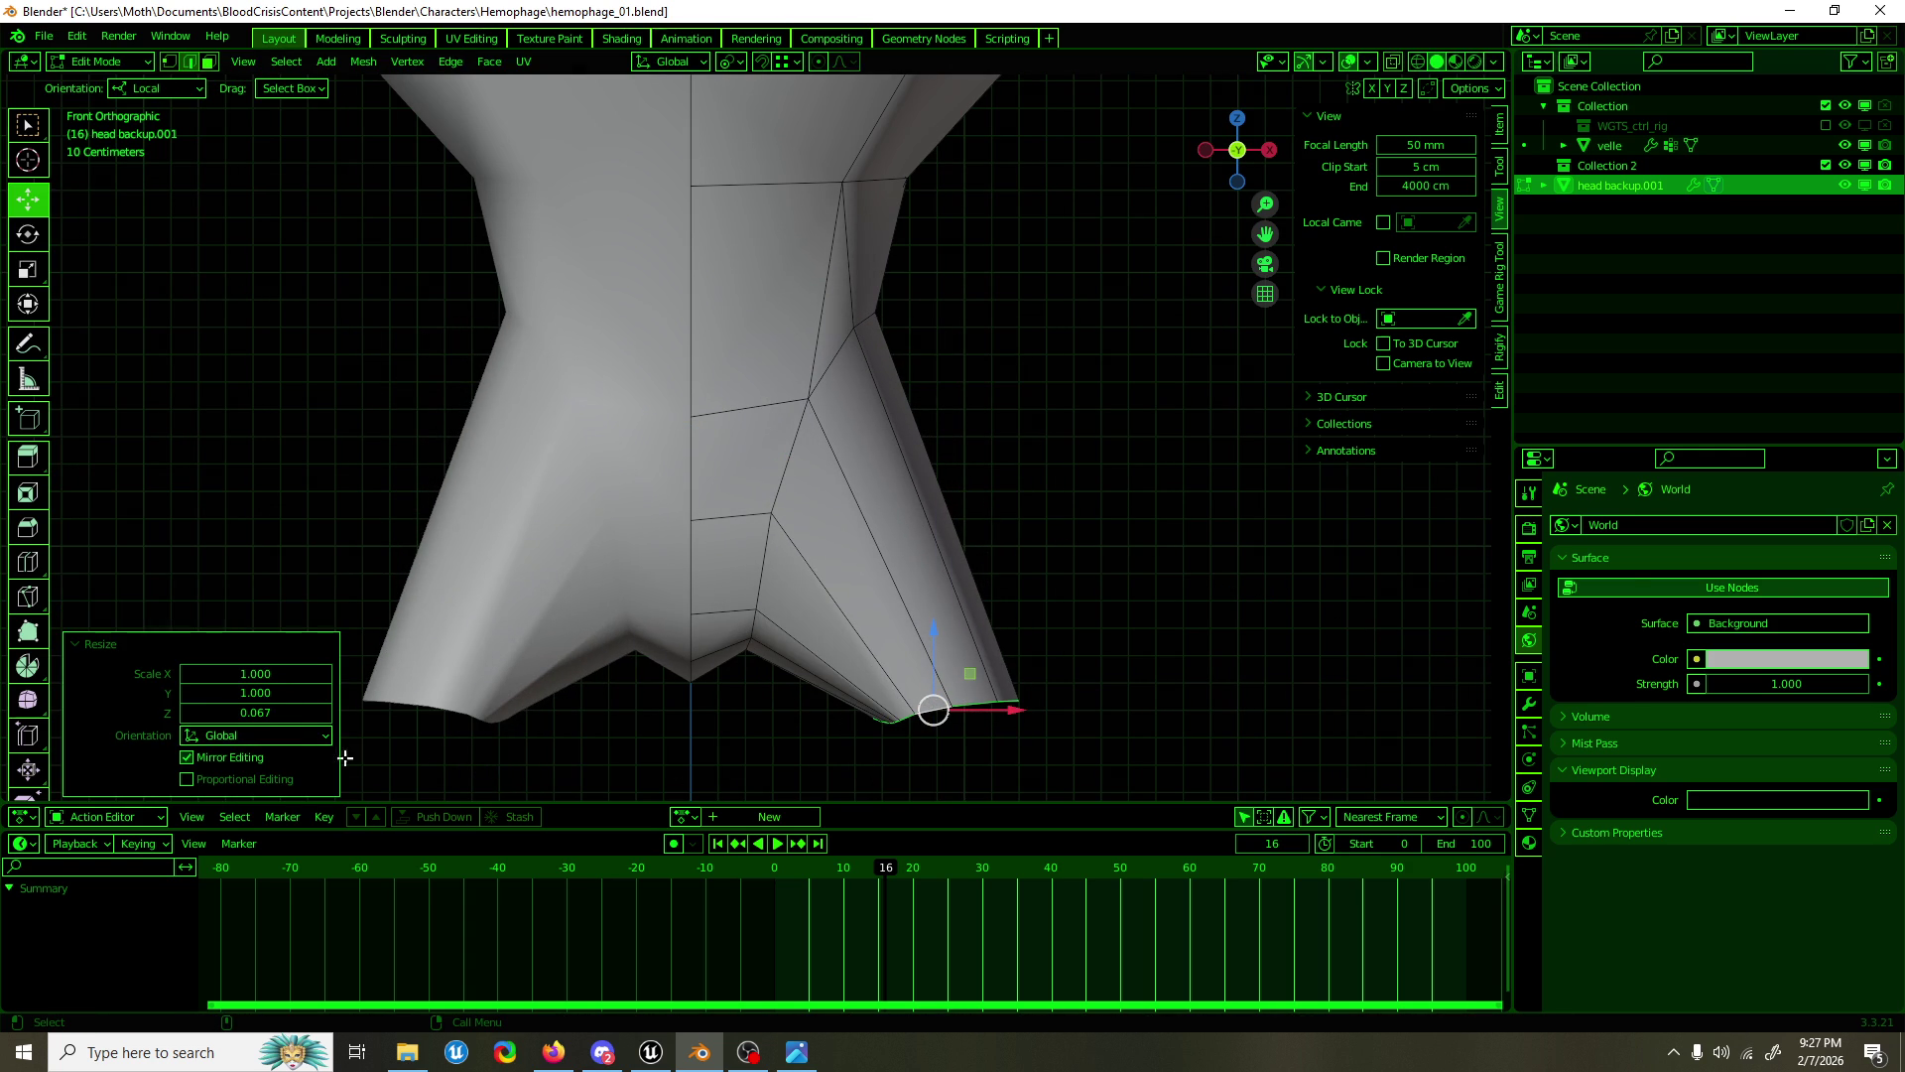
pyautogui.click(255, 713)
pyautogui.write('0')
pyautogui.press('Return')
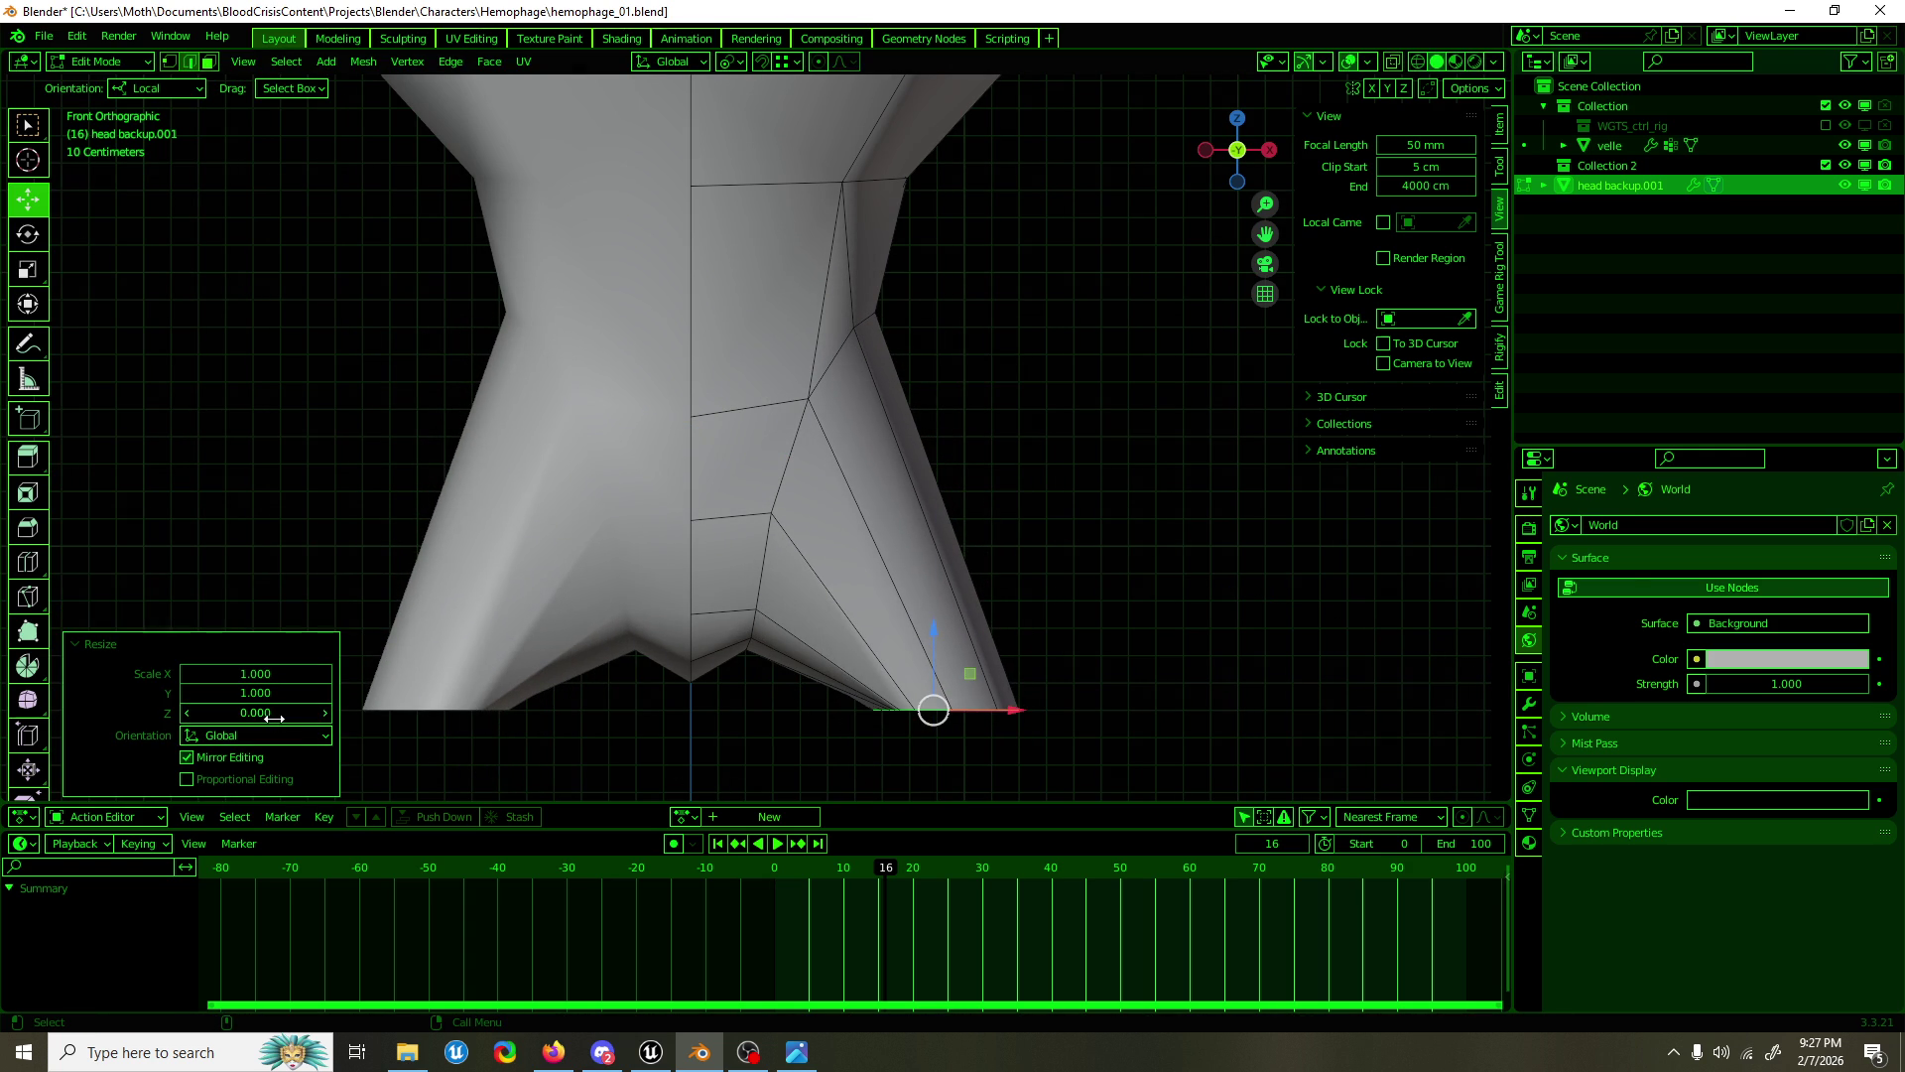
# Step: Move the new leg loop sideways and down
pyautogui.moveTo(744, 423); pyautogui.dragTo(786, 334)
pyautogui.moveTo(1011, 585); pyautogui.dragTo(913, 648)
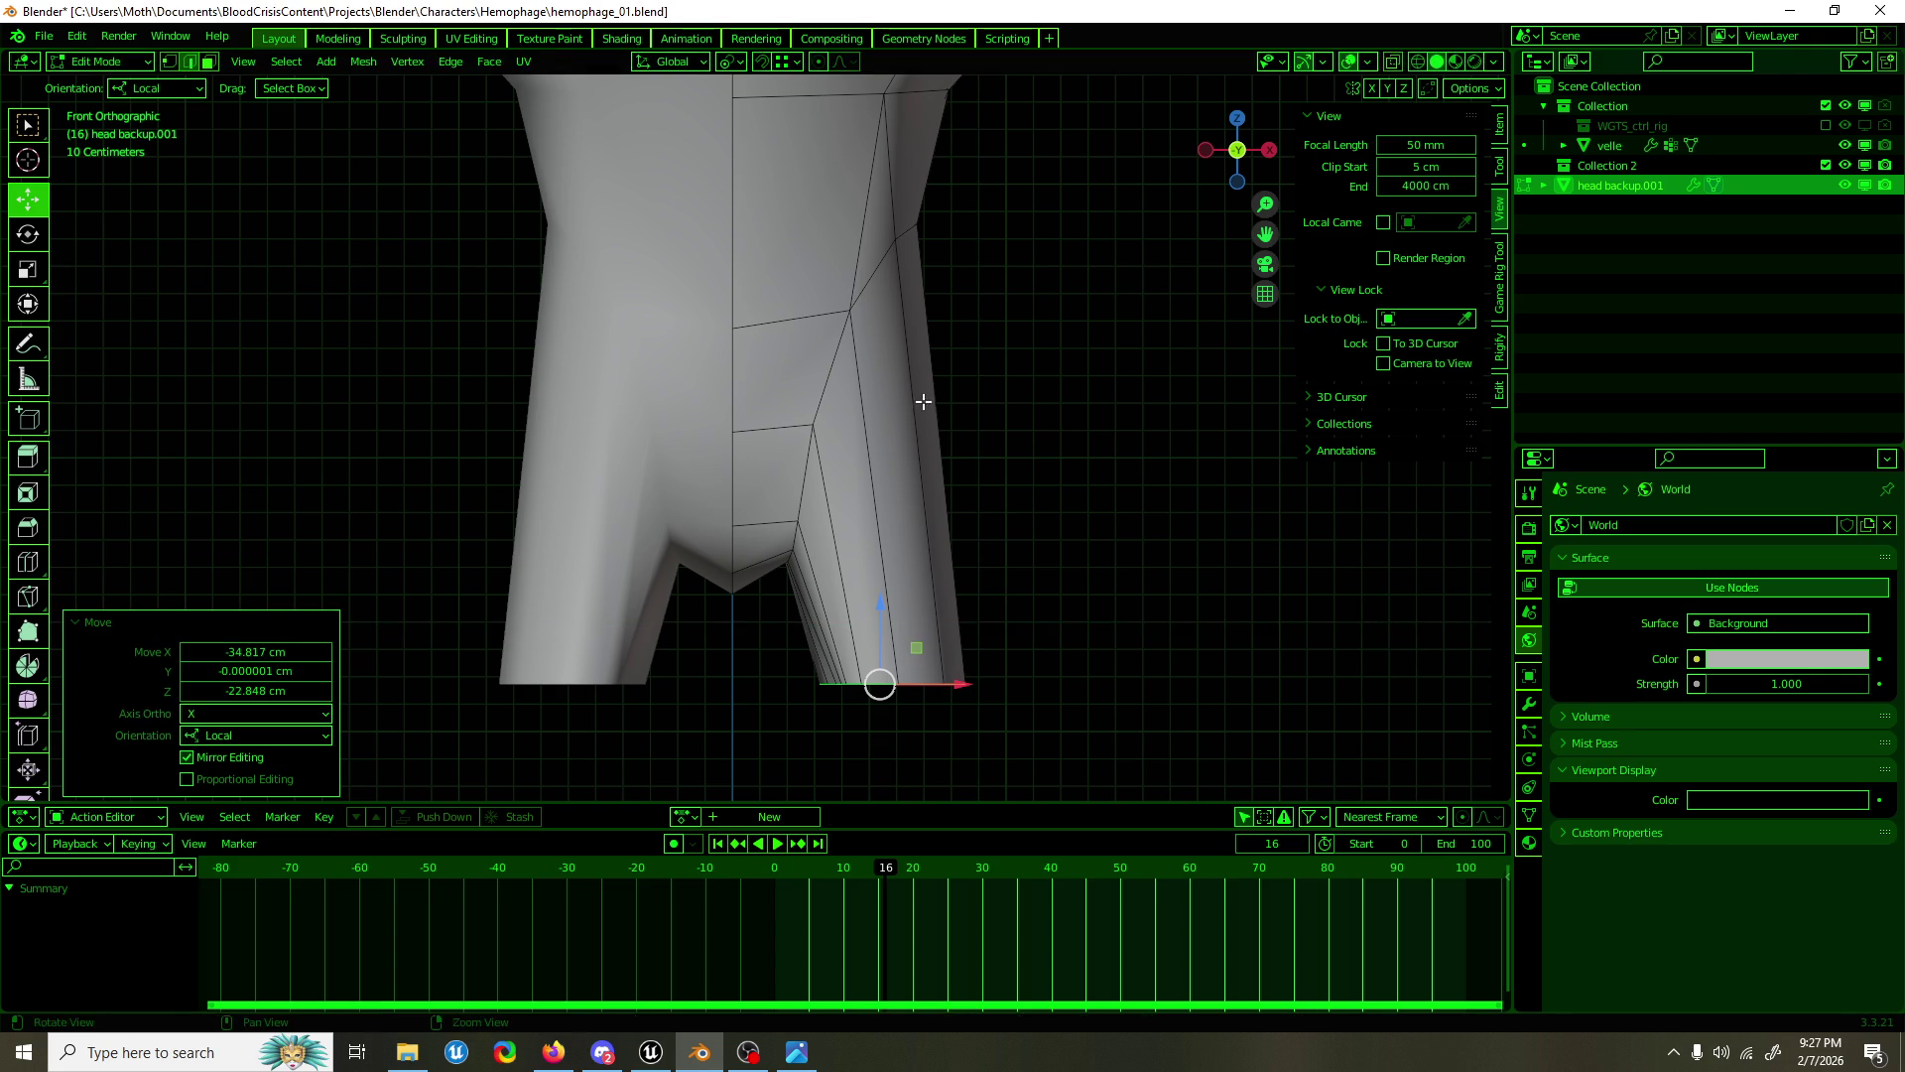
pyautogui.scroll(-3)
pyautogui.scroll(-3)
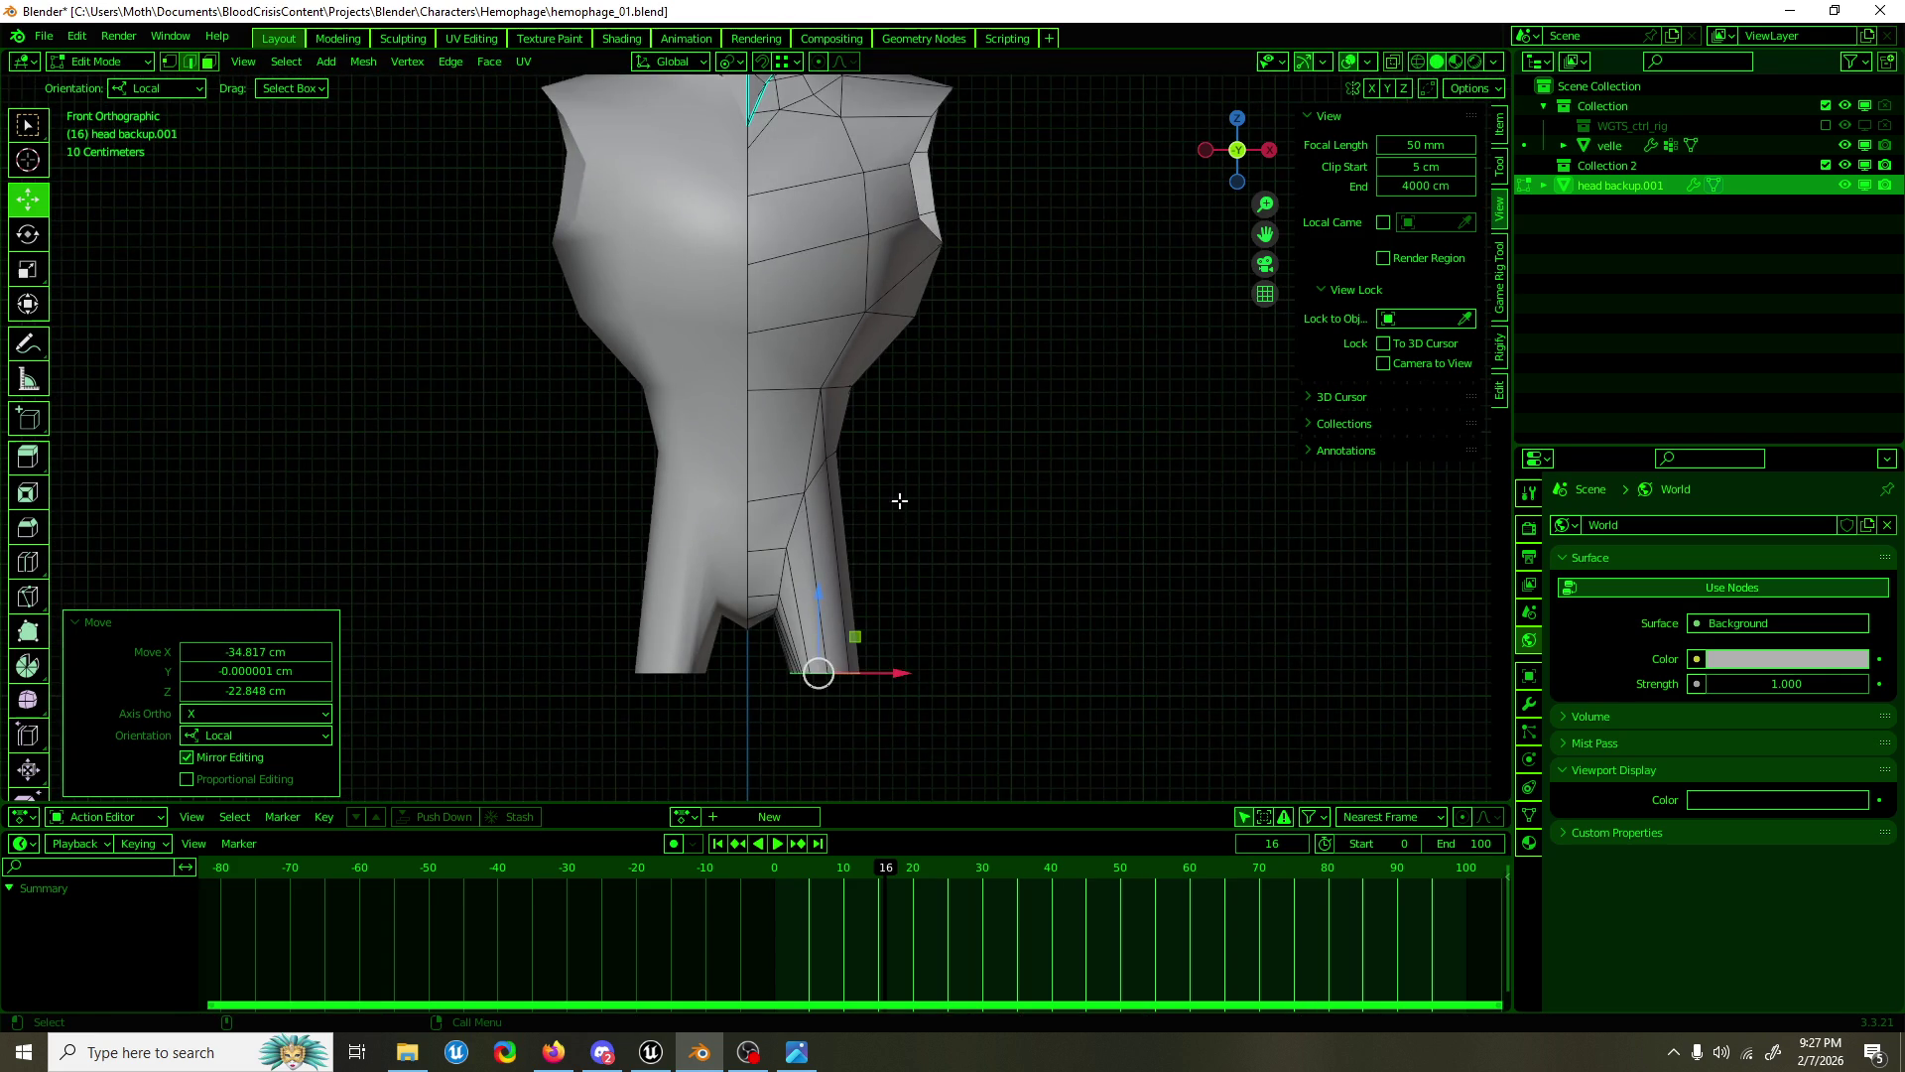
pyautogui.scroll(3)
pyautogui.scroll(-3)
# Step: Raise the crotch vertex slightly, leaving the higher seam vertex in place
pyautogui.click(762, 498)
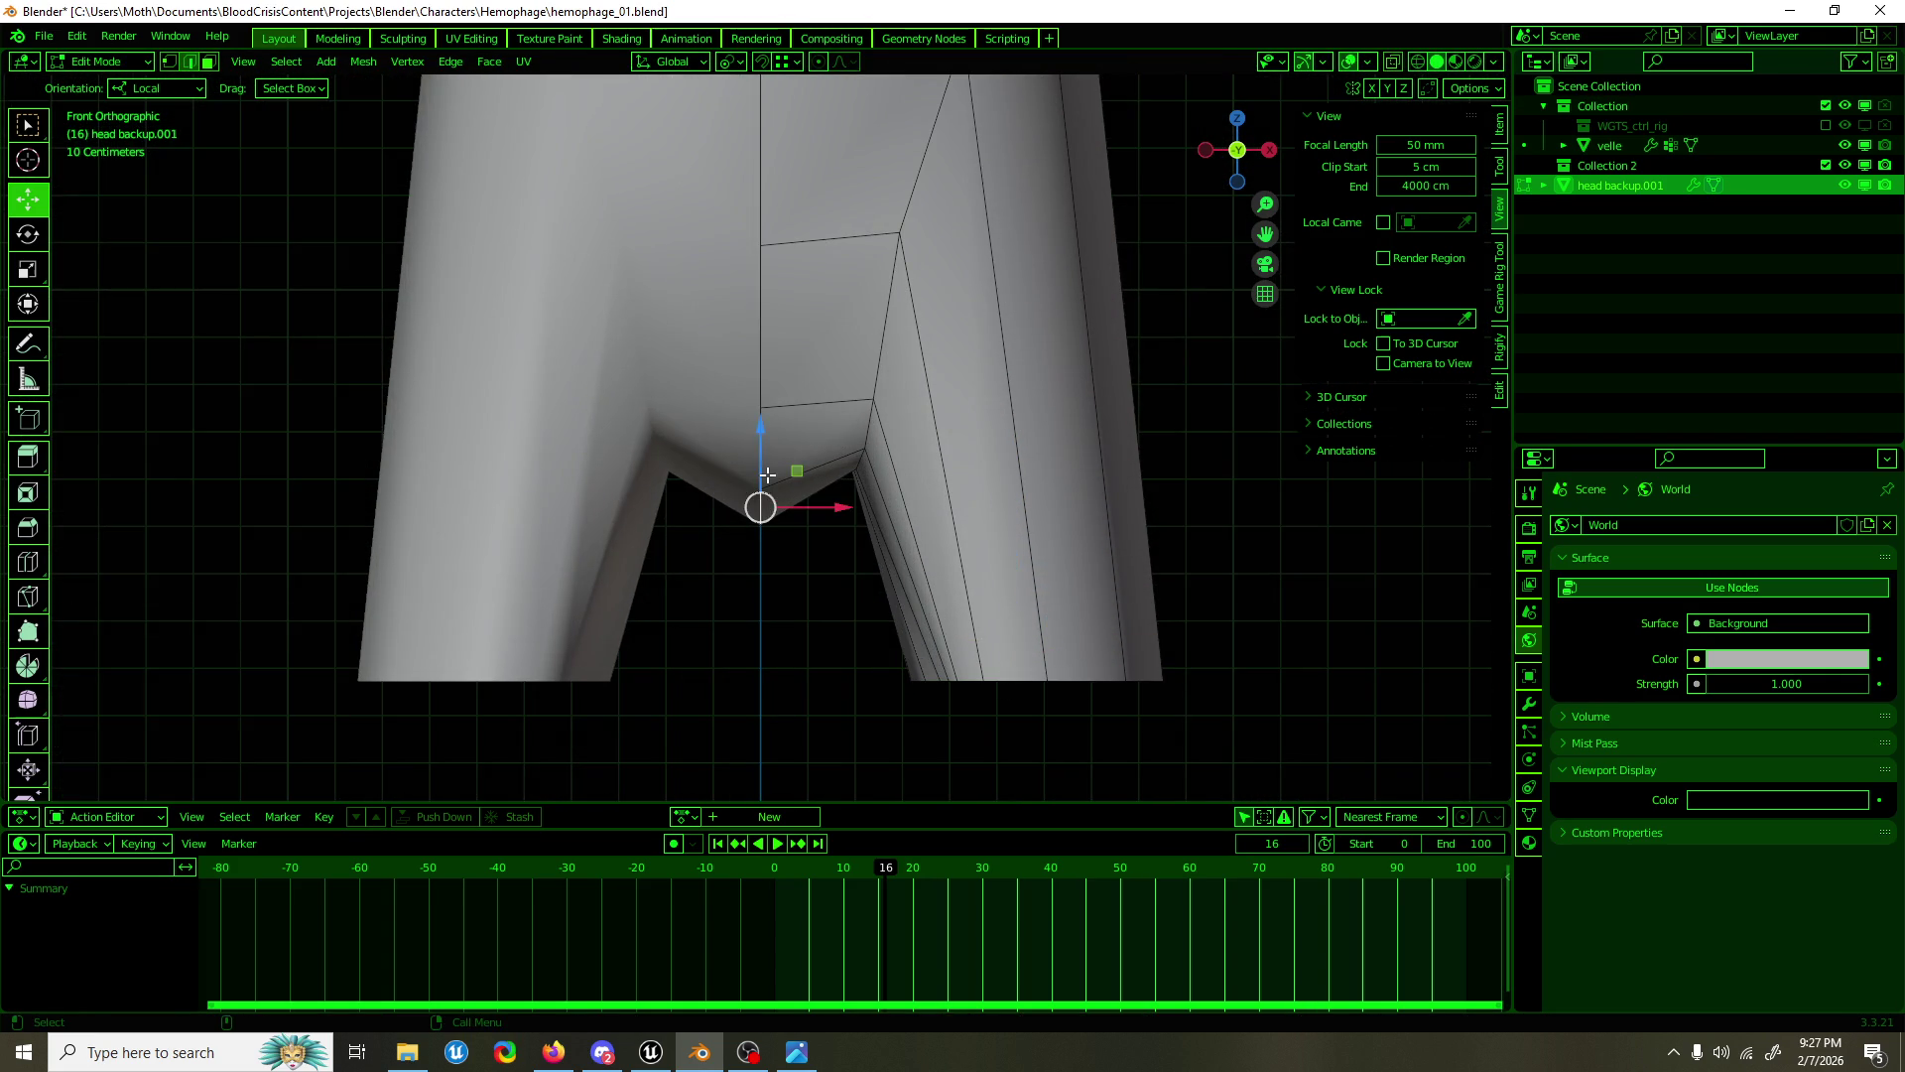
pyautogui.press('g')
pyautogui.click(762, 458)
pyautogui.click(761, 403)
pyautogui.press('g')
pyautogui.click(762, 376)
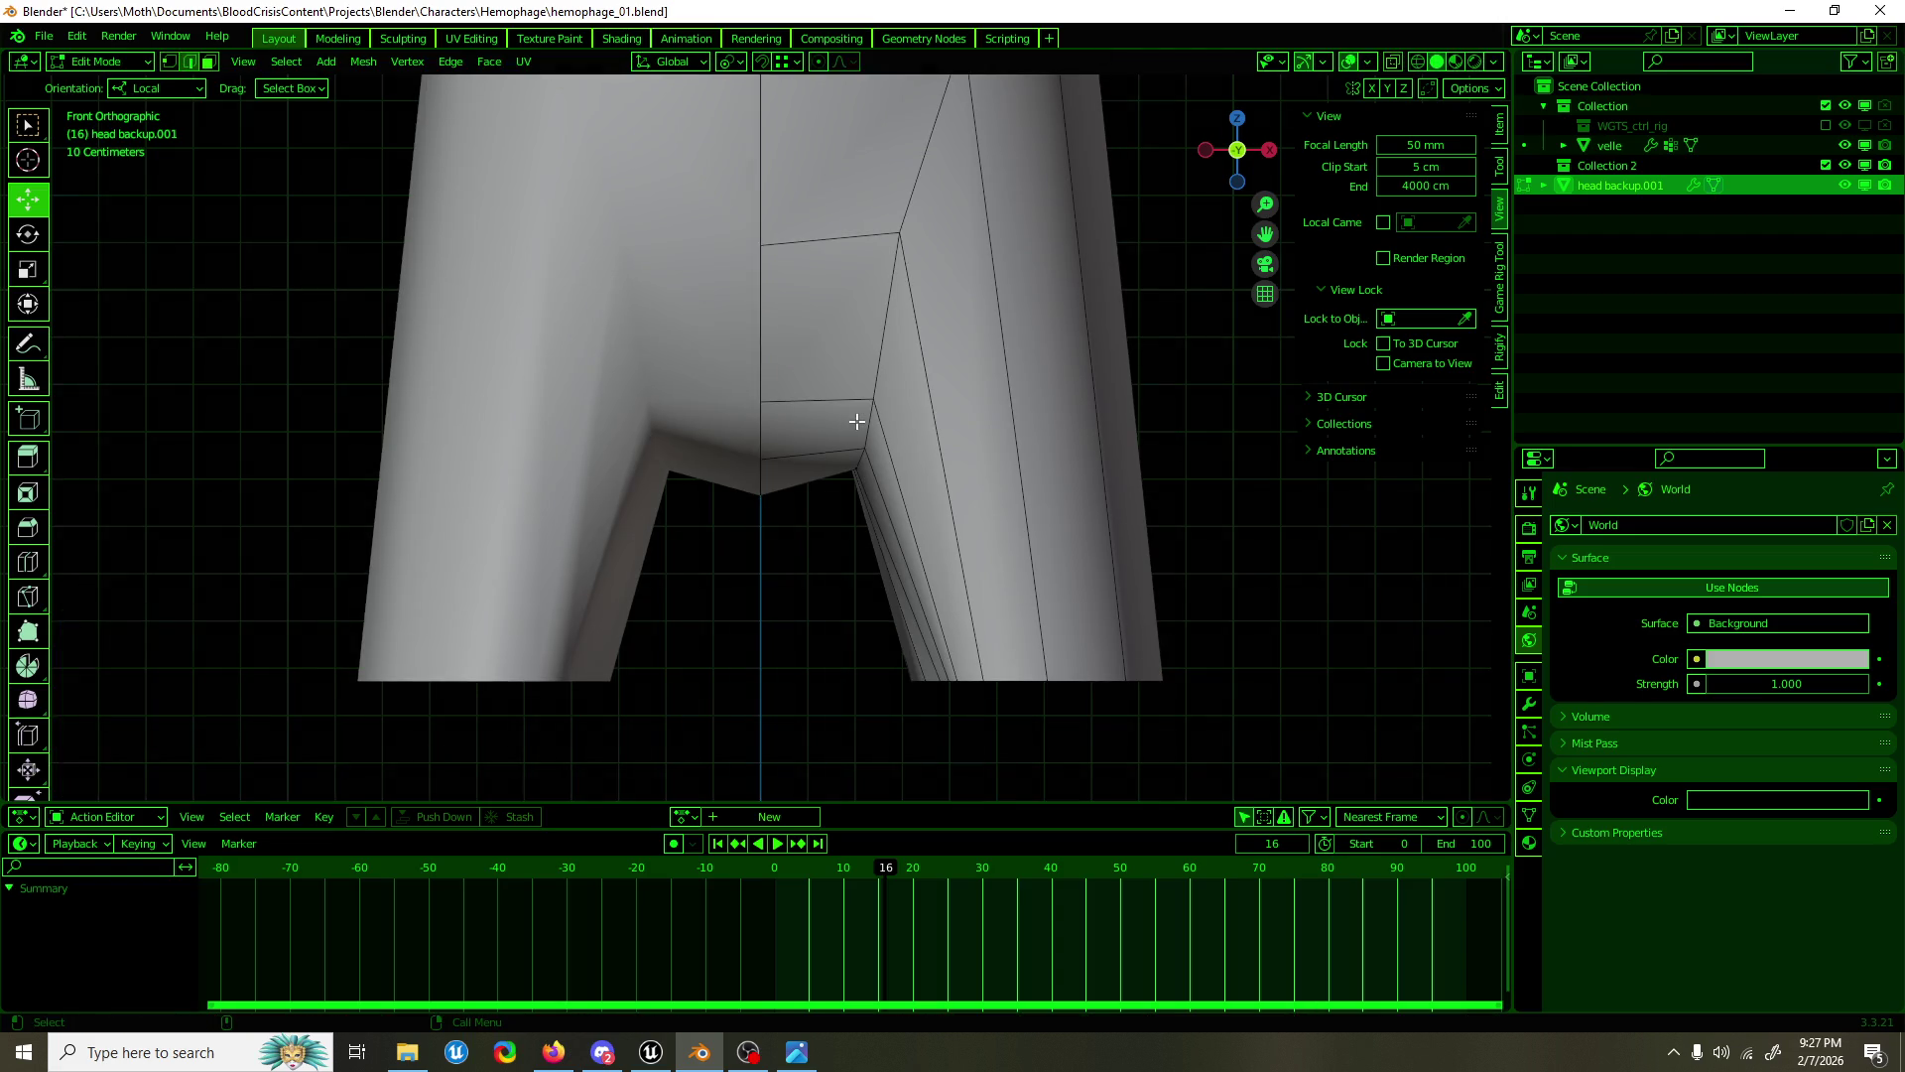
# Step: Viewed from behind, raise the crotch's bottom centre vertex slightly
pyautogui.moveTo(903, 560); pyautogui.dragTo(884, 586)
pyautogui.moveTo(850, 455); pyautogui.dragTo(778, 455)
pyautogui.scroll(3)
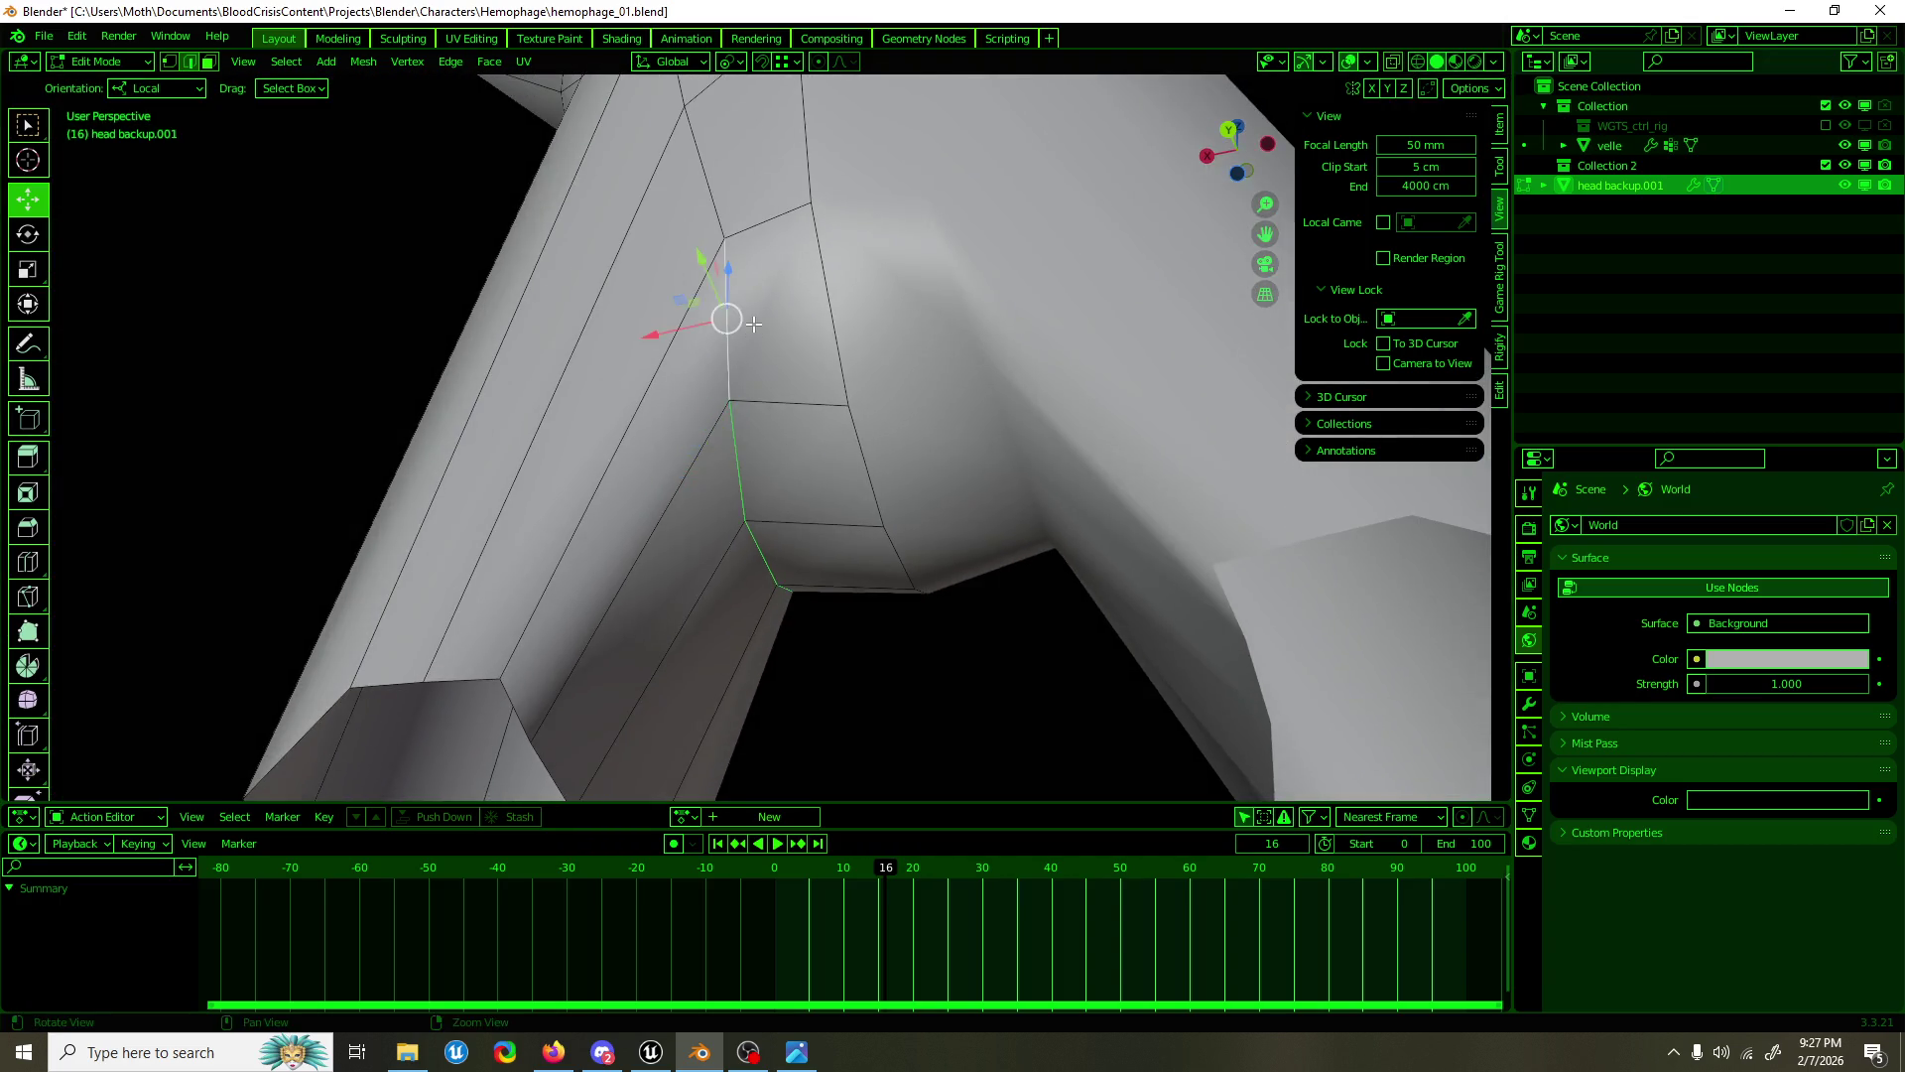
pyautogui.moveTo(754, 323); pyautogui.dragTo(816, 447)
pyautogui.moveTo(735, 470); pyautogui.dragTo(786, 473)
pyautogui.hotkey('ctrl', 'z')
pyautogui.click(880, 601)
pyautogui.moveTo(881, 561); pyautogui.dragTo(882, 533)
# Step: From the front, lift the crotch vertex slightly along Z, then select the leg opening
pyautogui.moveTo(882, 533); pyautogui.dragTo(494, 516)
pyautogui.moveTo(671, 571); pyautogui.dragTo(723, 561)
pyautogui.hotkey('ctrl', 'z')
pyautogui.press('g')
pyautogui.press('z')
pyautogui.click(672, 521)
pyautogui.scroll(-3)
pyautogui.click(874, 668)
pyautogui.moveTo(873, 667); pyautogui.dragTo(829, 46)
pyautogui.click(739, 67)
# Step: Make the leg opening a perfect circle with LoopTools Circle
pyautogui.rightClick(932, 381)
pyautogui.moveTo(925, 354)
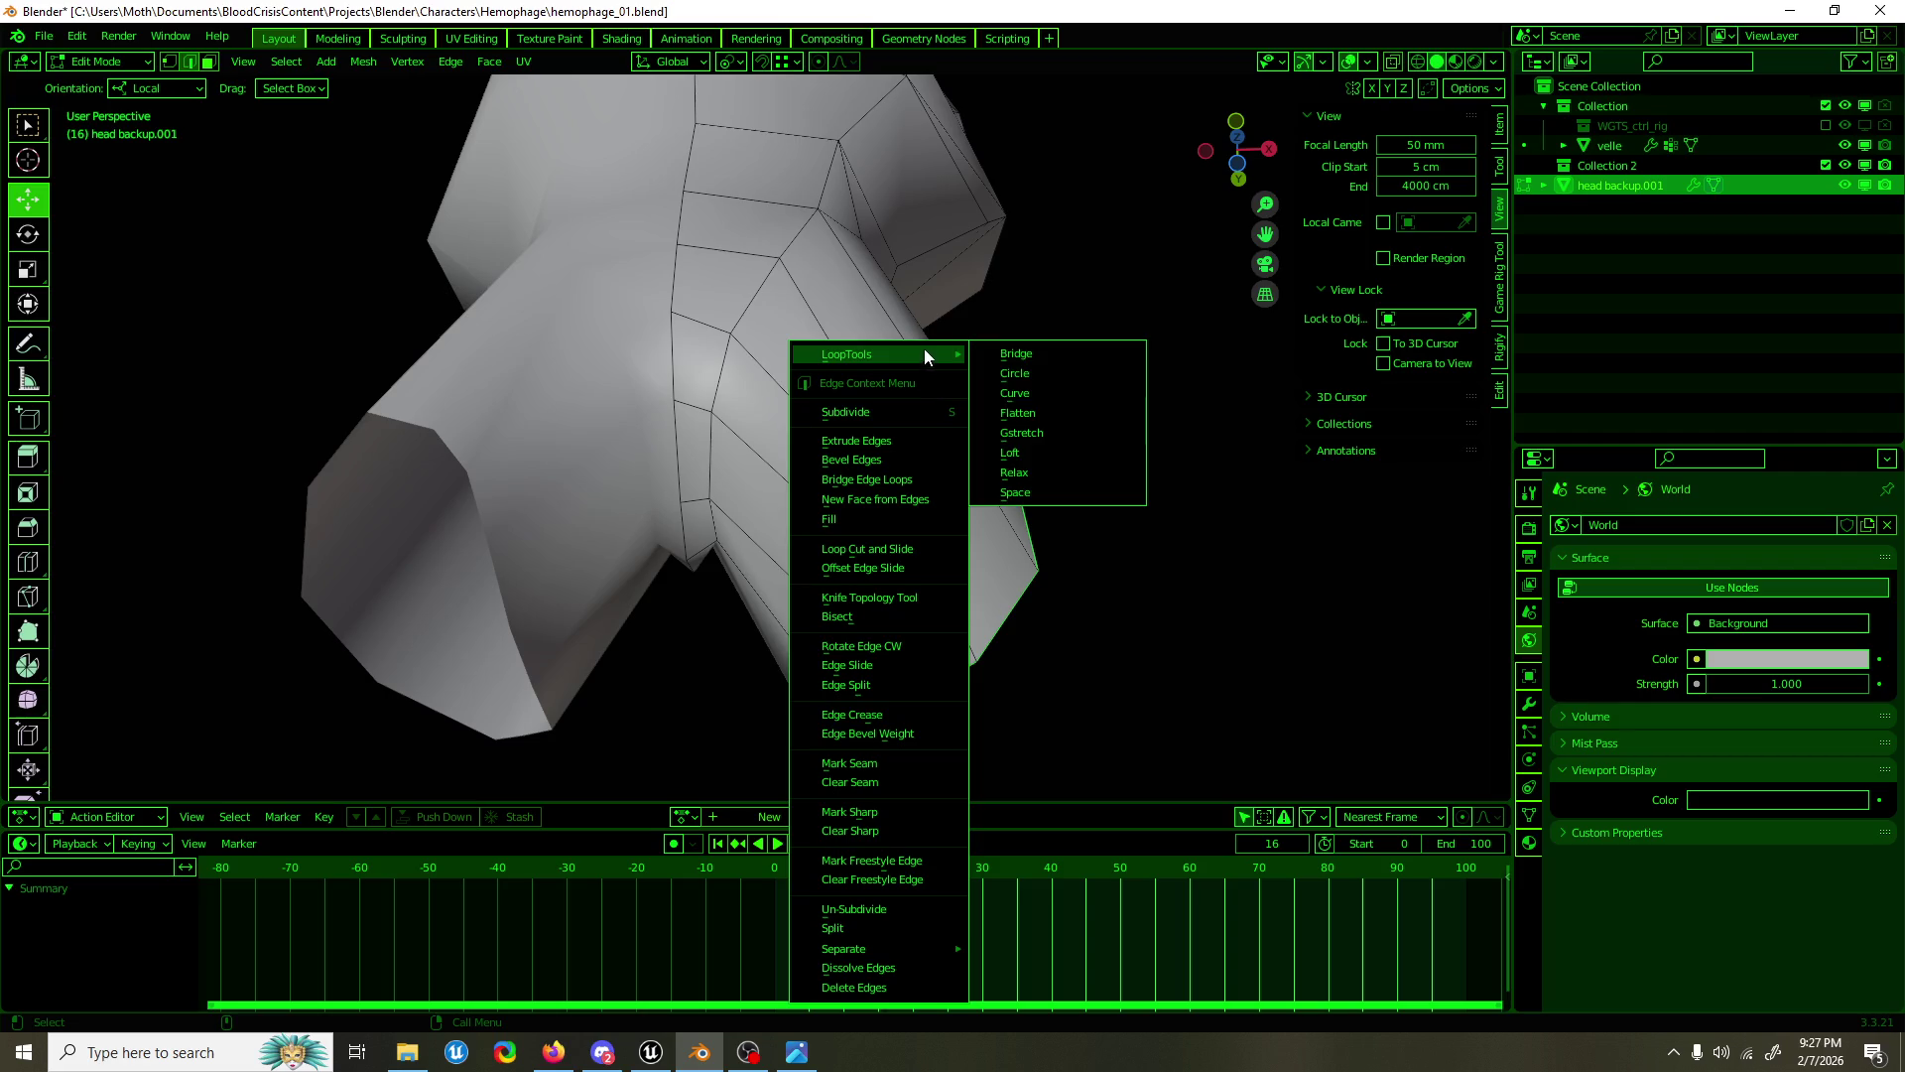
pyautogui.click(1050, 376)
pyautogui.moveTo(1050, 377); pyautogui.dragTo(1031, 390)
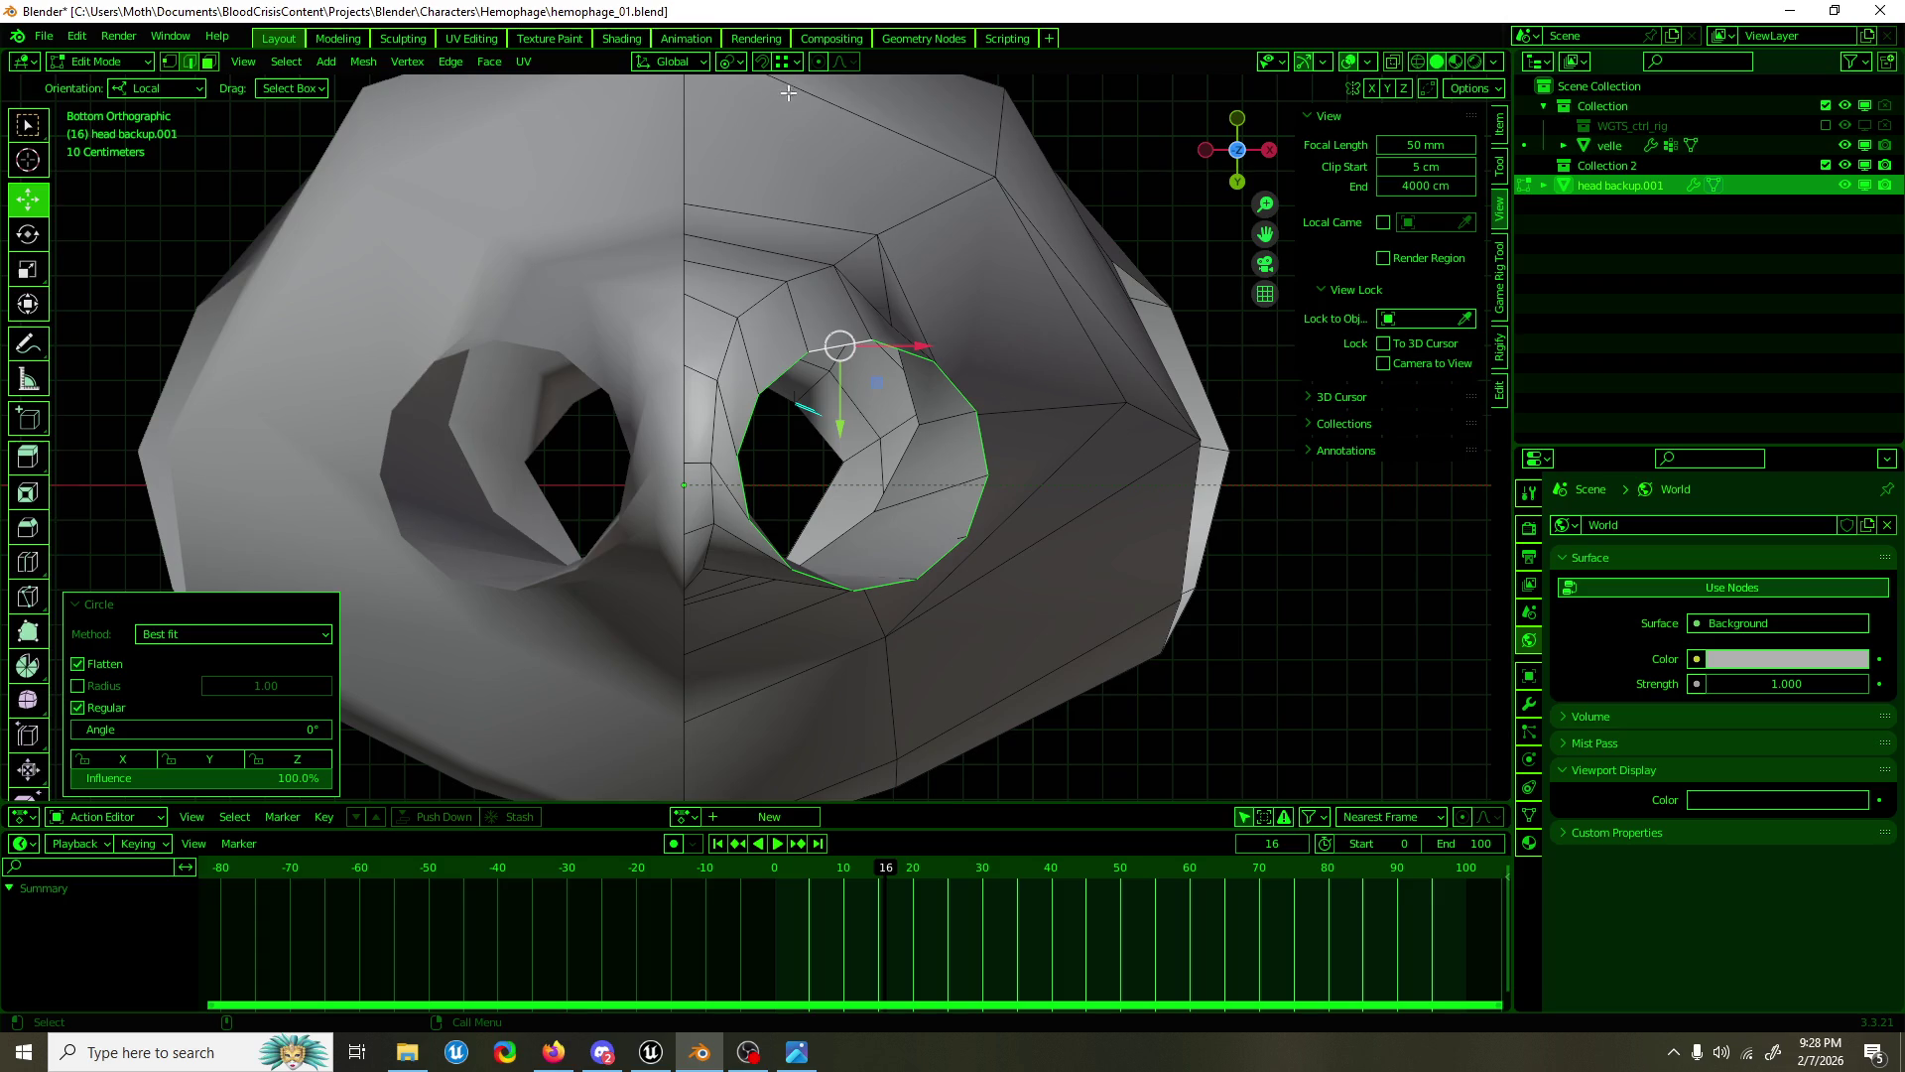
# Step: Rotate the leg opening loop 13.6° about the Z axis
pyautogui.click(692, 63)
pyautogui.hotkey('shift', 'space')
pyautogui.press('r')
pyautogui.moveTo(918, 414); pyautogui.dragTo(930, 441)
# Step: Move the leg opening −6.2536 cm along X to taper the leg
pyautogui.hotkey('shift', 'space')
pyautogui.press('g')
pyautogui.moveTo(930, 441); pyautogui.dragTo(931, 581)
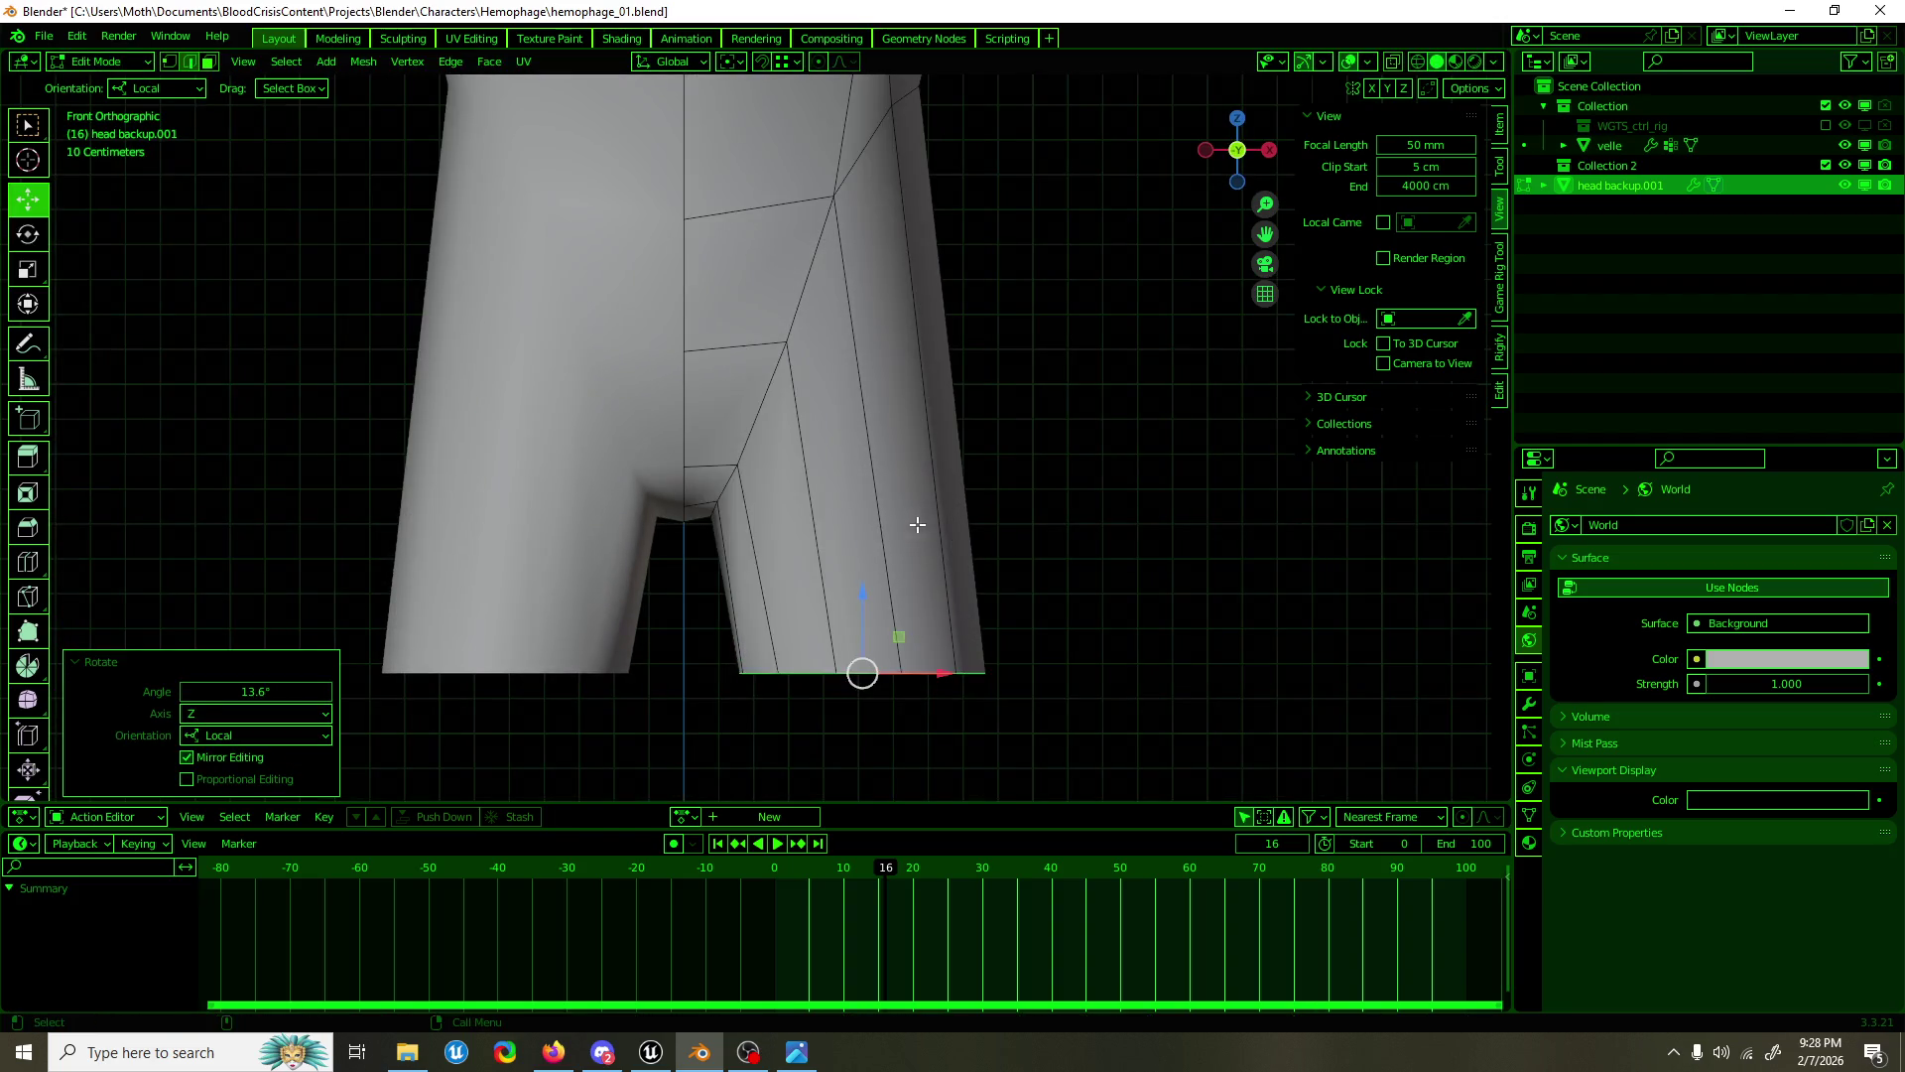
pyautogui.moveTo(936, 672); pyautogui.dragTo(914, 667)
# Step: Pull a vertex on the back of the hip inward and push it along depth
pyautogui.scroll(-3)
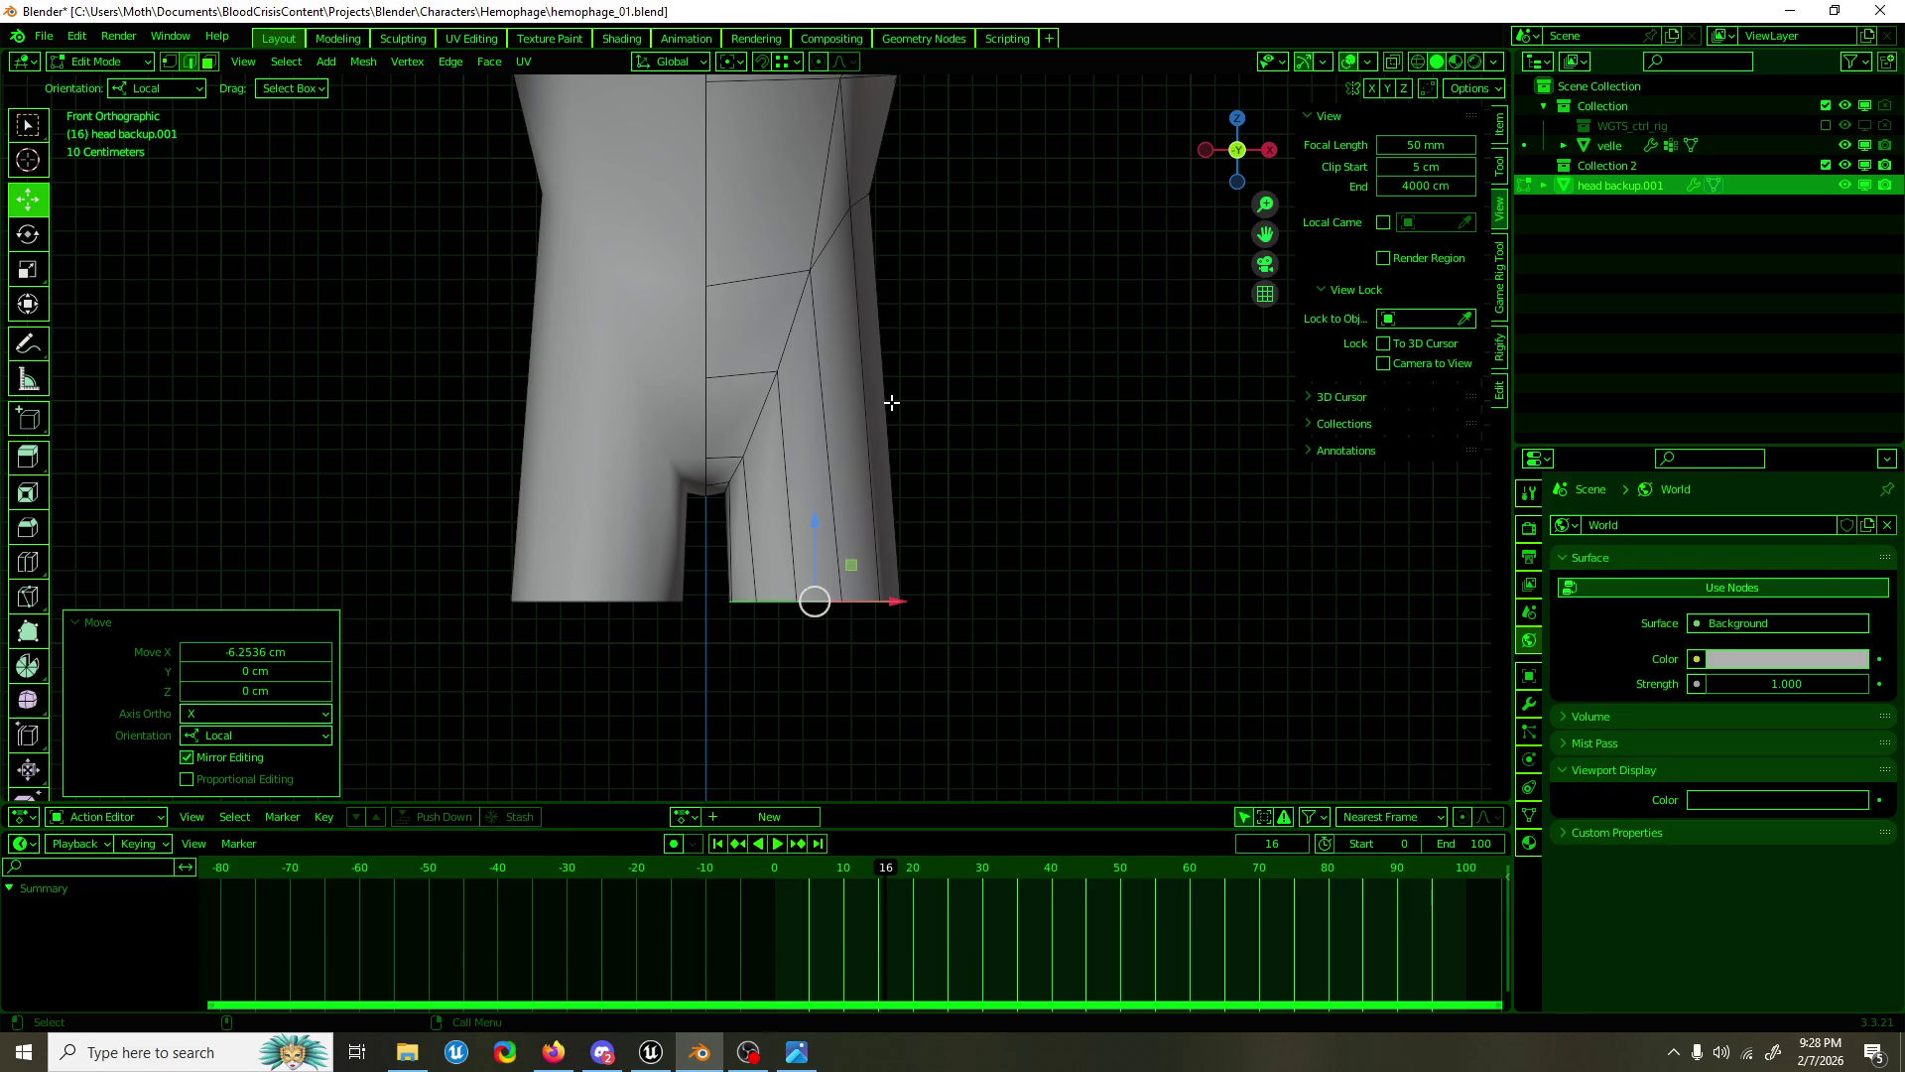
pyautogui.moveTo(883, 390); pyautogui.dragTo(893, 464)
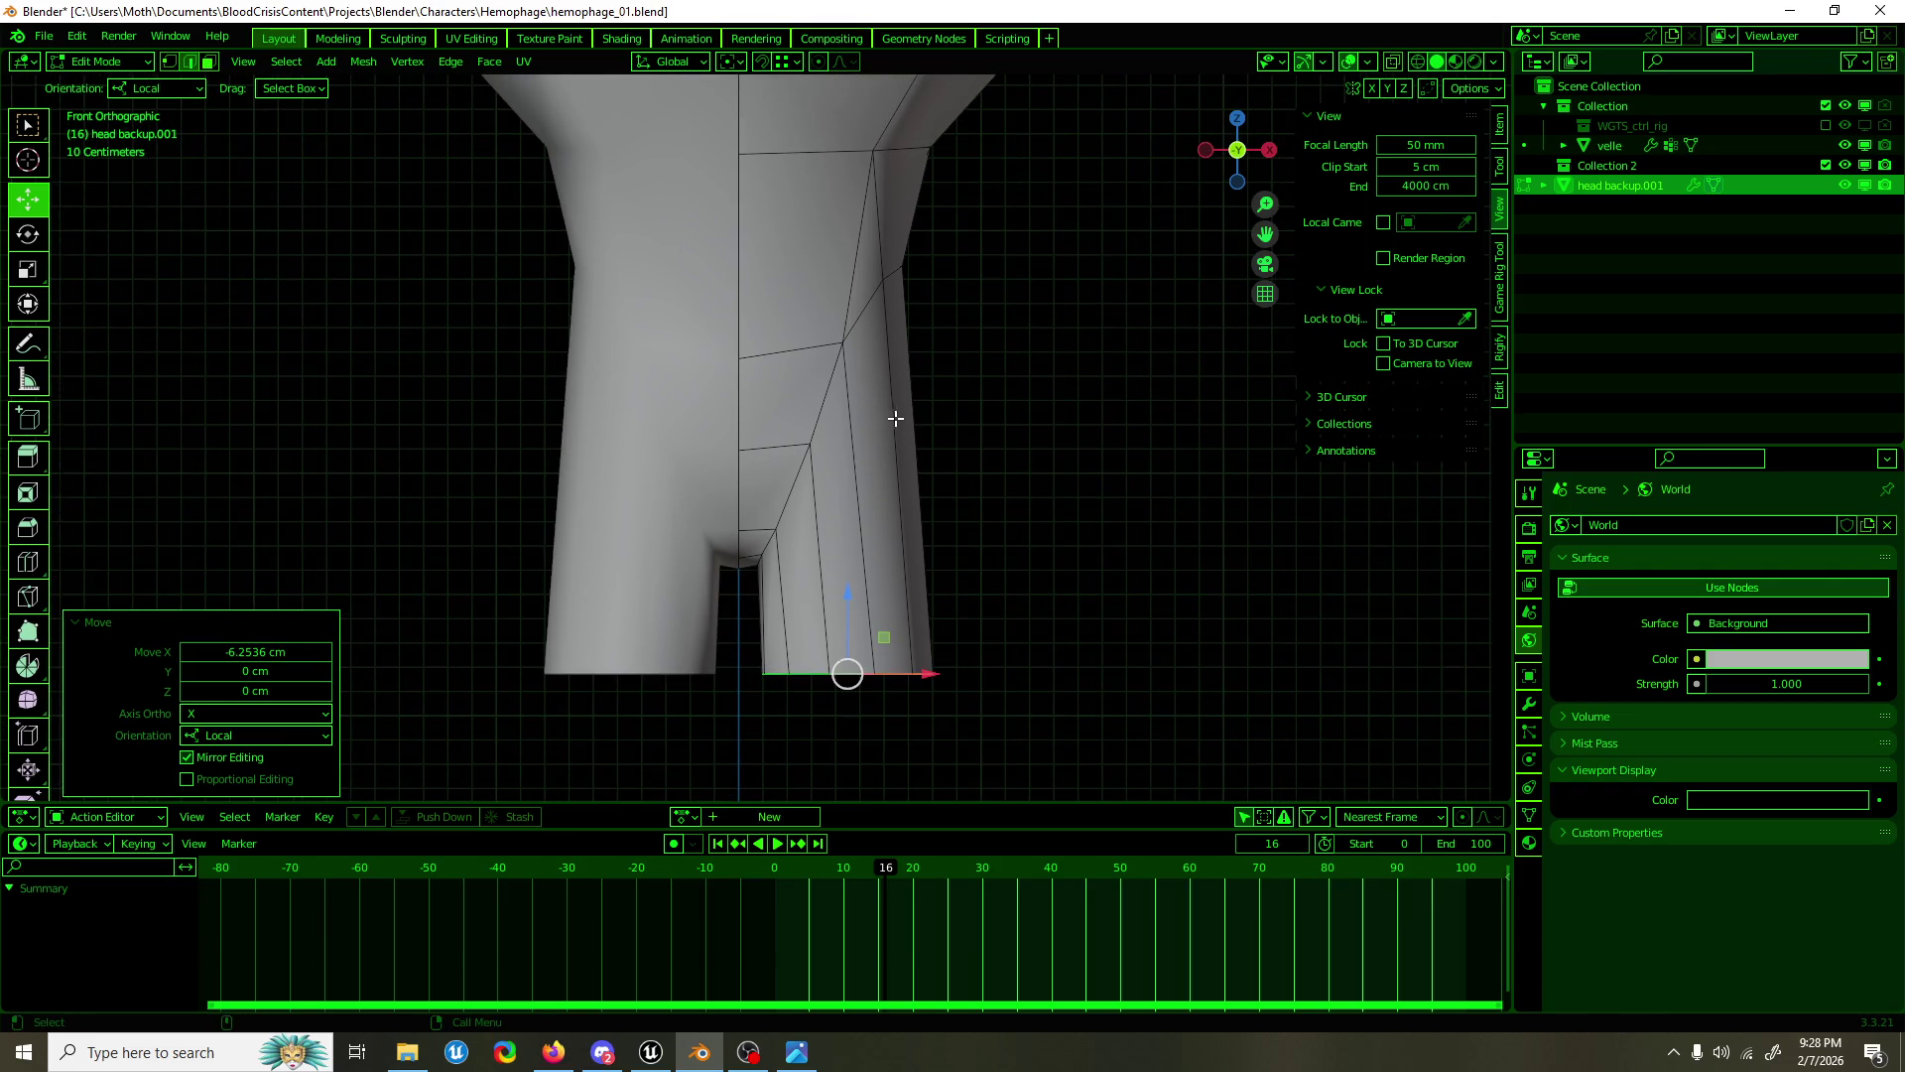
pyautogui.moveTo(921, 284); pyautogui.dragTo(532, 383)
pyautogui.click(666, 346)
pyautogui.press('g')
pyautogui.click(633, 365)
pyautogui.moveTo(633, 365); pyautogui.dragTo(718, 314)
pyautogui.moveTo(715, 314); pyautogui.dragTo(706, 266)
pyautogui.moveTo(706, 266); pyautogui.dragTo(863, 522)
# Step: Select the vertical edge strip on the leg's side and subdivide it
pyautogui.click(1004, 412)
pyautogui.scroll(-3)
pyautogui.click(865, 527)
pyautogui.click(889, 455)
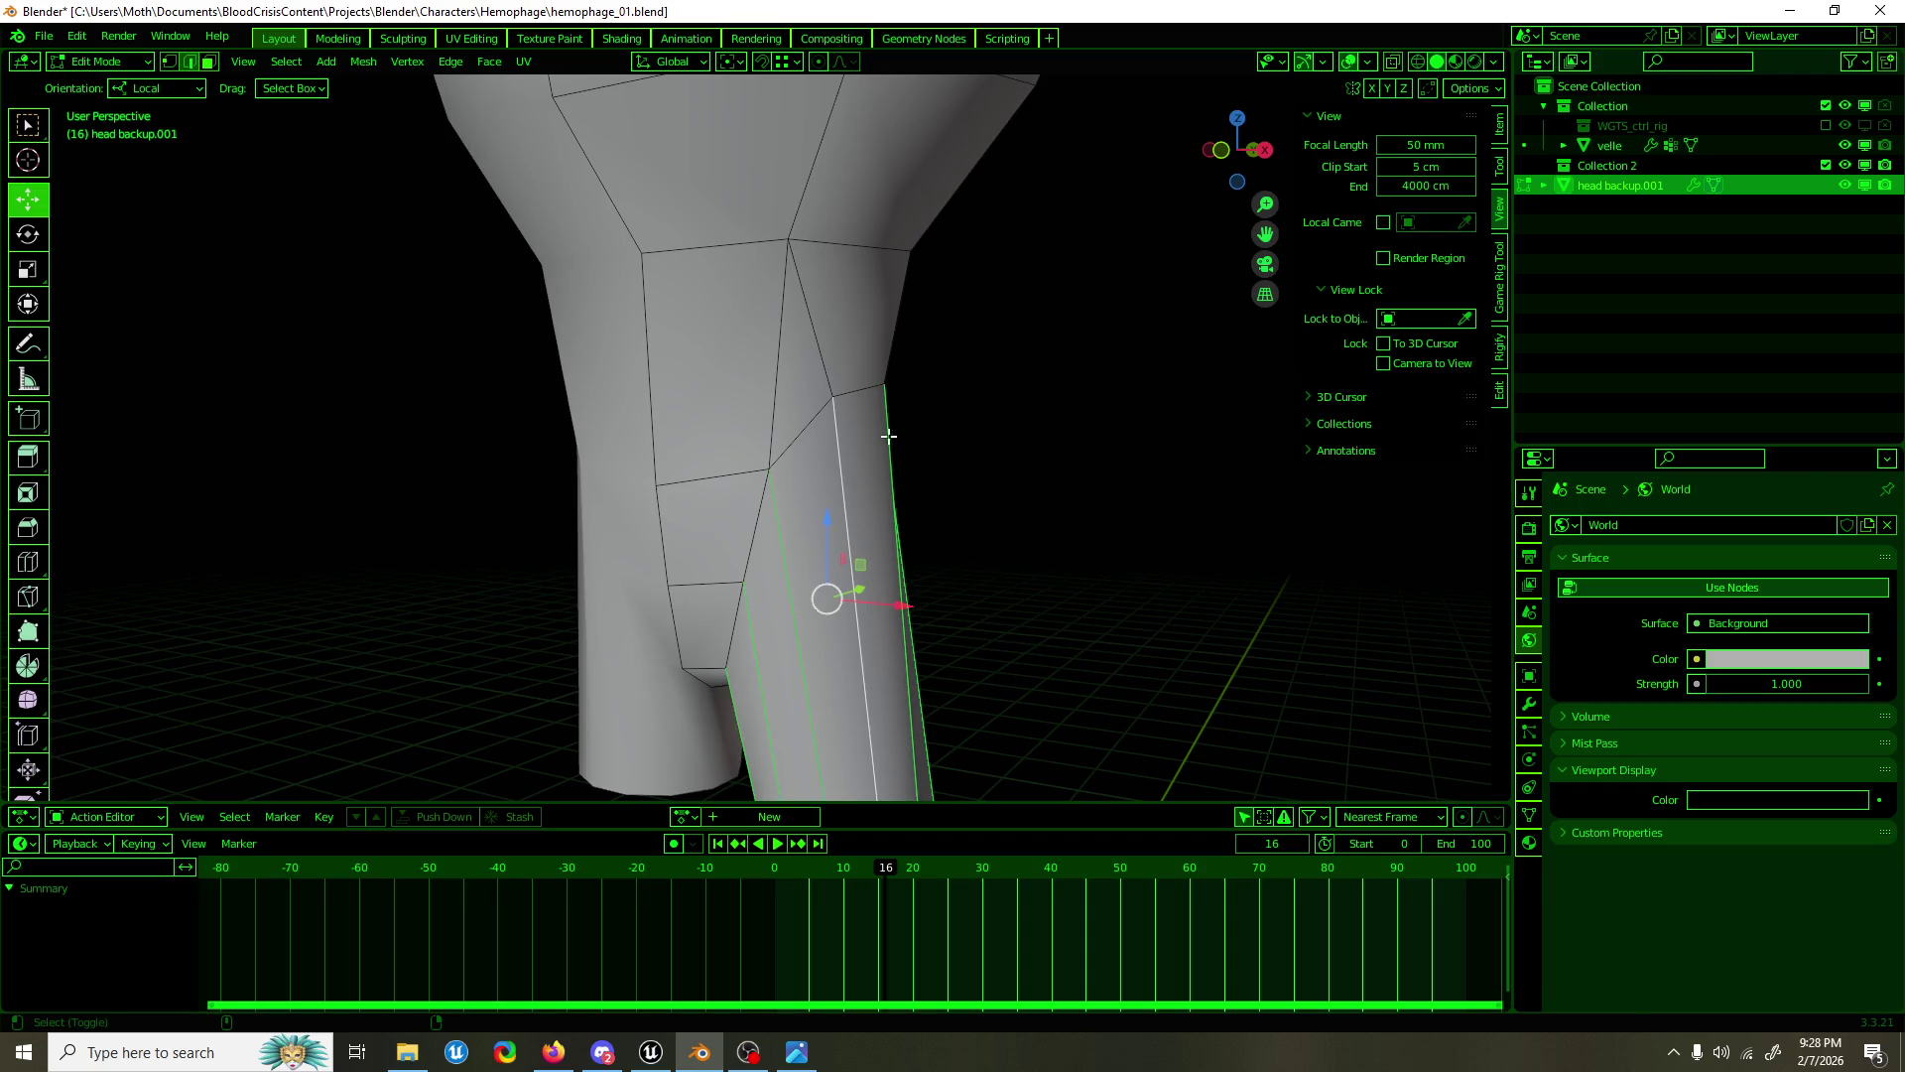
pyautogui.moveTo(899, 592); pyautogui.dragTo(901, 437)
pyautogui.rightClick(823, 496)
pyautogui.click(823, 496)
# Step: Edge-slide the diagonal thigh loop down toward the crotch
pyautogui.click(823, 496)
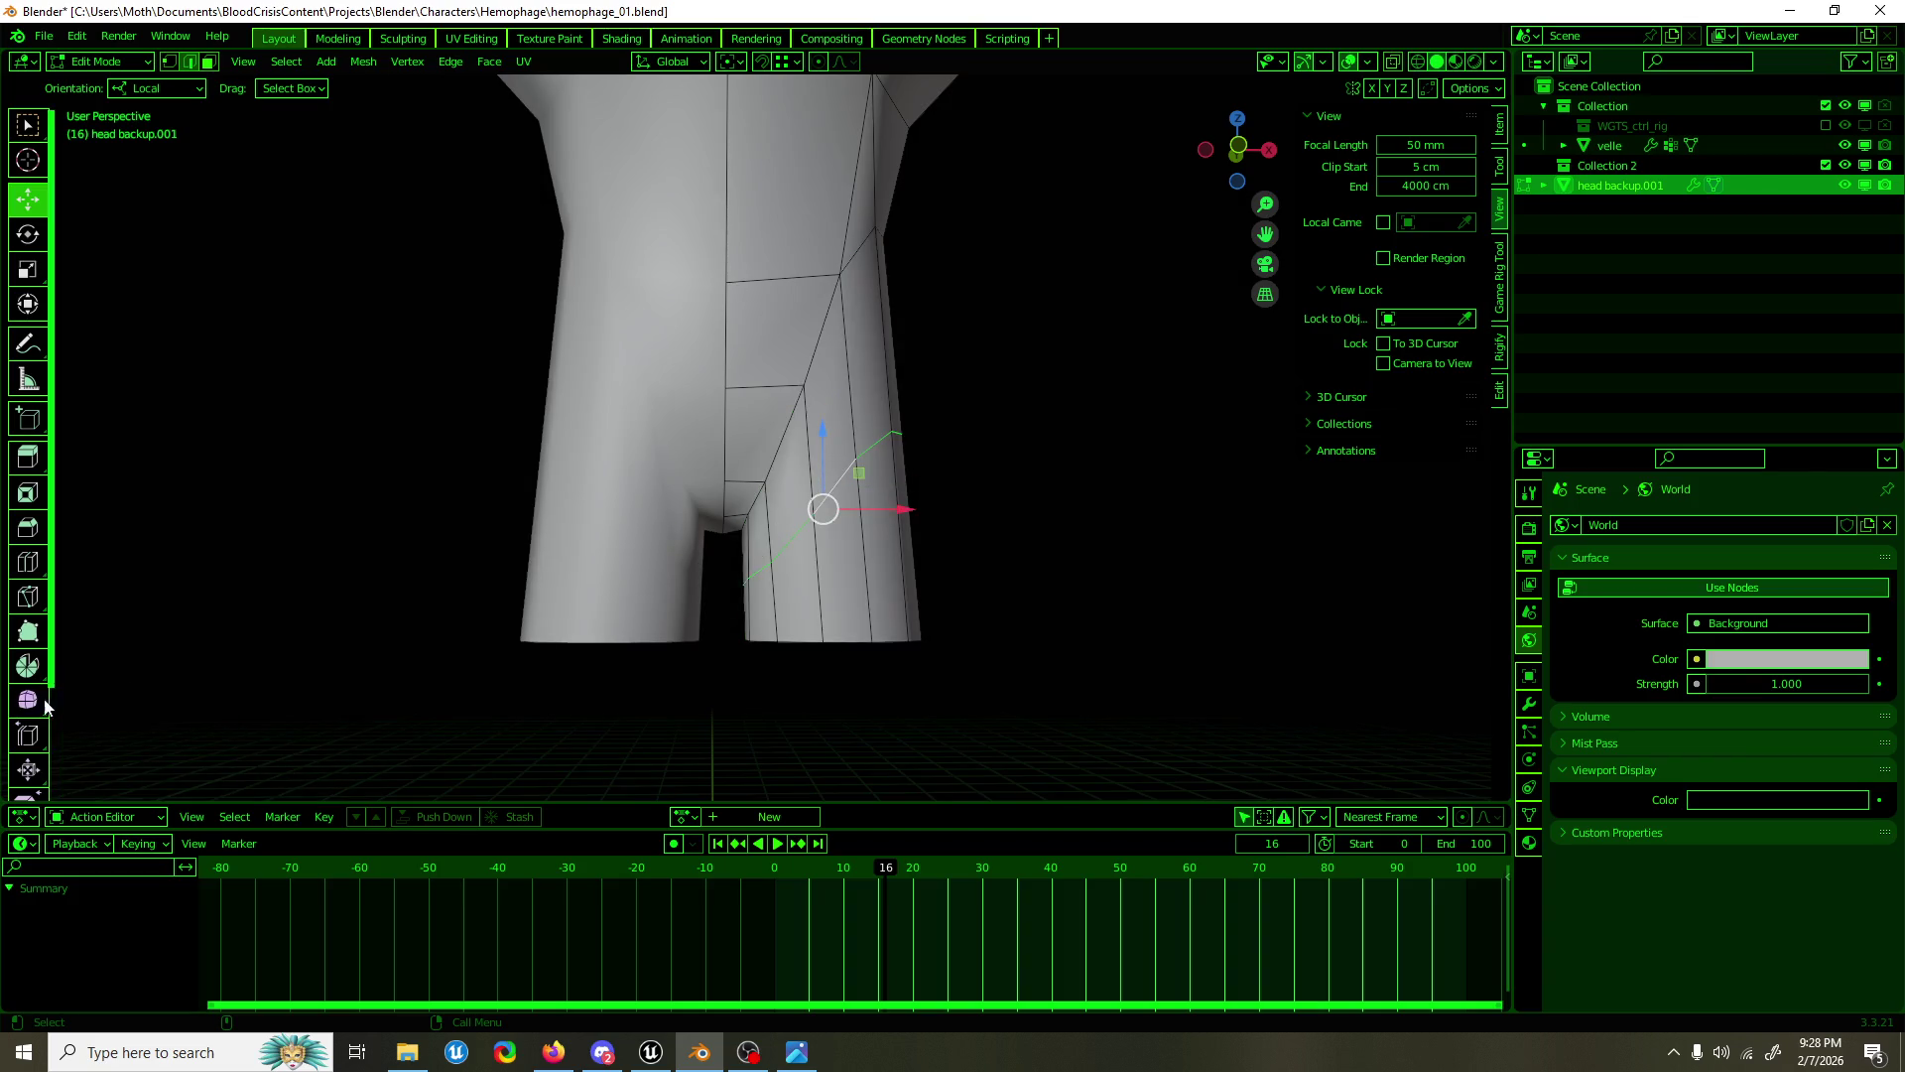
pyautogui.scroll(-3)
pyautogui.click(30, 613)
pyautogui.press('KP_1')
pyautogui.moveTo(770, 595); pyautogui.dragTo(803, 503)
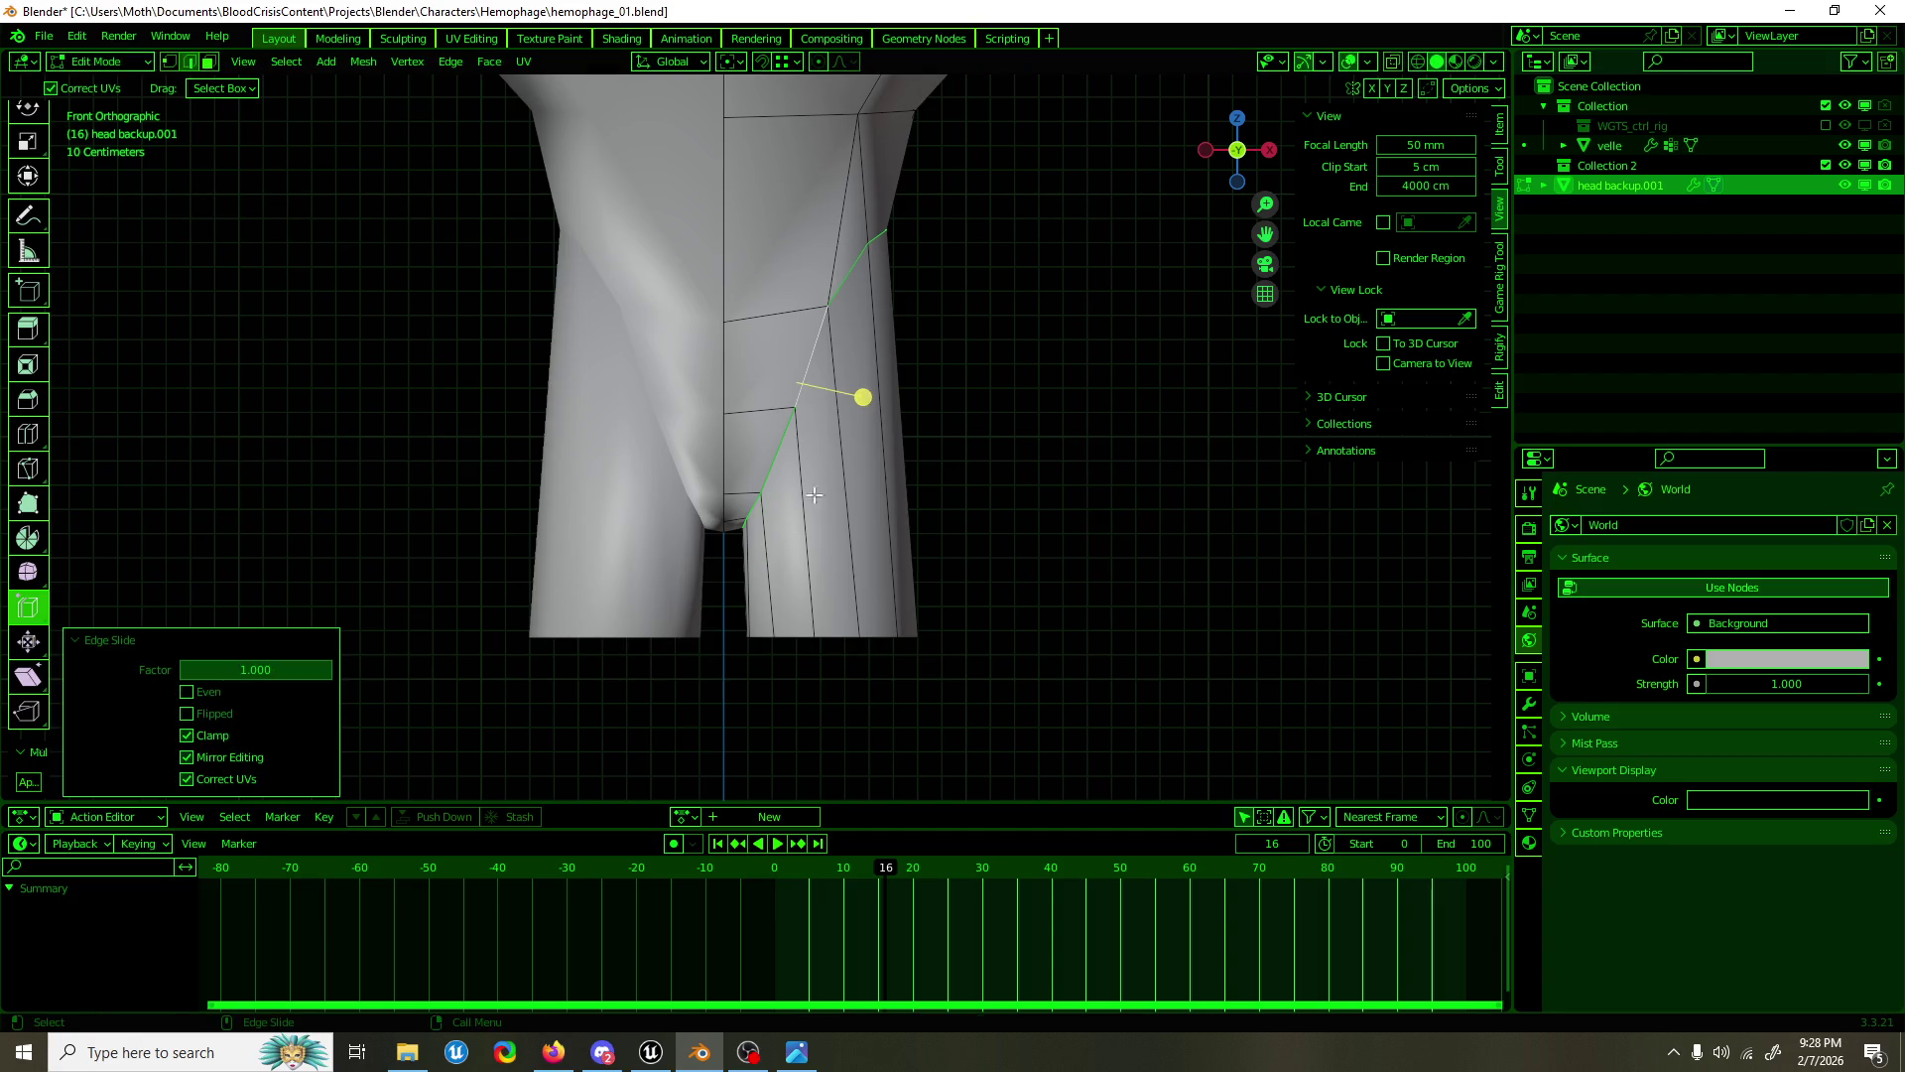
pyautogui.moveTo(867, 403); pyautogui.dragTo(872, 426)
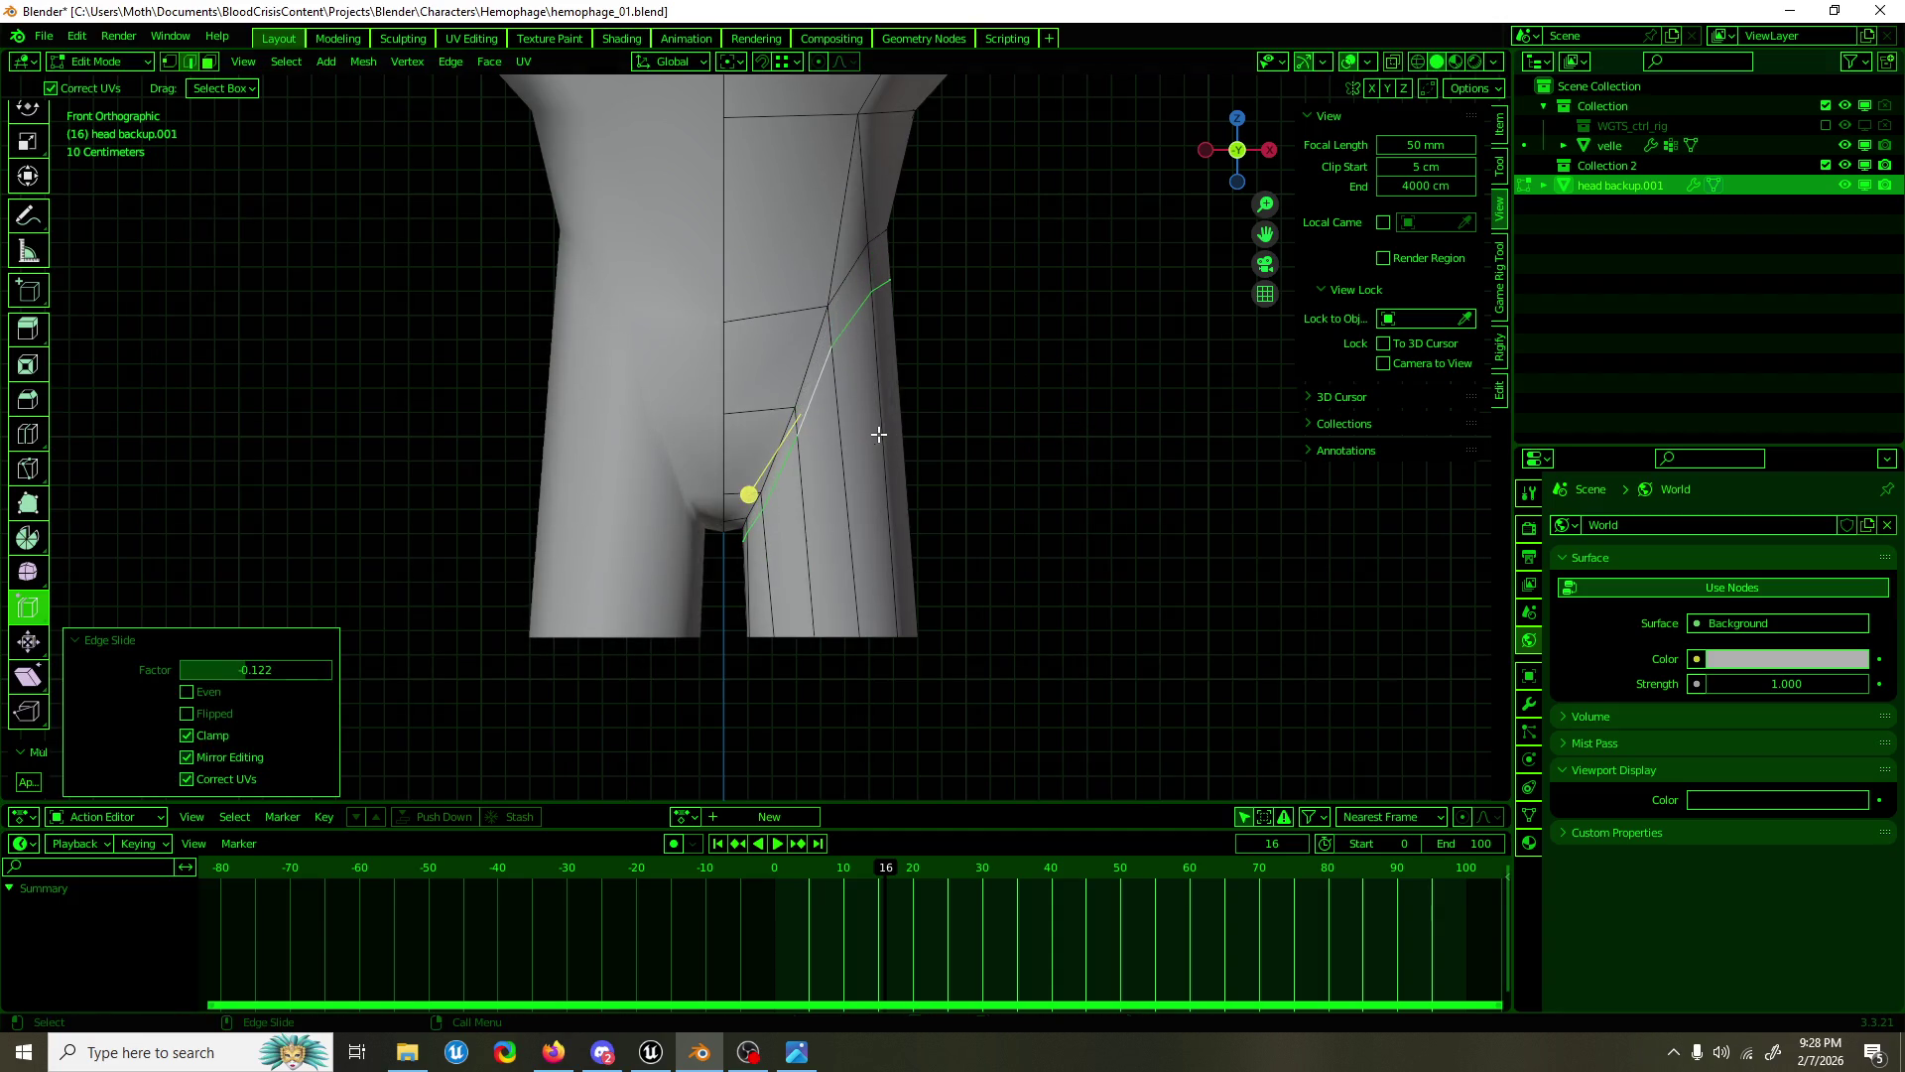
# Step: Move a waist vertex outward and push a side-of-thigh vertex back along depth
pyautogui.hotkey('shift', 'space')
pyautogui.press('g')
pyautogui.click(877, 234)
pyautogui.moveTo(876, 234); pyautogui.dragTo(937, 236)
pyautogui.moveTo(938, 237); pyautogui.dragTo(673, 499)
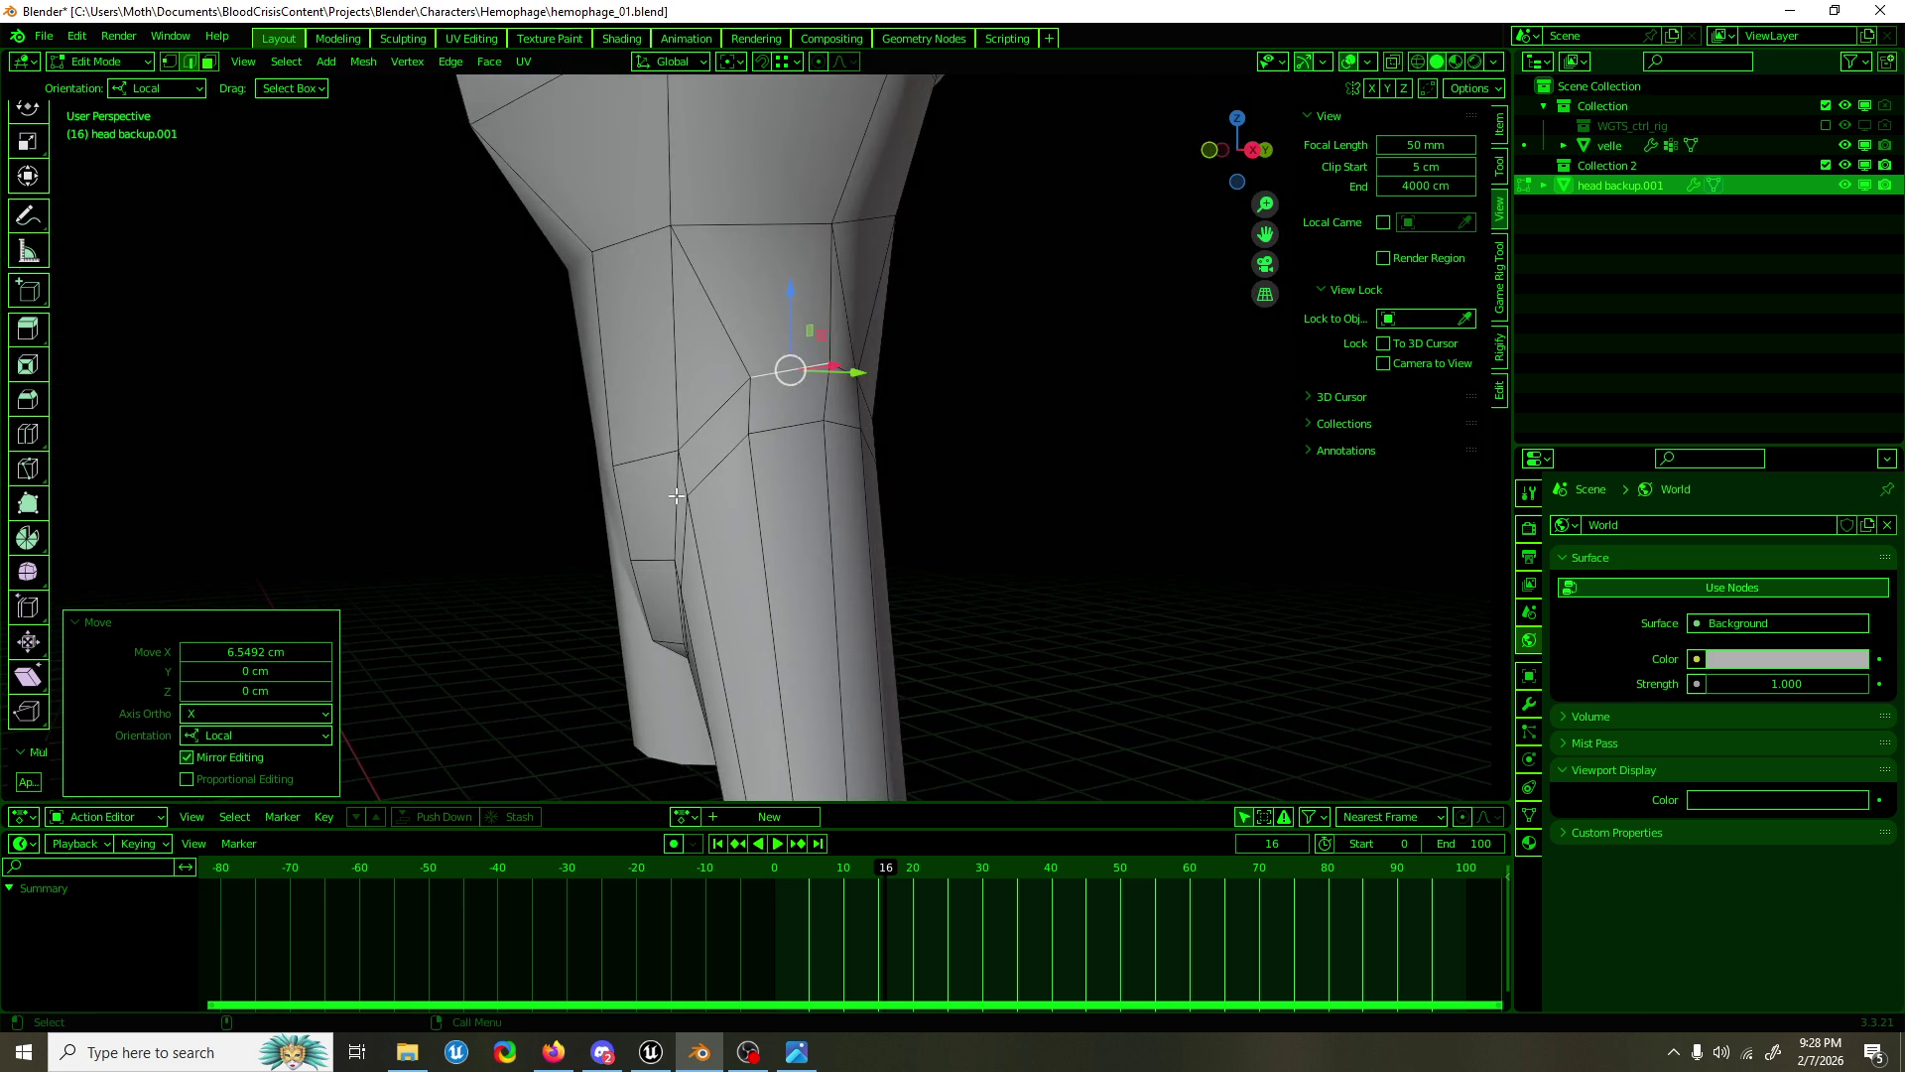
pyautogui.click(676, 507)
pyautogui.moveTo(728, 506); pyautogui.dragTo(713, 507)
pyautogui.moveTo(712, 507); pyautogui.dragTo(892, 500)
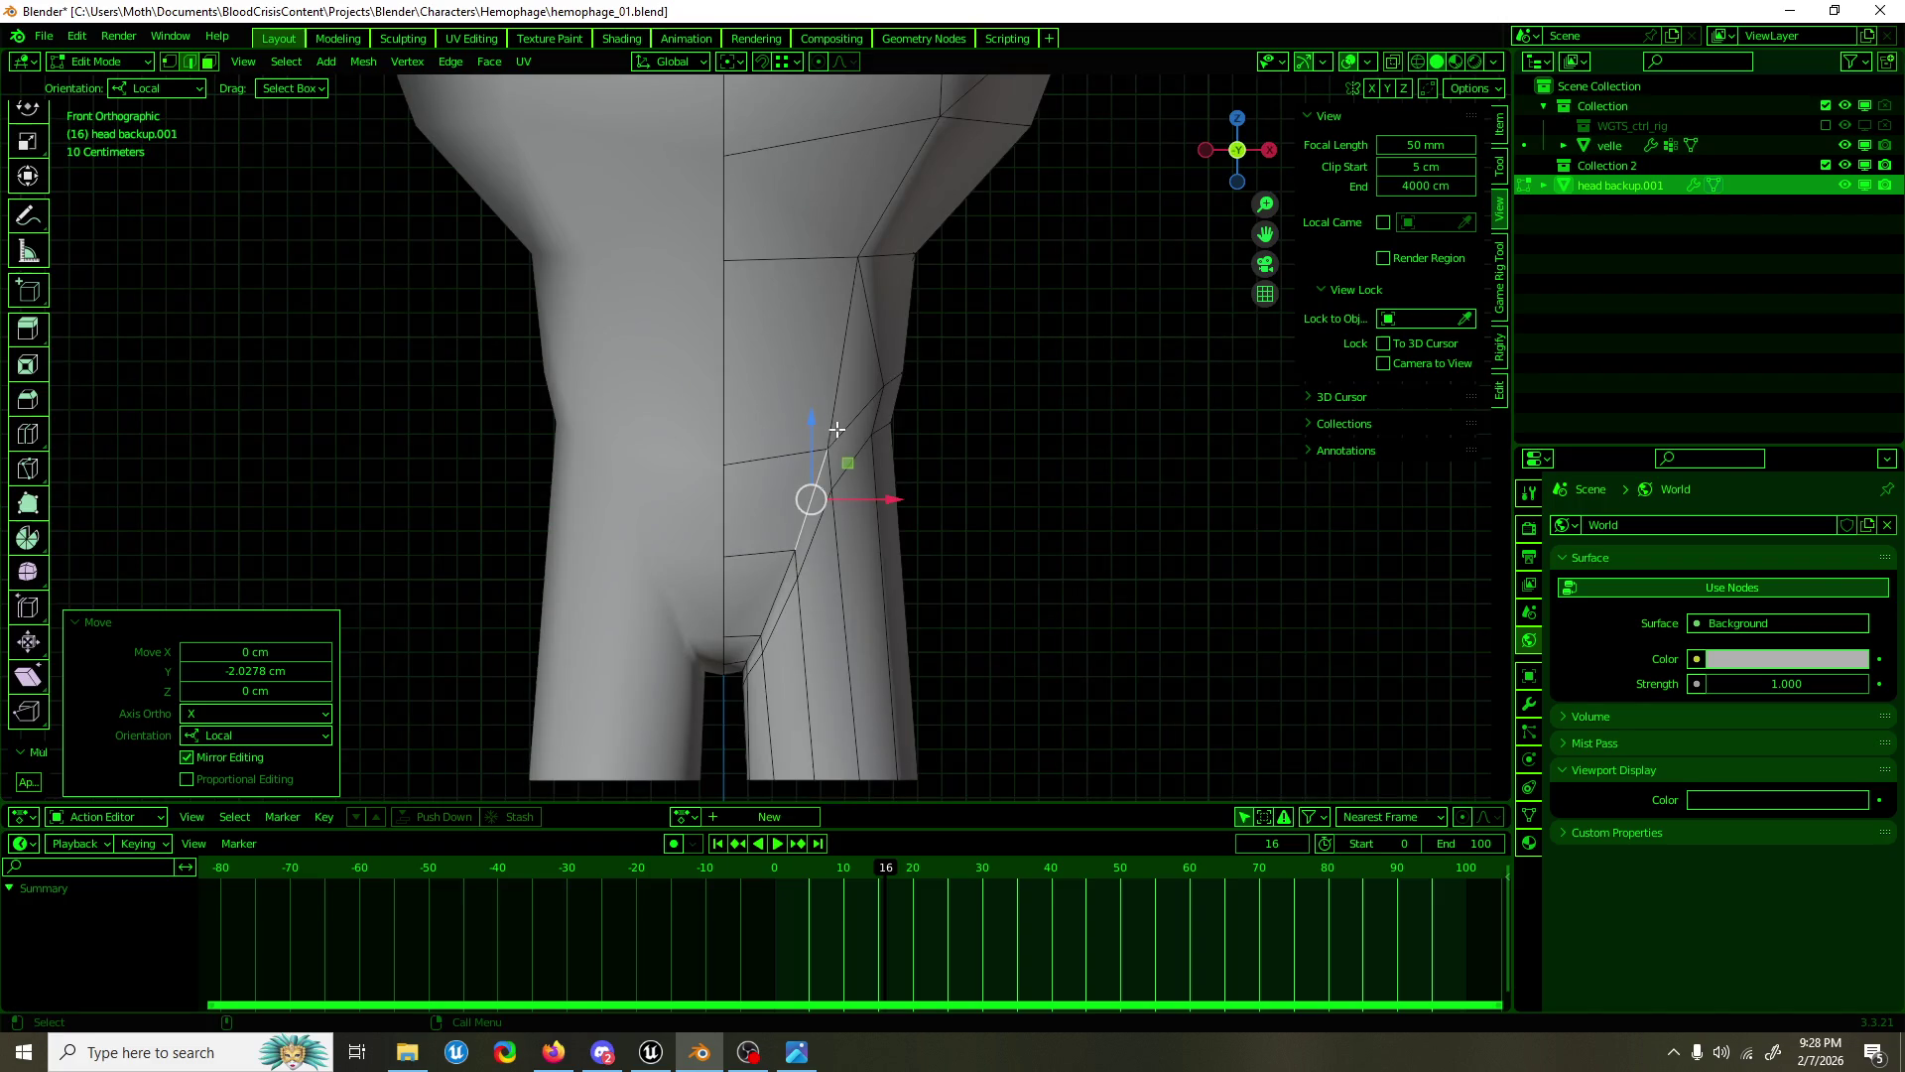
# Step: Check the whole body, try moving a hip vertex in the front plane, then undo it
pyautogui.press('Tab')
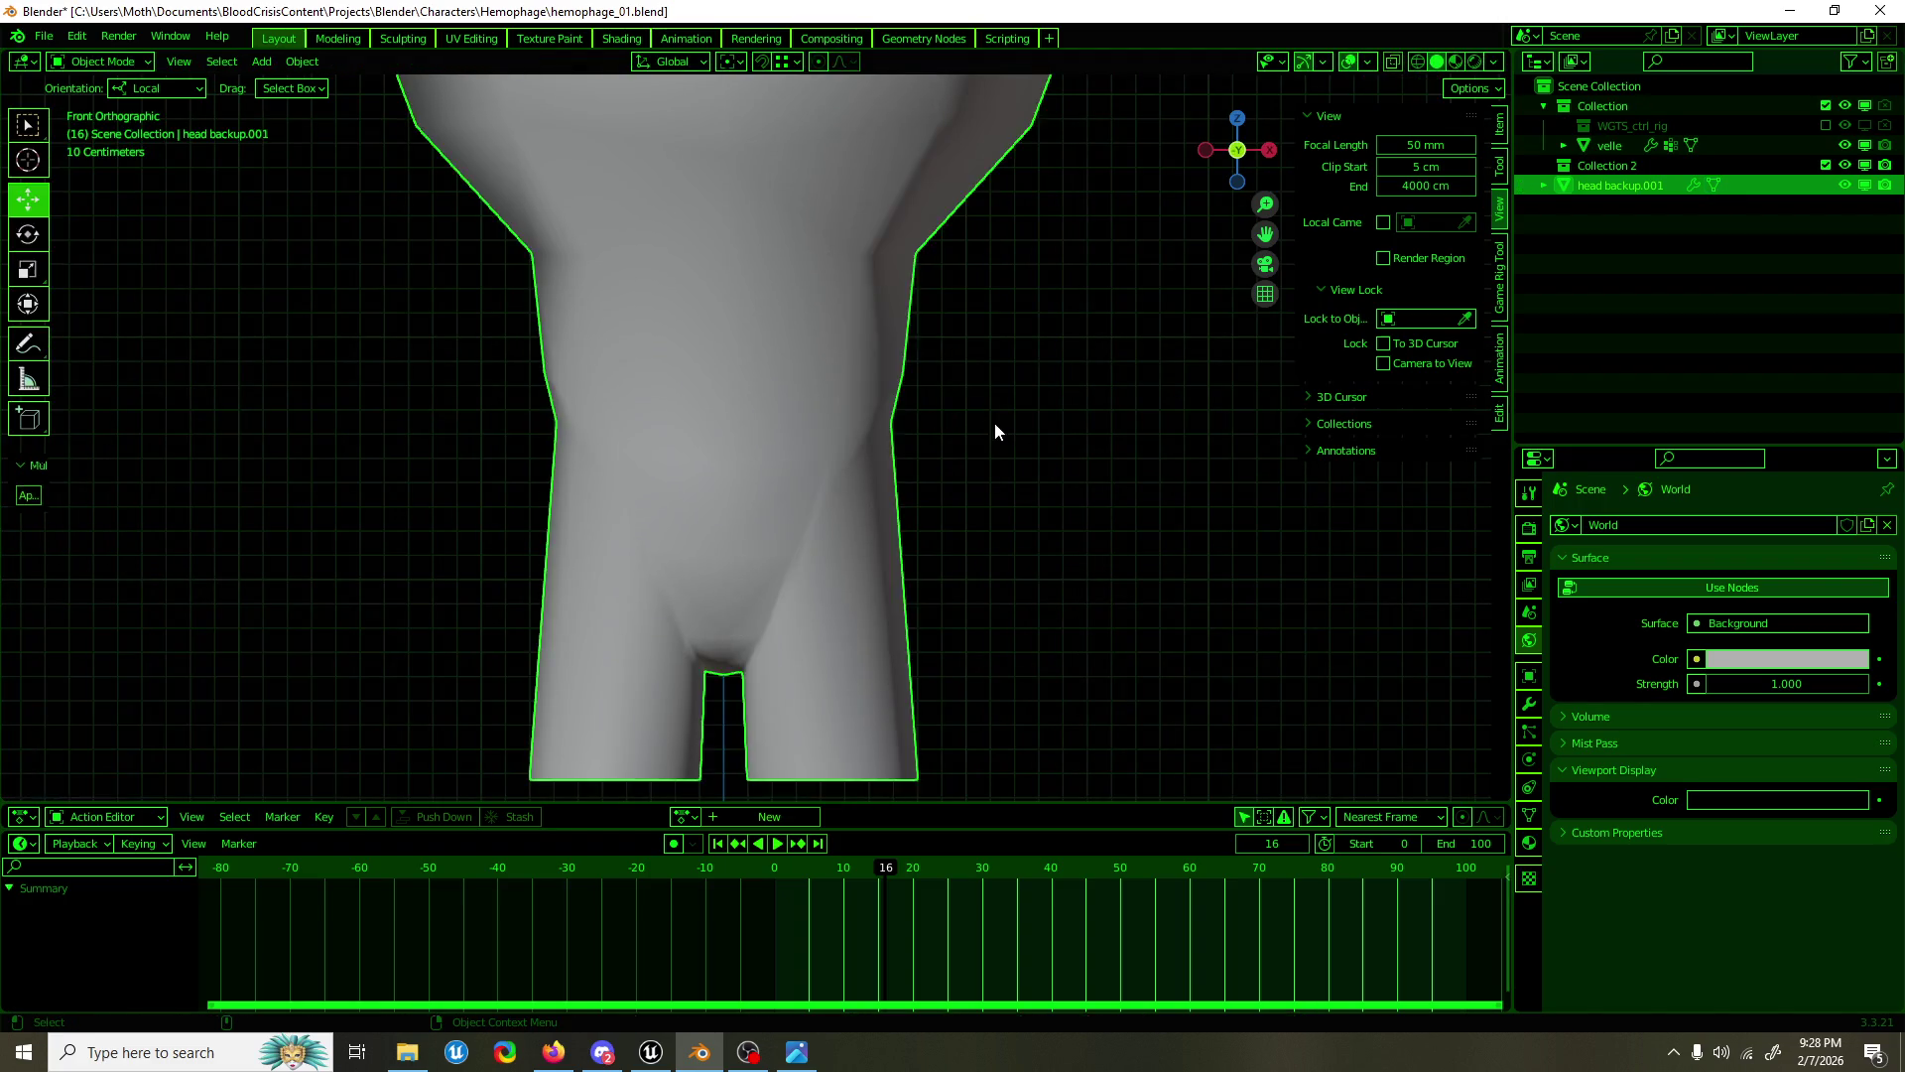
pyautogui.click(996, 424)
pyautogui.moveTo(984, 438); pyautogui.dragTo(546, 483)
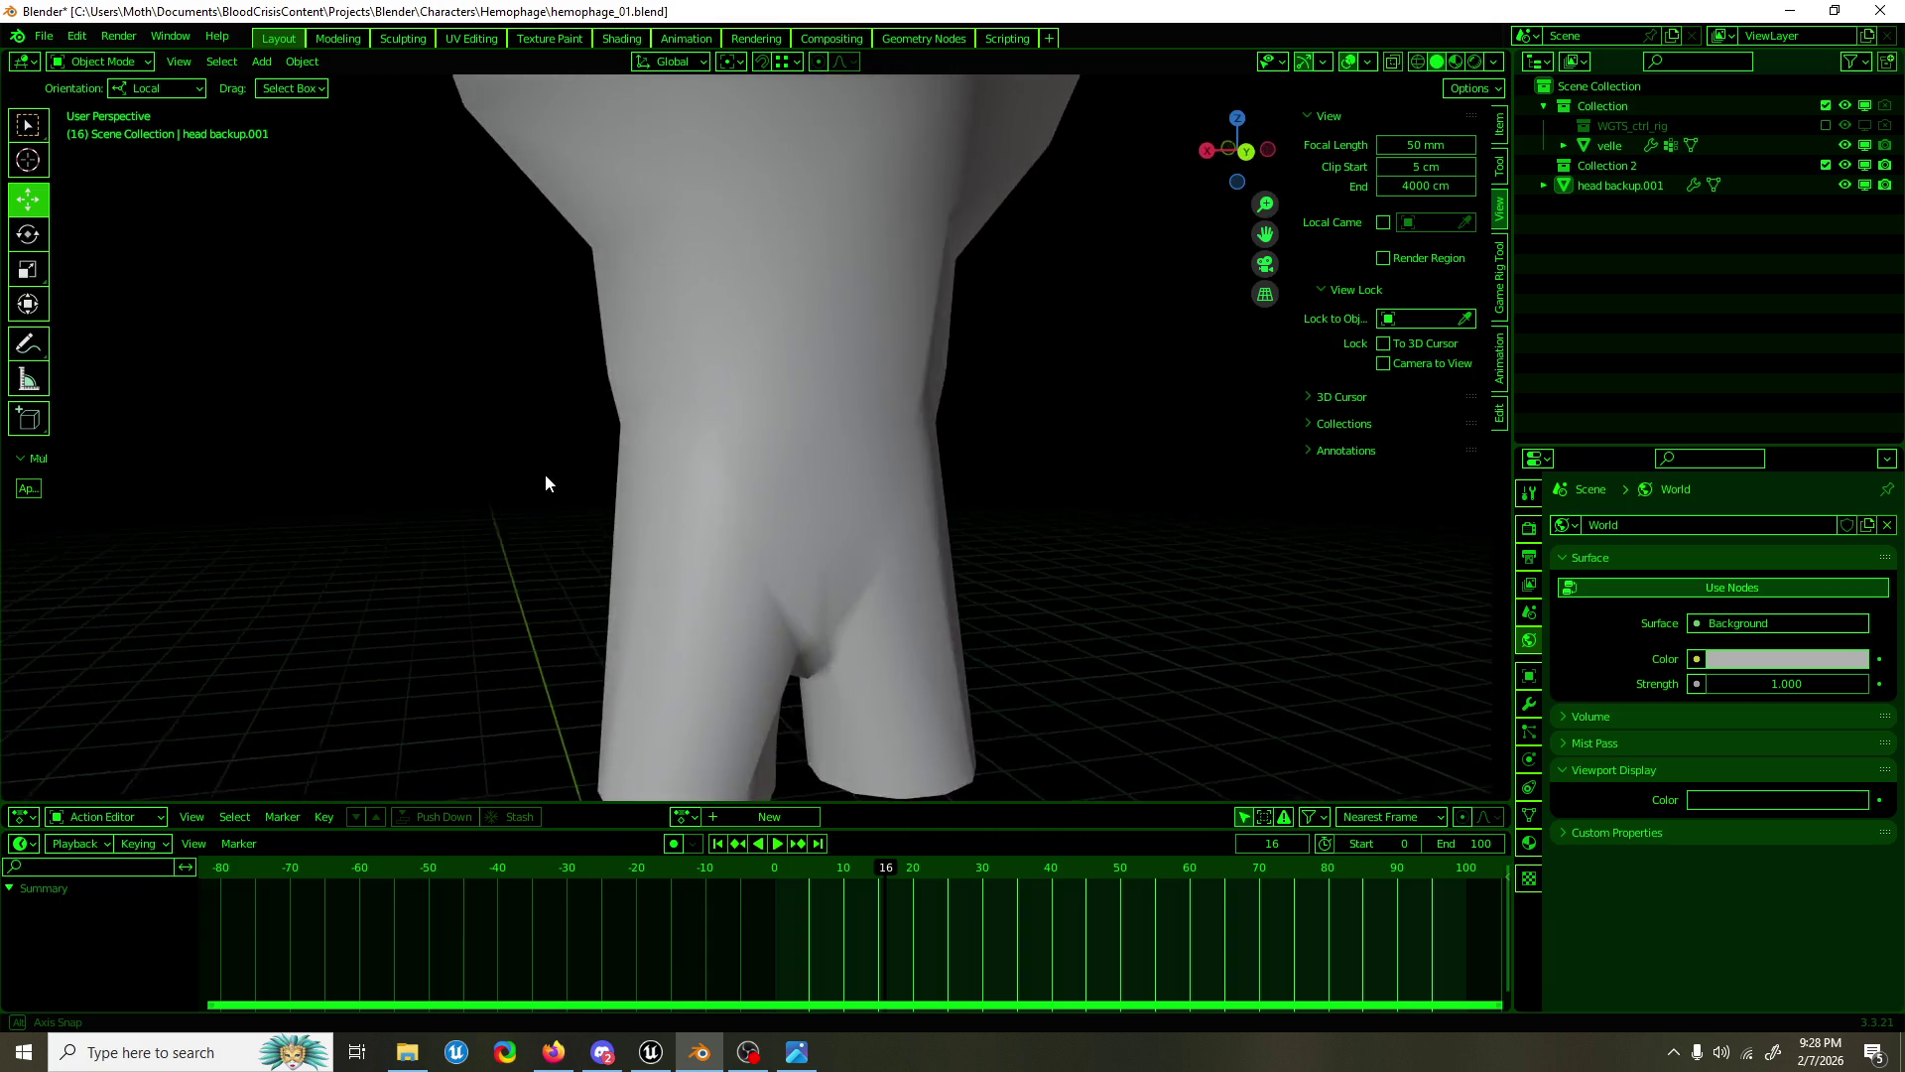
pyautogui.press('Tab')
pyautogui.moveTo(633, 412); pyautogui.dragTo(1049, 461)
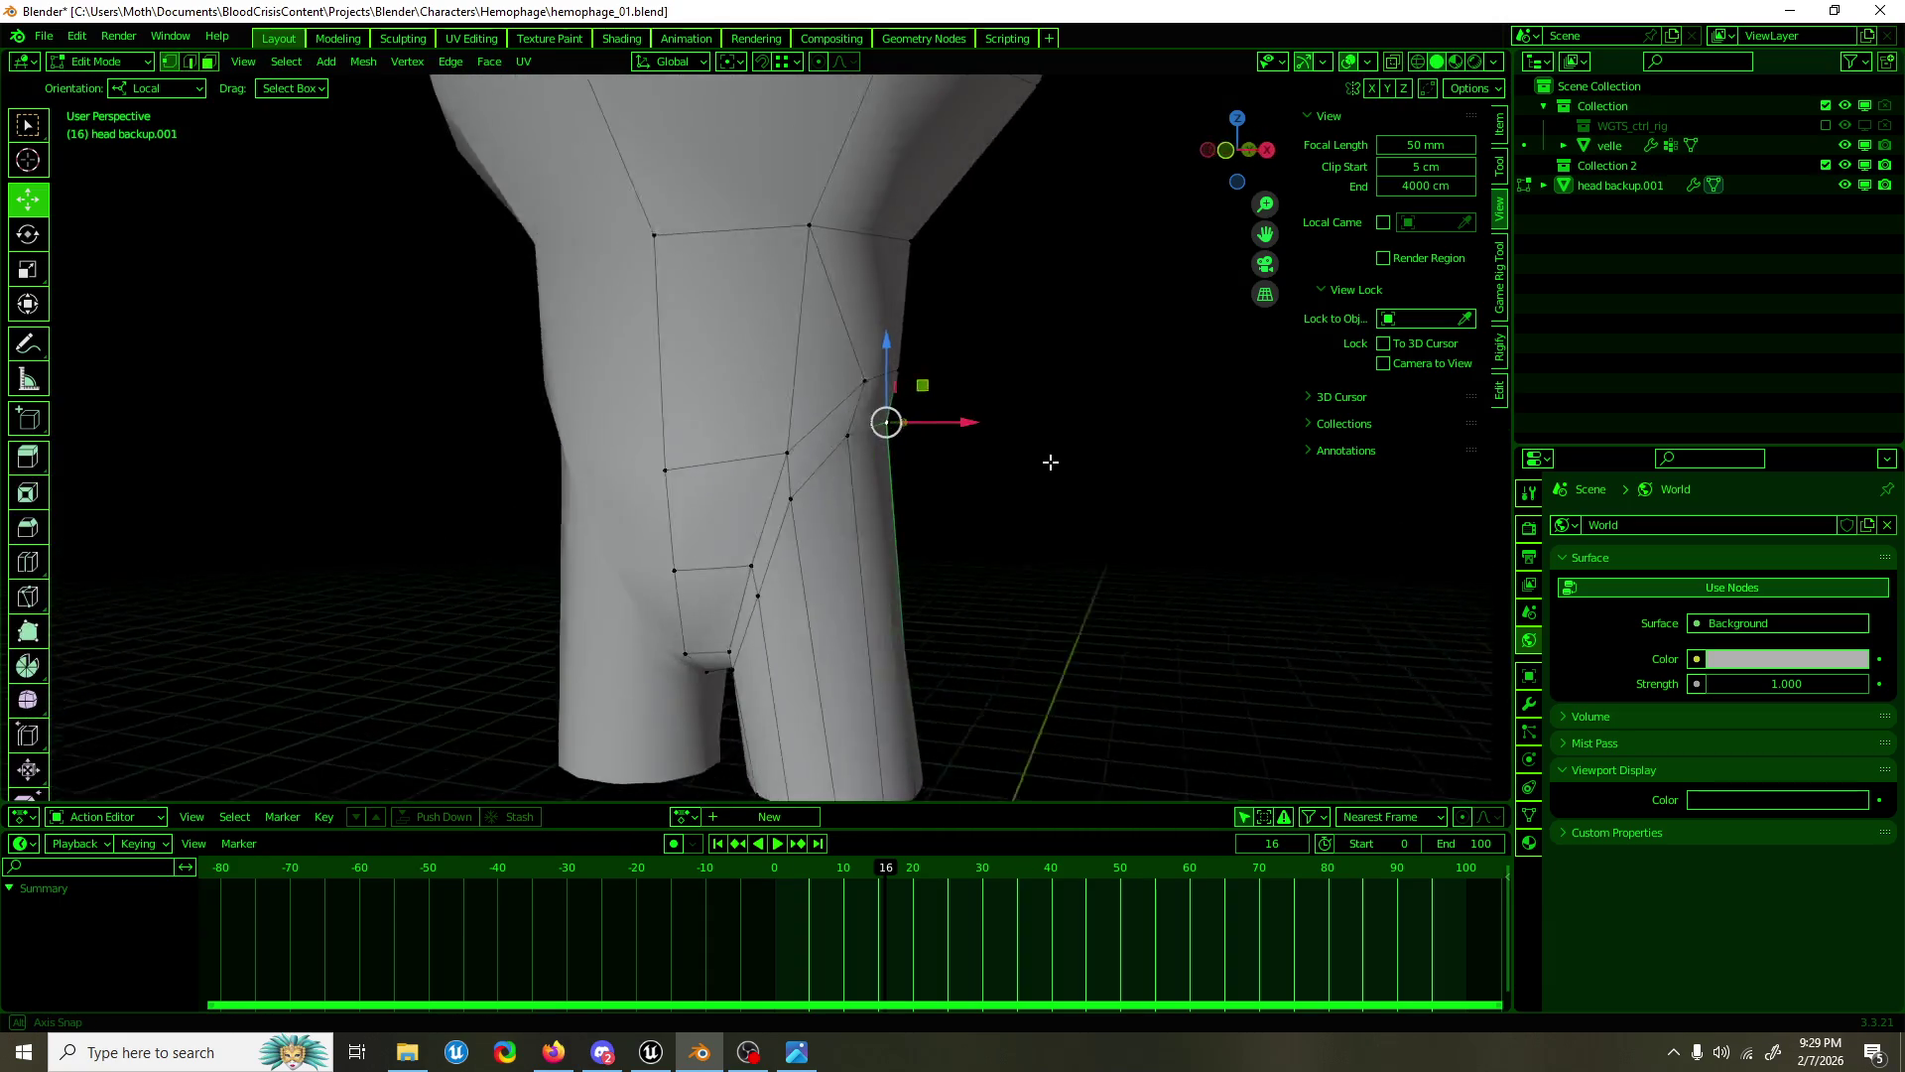
pyautogui.press('KP_1')
pyautogui.moveTo(927, 386); pyautogui.dragTo(944, 349)
pyautogui.scroll(3)
pyautogui.hotkey('ctrl', 'z')
pyautogui.scroll(-3)
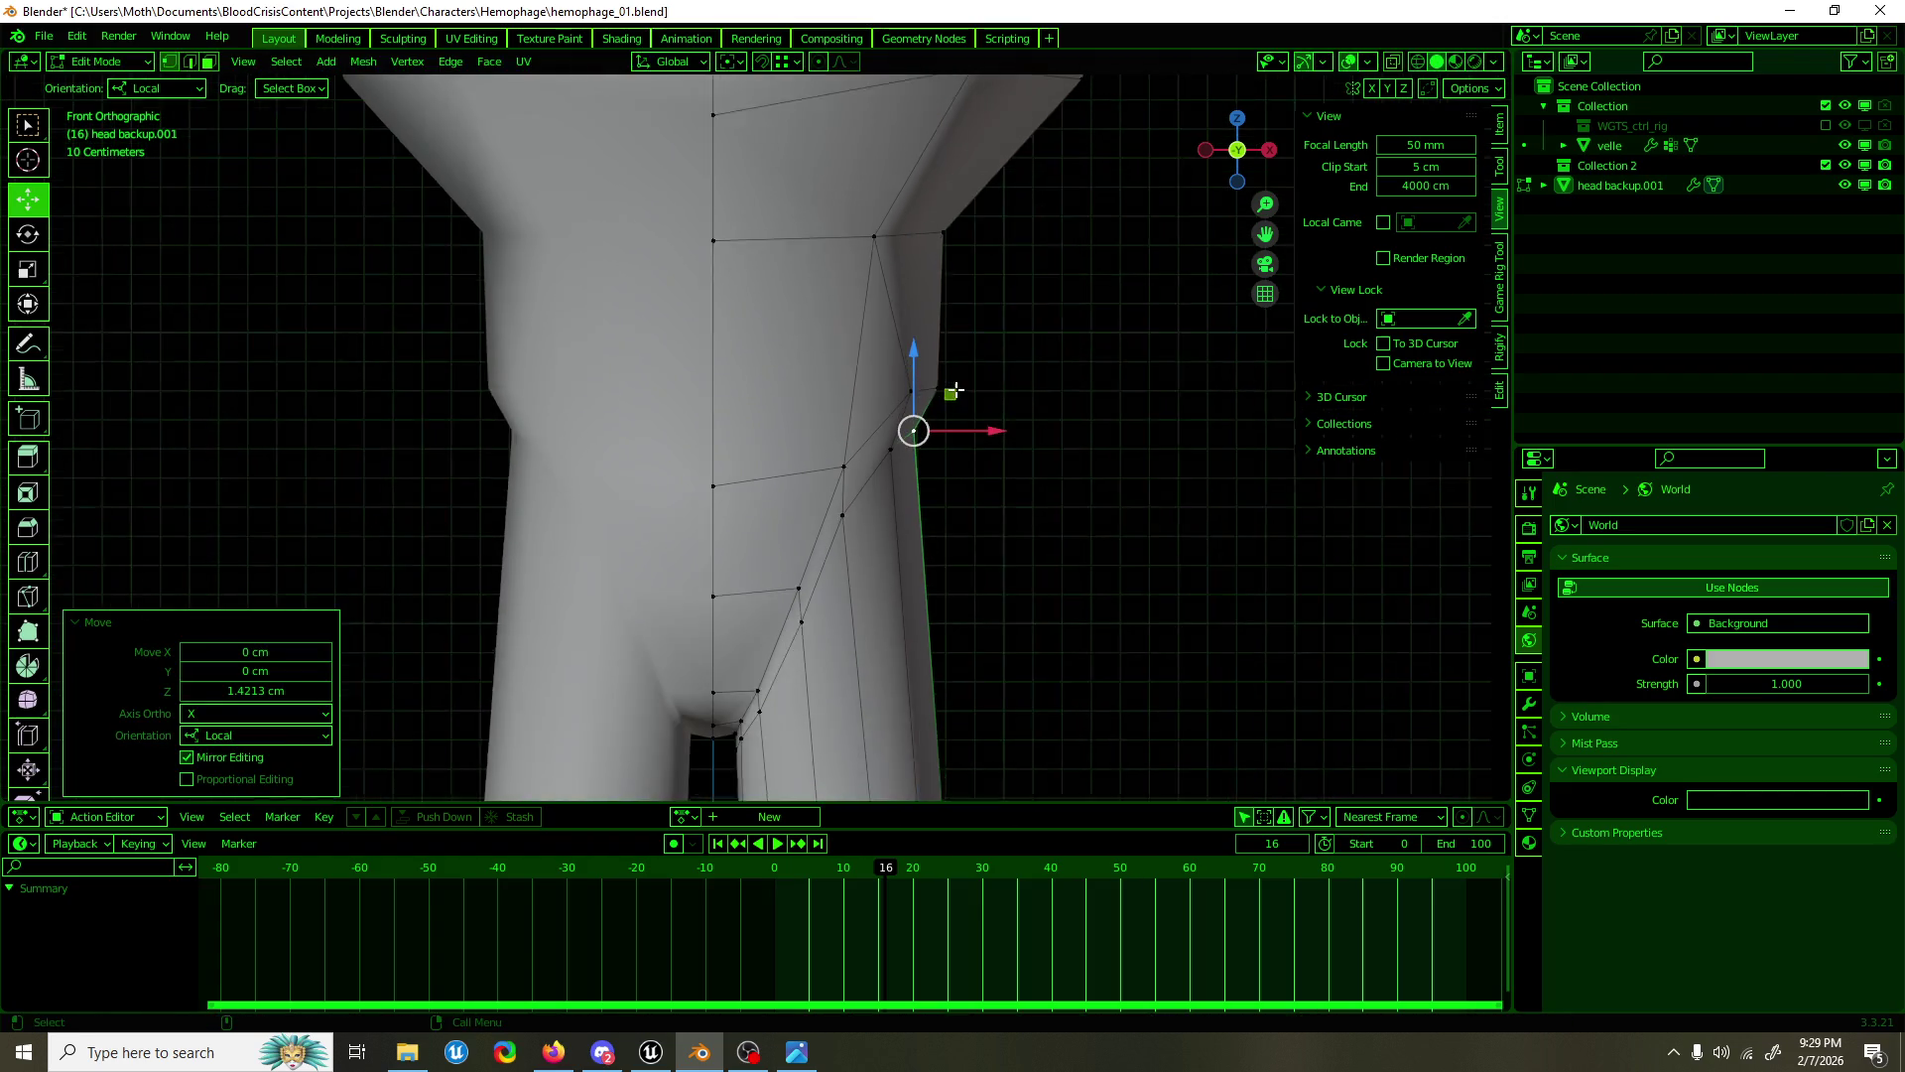
pyautogui.hotkey('ctrl', 'z')
# Step: Nudge the crotch vertex along depth and shift a back hip vertex sideways
pyautogui.moveTo(976, 384); pyautogui.dragTo(815, 501)
pyautogui.click(863, 557)
pyautogui.scroll(3)
pyautogui.press('Tab')
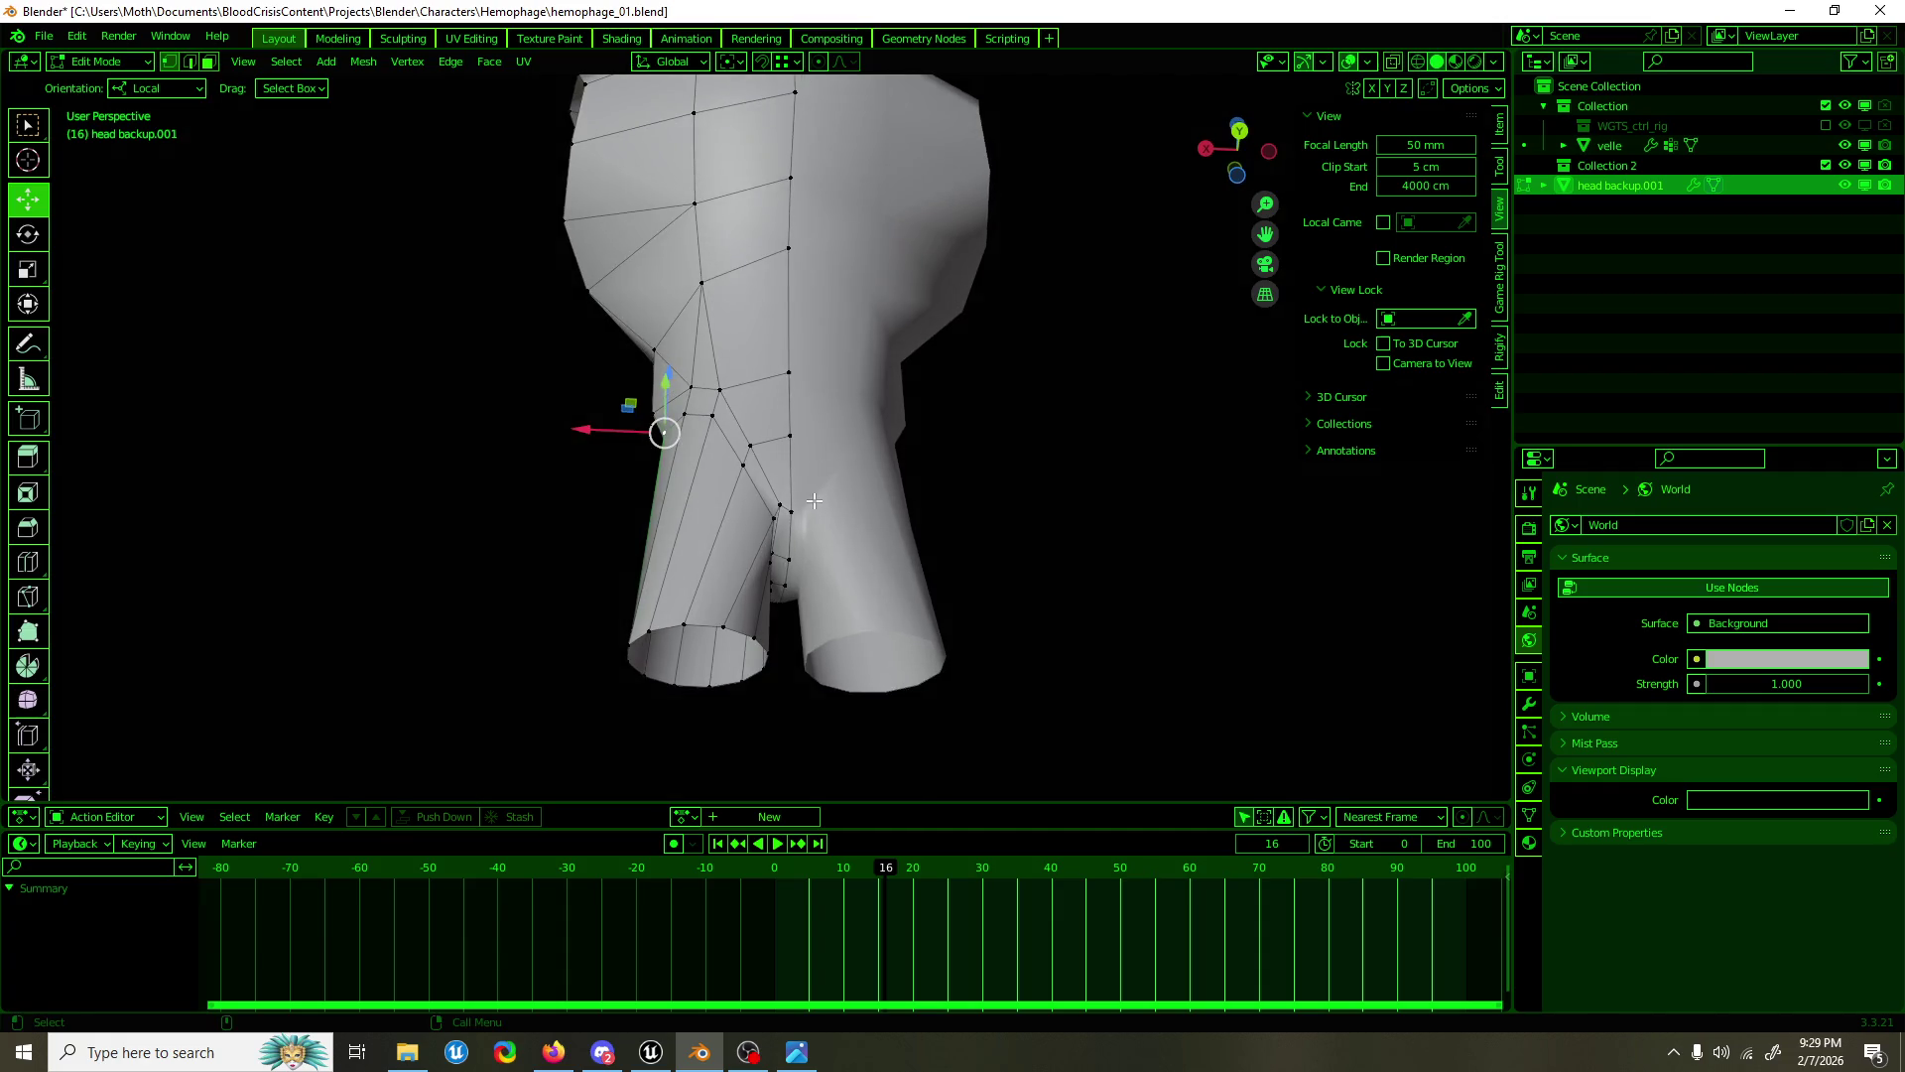
pyautogui.moveTo(666, 382); pyautogui.dragTo(666, 375)
pyautogui.scroll(3)
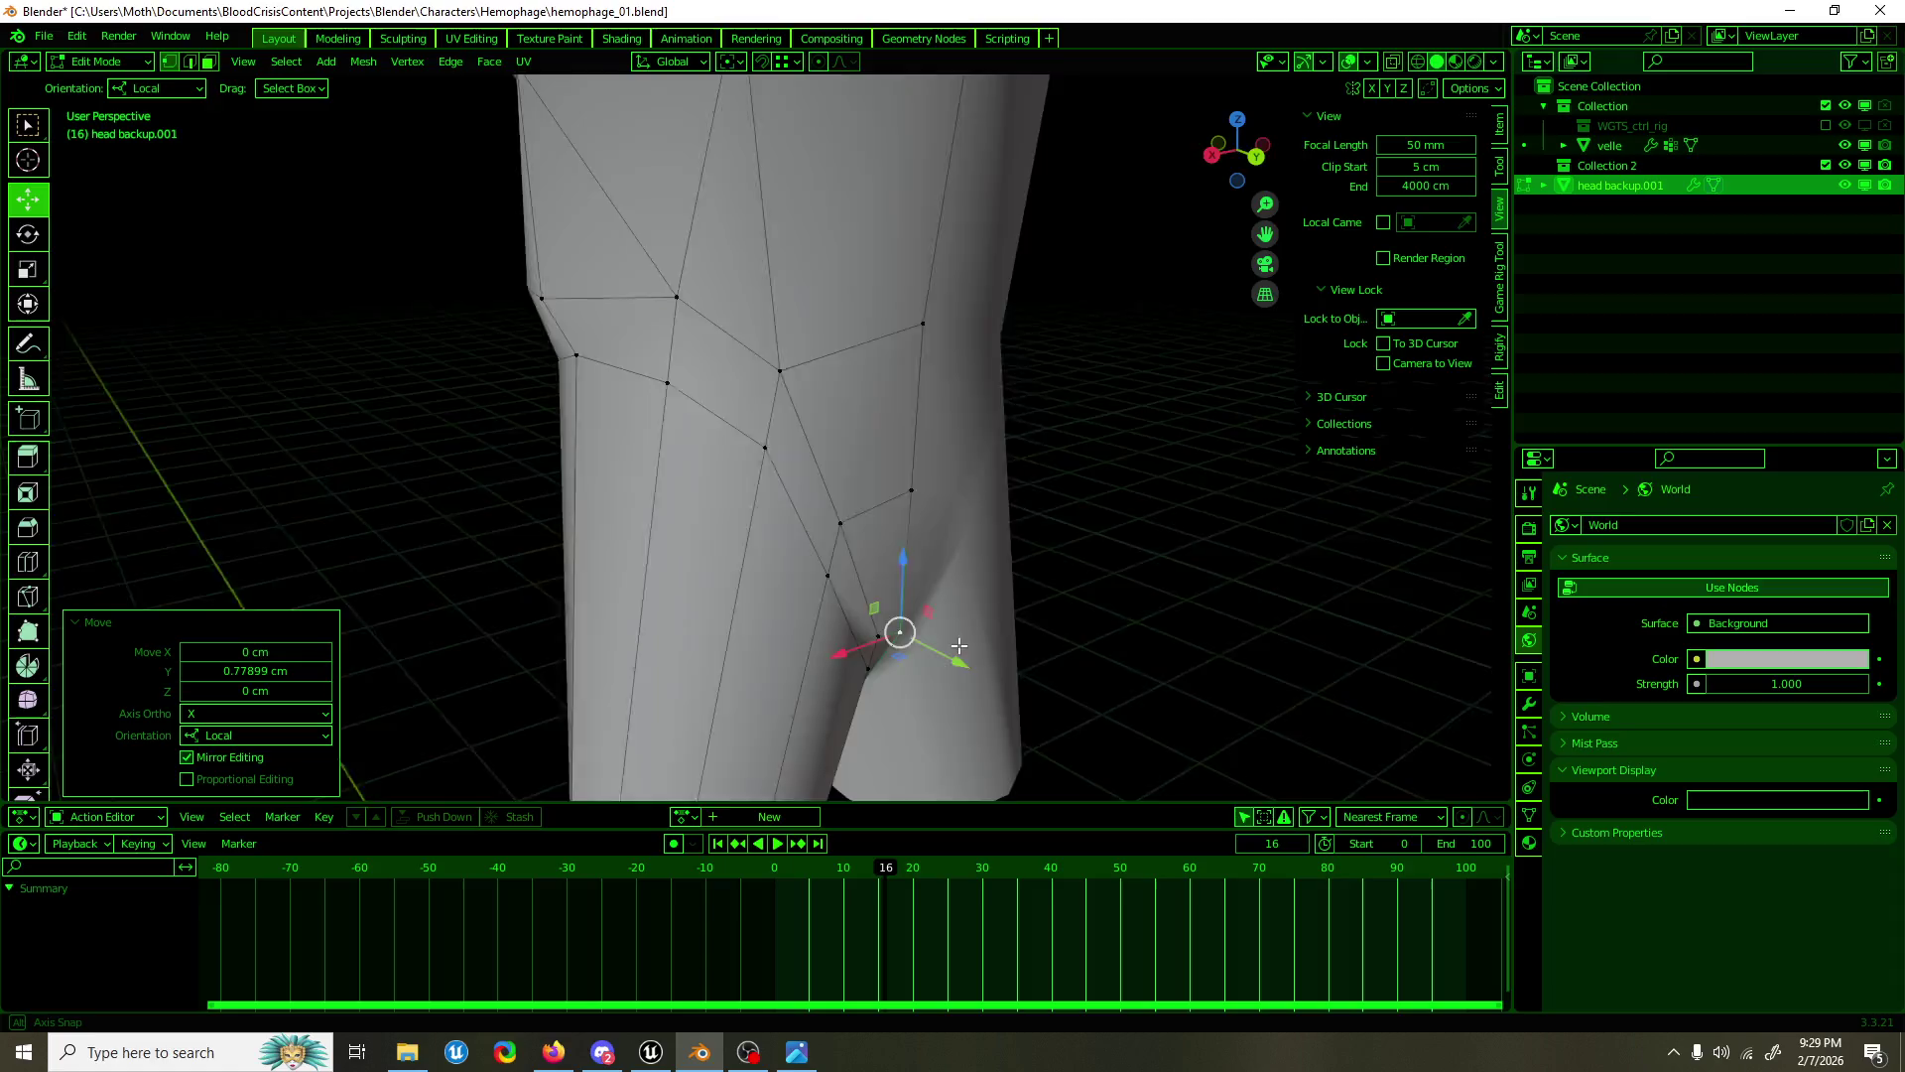
pyautogui.moveTo(874, 595); pyautogui.dragTo(951, 501)
pyautogui.moveTo(864, 281); pyautogui.dragTo(626, 330)
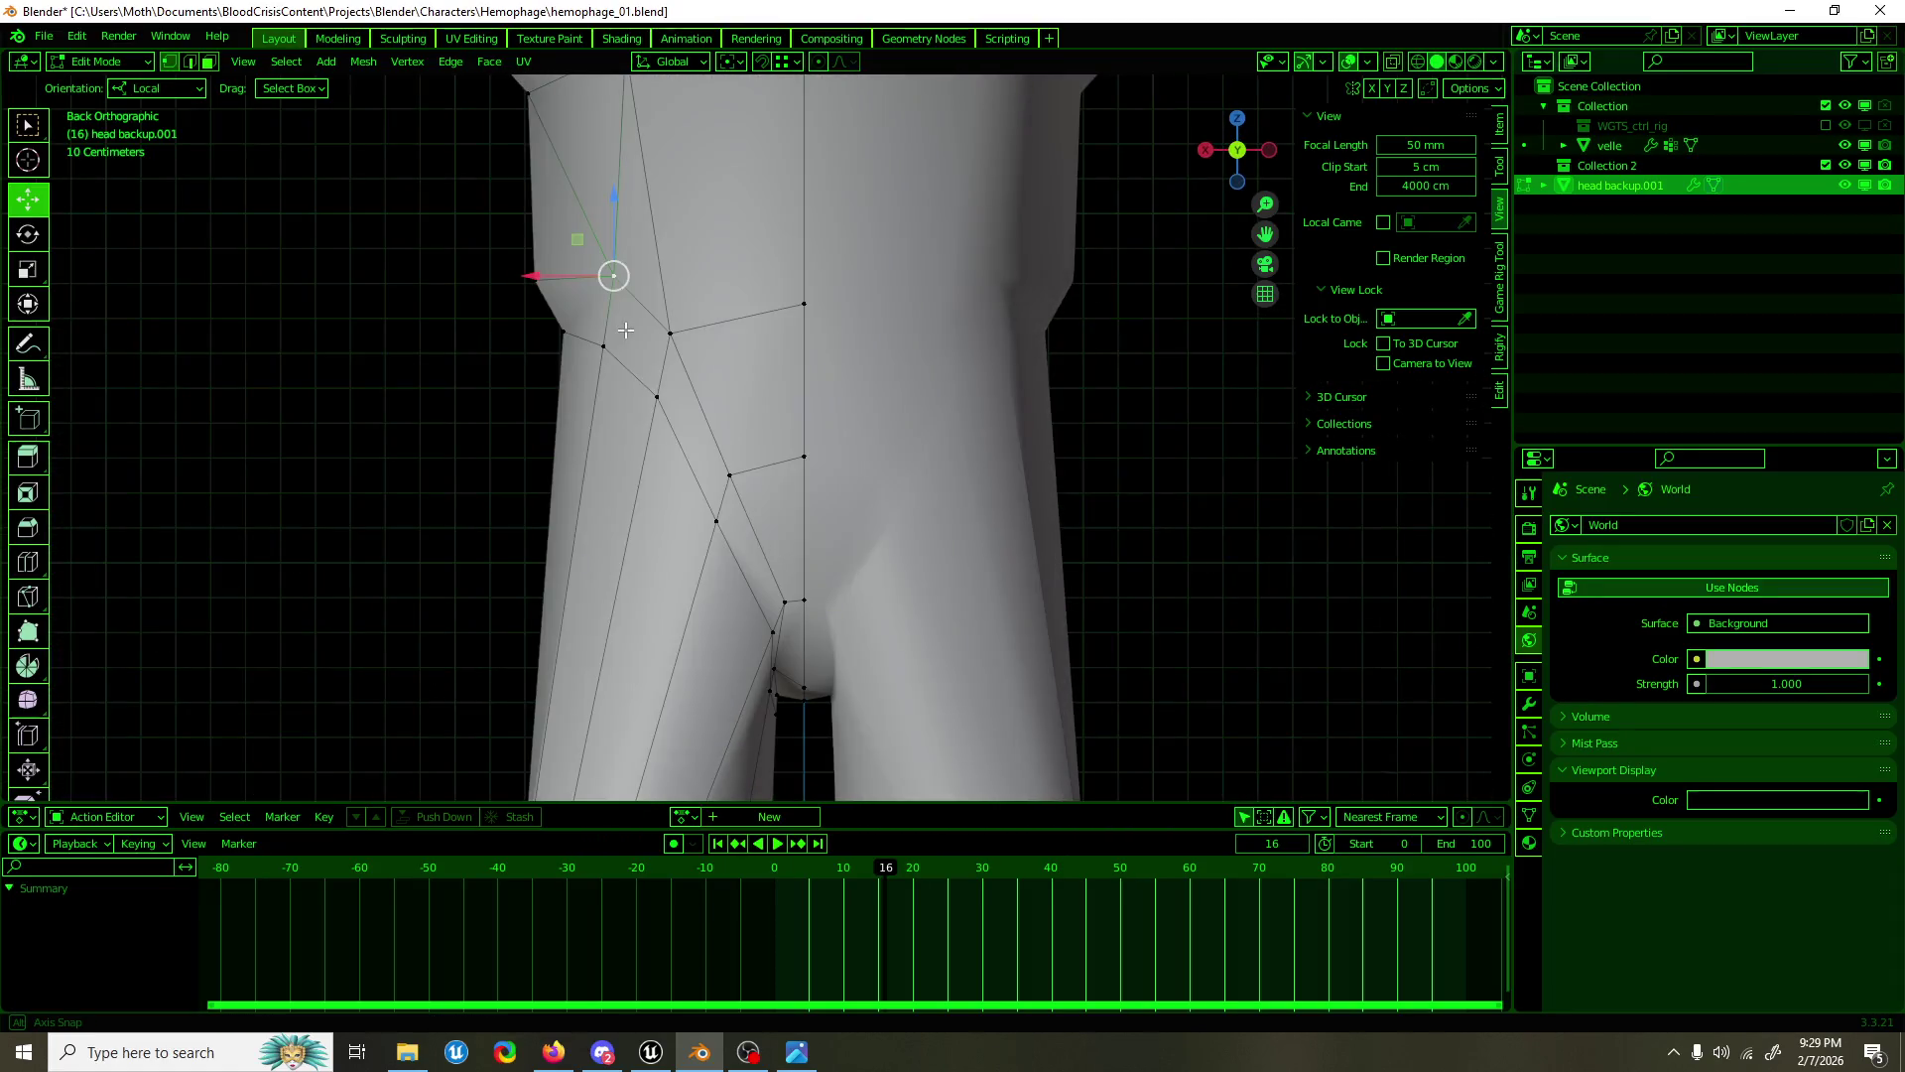
pyautogui.moveTo(584, 254); pyautogui.dragTo(563, 246)
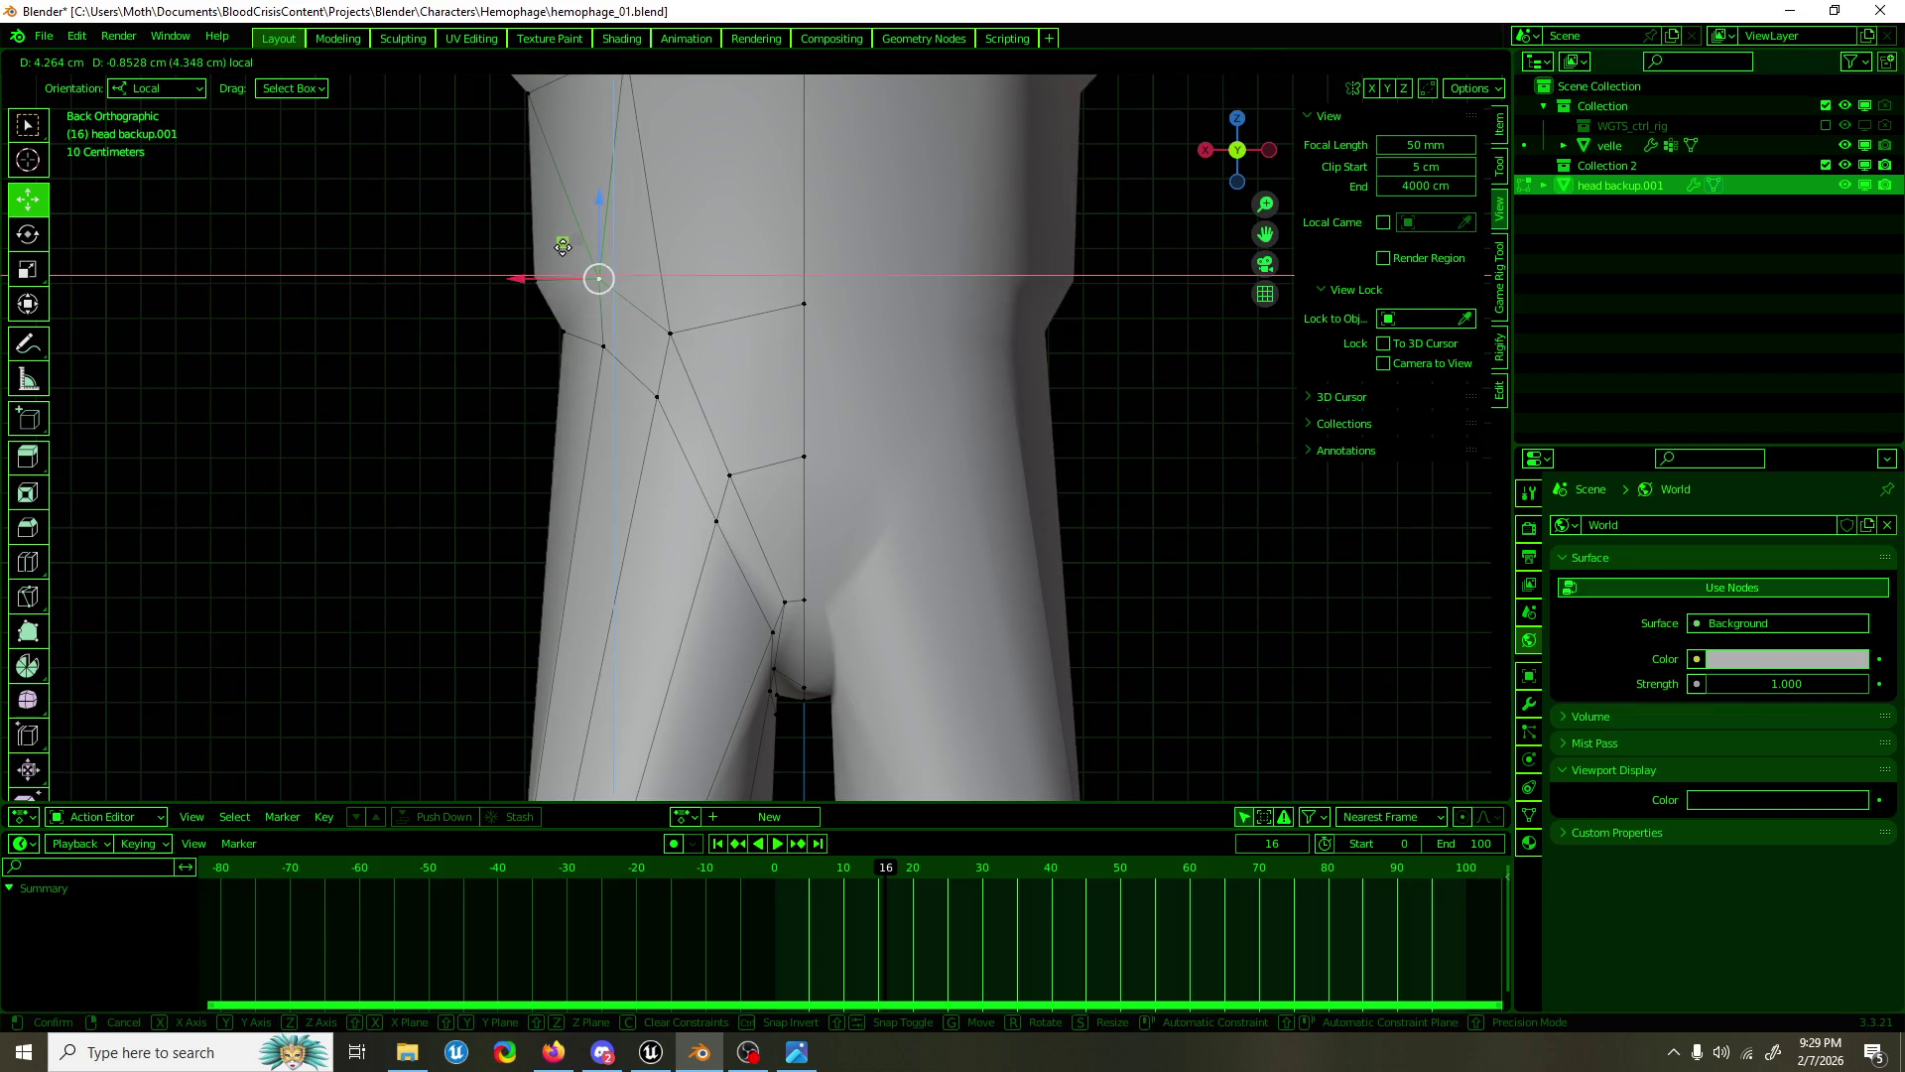
pyautogui.scroll(-3)
# Step: Review the whole body, save hemophage_01.blend, and switch to Unreal's nav volume view
pyautogui.press('Tab')
pyautogui.click(577, 451)
pyautogui.moveTo(577, 450); pyautogui.dragTo(1080, 494)
pyautogui.hotkey('ctrl', 's')
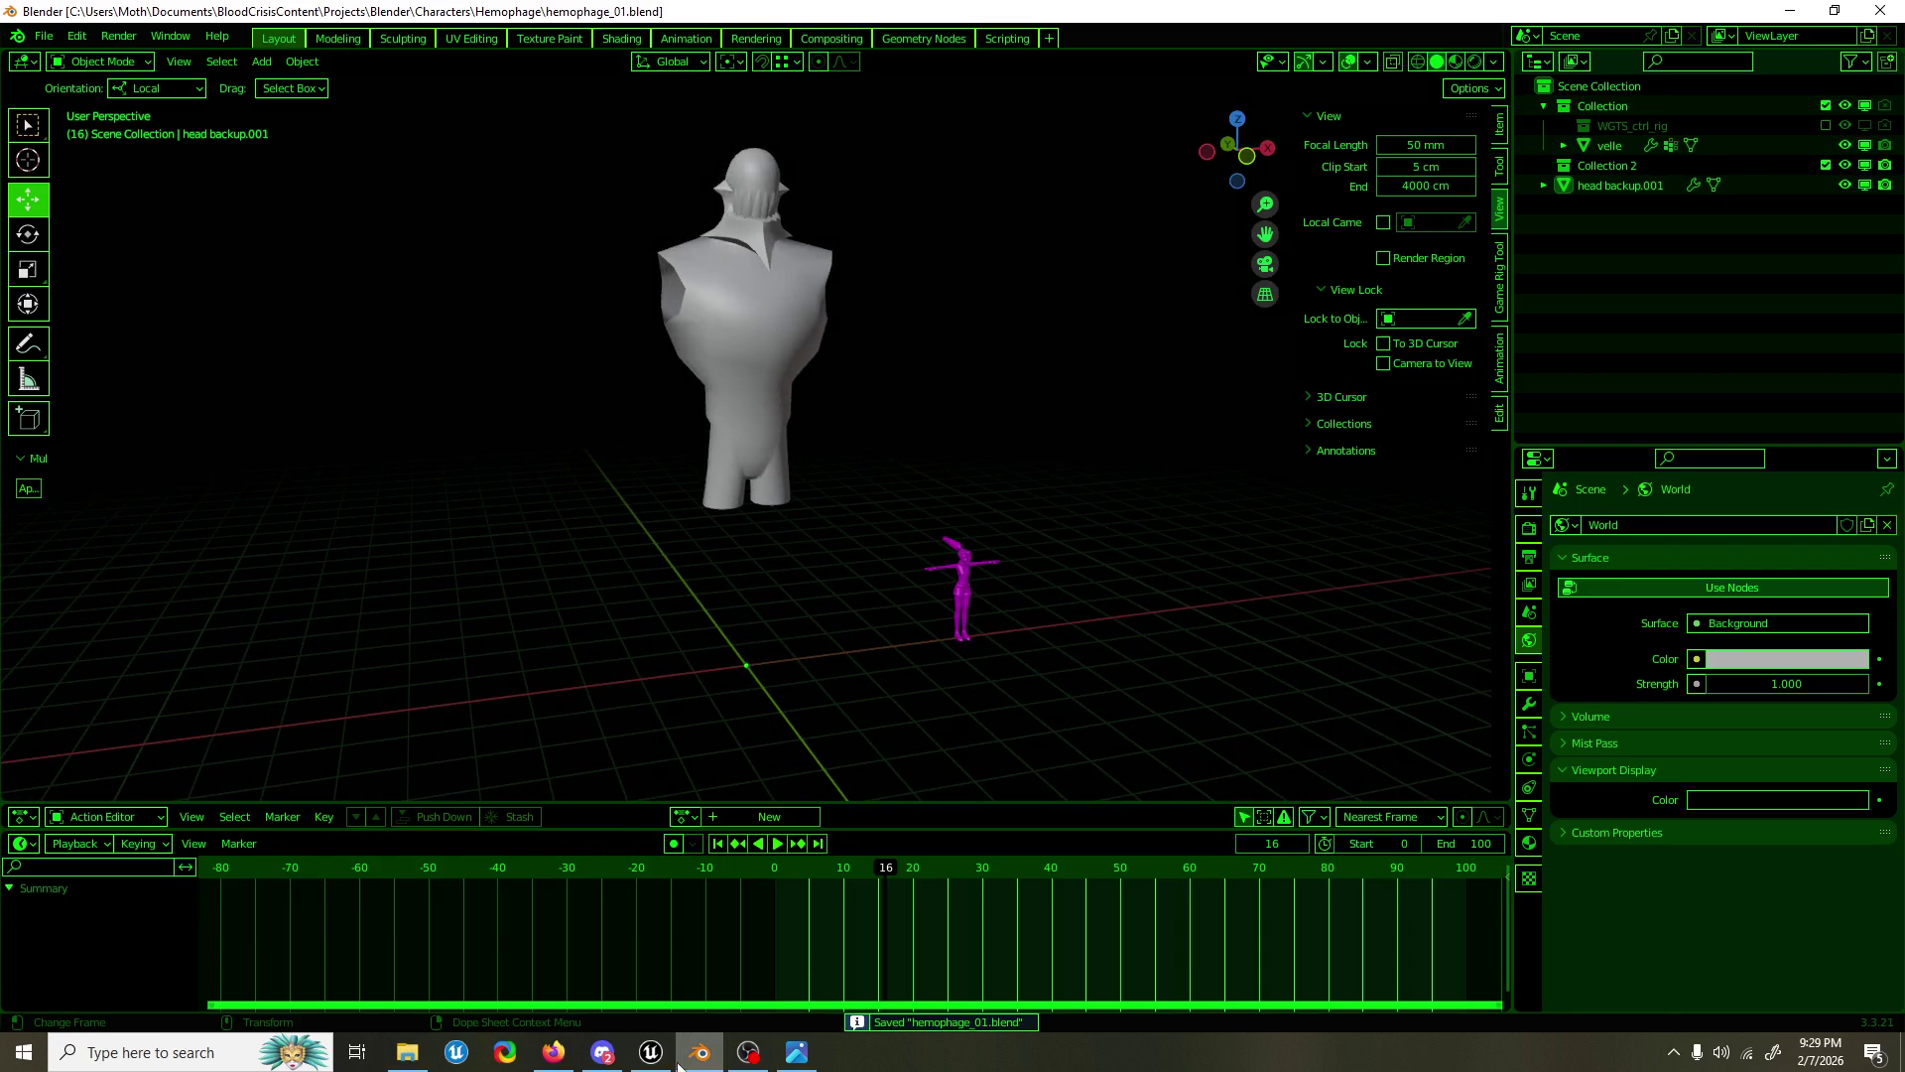
pyautogui.click(651, 1050)
pyautogui.moveTo(894, 513); pyautogui.dragTo(873, 536)
pyautogui.moveTo(873, 536); pyautogui.dragTo(906, 536)
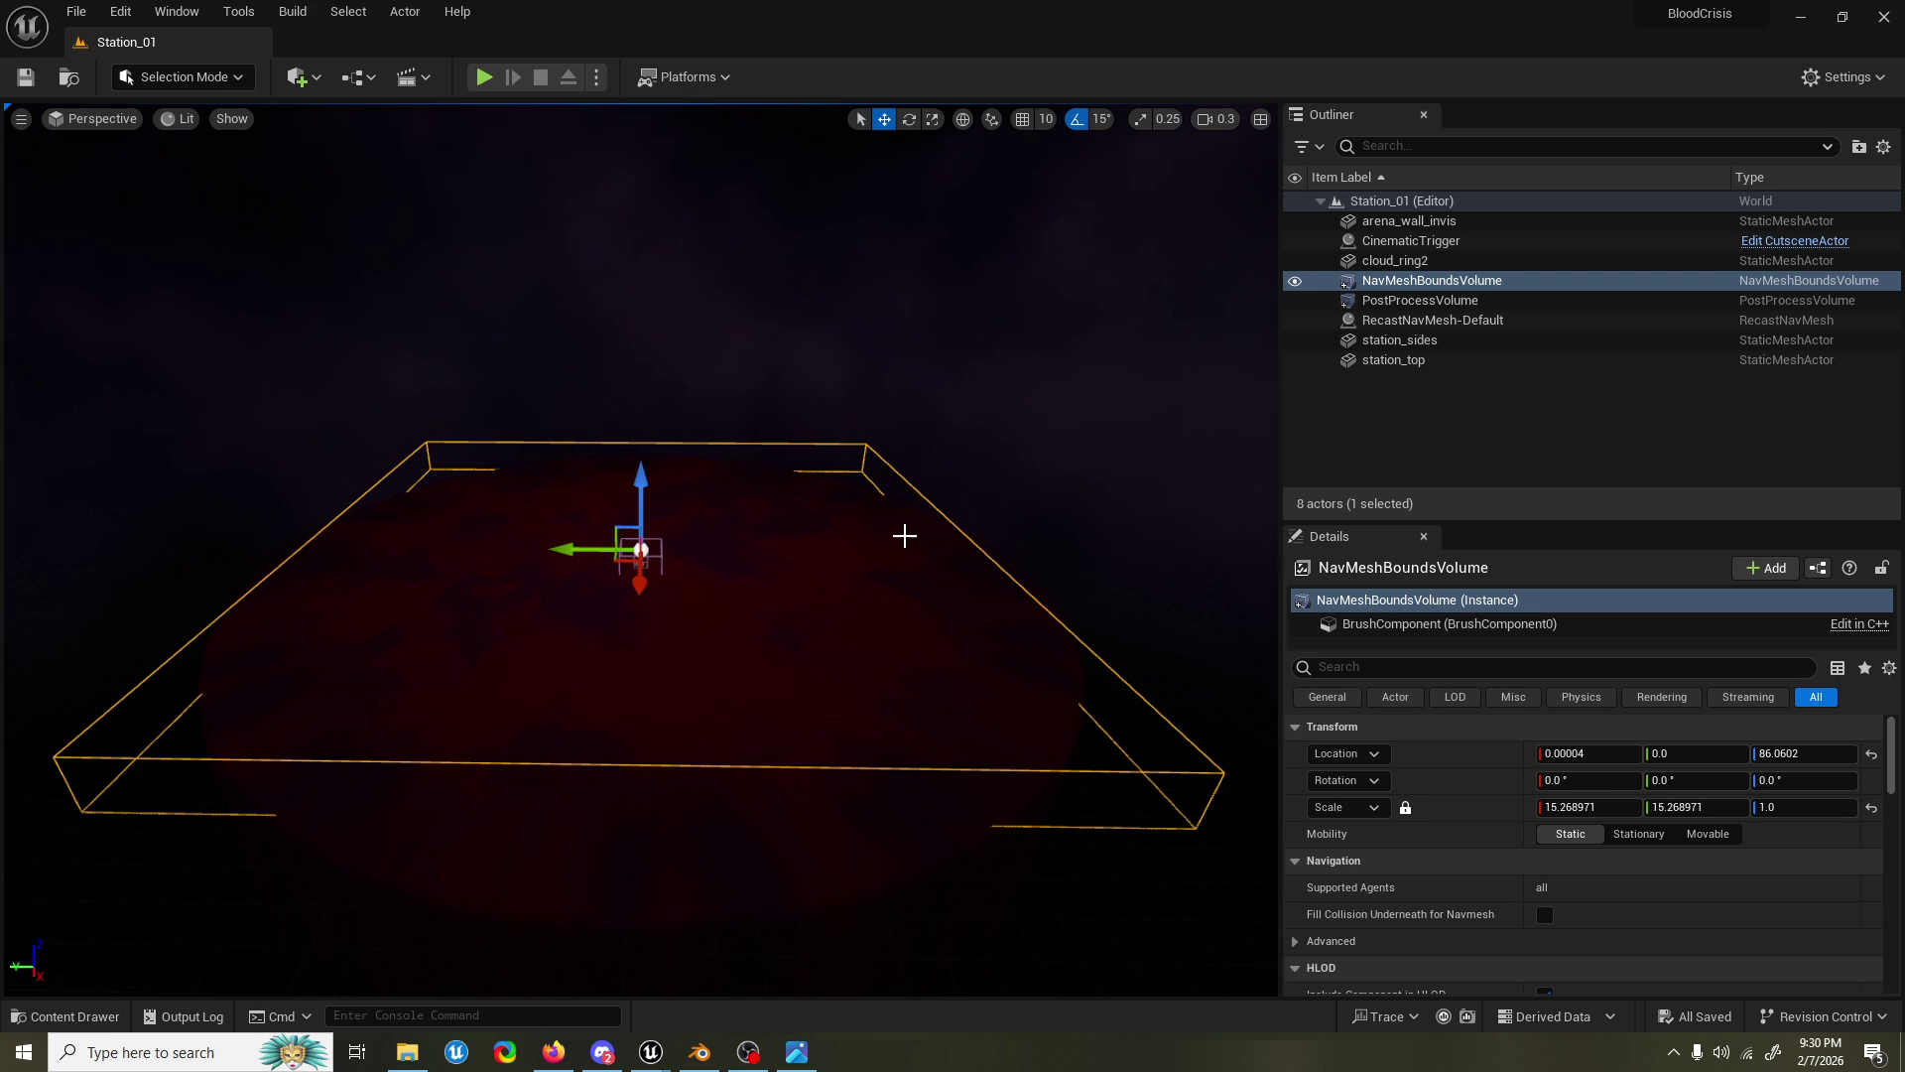
pyautogui.moveTo(1043, 442); pyautogui.dragTo(1008, 403)
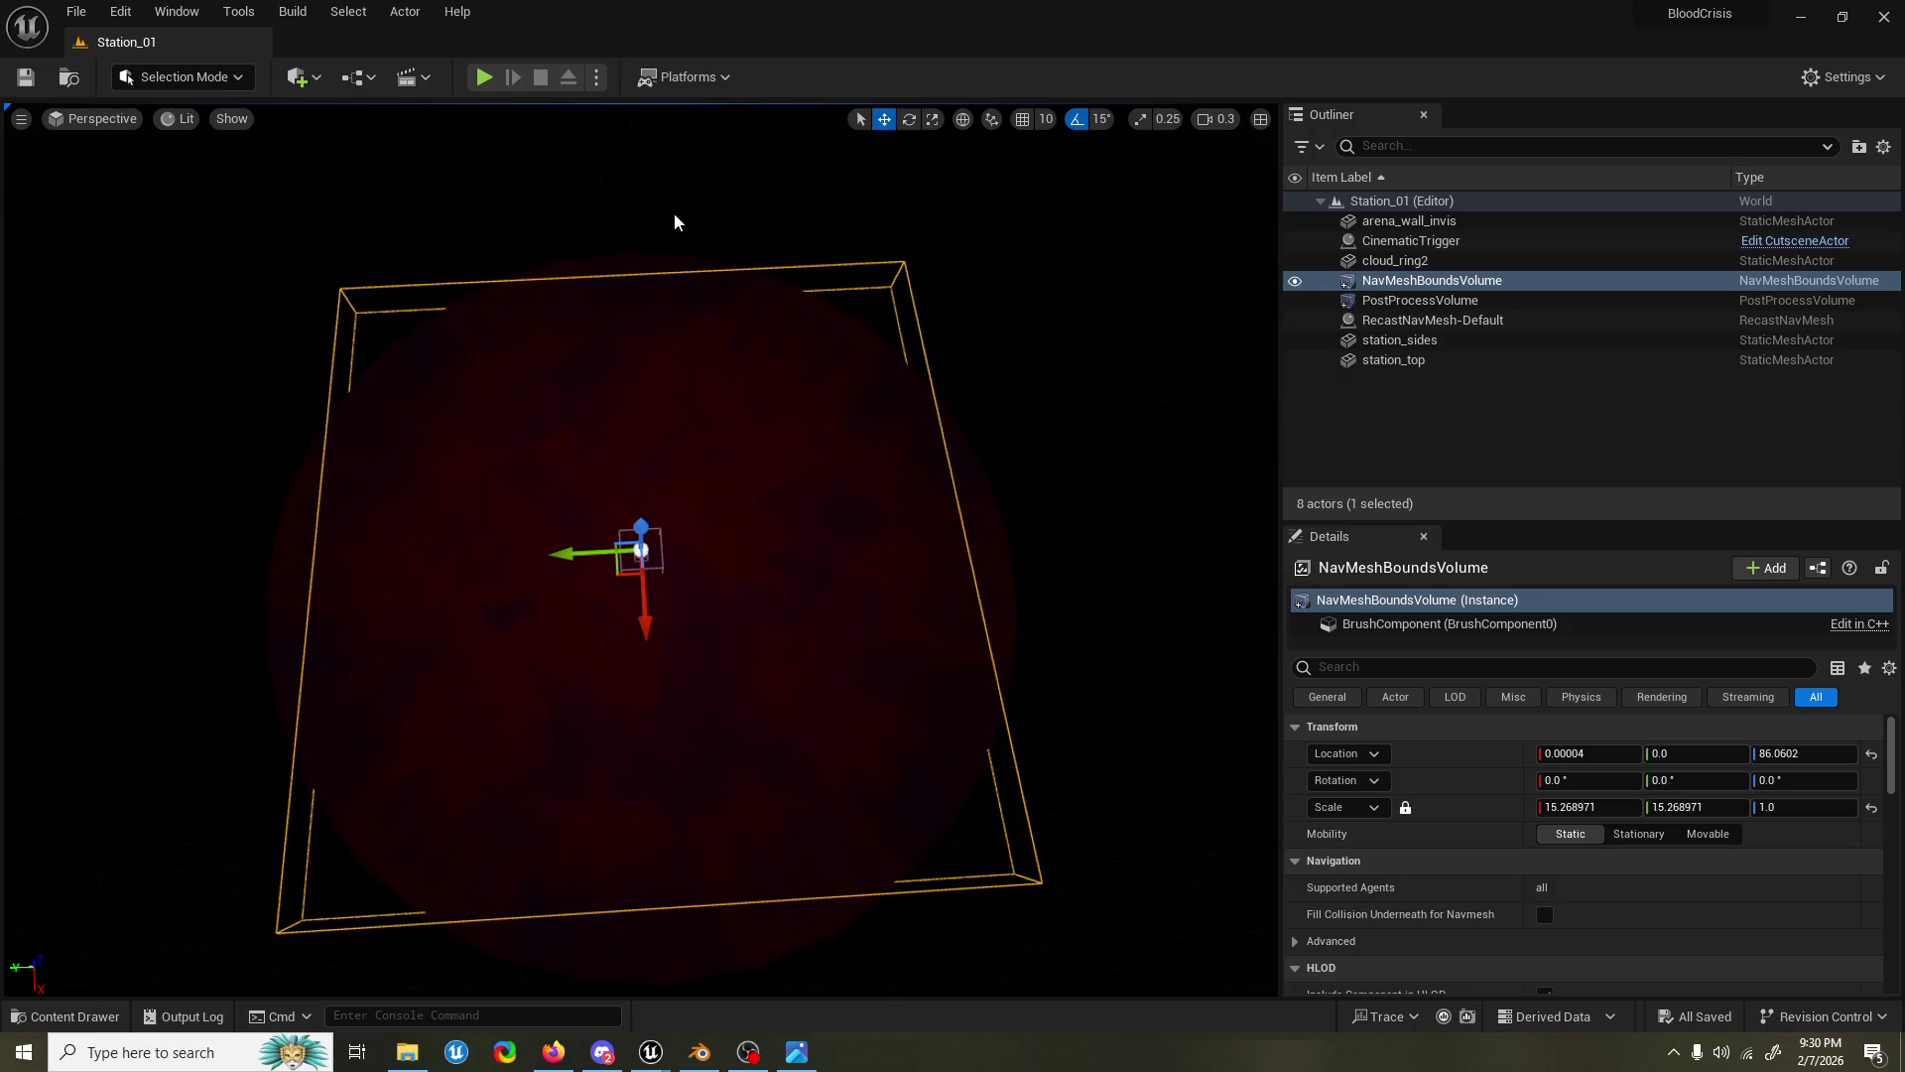
pyautogui.moveTo(657, 209); pyautogui.dragTo(657, 323)
pyautogui.scroll(-3)
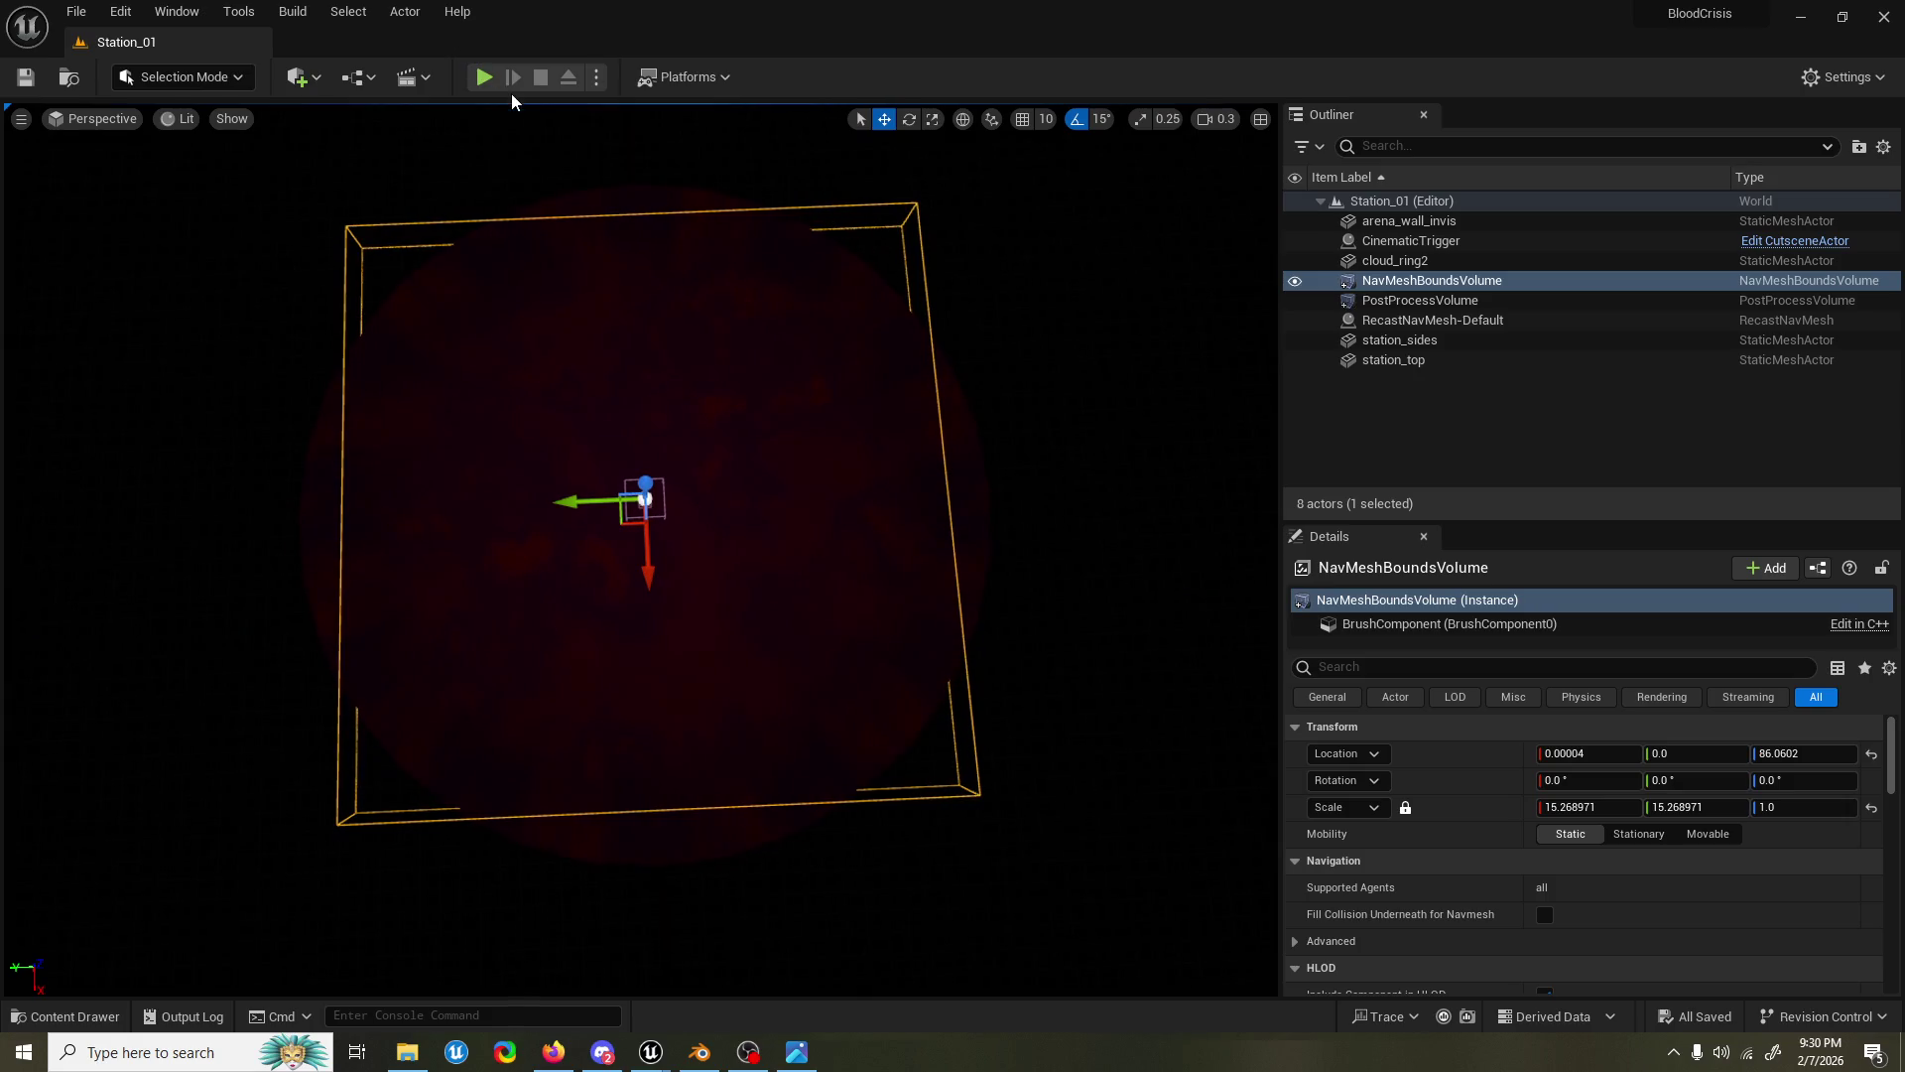
# Step: Start Play In Editor and steer the character around, firing the grapple rope twice
pyautogui.click(488, 75)
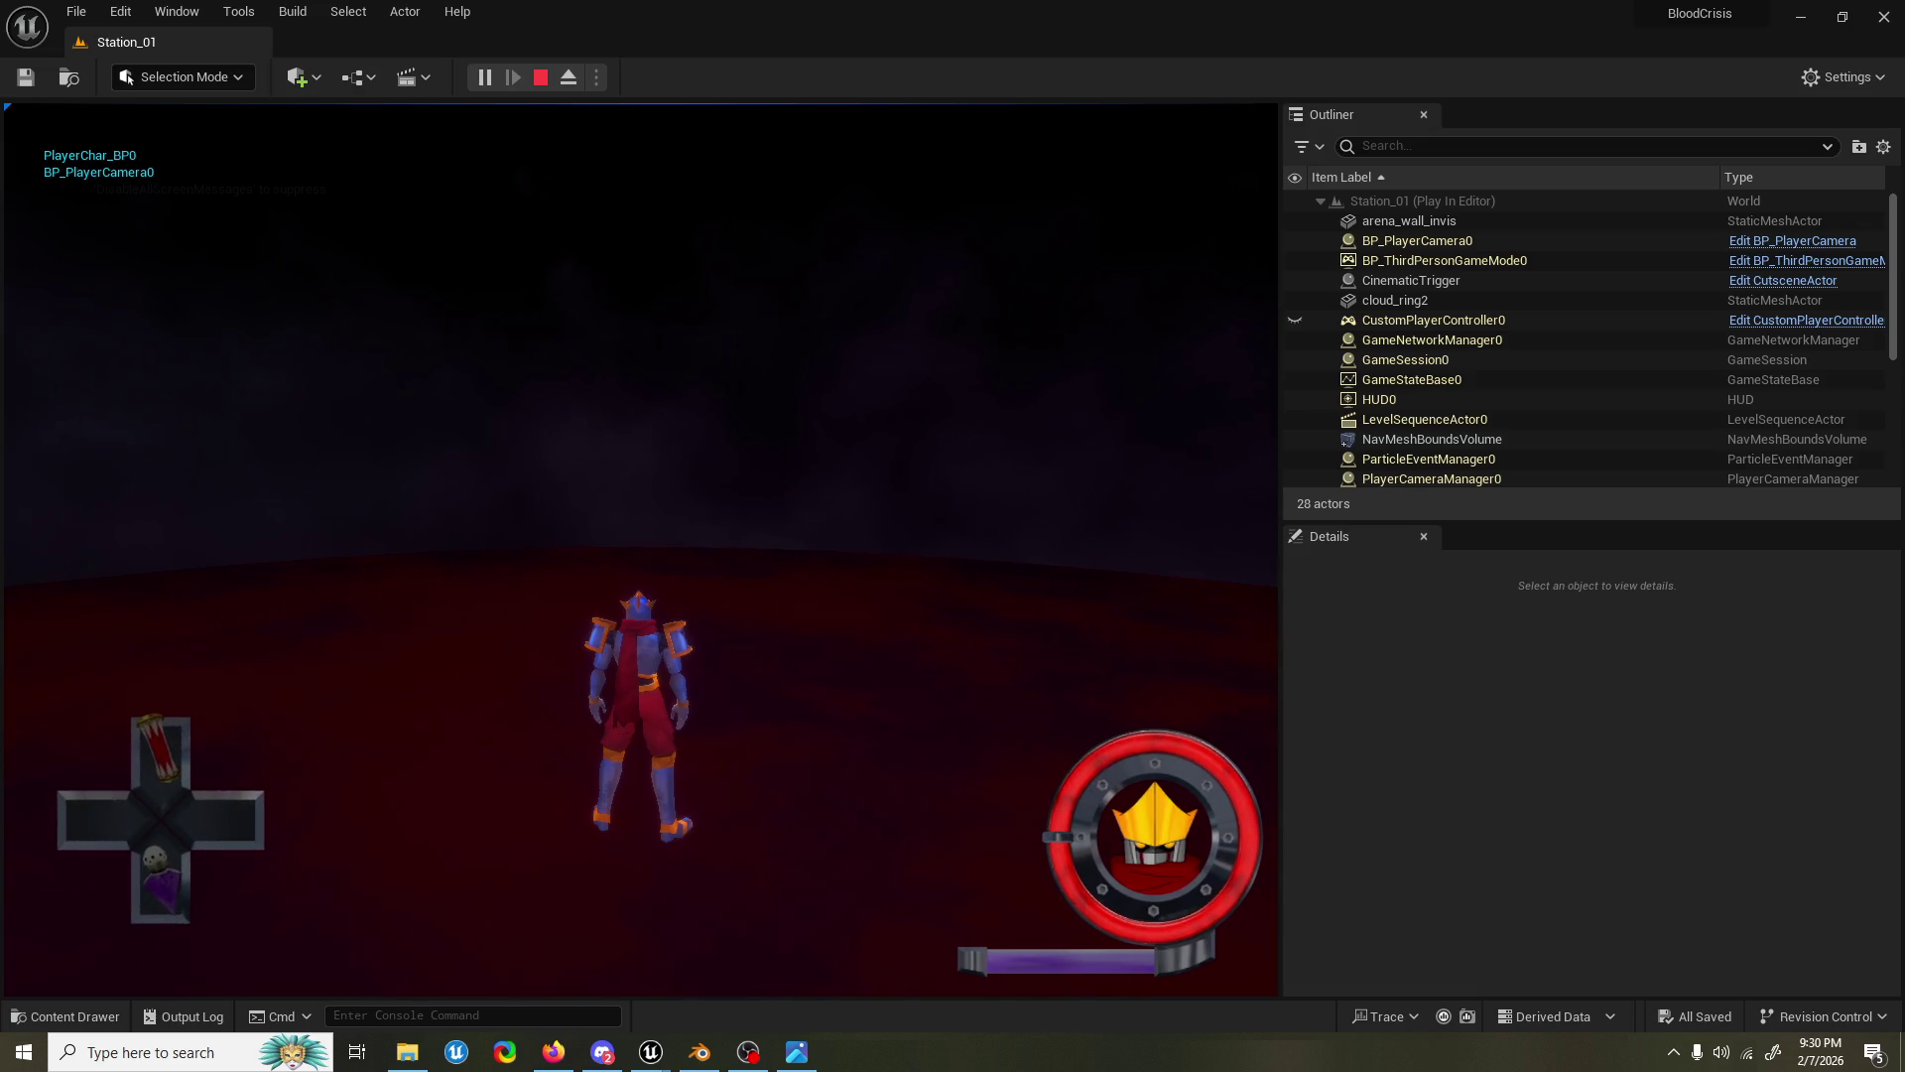
pyautogui.press('d')
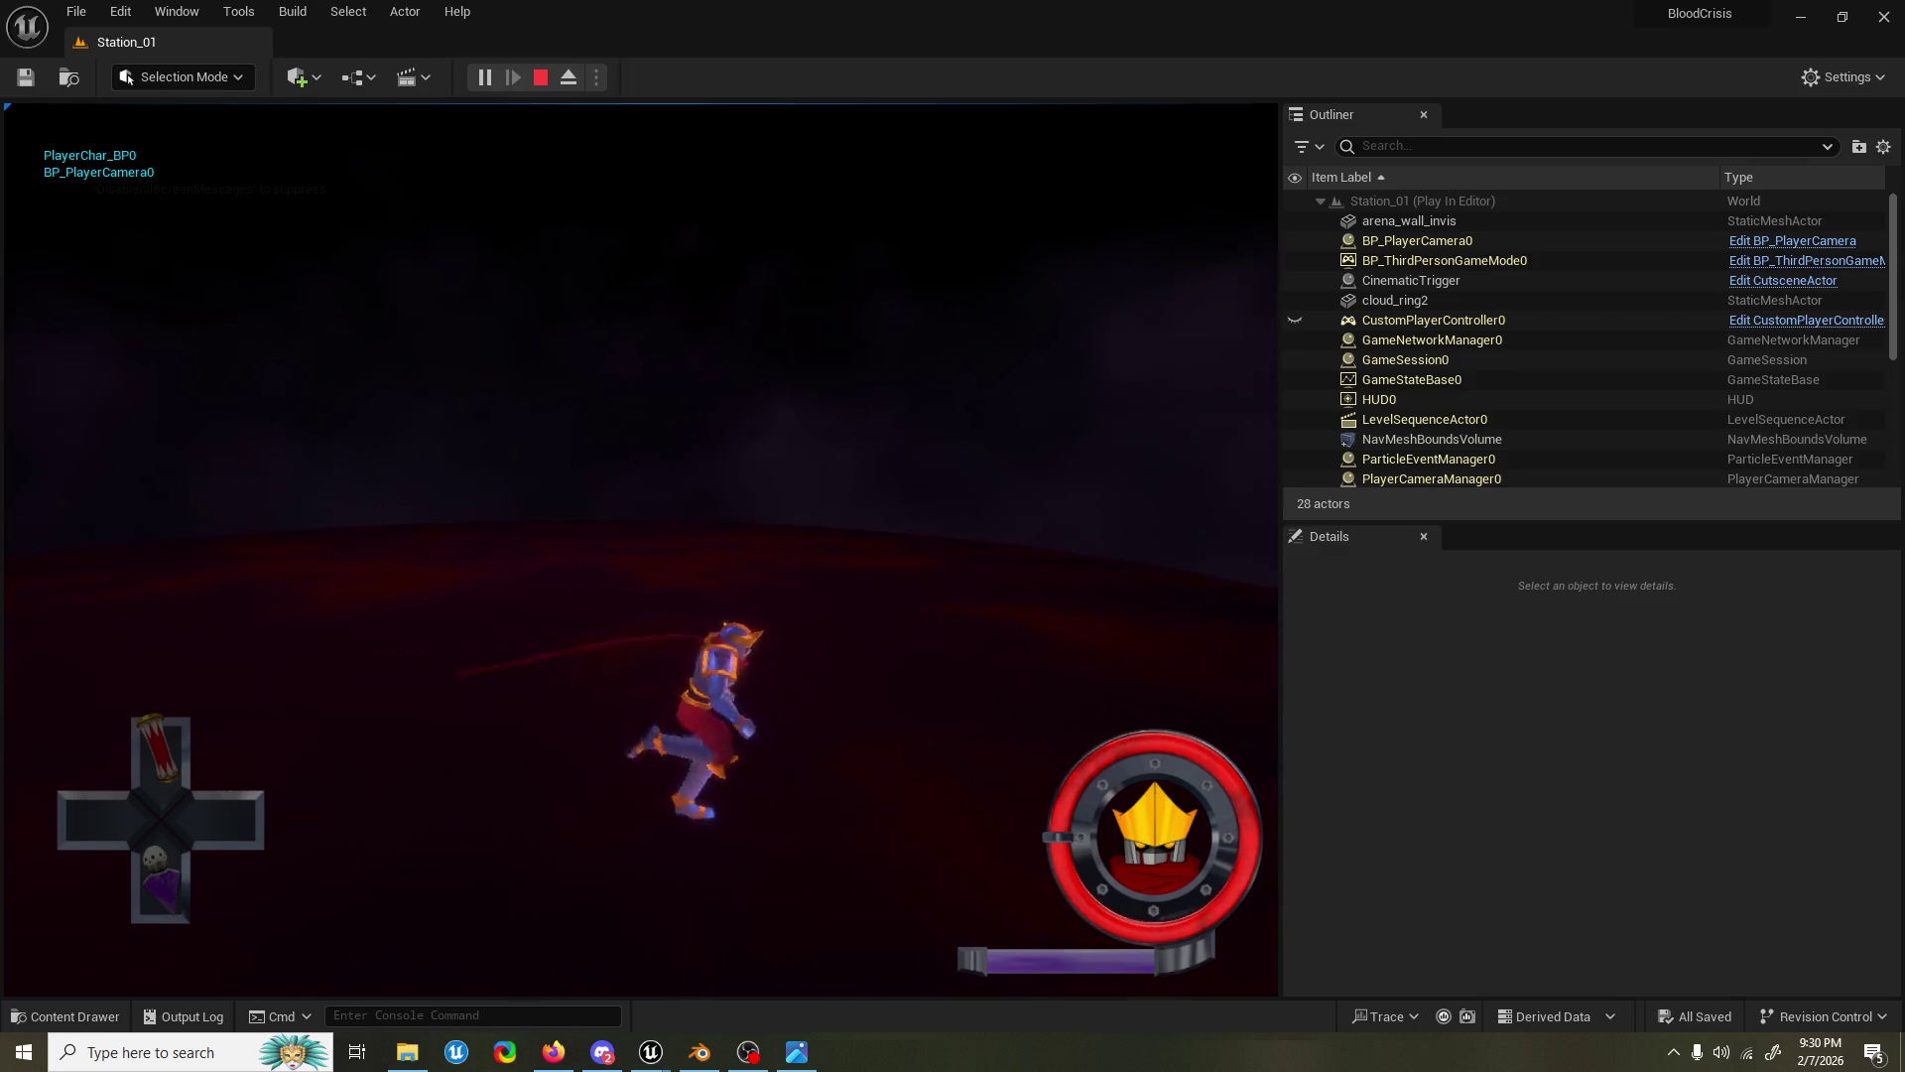
pyautogui.press('s')
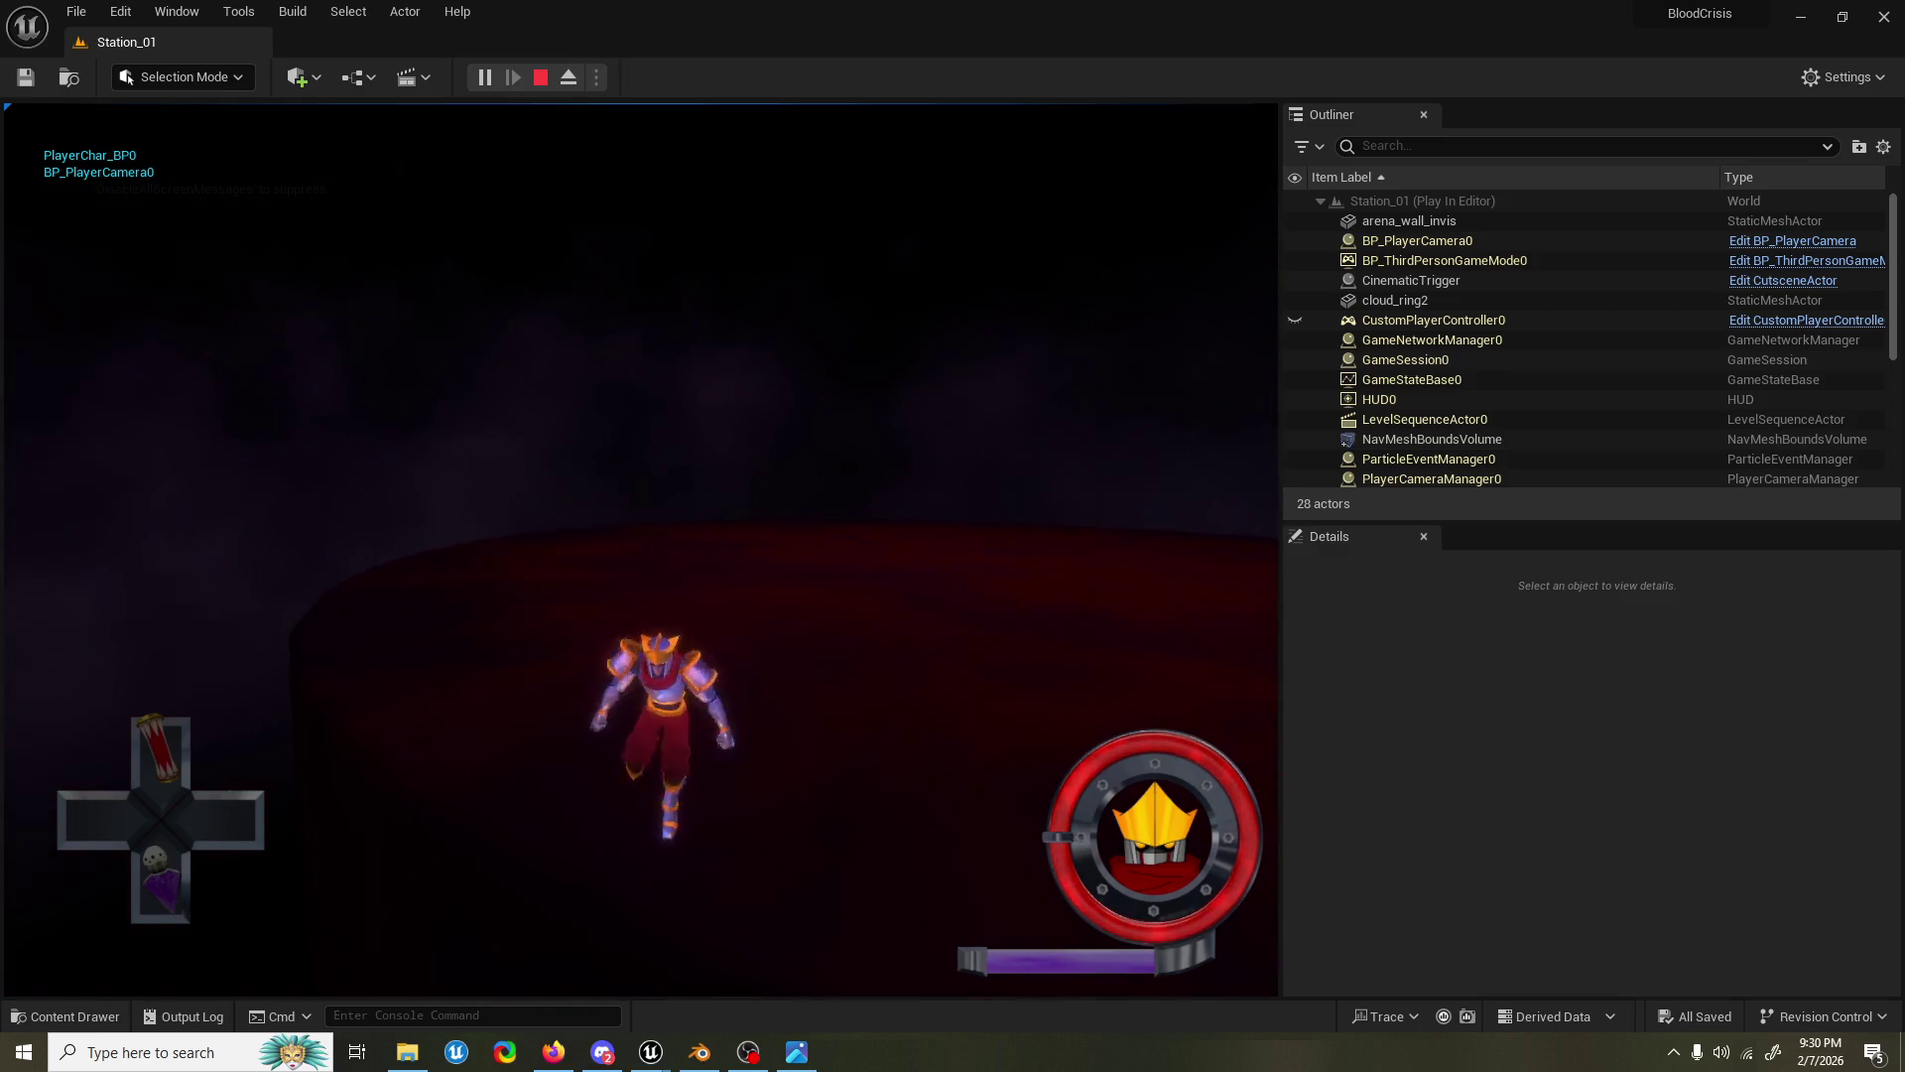
pyautogui.press('w')
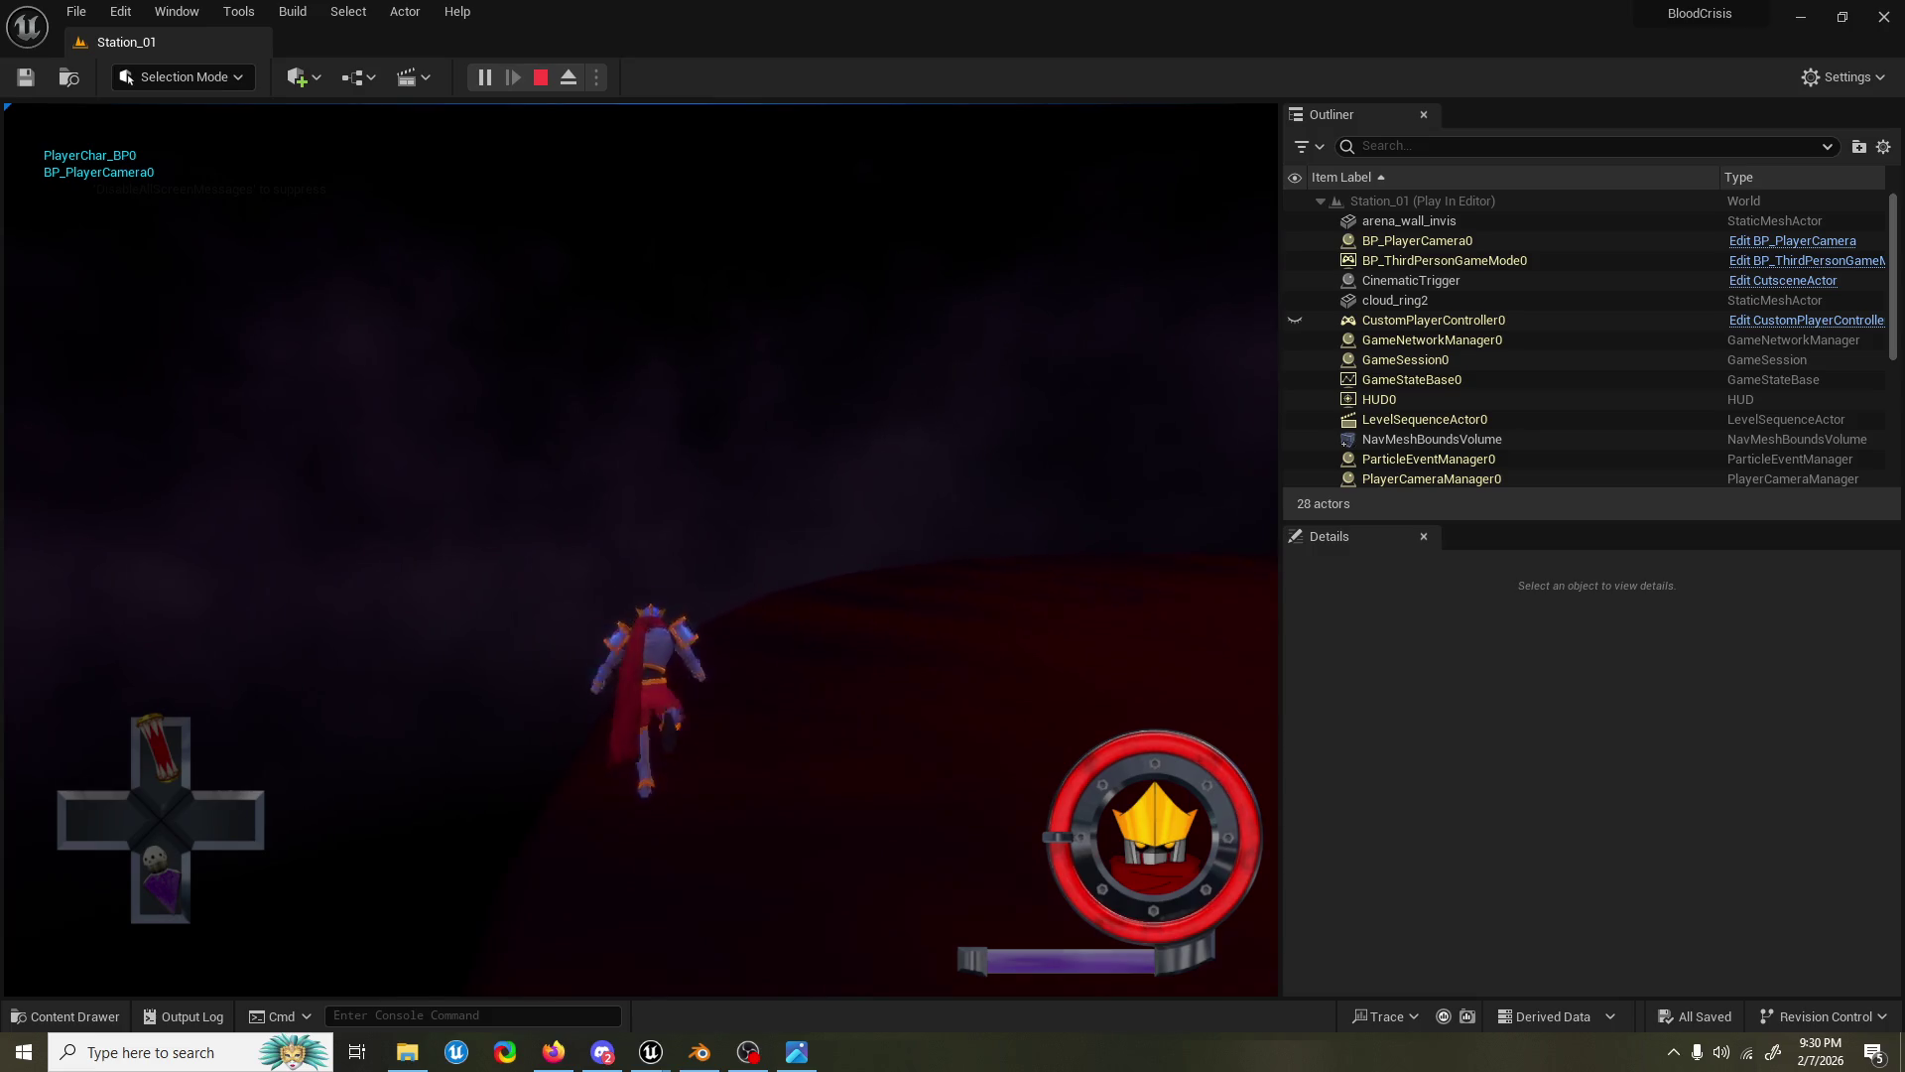
pyautogui.press('d')
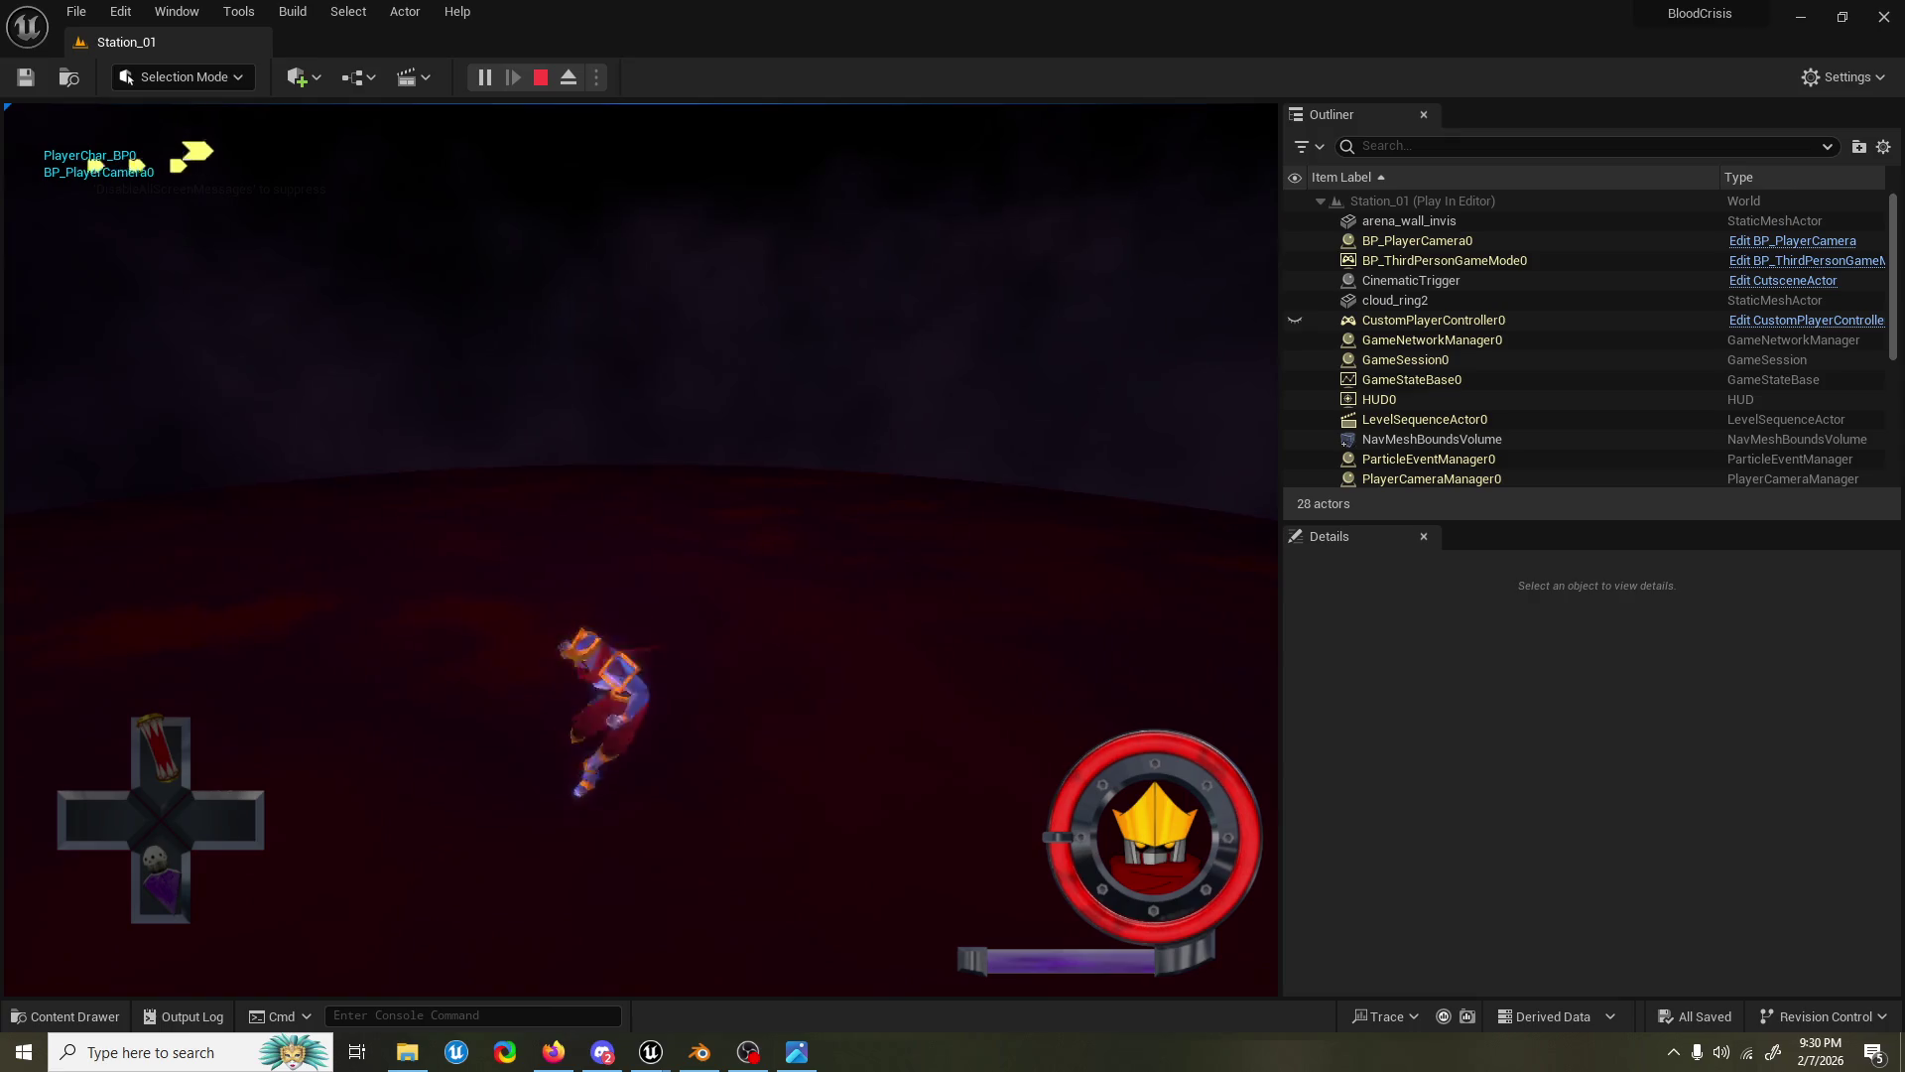
pyautogui.press('e')
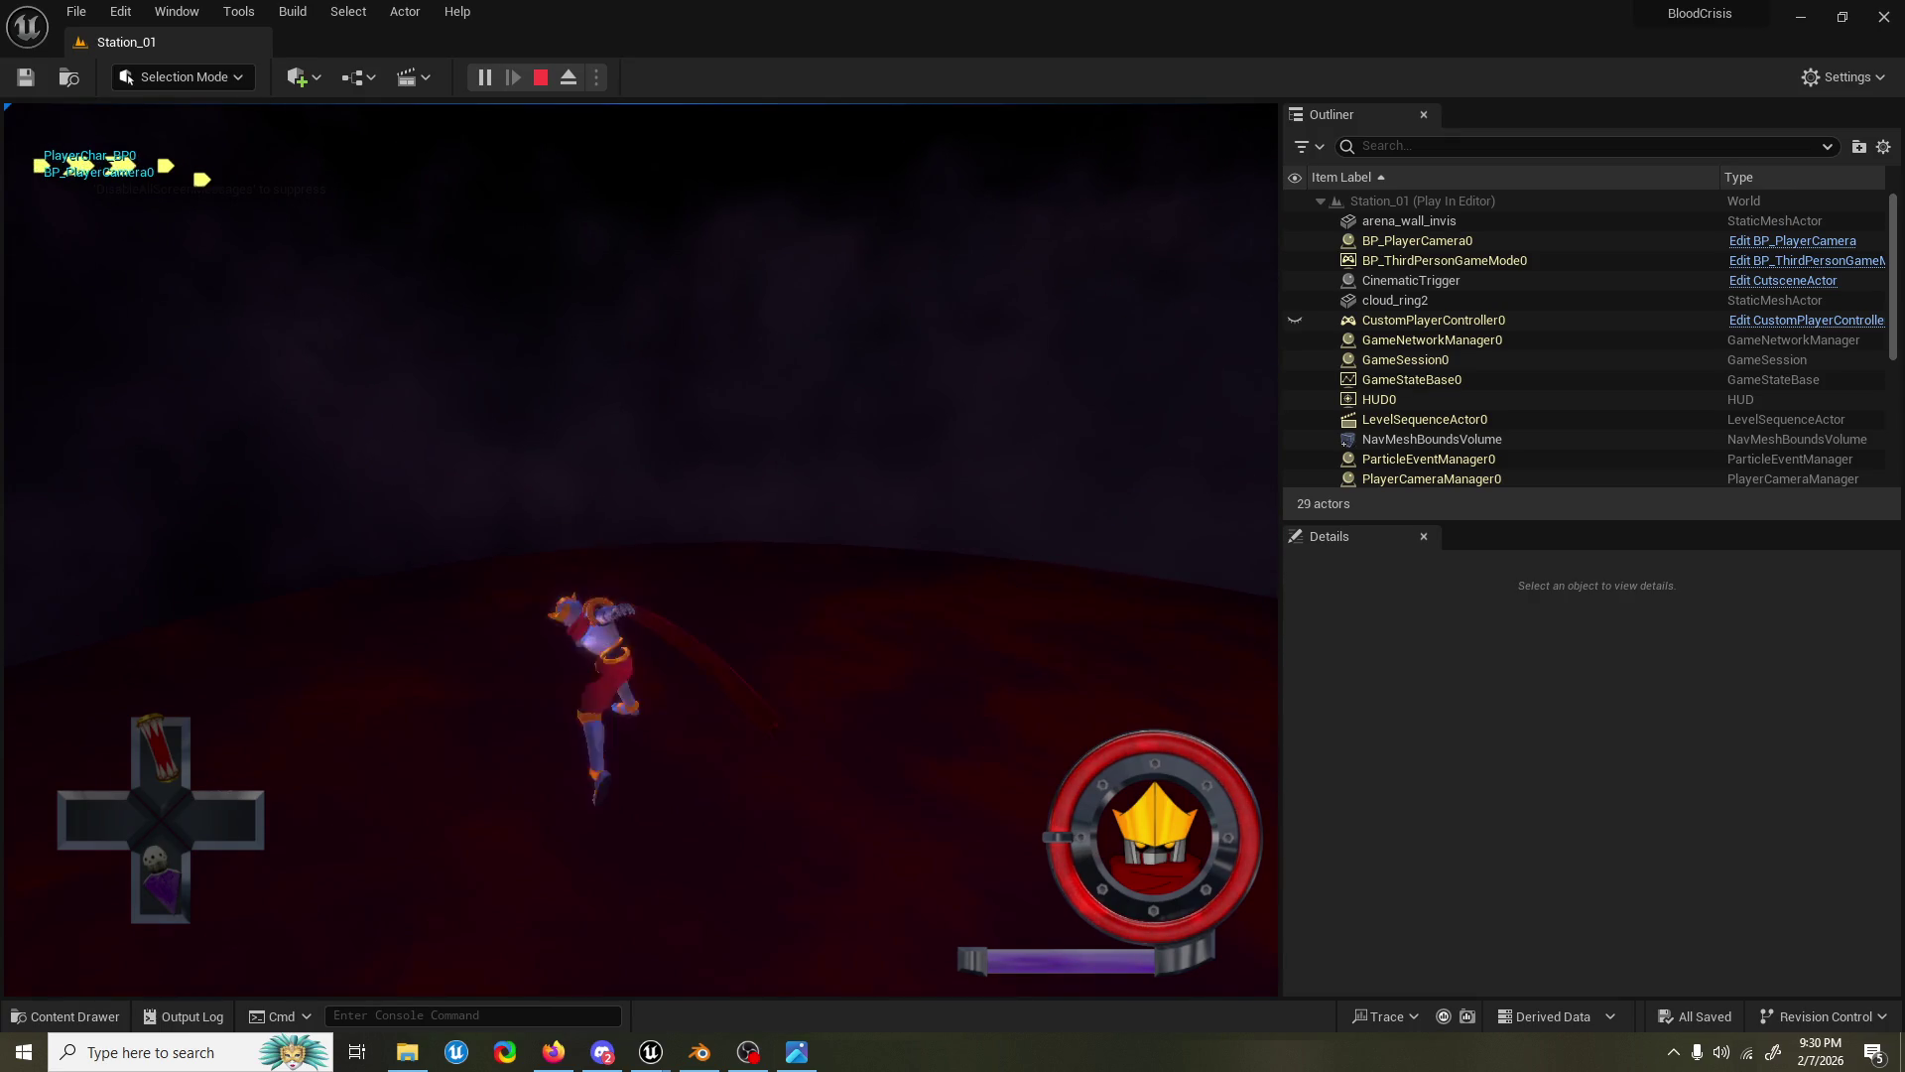
pyautogui.press('e')
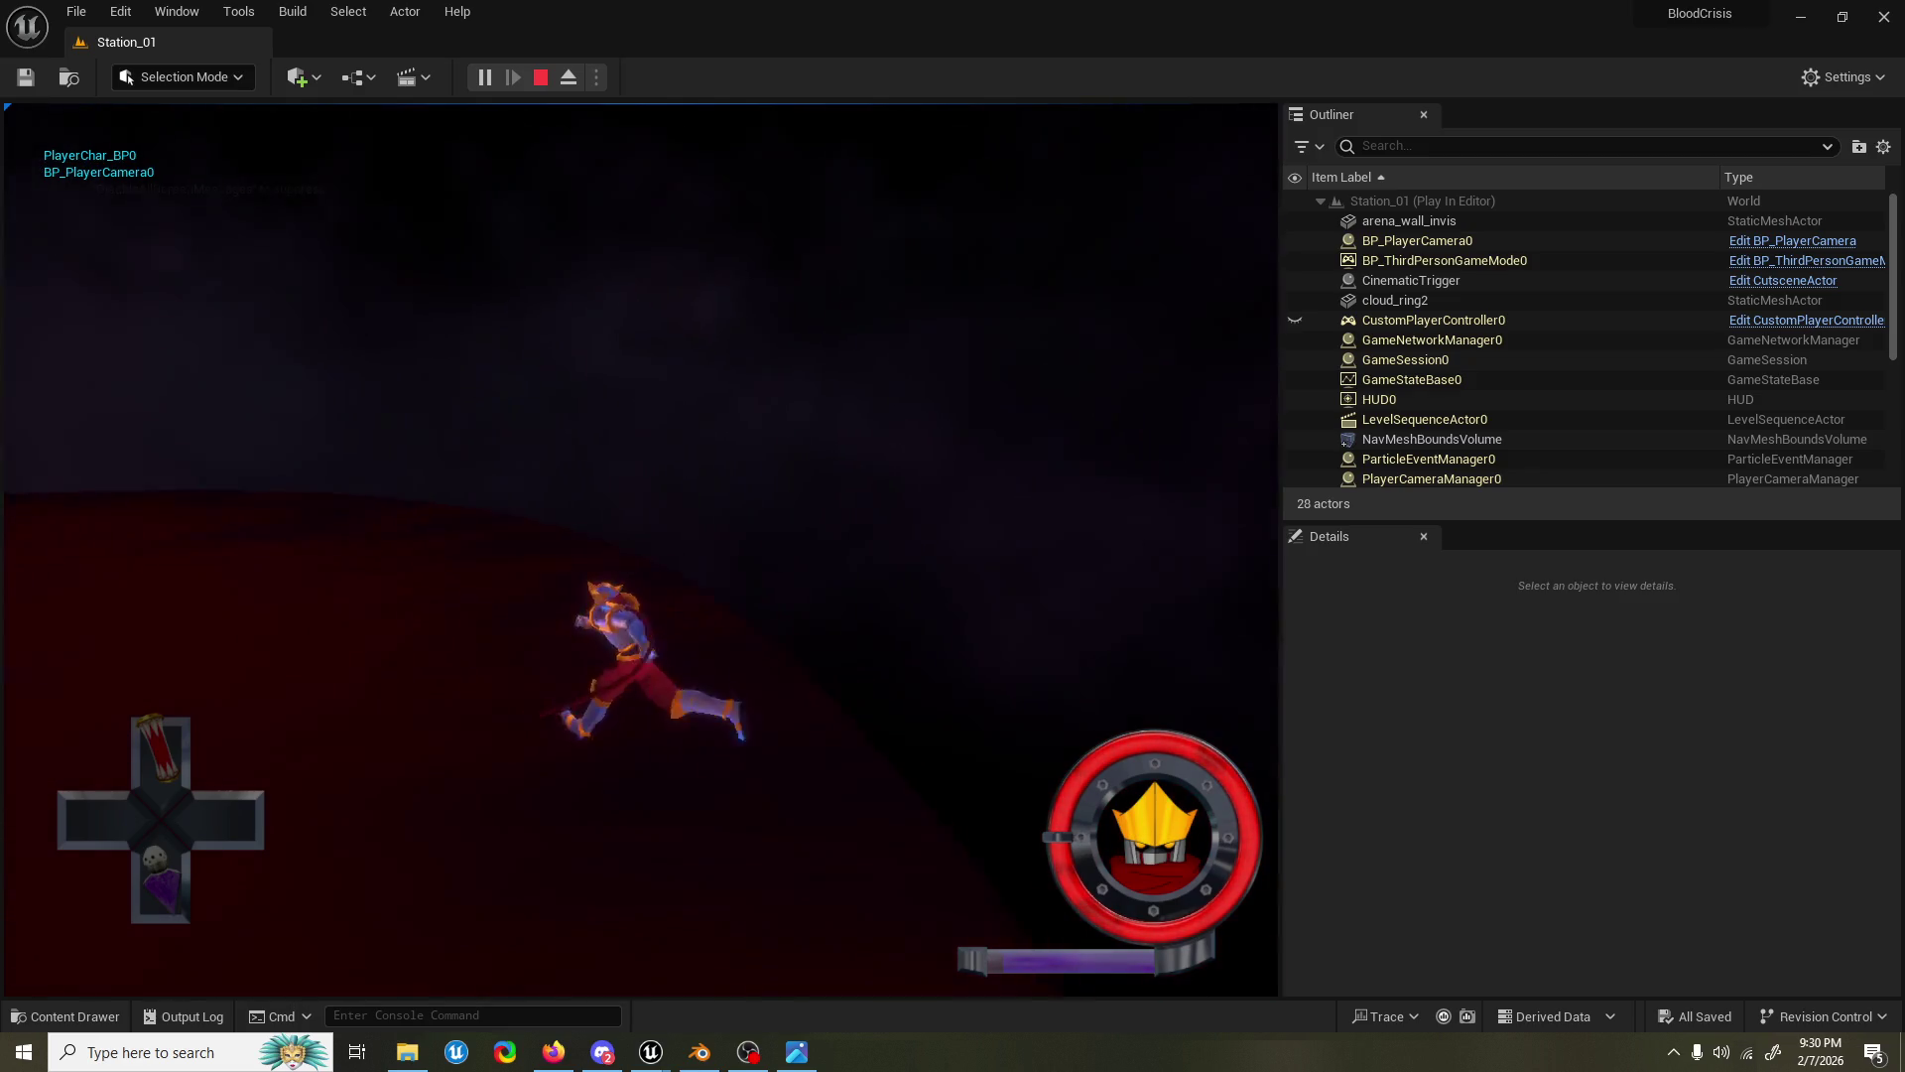
# Step: Run and dive across the arena, jump, then stop the play session with Esc
pyautogui.press('w')
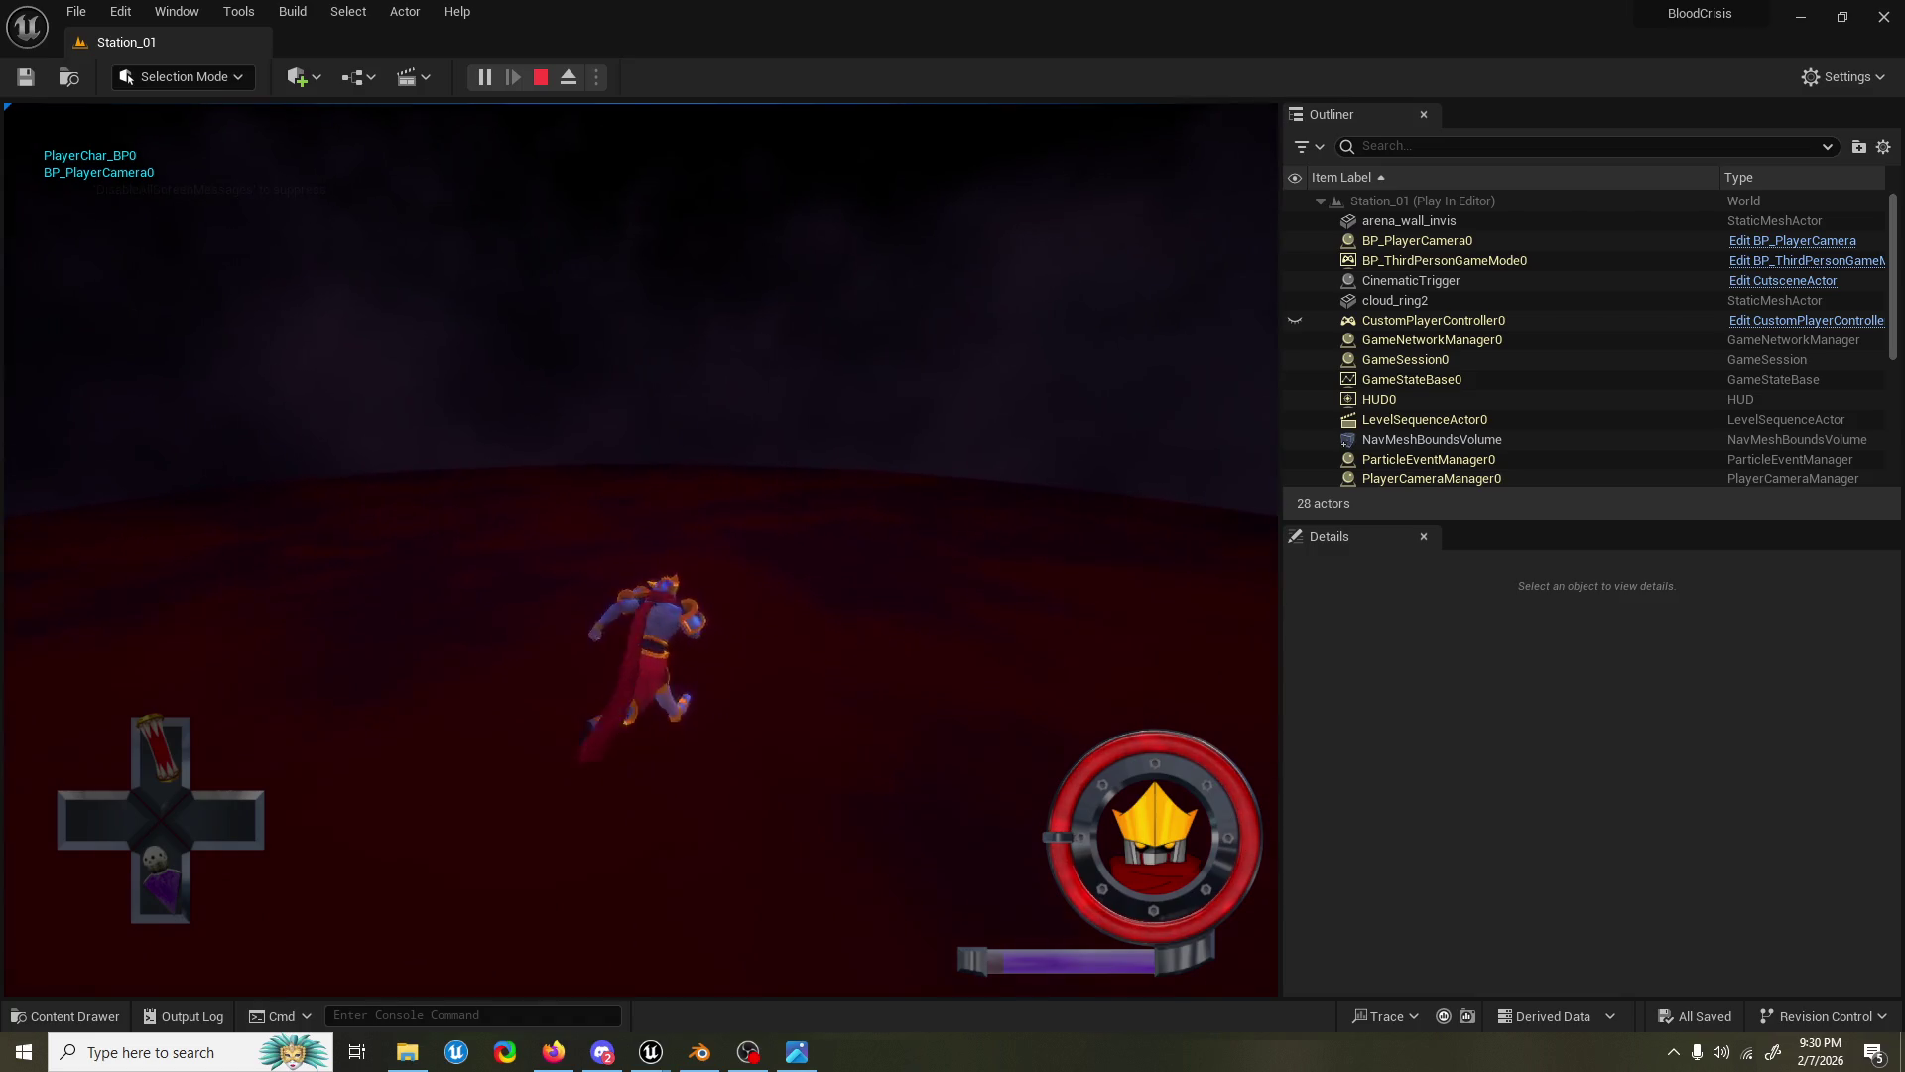
pyautogui.press('s')
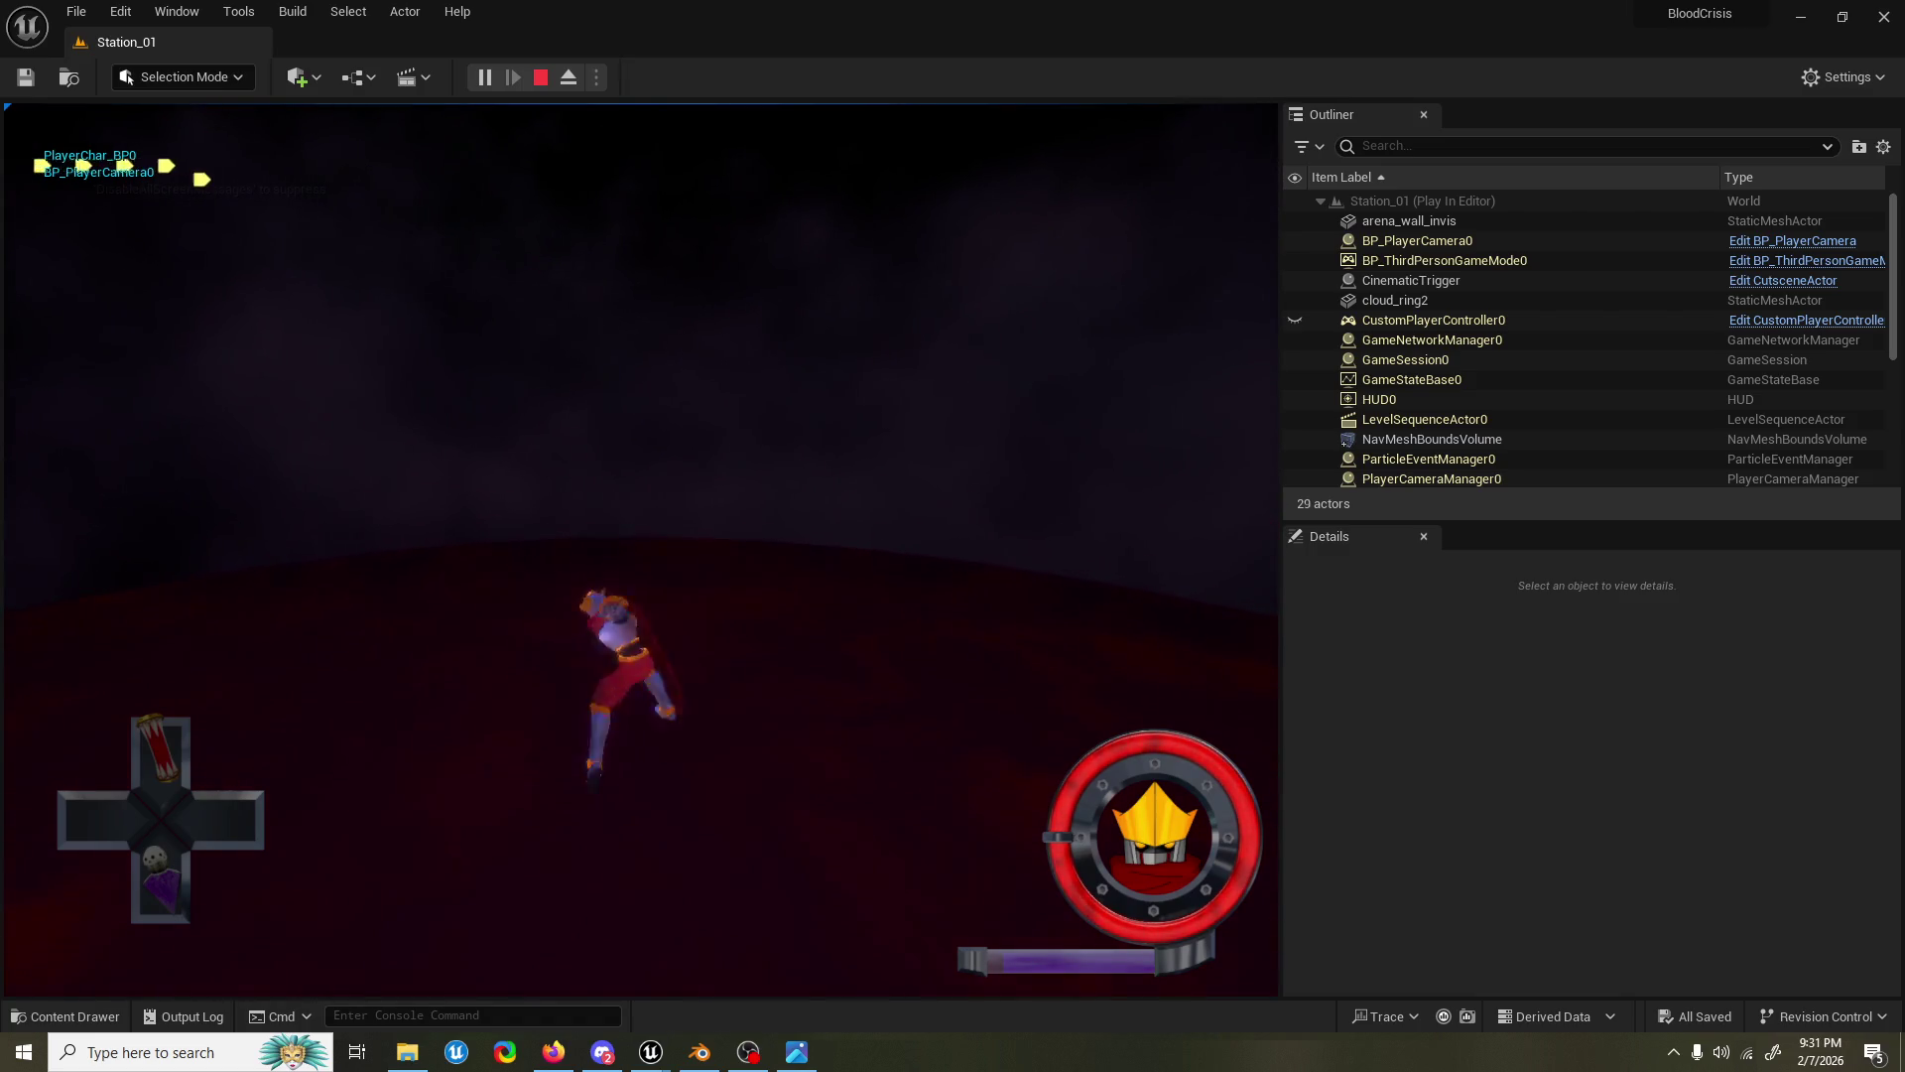
pyautogui.press('d')
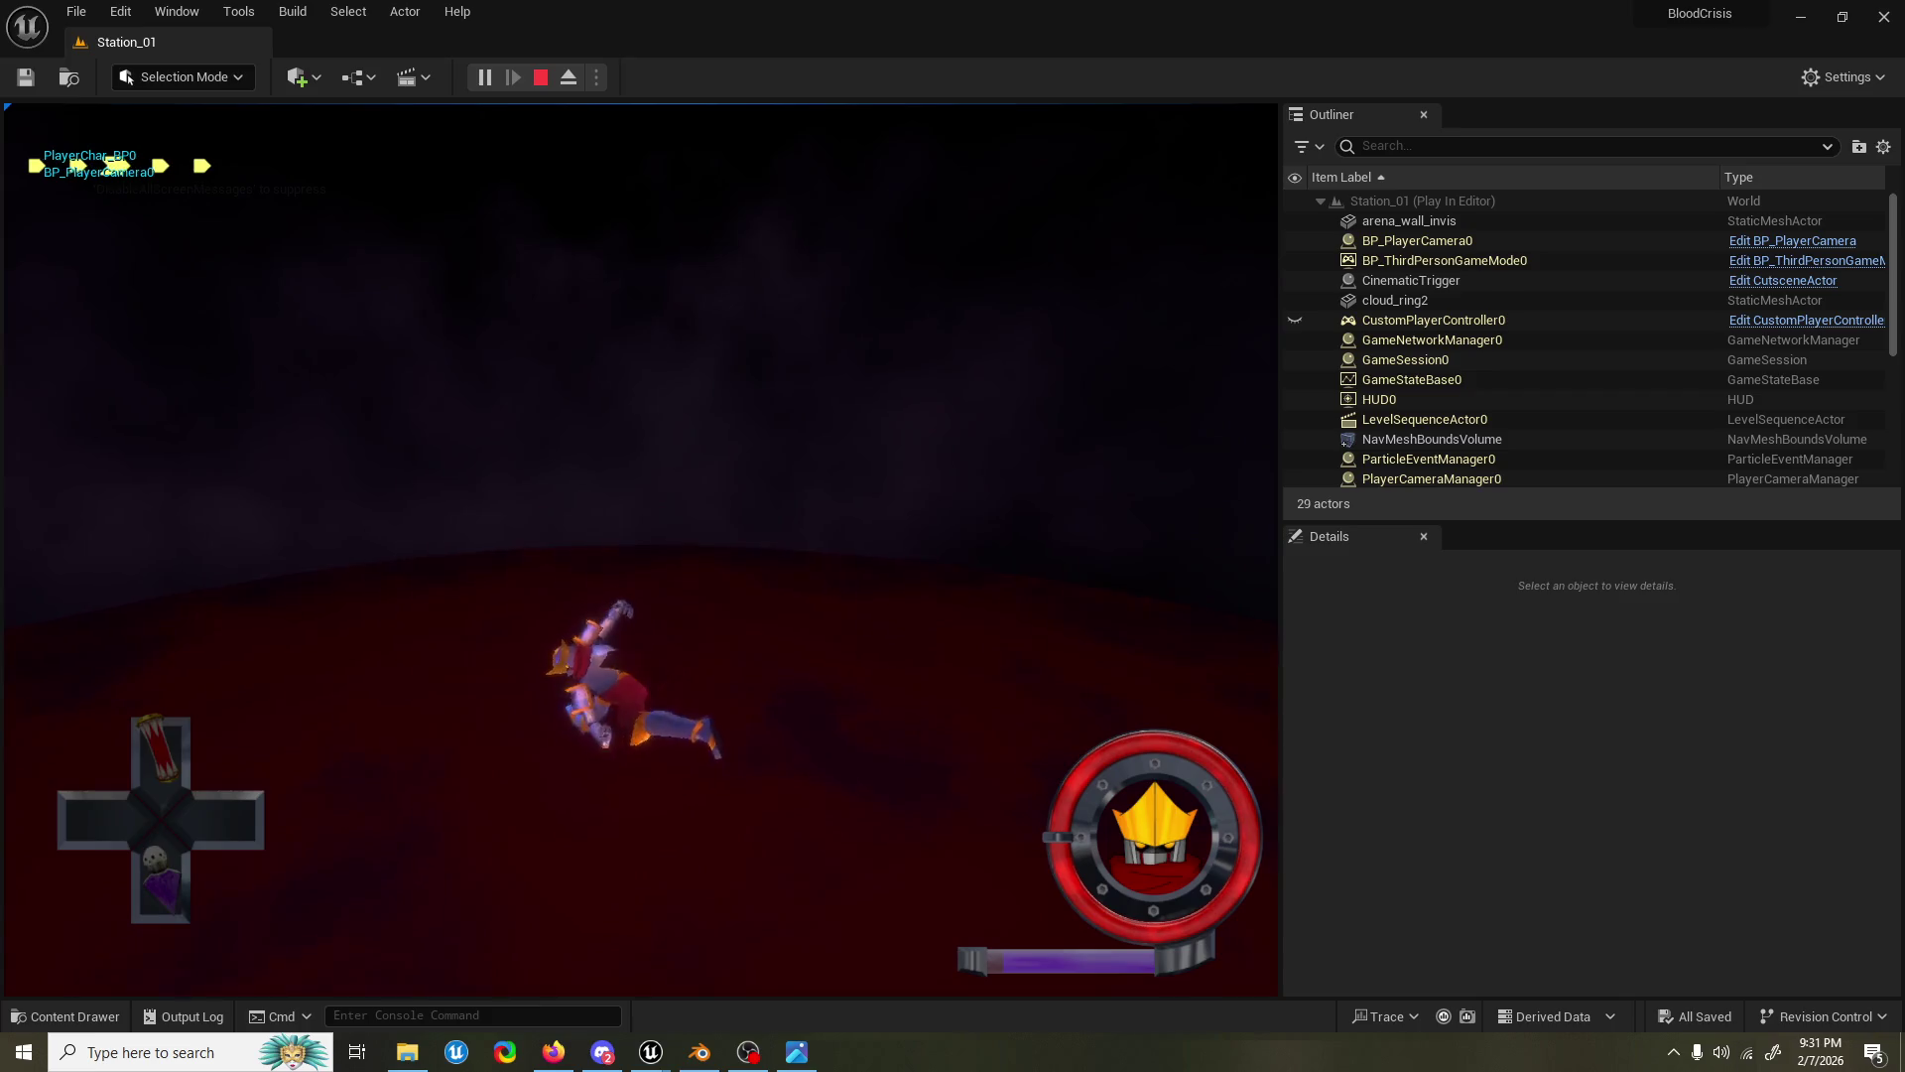
pyautogui.press('space')
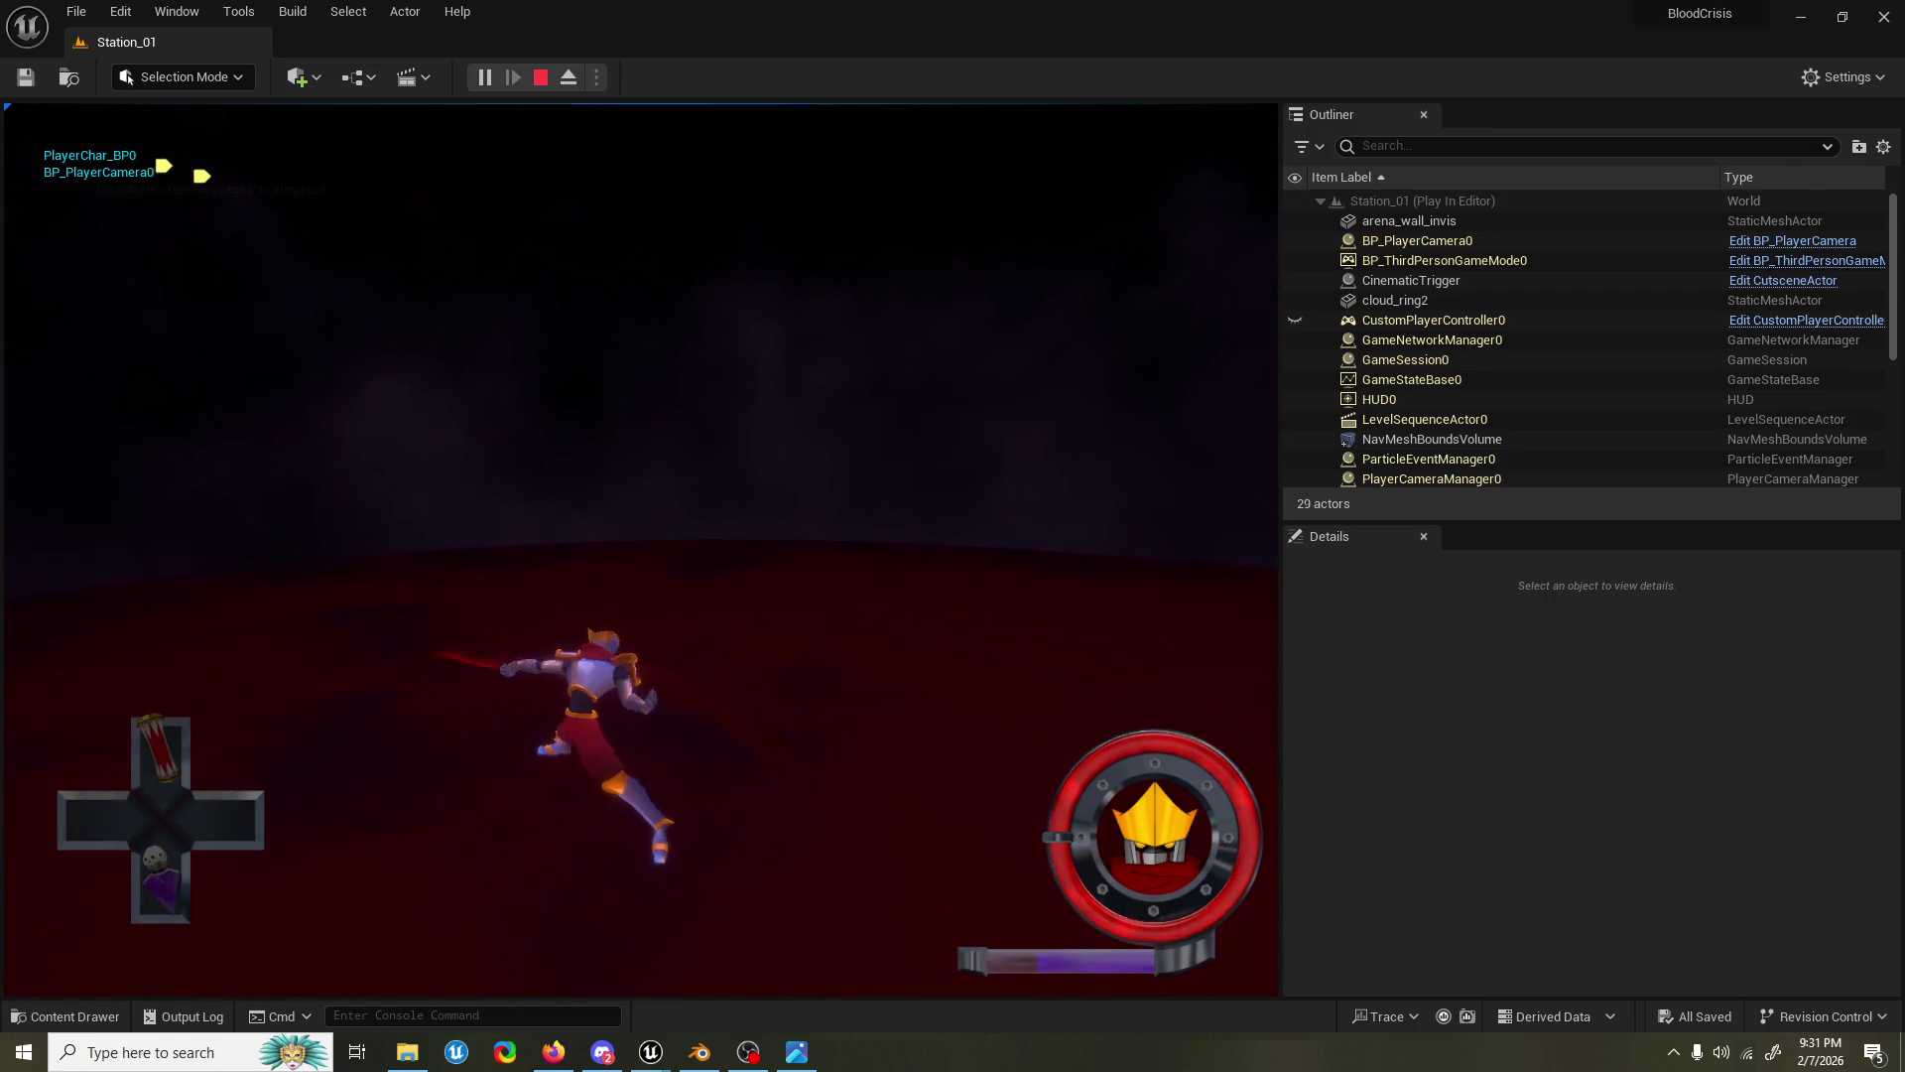
pyautogui.press('Escape')
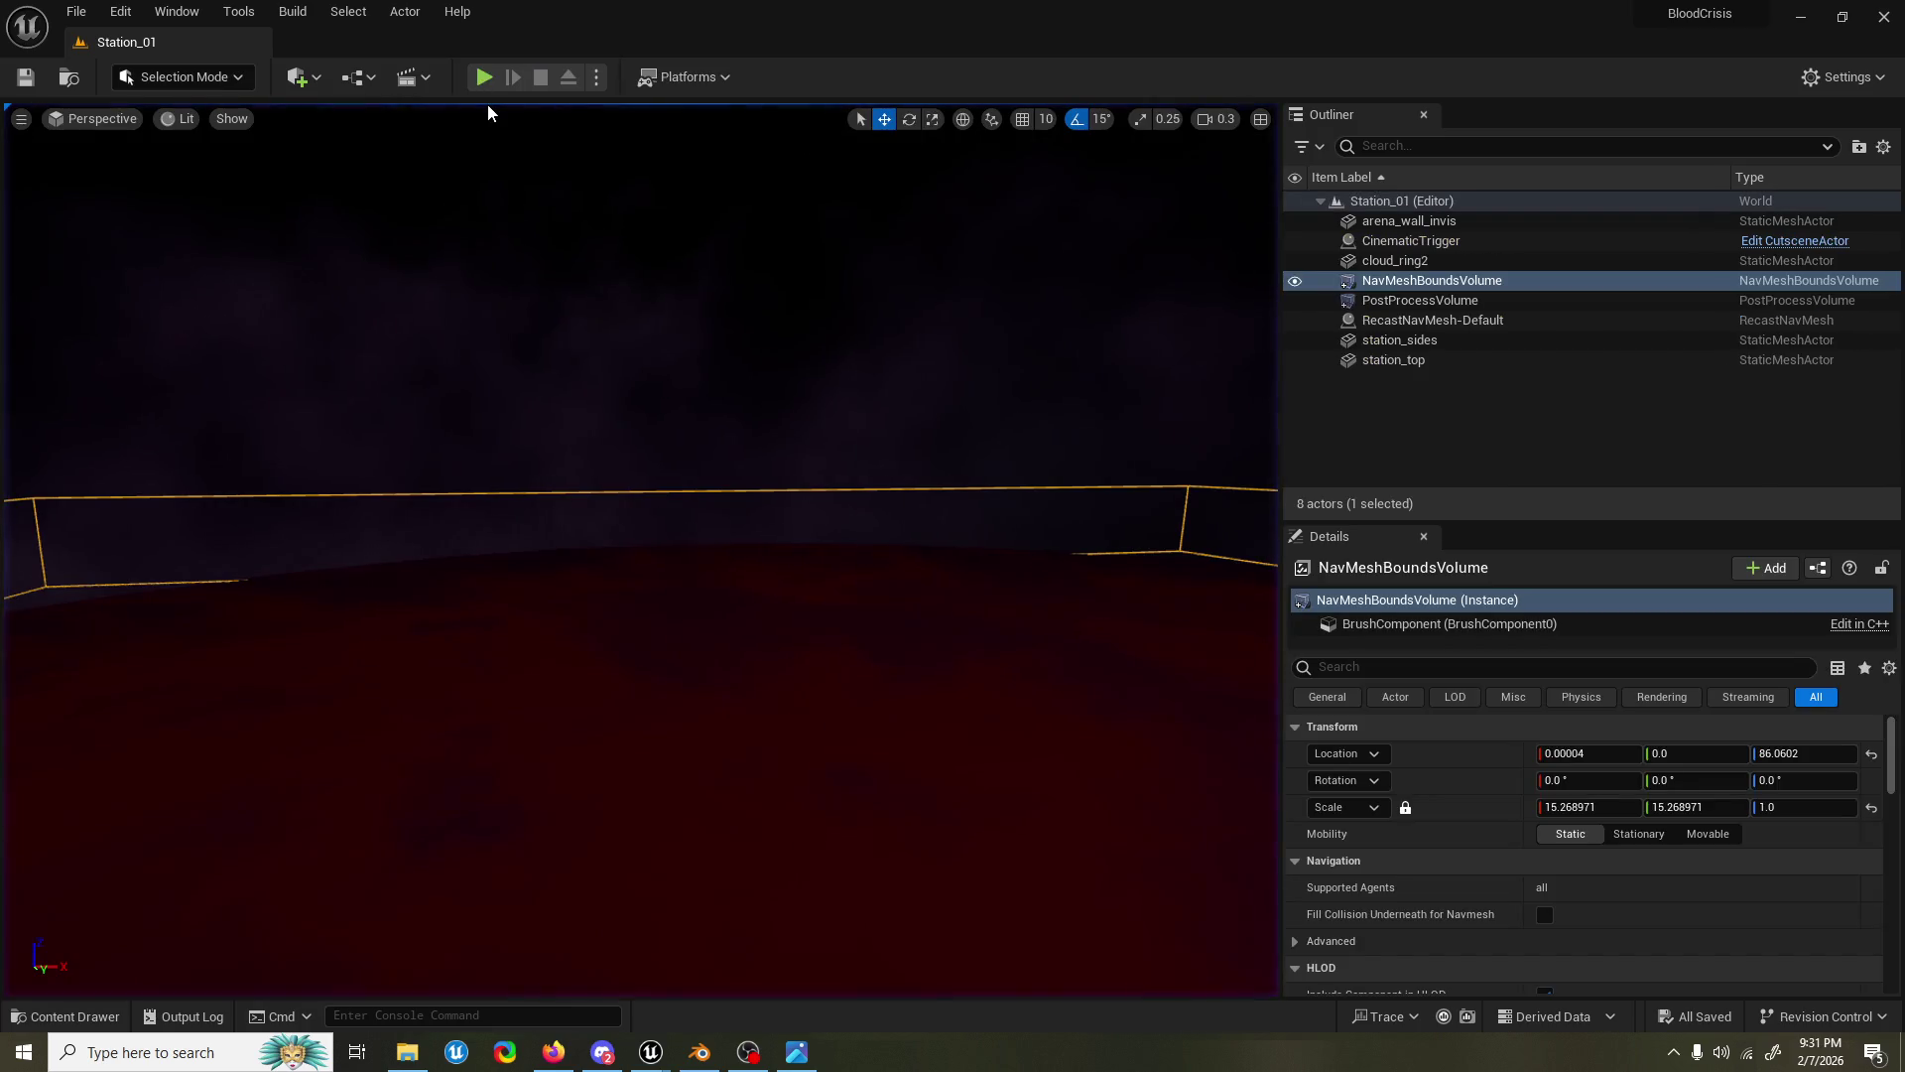
pyautogui.click(483, 77)
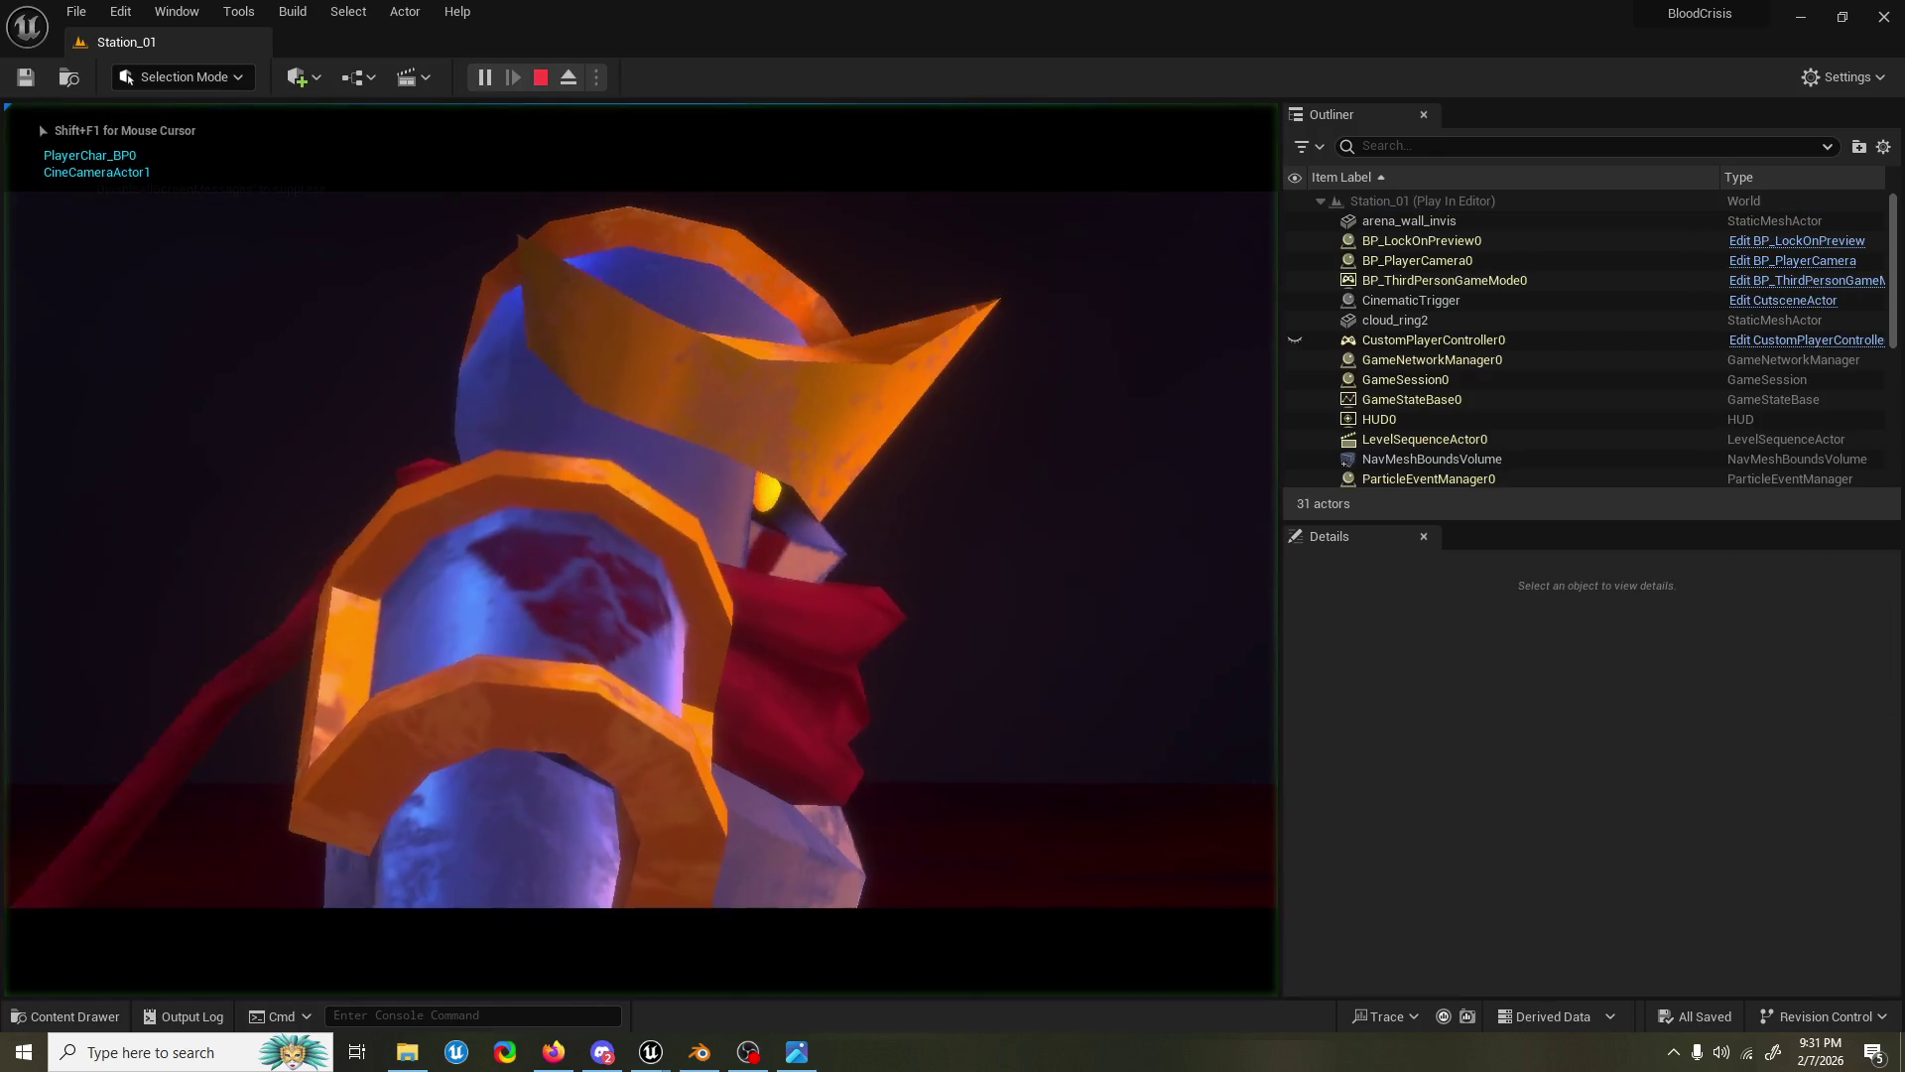
pyautogui.press('Return')
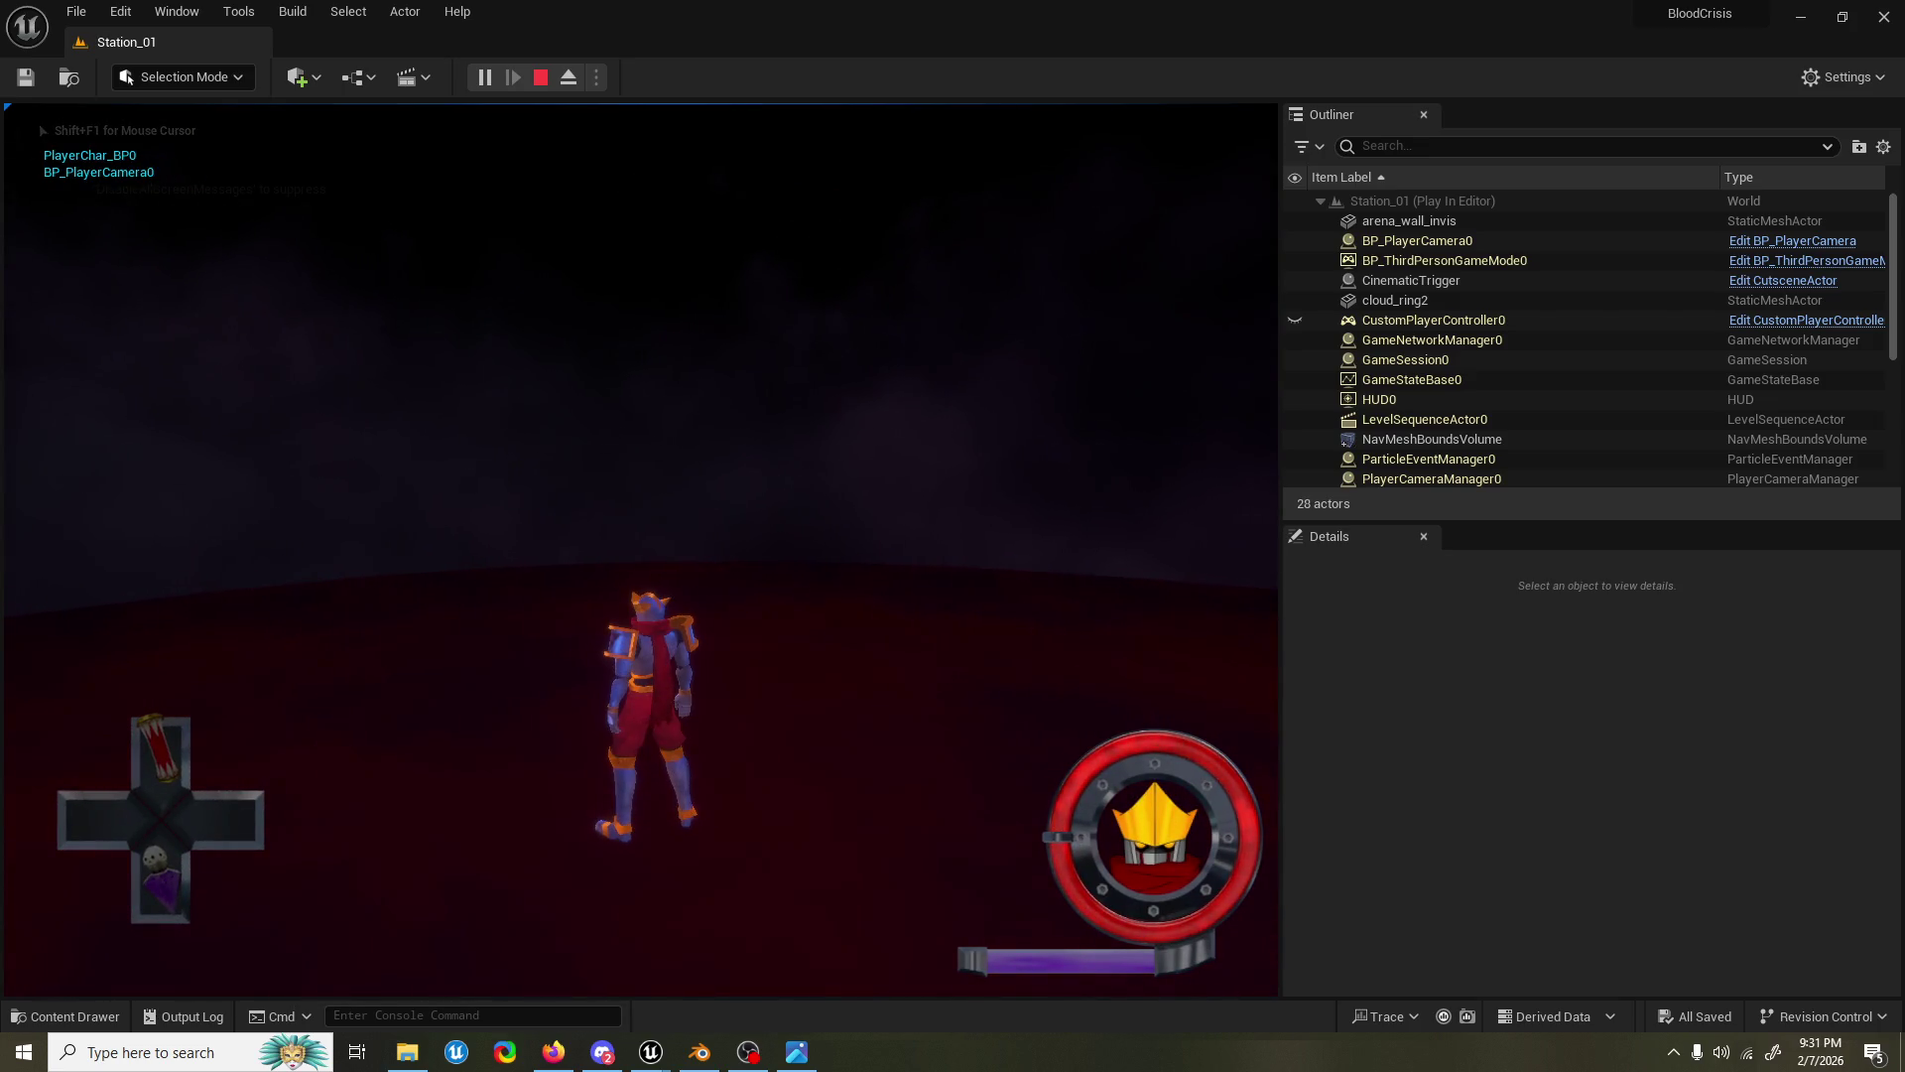
pyautogui.press('a')
pyautogui.press('w')
pyautogui.press('d')
pyautogui.press('s')
pyautogui.press('a')
pyautogui.press('space')
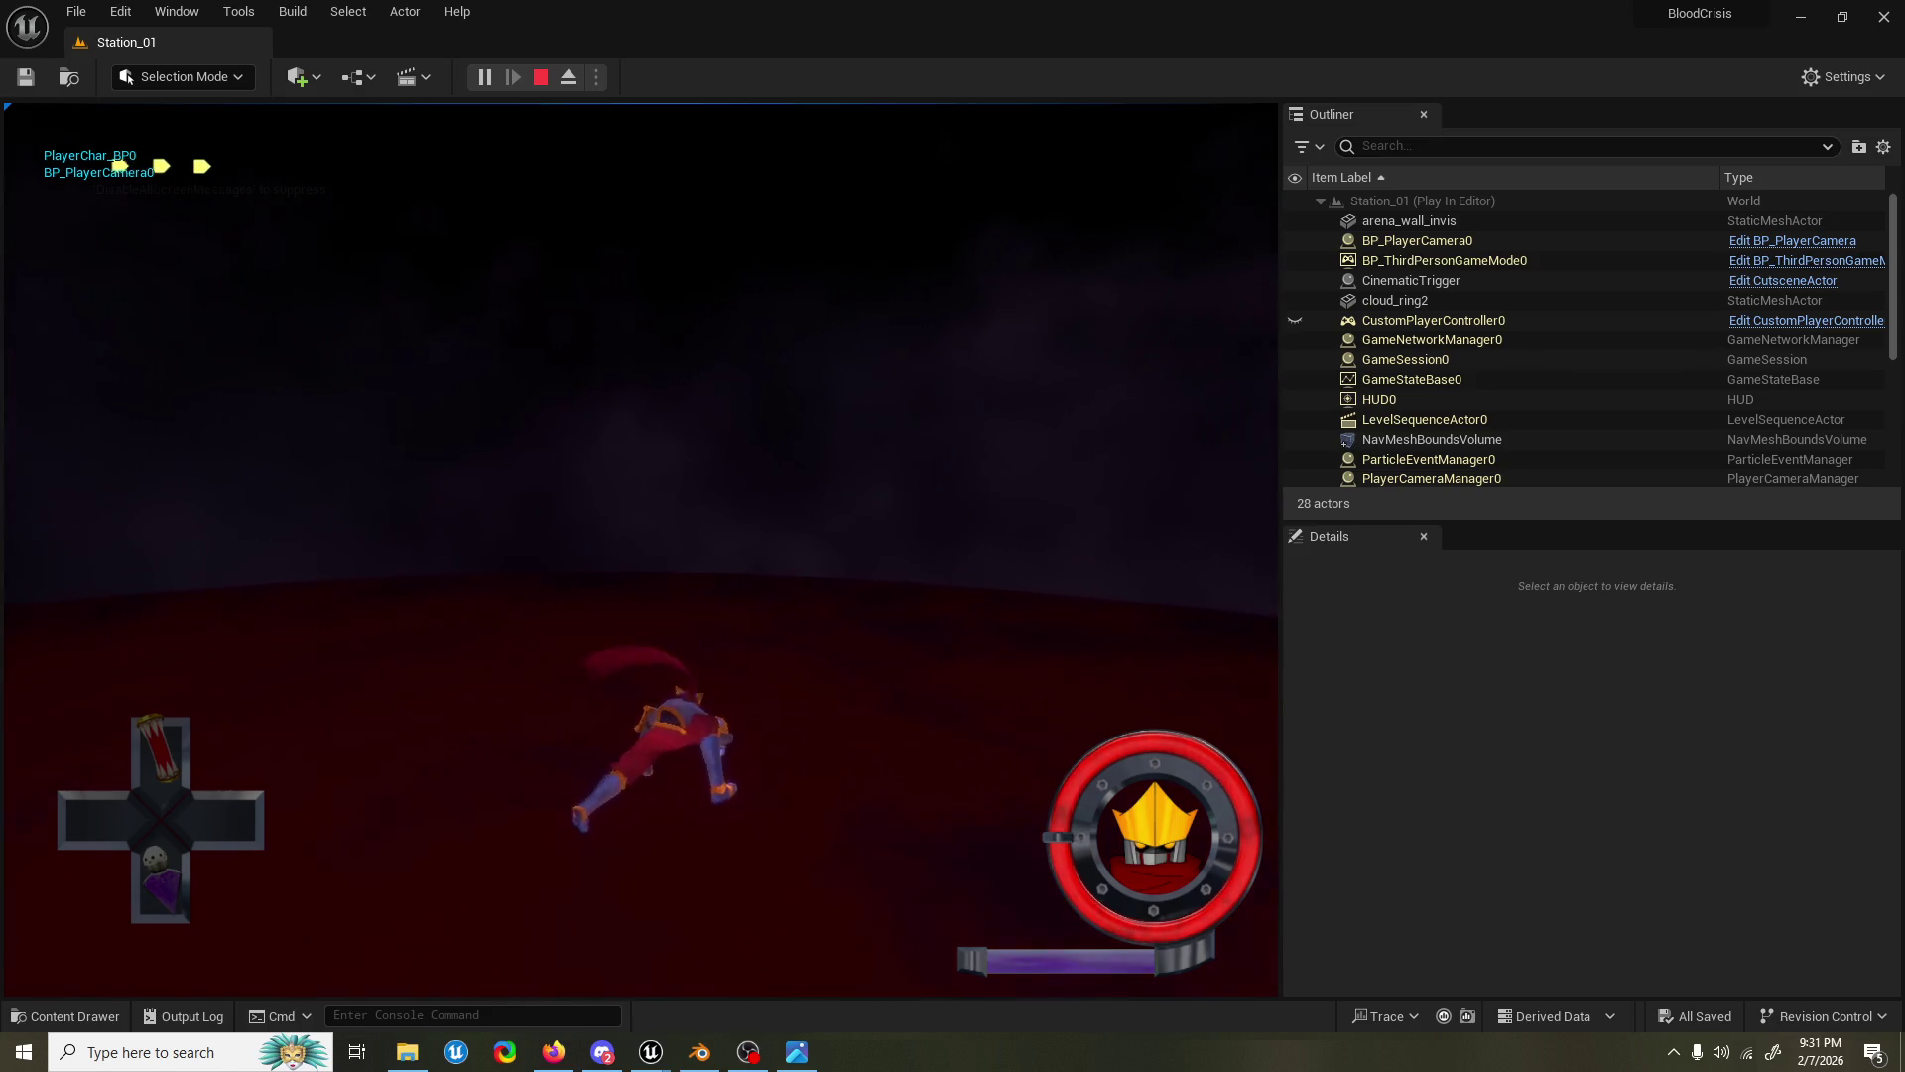
pyautogui.press('space')
pyautogui.press('e')
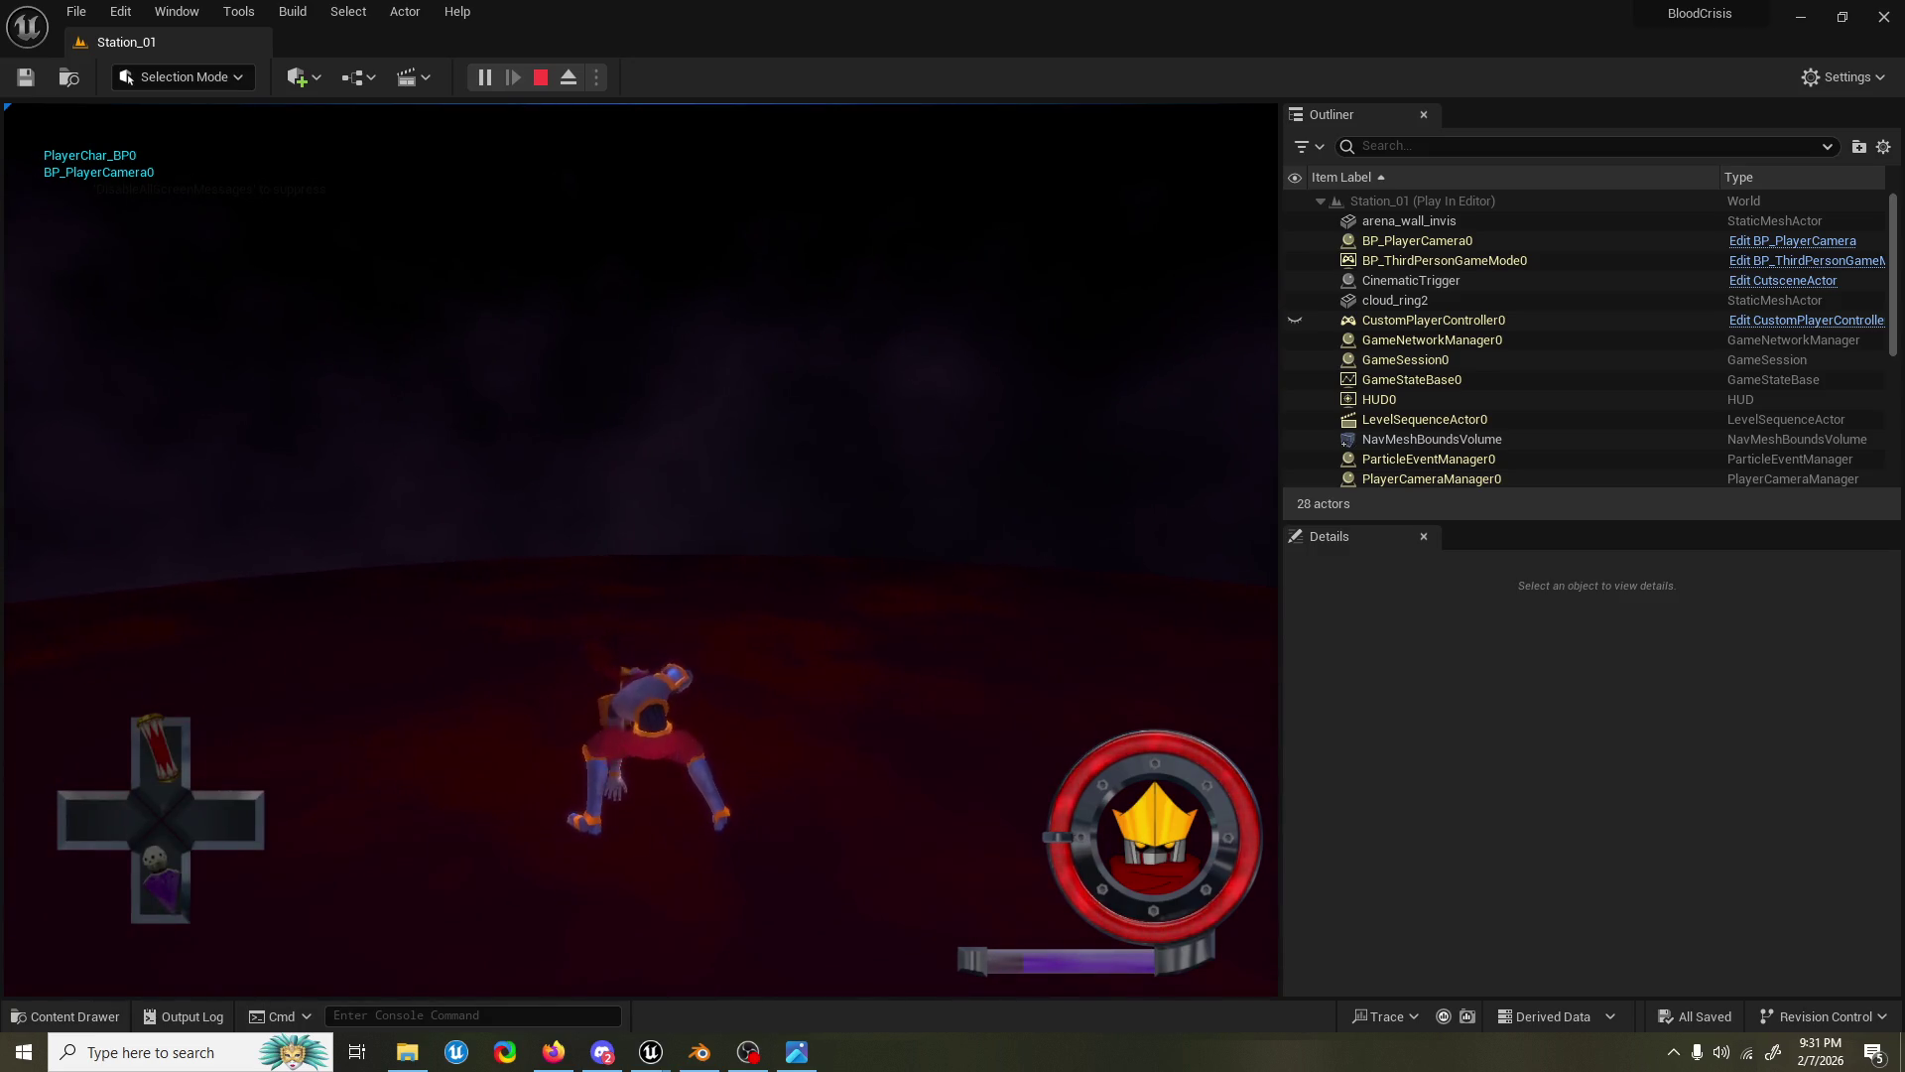
pyautogui.press('Escape')
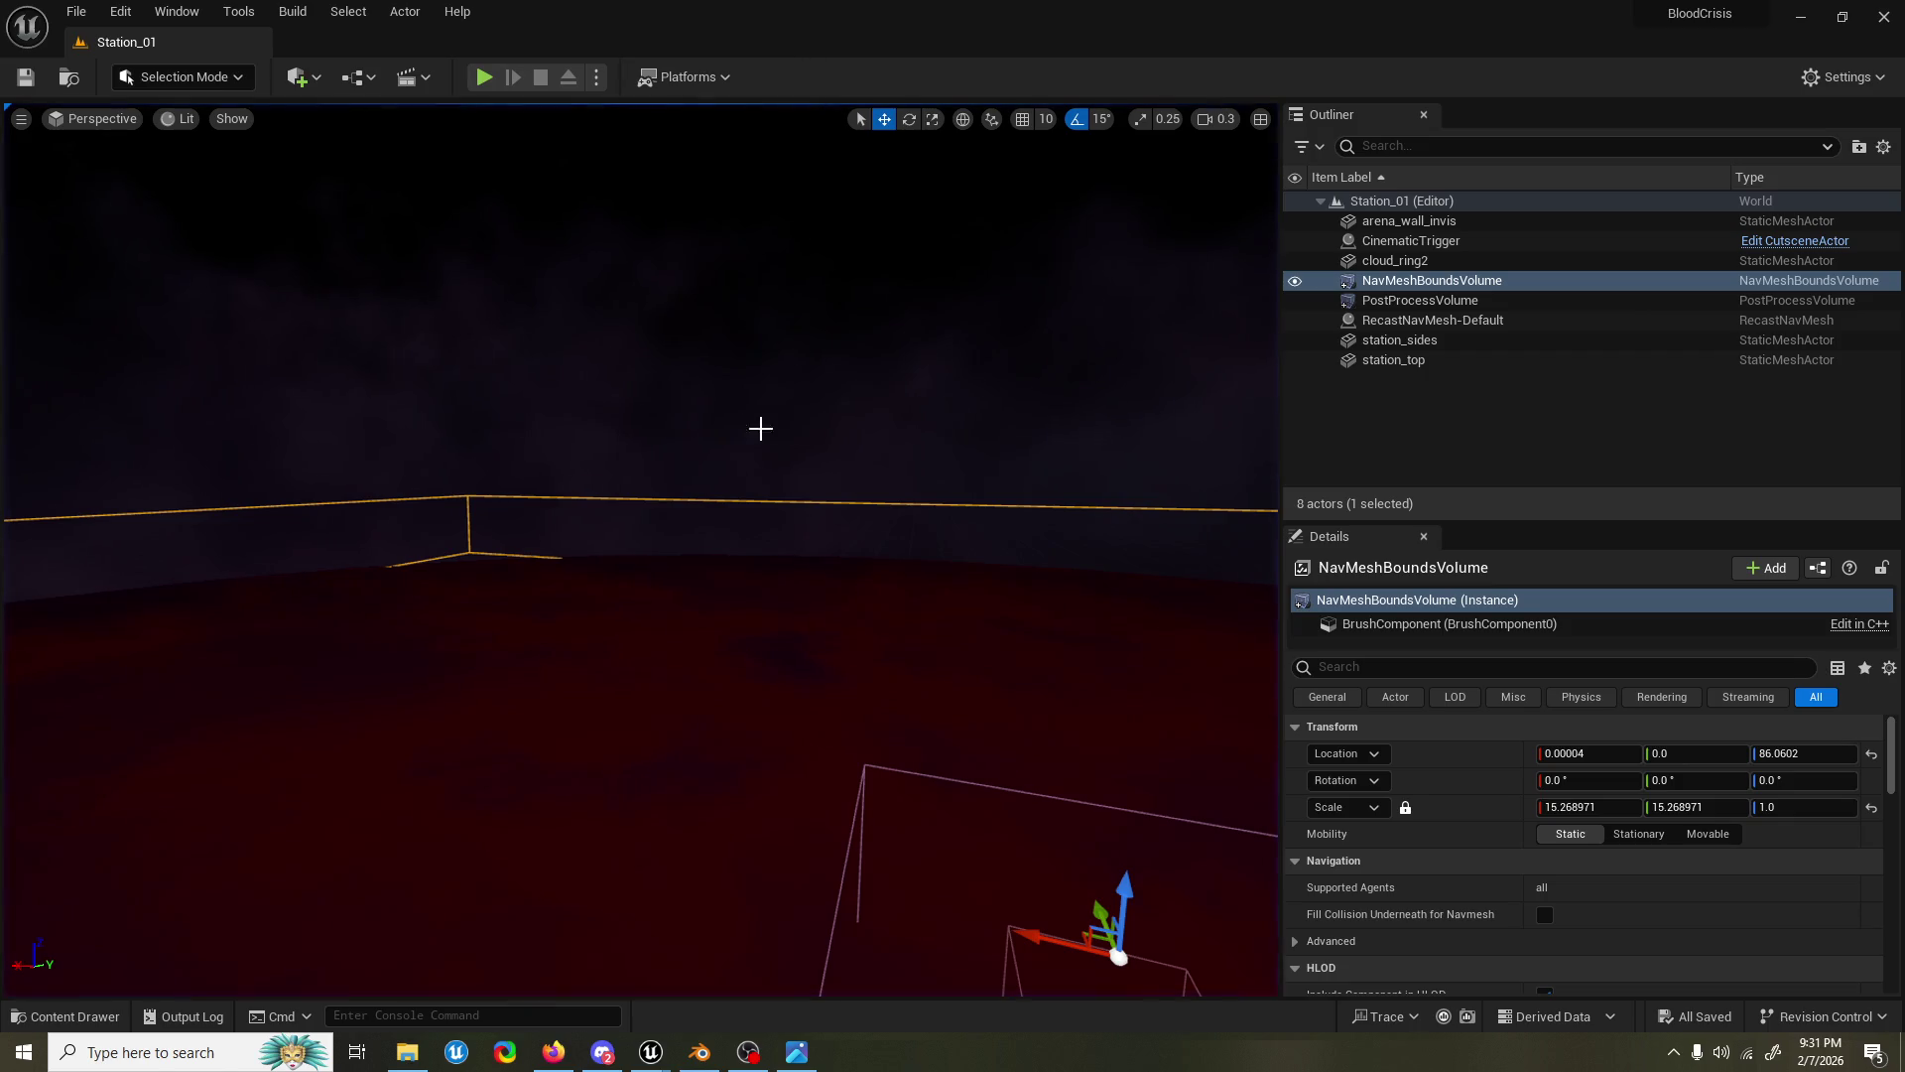
# Step: Fly the viewport in from the cloud_ring2 actor toward the station platform
pyautogui.click(789, 408)
pyautogui.moveTo(789, 408); pyautogui.dragTo(1057, 726)
pyautogui.scroll(3)
pyautogui.click(1021, 714)
pyautogui.scroll(-3)
pyautogui.press('w')
pyautogui.scroll(-3)
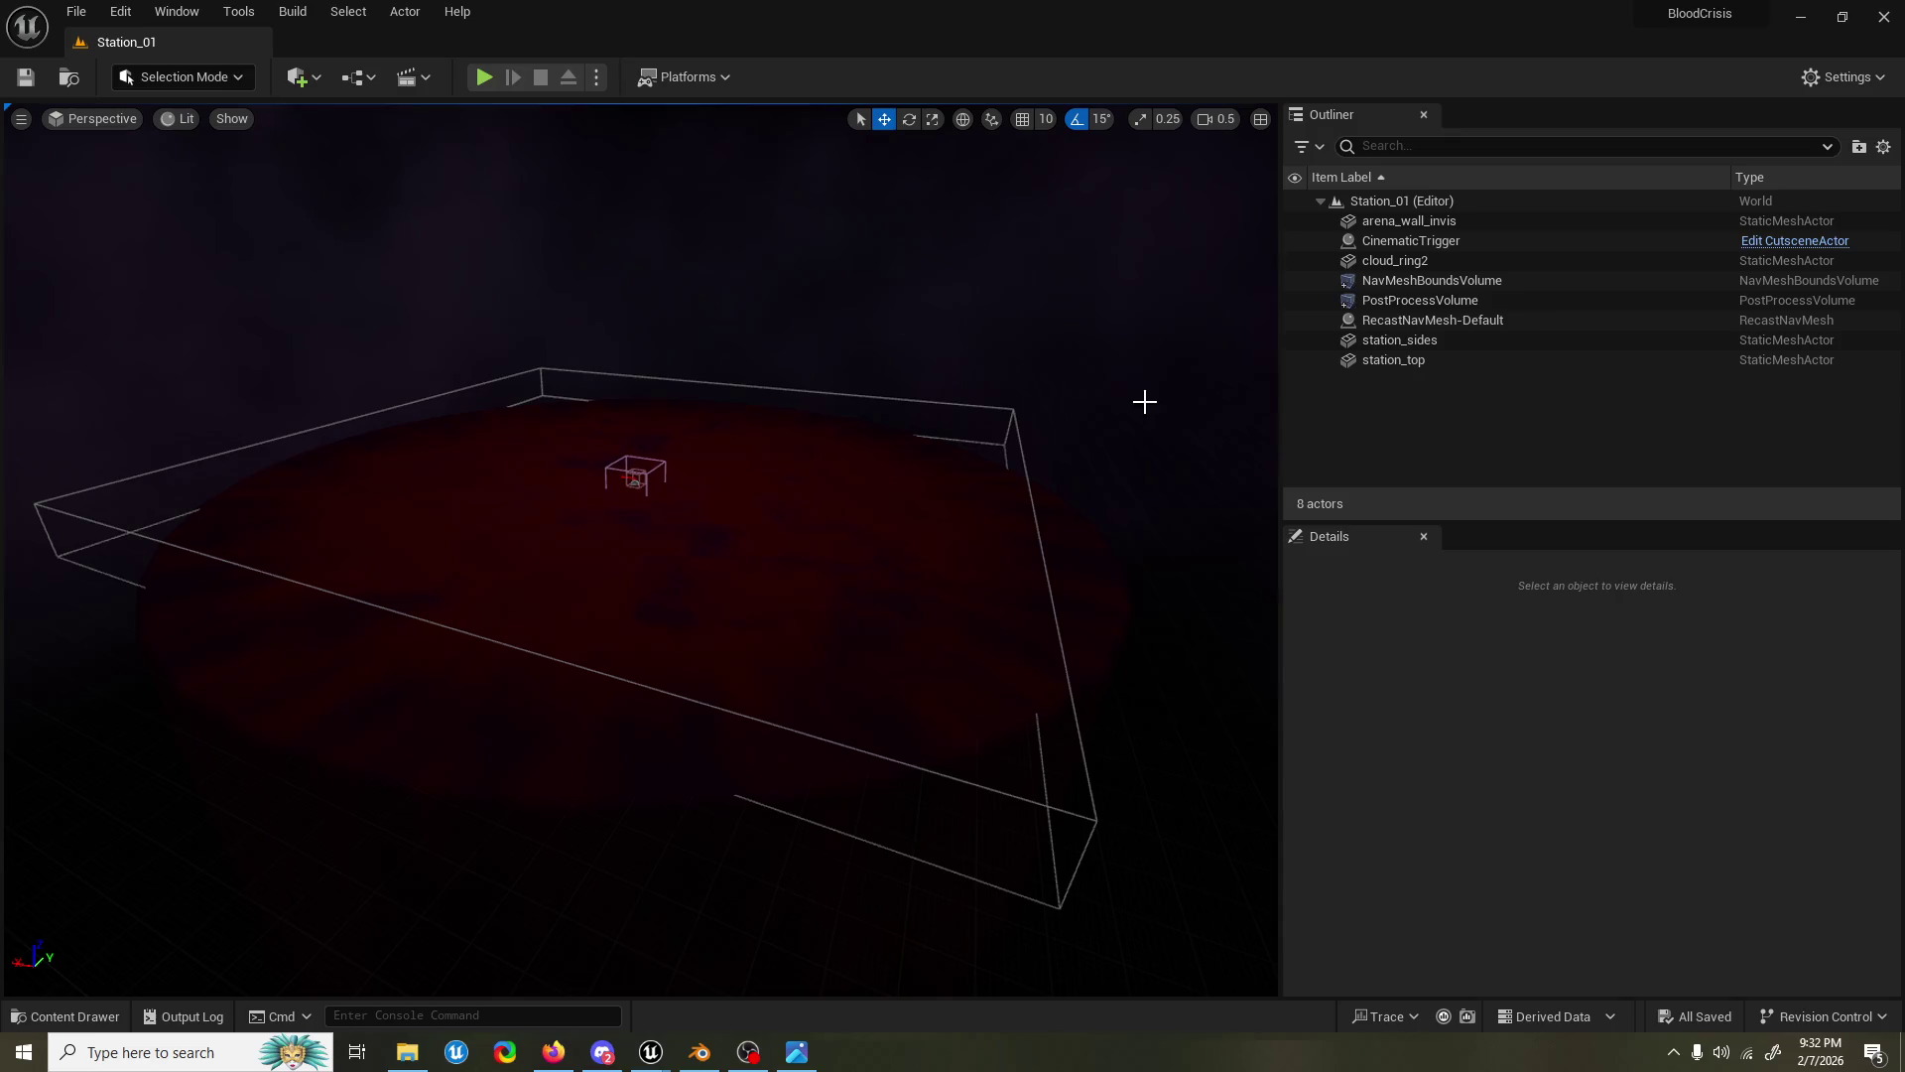
# Step: Fly across the station to survey the platform, then switch to Blender
pyautogui.scroll(-3)
pyautogui.moveTo(1033, 514); pyautogui.dragTo(982, 645)
pyautogui.scroll(3)
pyautogui.scroll(-3)
pyautogui.scroll(3)
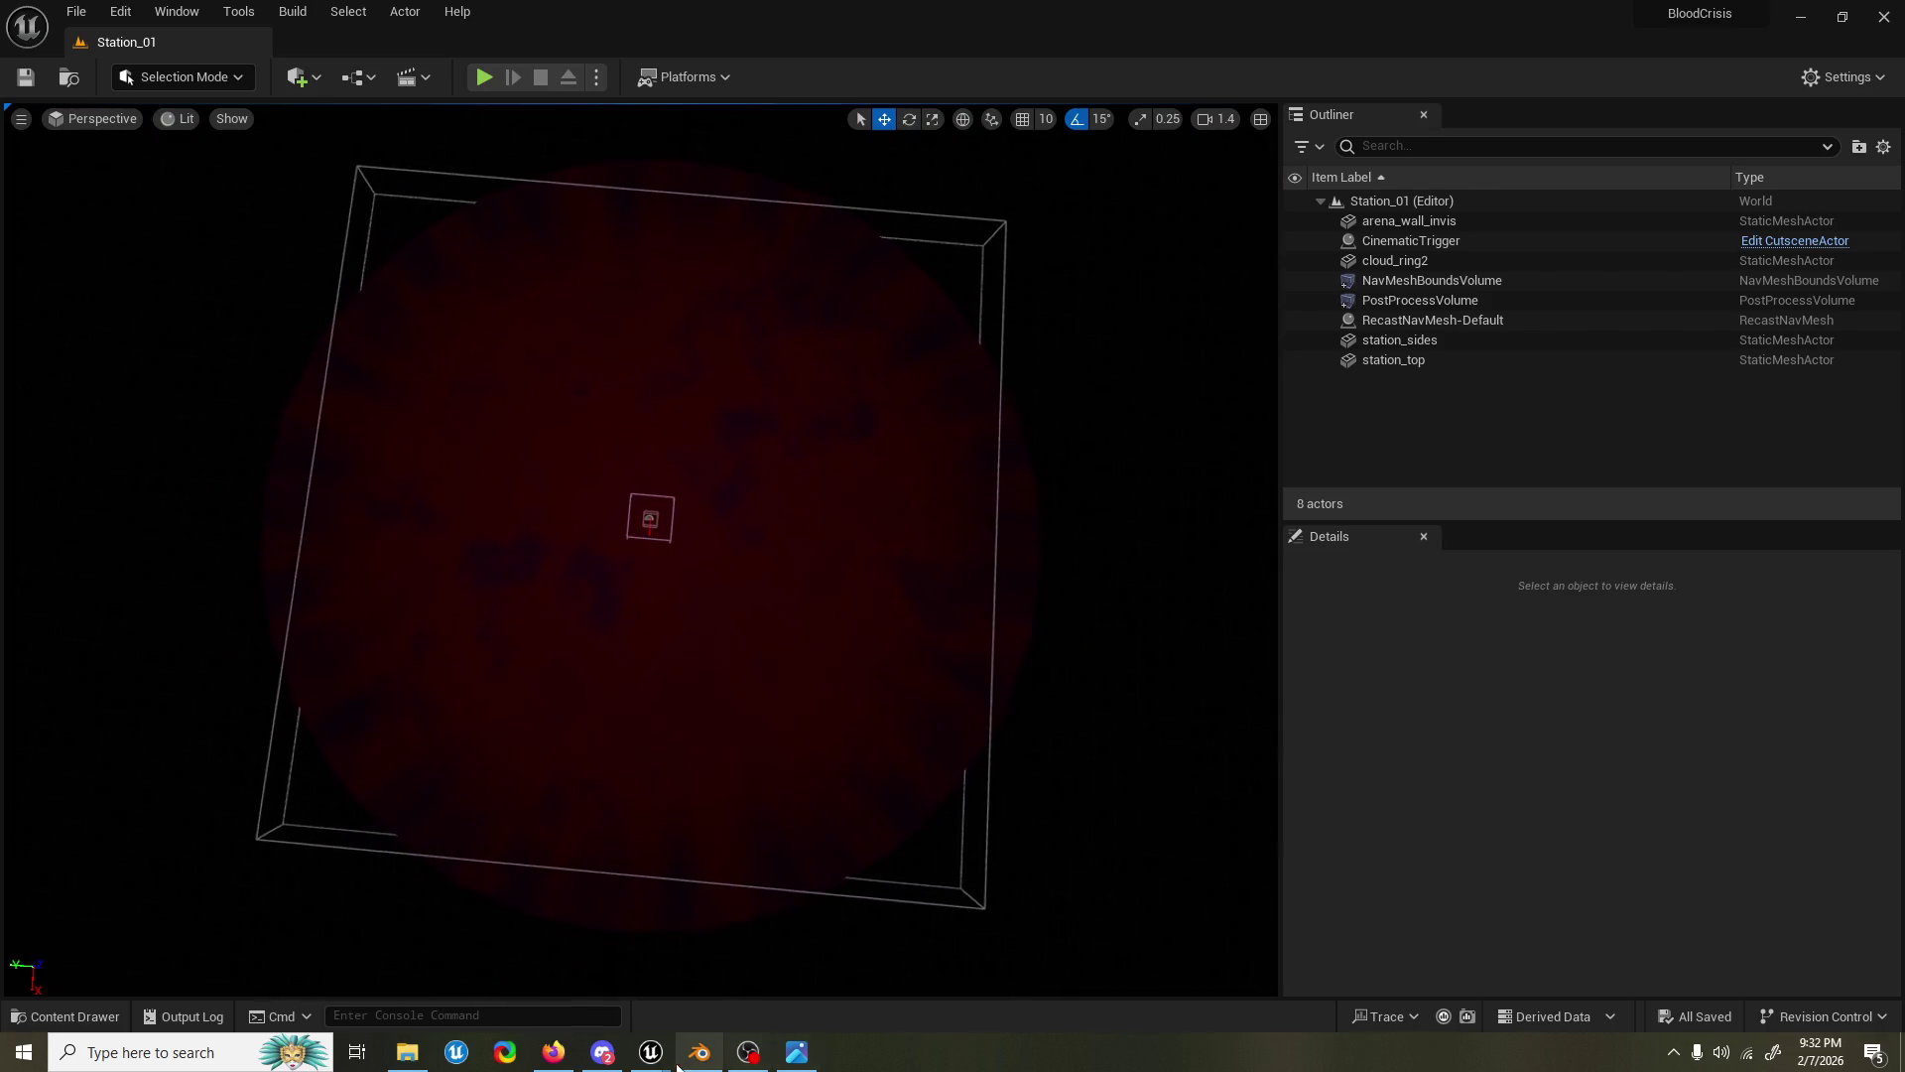
pyautogui.click(699, 1052)
# Step: Select the body mesh and enter Edit Mode with an angled view of the leg
pyautogui.moveTo(870, 444); pyautogui.dragTo(858, 455)
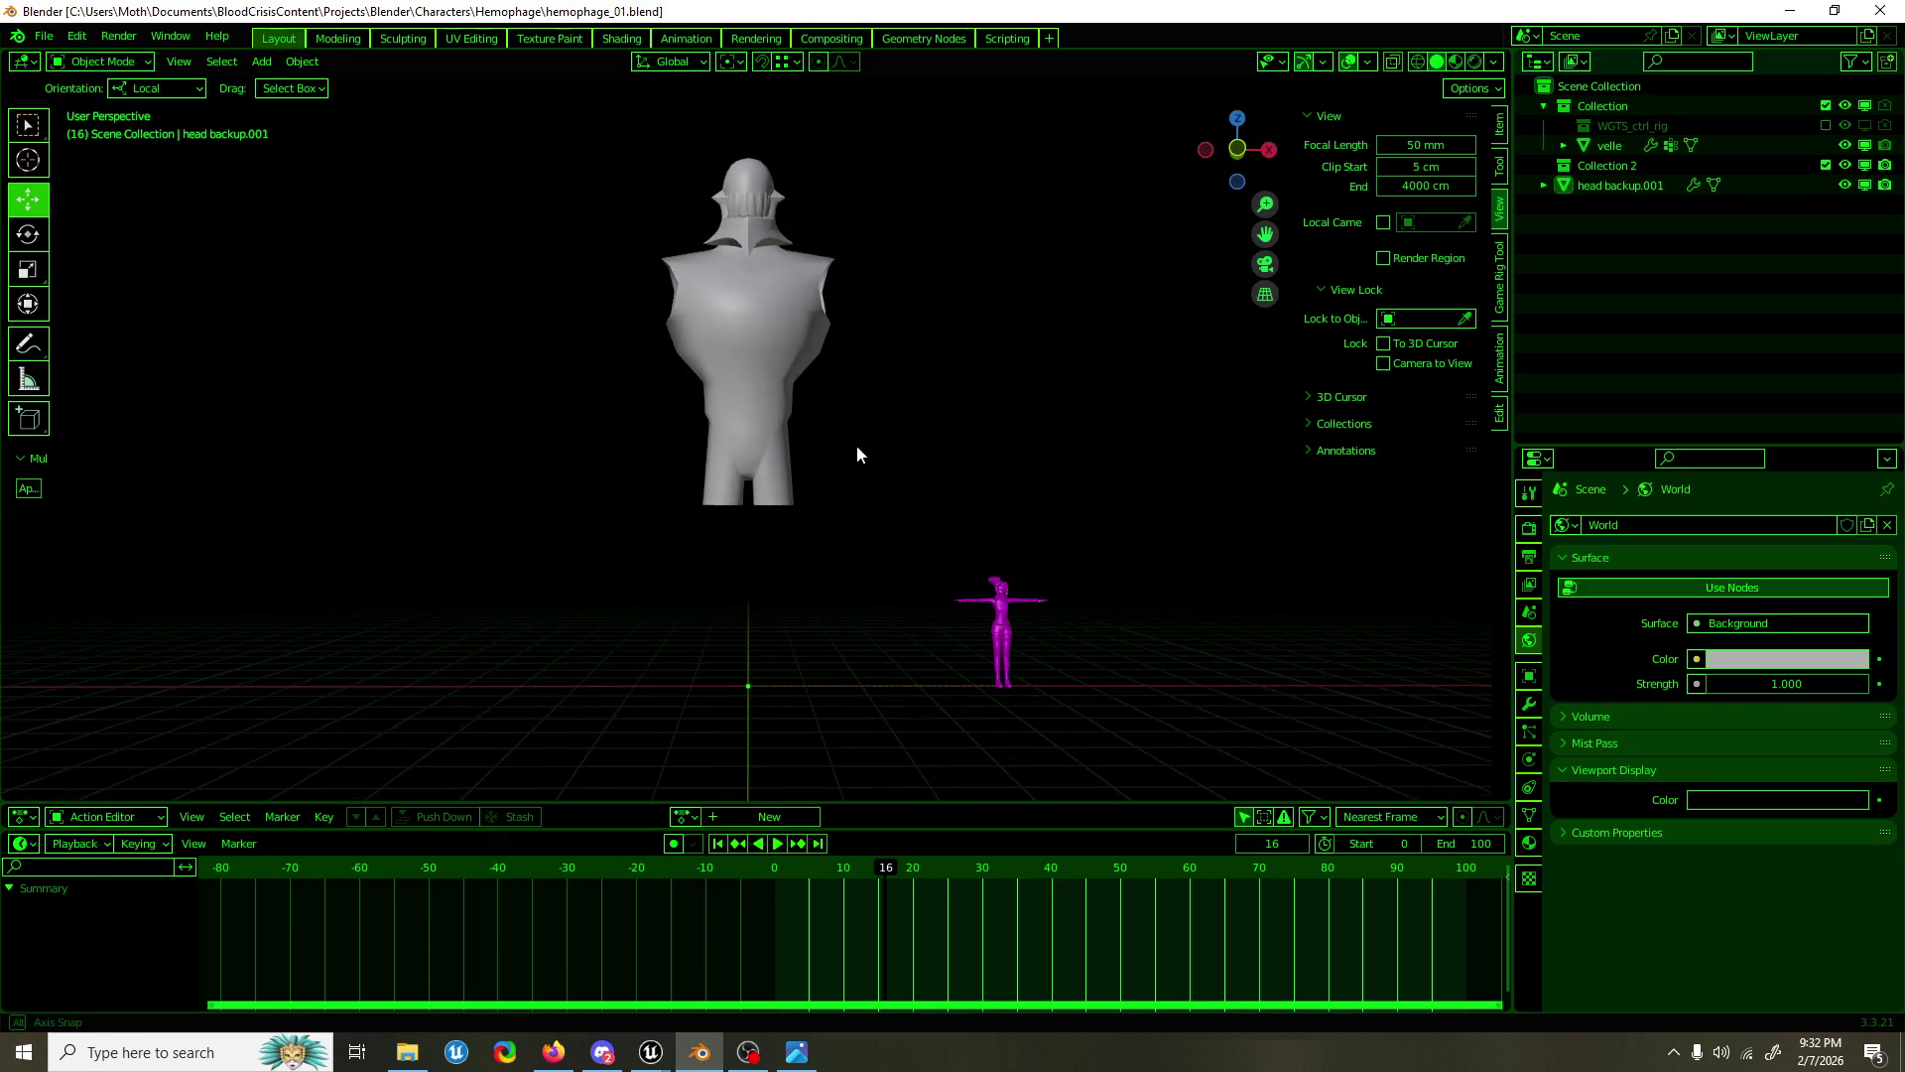
pyautogui.scroll(3)
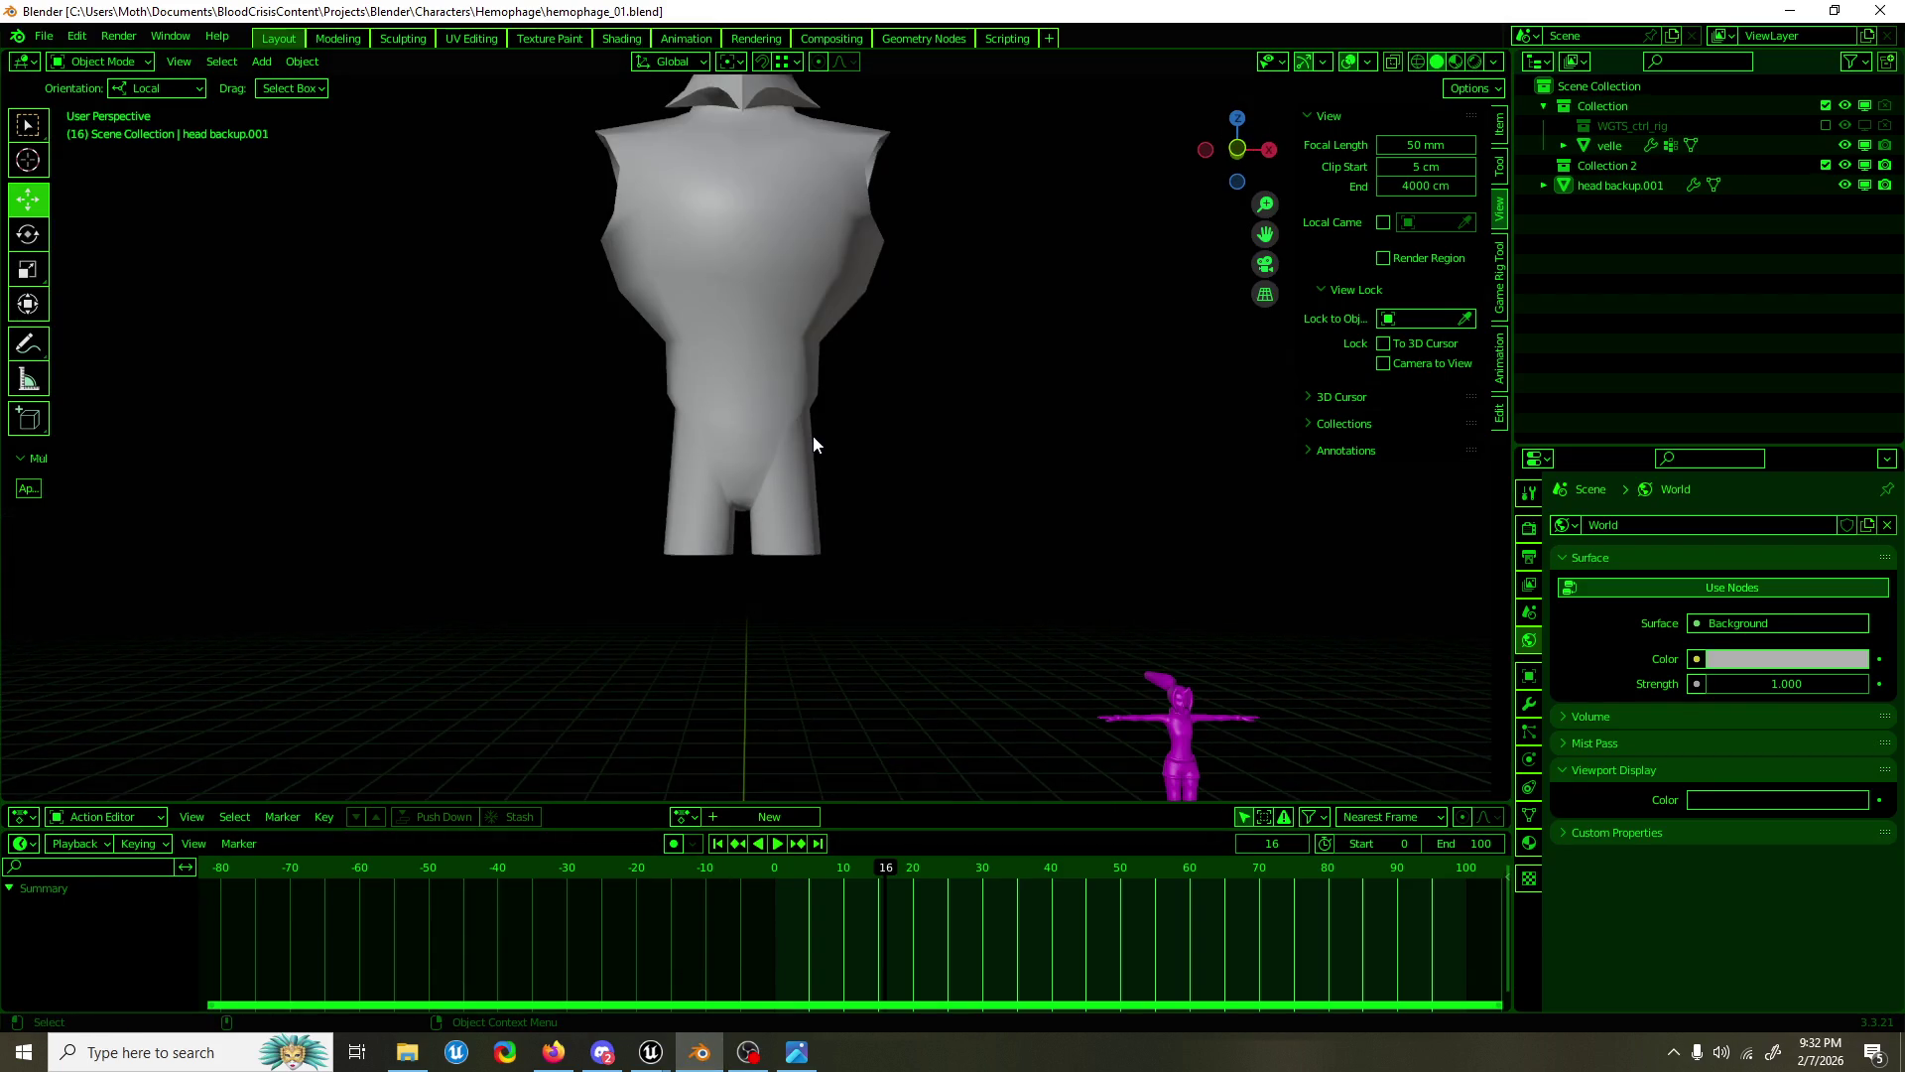
pyautogui.click(728, 411)
pyautogui.press('Tab')
pyautogui.scroll(3)
pyautogui.moveTo(768, 441); pyautogui.dragTo(1004, 404)
pyautogui.scroll(3)
# Step: Select the thigh face loop, move it along X, and merge it at centre
pyautogui.click(804, 330)
pyautogui.click(779, 357)
pyautogui.click(731, 325)
pyautogui.press('g')
pyautogui.press('x')
pyautogui.click(945, 384)
pyautogui.press('m')
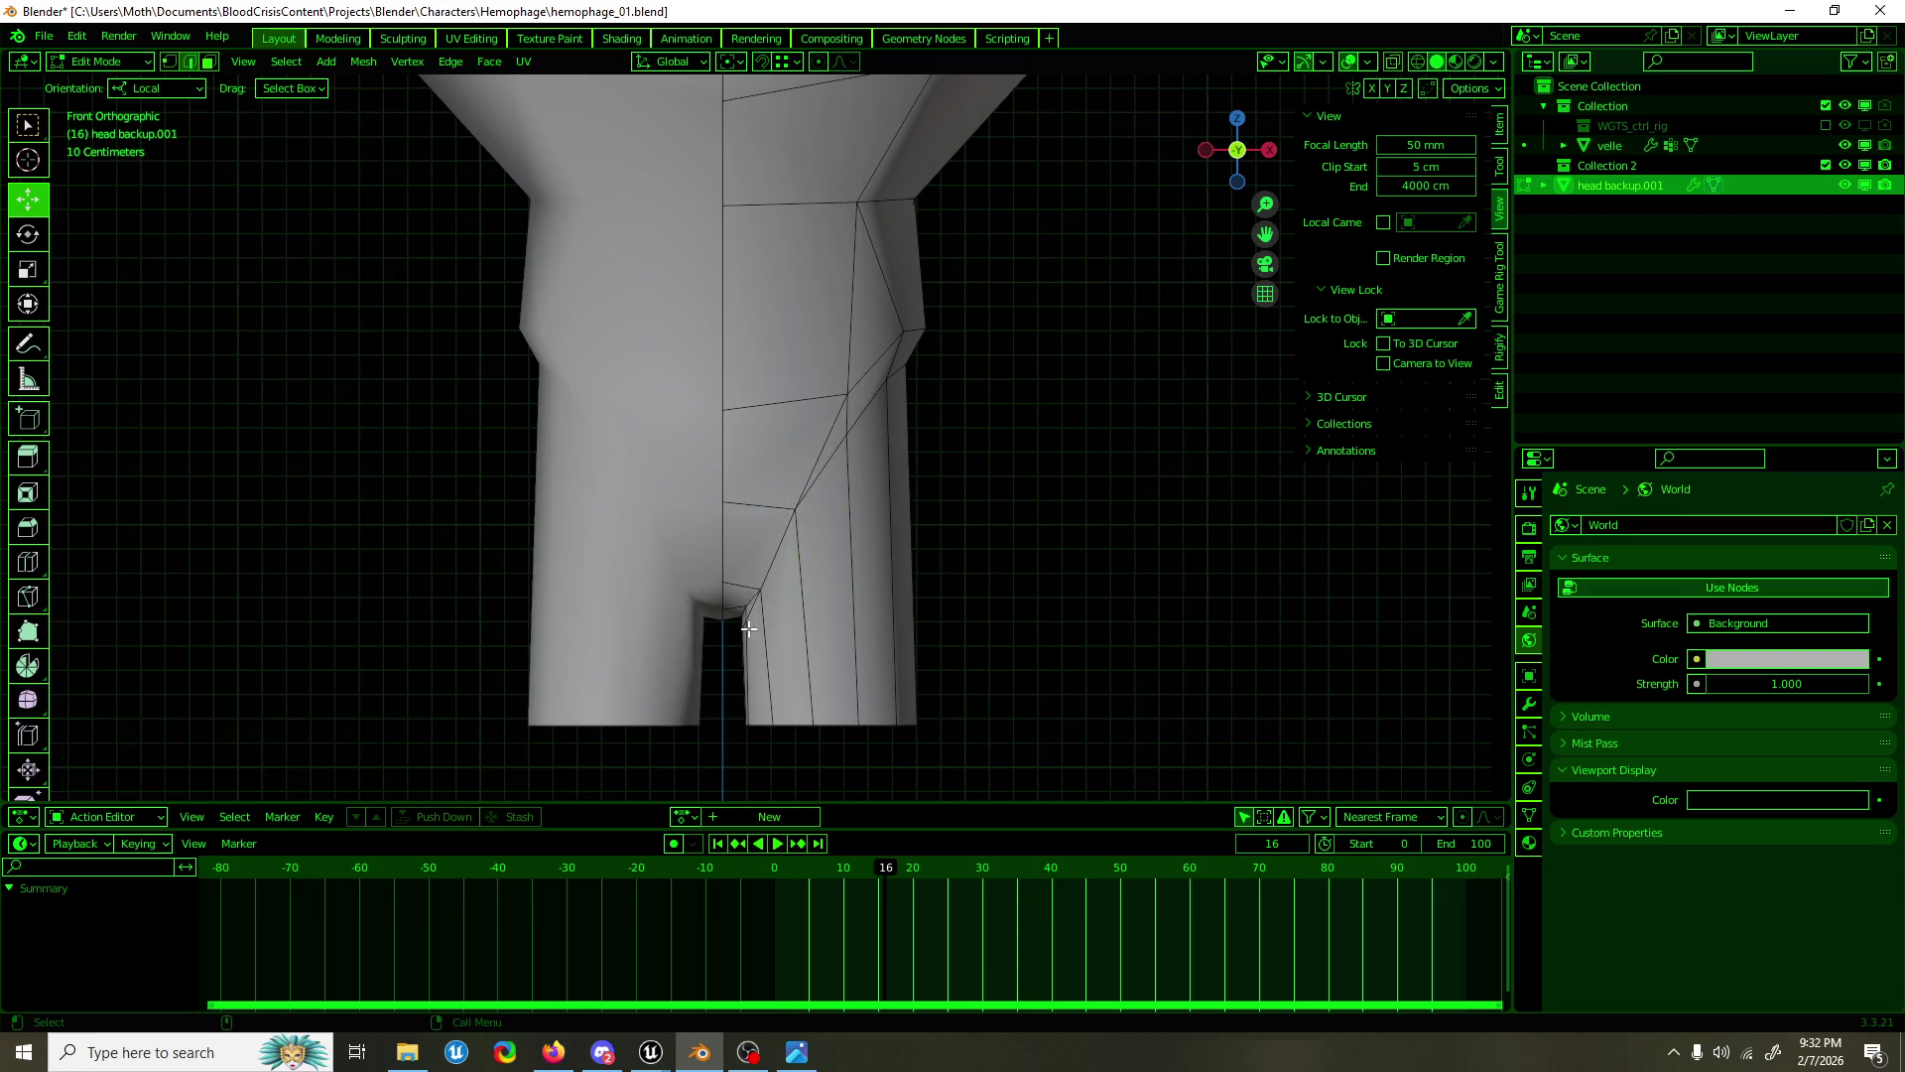
pyautogui.scroll(3)
pyautogui.moveTo(792, 509); pyautogui.dragTo(784, 529)
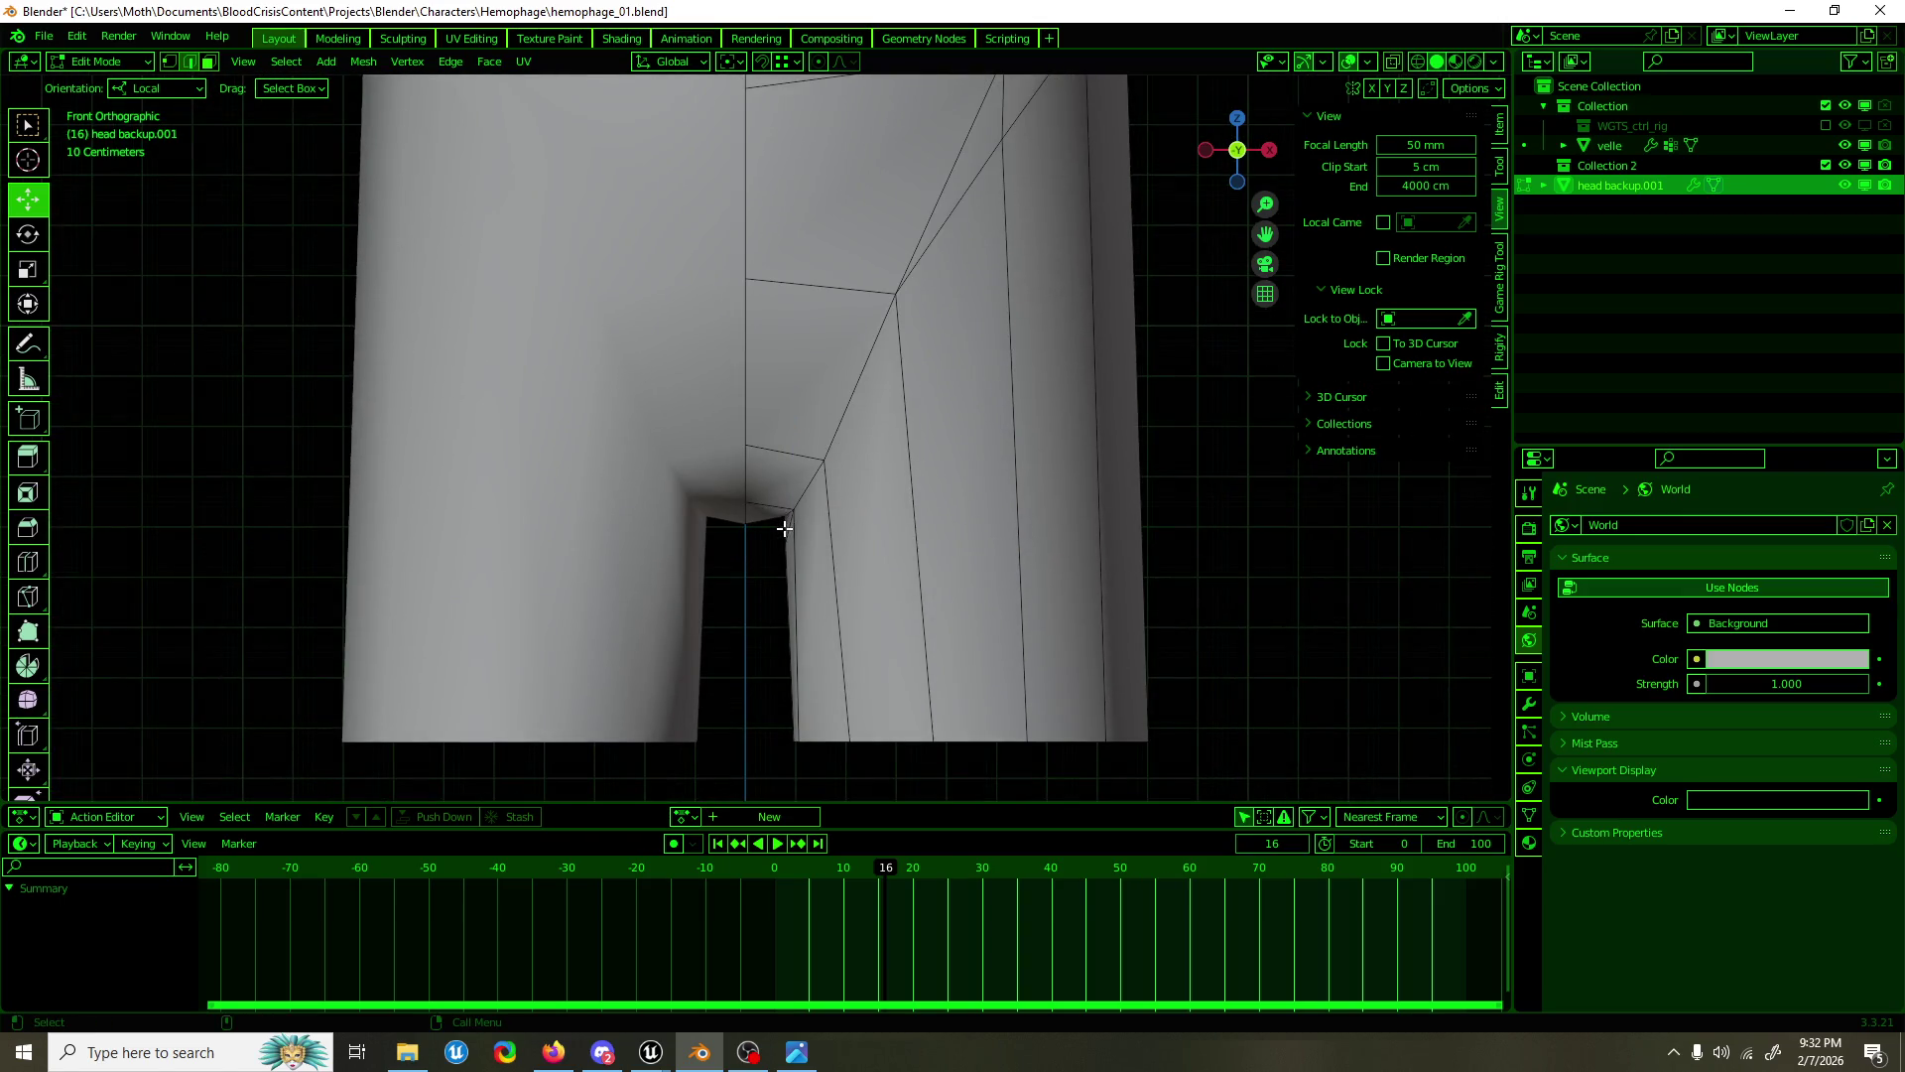
# Step: Select the ring of vertical leg edges, then switch to vertex selection
pyautogui.moveTo(762, 543); pyautogui.dragTo(708, 413)
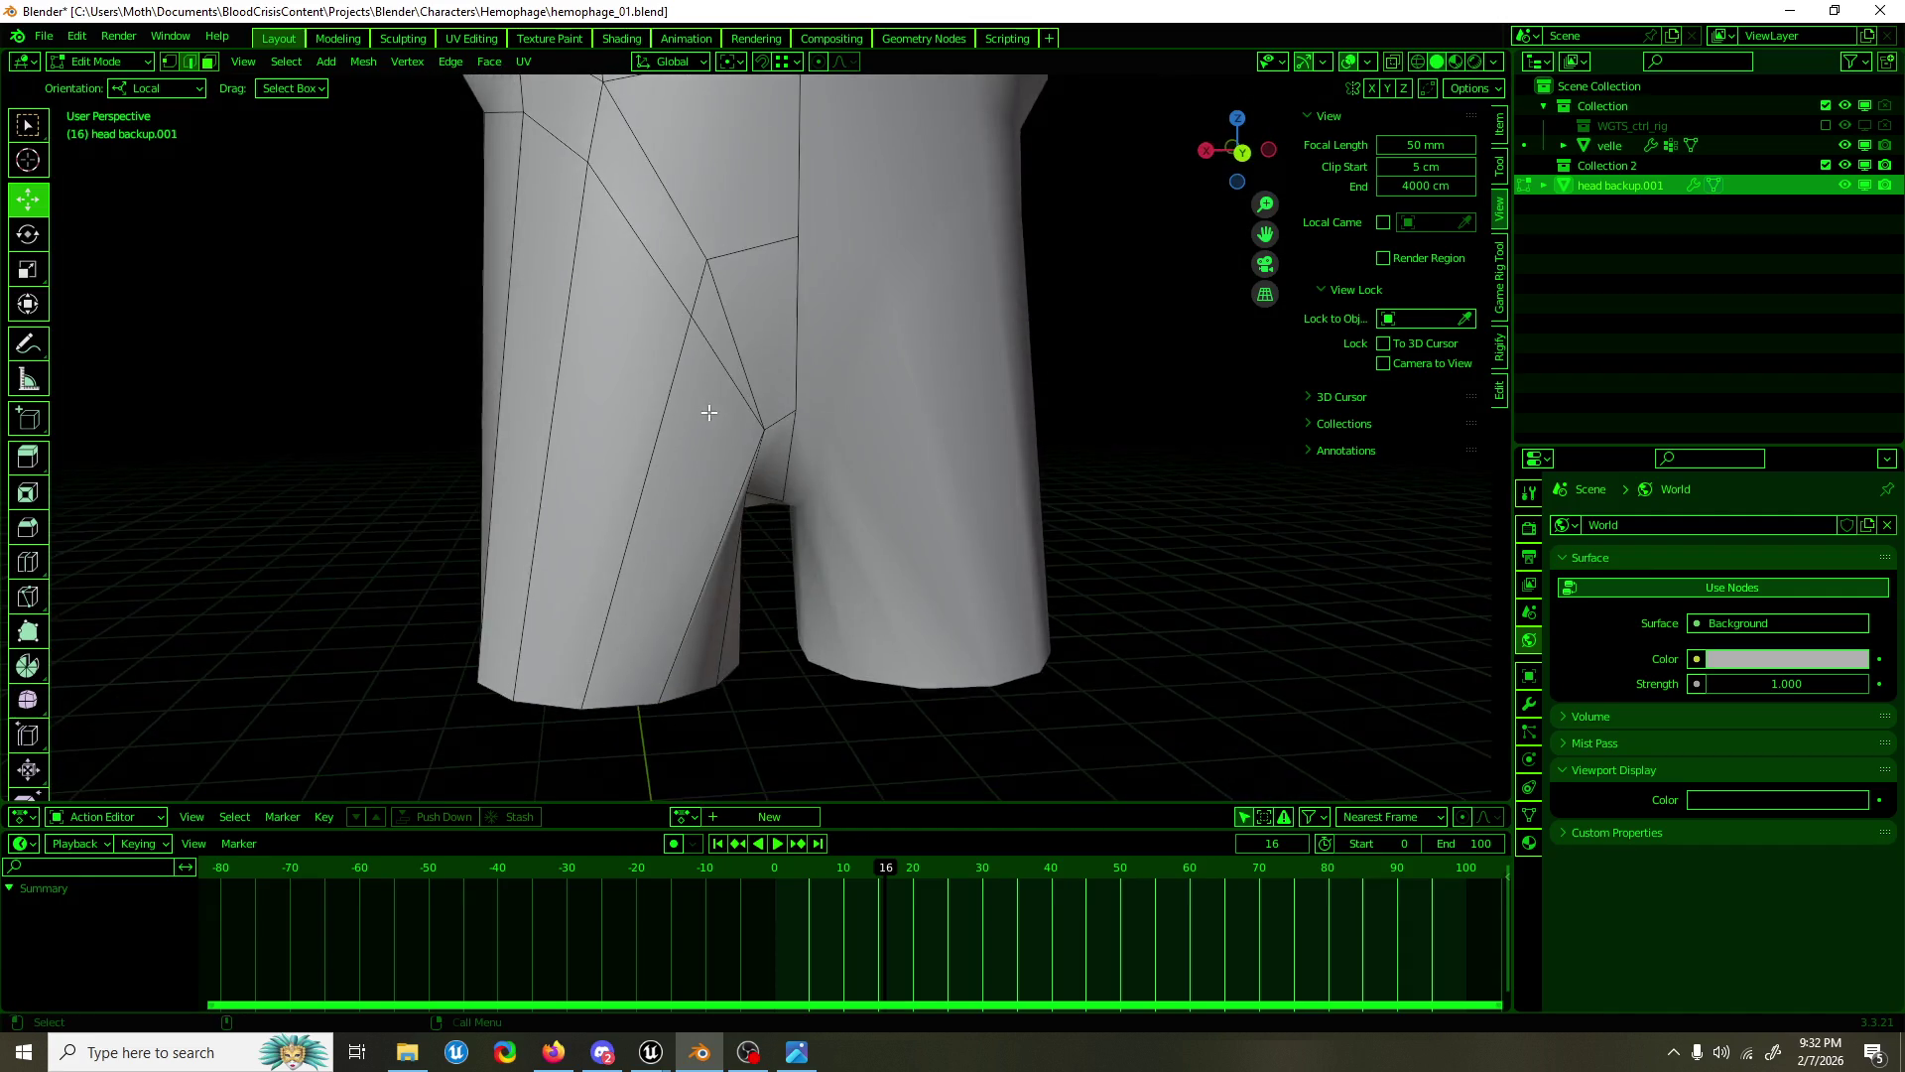
pyautogui.moveTo(706, 281); pyautogui.dragTo(956, 530)
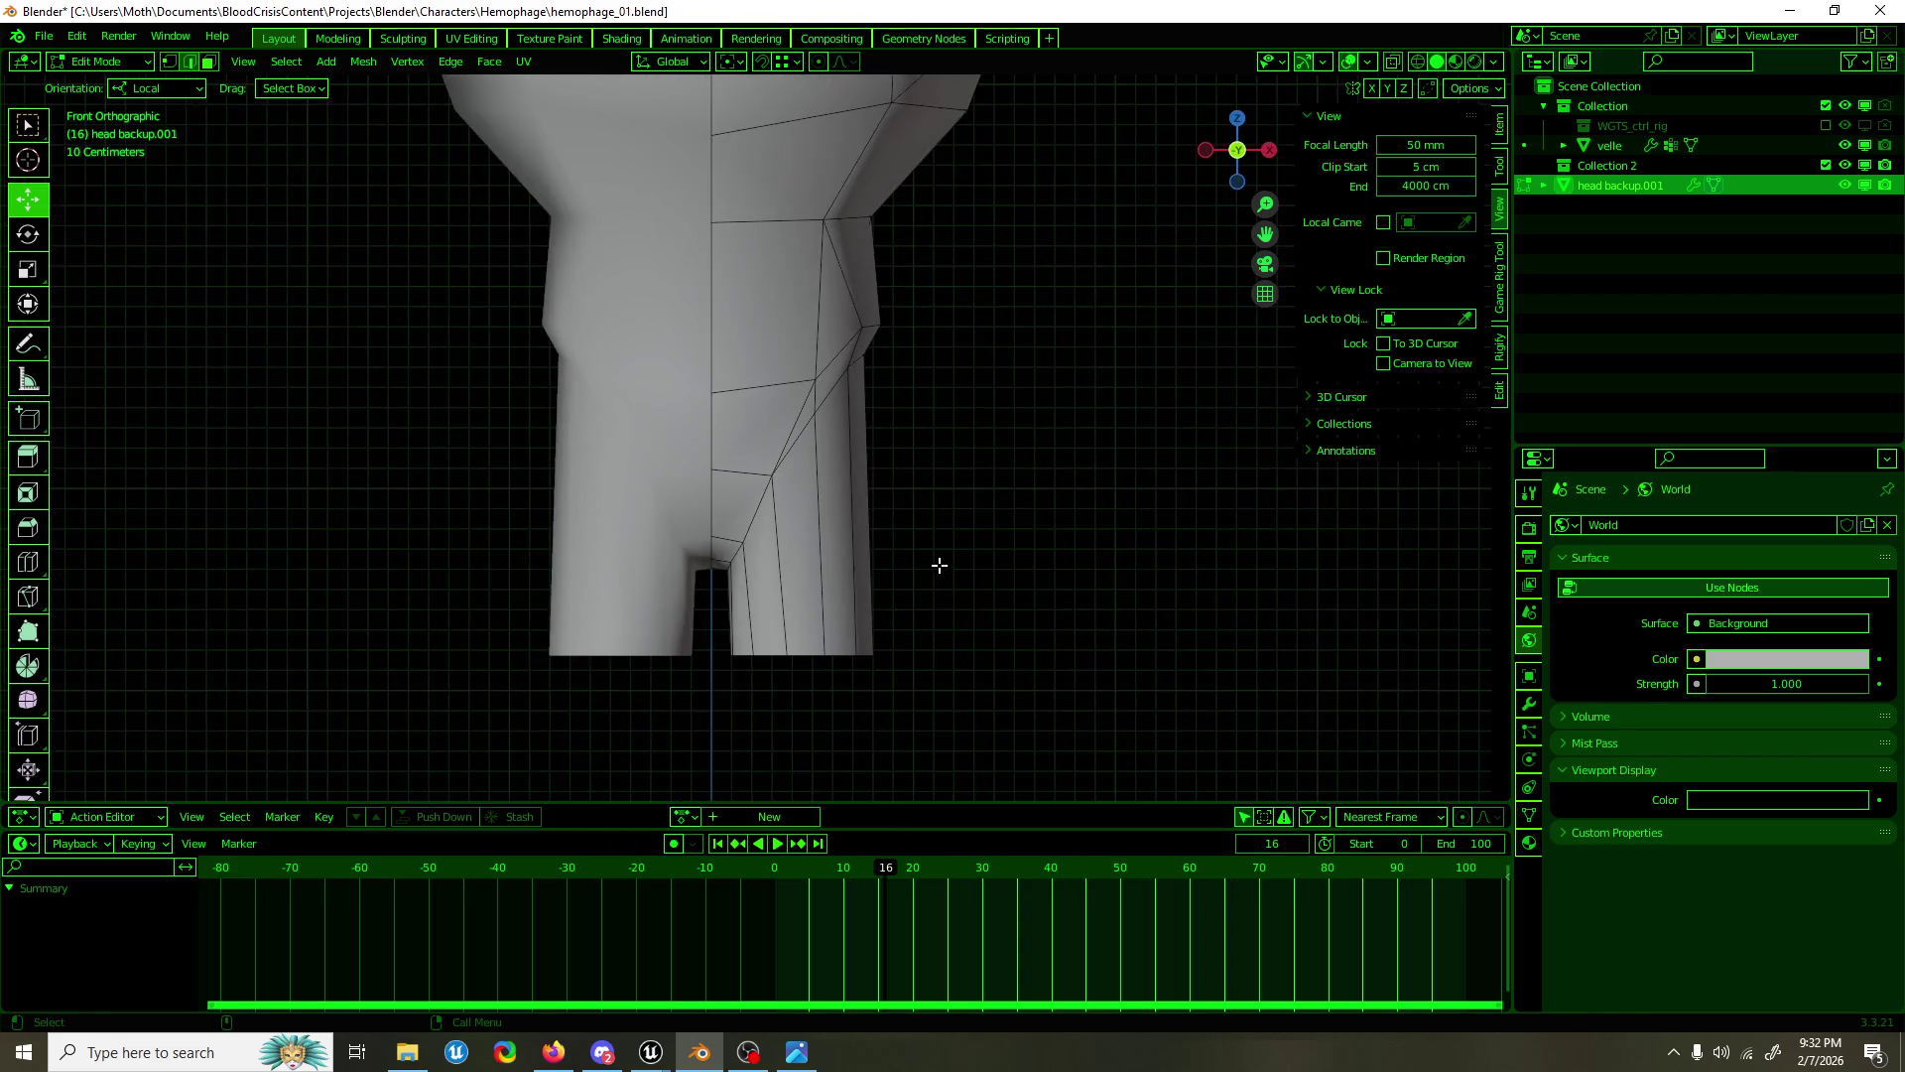
pyautogui.click(800, 1051)
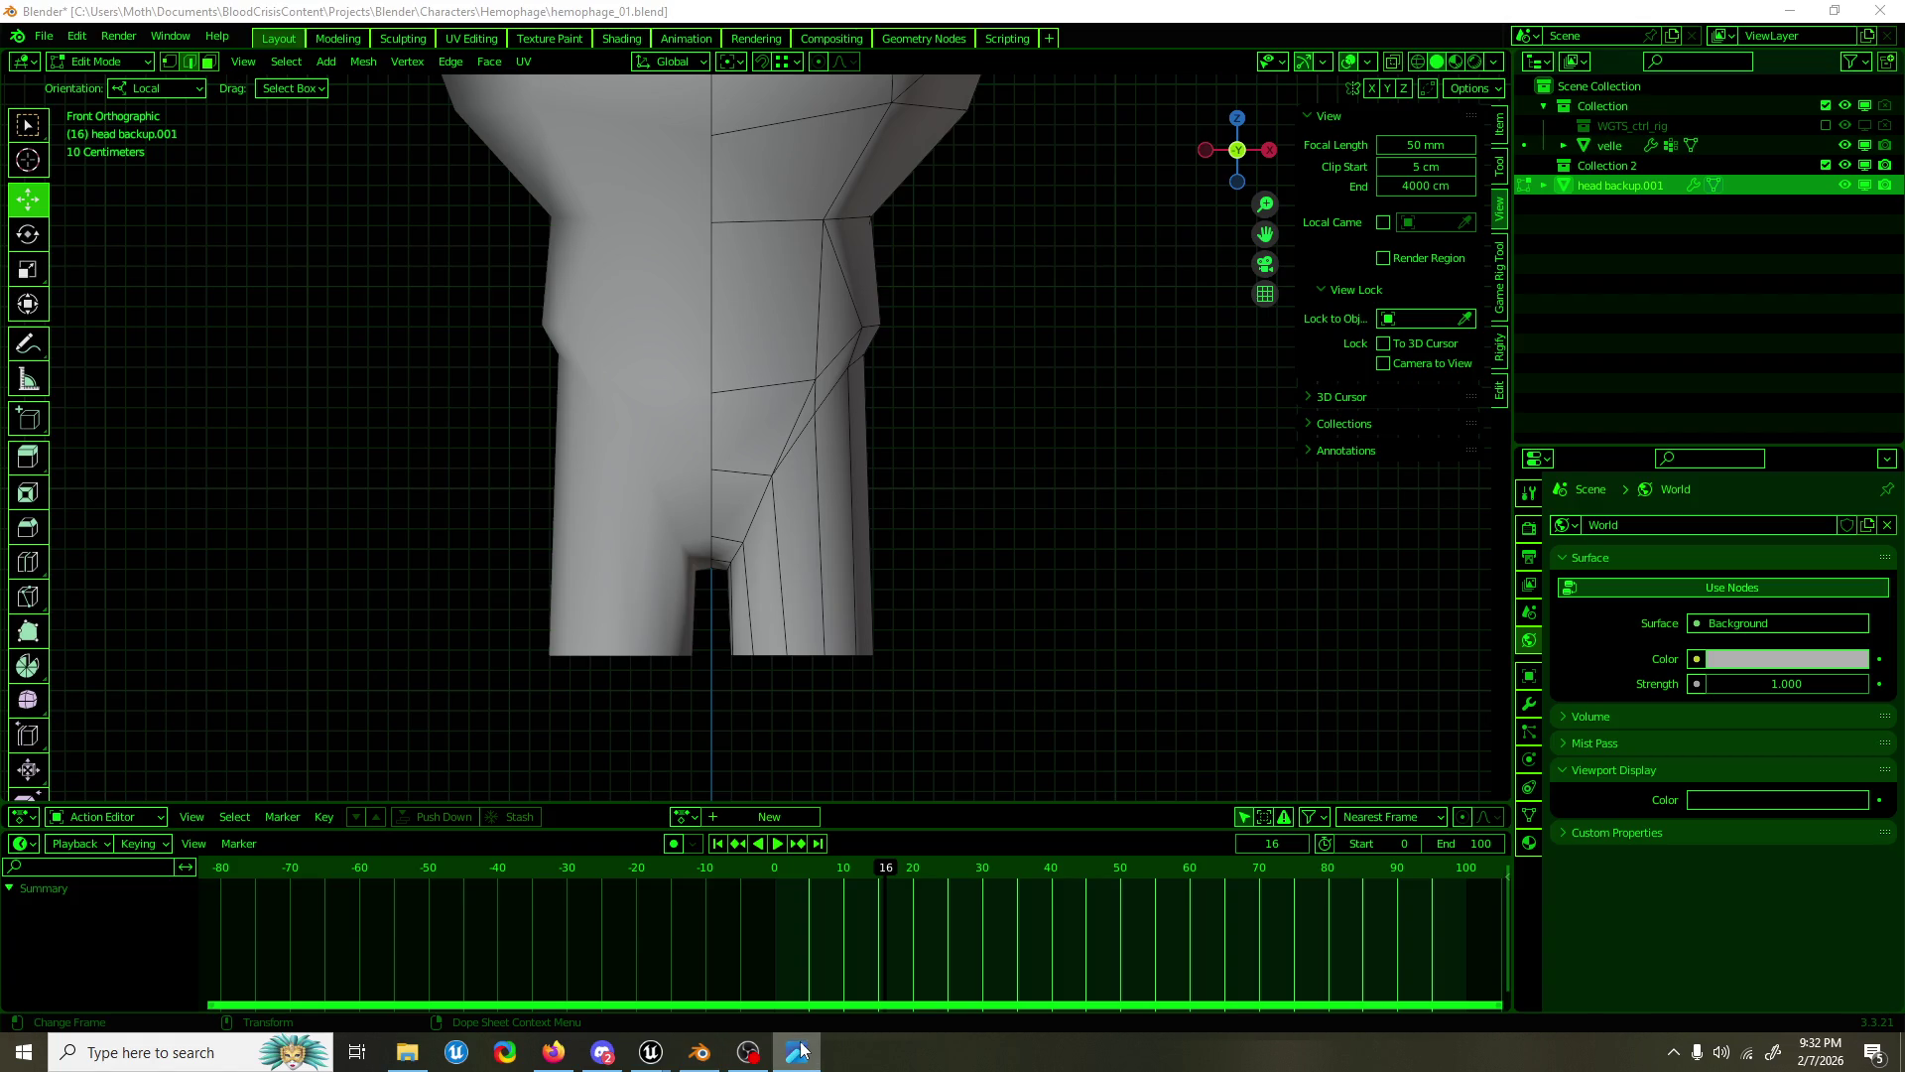
pyautogui.click(880, 513)
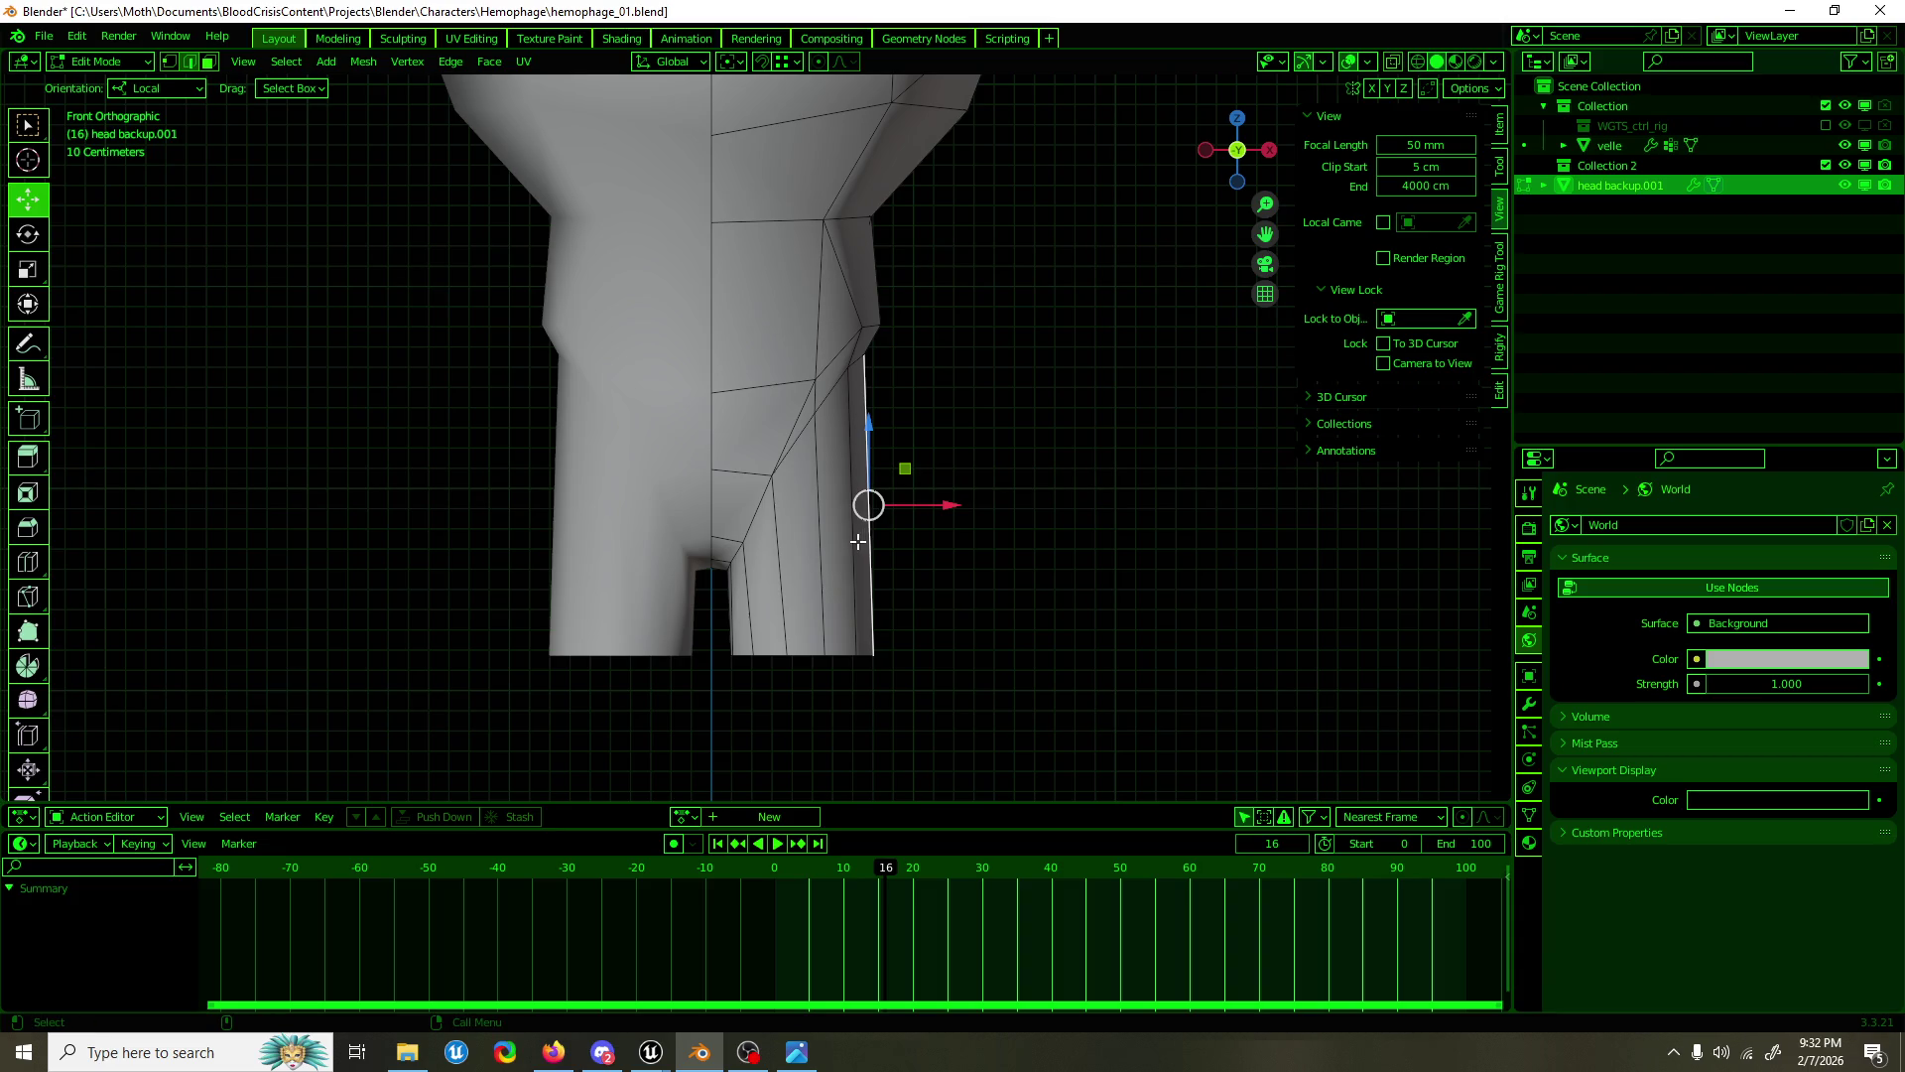
pyautogui.click(856, 554)
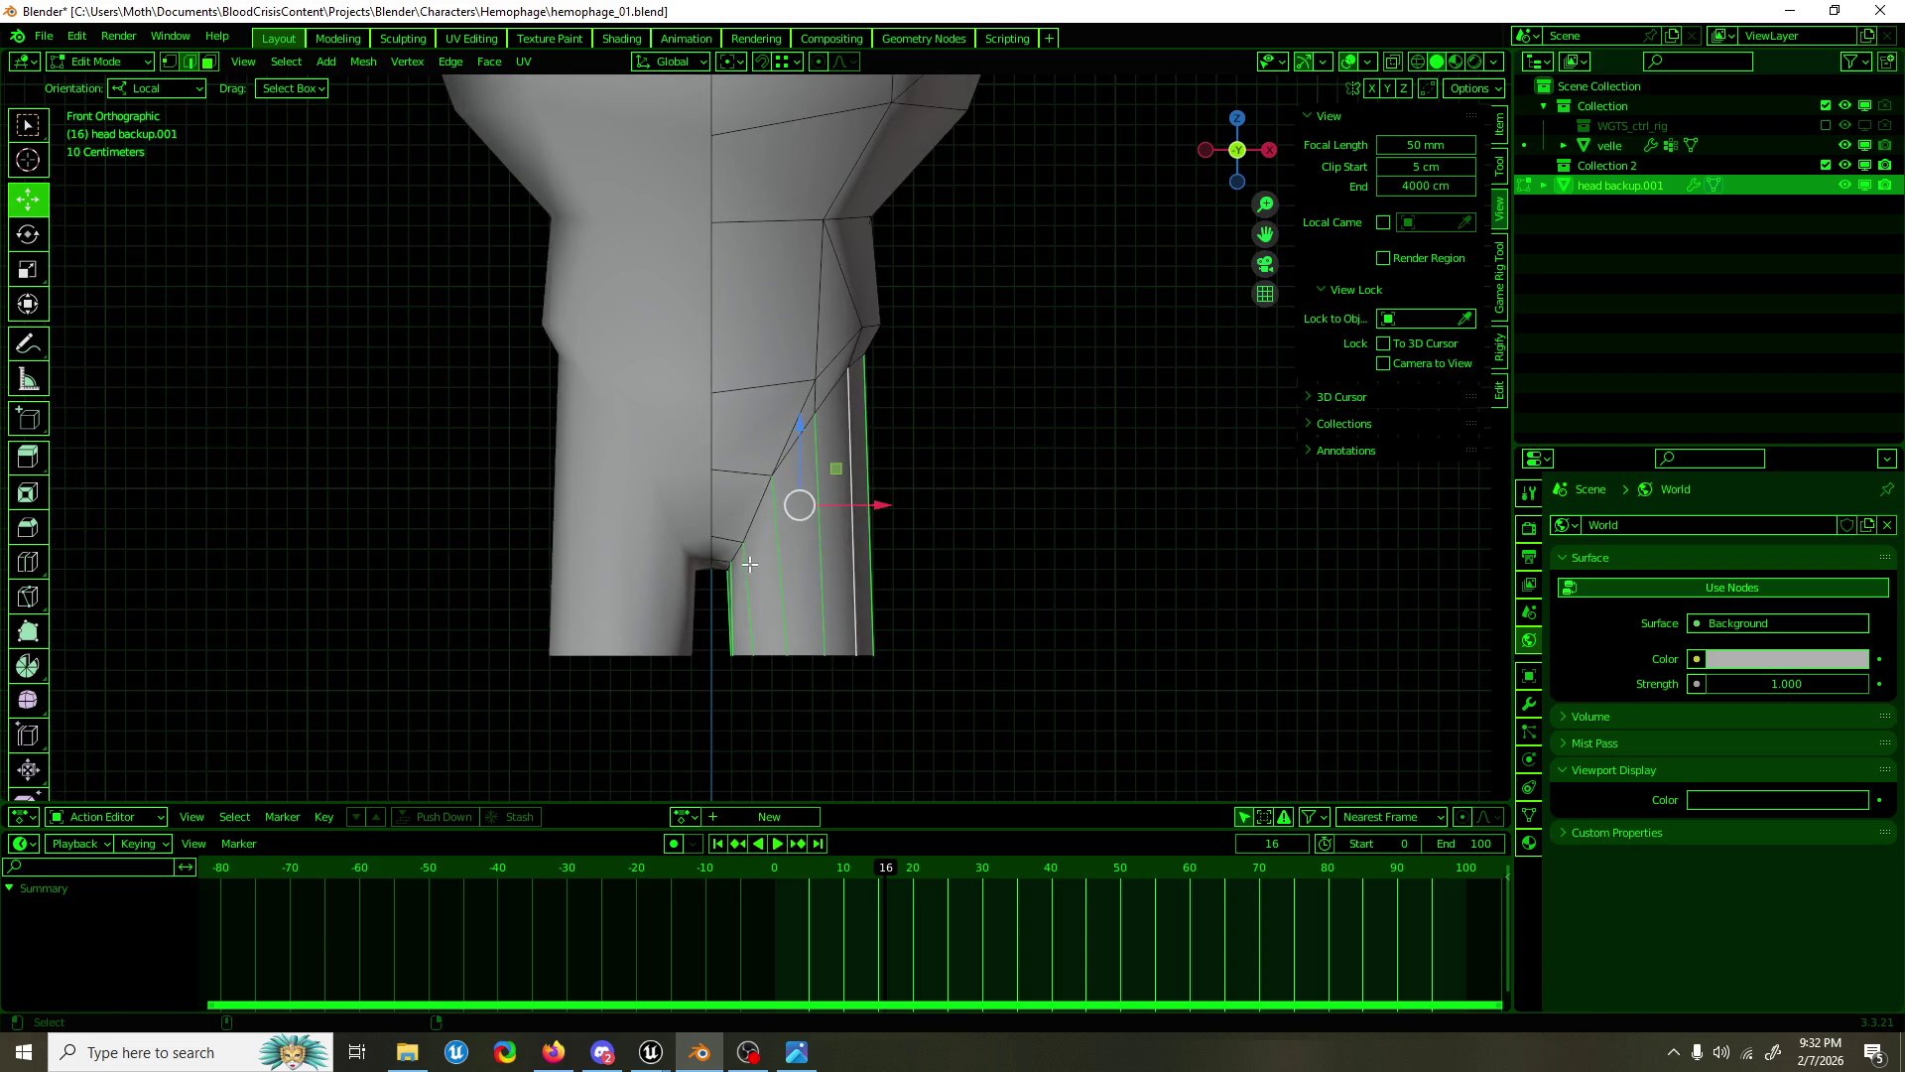
pyautogui.moveTo(714, 629); pyautogui.dragTo(945, 640)
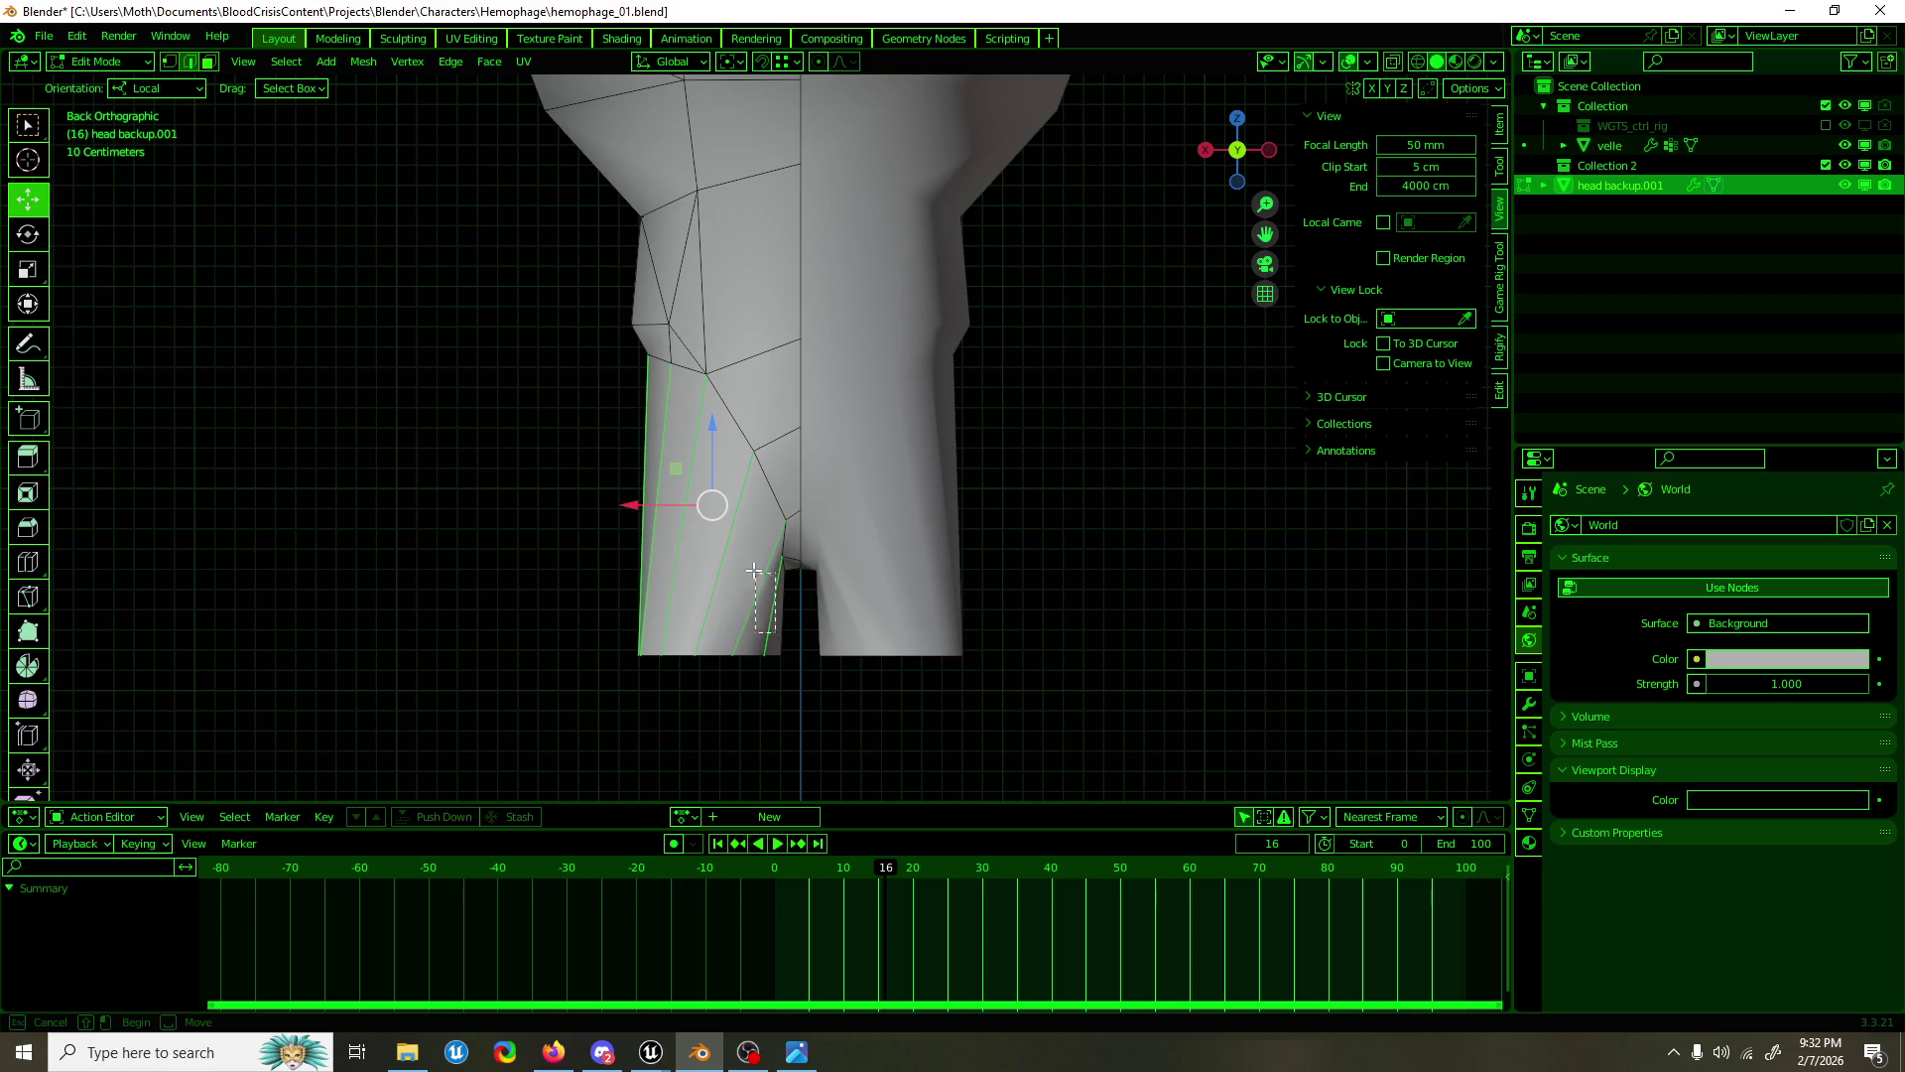
pyautogui.press('3')
pyautogui.press('1')
# Step: Raise a vertex on the back of the leg upward
pyautogui.click(722, 552)
pyautogui.press('g')
pyautogui.click(730, 541)
pyautogui.press('g')
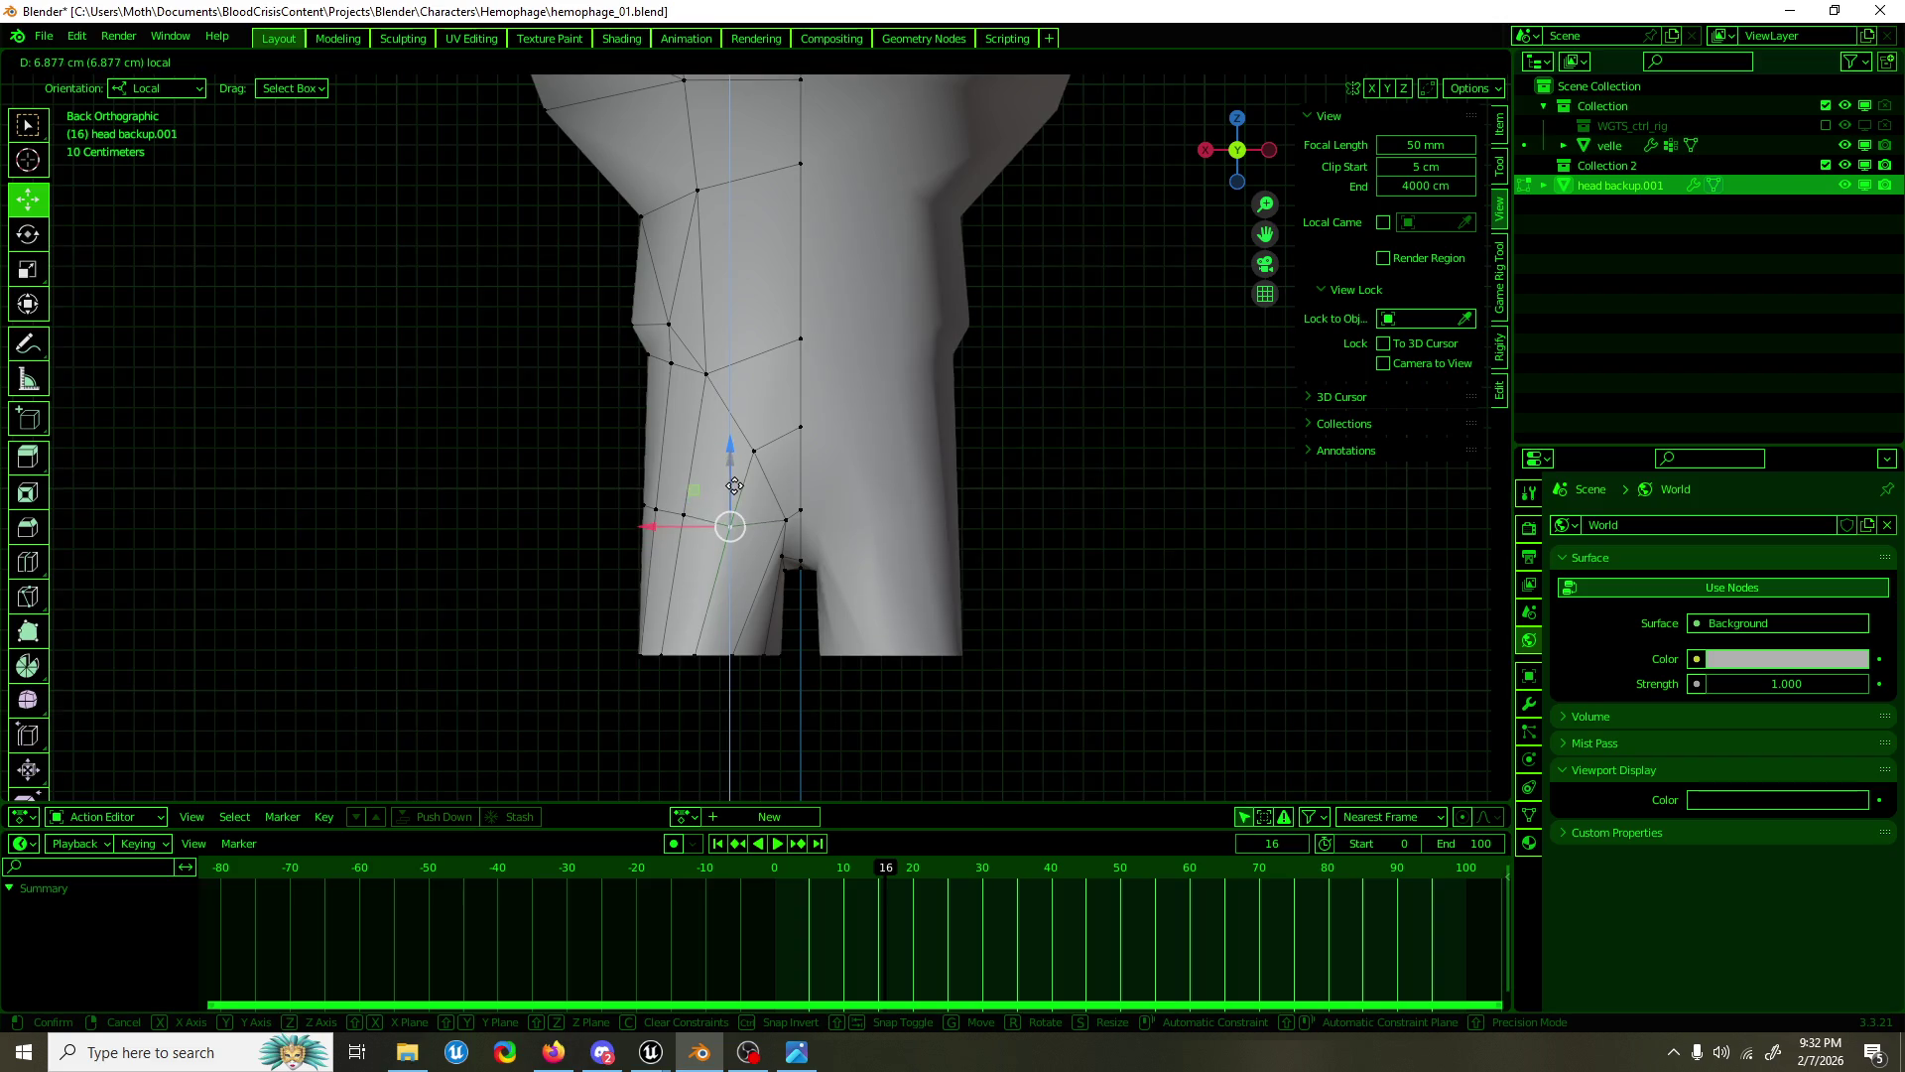
pyautogui.click(734, 478)
pyautogui.moveTo(735, 479); pyautogui.dragTo(372, 511)
# Step: Raise a vertex near the crotch about 4.9 cm along Z
pyautogui.click(746, 557)
pyautogui.hotkey('ctrl', 'z')
pyautogui.click(748, 545)
pyautogui.press('g')
pyautogui.press('z')
pyautogui.click(782, 526)
pyautogui.moveTo(781, 525); pyautogui.dragTo(809, 595)
pyautogui.click(814, 664)
# Step: Delete the leg vertices and subdivide the selected right hip edges
pyautogui.press('x')
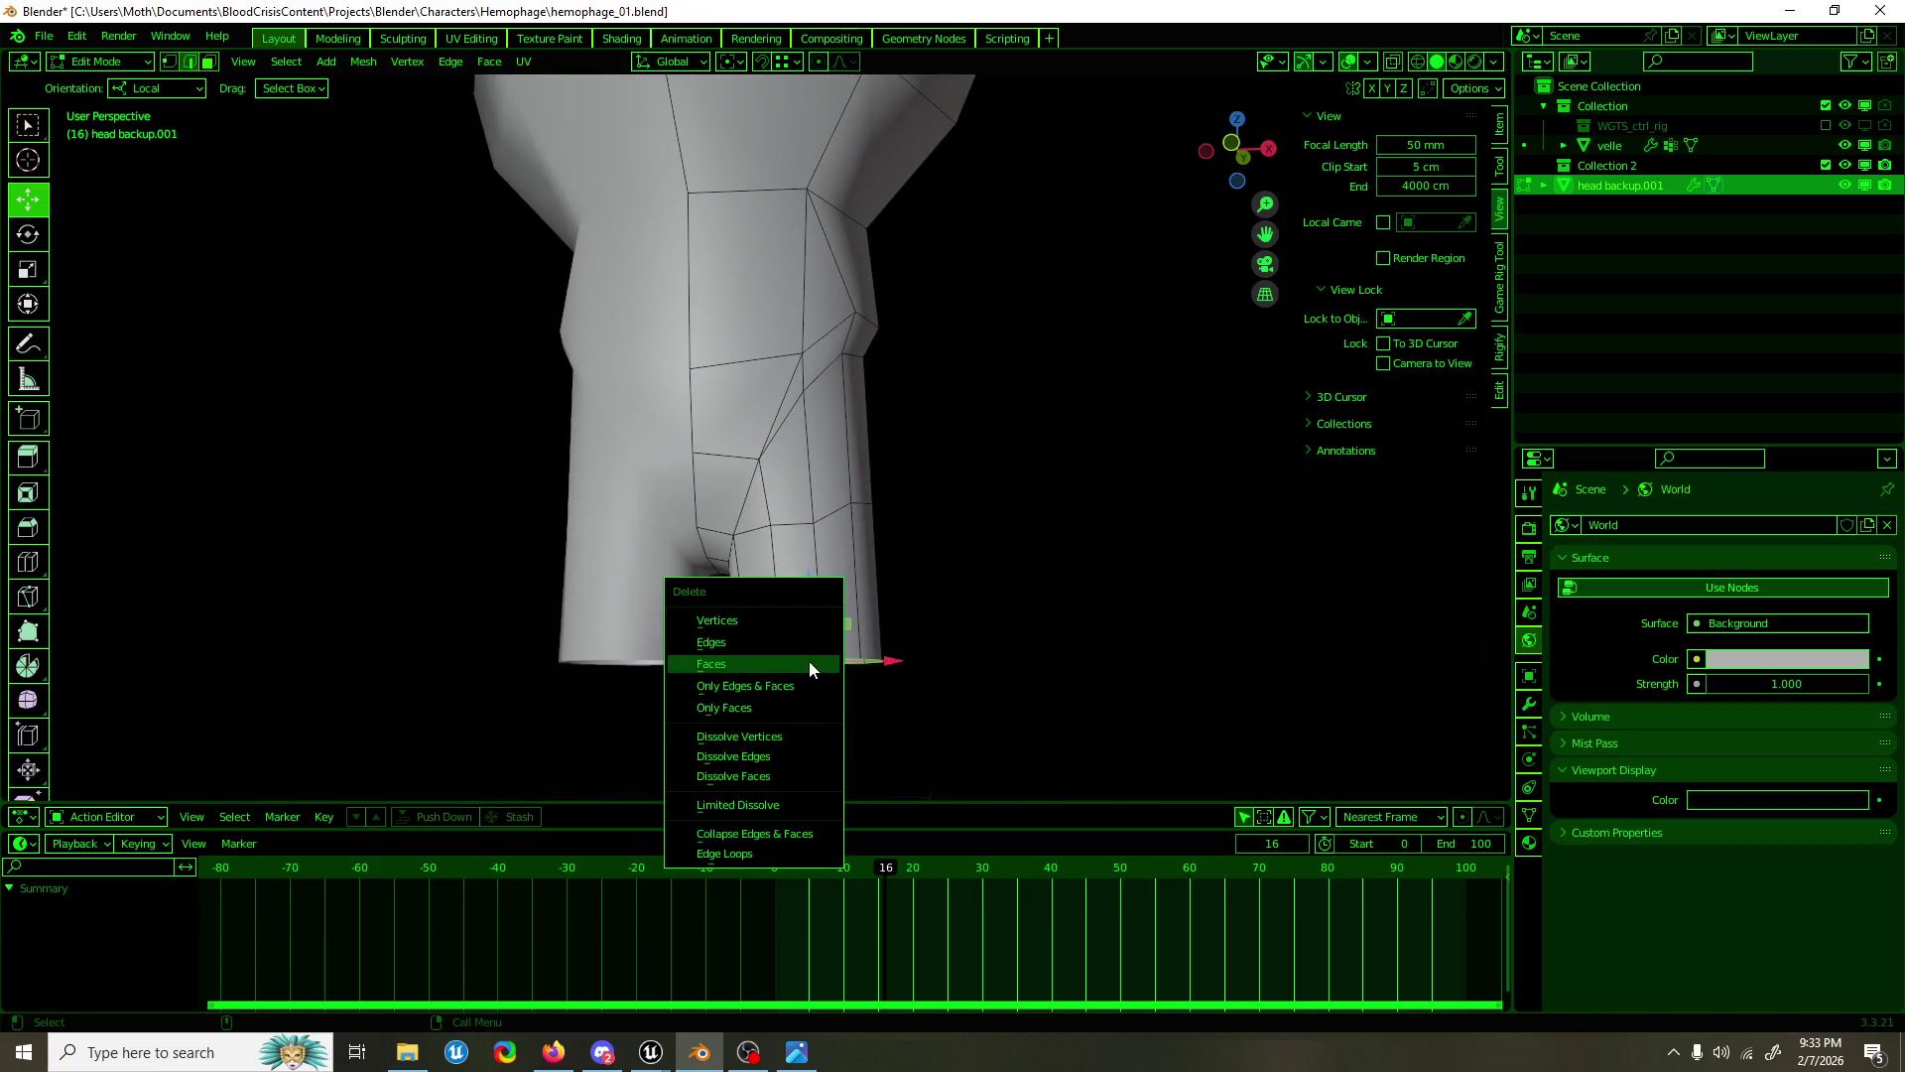
pyautogui.click(808, 621)
pyautogui.press('KP_1')
pyautogui.click(821, 522)
pyautogui.press('2')
pyautogui.click(878, 477)
pyautogui.click(879, 475)
pyautogui.moveTo(879, 475); pyautogui.dragTo(1103, 516)
pyautogui.rightClick(671, 497)
pyautogui.click(675, 497)
# Step: Slide a new hip edge outward along X and select a lower hip edge path
pyautogui.click(680, 487)
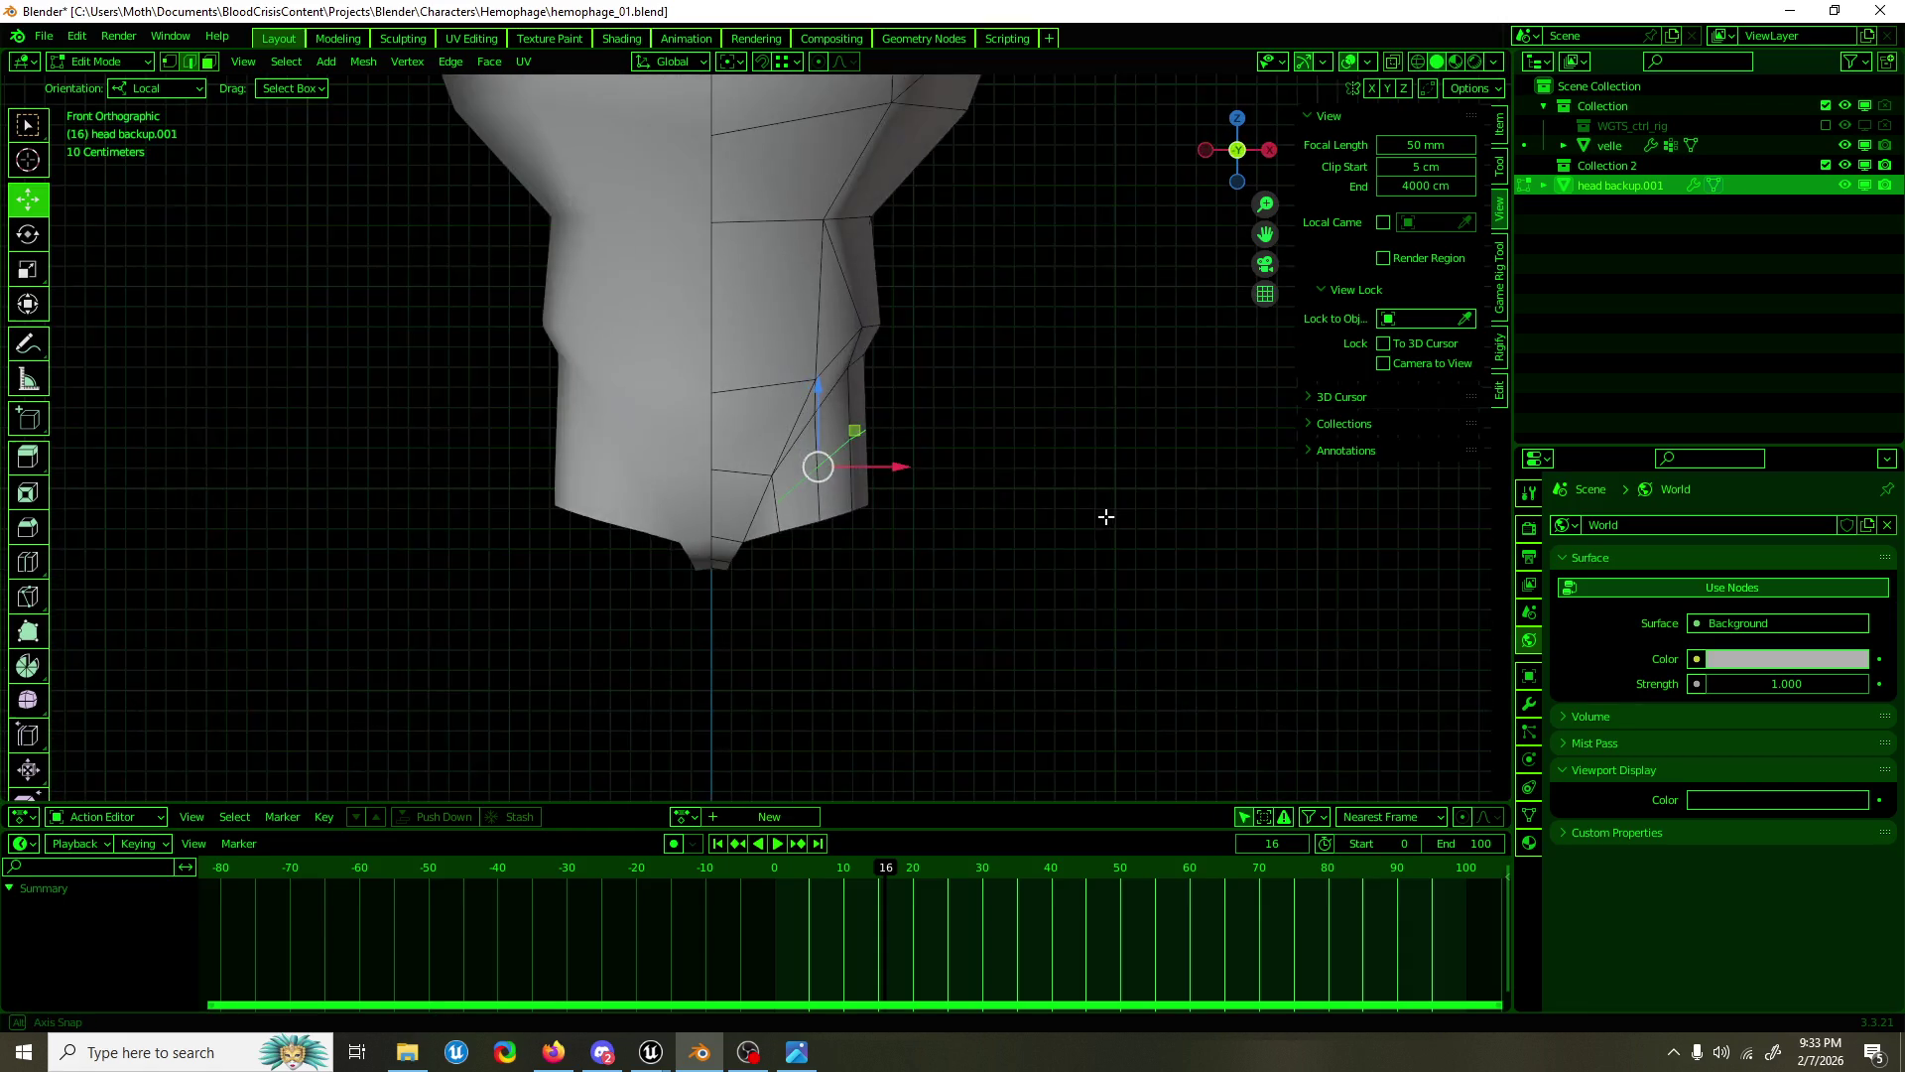
pyautogui.moveTo(902, 470); pyautogui.dragTo(905, 486)
pyautogui.click(899, 521)
pyautogui.moveTo(779, 539); pyautogui.dragTo(471, 517)
pyautogui.moveTo(795, 510); pyautogui.dragTo(802, 551)
pyautogui.click(776, 535)
pyautogui.click(849, 514)
# Step: Move another hip edge about 9 cm right along X and return to Object Mode
pyautogui.click(863, 466)
pyautogui.moveTo(863, 467); pyautogui.dragTo(797, 490)
pyautogui.moveTo(796, 491); pyautogui.dragTo(911, 441)
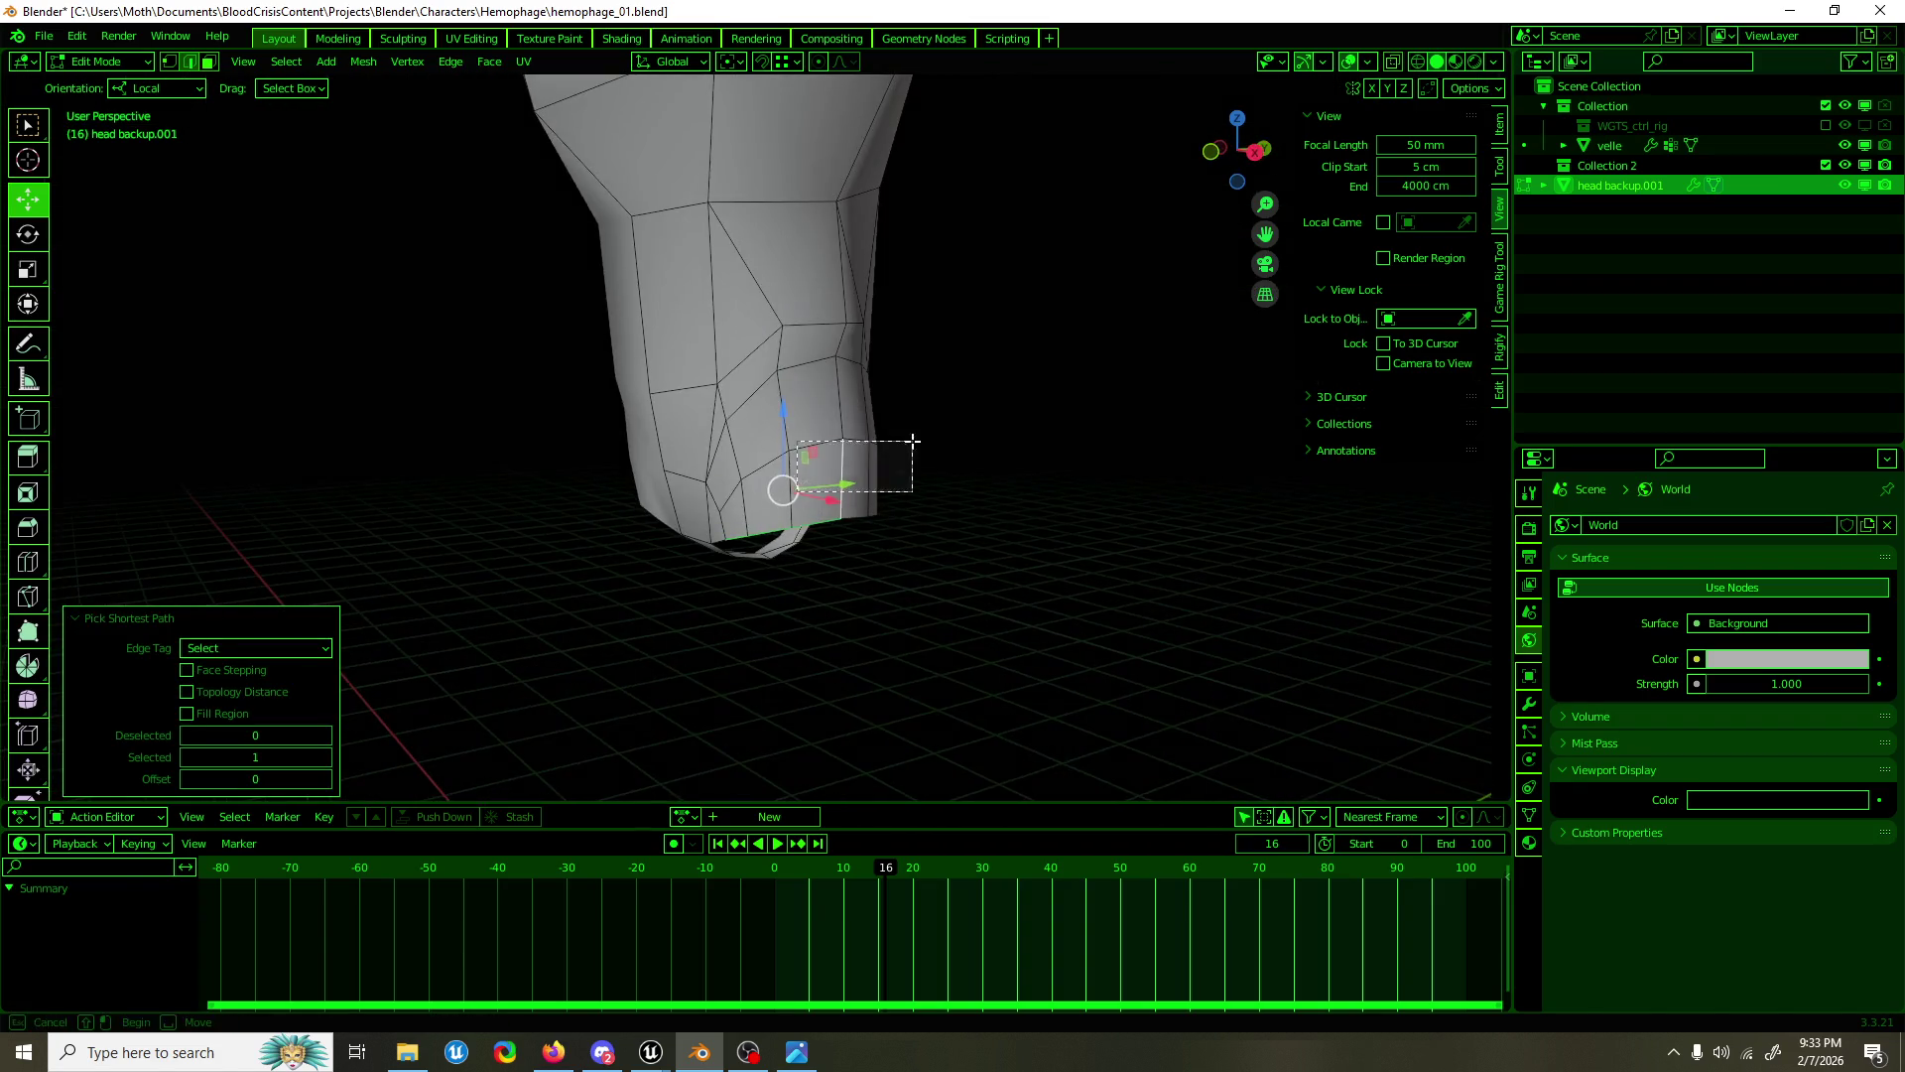
pyautogui.moveTo(912, 440); pyautogui.dragTo(676, 464)
pyautogui.moveTo(763, 535); pyautogui.dragTo(1091, 536)
pyautogui.moveTo(880, 526); pyautogui.dragTo(904, 476)
pyautogui.click(855, 449)
pyautogui.press('Tab')
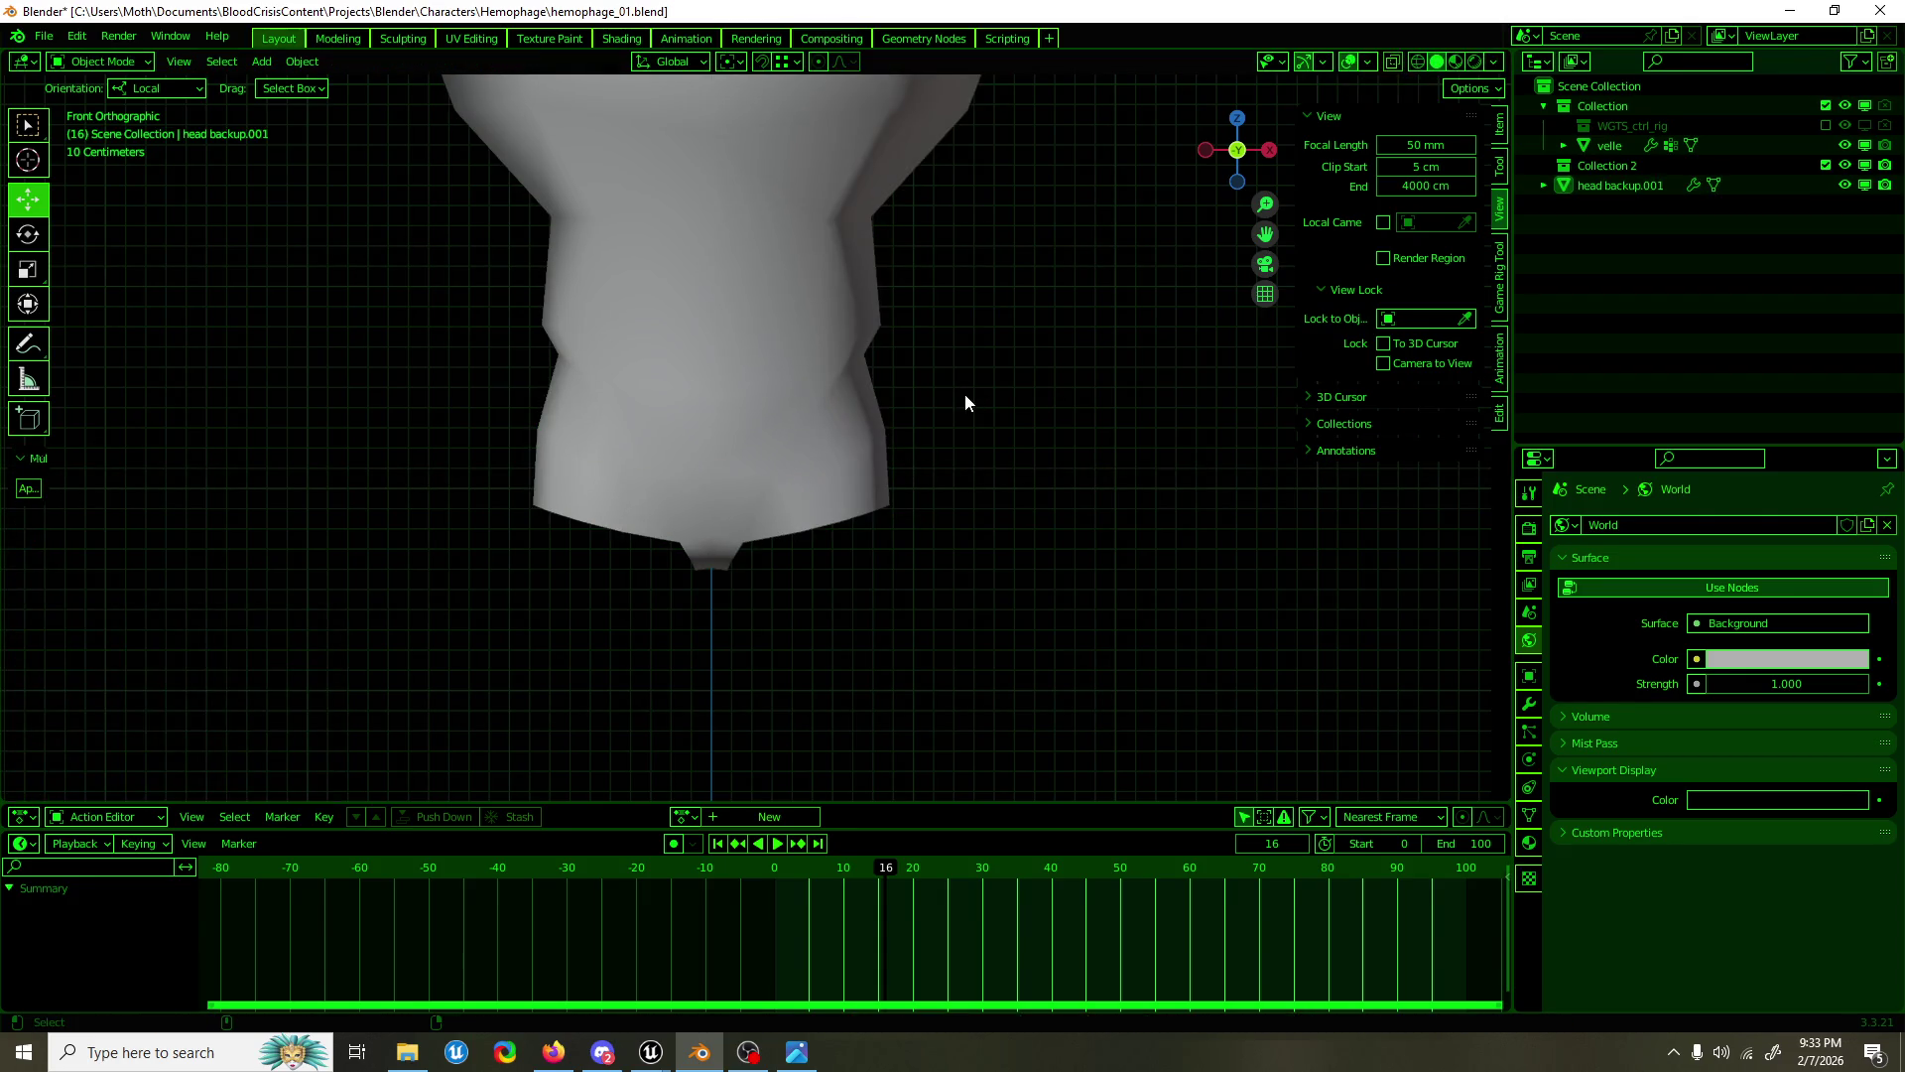
# Step: Save the file, then try sliding the torso's bottom edge loop left and cancel
pyautogui.hotkey('ctrl', 's')
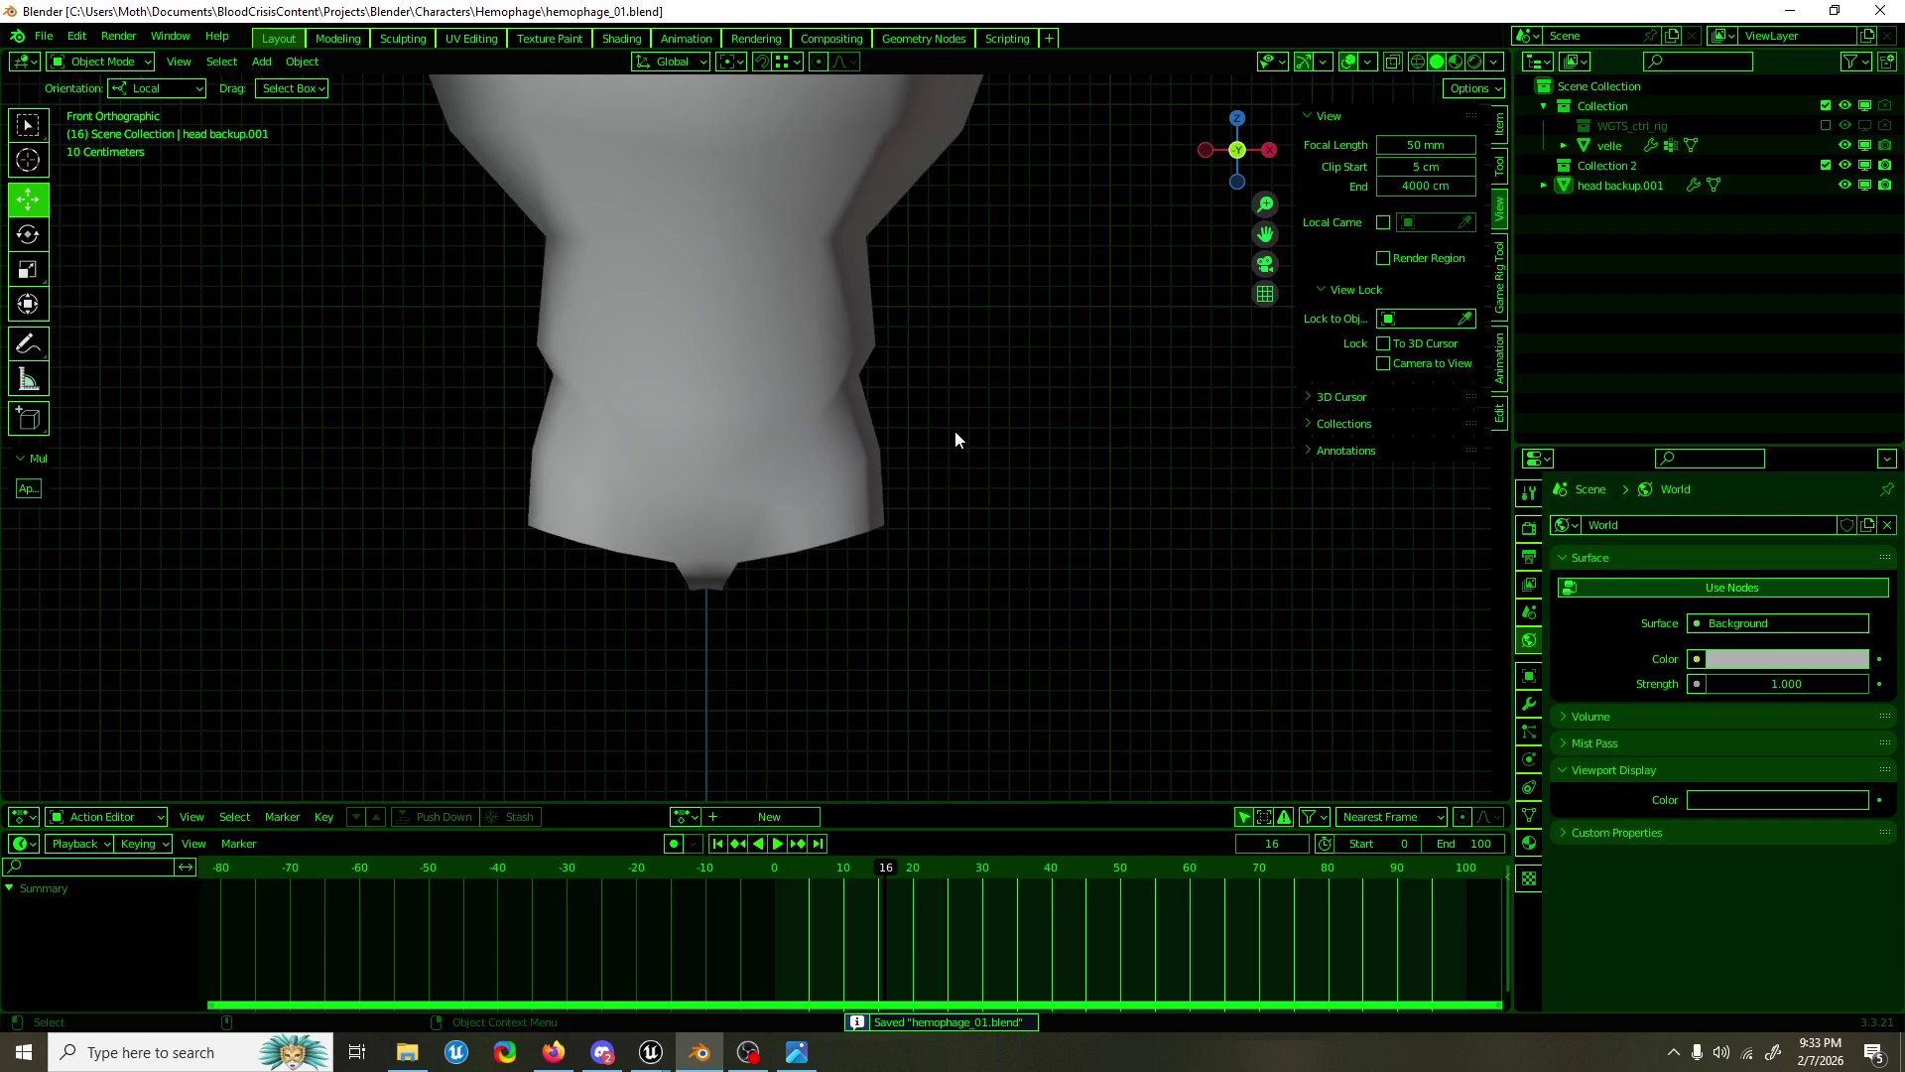
pyautogui.click(865, 485)
pyautogui.press('Tab')
pyautogui.click(854, 541)
pyautogui.moveTo(881, 561); pyautogui.dragTo(777, 537)
pyautogui.scroll(3)
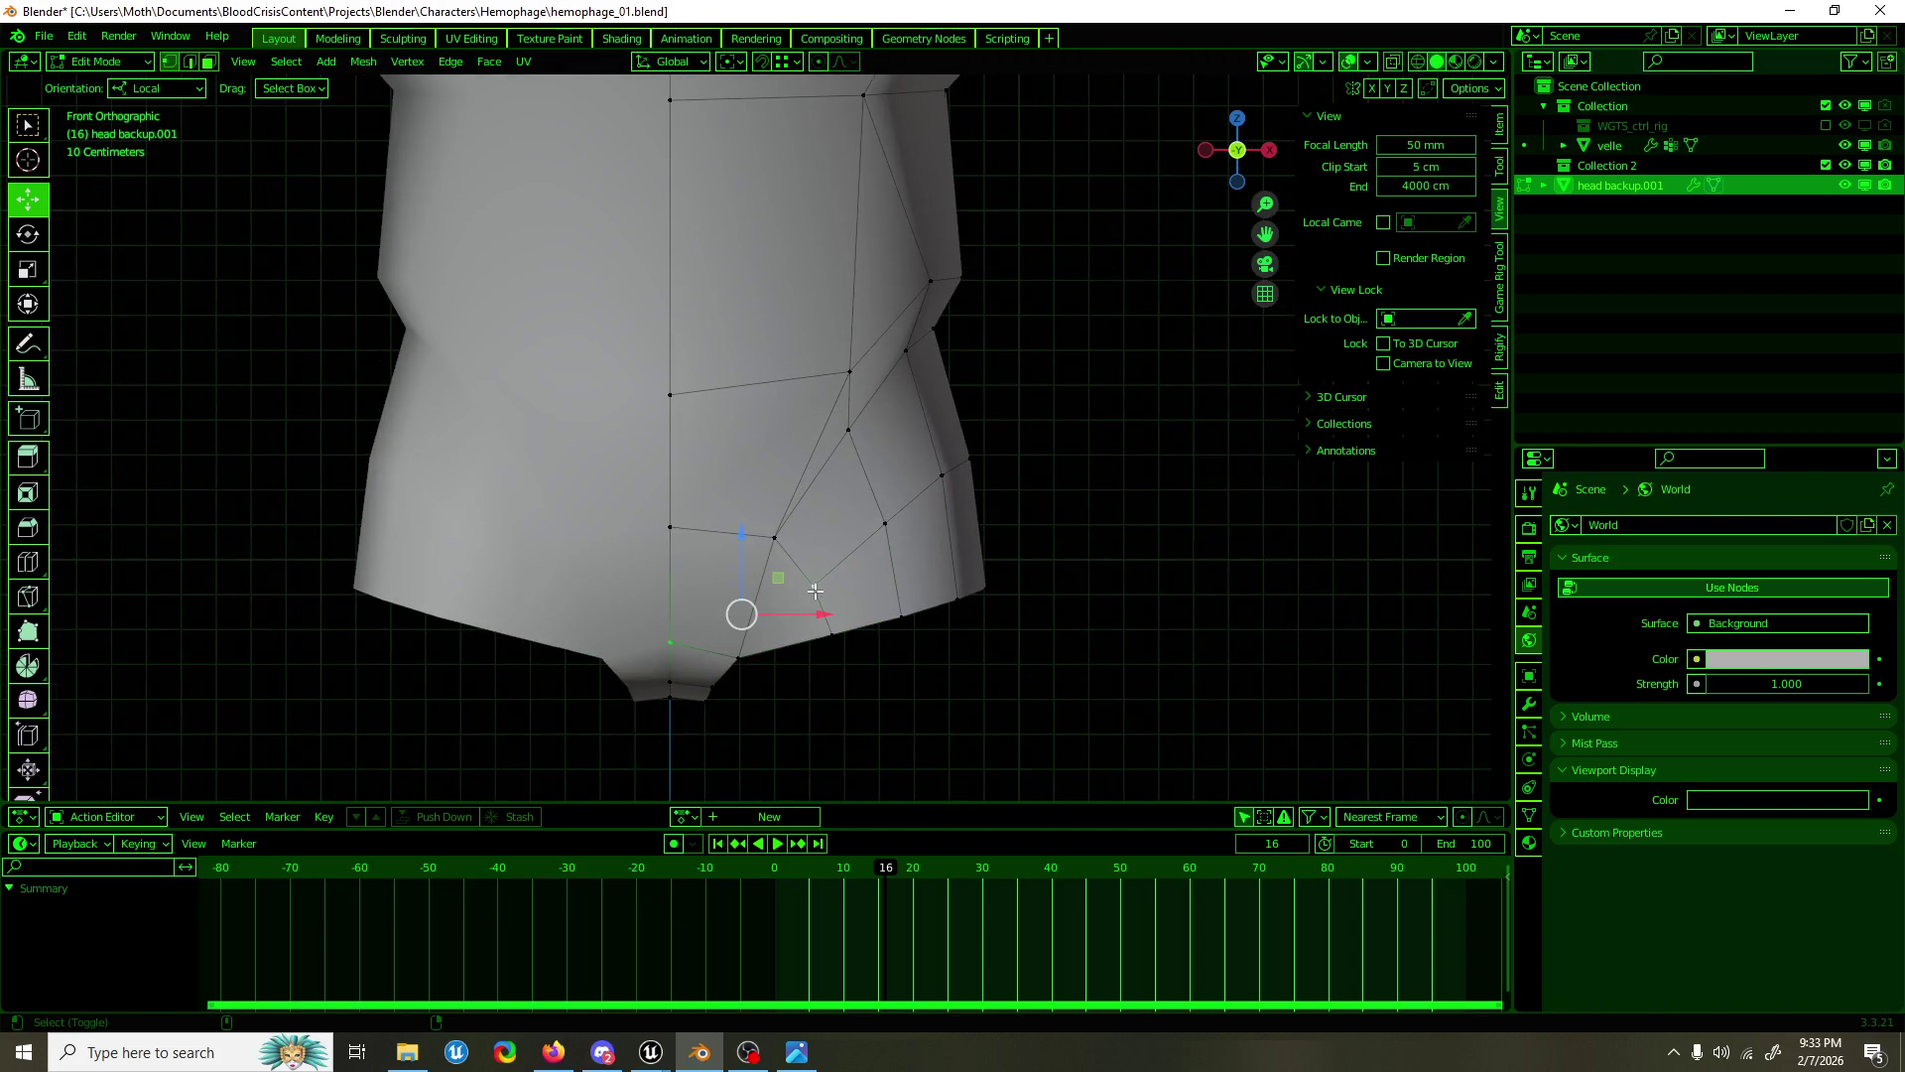
pyautogui.press('Escape')
# Step: Try dissolving a lower hip edge, undo it, and switch to vertex selection
pyautogui.press('2')
pyautogui.click(755, 628)
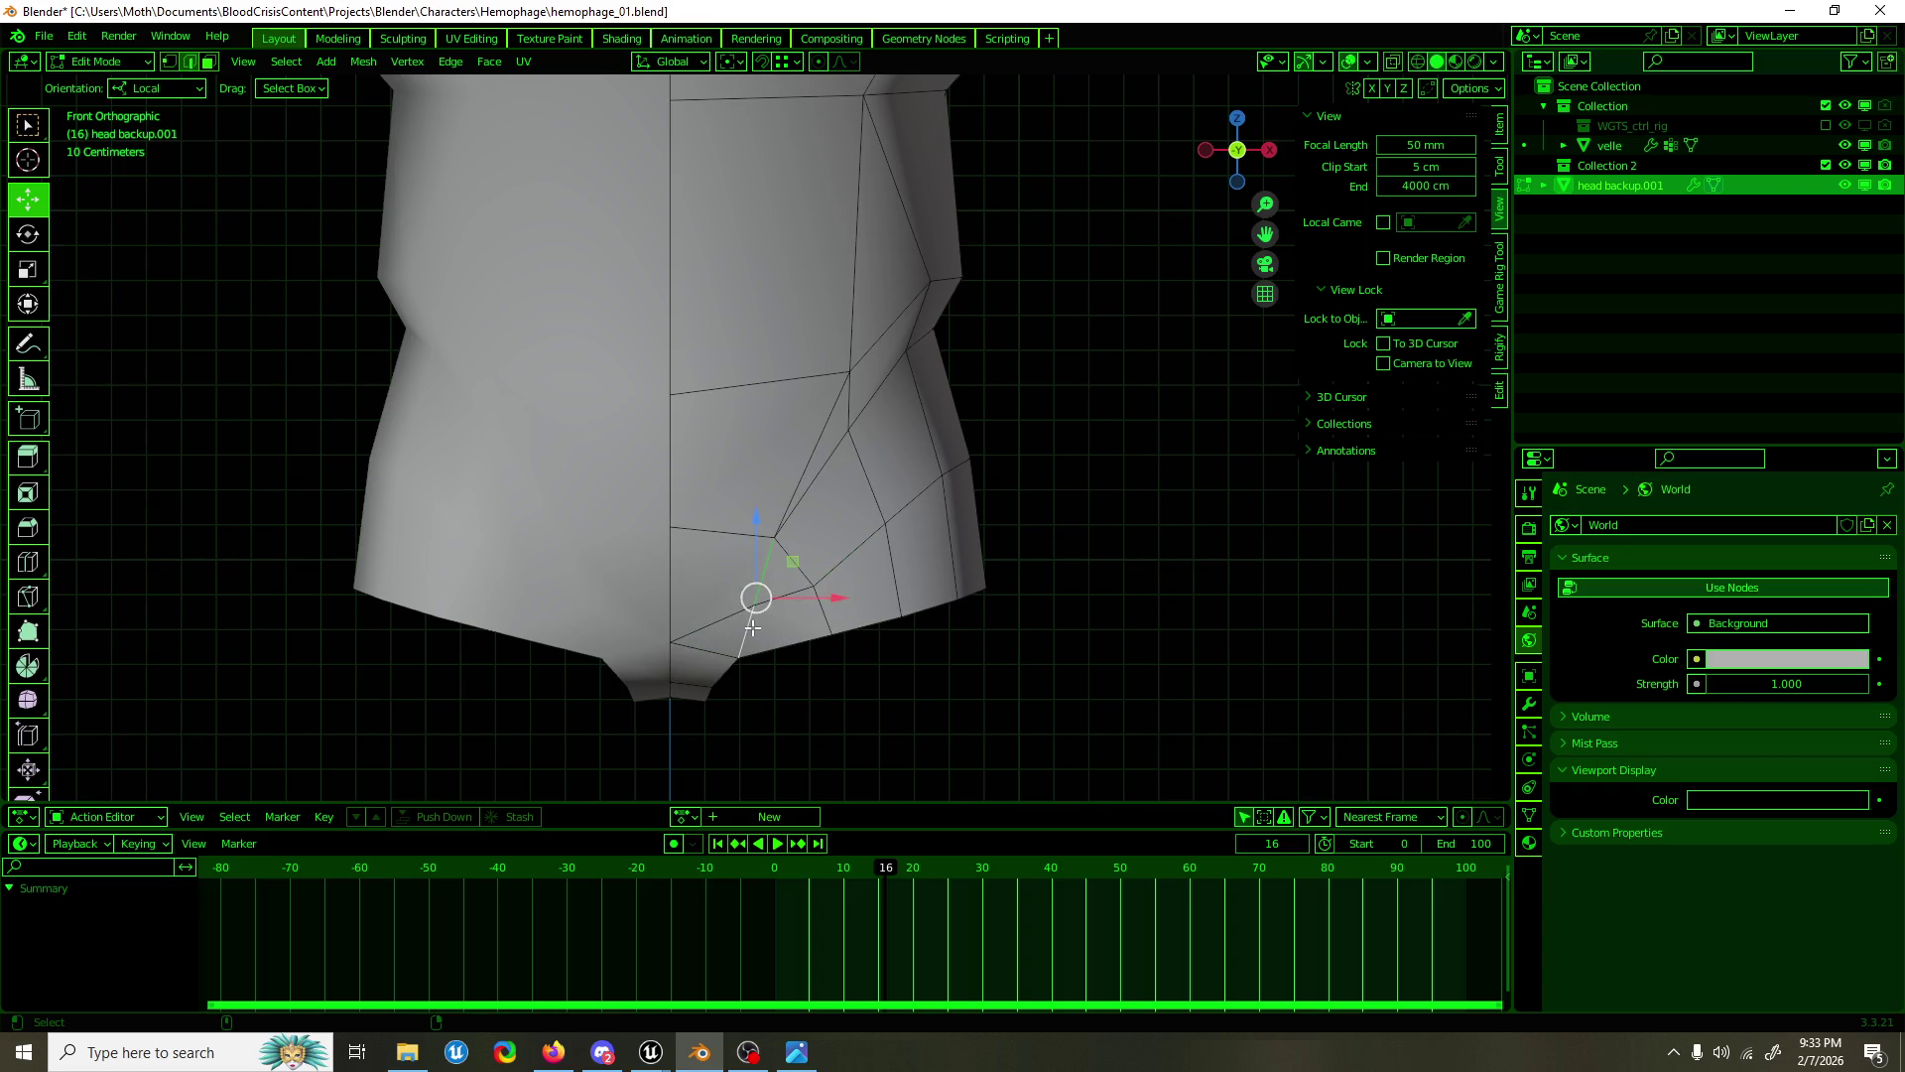
pyautogui.hotkey('ctrl', 'x')
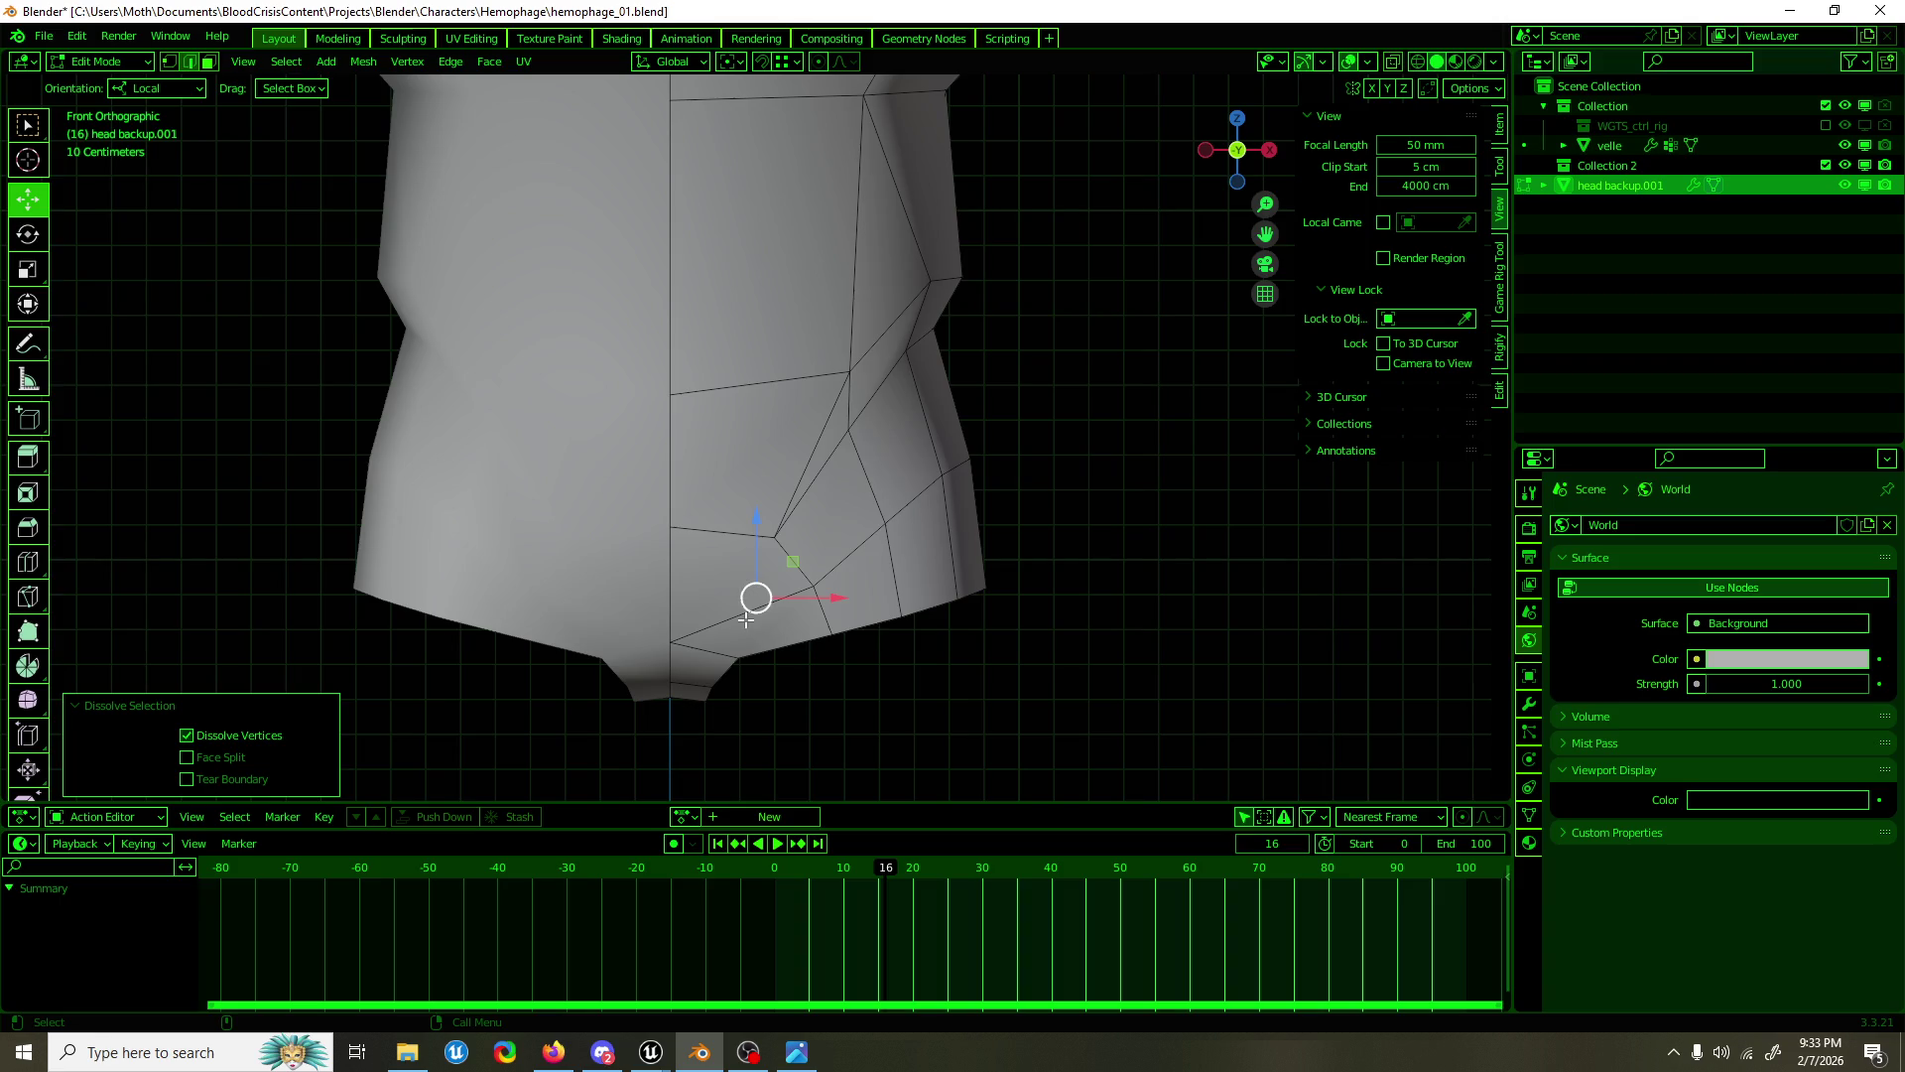
pyautogui.hotkey('ctrl', 'z')
pyautogui.press('1')
pyautogui.moveTo(770, 630); pyautogui.dragTo(595, 622)
pyautogui.click(635, 354)
pyautogui.moveTo(644, 353); pyautogui.dragTo(888, 488)
pyautogui.click(888, 488)
# Step: Push the side waist vertex outward along X
pyautogui.click(869, 474)
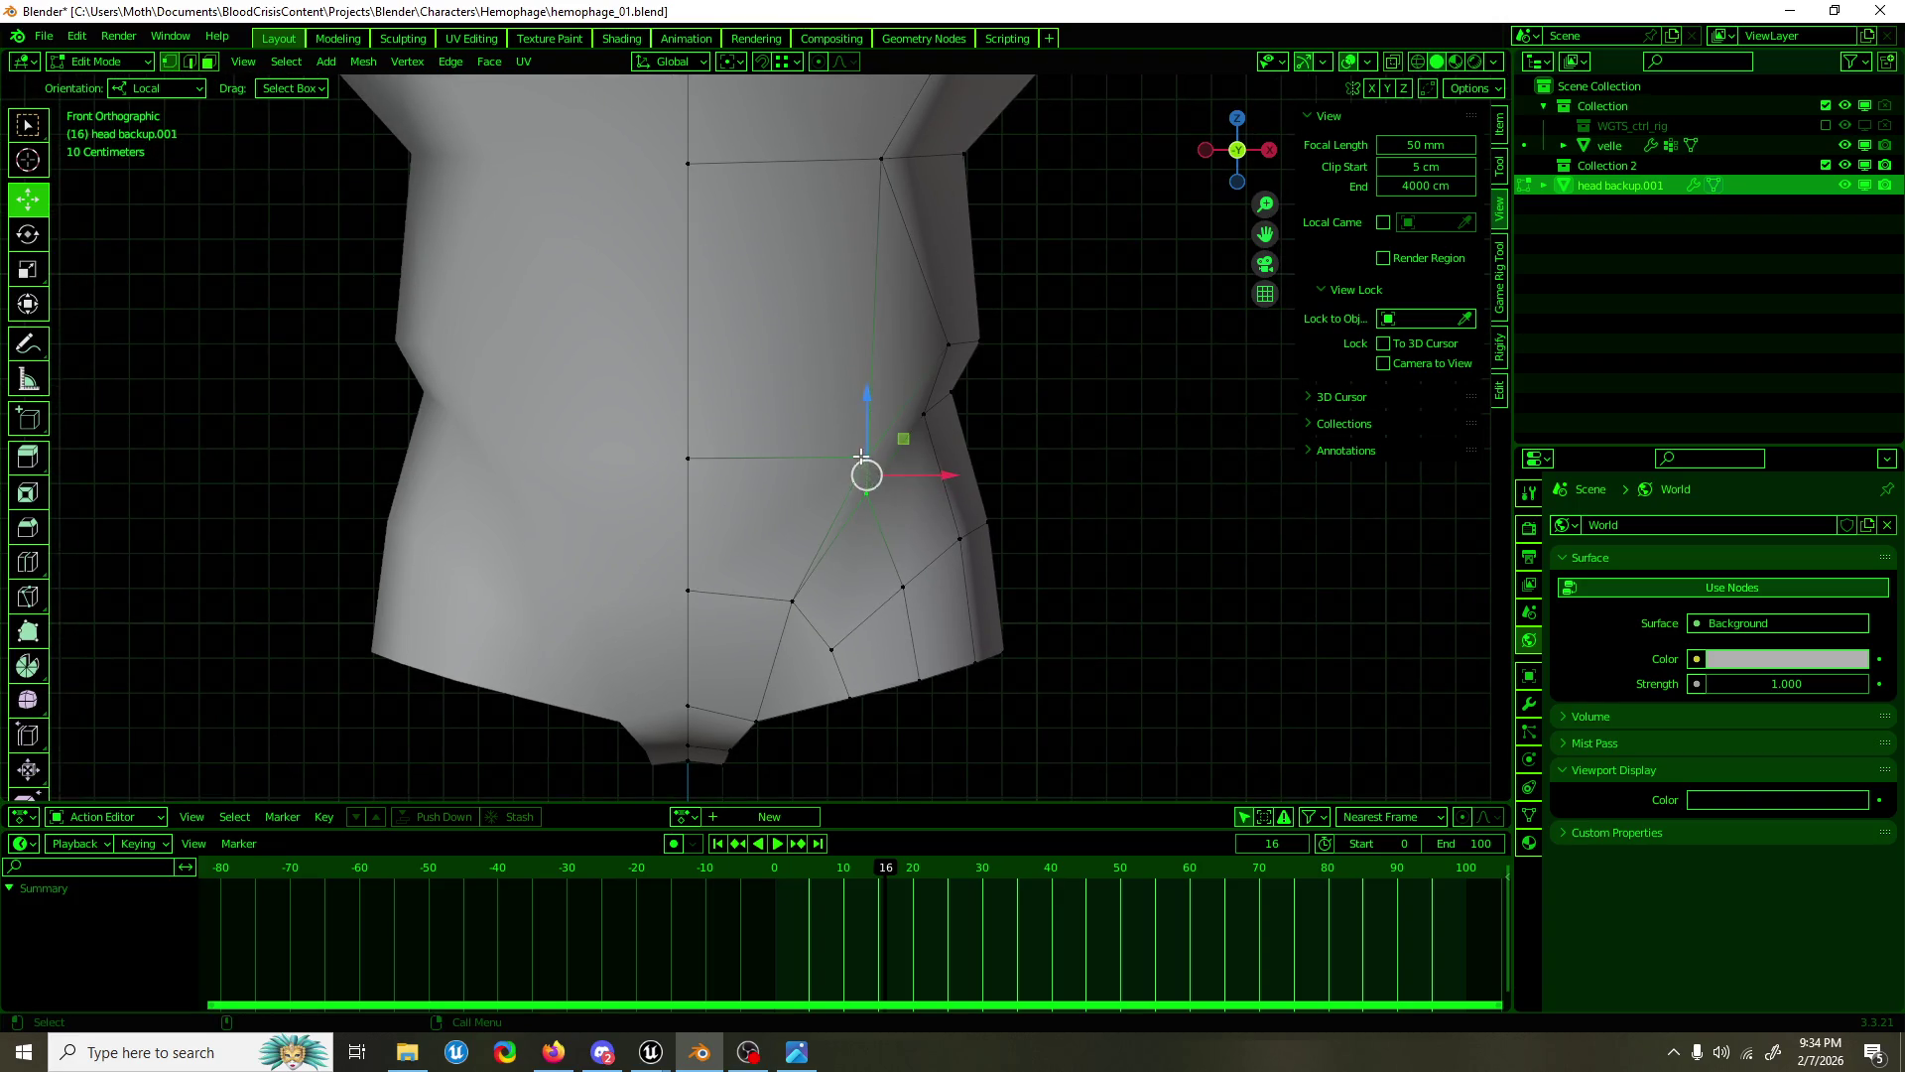
pyautogui.press('g')
pyautogui.click(1028, 314)
pyautogui.press('g')
pyautogui.click(1002, 365)
pyautogui.press('g')
pyautogui.click(962, 374)
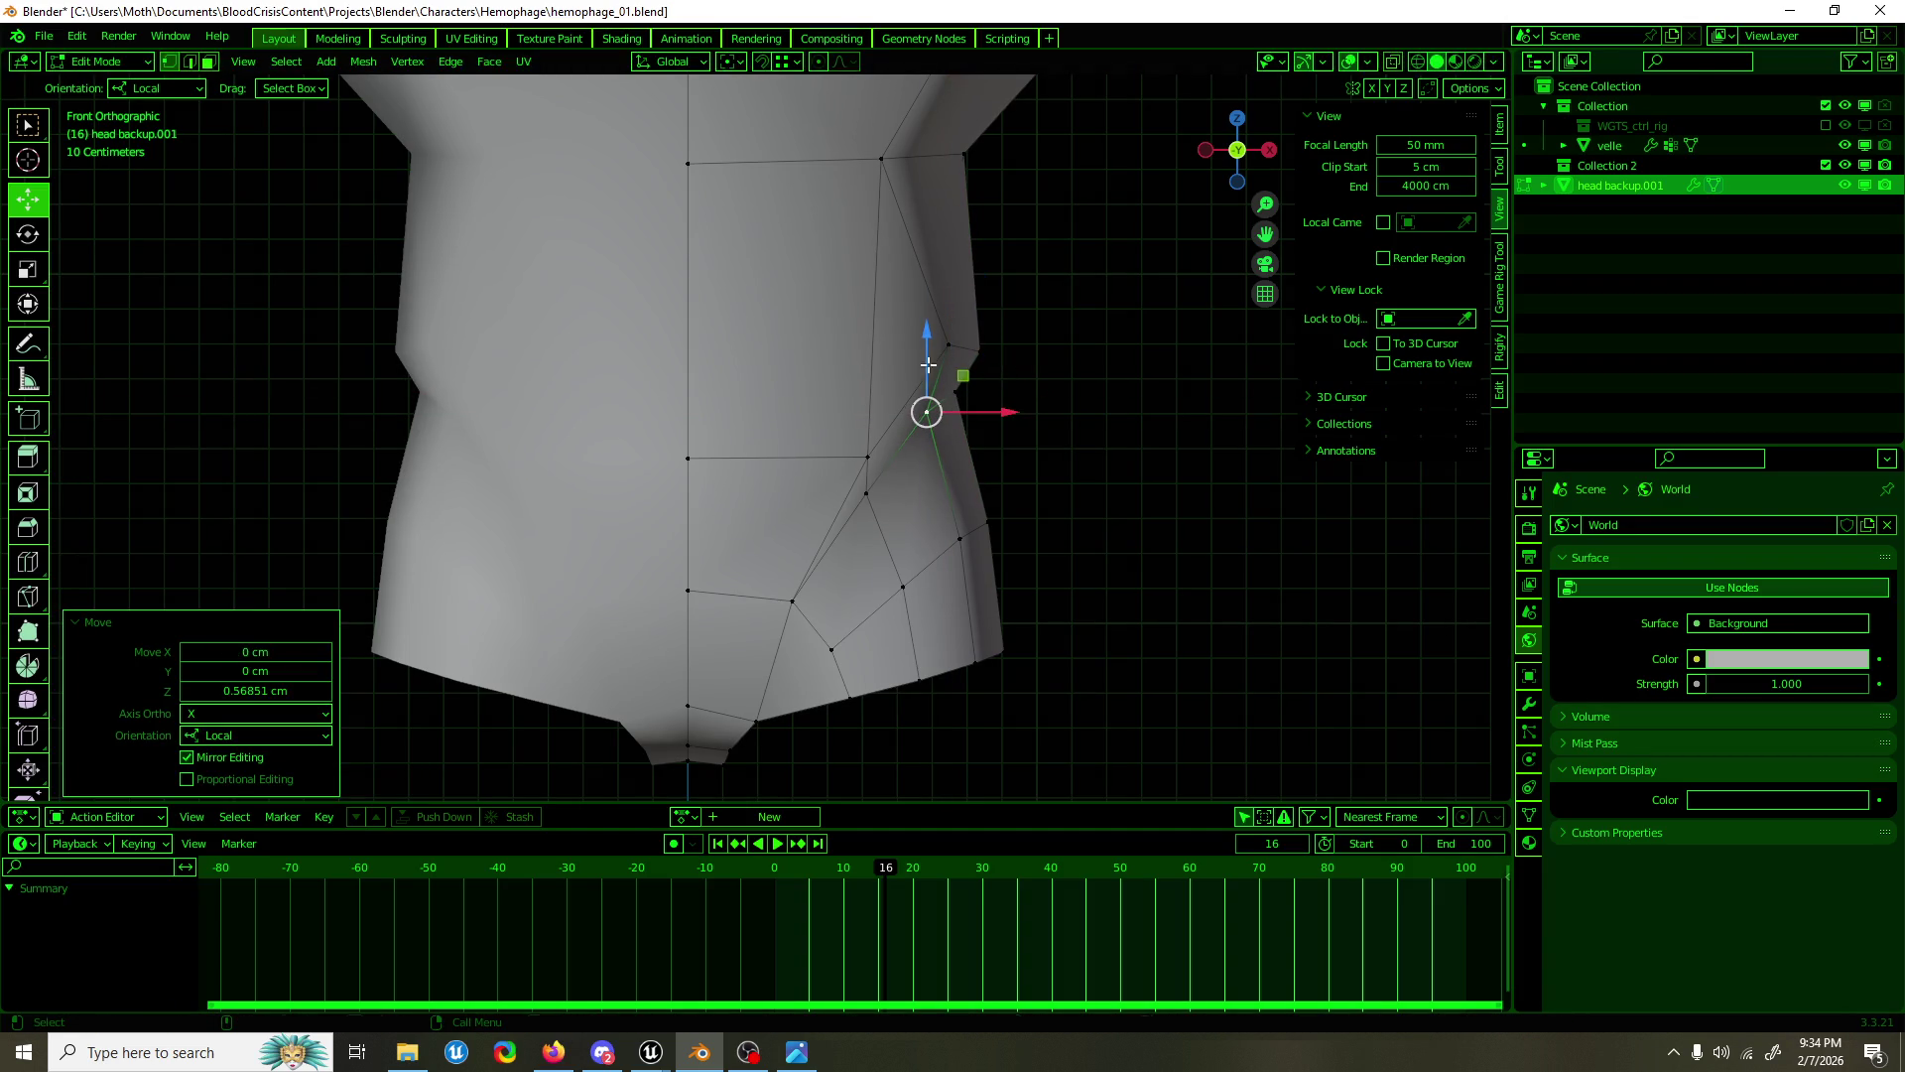
pyautogui.hotkey('ctrl', 'z')
pyautogui.hotkey('ctrl', 'z')
pyautogui.press('g')
pyautogui.press('x')
pyautogui.click(978, 318)
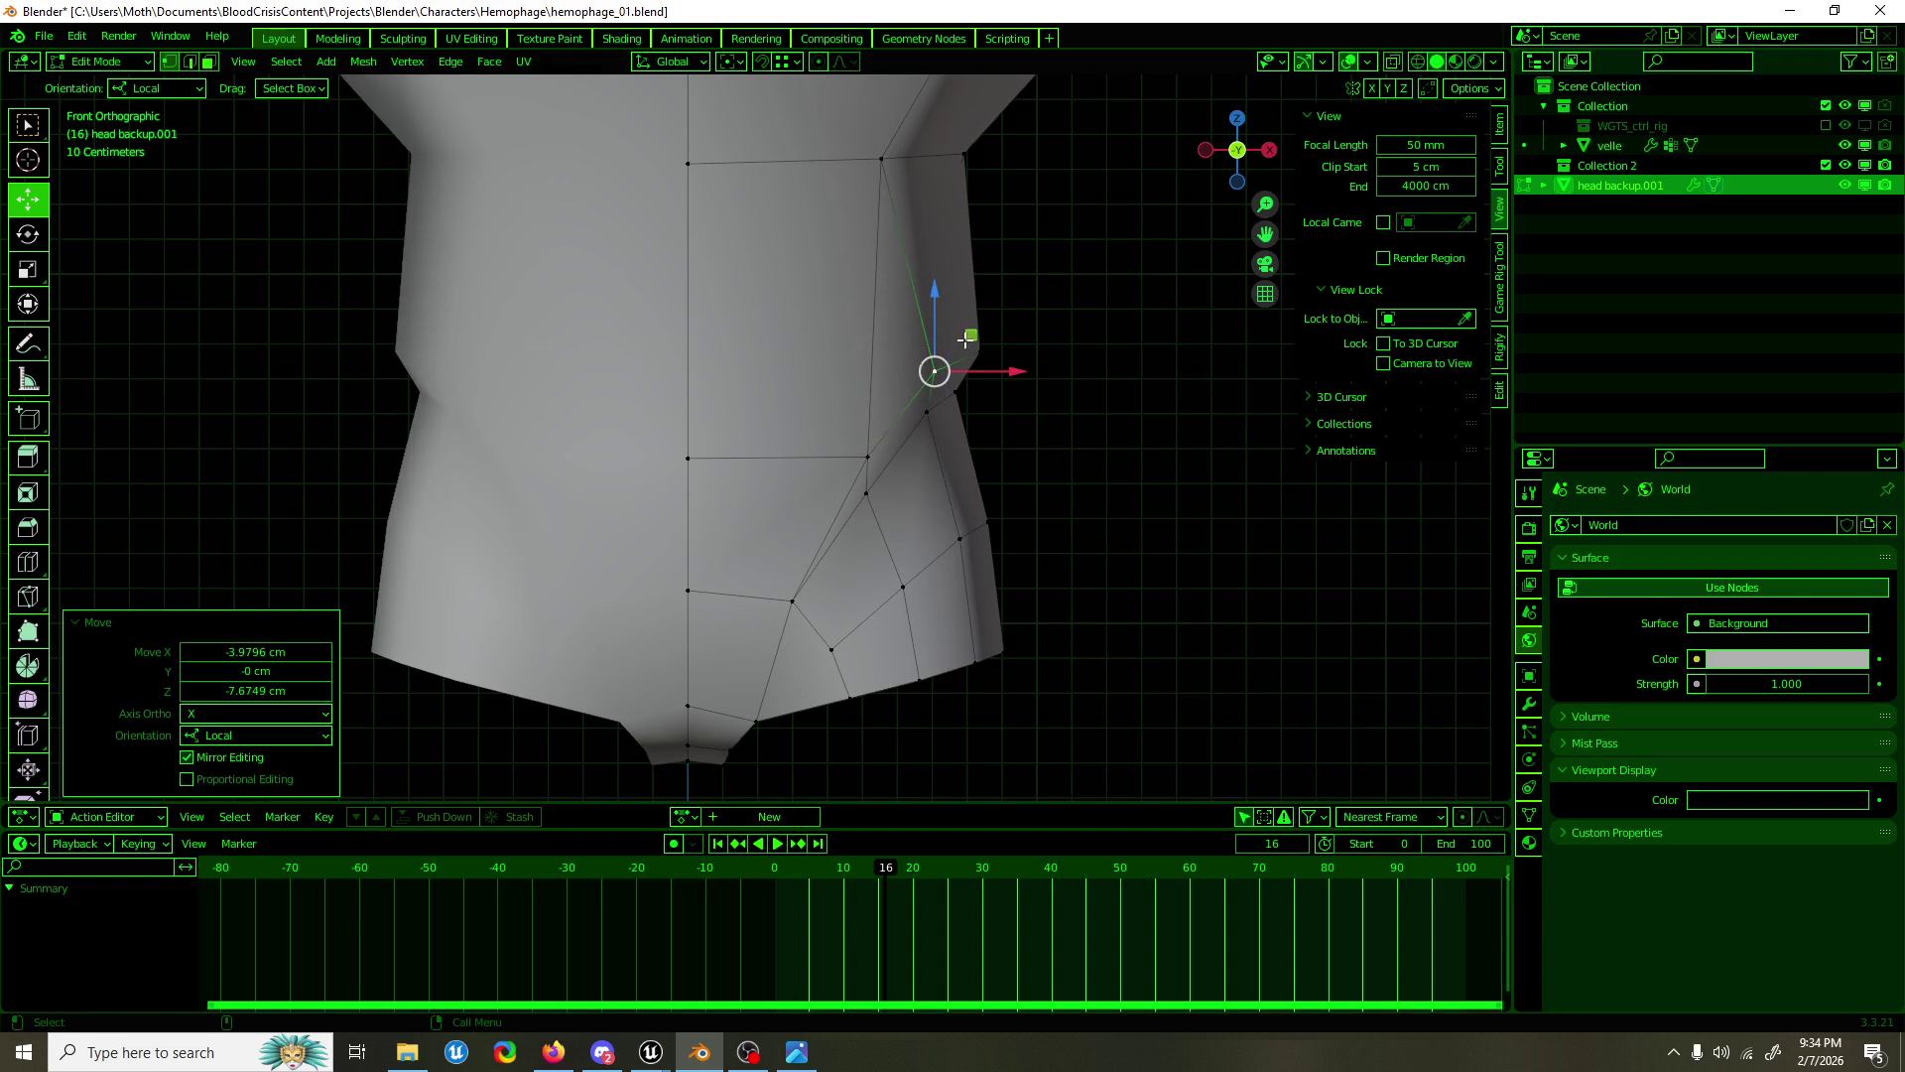
# Step: Re-enter Edit Mode and select the torso's bottom faces to inspect them
pyautogui.press('Tab')
pyautogui.scroll(-3)
pyautogui.press('Tab')
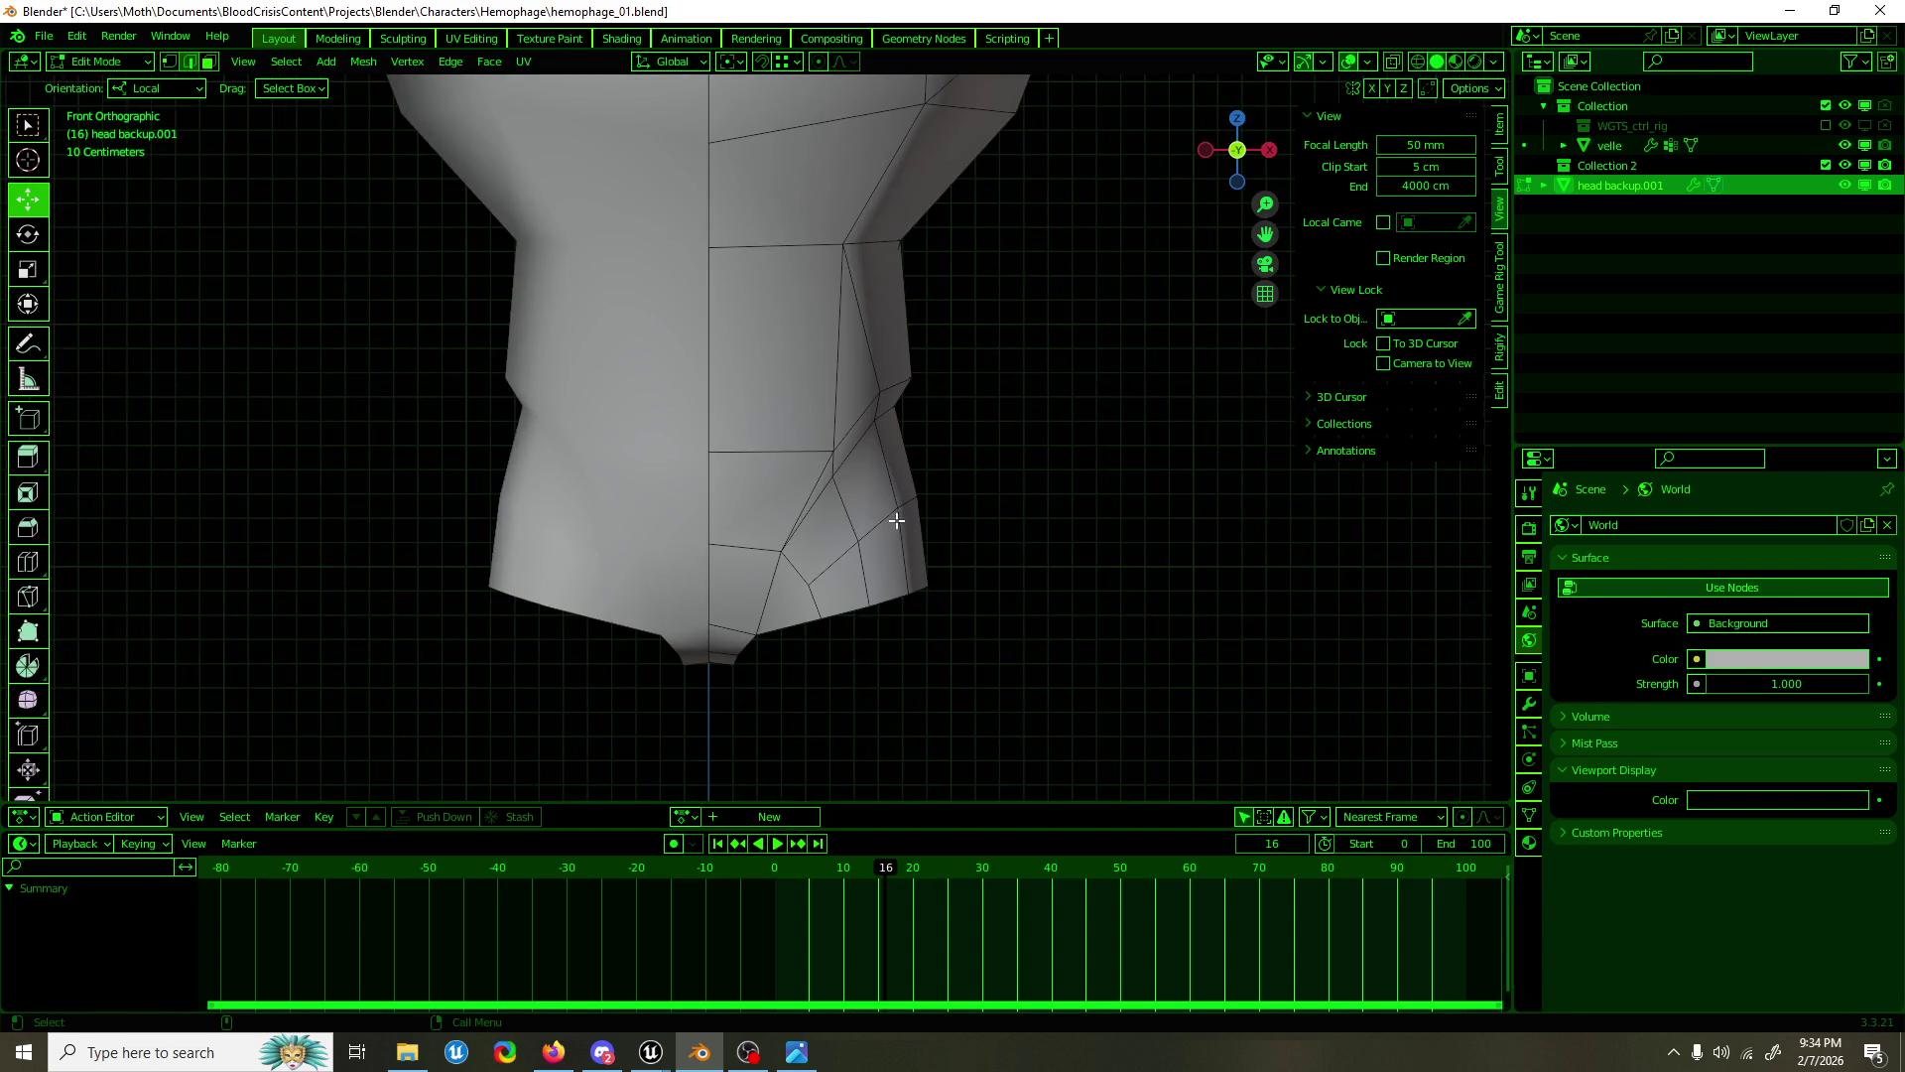
pyautogui.click(851, 573)
pyautogui.click(760, 589)
pyautogui.moveTo(853, 575); pyautogui.dragTo(956, 553)
pyautogui.click(631, 573)
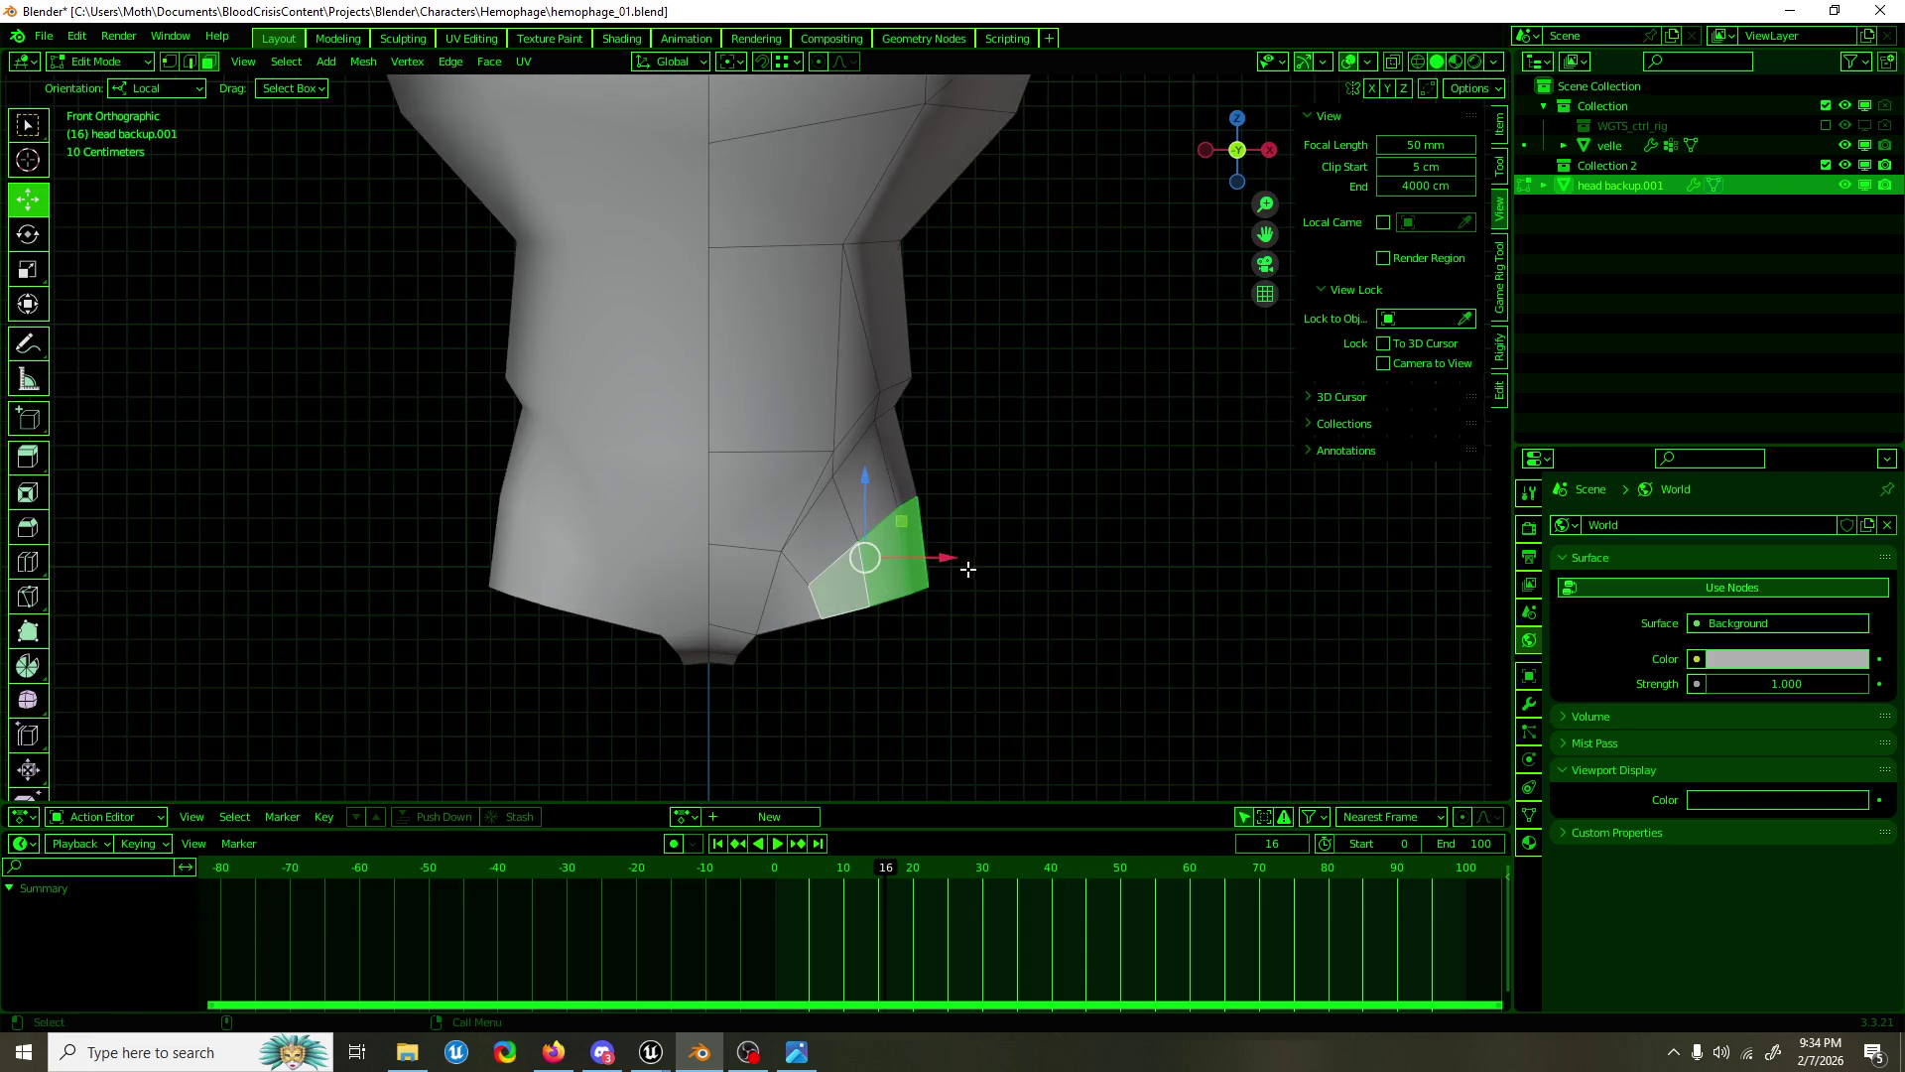
# Step: Return to Object Mode, deselect the torso, and save the file
pyautogui.press('Tab')
pyautogui.click(986, 449)
pyautogui.scroll(-3)
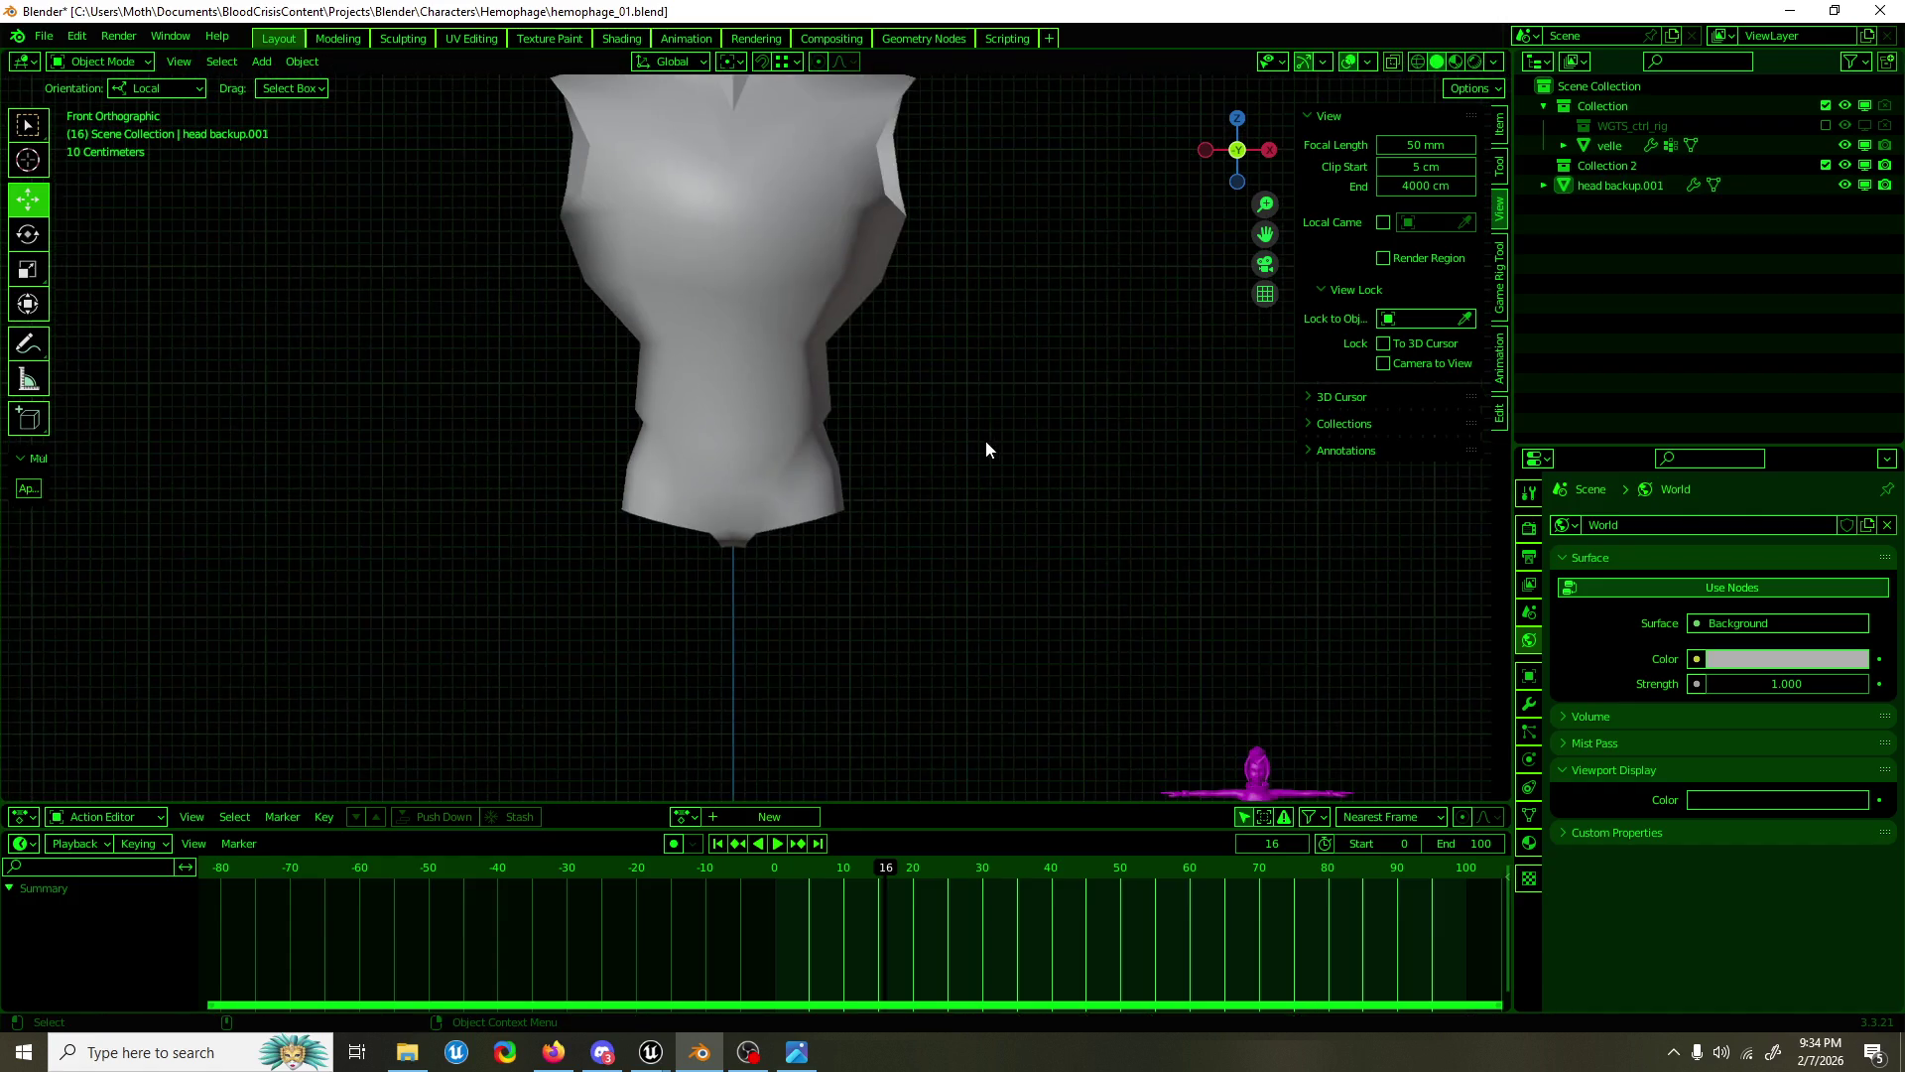
pyautogui.hotkey('ctrl', 's')
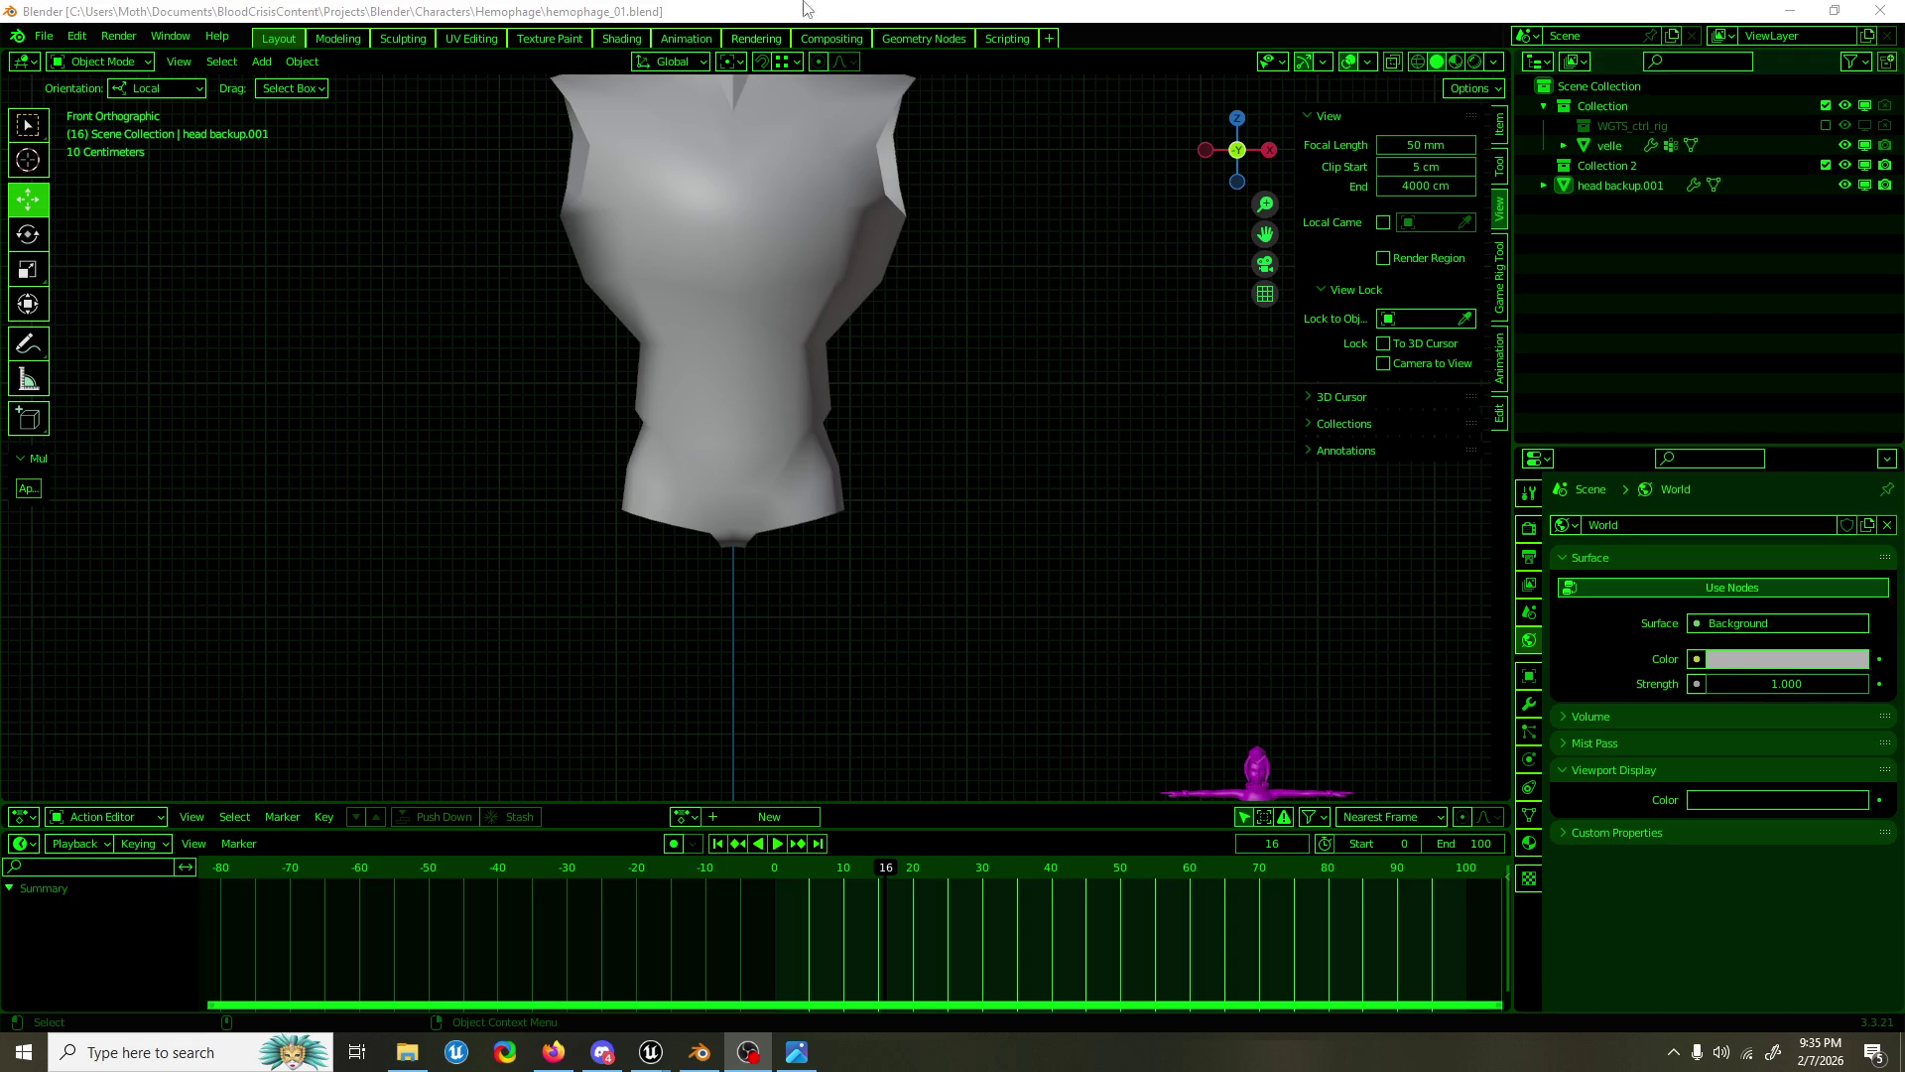
# Step: Select the torso mesh and enter Edit Mode
pyautogui.scroll(-3)
pyautogui.moveTo(897, 378); pyautogui.dragTo(817, 485)
pyautogui.scroll(3)
pyautogui.click(832, 451)
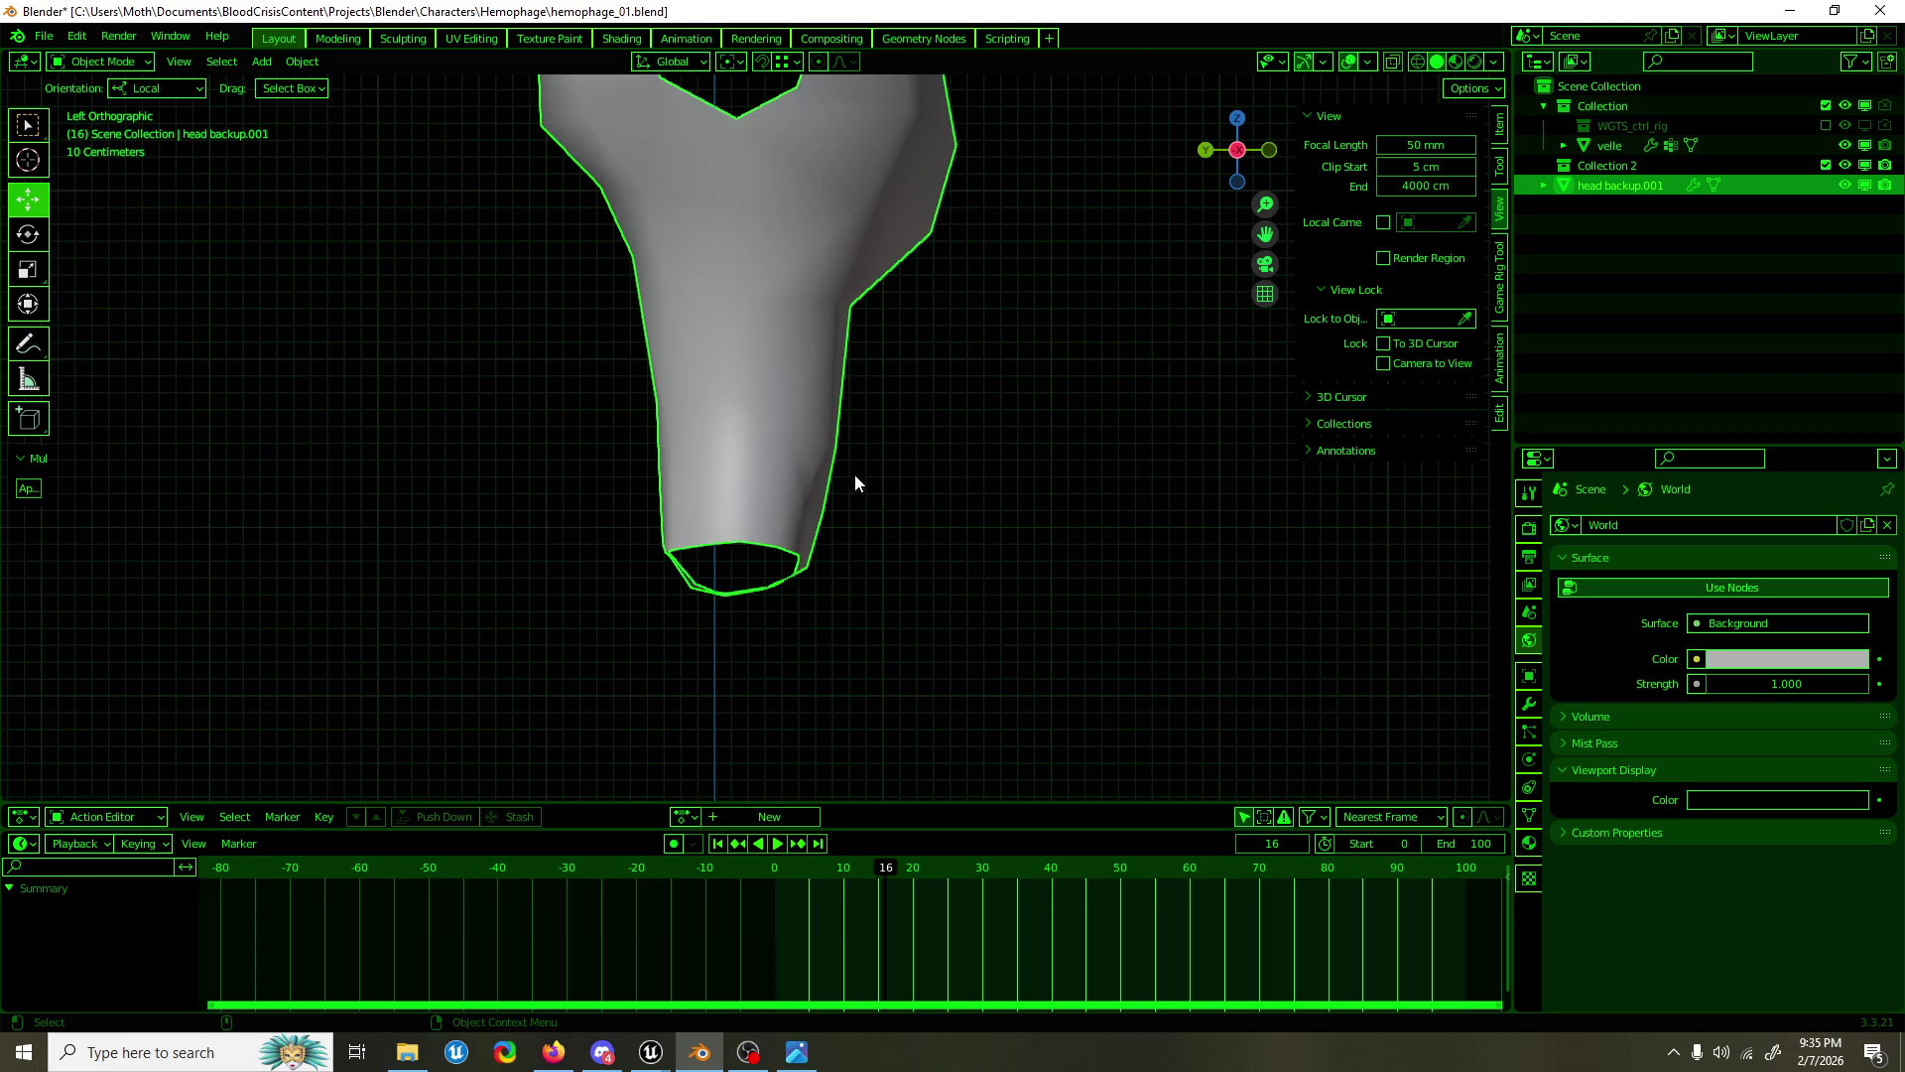
pyautogui.scroll(3)
pyautogui.press('Tab')
# Step: Move the lower corner vertex along the Y axis
pyautogui.moveTo(943, 527); pyautogui.dragTo(841, 419)
pyautogui.press('ctrl+KP_Add')
pyautogui.scroll(3)
pyautogui.click(819, 528)
pyautogui.press('g')
pyautogui.press('y')
pyautogui.click(795, 506)
# Step: Pull a lower back hip vertex down and inward, and slide the next one 7.5 cm along X
pyautogui.moveTo(795, 506); pyautogui.dragTo(595, 565)
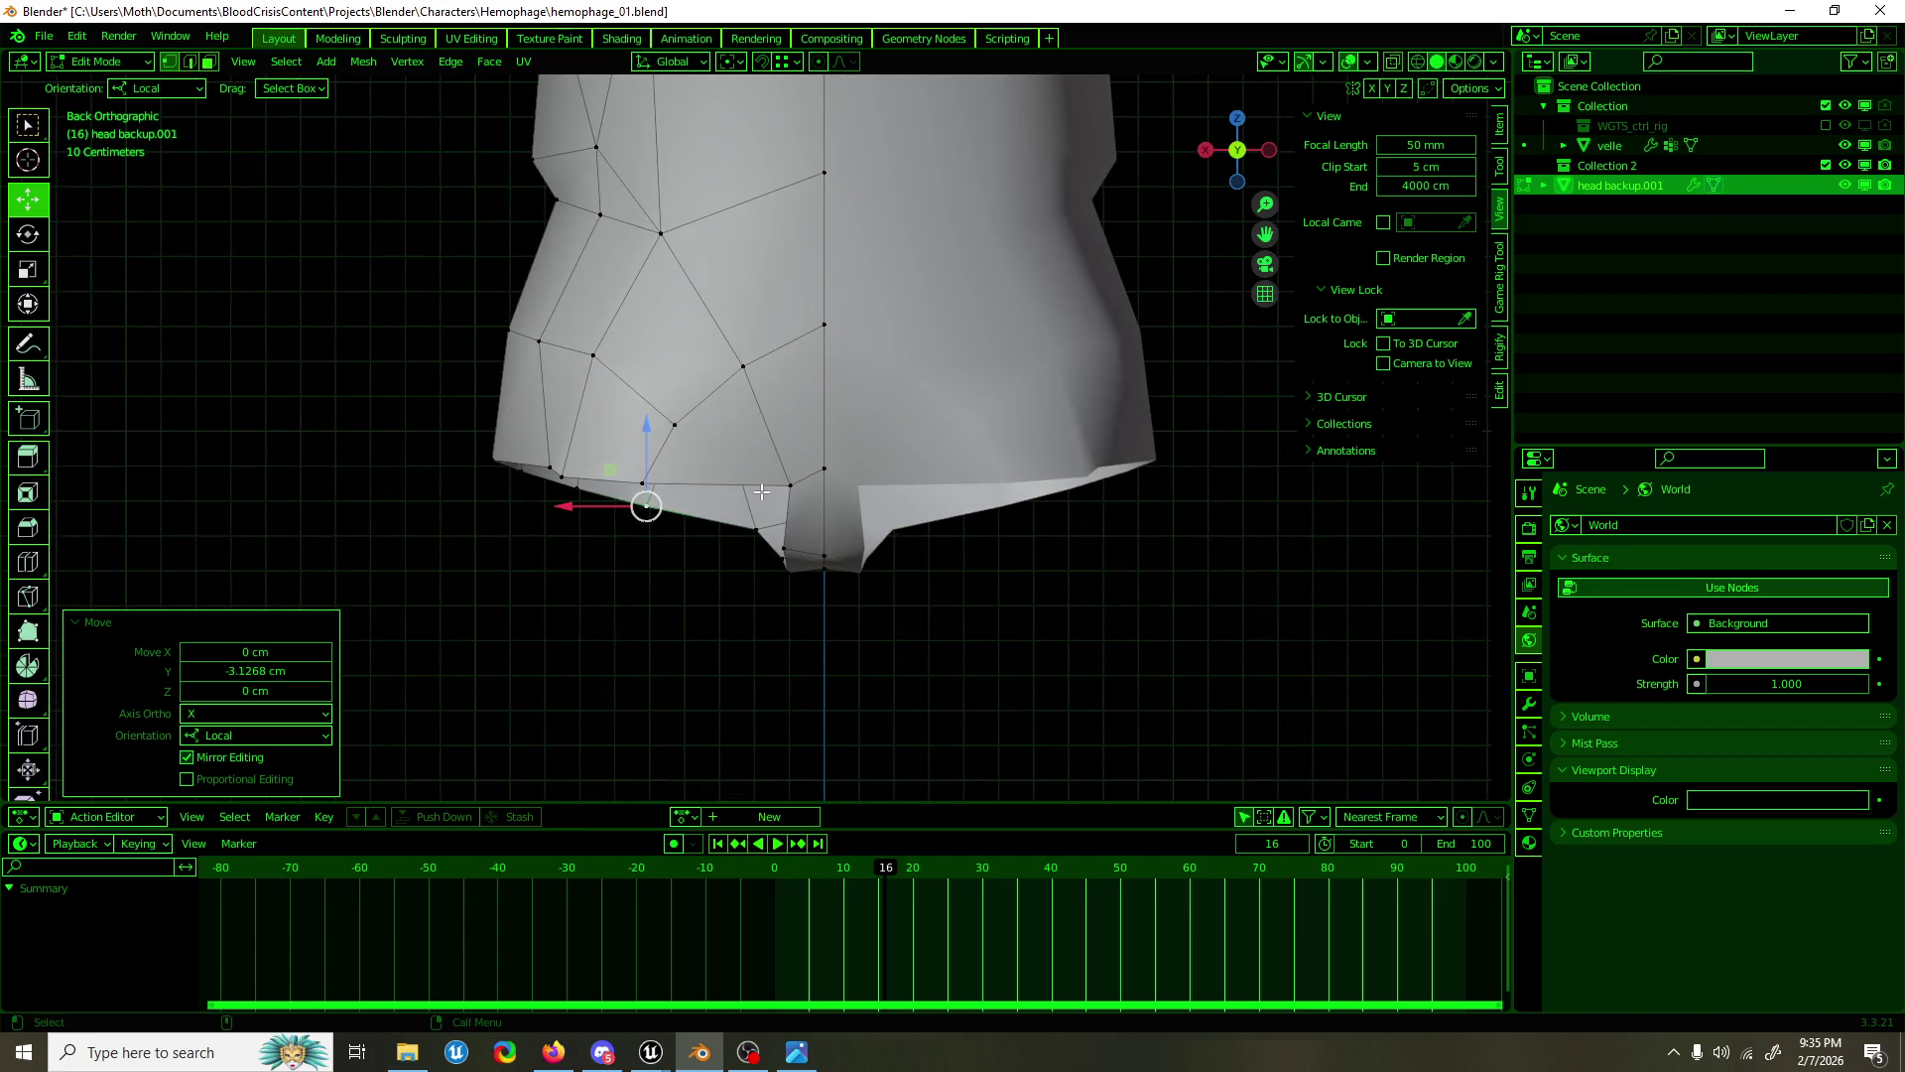
pyautogui.click(790, 485)
pyautogui.moveTo(752, 449); pyautogui.dragTo(703, 482)
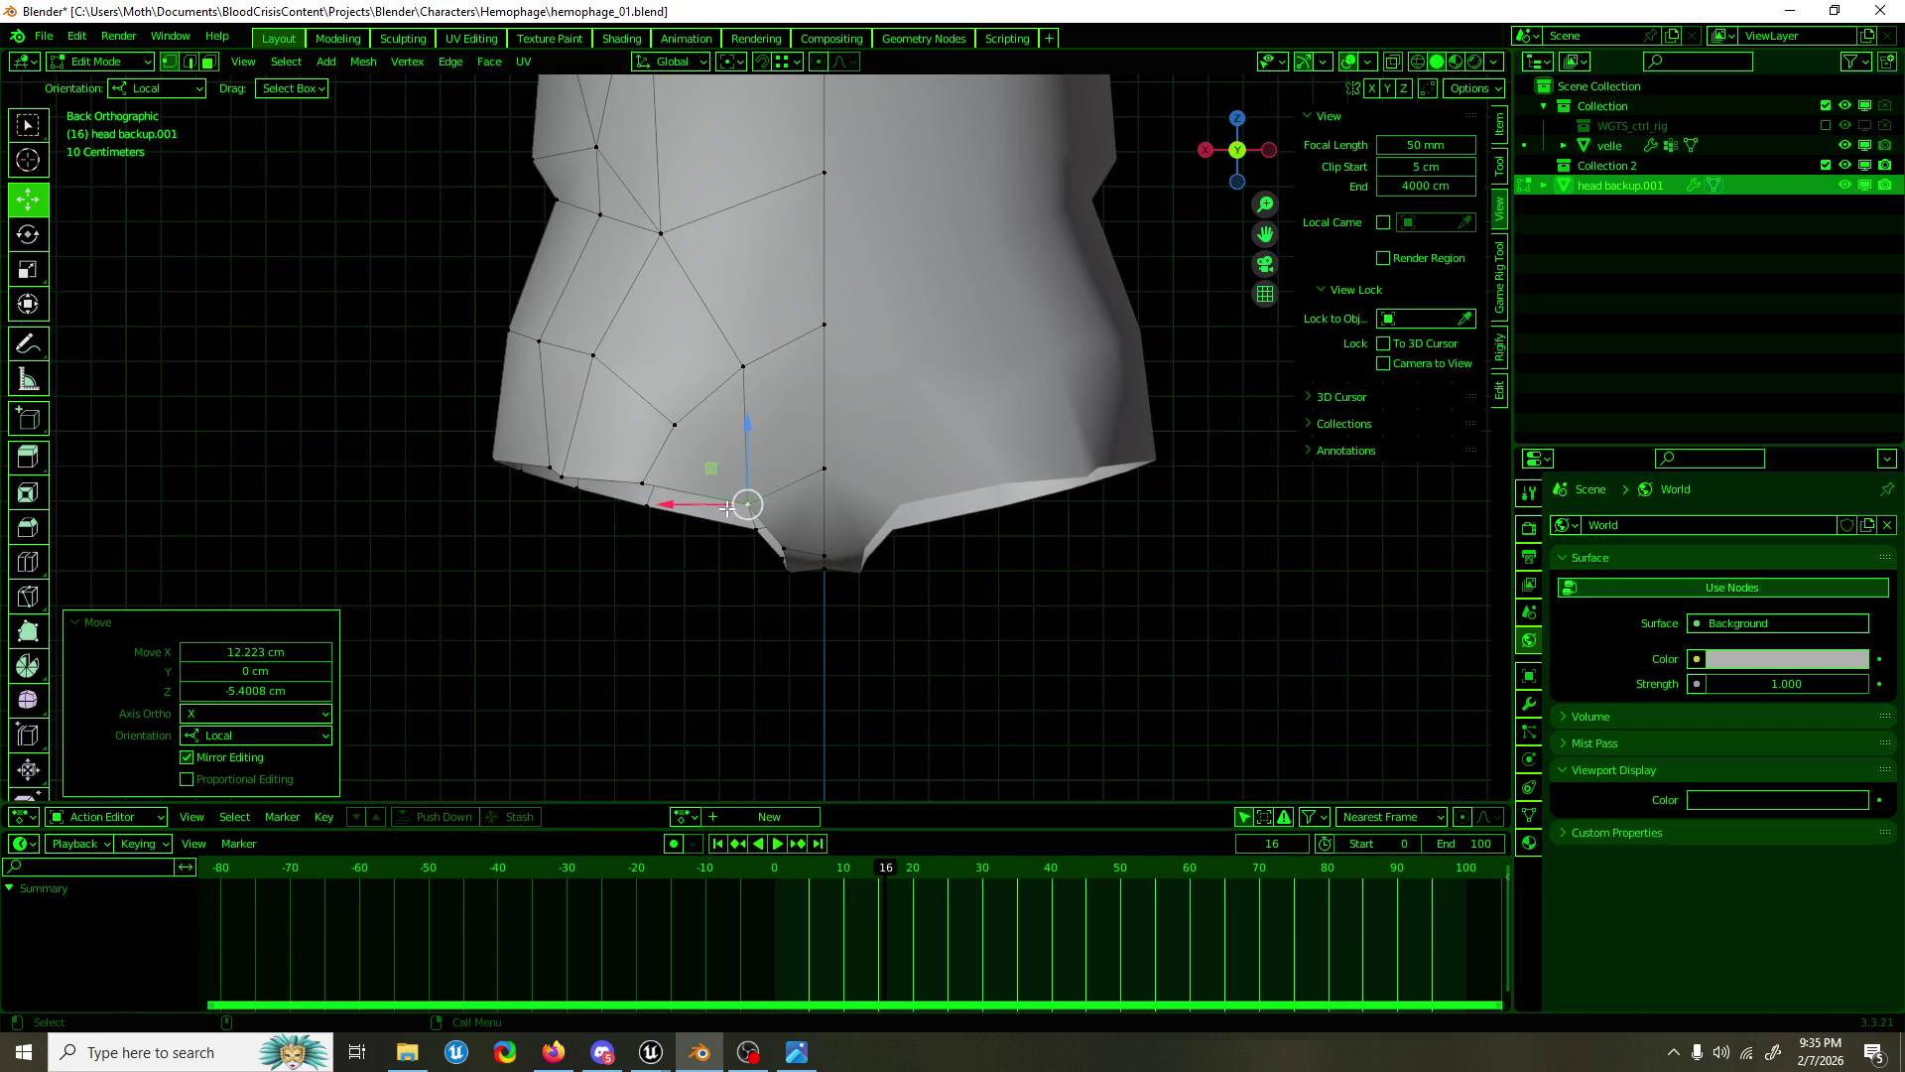
pyautogui.scroll(-3)
pyautogui.click(584, 463)
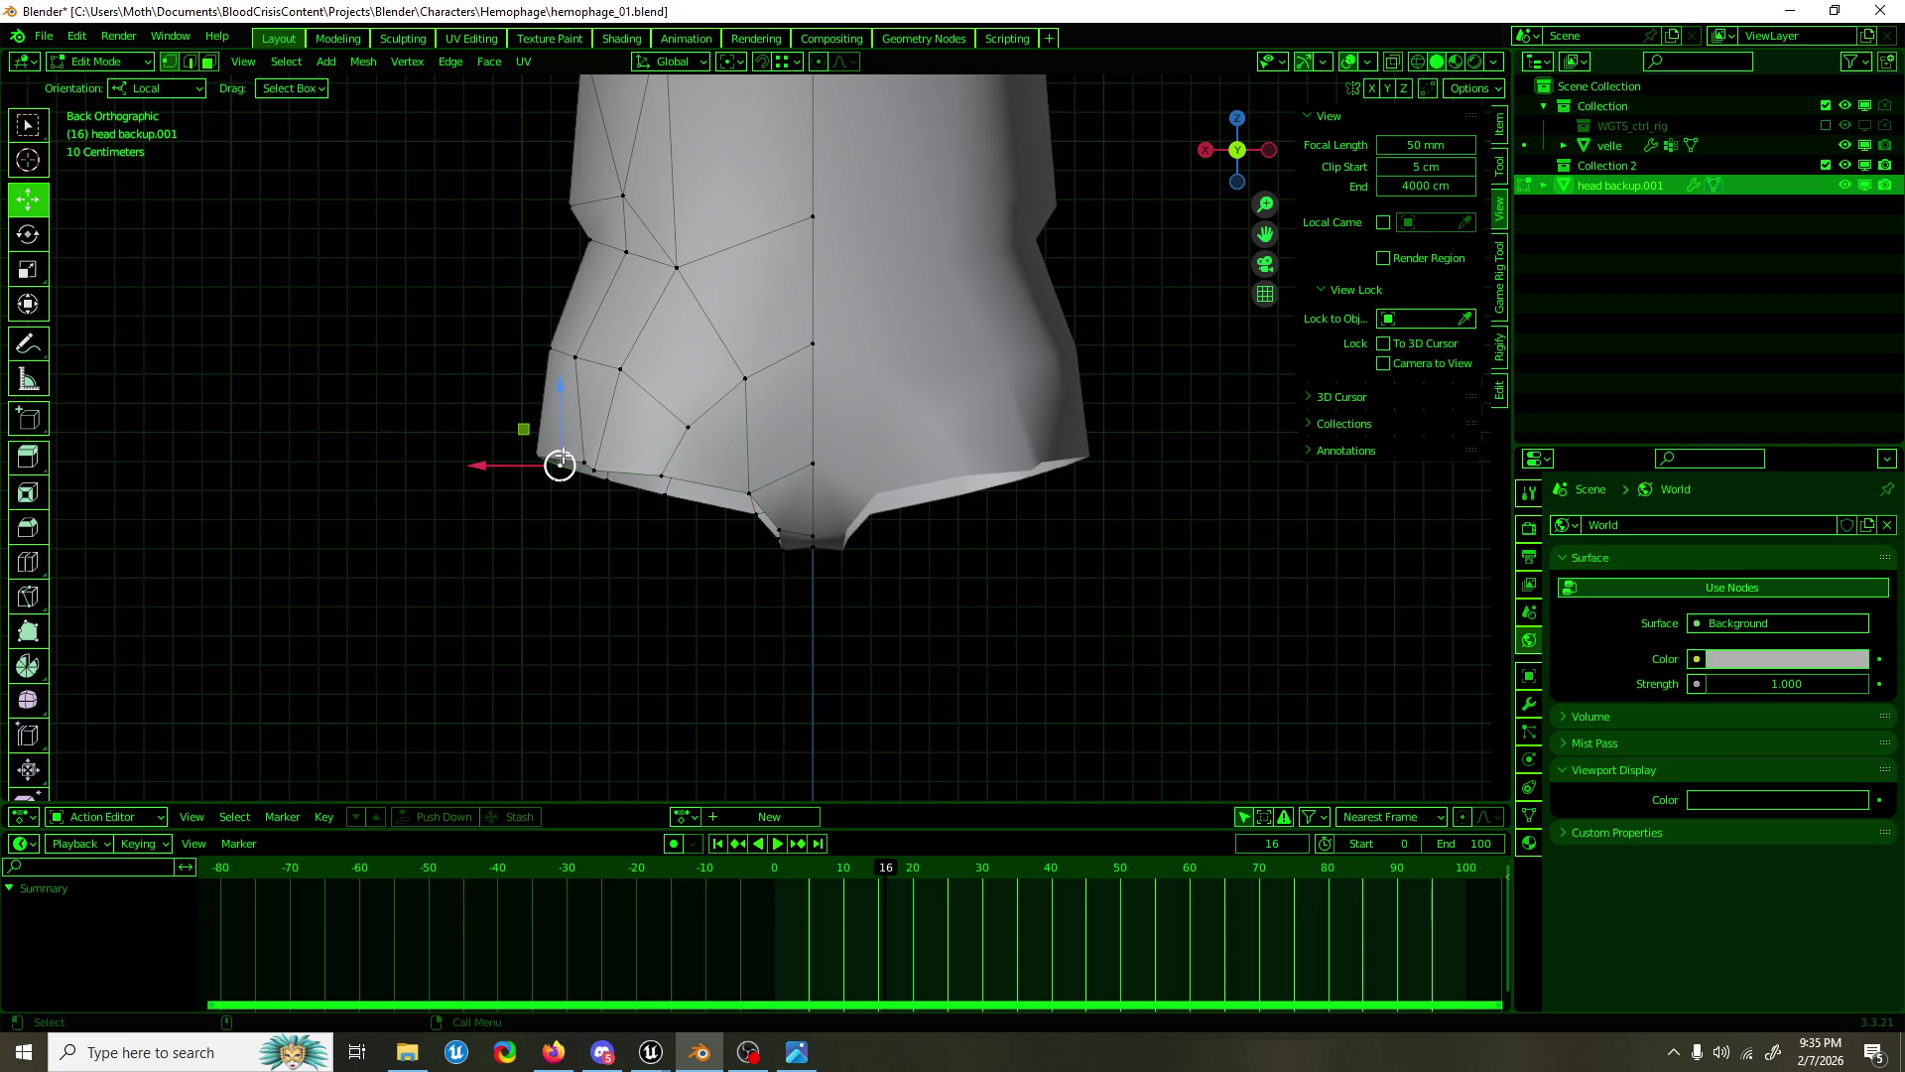
pyautogui.moveTo(547, 458); pyautogui.dragTo(518, 457)
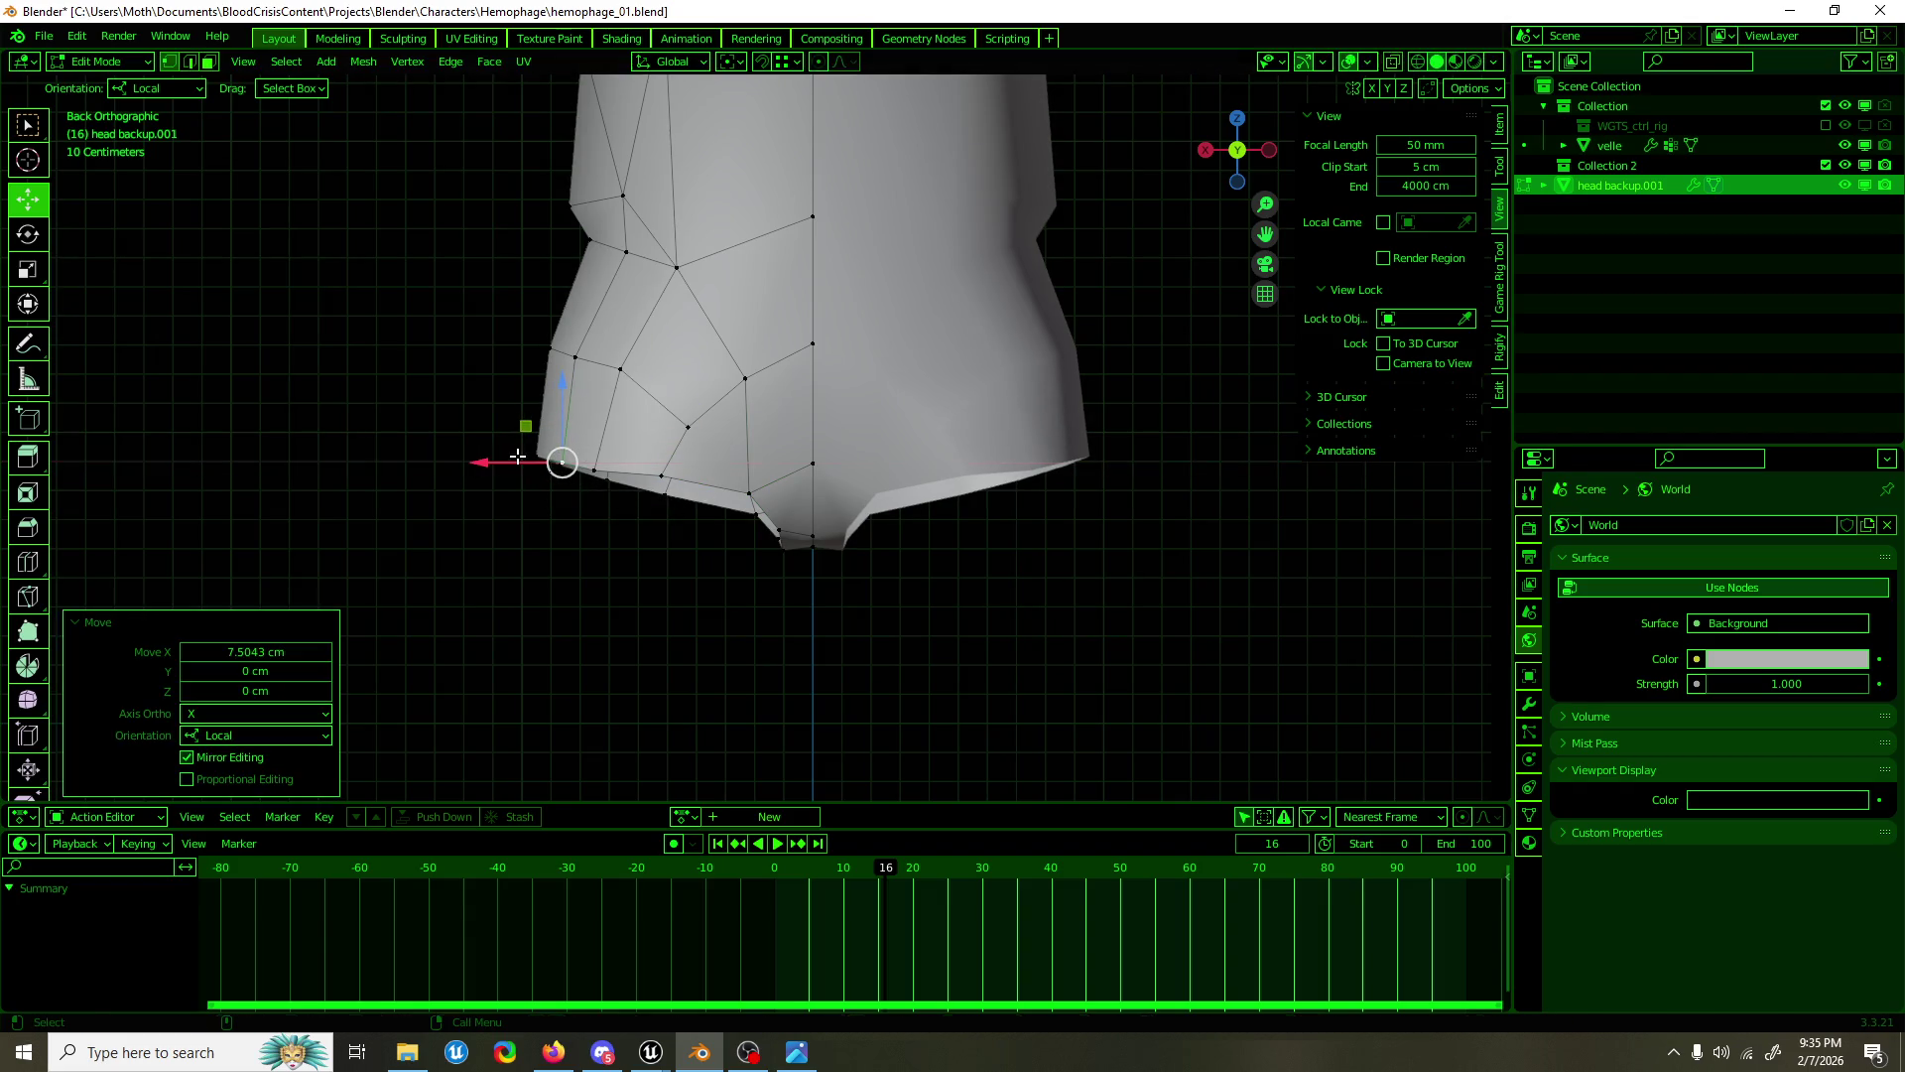
# Step: From the front view, select the bottom boundary edge loop and extrude it downward
pyautogui.moveTo(556, 425); pyautogui.dragTo(1008, 482)
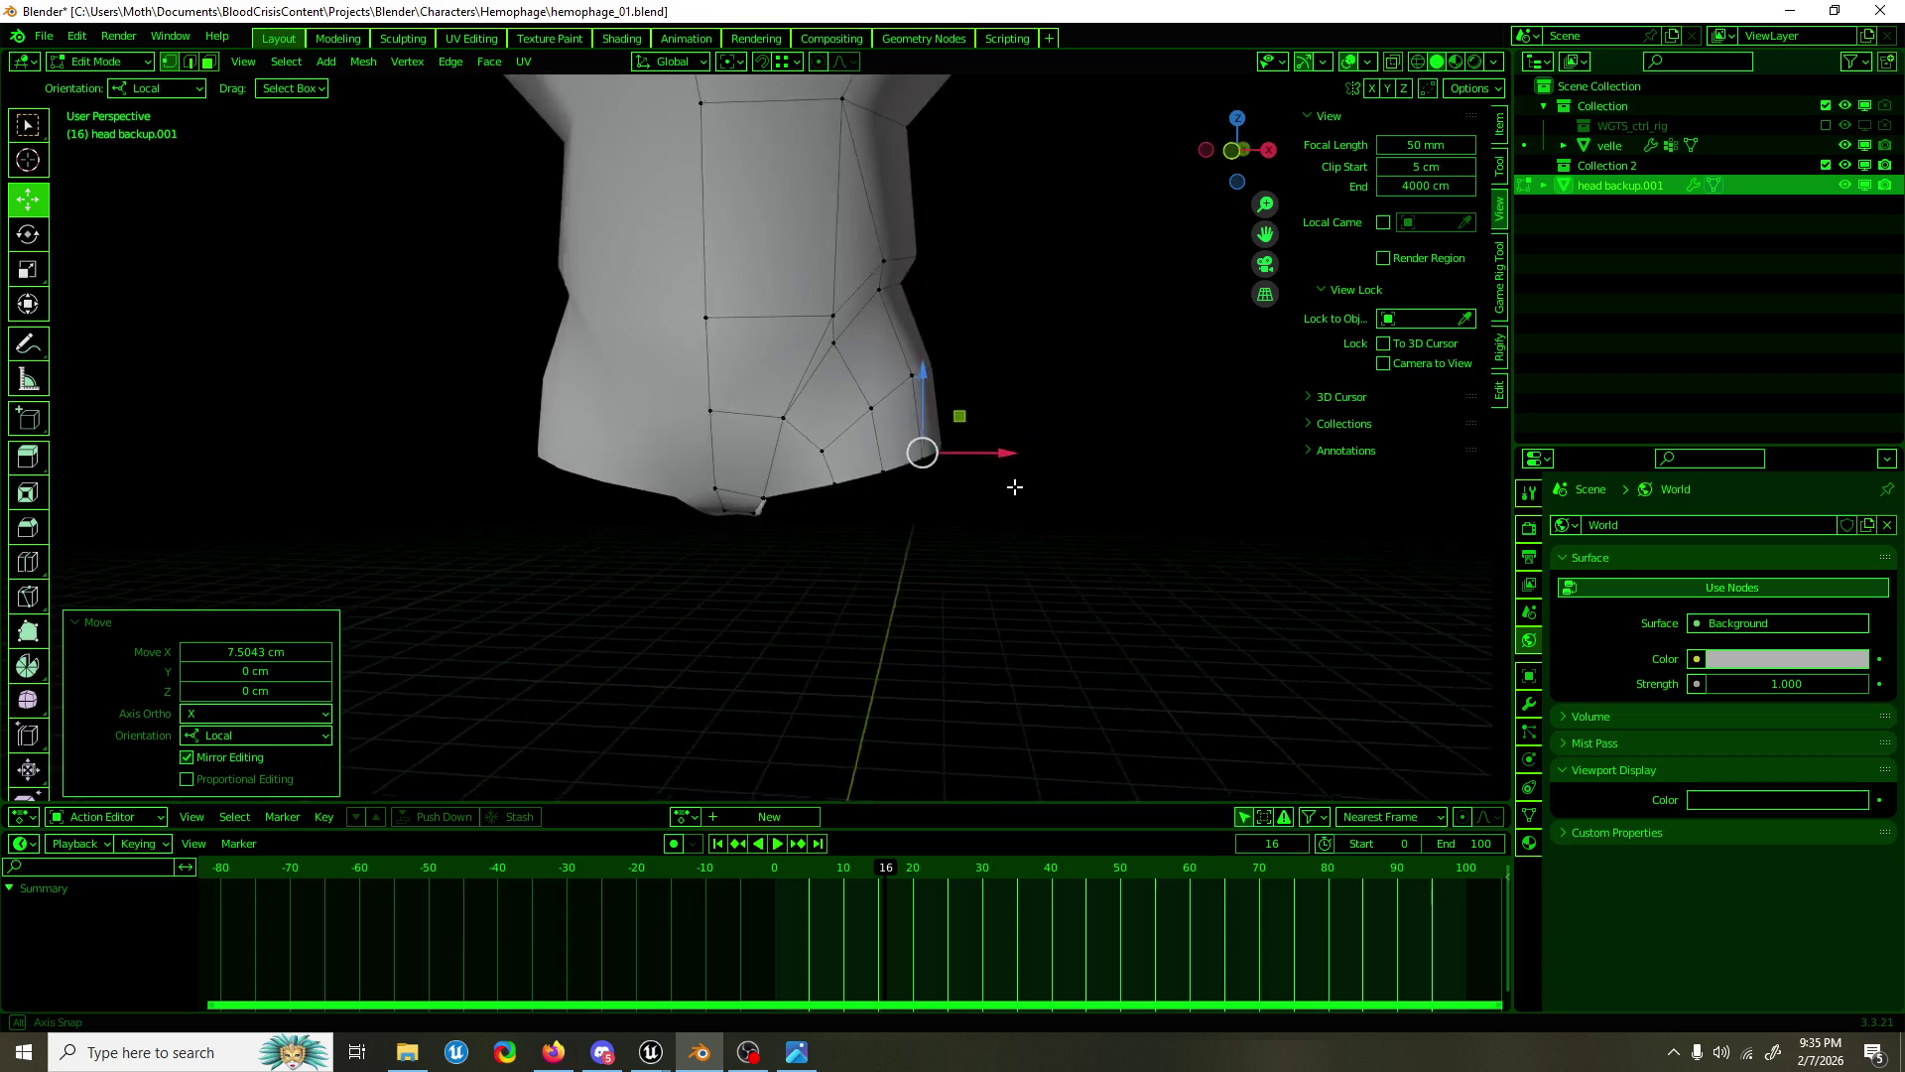
pyautogui.press('KP_1')
pyautogui.hotkey('alt', 'a')
pyautogui.click(865, 481)
pyautogui.scroll(-3)
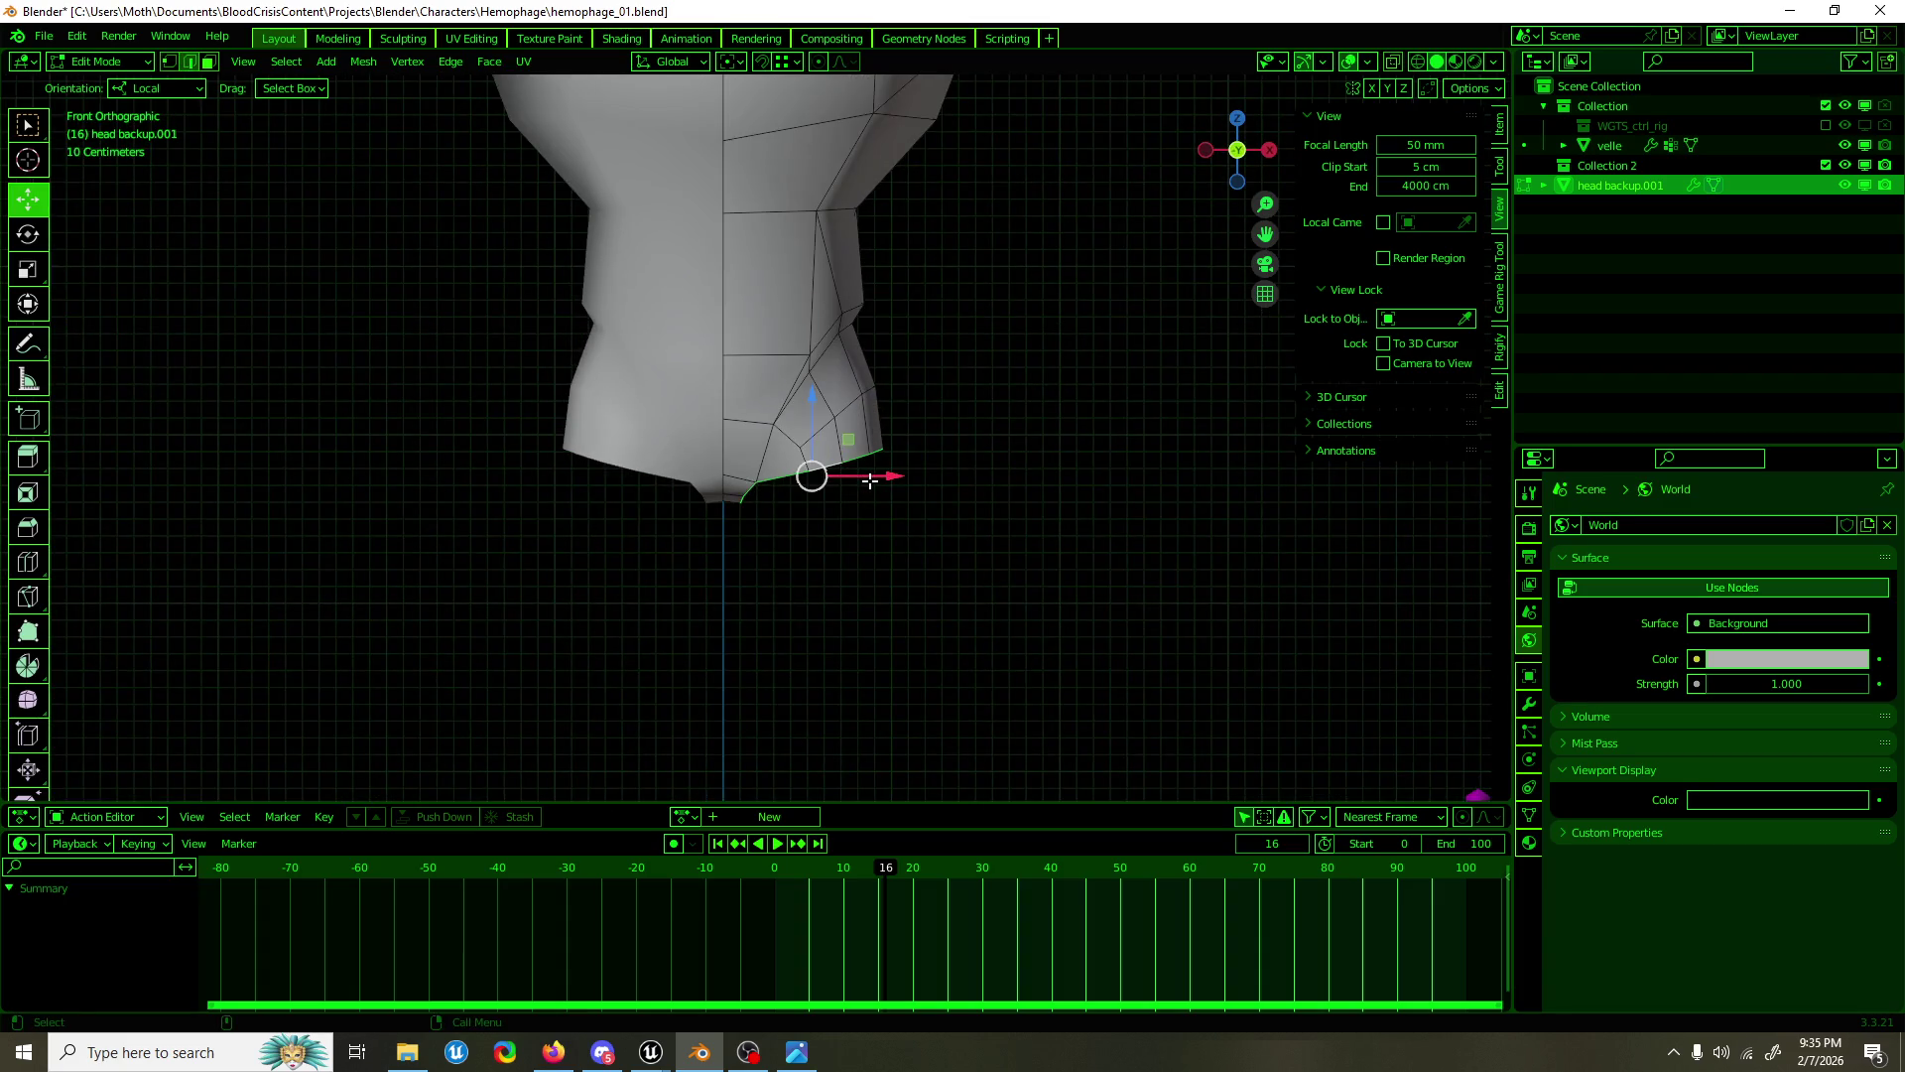
pyautogui.hotkey('shift', 'space')
pyautogui.press('e')
pyautogui.moveTo(861, 520); pyautogui.dragTo(893, 576)
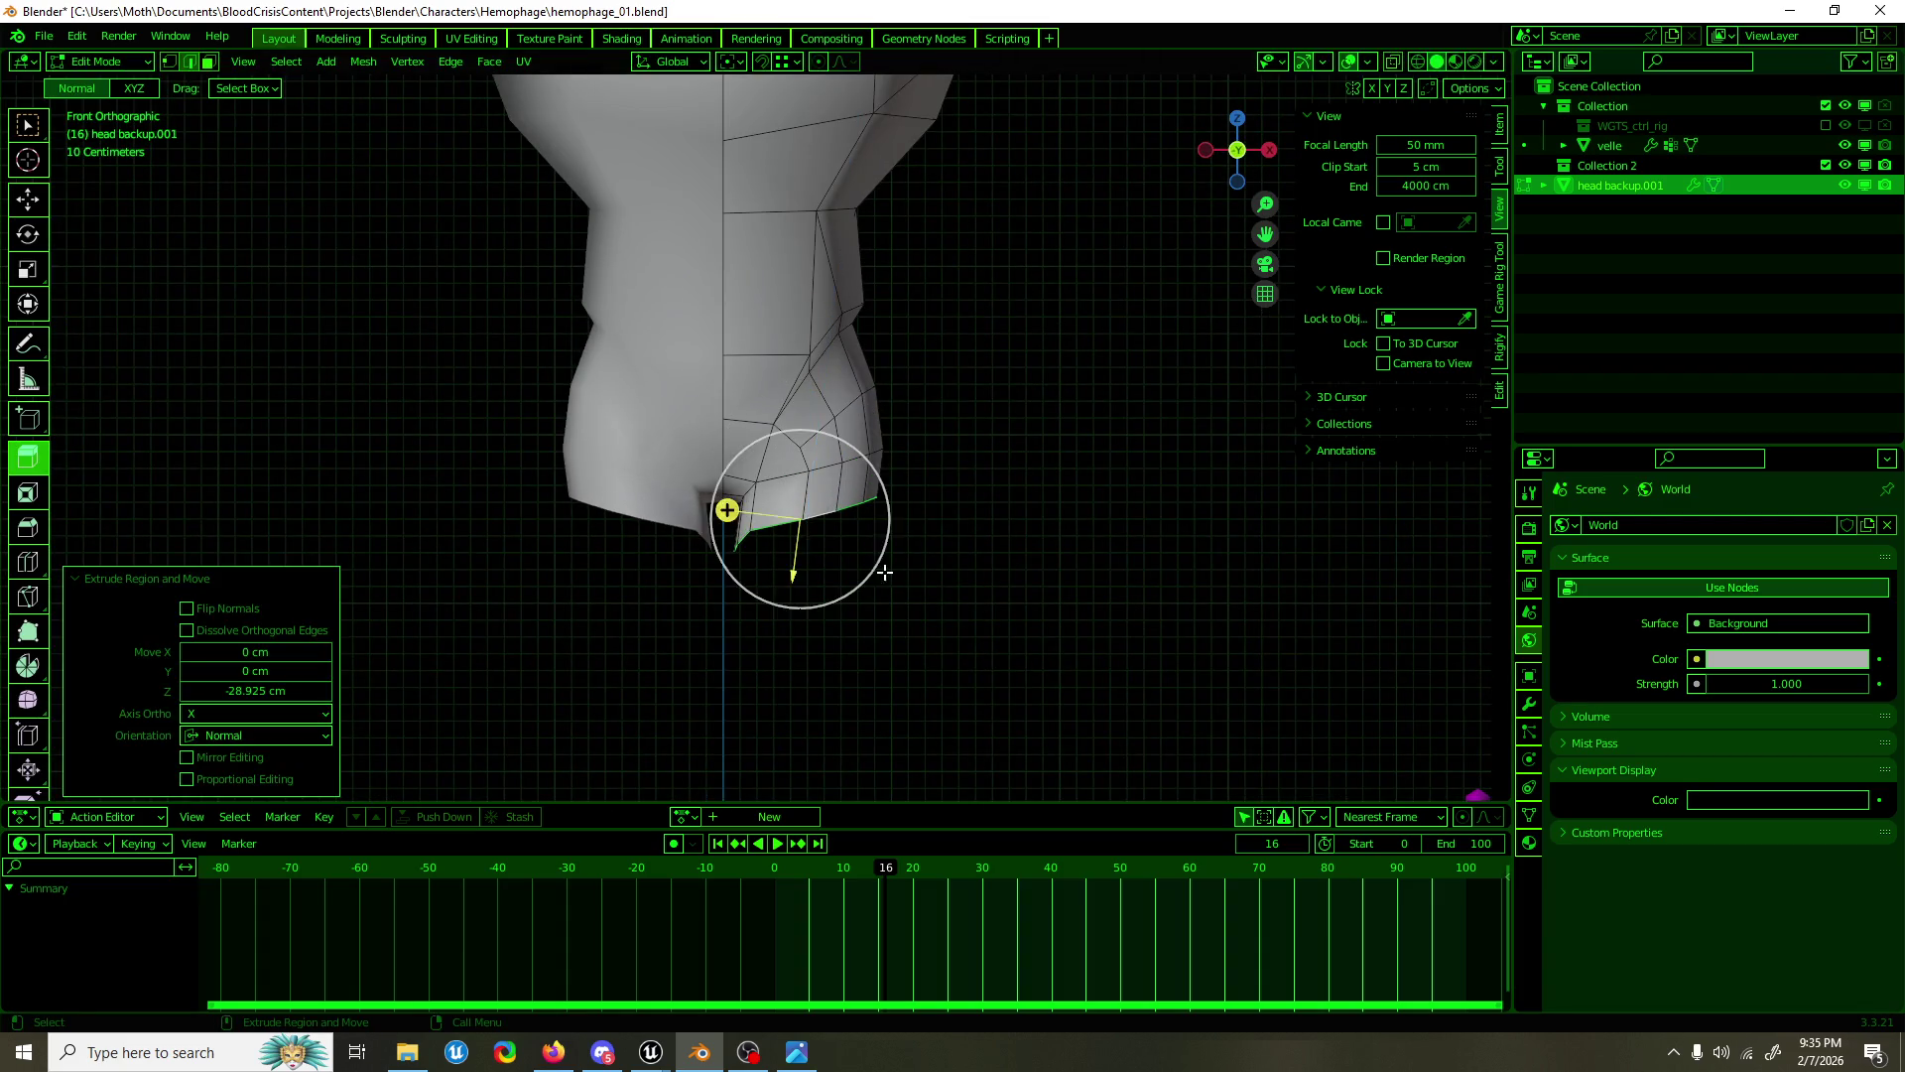
# Step: Pull the extruded loop further down and flatten it with Z scale 0
pyautogui.hotkey('shift', 'space')
pyautogui.press('g')
pyautogui.moveTo(807, 523); pyautogui.dragTo(821, 607)
pyautogui.hotkey('shift', 'space')
pyautogui.press('s')
pyautogui.click(308, 712)
pyautogui.write('0')
pyautogui.press('Return')
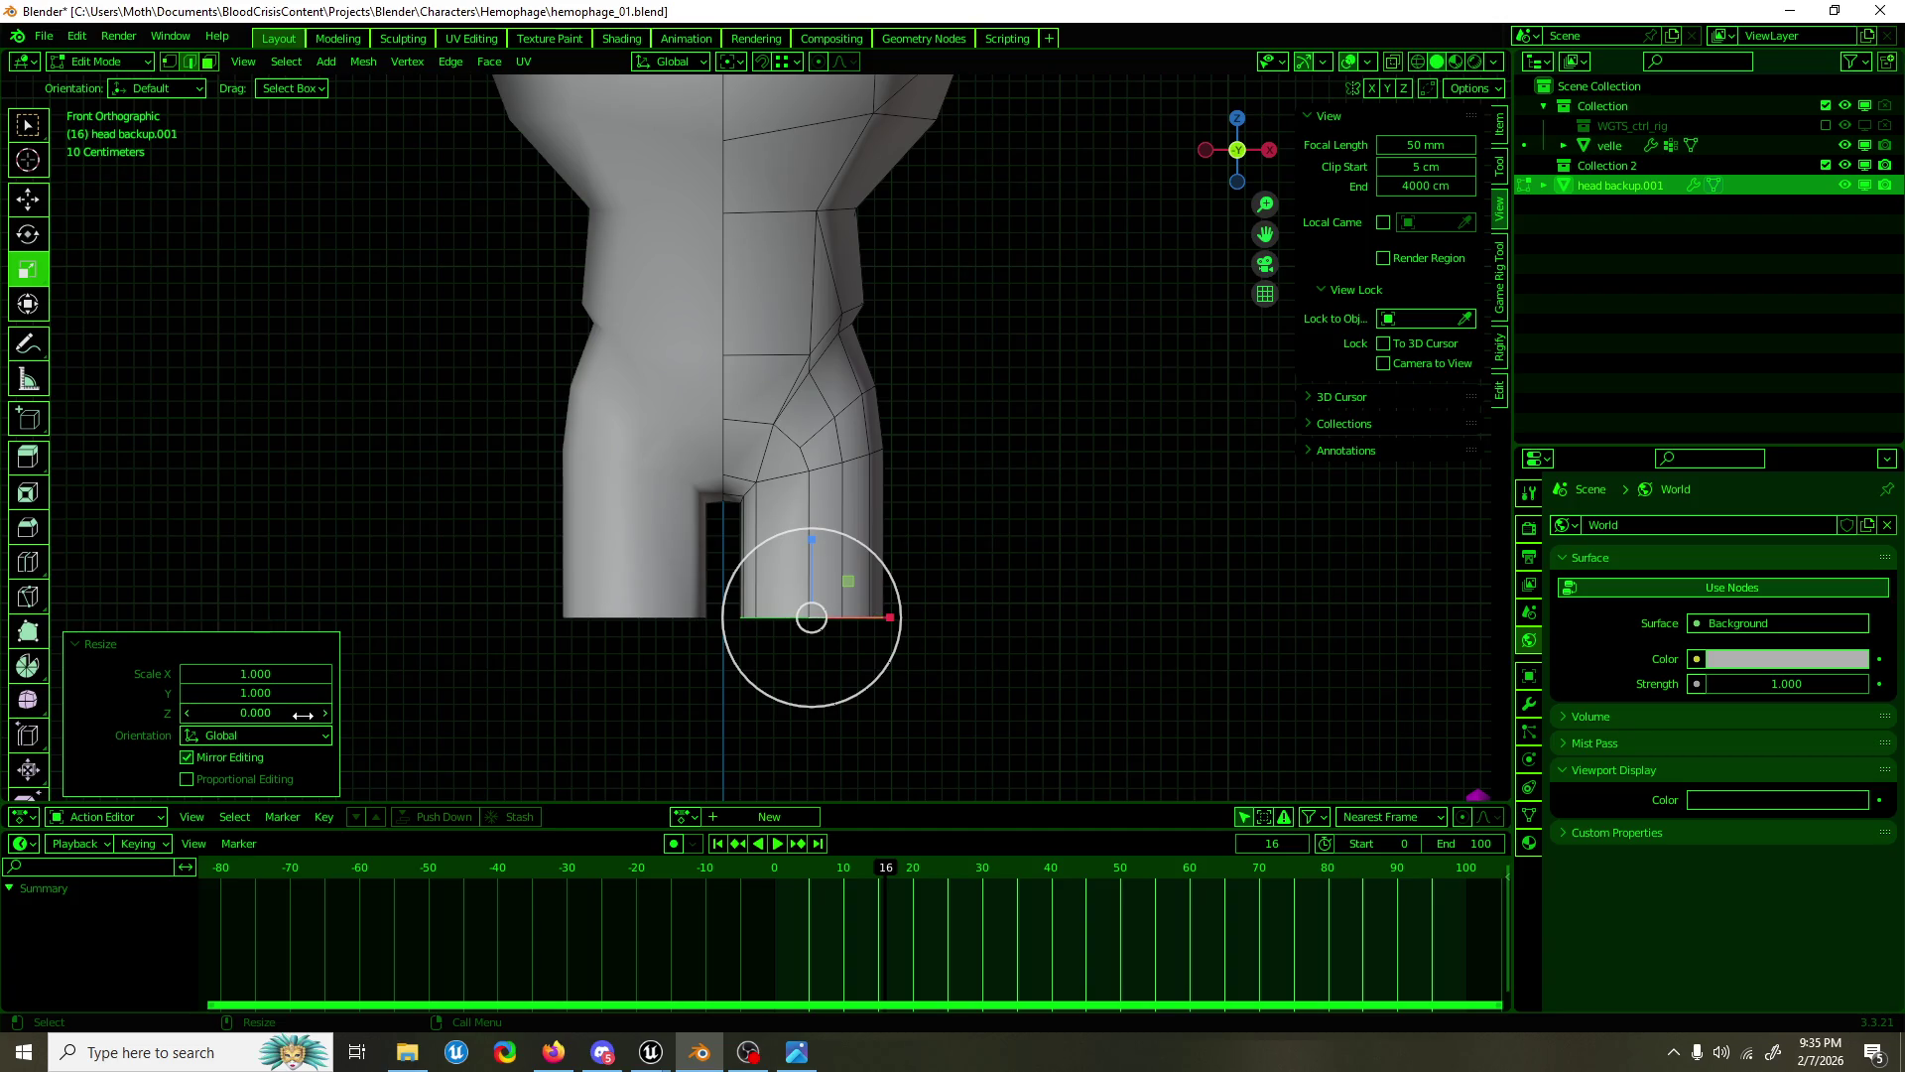
# Step: Test pulling the bottom vertex into a spike, then undo back to the flat leg bottom
pyautogui.hotkey('ctrl', 'z')
pyautogui.hotkey('ctrl', 'z')
pyautogui.hotkey('ctrl', 'z')
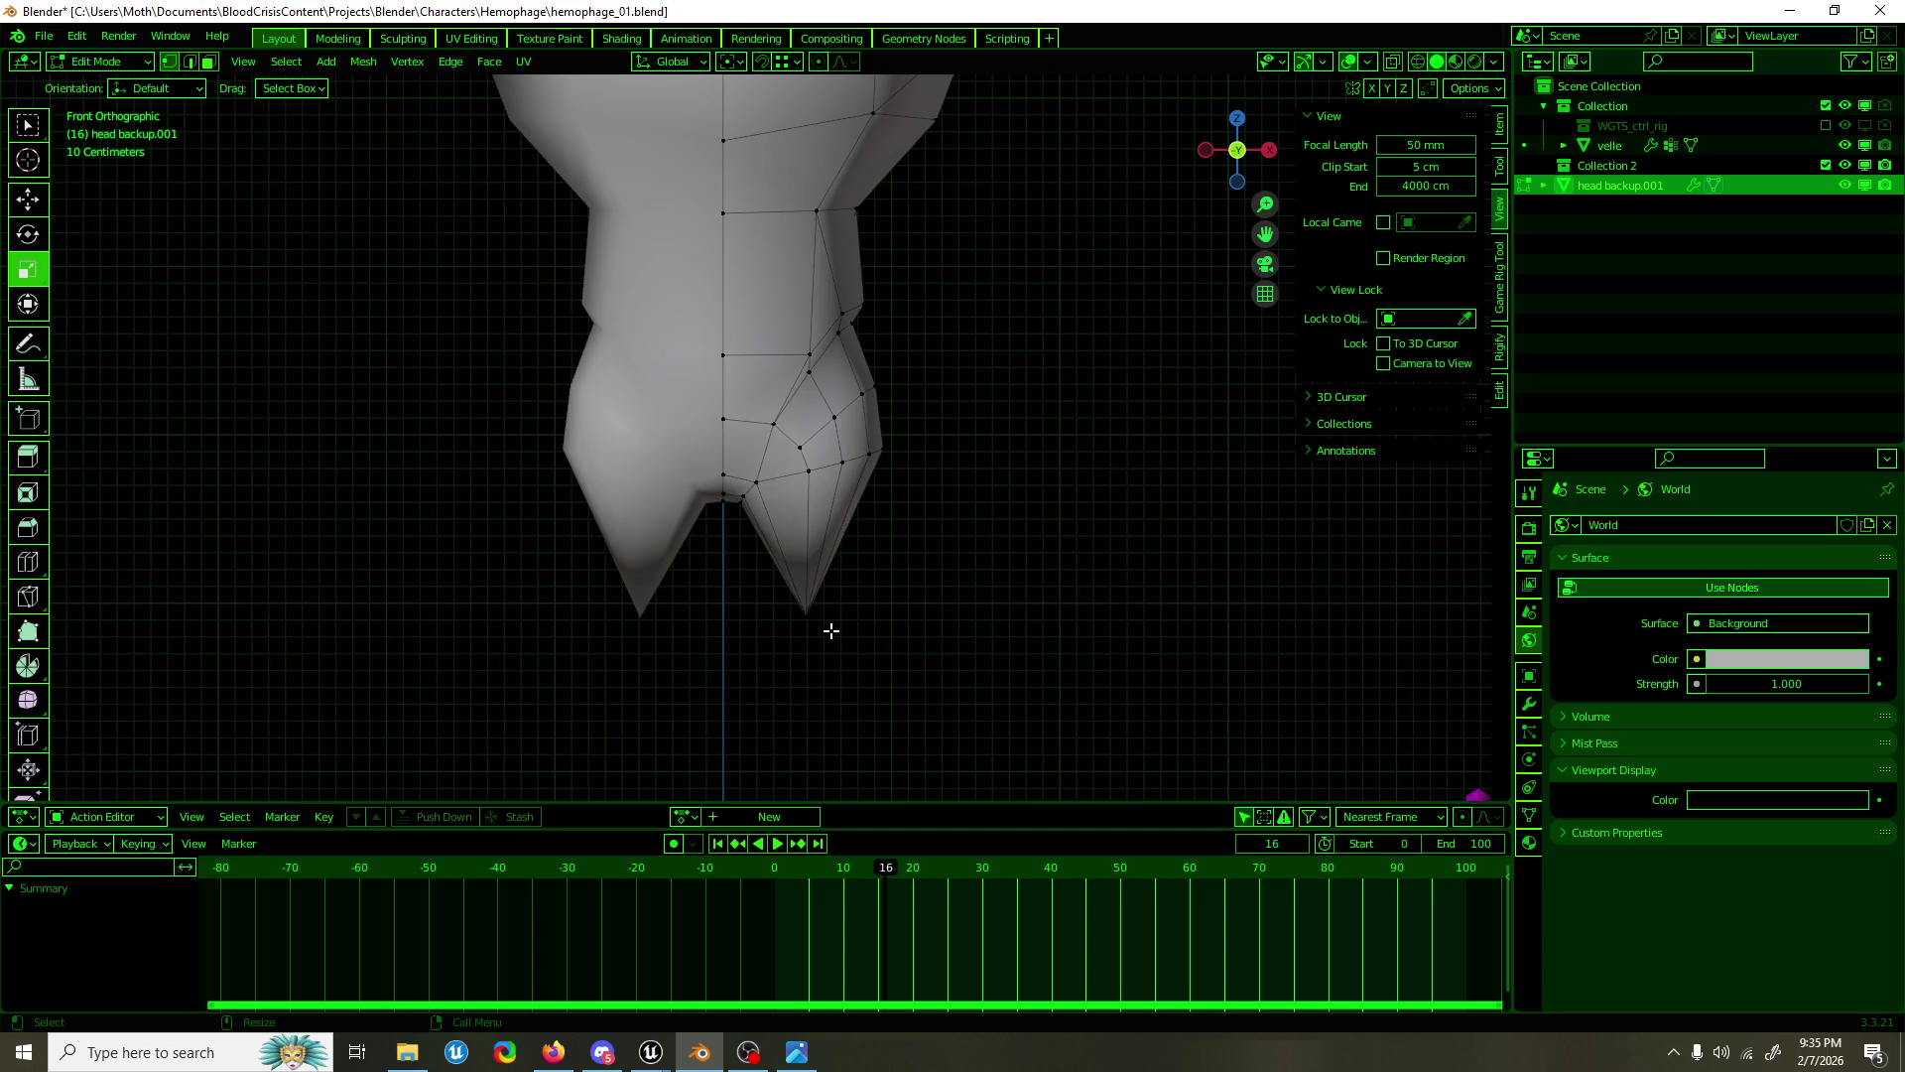
pyautogui.moveTo(815, 494); pyautogui.dragTo(802, 723)
pyautogui.moveTo(822, 630); pyautogui.dragTo(842, 494)
pyautogui.moveTo(842, 494); pyautogui.dragTo(874, 539)
pyautogui.moveTo(893, 340); pyautogui.dragTo(523, 505)
pyautogui.hotkey('ctrl', 'z')
# Step: Merge the selected bottom vertices At Center
pyautogui.scroll(3)
pyautogui.press('m')
pyautogui.click(773, 374)
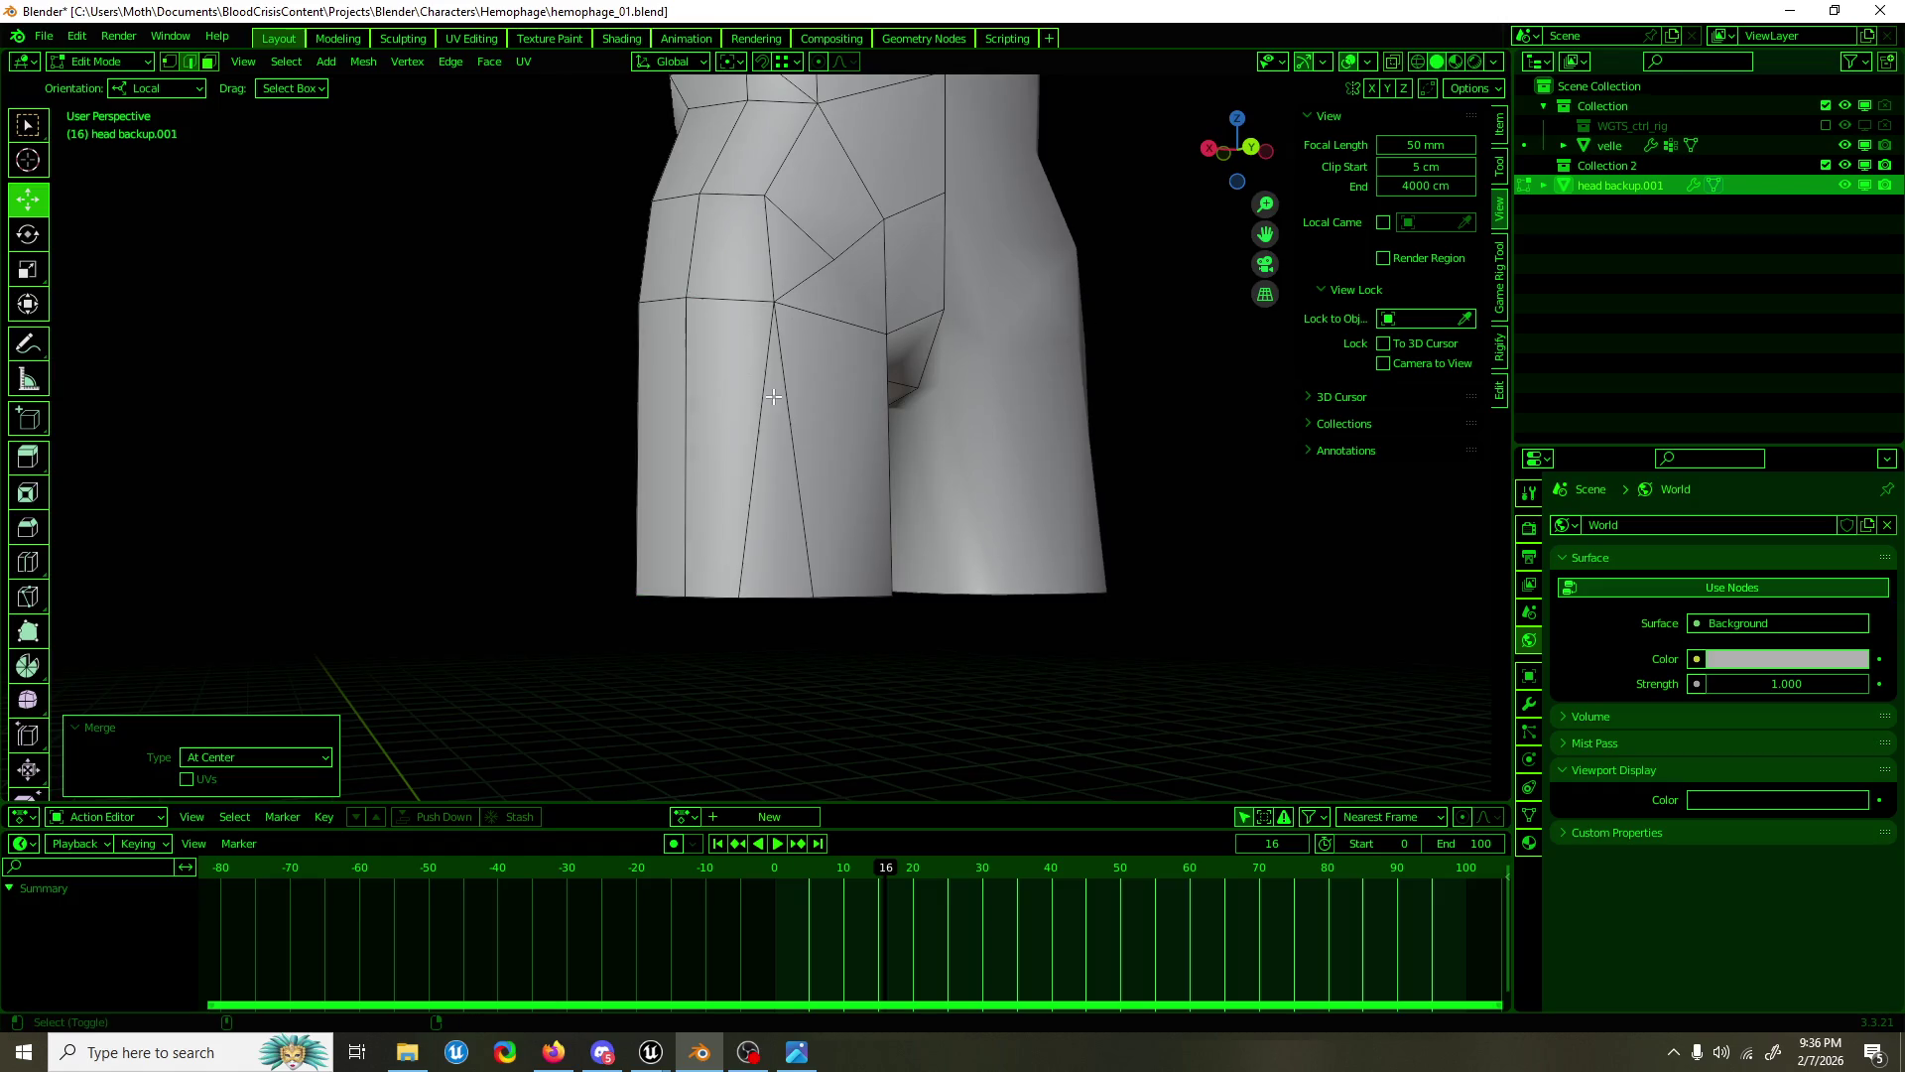
pyautogui.moveTo(781, 587); pyautogui.dragTo(895, 397)
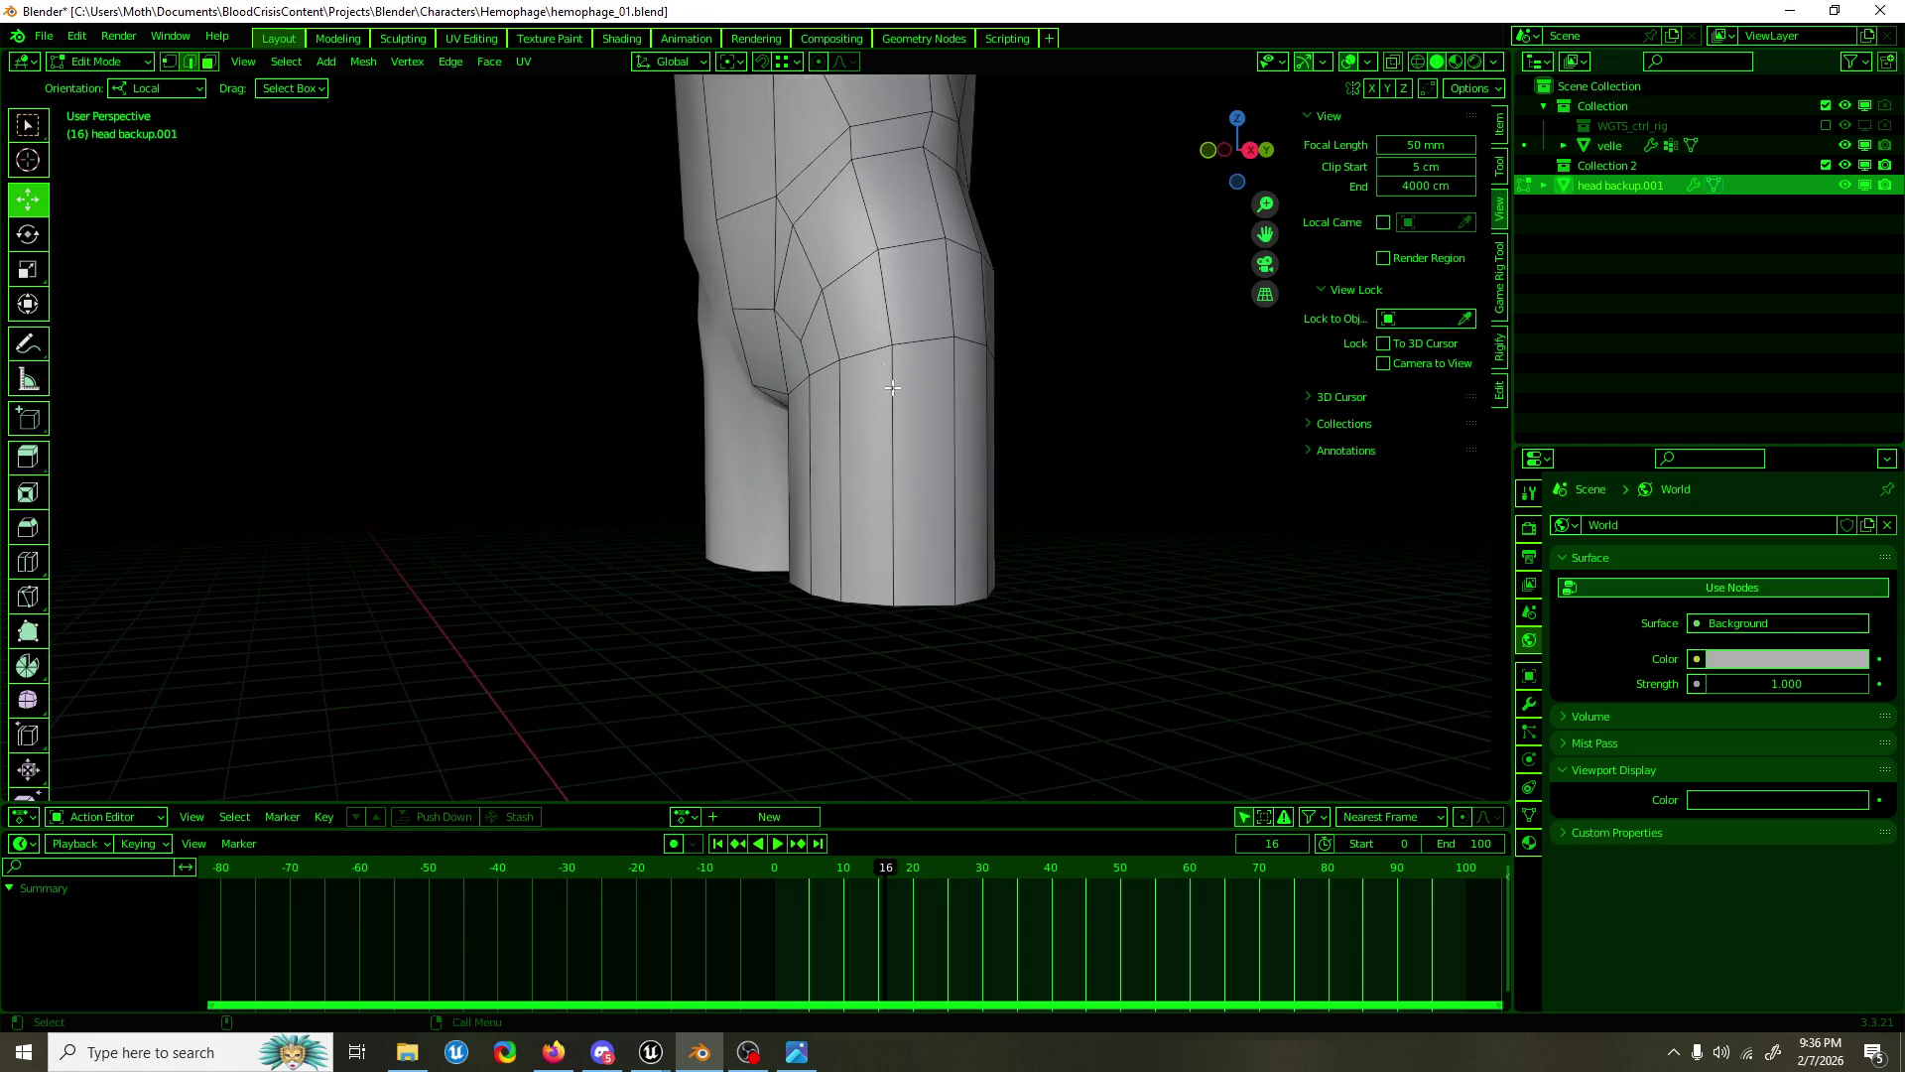
pyautogui.moveTo(864, 594); pyautogui.dragTo(1072, 496)
# Step: Move the two crotch vertices up and back about 3.07 cm, then return to Object Mode
pyautogui.click(724, 425)
pyautogui.click(685, 293)
pyautogui.moveTo(685, 294); pyautogui.dragTo(924, 389)
pyautogui.moveTo(883, 345); pyautogui.dragTo(898, 342)
pyautogui.moveTo(898, 343); pyautogui.dragTo(809, 338)
pyautogui.moveTo(808, 337); pyautogui.dragTo(793, 332)
pyautogui.moveTo(794, 332); pyautogui.dragTo(1127, 432)
pyautogui.press('Tab')
pyautogui.click(544, 421)
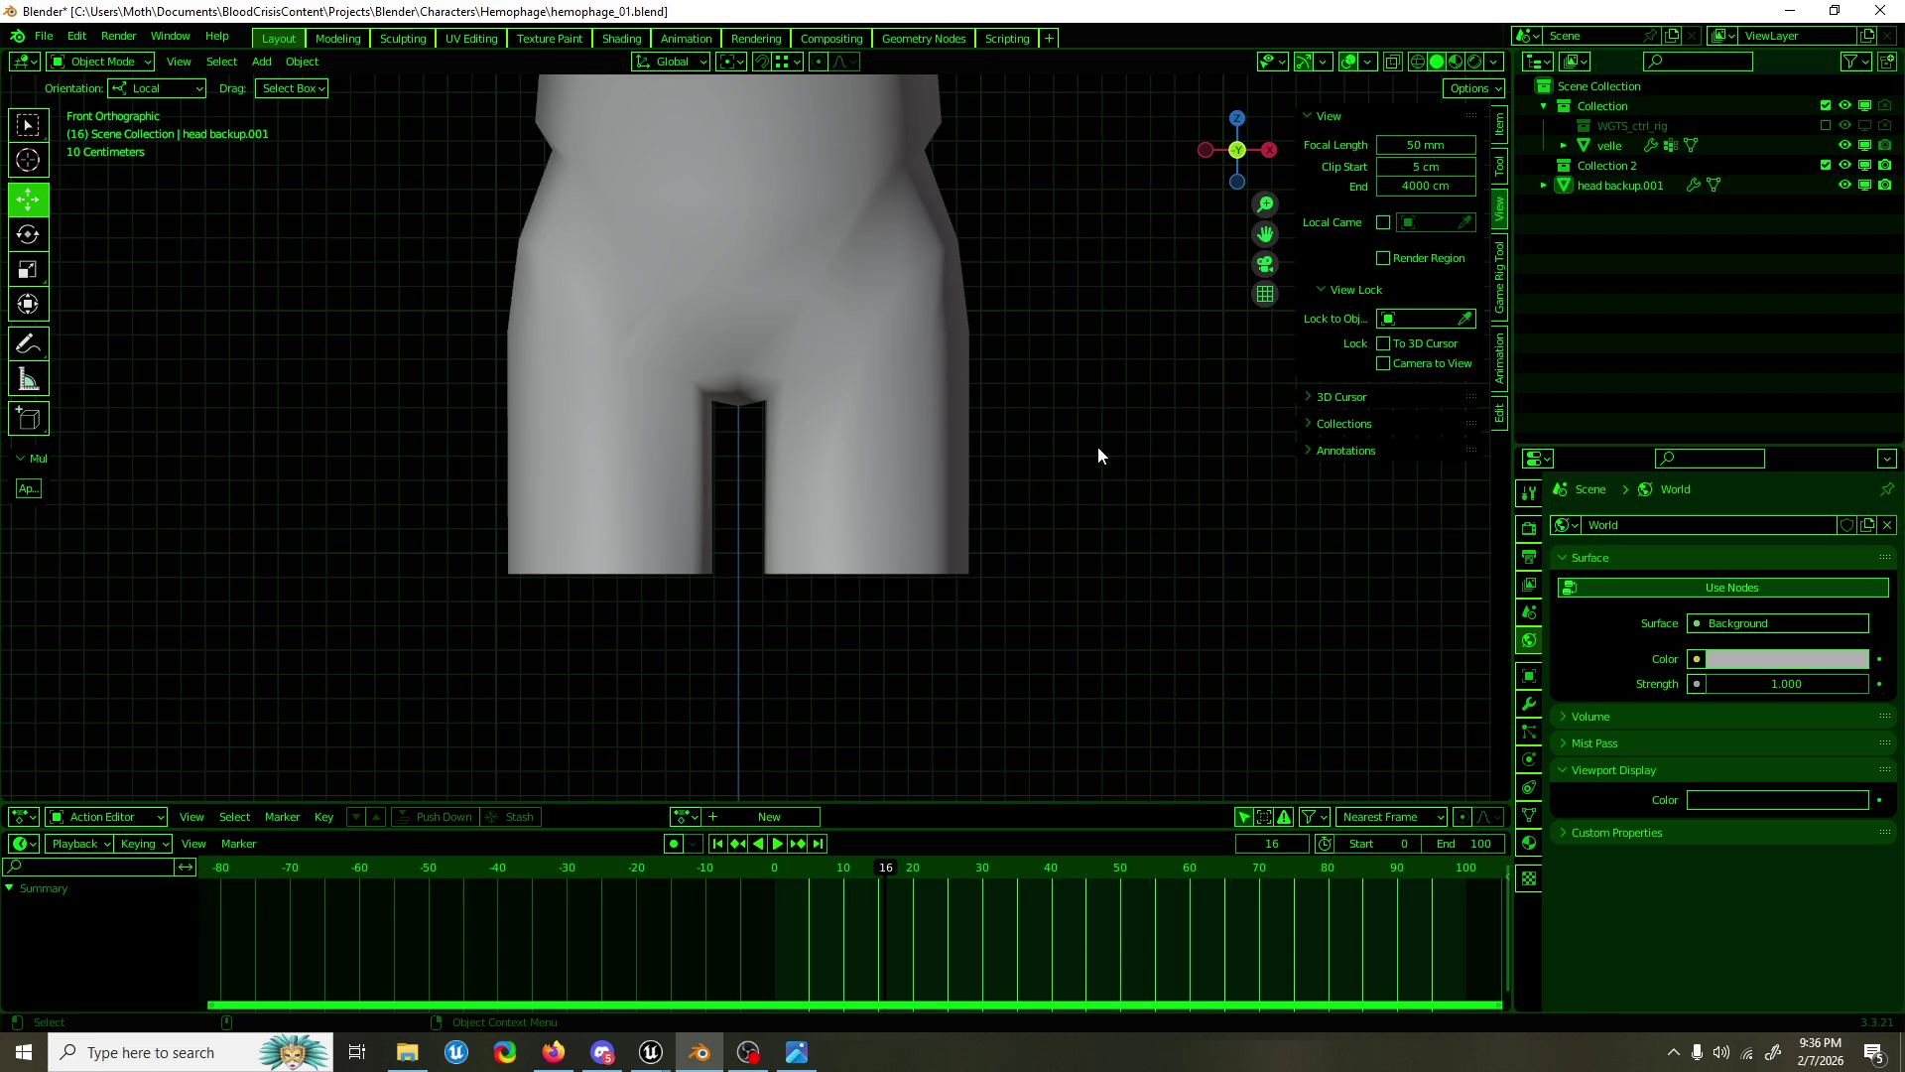
# Step: Dissolve the two diagonal edges on the body mesh's thigh
pyautogui.scroll(-3)
pyautogui.click(890, 404)
pyautogui.press('Tab')
pyautogui.moveTo(890, 404); pyautogui.dragTo(944, 360)
pyautogui.scroll(3)
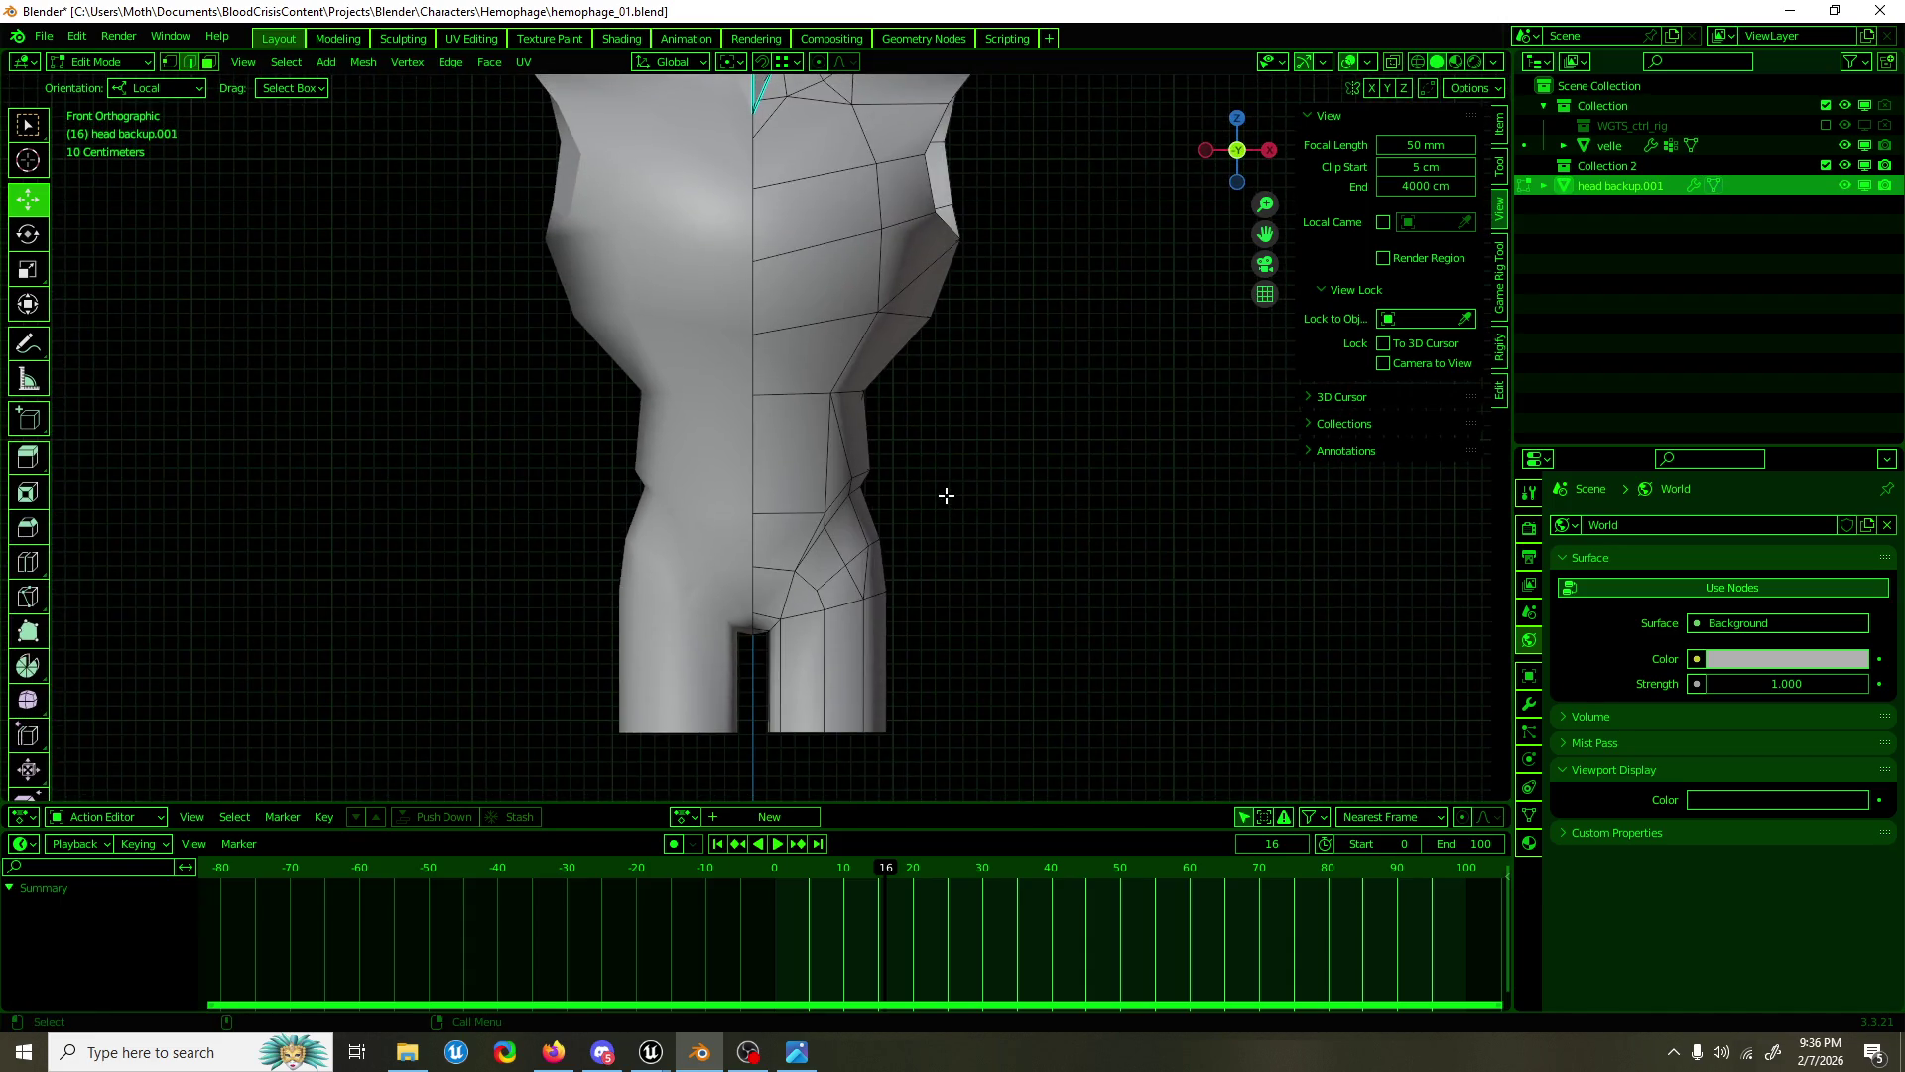
pyautogui.click(914, 426)
pyautogui.moveTo(914, 427); pyautogui.dragTo(660, 442)
pyautogui.click(657, 435)
pyautogui.click(682, 421)
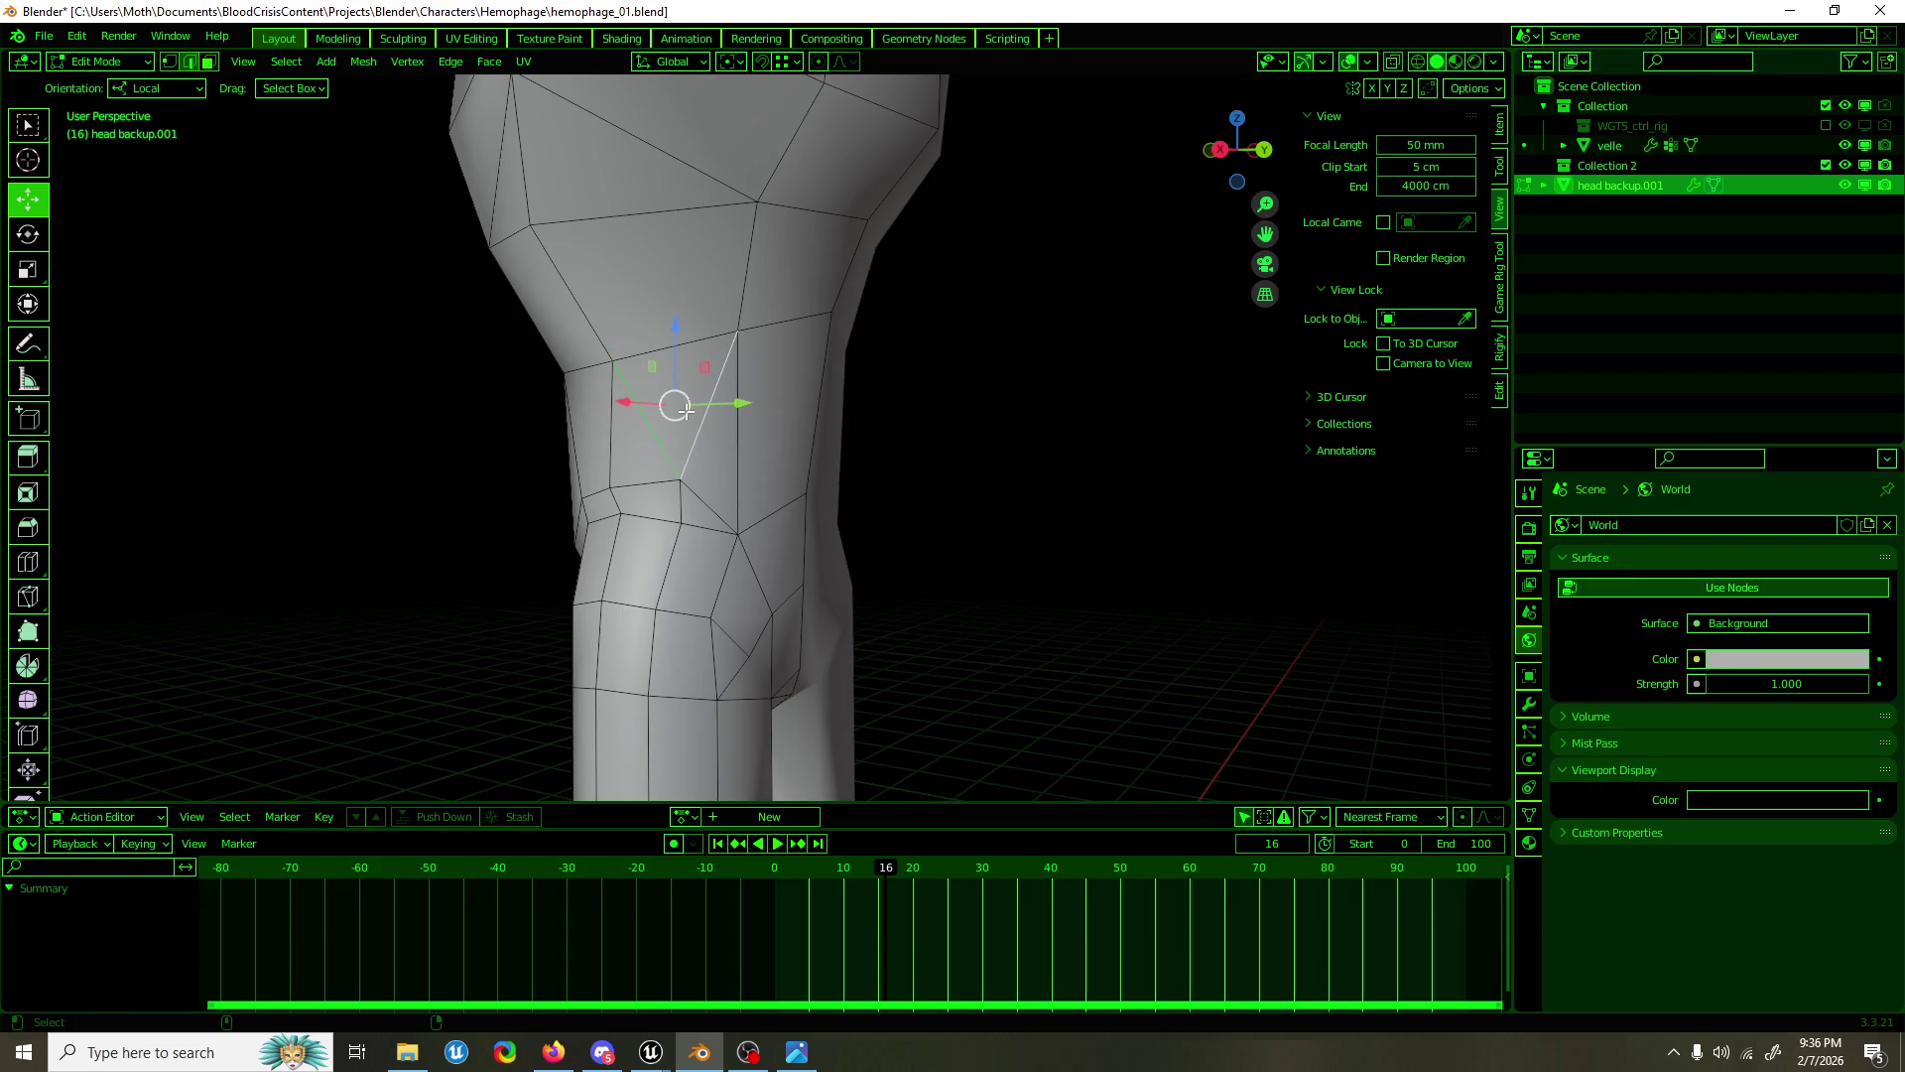
pyautogui.hotkey('ctrl', 'x')
pyautogui.moveTo(685, 410); pyautogui.dragTo(830, 456)
pyautogui.click(784, 439)
pyautogui.hotkey('ctrl', 'x')
# Step: Subdivide an edge ring around the leg to add a knee loop
pyautogui.click(734, 454)
pyautogui.moveTo(735, 455); pyautogui.dragTo(722, 462)
pyautogui.click(666, 429)
pyautogui.click(788, 397)
pyautogui.click(823, 407)
pyautogui.rightClick(767, 449)
pyautogui.click(784, 455)
# Step: Lower a knee vertex by 8.35 cm to shape the knee
pyautogui.click(734, 479)
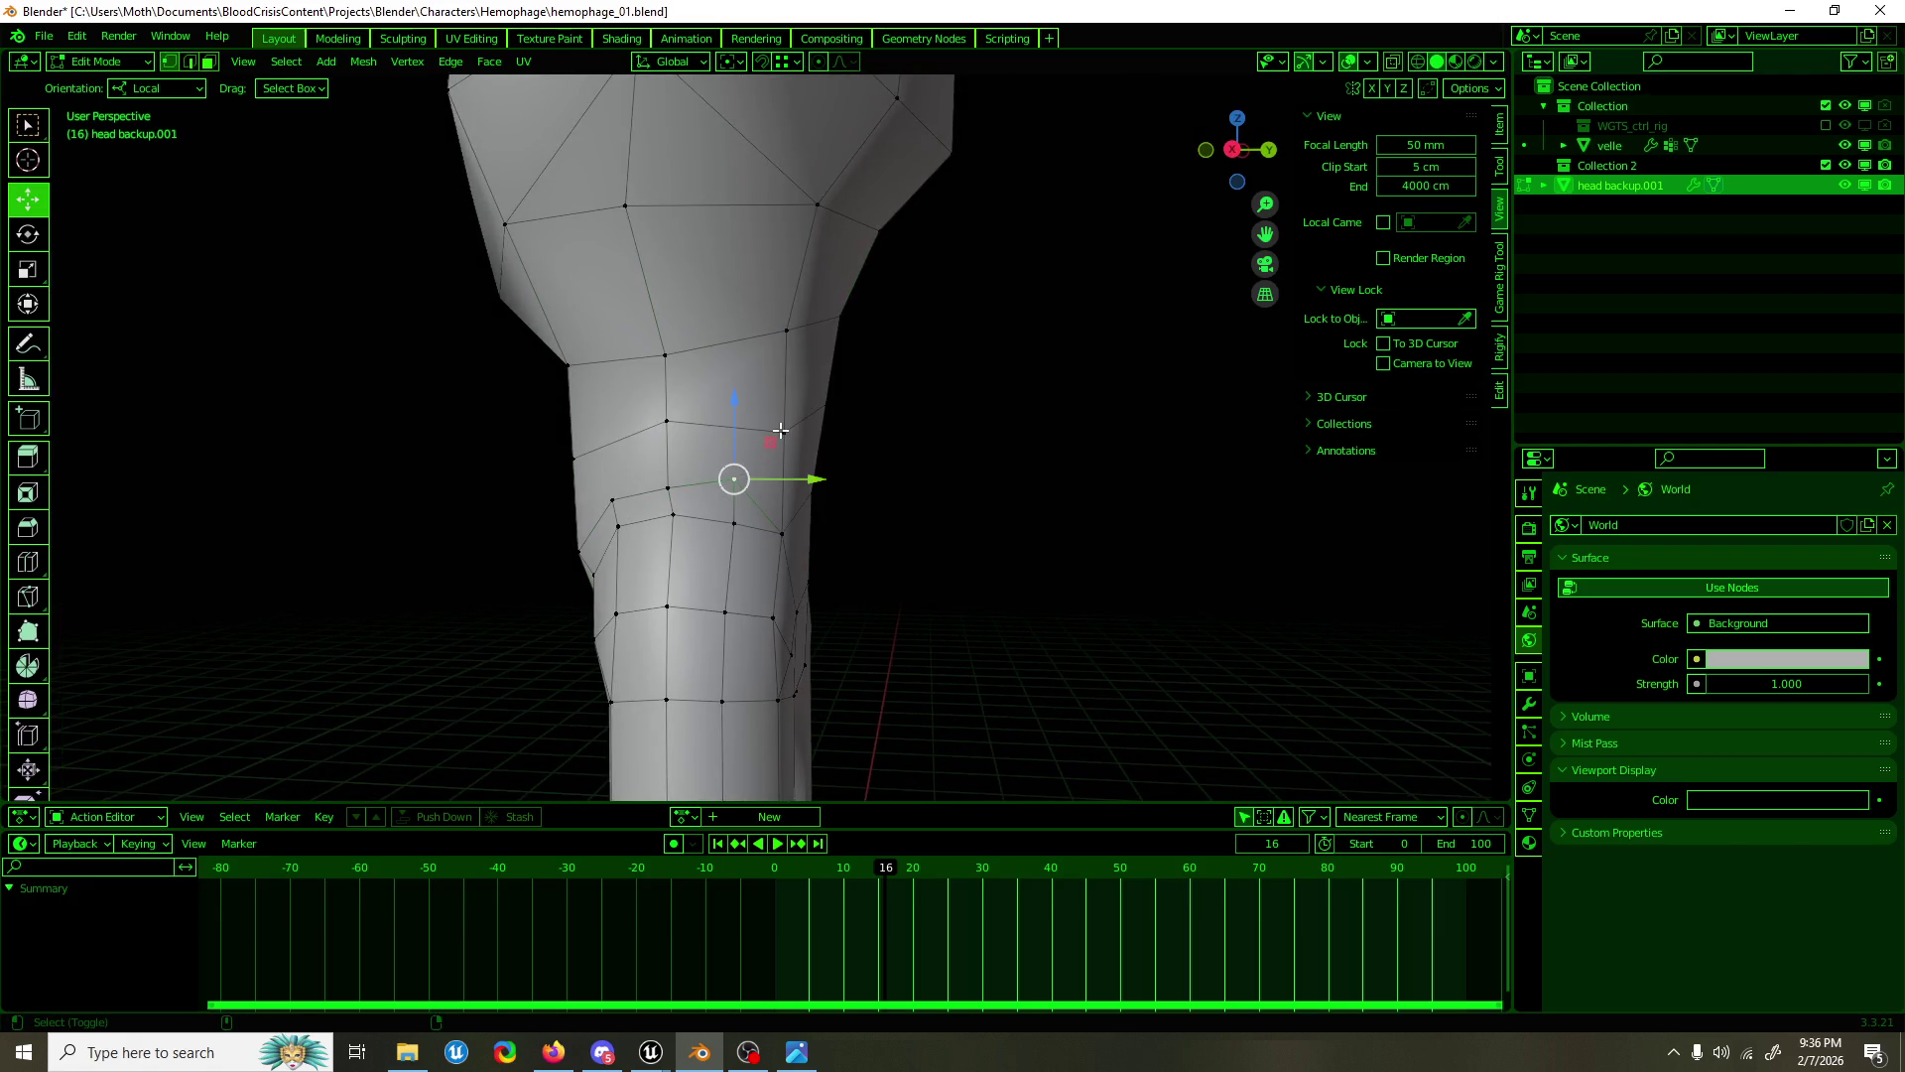
pyautogui.click(668, 421)
pyautogui.click(612, 497)
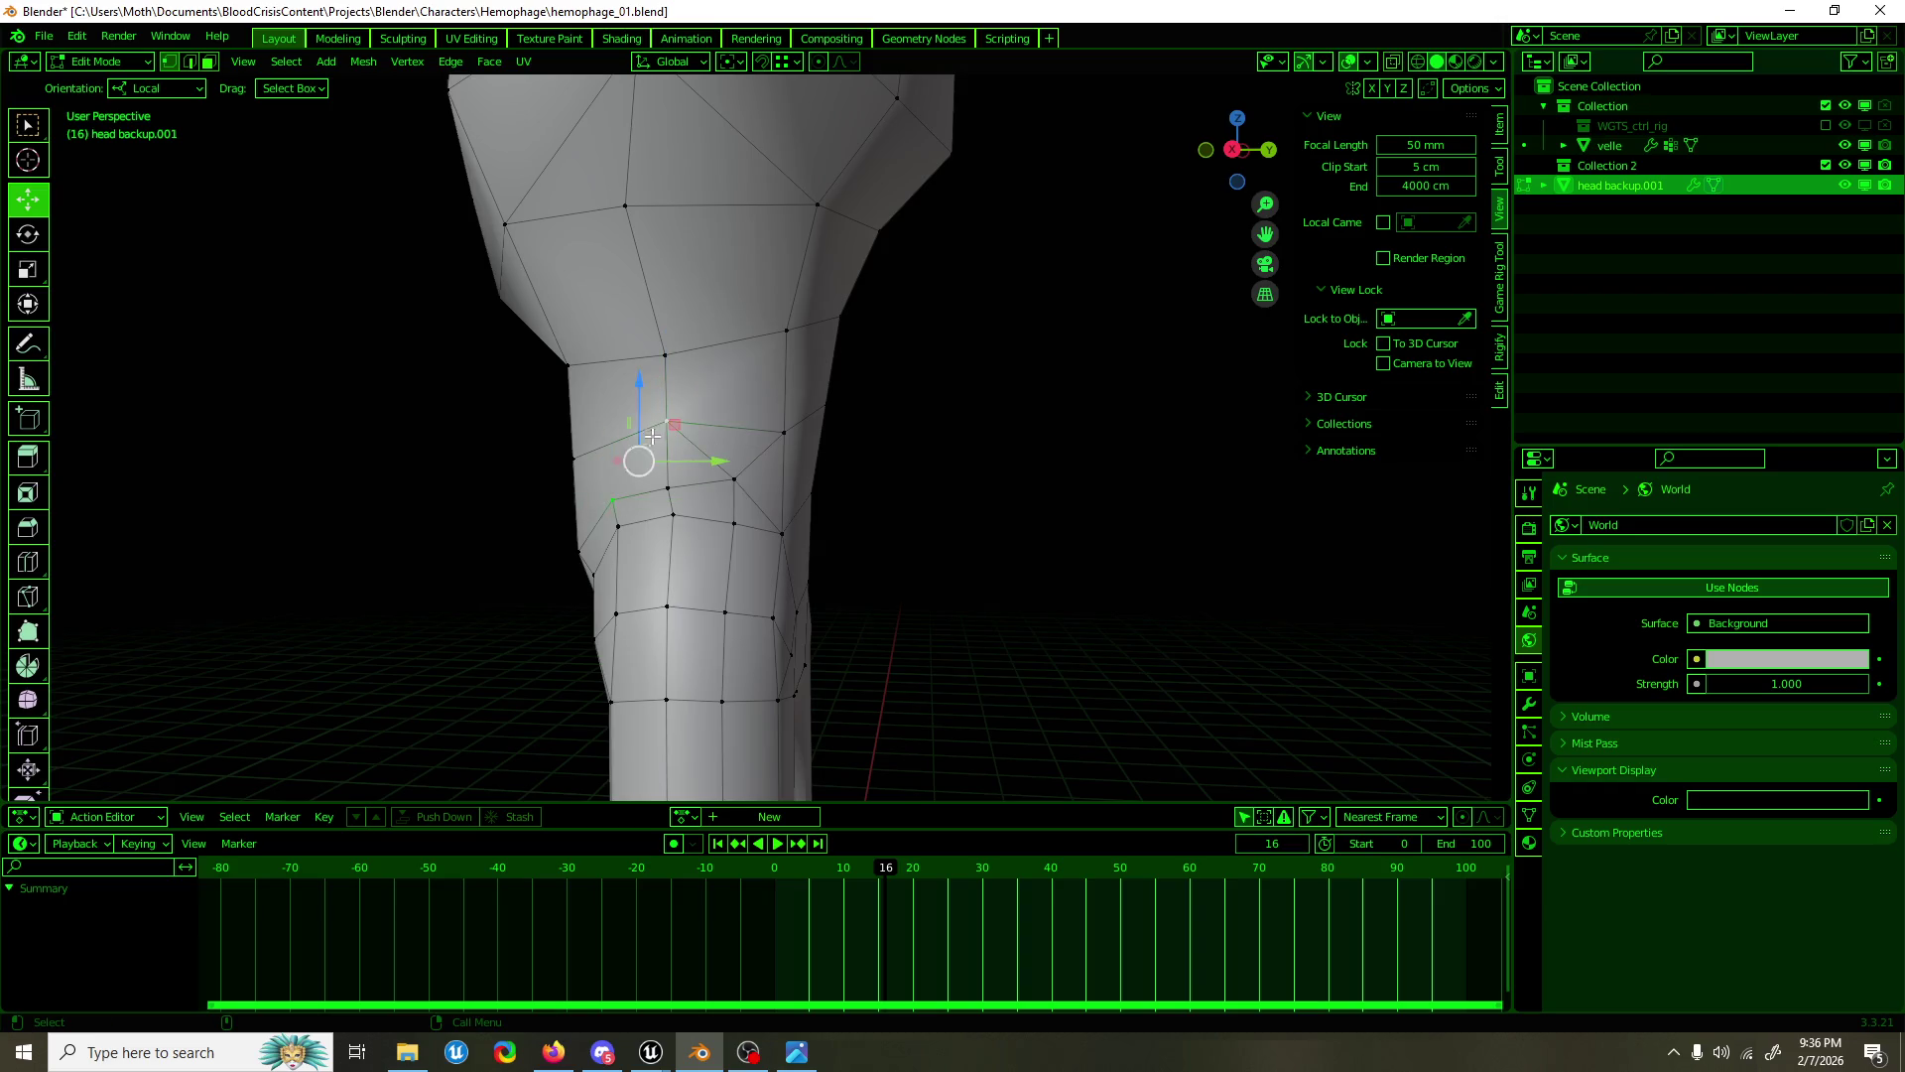
pyautogui.click(574, 460)
pyautogui.moveTo(574, 460); pyautogui.dragTo(879, 508)
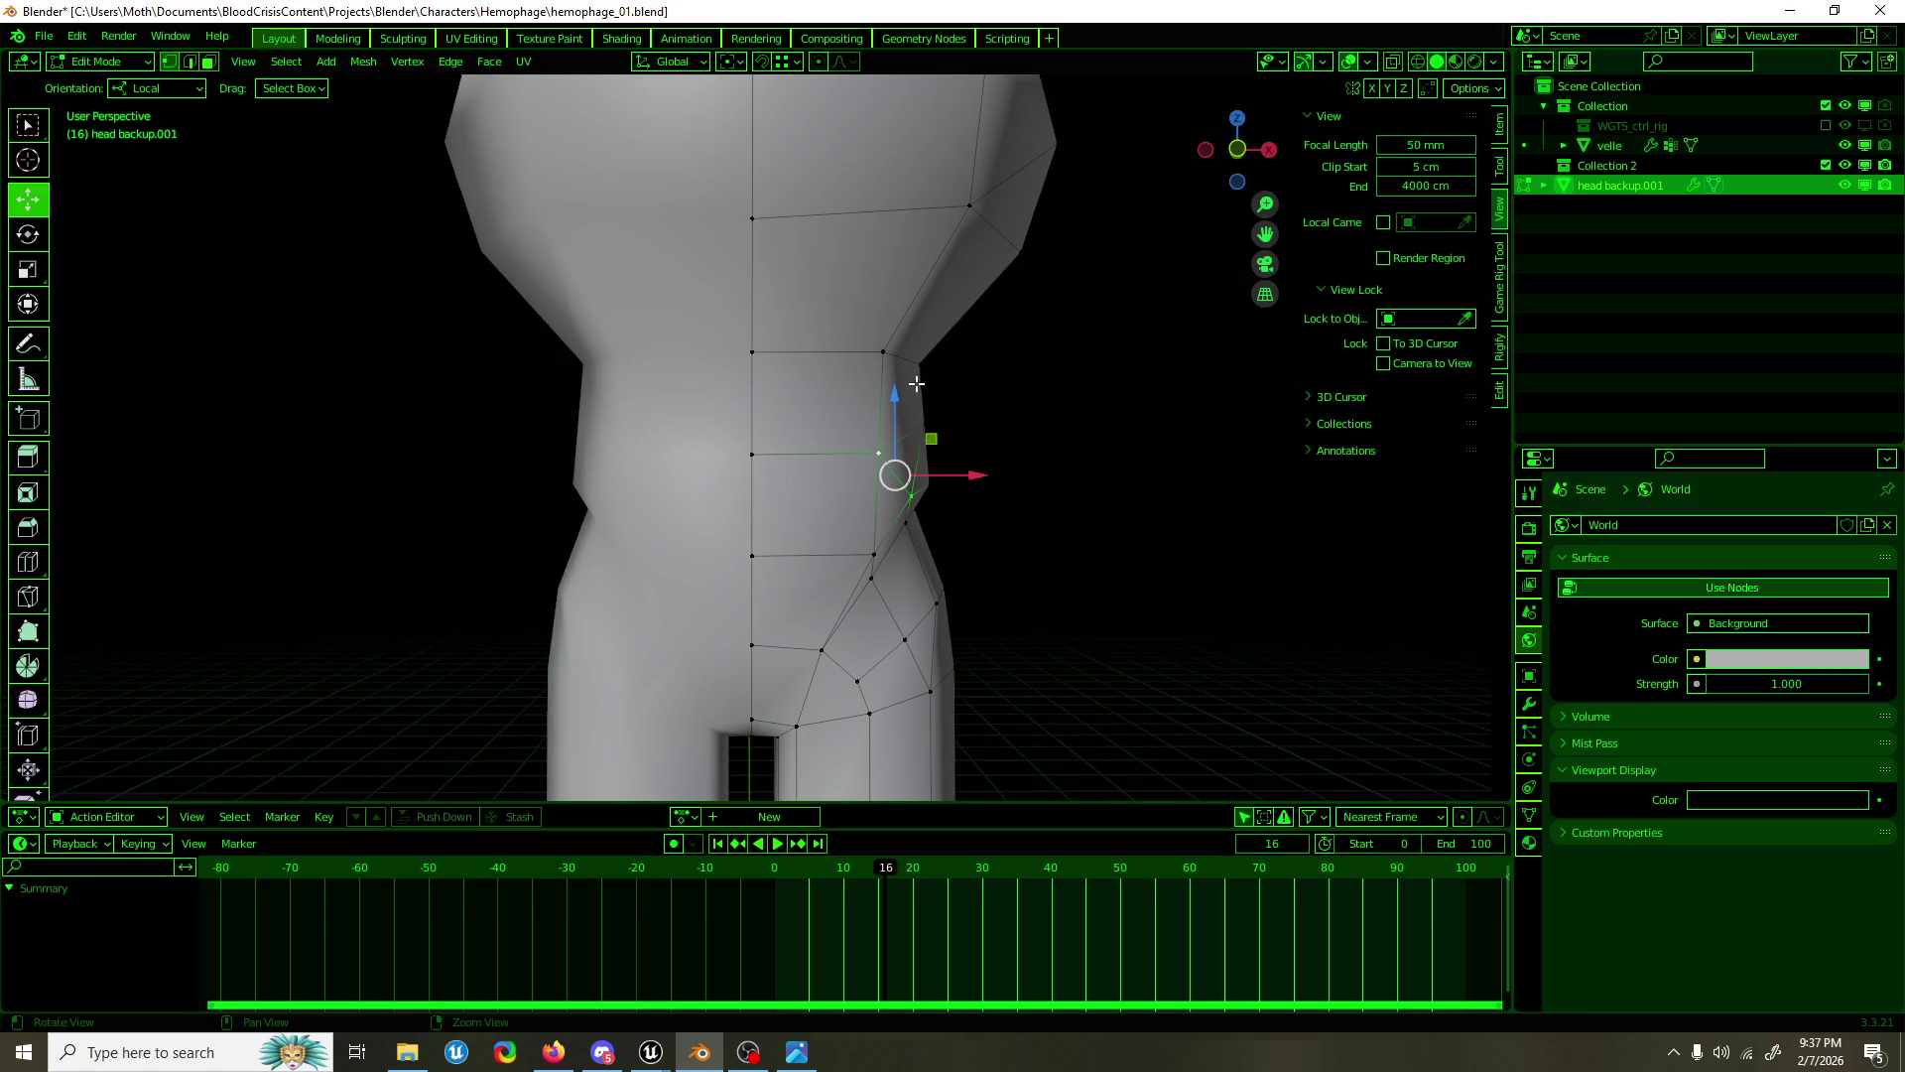
pyautogui.moveTo(1017, 431); pyautogui.dragTo(809, 450)
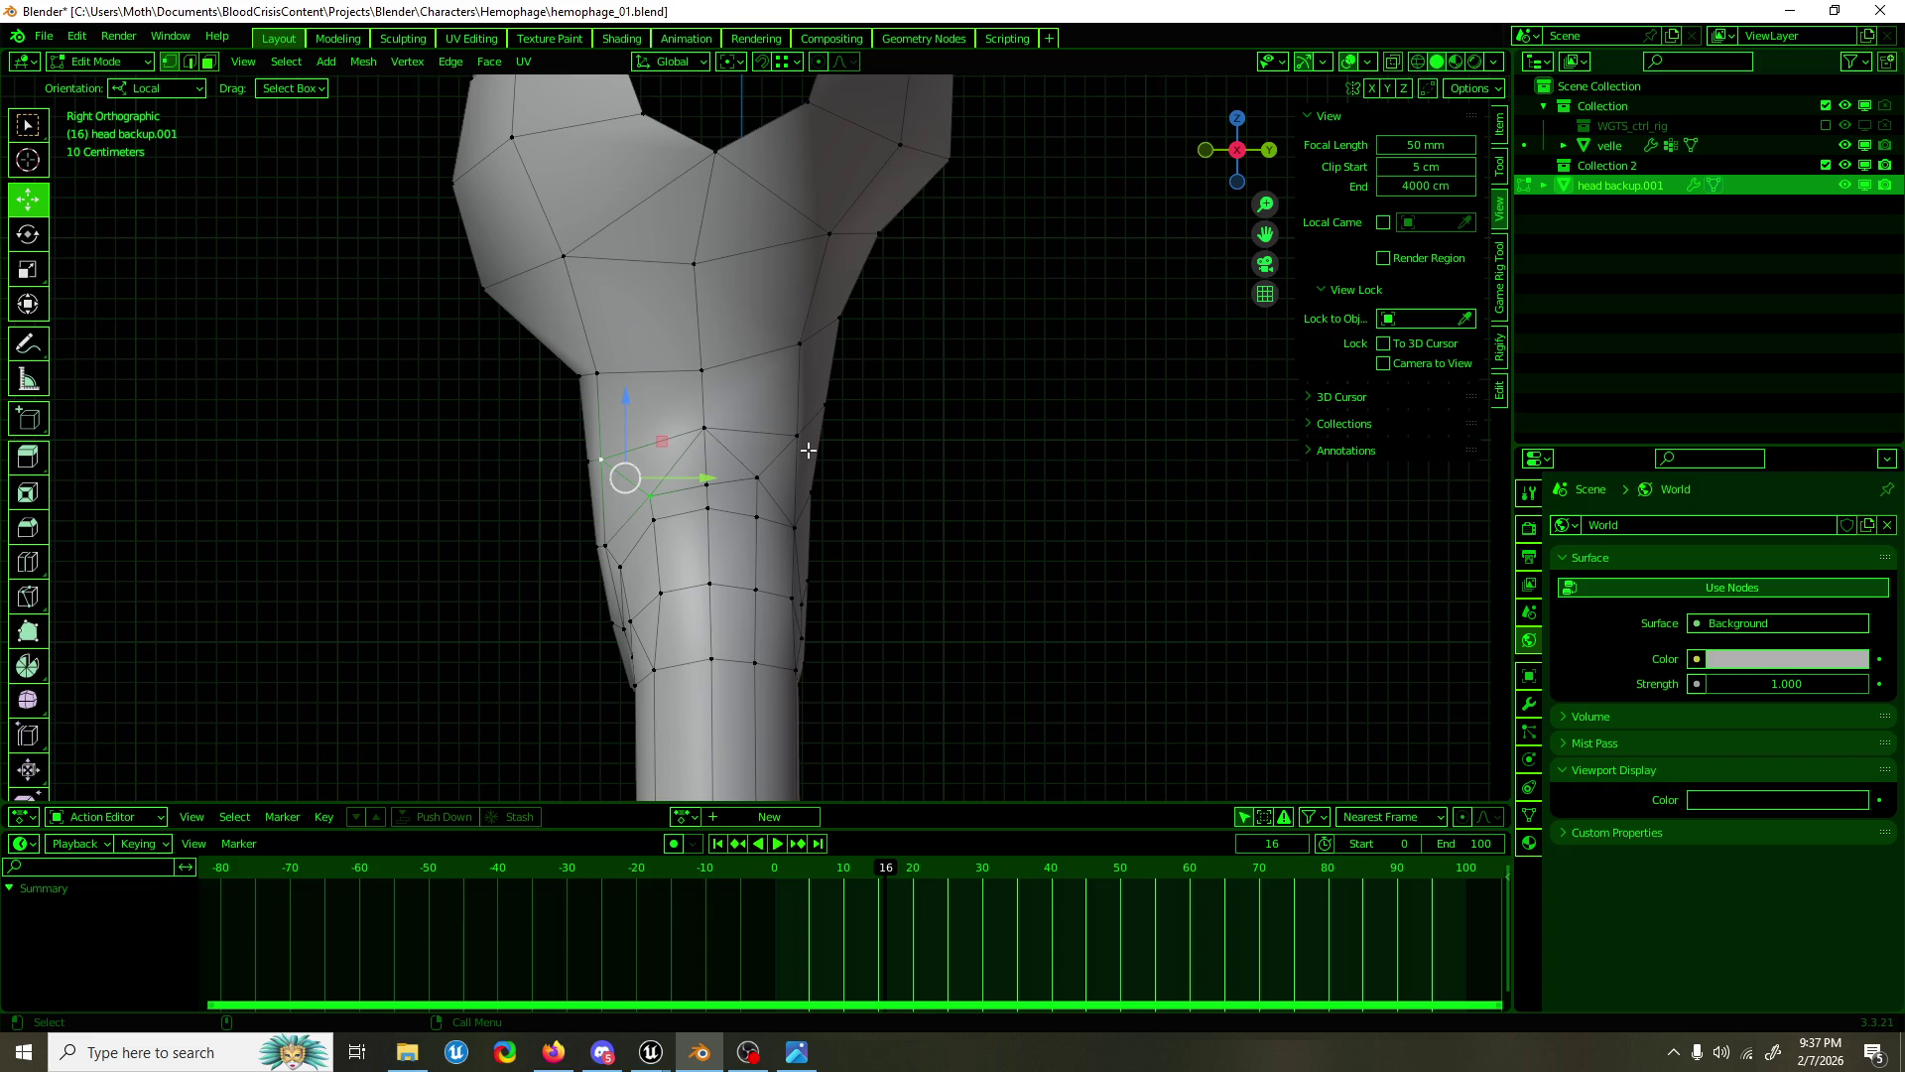
pyautogui.click(702, 370)
pyautogui.moveTo(709, 338); pyautogui.dragTo(709, 366)
# Step: Pull the waist vertices inward about 4.42 cm in X with mirror editing, then return to Object Mode
pyautogui.moveTo(708, 366); pyautogui.dragTo(823, 421)
pyautogui.click(863, 374)
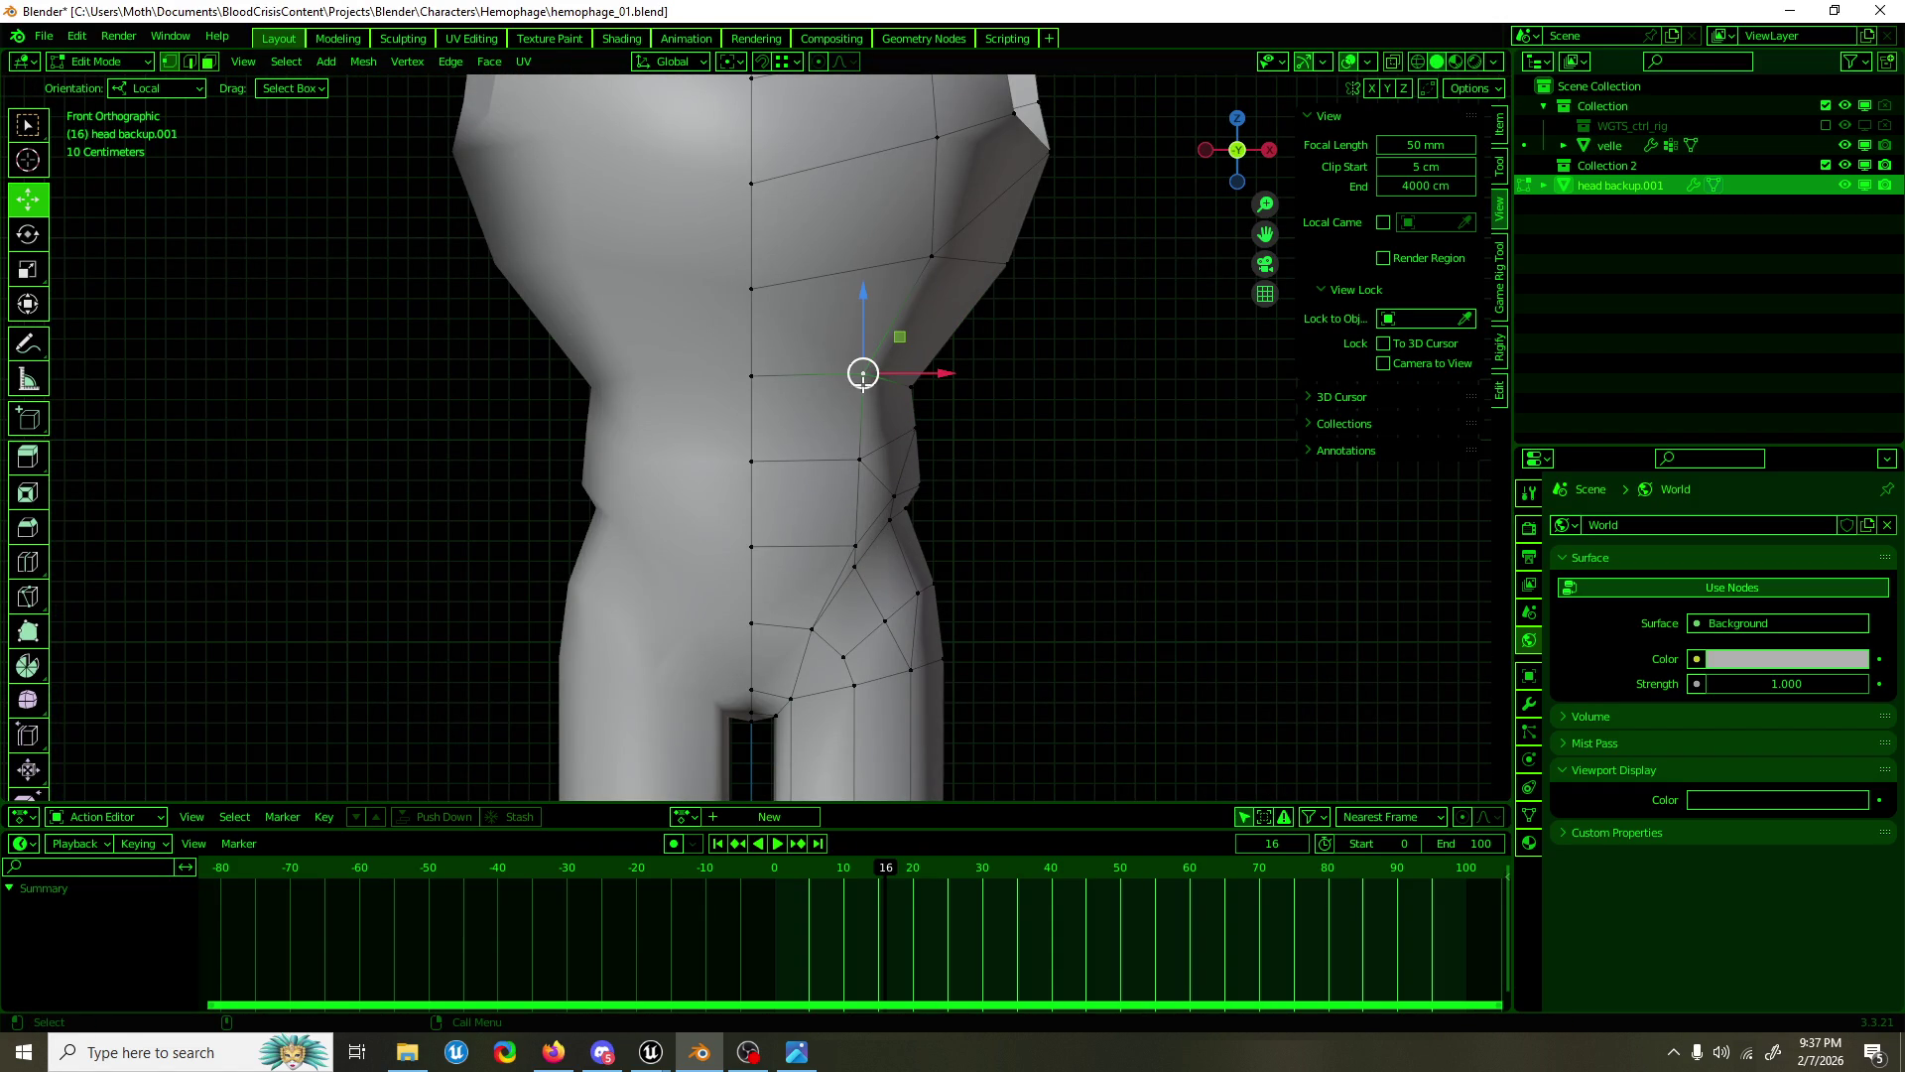
pyautogui.moveTo(848, 452); pyautogui.dragTo(956, 434)
pyautogui.click(914, 426)
pyautogui.press('Tab')
pyautogui.scroll(-3)
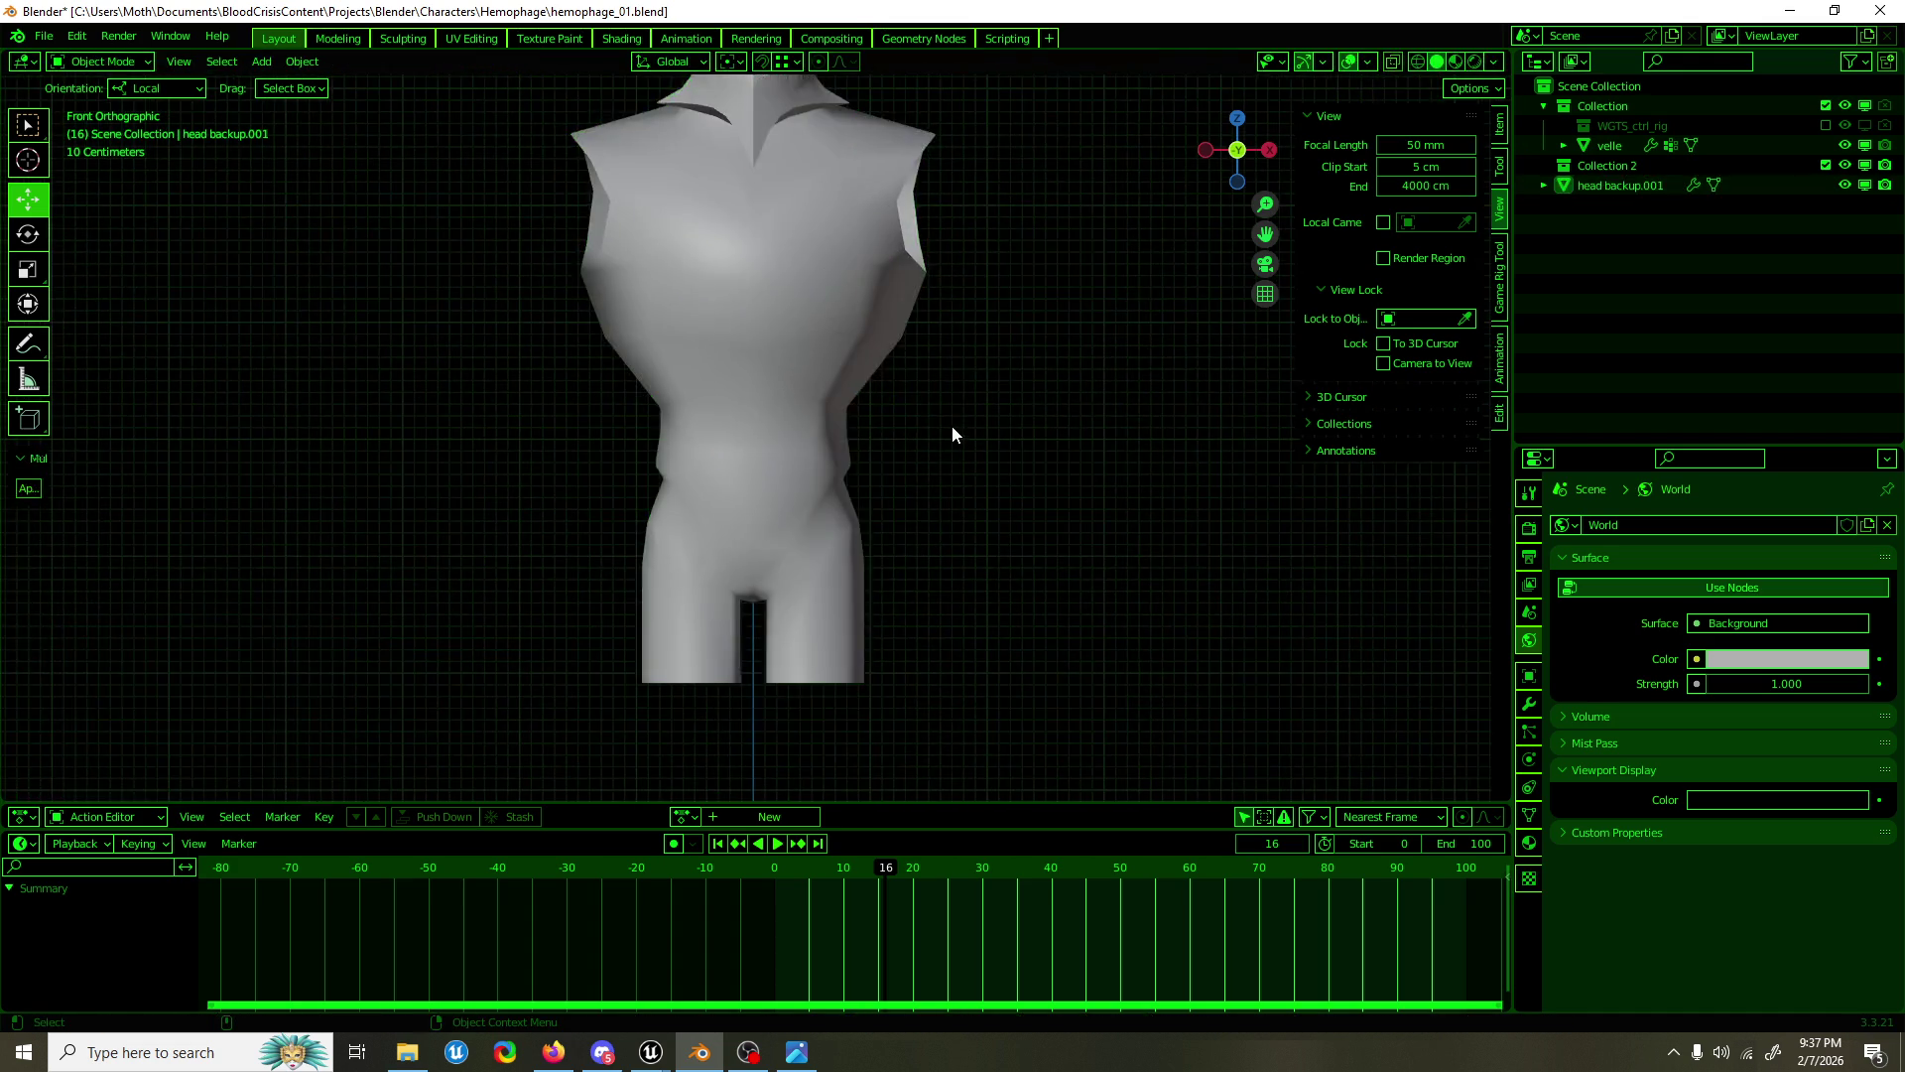
# Step: Add a vertical loop cut through the middle of the leg
pyautogui.moveTo(859, 527); pyautogui.dragTo(984, 540)
pyautogui.press('KP_1')
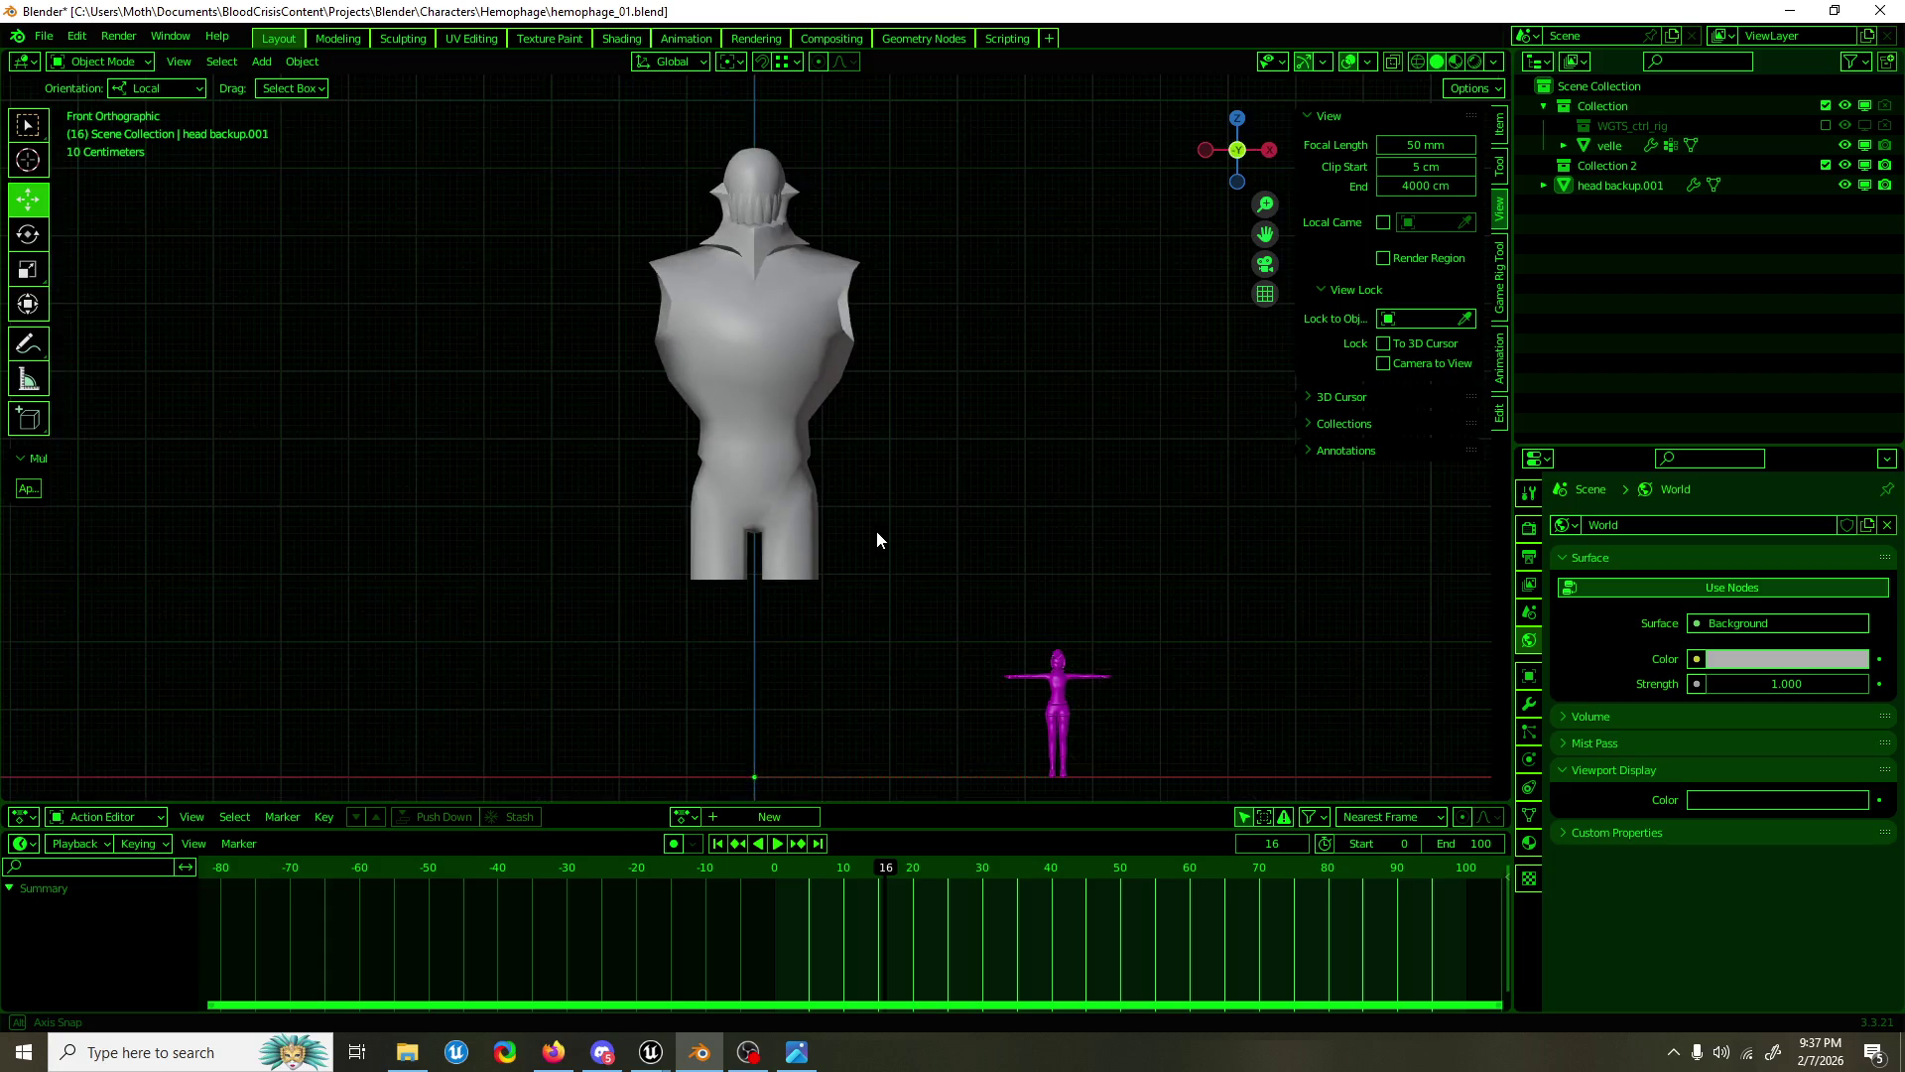
pyautogui.scroll(3)
pyautogui.press('Tab')
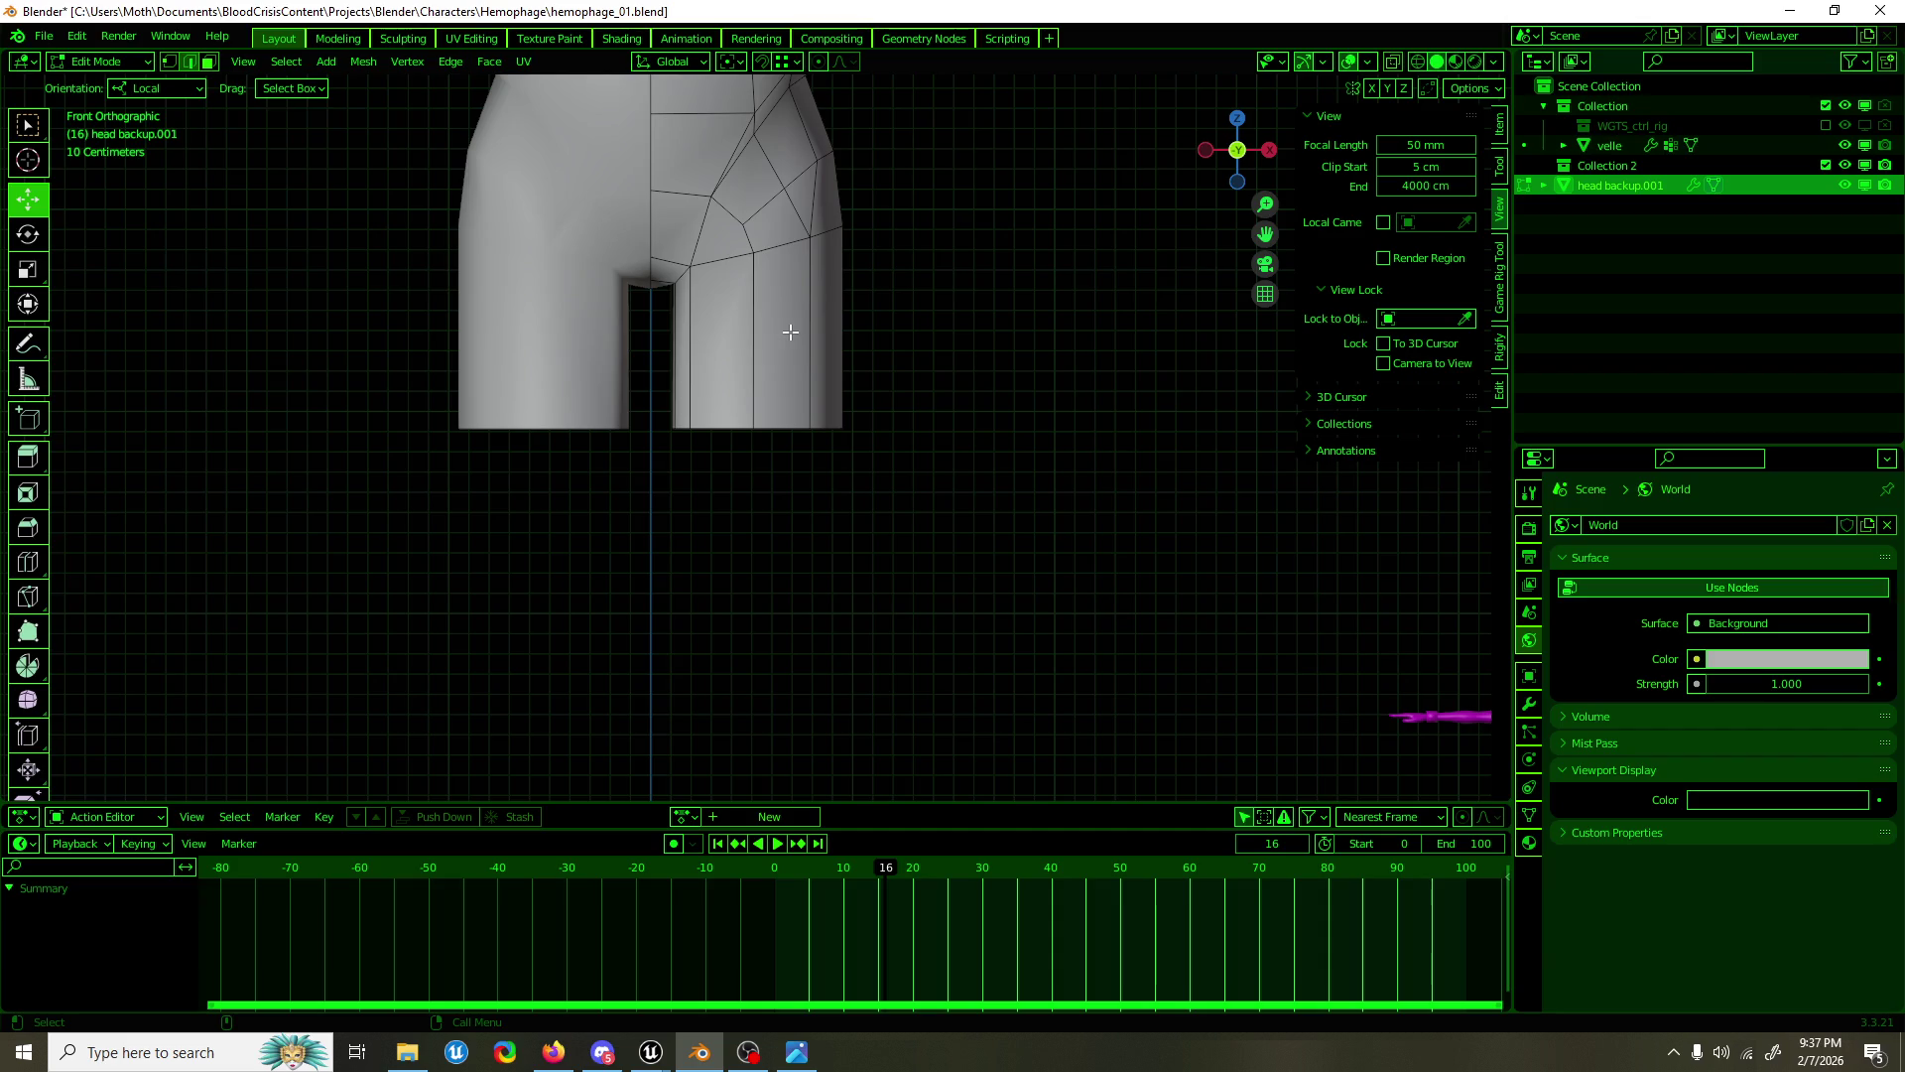
pyautogui.moveTo(796, 382); pyautogui.dragTo(1211, 441)
pyautogui.scroll(3)
pyautogui.click(799, 193)
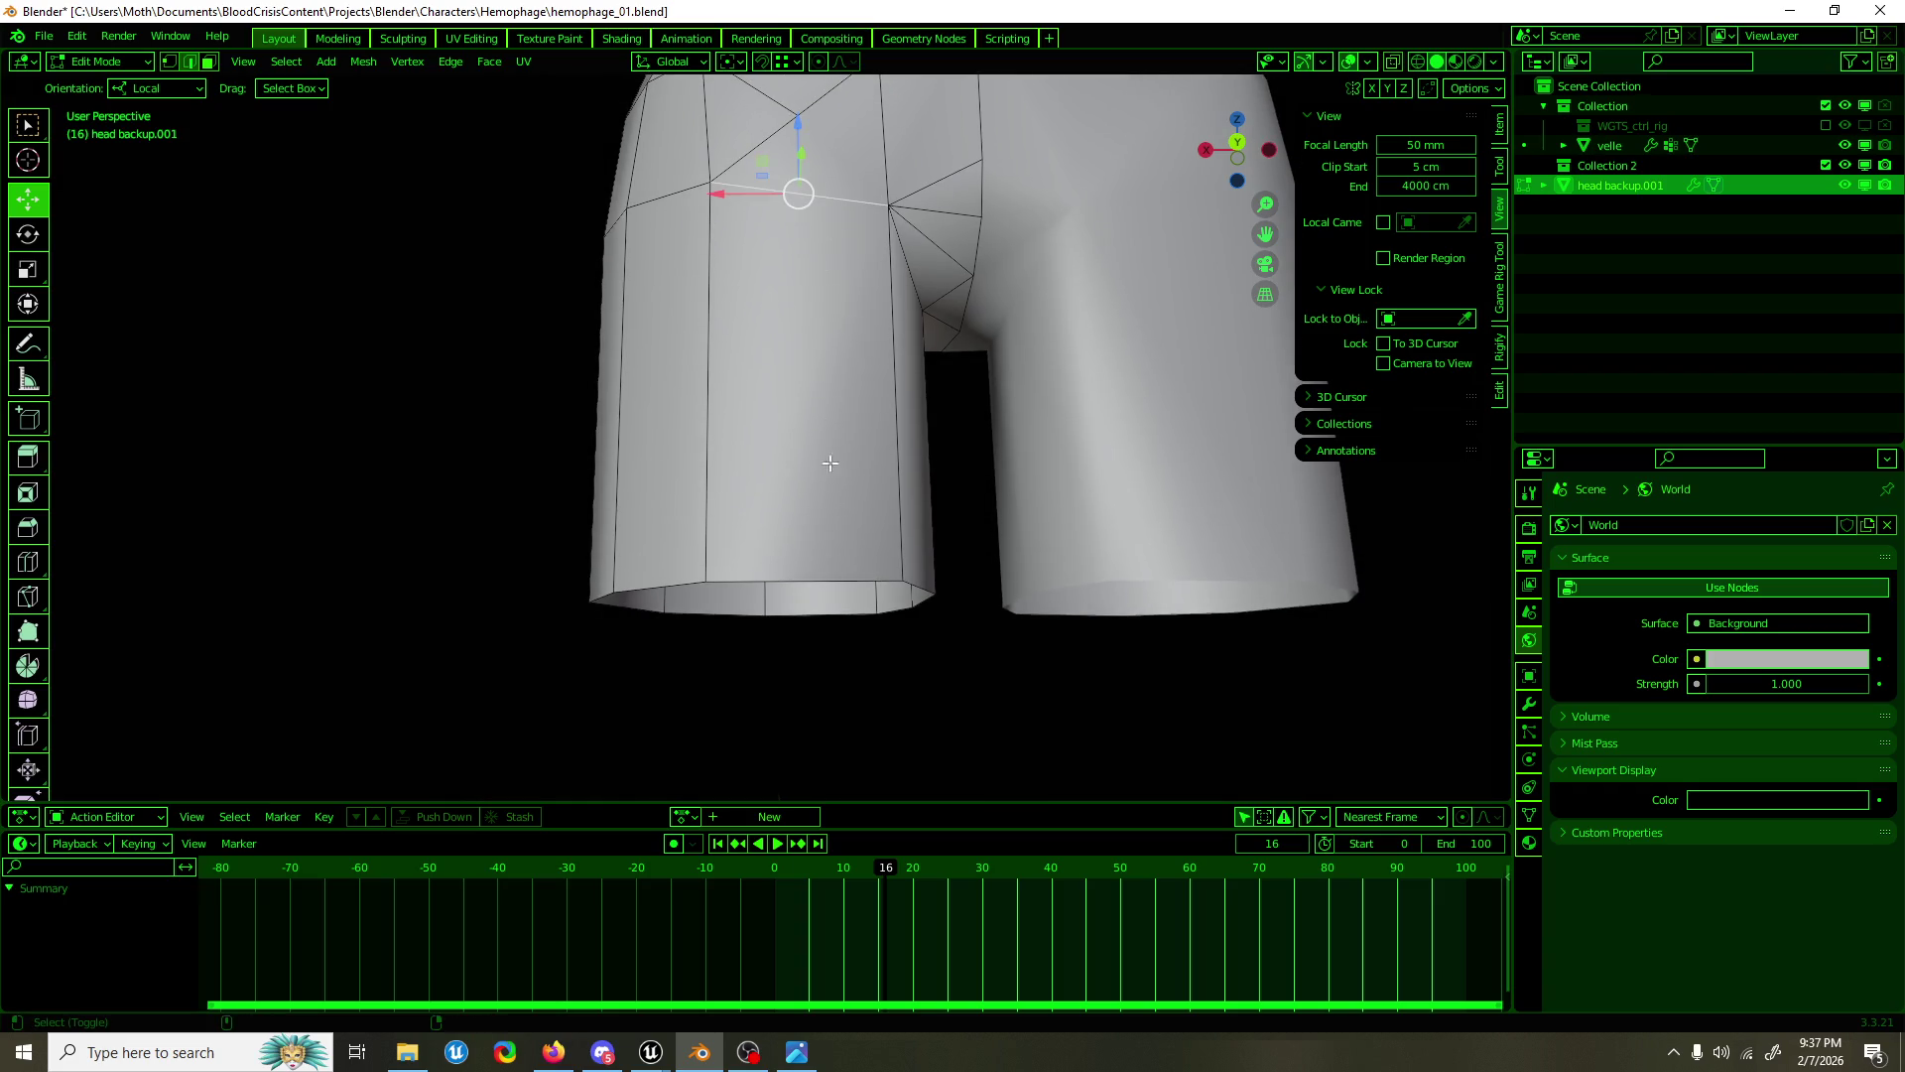
pyautogui.hotkey('ctrl', 'r')
pyautogui.click(801, 365)
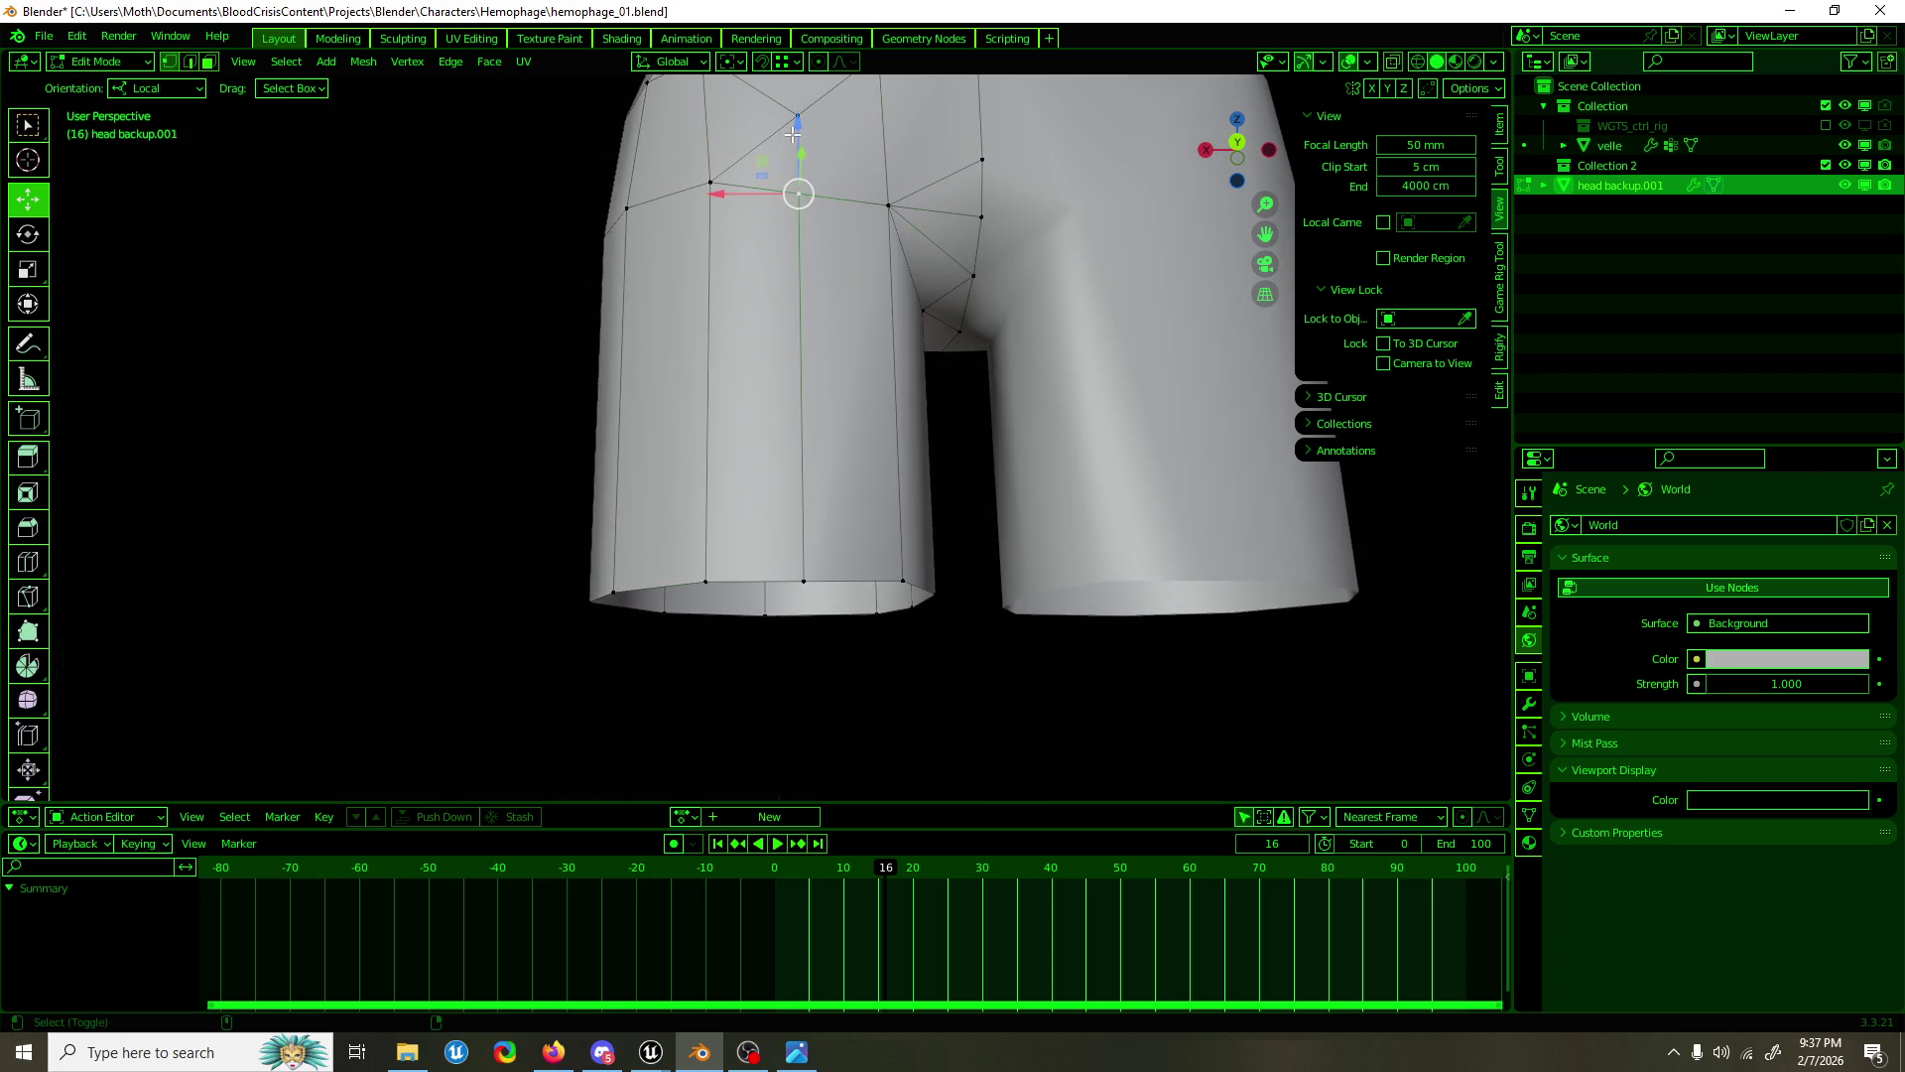
# Step: Shift the new leg loop about 3 cm along Y and 3.5 cm left
pyautogui.press('ctrl+KP_7')
pyautogui.moveTo(800, 295); pyautogui.dragTo(799, 287)
pyautogui.moveTo(800, 287); pyautogui.dragTo(823, 405)
pyautogui.press('KP_1')
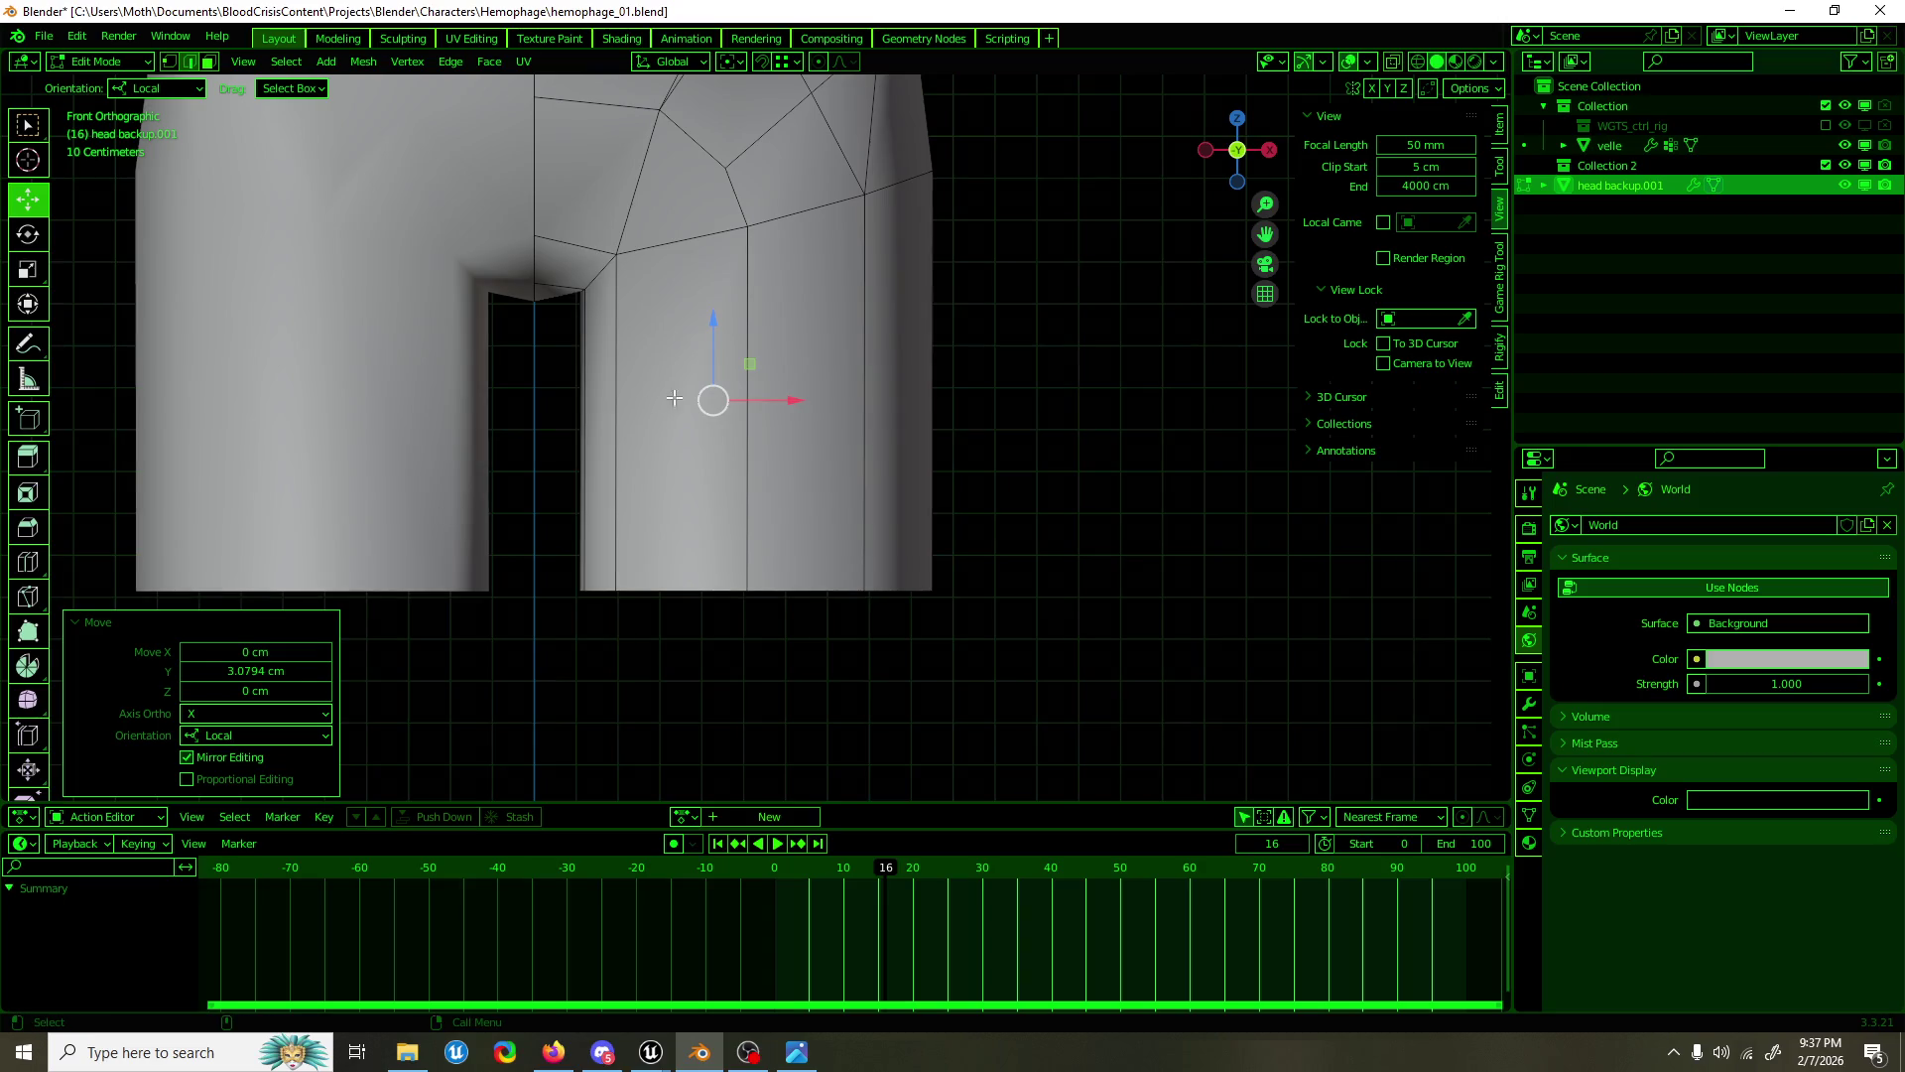
pyautogui.moveTo(823, 405); pyautogui.dragTo(793, 410)
pyautogui.scroll(-3)
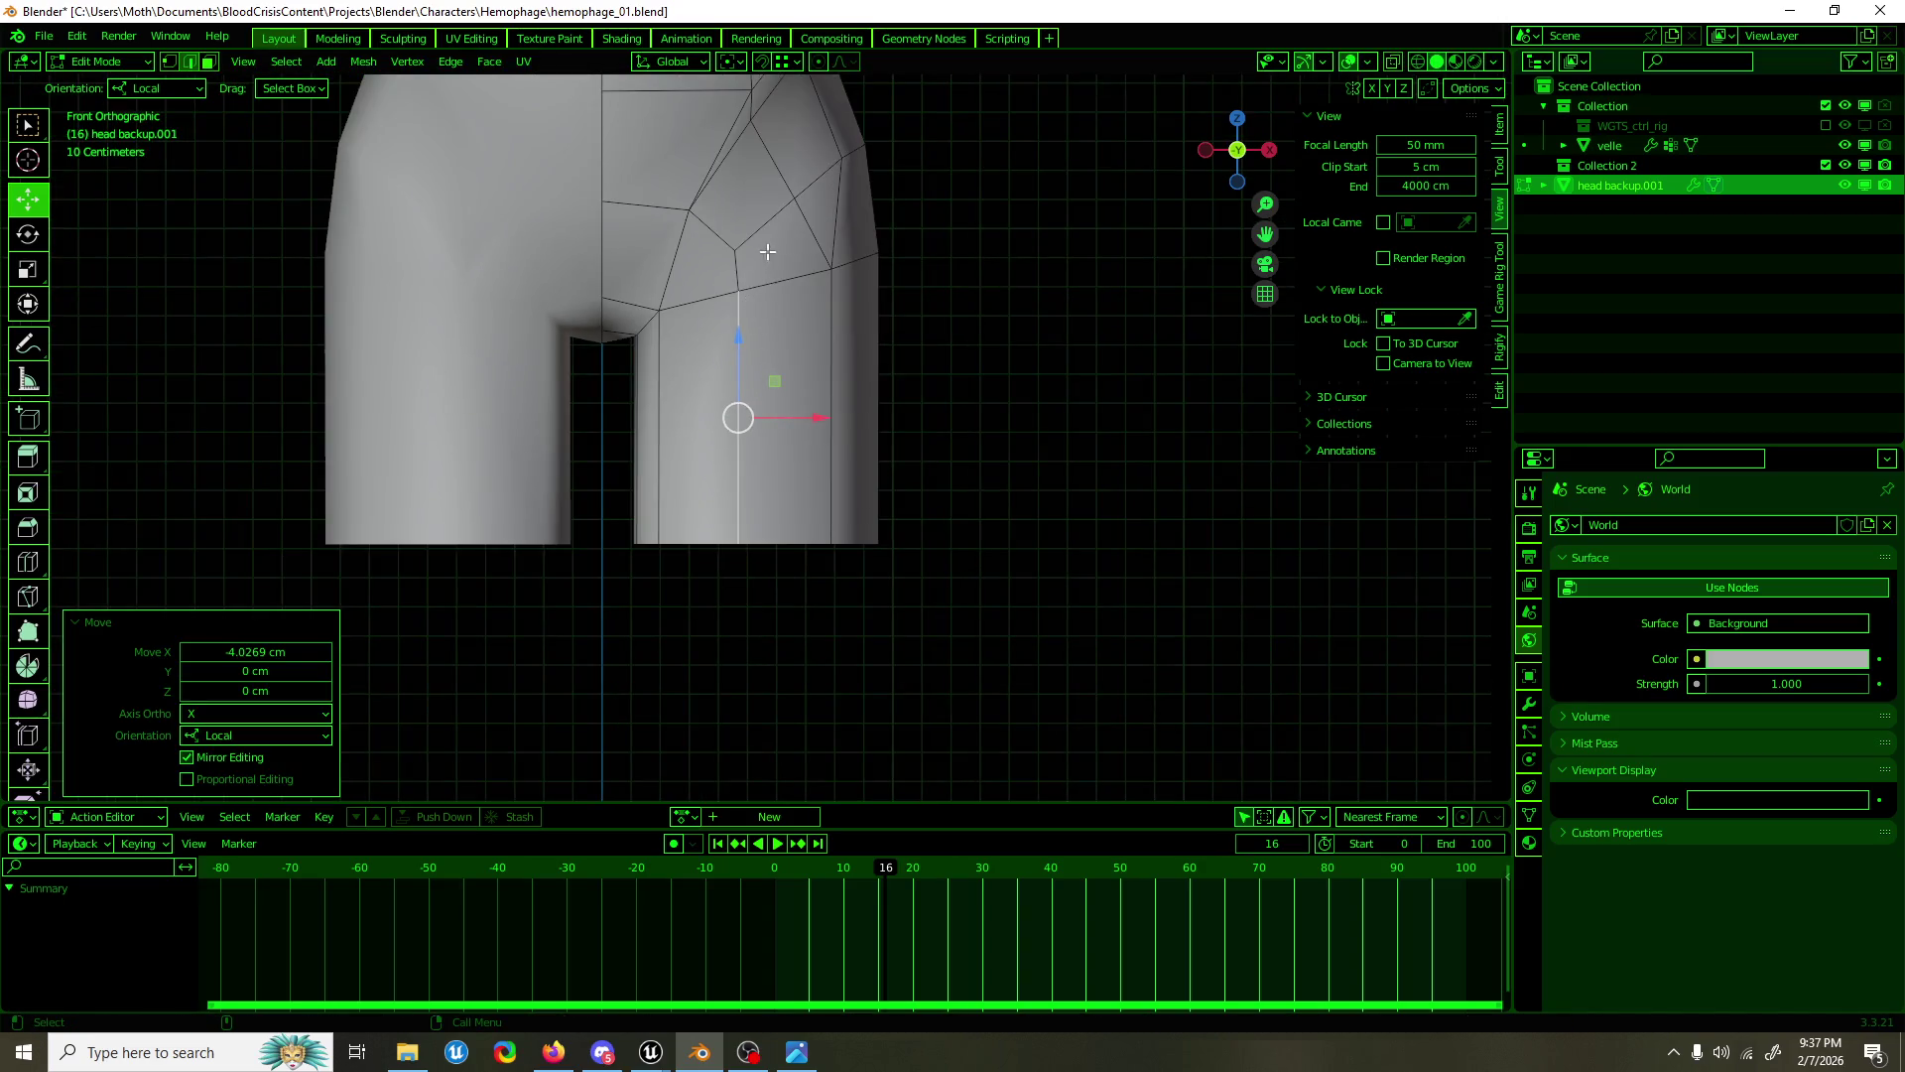
# Step: Pull the hip vertex back, inward and down toward the crotch
pyautogui.click(687, 304)
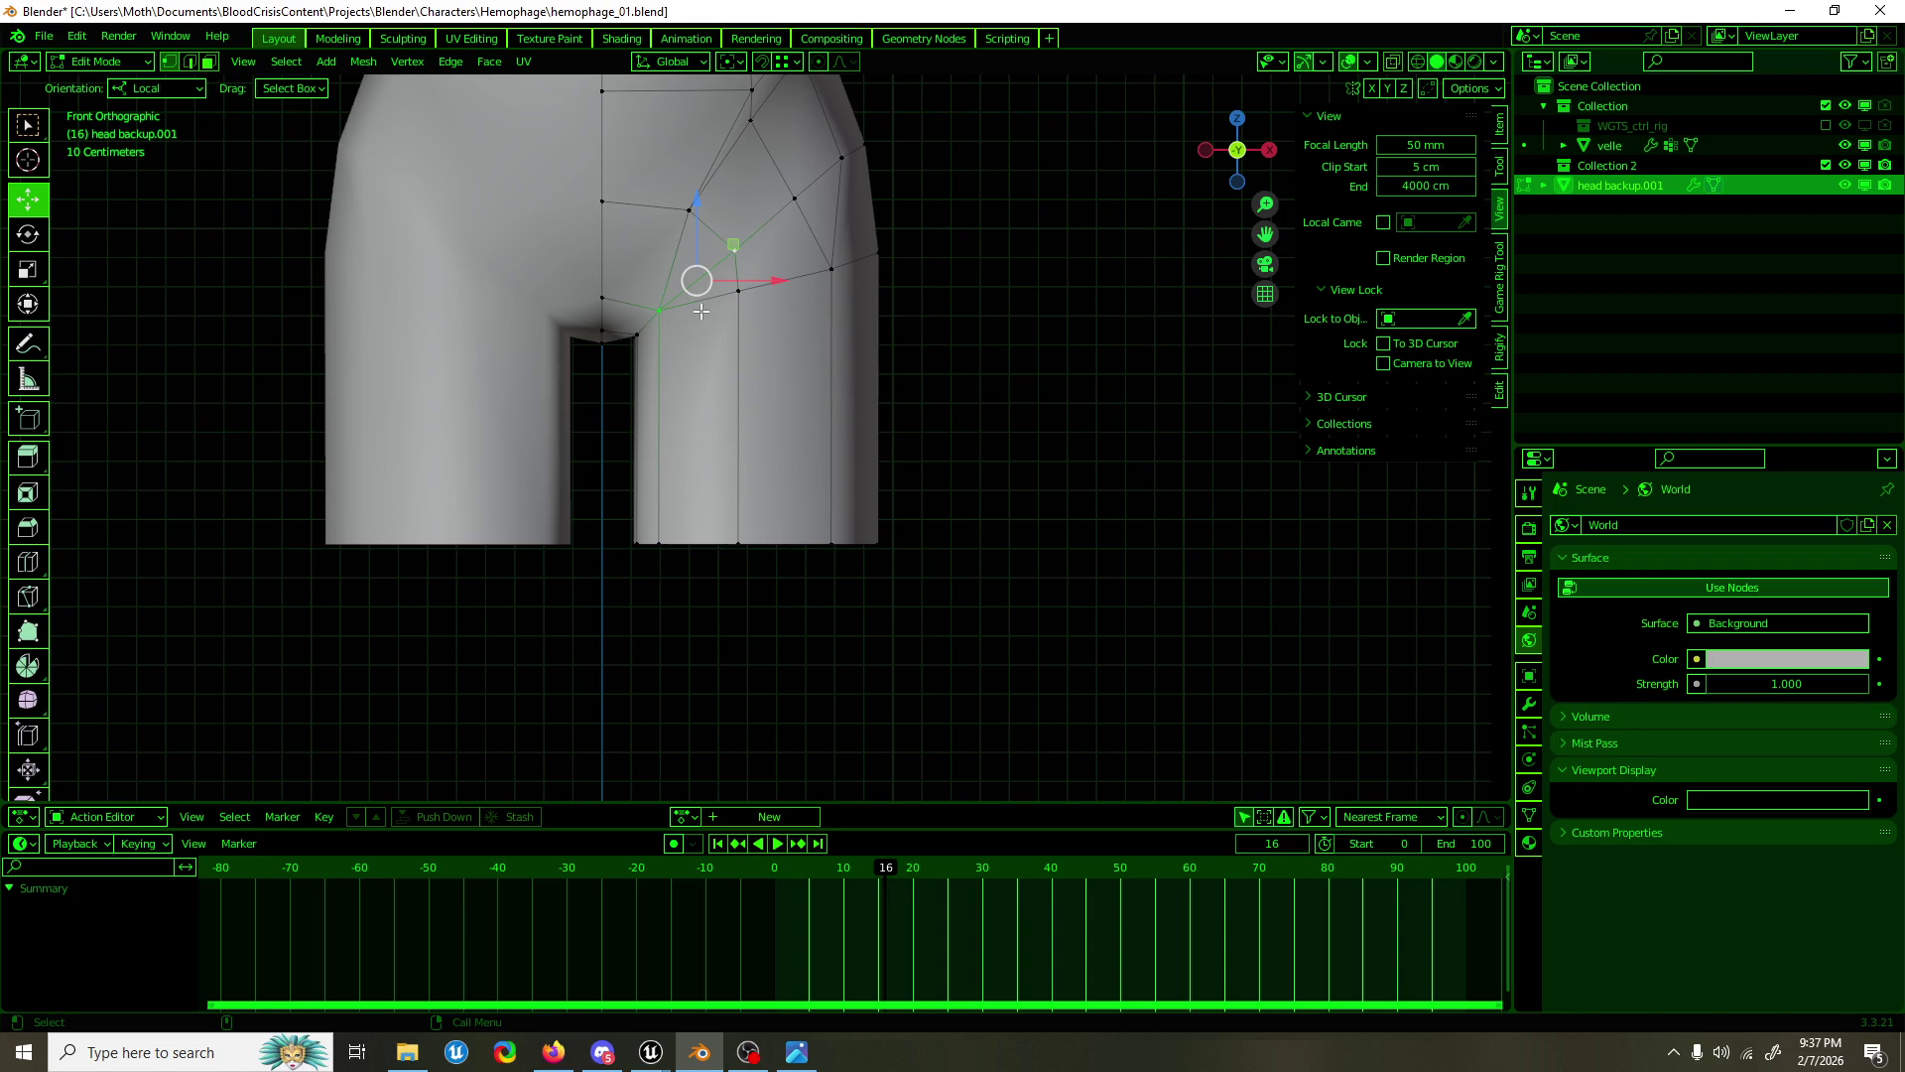
pyautogui.moveTo(756, 320); pyautogui.dragTo(624, 324)
pyautogui.scroll(3)
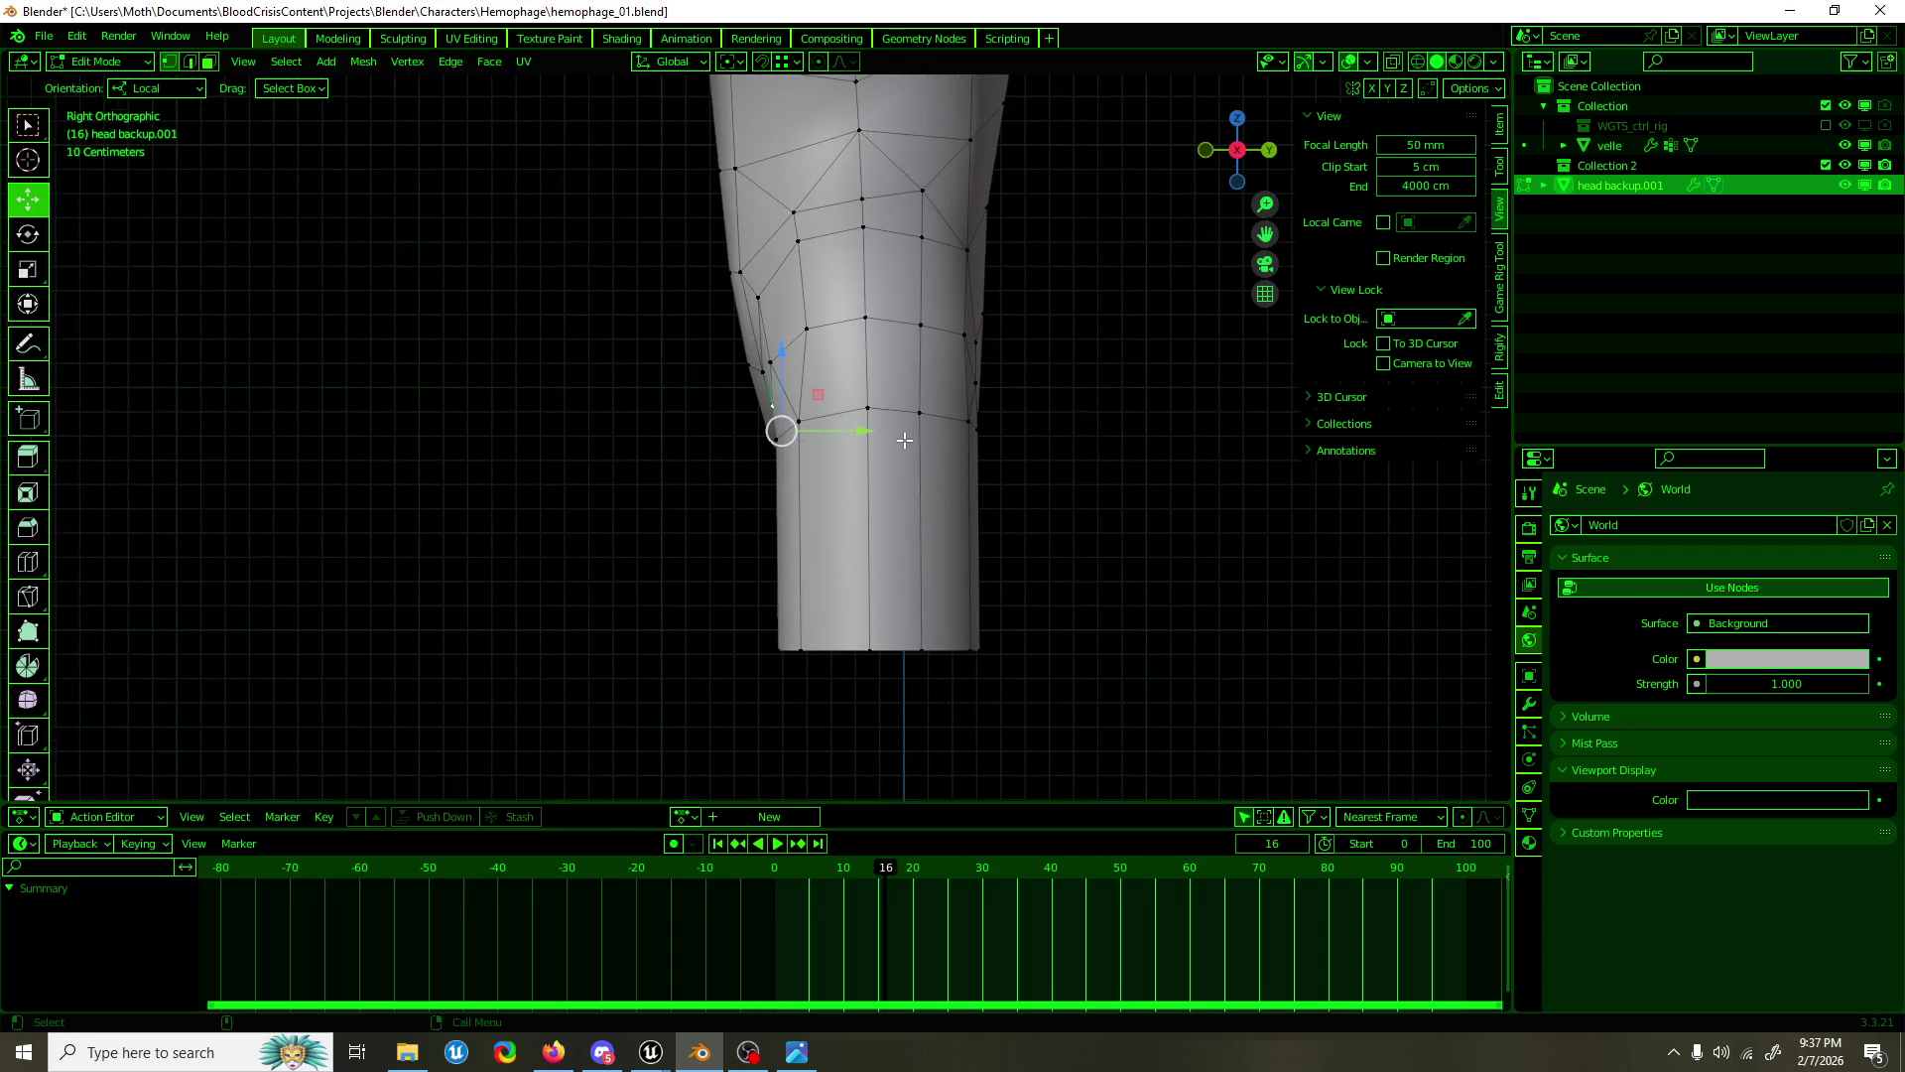
pyautogui.moveTo(864, 471); pyautogui.dragTo(1022, 493)
pyautogui.moveTo(736, 377); pyautogui.dragTo(689, 490)
pyautogui.moveTo(815, 341); pyautogui.dragTo(741, 355)
pyautogui.press('KP_1')
pyautogui.moveTo(740, 355); pyautogui.dragTo(655, 392)
pyautogui.moveTo(821, 318); pyautogui.dragTo(806, 319)
# Step: Nudge a lower thigh vertex forward and sideways along X, then select an inner-thigh edge
pyautogui.click(779, 392)
pyautogui.moveTo(779, 392); pyautogui.dragTo(781, 416)
pyautogui.moveTo(781, 416); pyautogui.dragTo(953, 397)
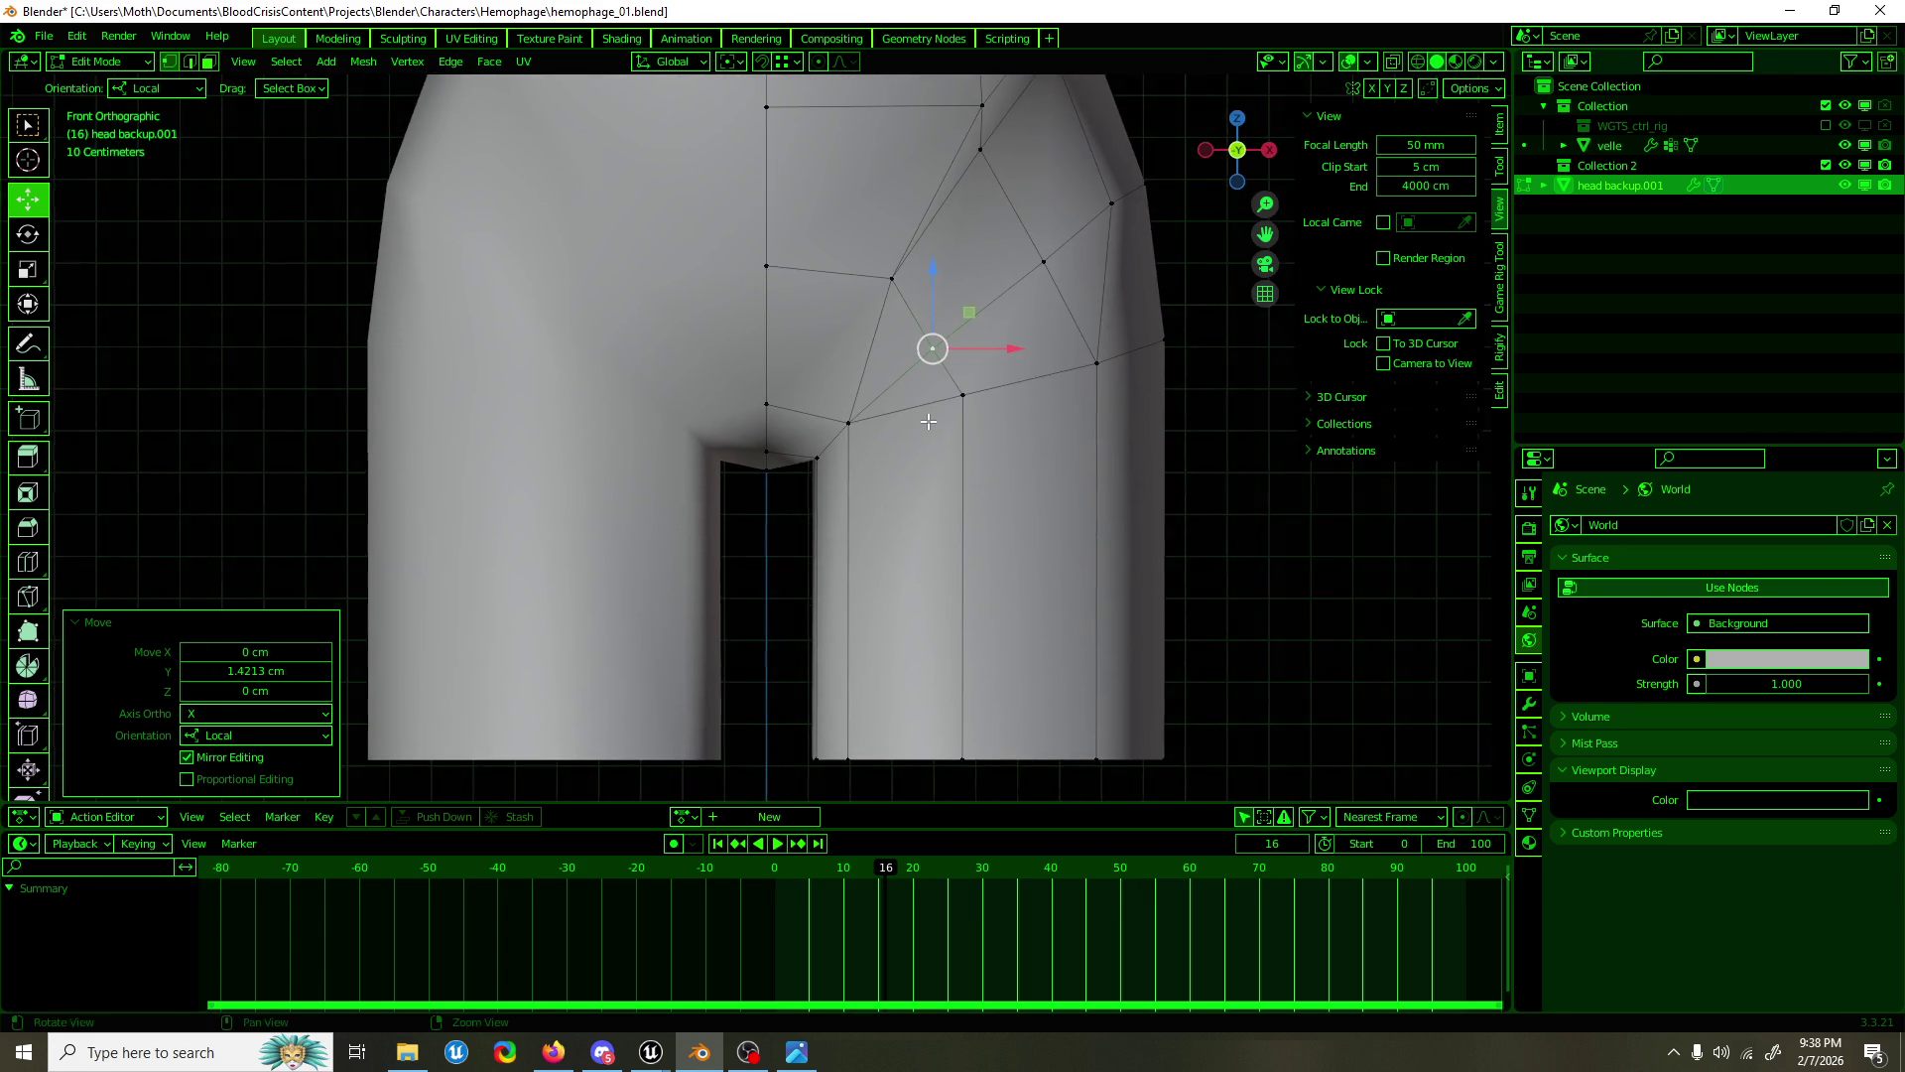
pyautogui.press('g')
pyautogui.press('x')
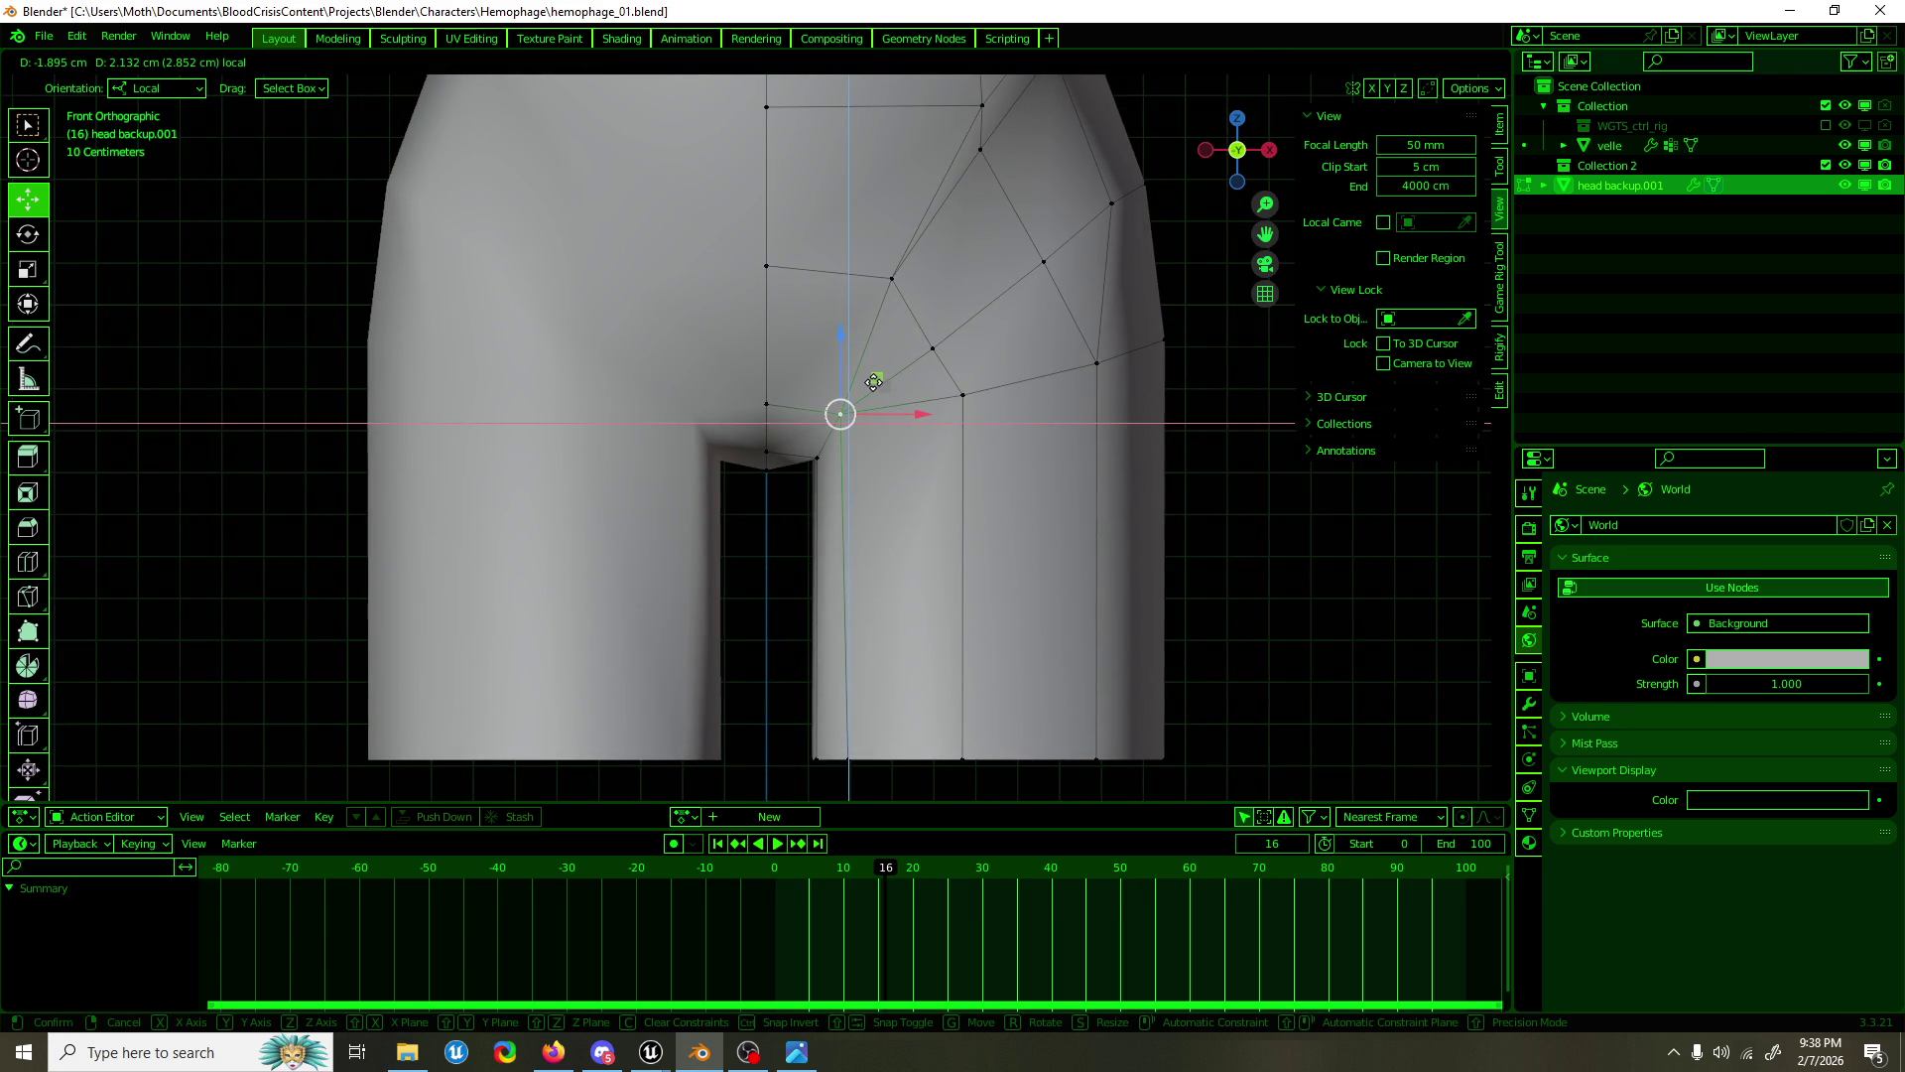
pyautogui.click(873, 382)
pyautogui.moveTo(873, 382); pyautogui.dragTo(890, 328)
pyautogui.press('2')
pyautogui.click(884, 328)
pyautogui.press('1')
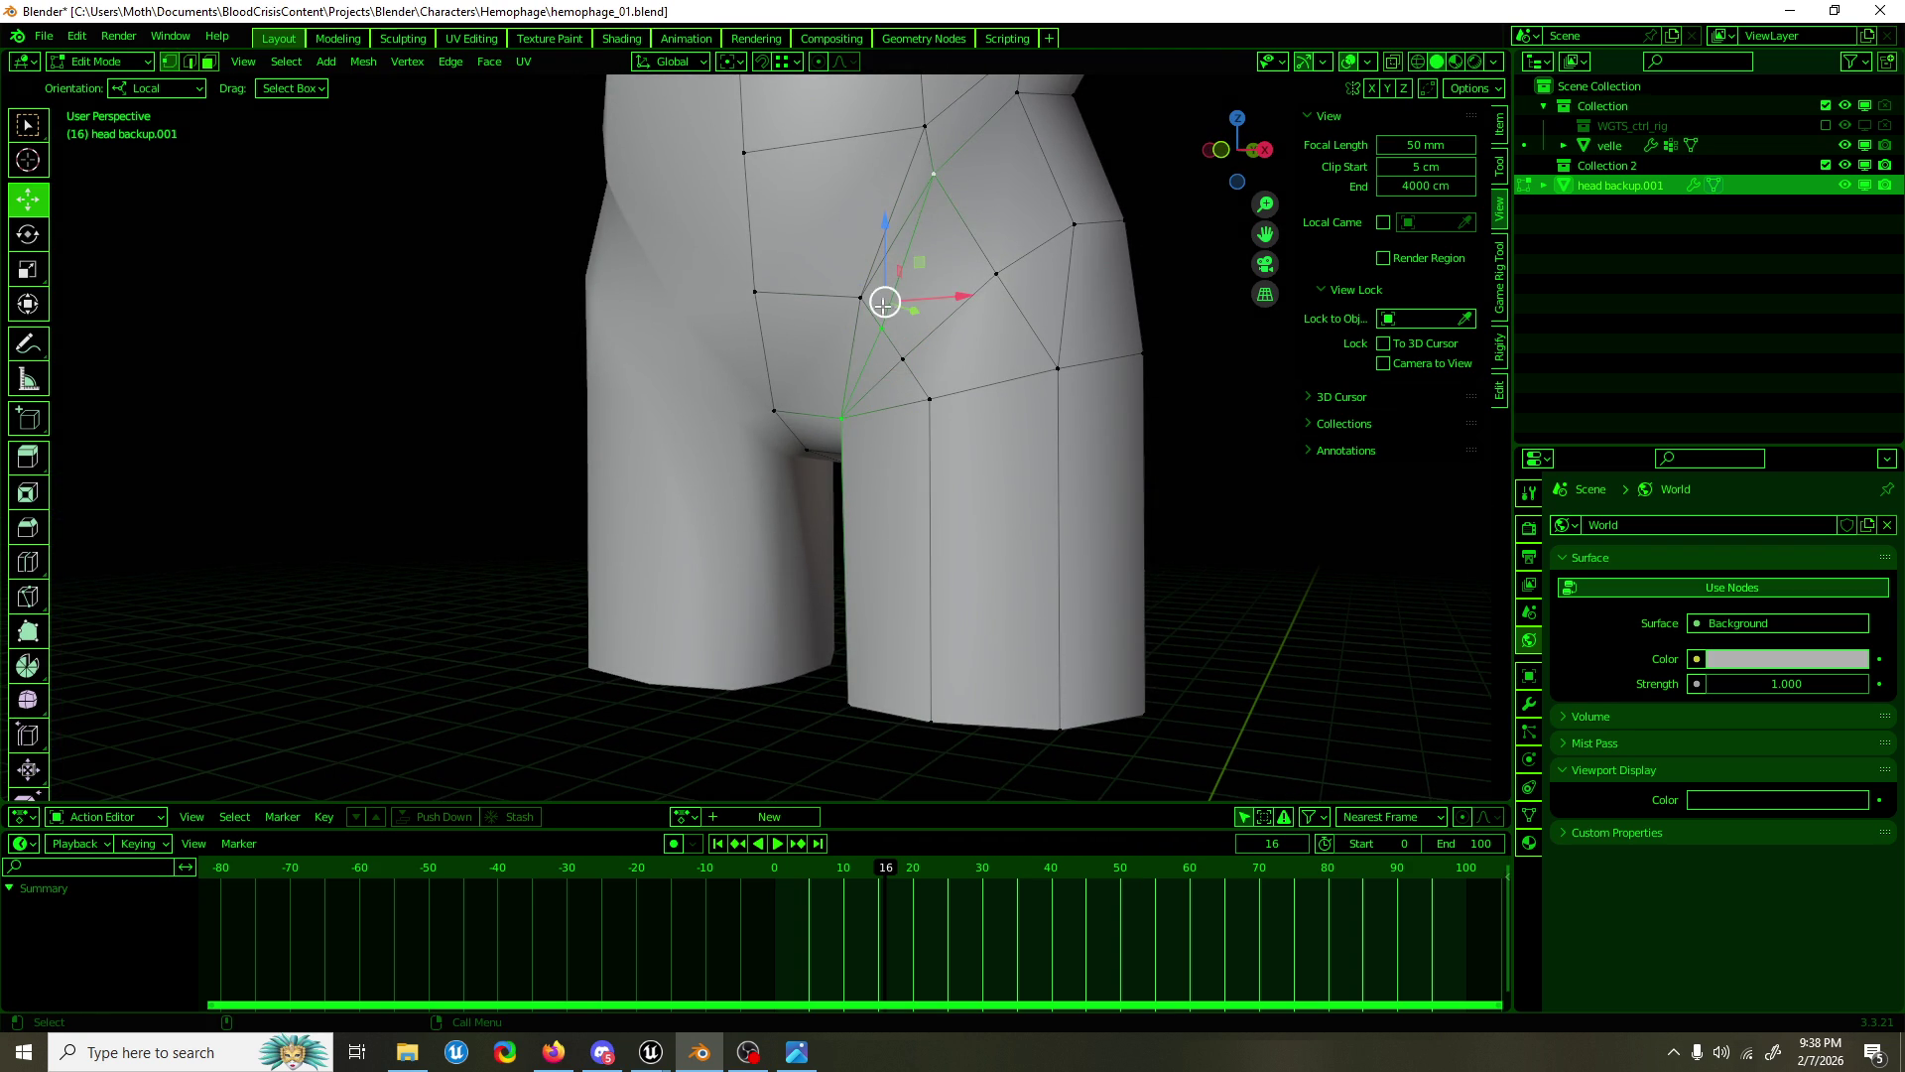
# Step: Dissolve the stray hip vertex and pull a thigh vertex inward and down
pyautogui.press('2')
pyautogui.click(883, 260)
pyautogui.press('1')
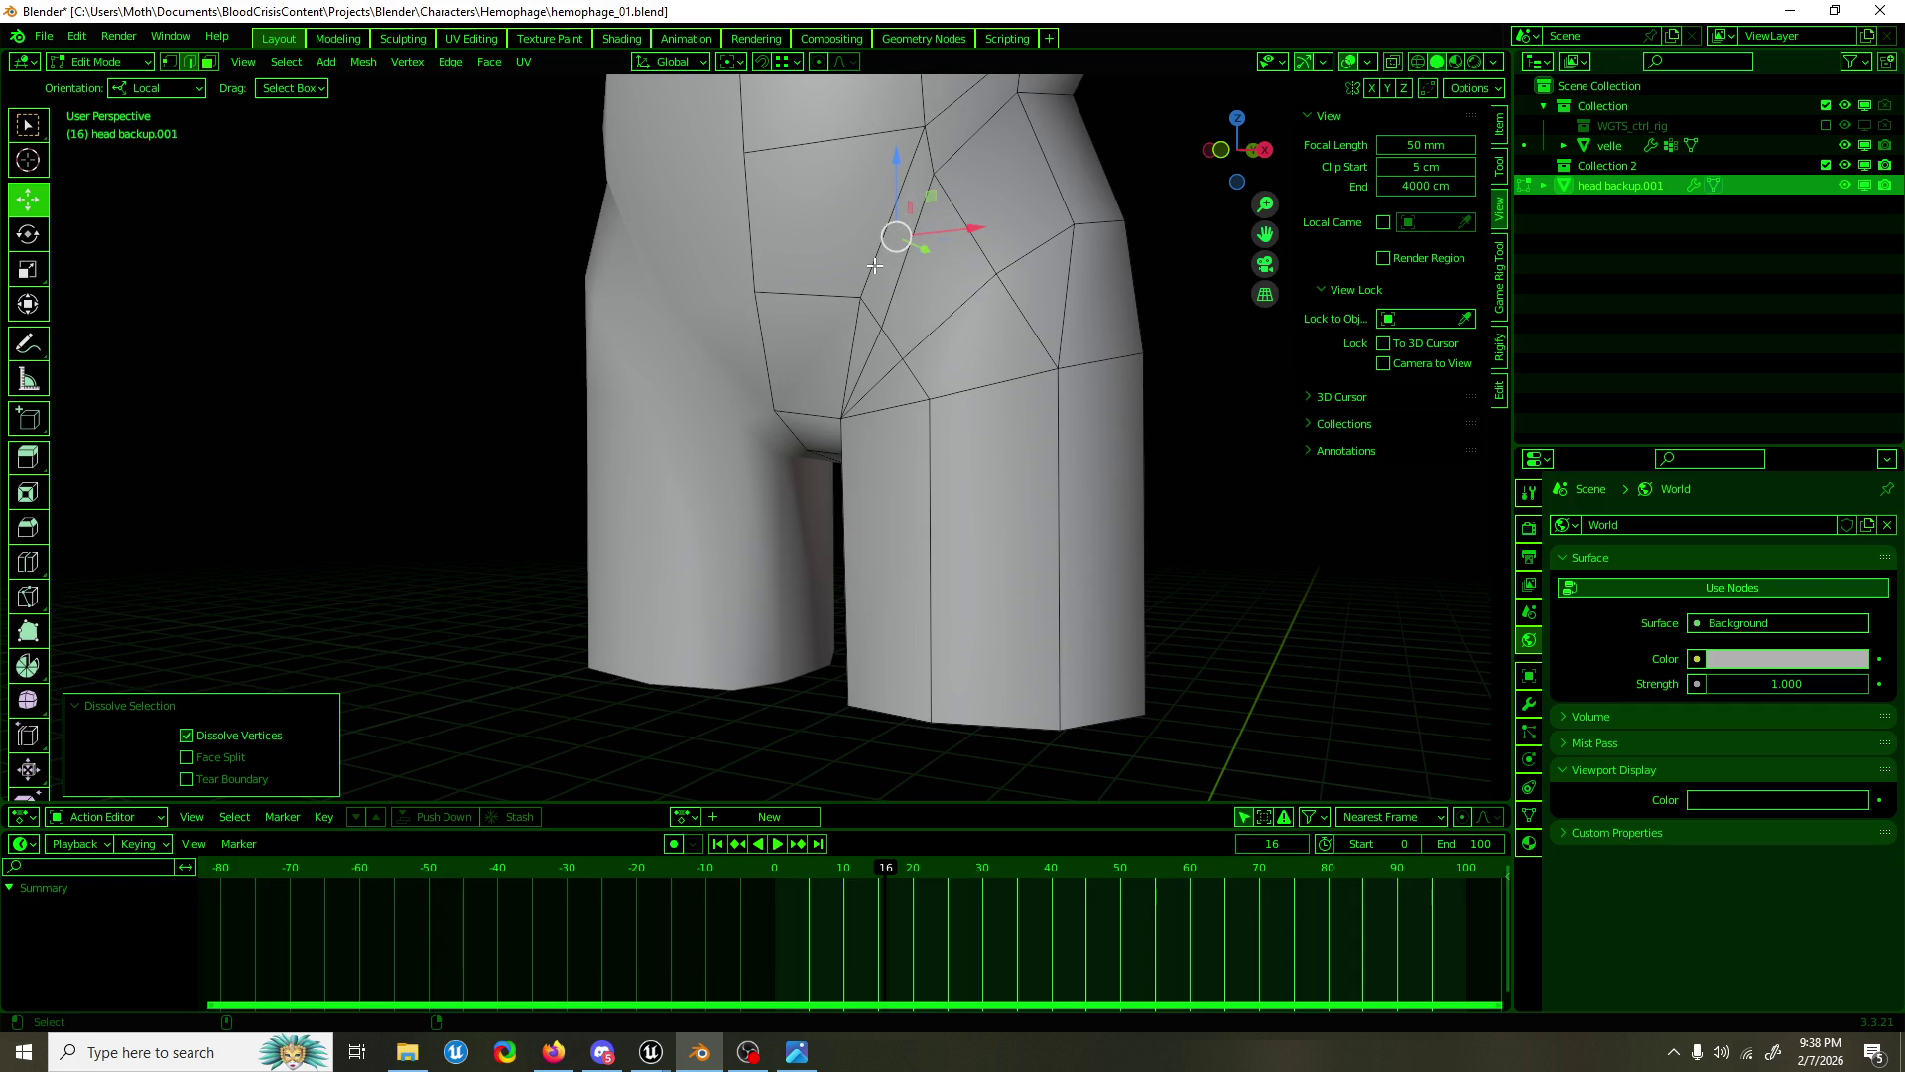
pyautogui.moveTo(884, 332); pyautogui.dragTo(784, 374)
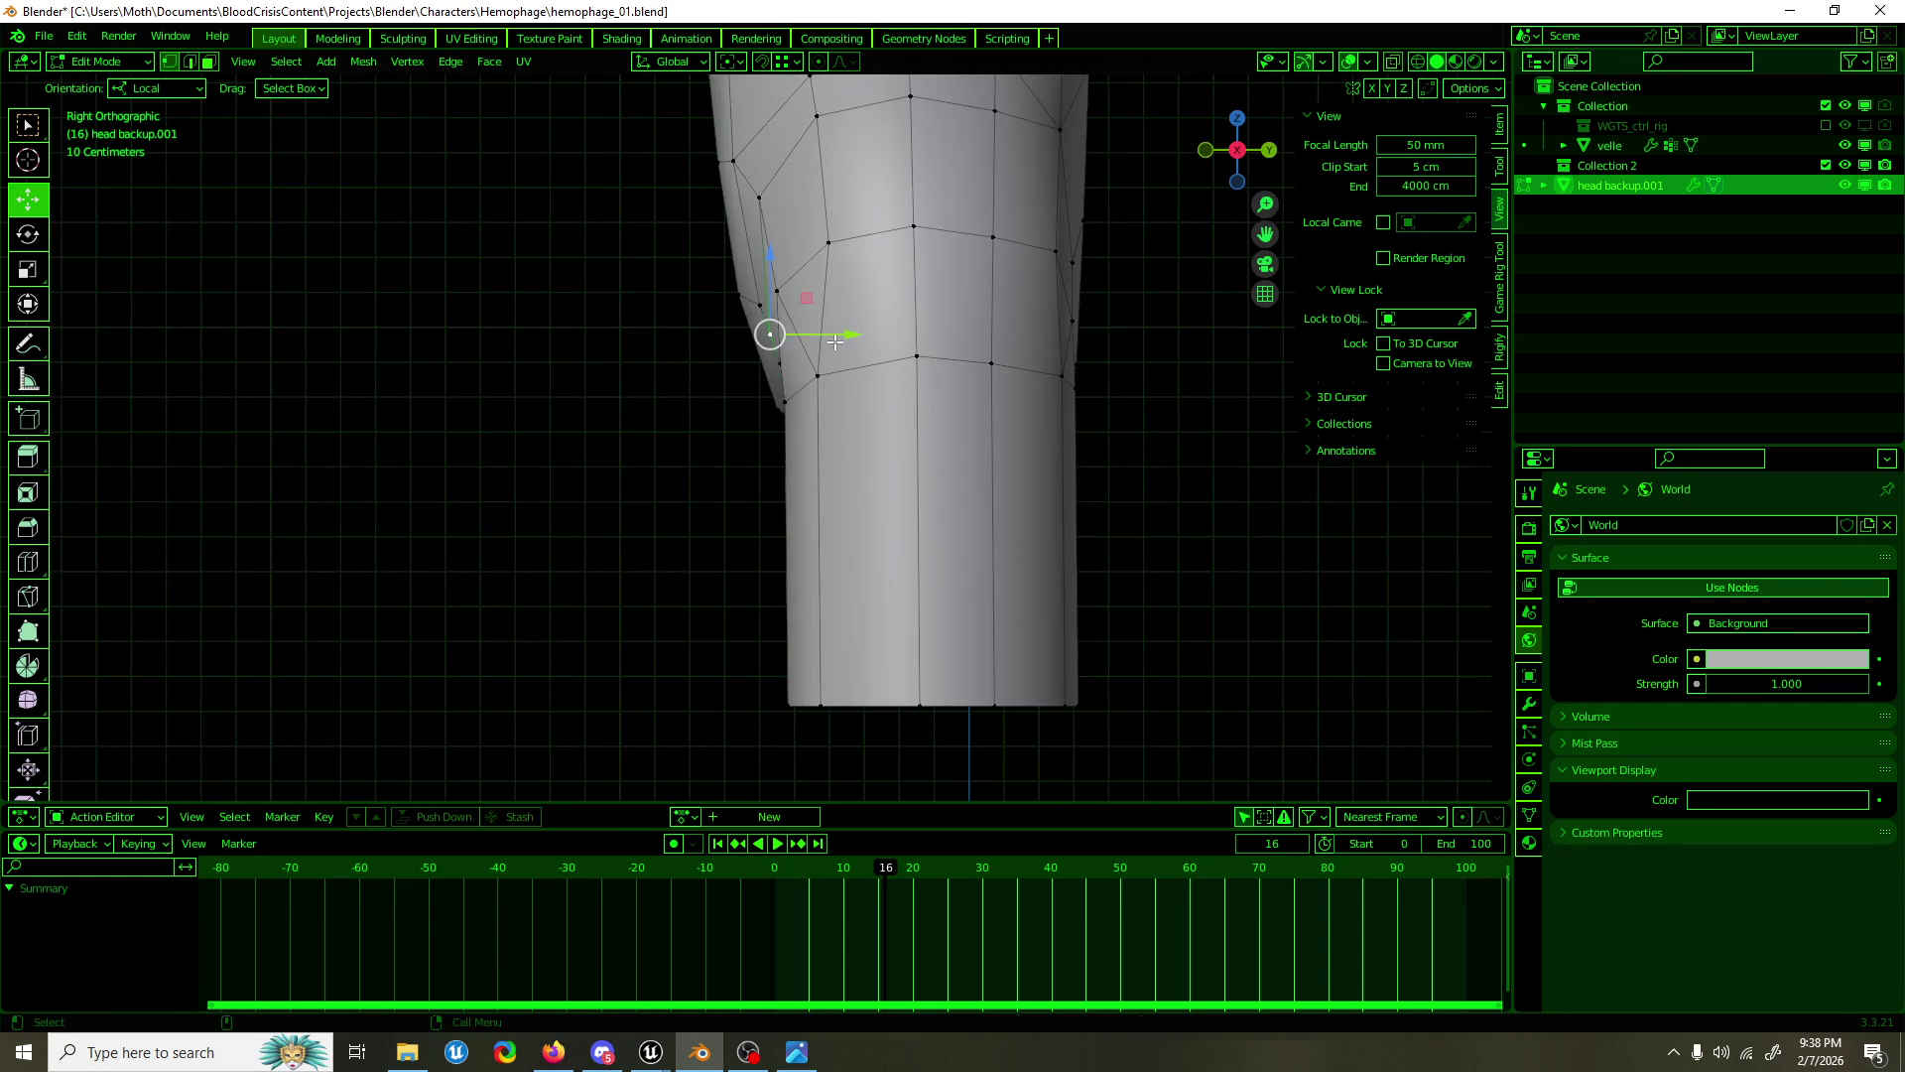
pyautogui.moveTo(836, 341); pyautogui.dragTo(843, 342)
pyautogui.press('KP_1')
pyautogui.moveTo(923, 295); pyautogui.dragTo(897, 283)
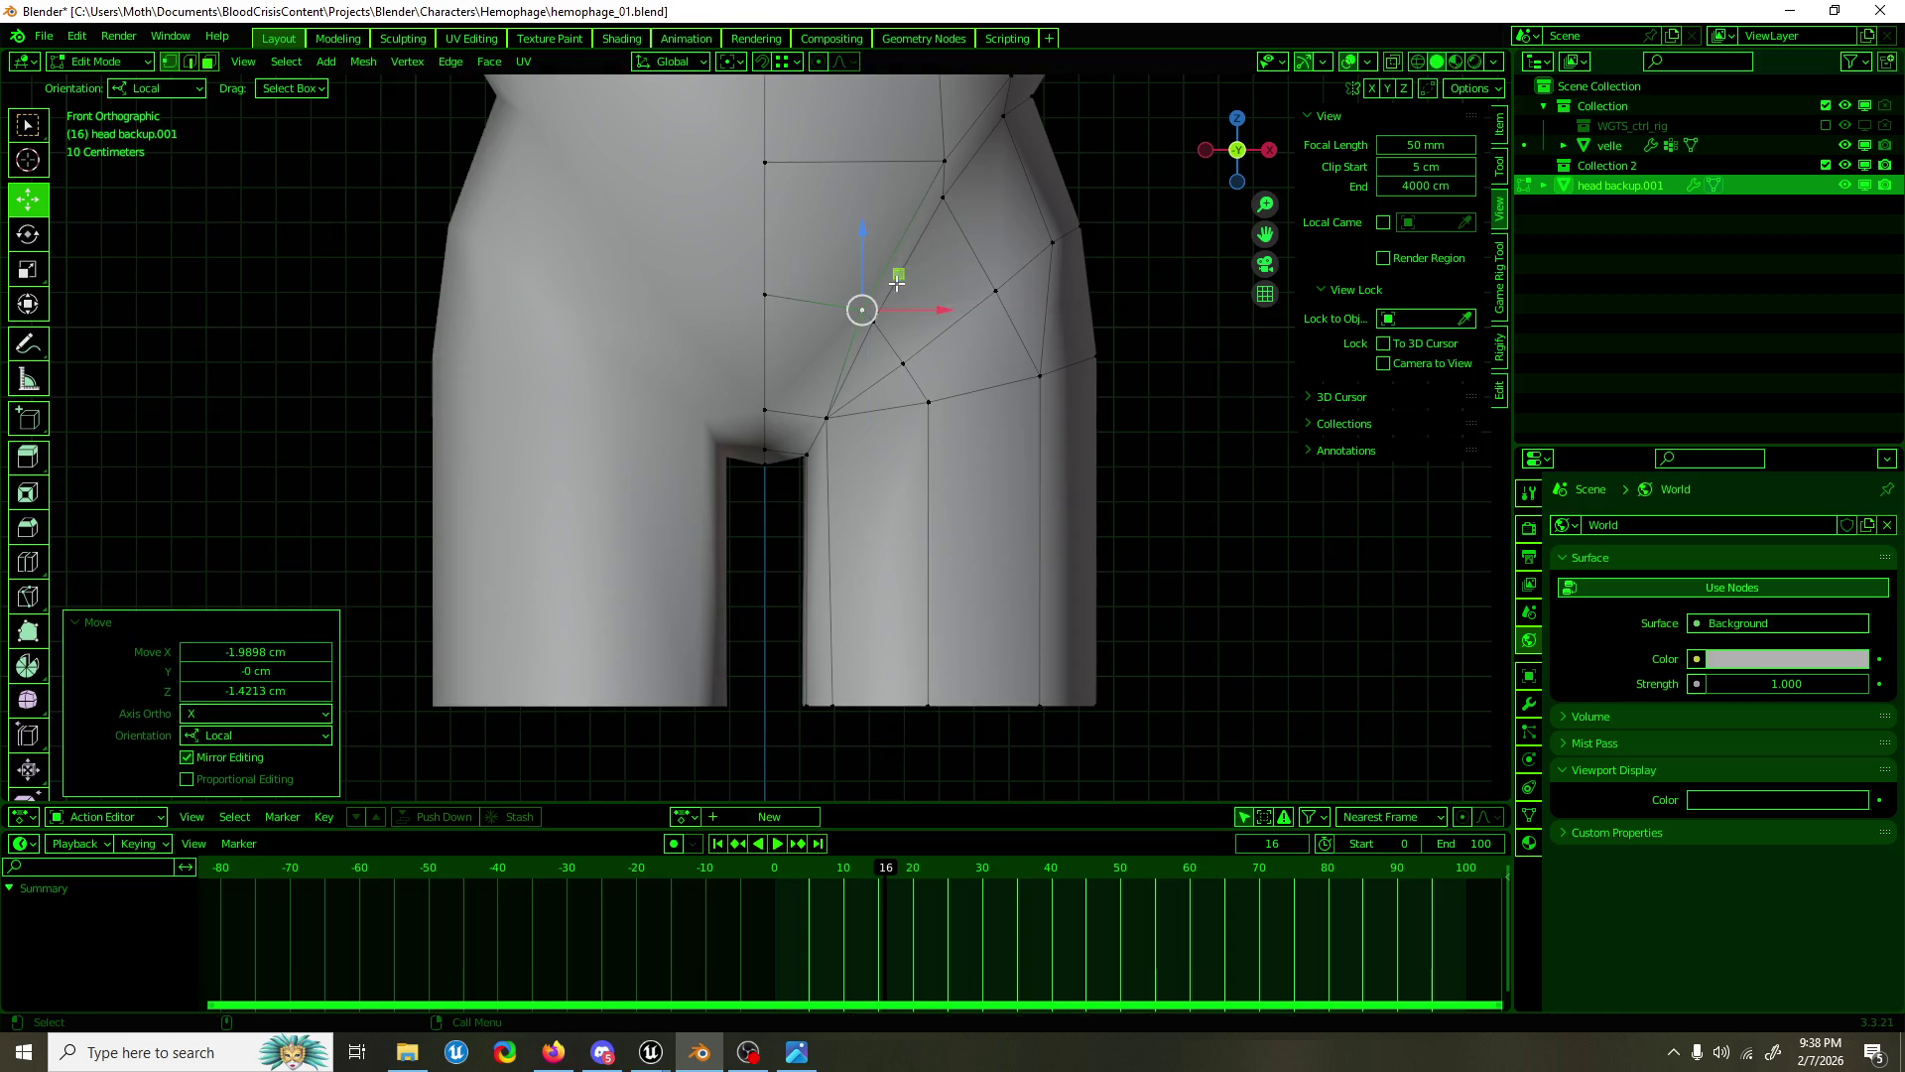
pyautogui.moveTo(889, 317); pyautogui.dragTo(721, 344)
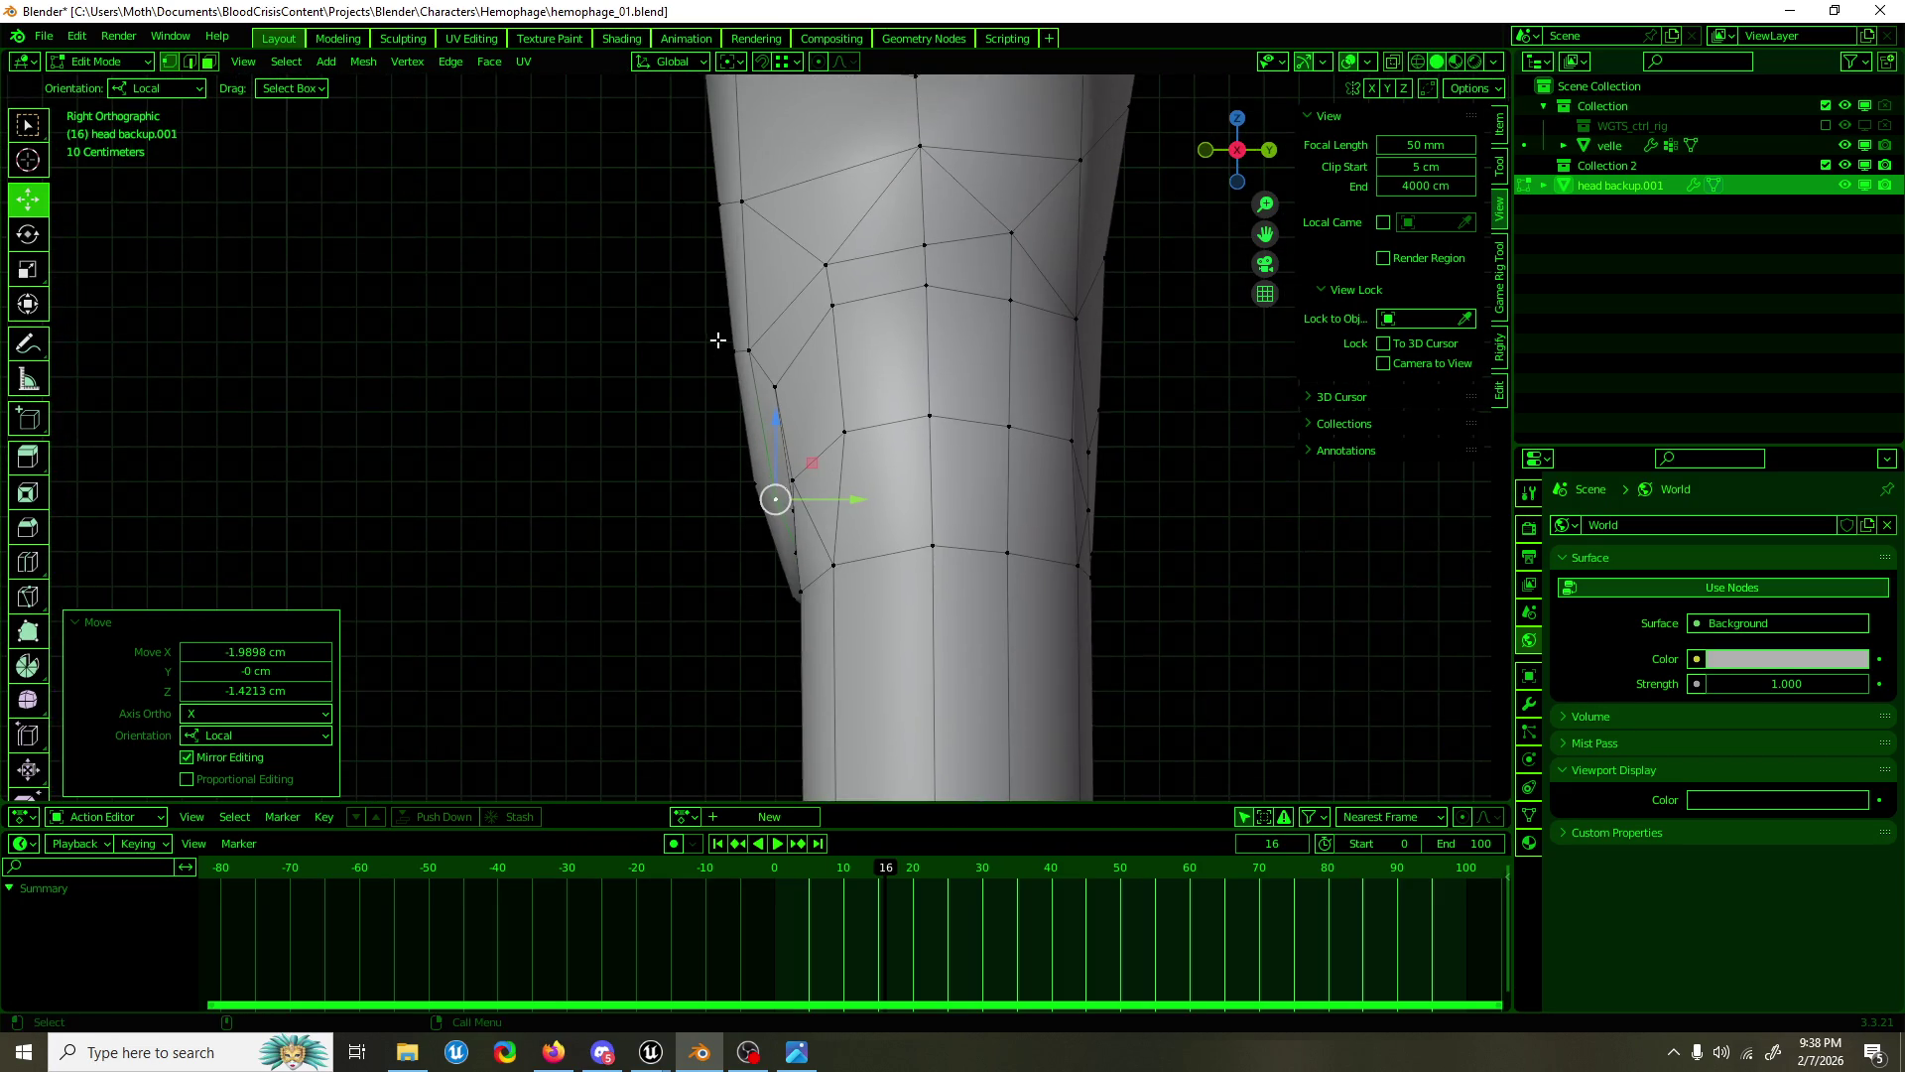
# Step: Push the strip of faces along the thigh's edge along its depth axis and review the body
pyautogui.moveTo(719, 338); pyautogui.dragTo(757, 359)
pyautogui.click(734, 308)
pyautogui.moveTo(815, 281); pyautogui.dragTo(784, 290)
pyautogui.press('Tab')
pyautogui.moveTo(683, 335); pyautogui.dragTo(1023, 483)
# Step: Move a waist vertex along its depth axis, then briefly view the anguisher.png reference sketch
pyautogui.press('Tab')
pyautogui.press('1')
pyautogui.click(834, 378)
pyautogui.moveTo(838, 374); pyautogui.dragTo(822, 384)
pyautogui.moveTo(822, 384); pyautogui.dragTo(795, 380)
pyautogui.press('Tab')
pyautogui.moveTo(883, 381); pyautogui.dragTo(936, 481)
pyautogui.press('Tab')
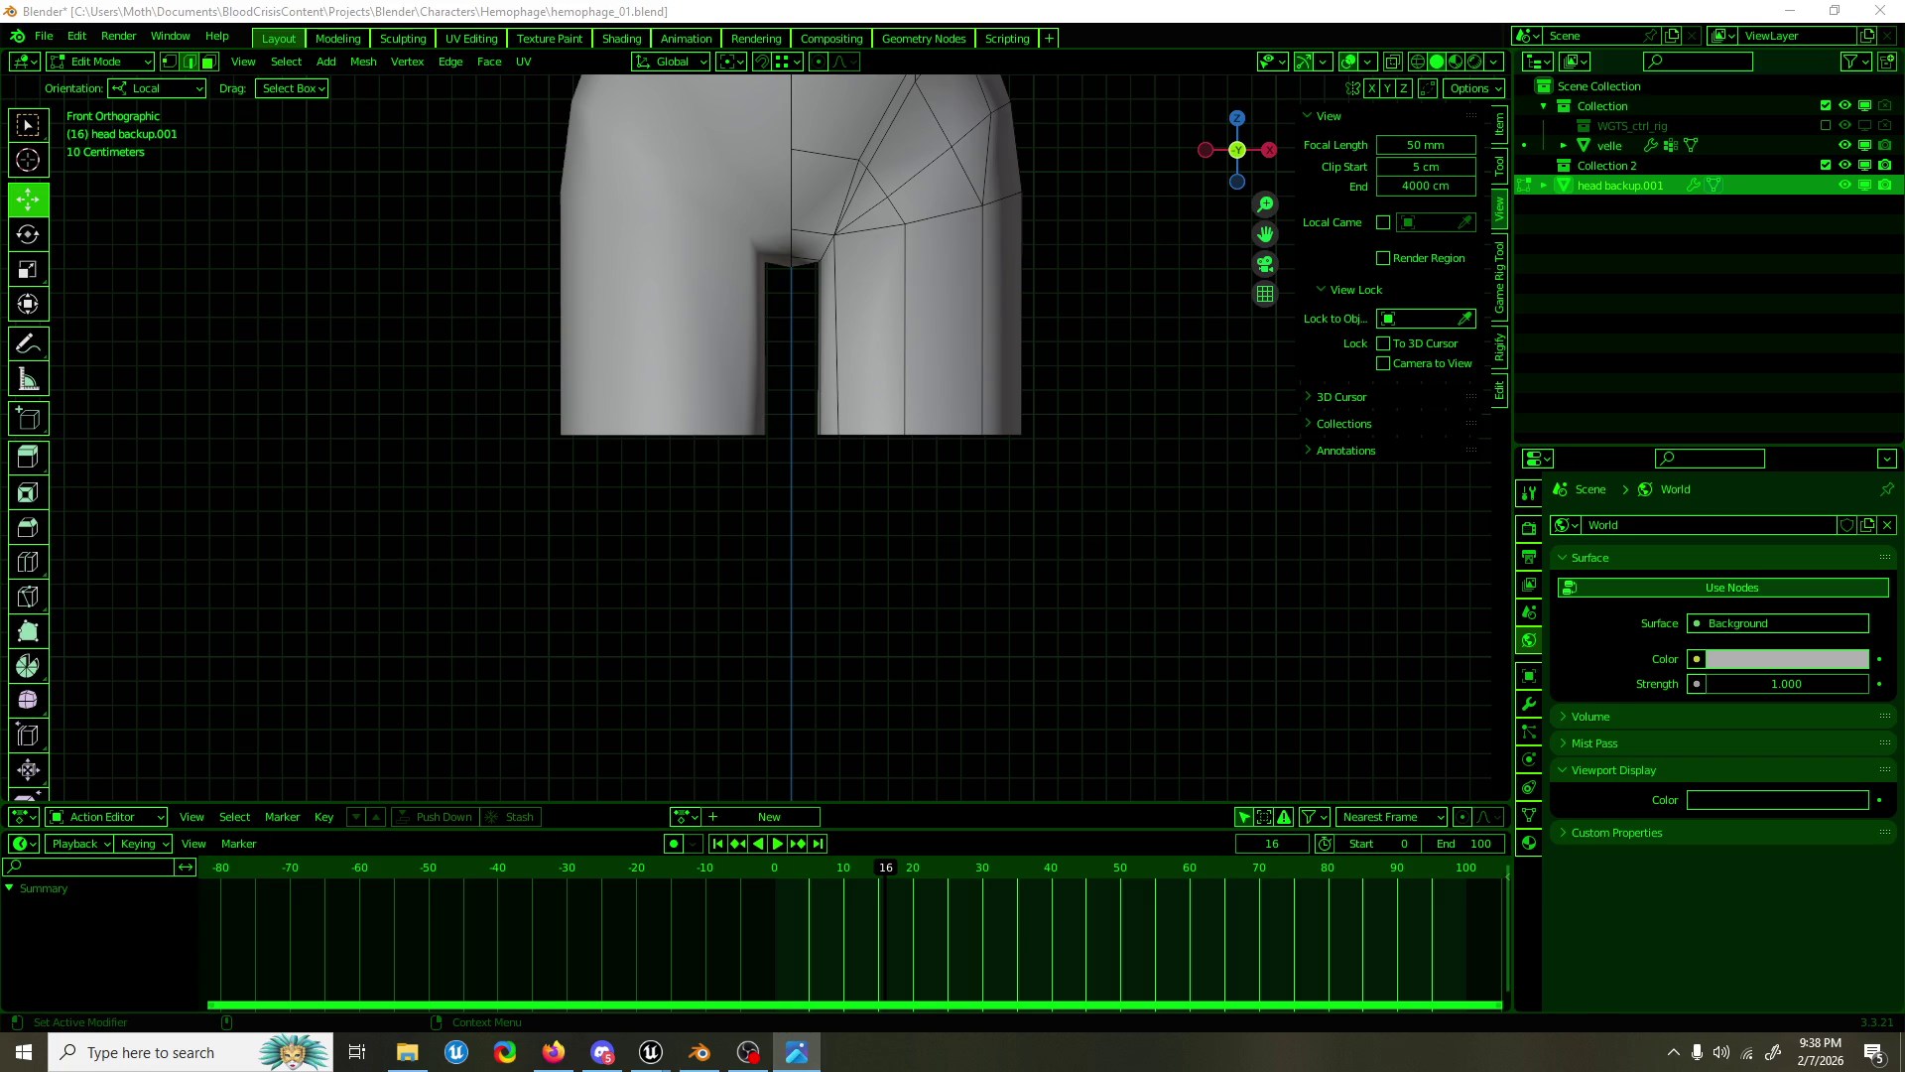
pyautogui.click(796, 1052)
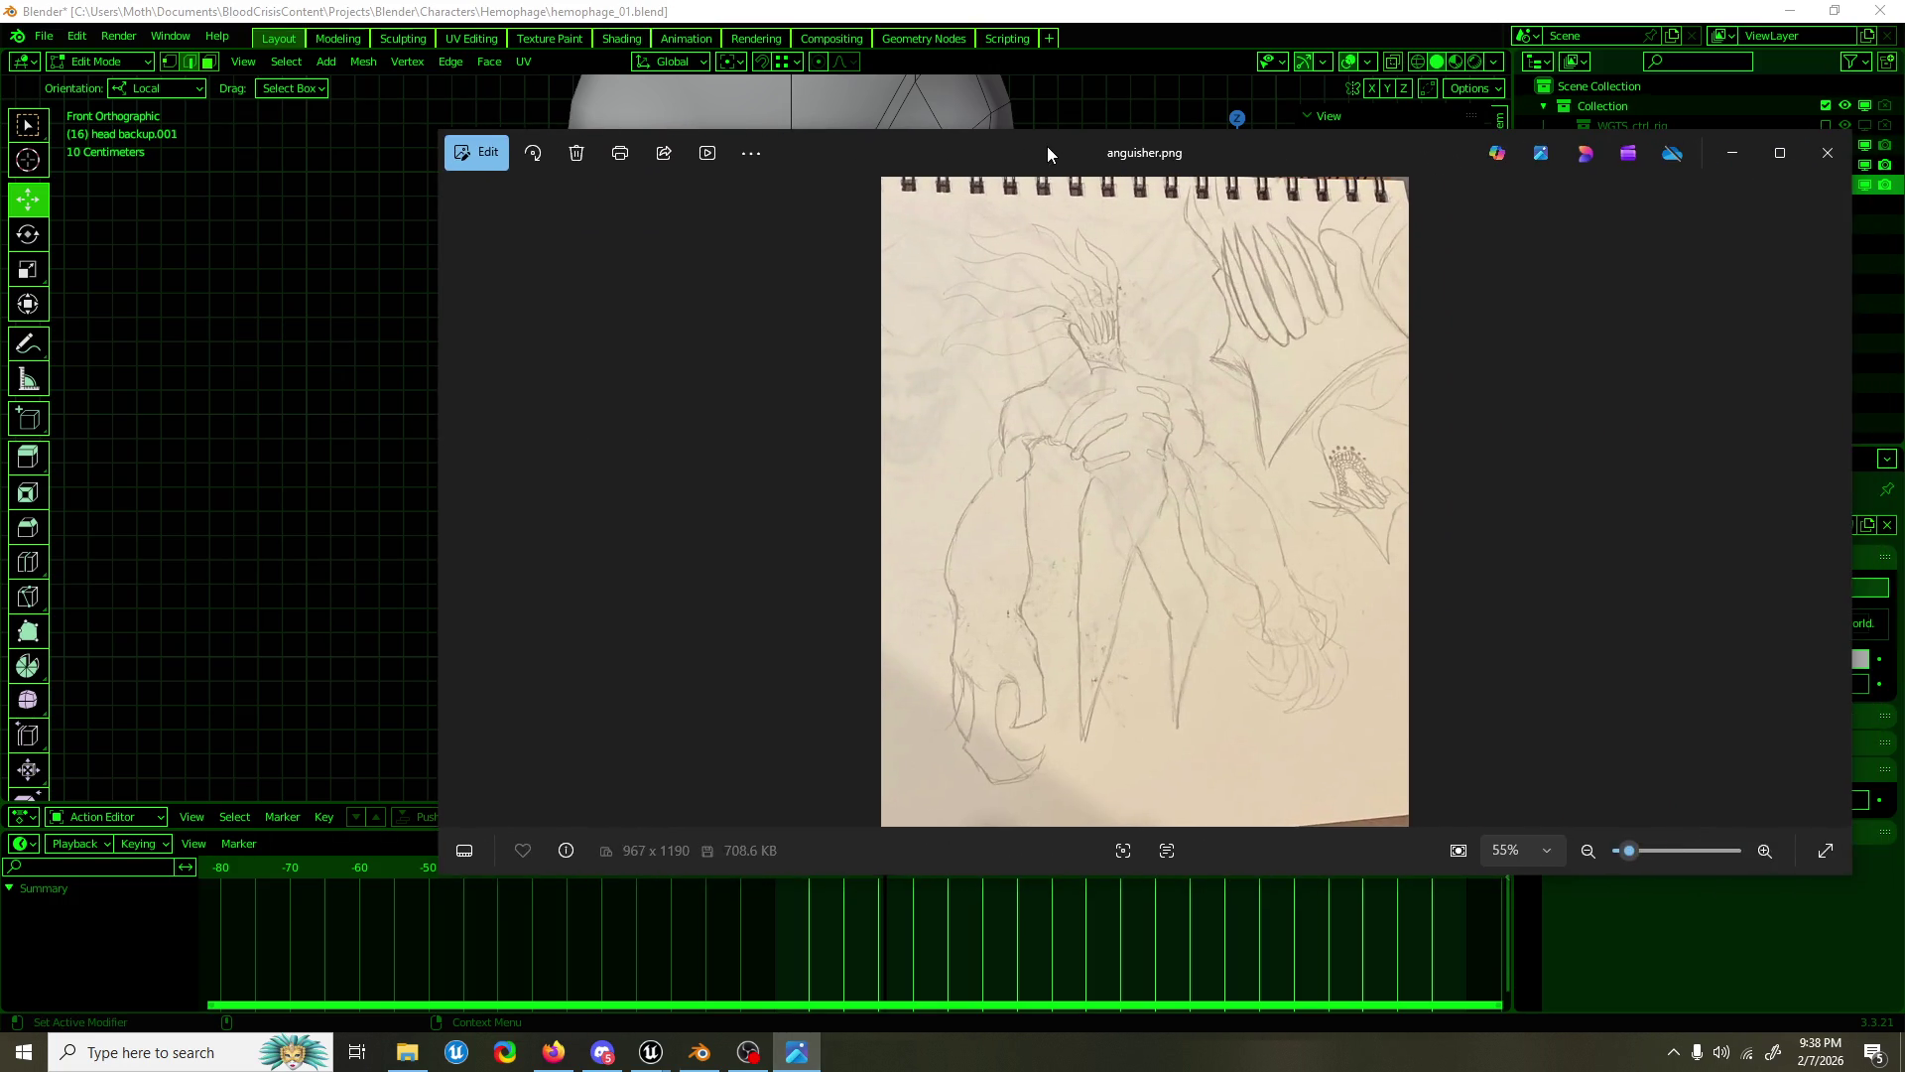
pyautogui.hotkey('alt', 'Tab')
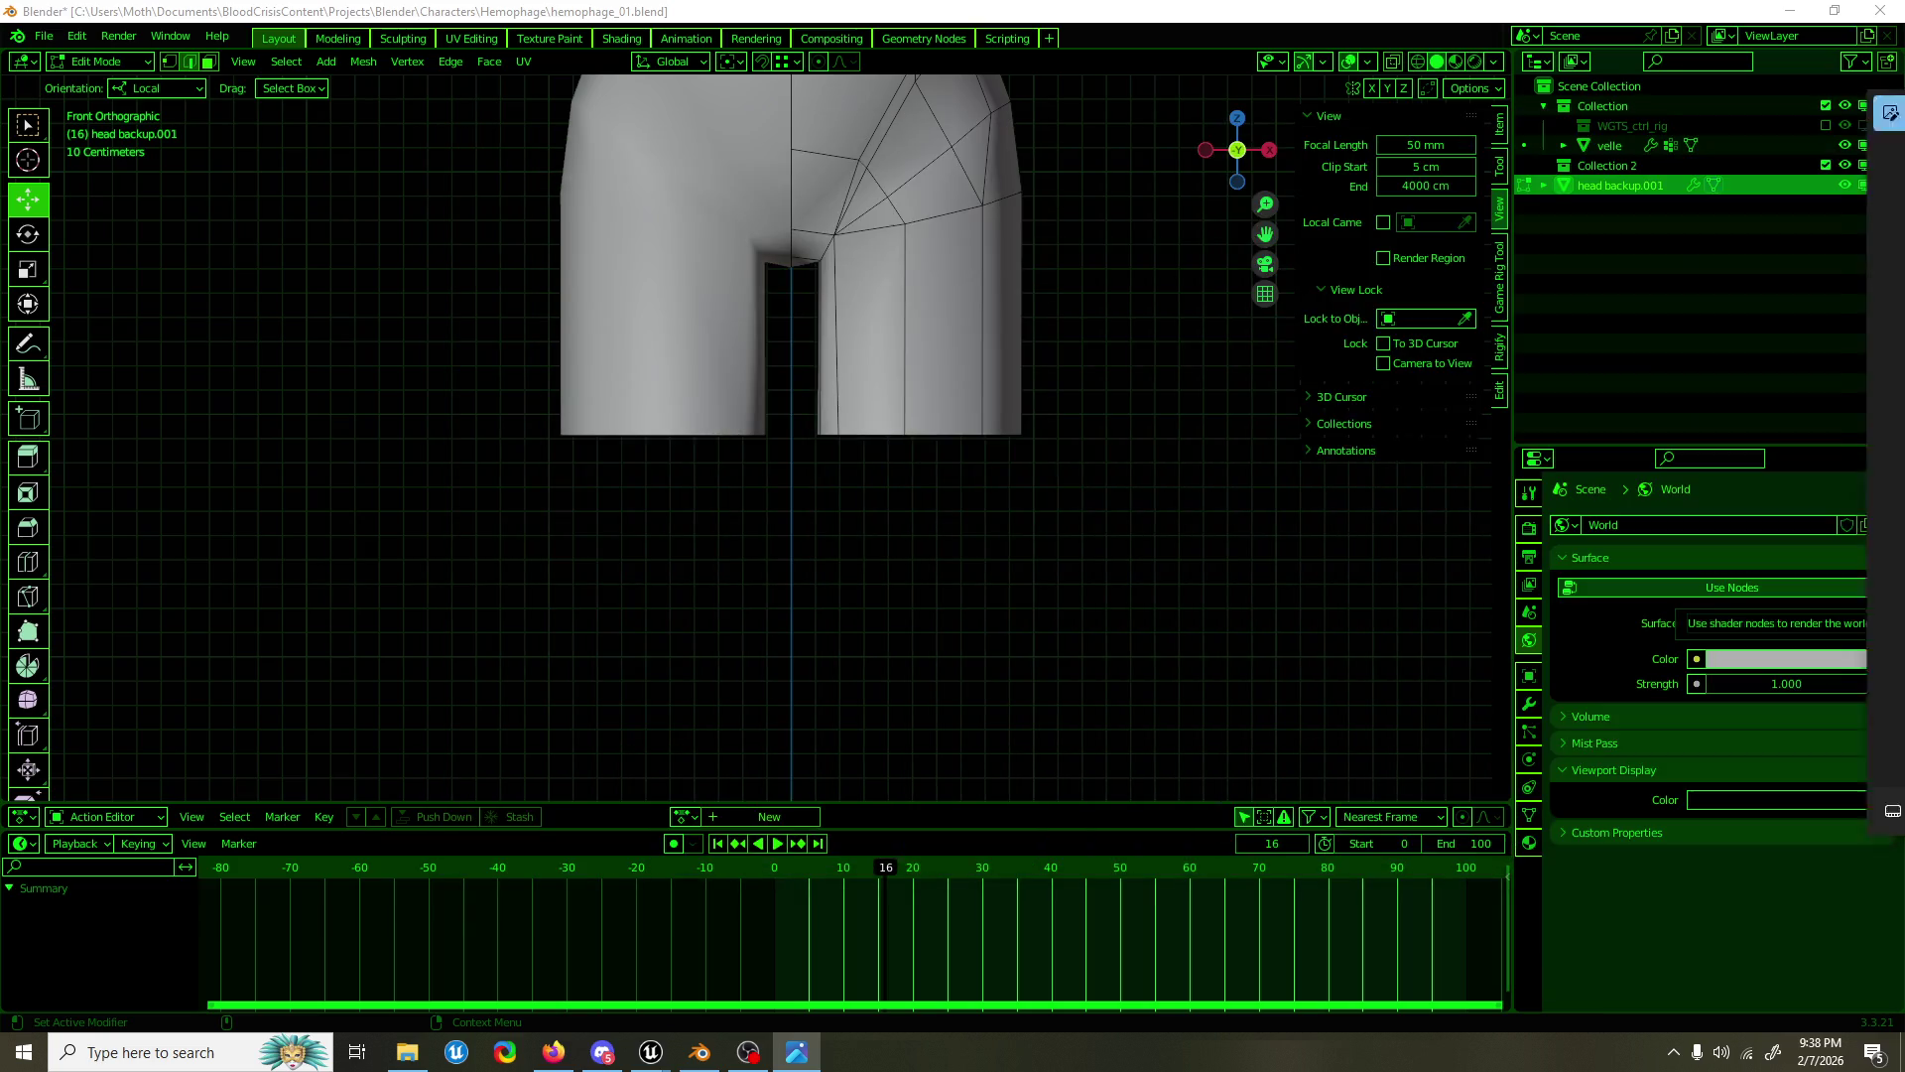
# Step: Pull the right leg's bottom loop down and scale it to 0.73
pyautogui.click(947, 438)
pyautogui.moveTo(965, 407); pyautogui.dragTo(961, 496)
pyautogui.press('s')
pyautogui.click(948, 466)
# Step: Subdivide the face ring around the leg to add an extra edge ring
pyautogui.click(965, 415)
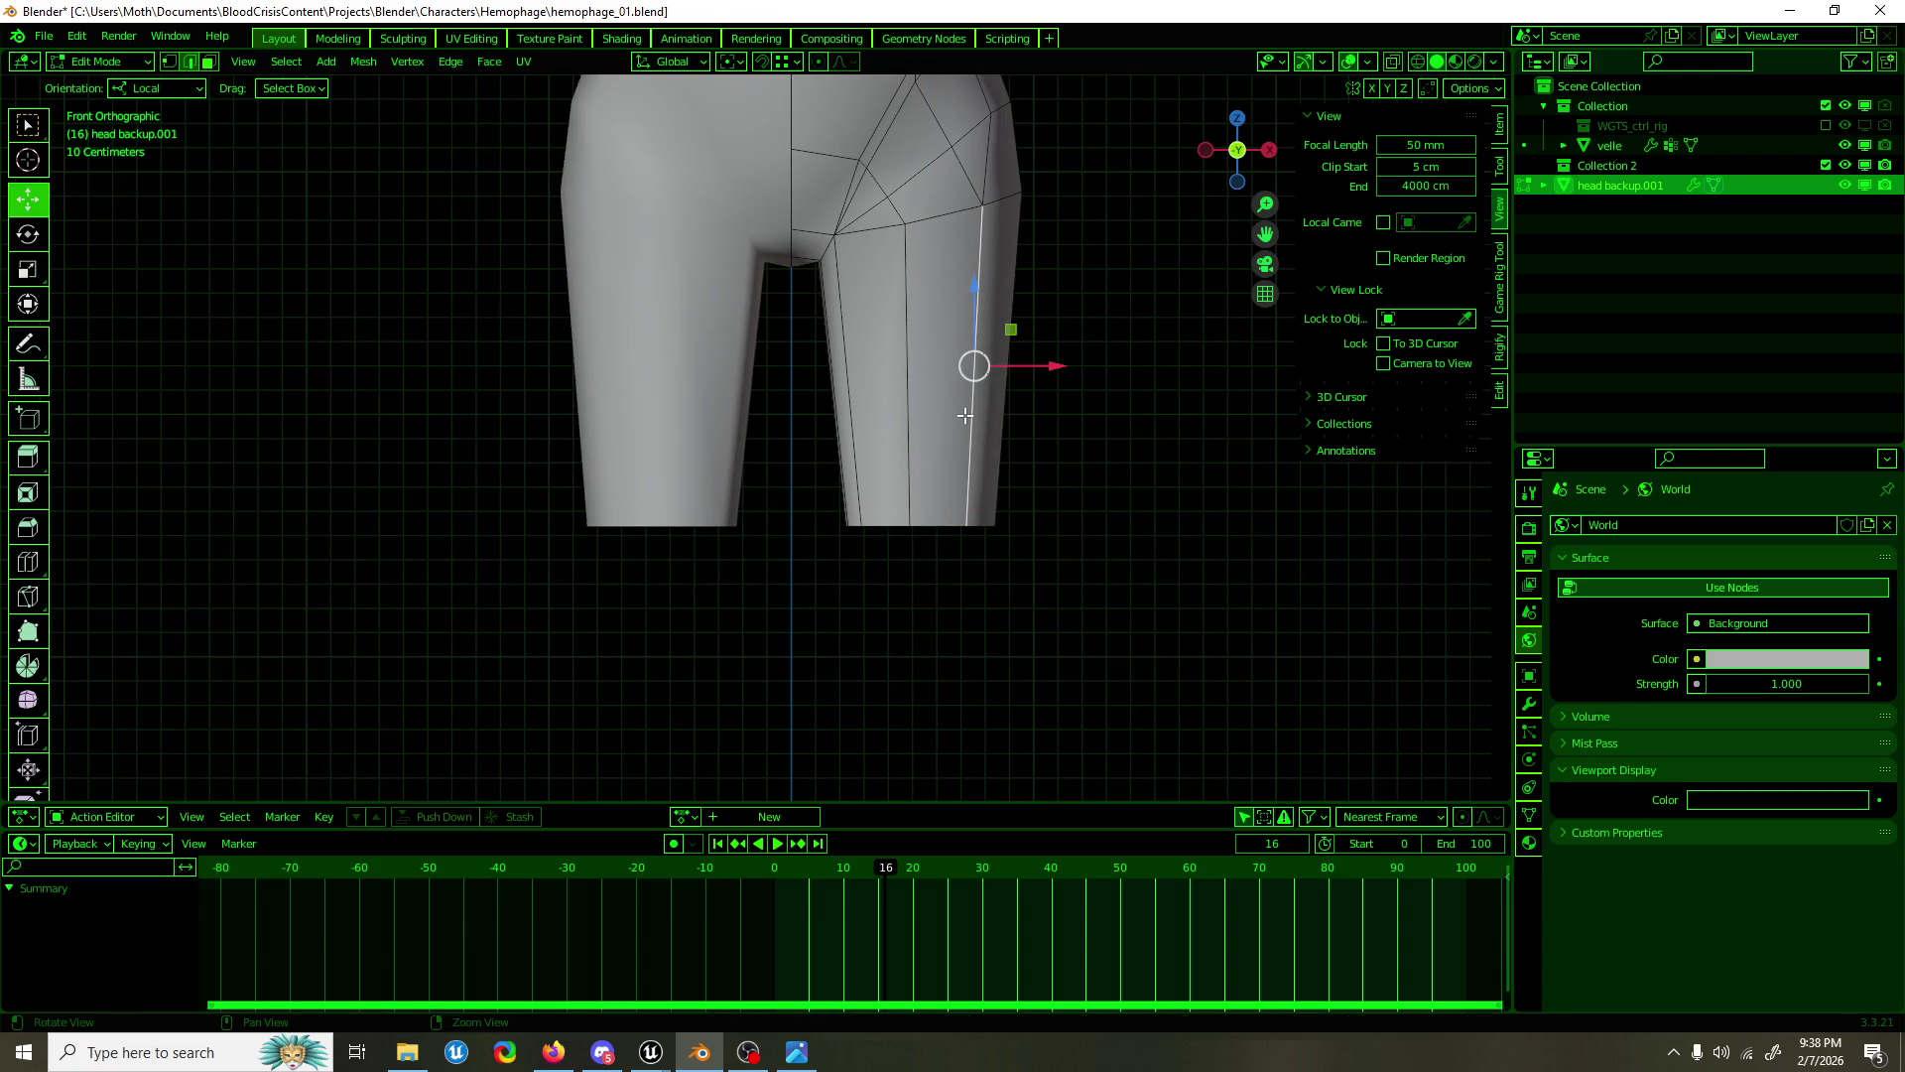
pyautogui.press('KP_5')
pyautogui.click(964, 411)
pyautogui.moveTo(980, 375); pyautogui.dragTo(1124, 366)
pyautogui.click(1171, 416)
# Step: Scale the selection to 0.94 and return to Object Mode
pyautogui.press('KP_1')
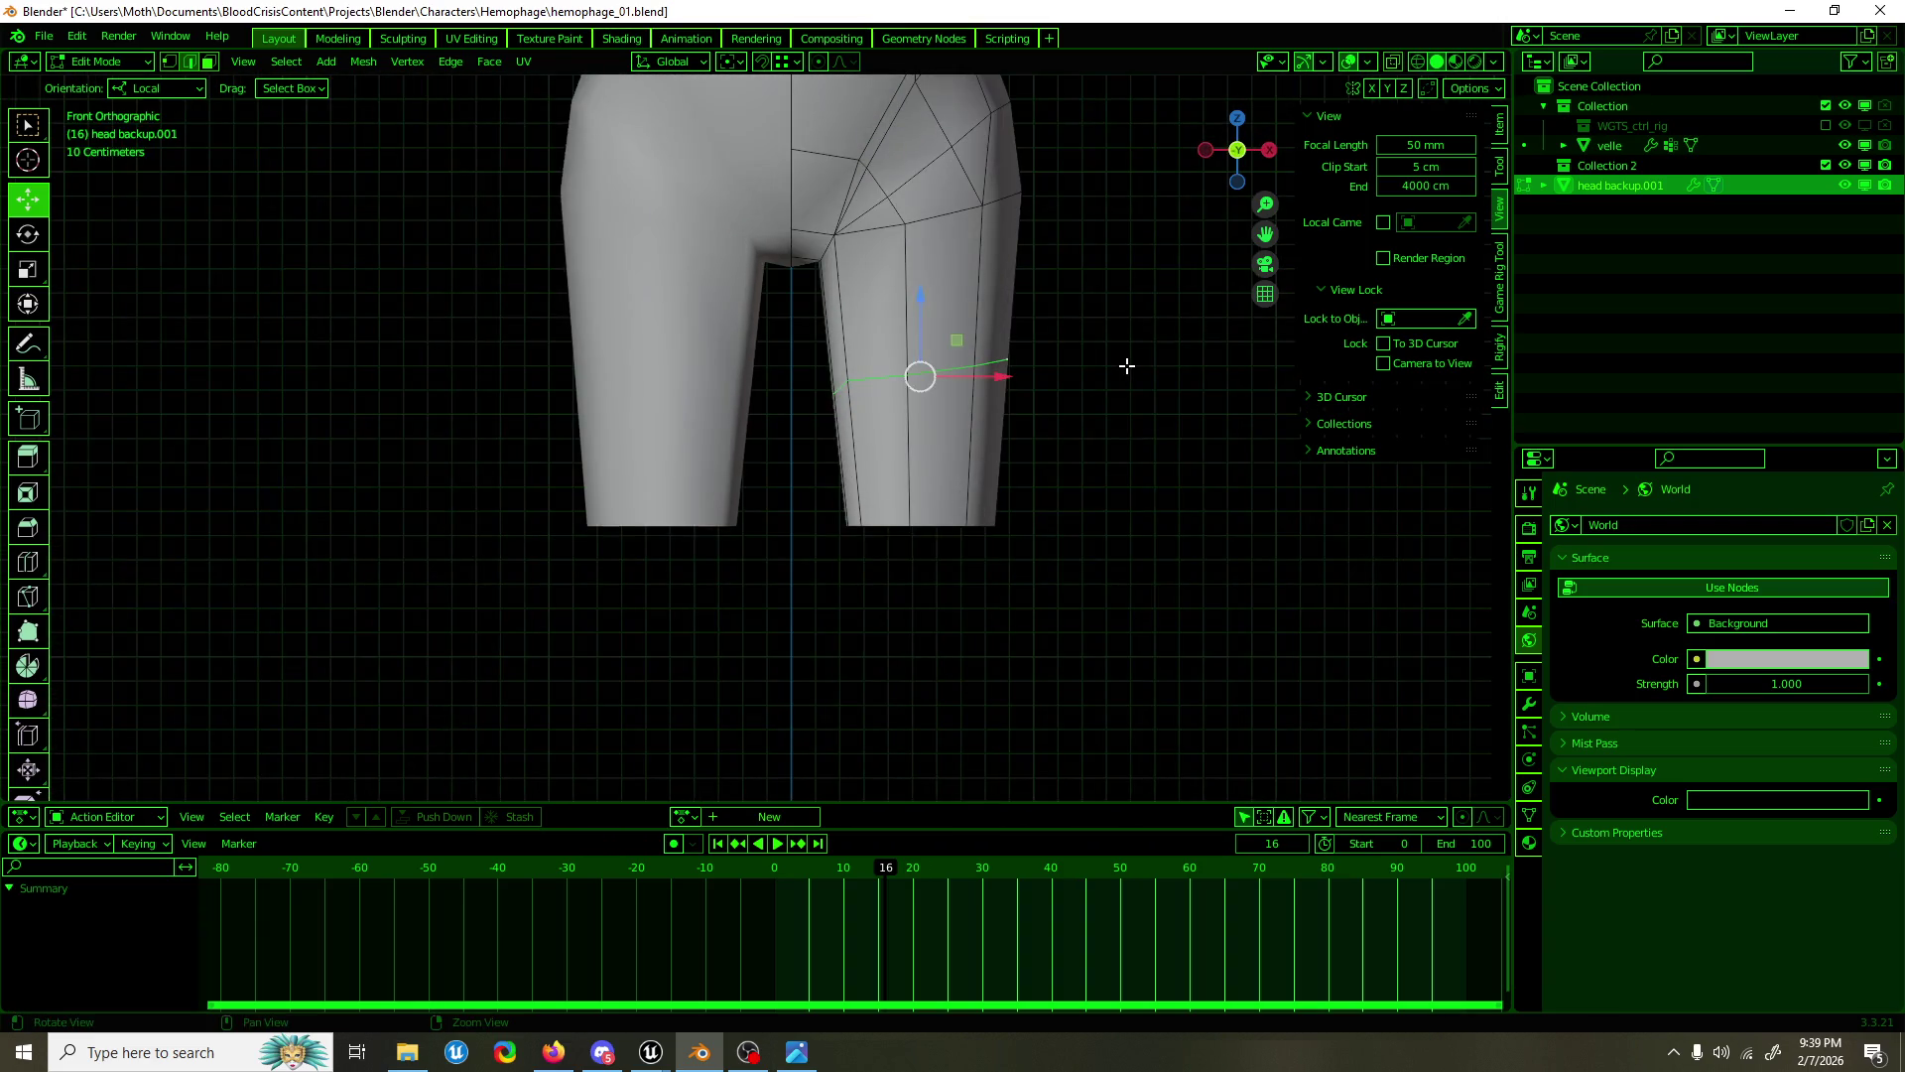
pyautogui.hotkey('shift', 'space')
pyautogui.press('s')
pyautogui.press('s')
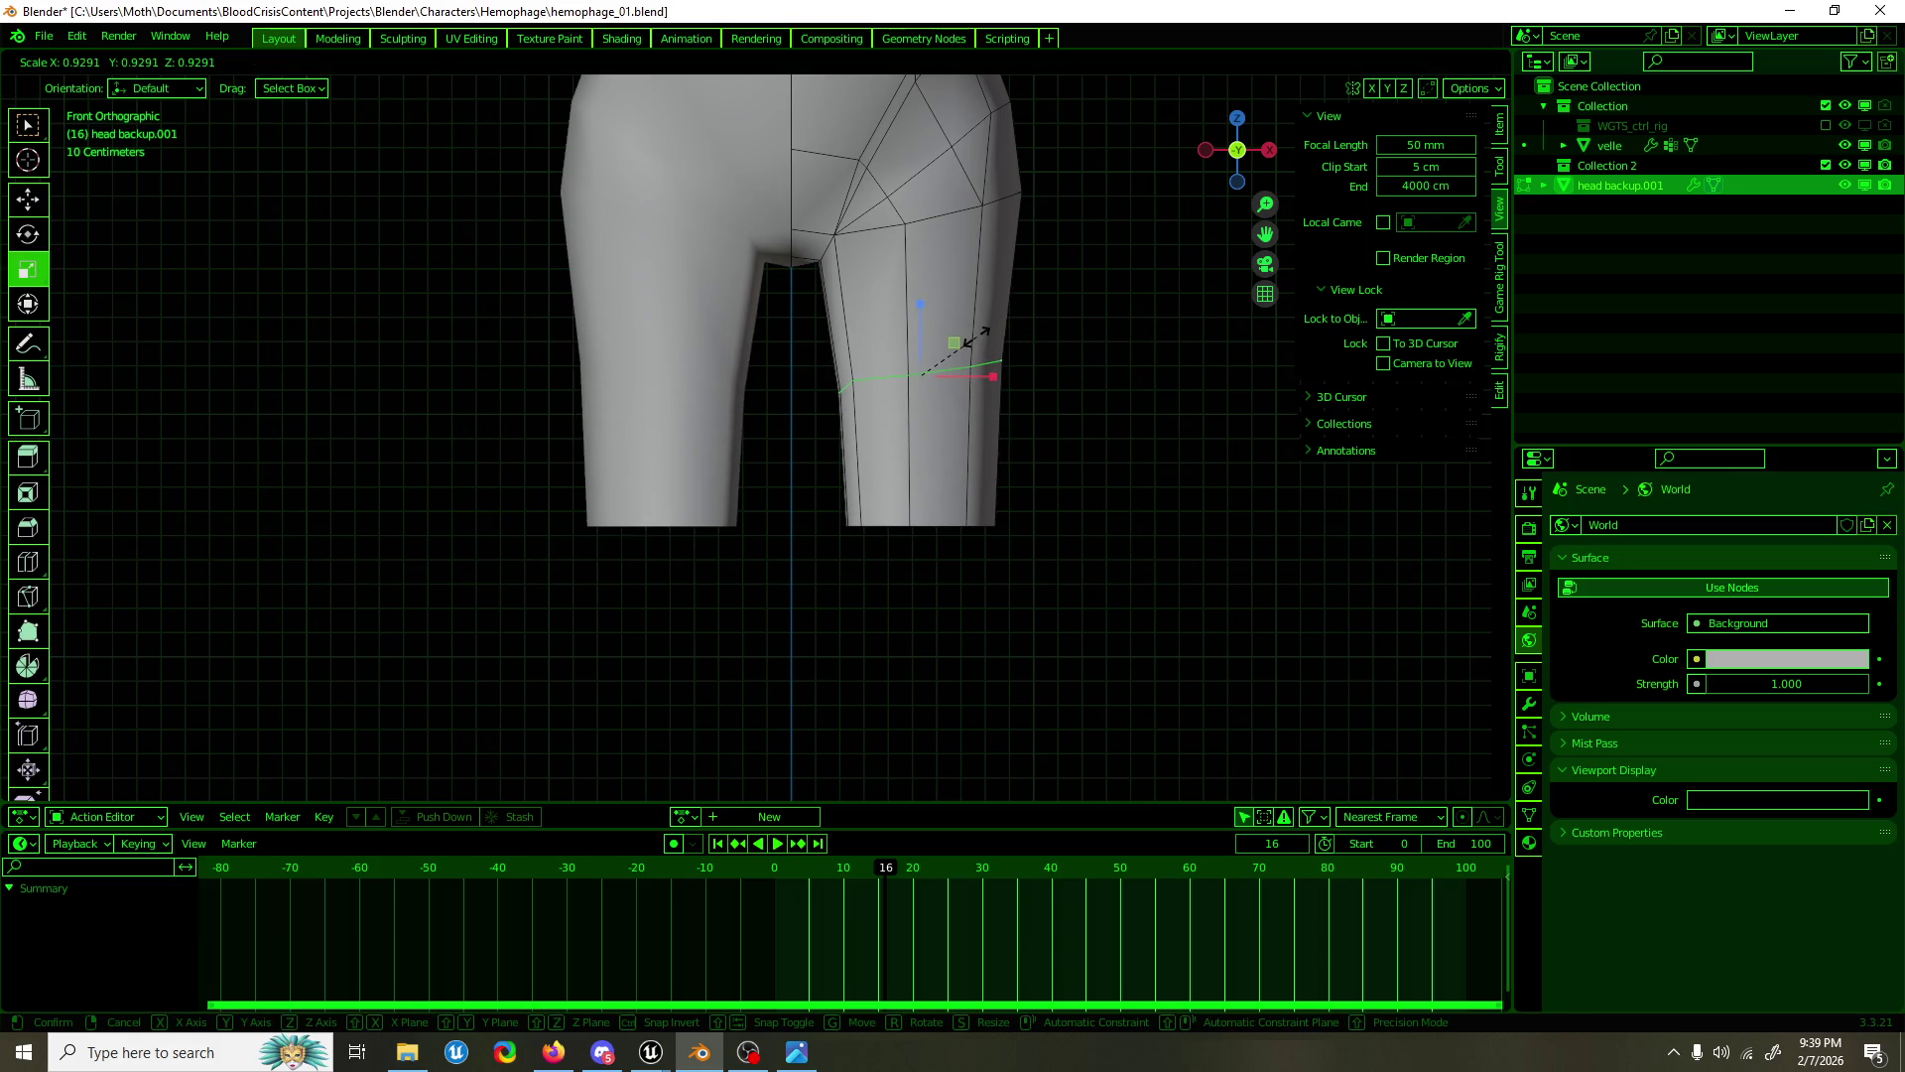
pyautogui.click(973, 364)
pyautogui.press('Tab')
pyautogui.scroll(-3)
pyautogui.moveTo(1034, 335); pyautogui.dragTo(1049, 401)
pyautogui.press('KP_1')
pyautogui.scroll(-3)
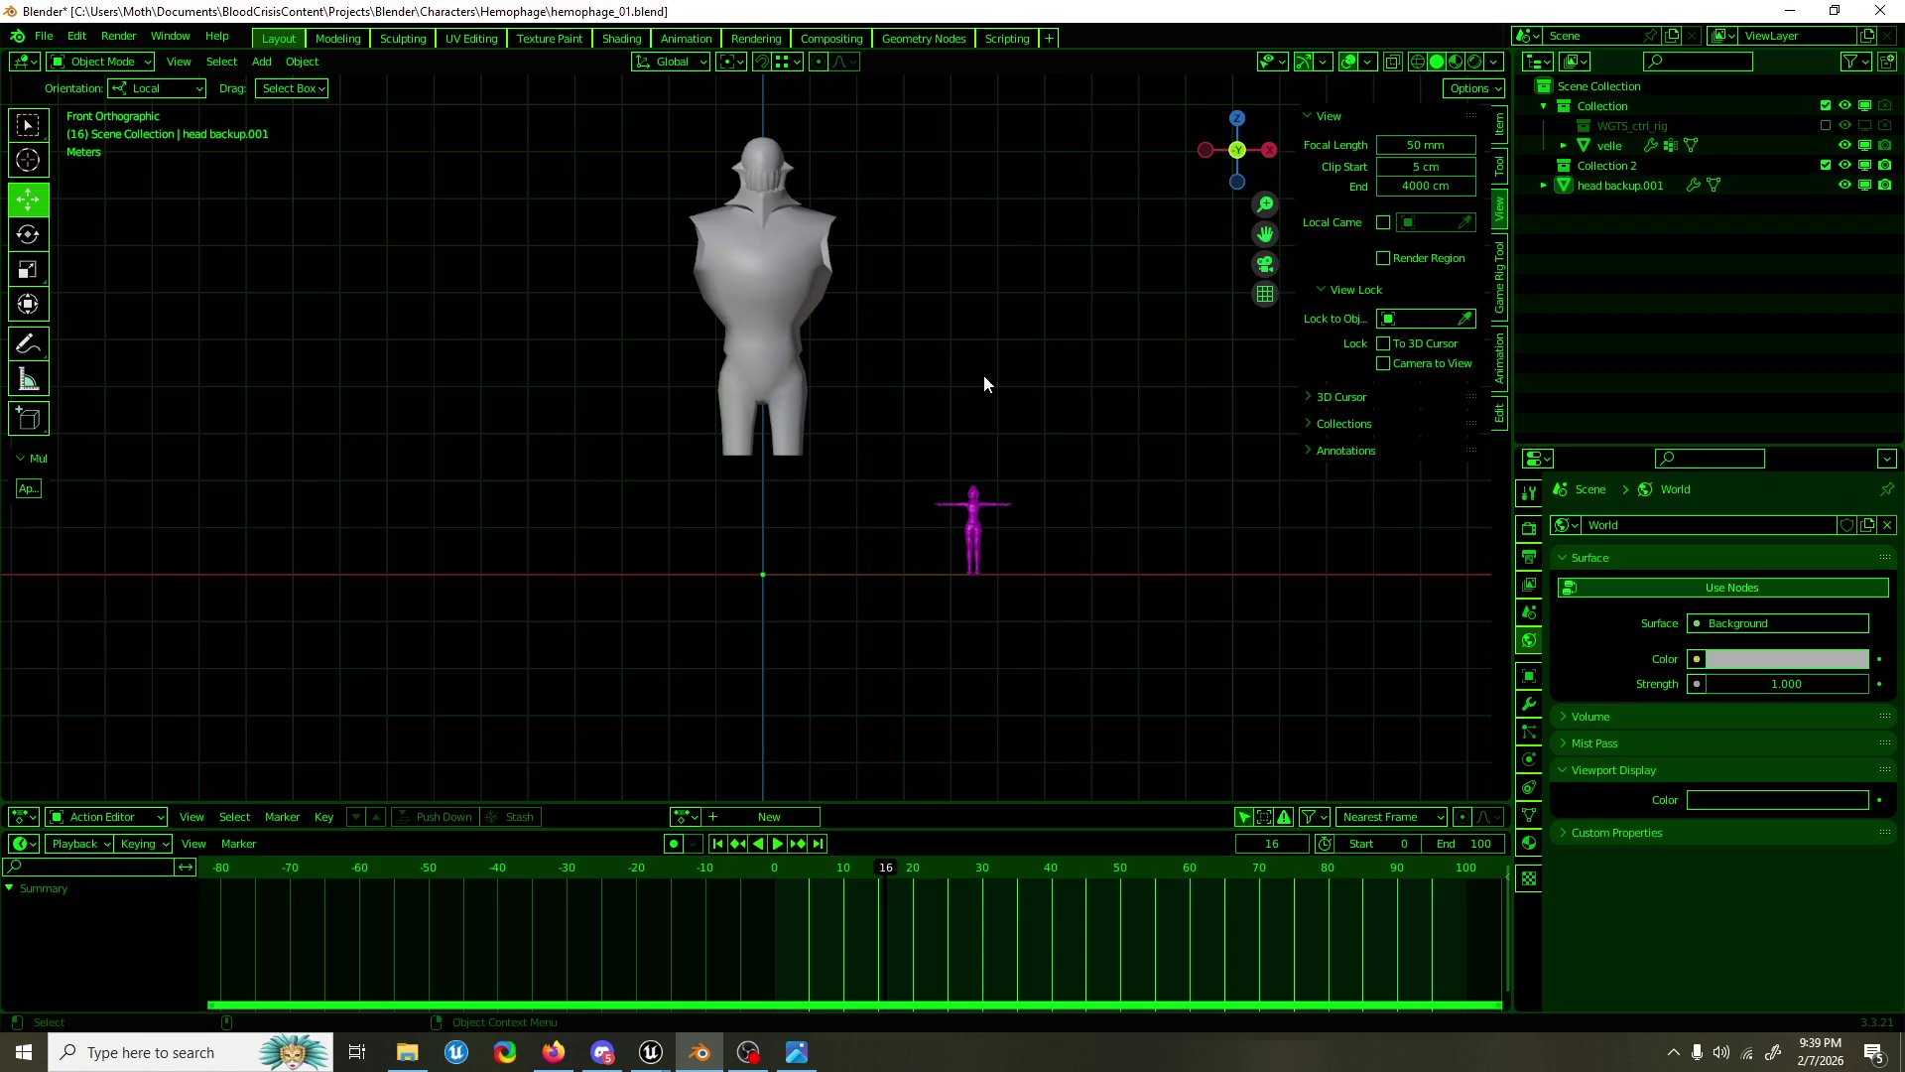
# Step: Select the linked head geometry with Delimit Sharp and inspect the collar around the head
pyautogui.scroll(3)
pyautogui.press('Tab')
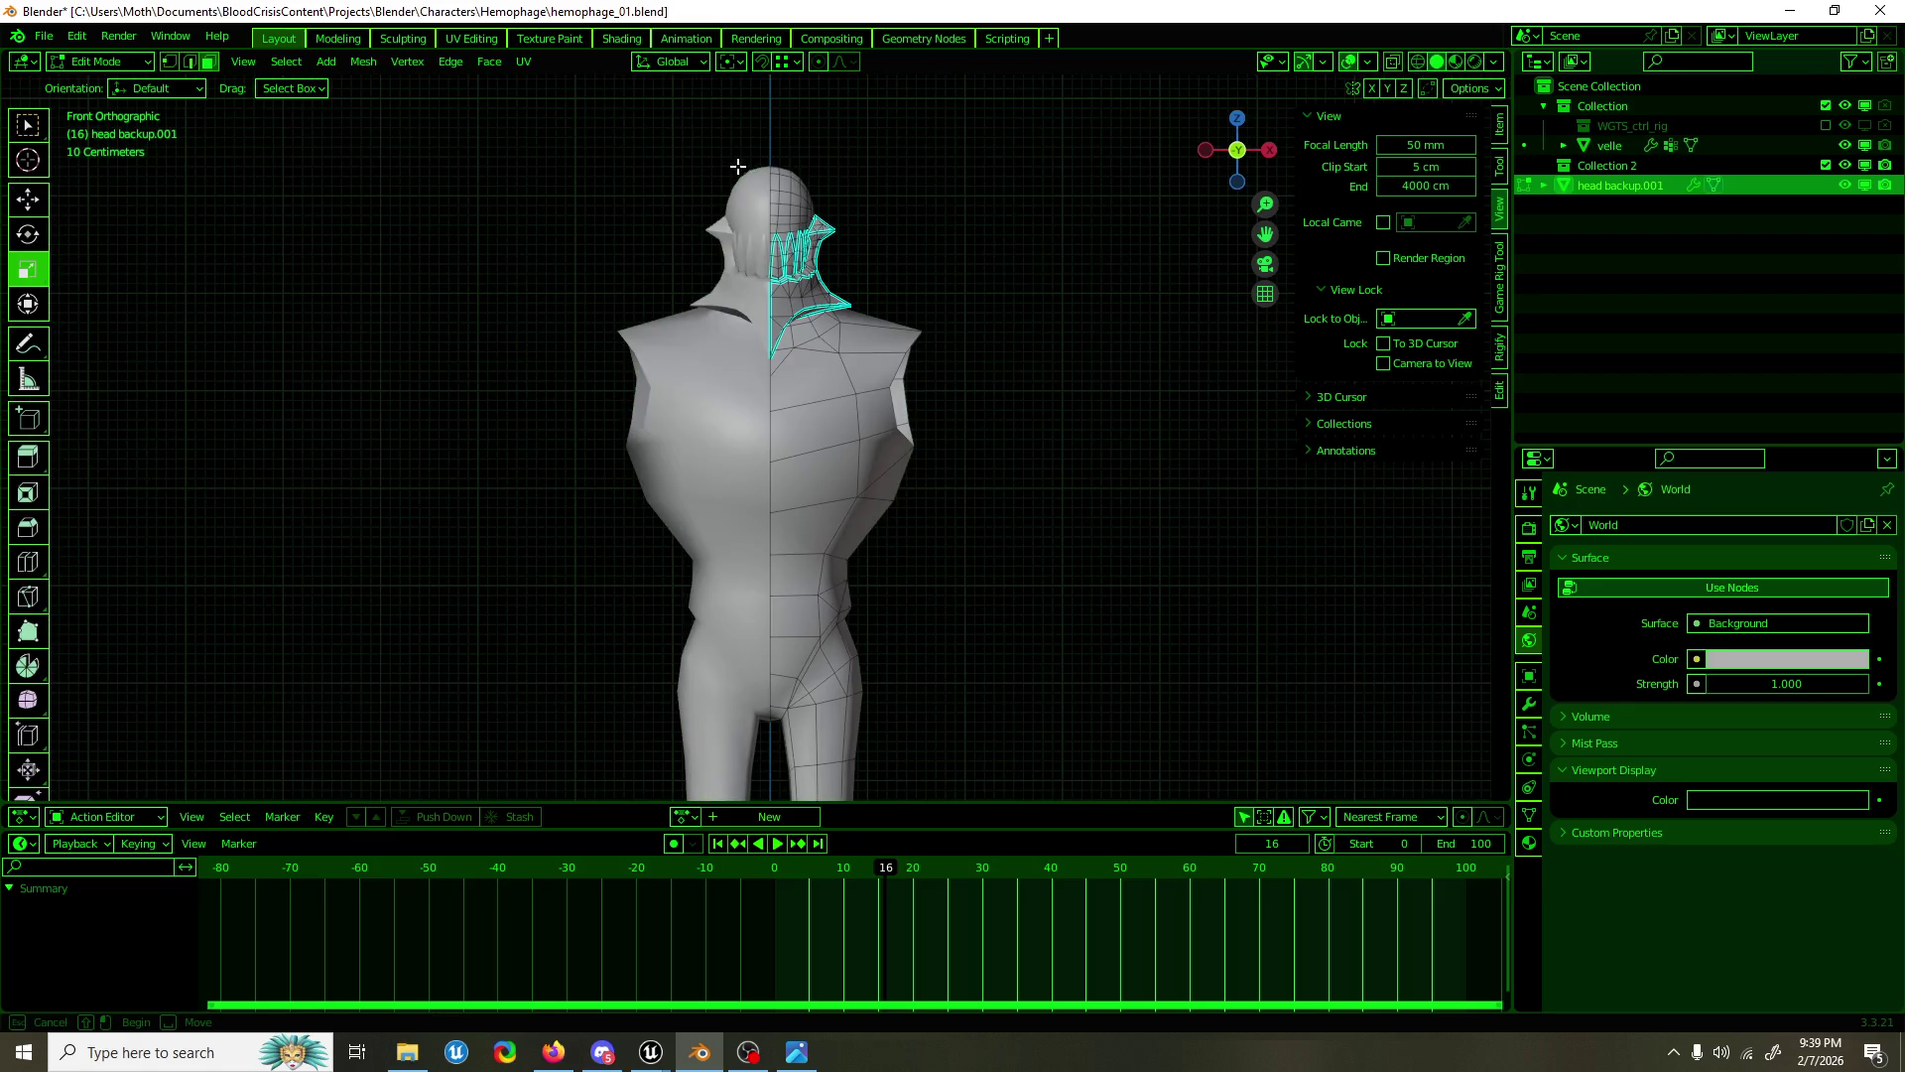
pyautogui.click(835, 278)
pyautogui.hotkey('ctrl', 'l')
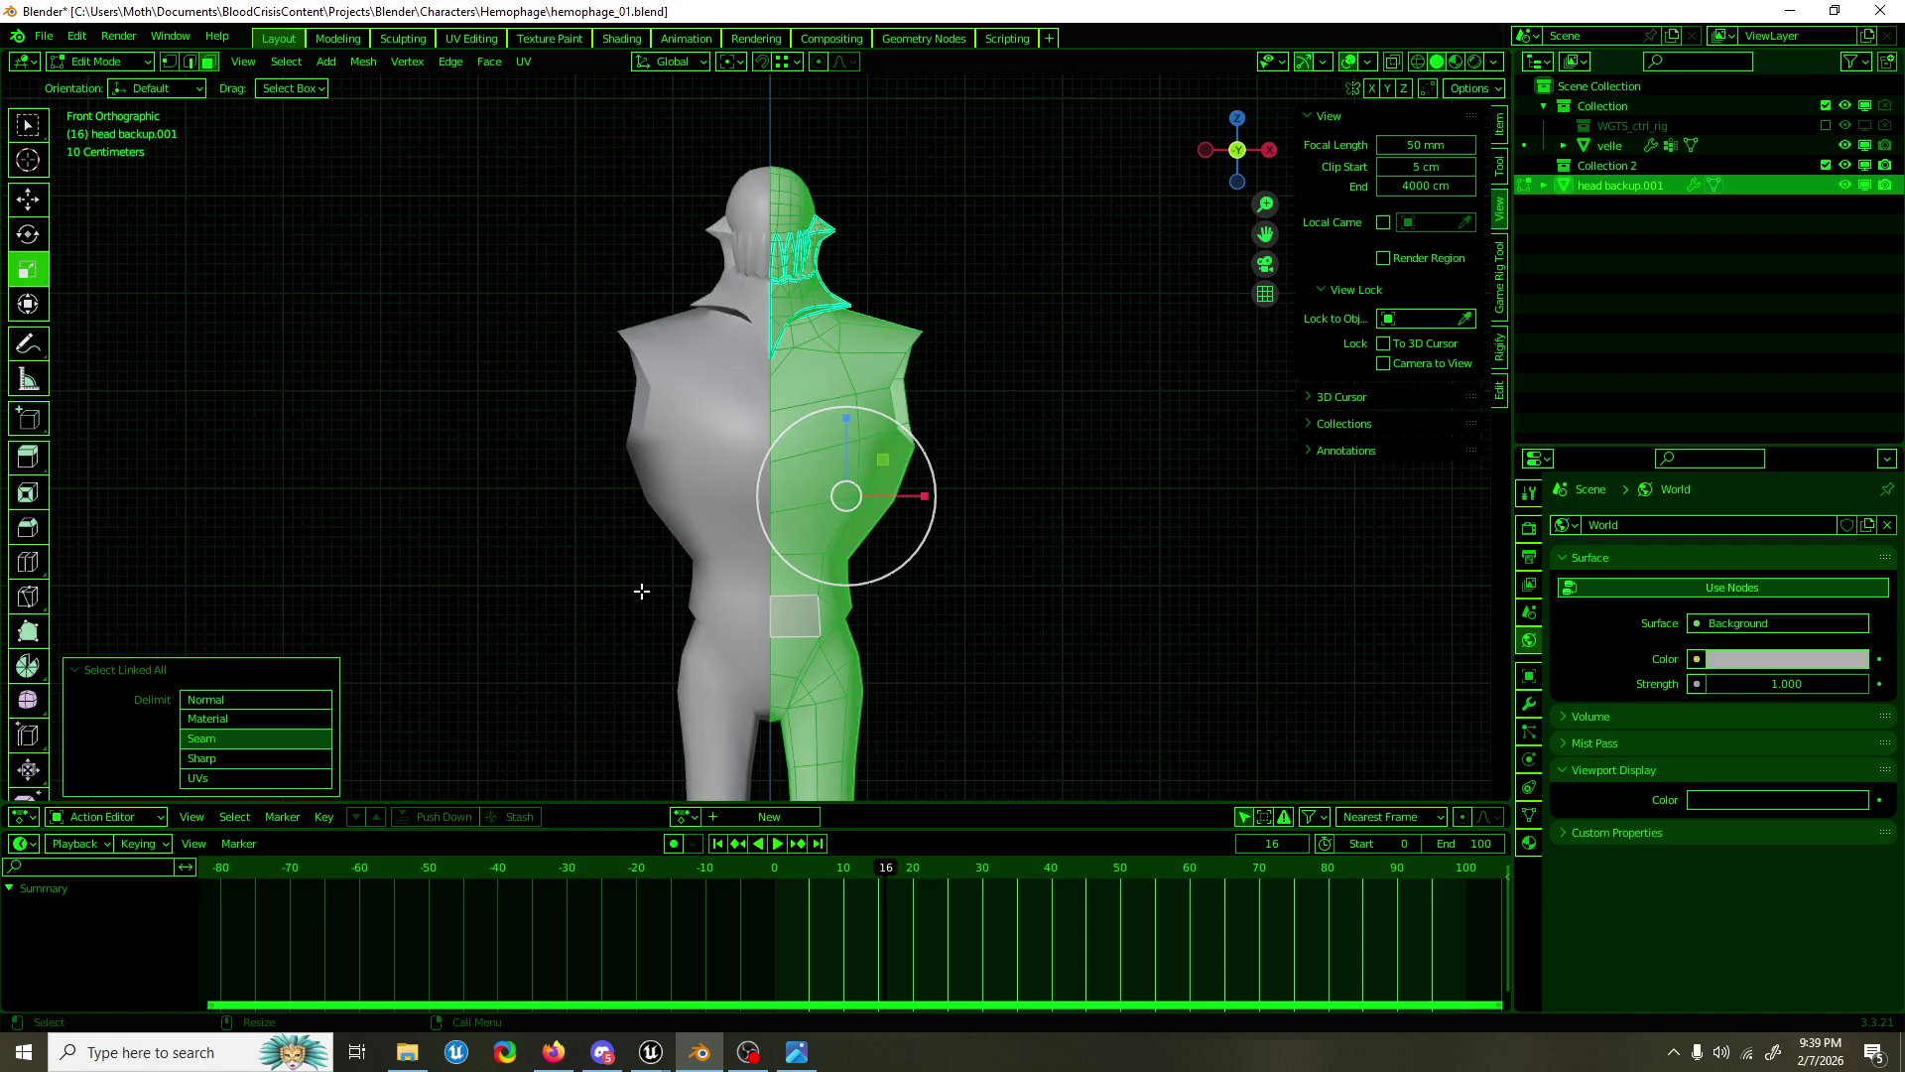
pyautogui.click(254, 759)
pyautogui.press('KP_Decimal')
pyautogui.moveTo(960, 315); pyautogui.dragTo(799, 468)
pyautogui.moveTo(849, 539); pyautogui.dragTo(758, 497)
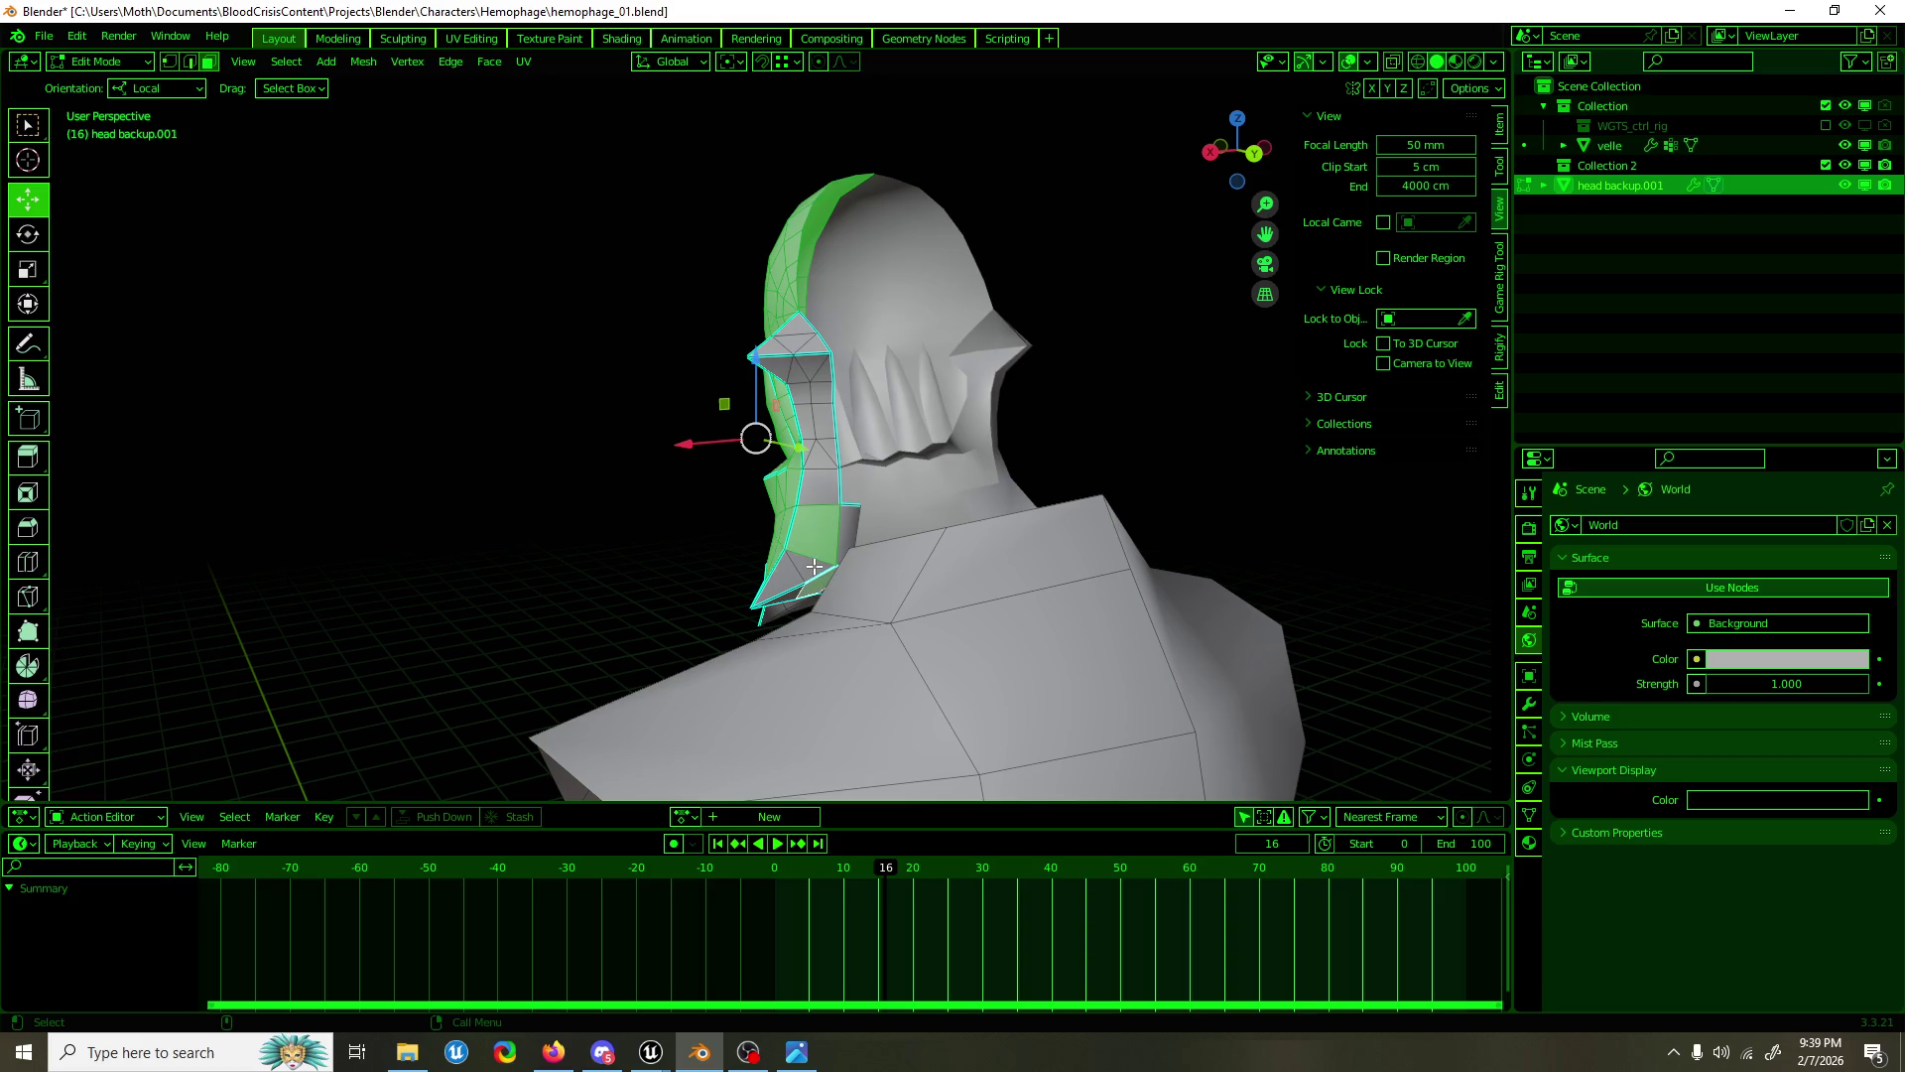
pyautogui.hotkey('ctrl', 'l')
pyautogui.moveTo(813, 565); pyautogui.dragTo(1101, 440)
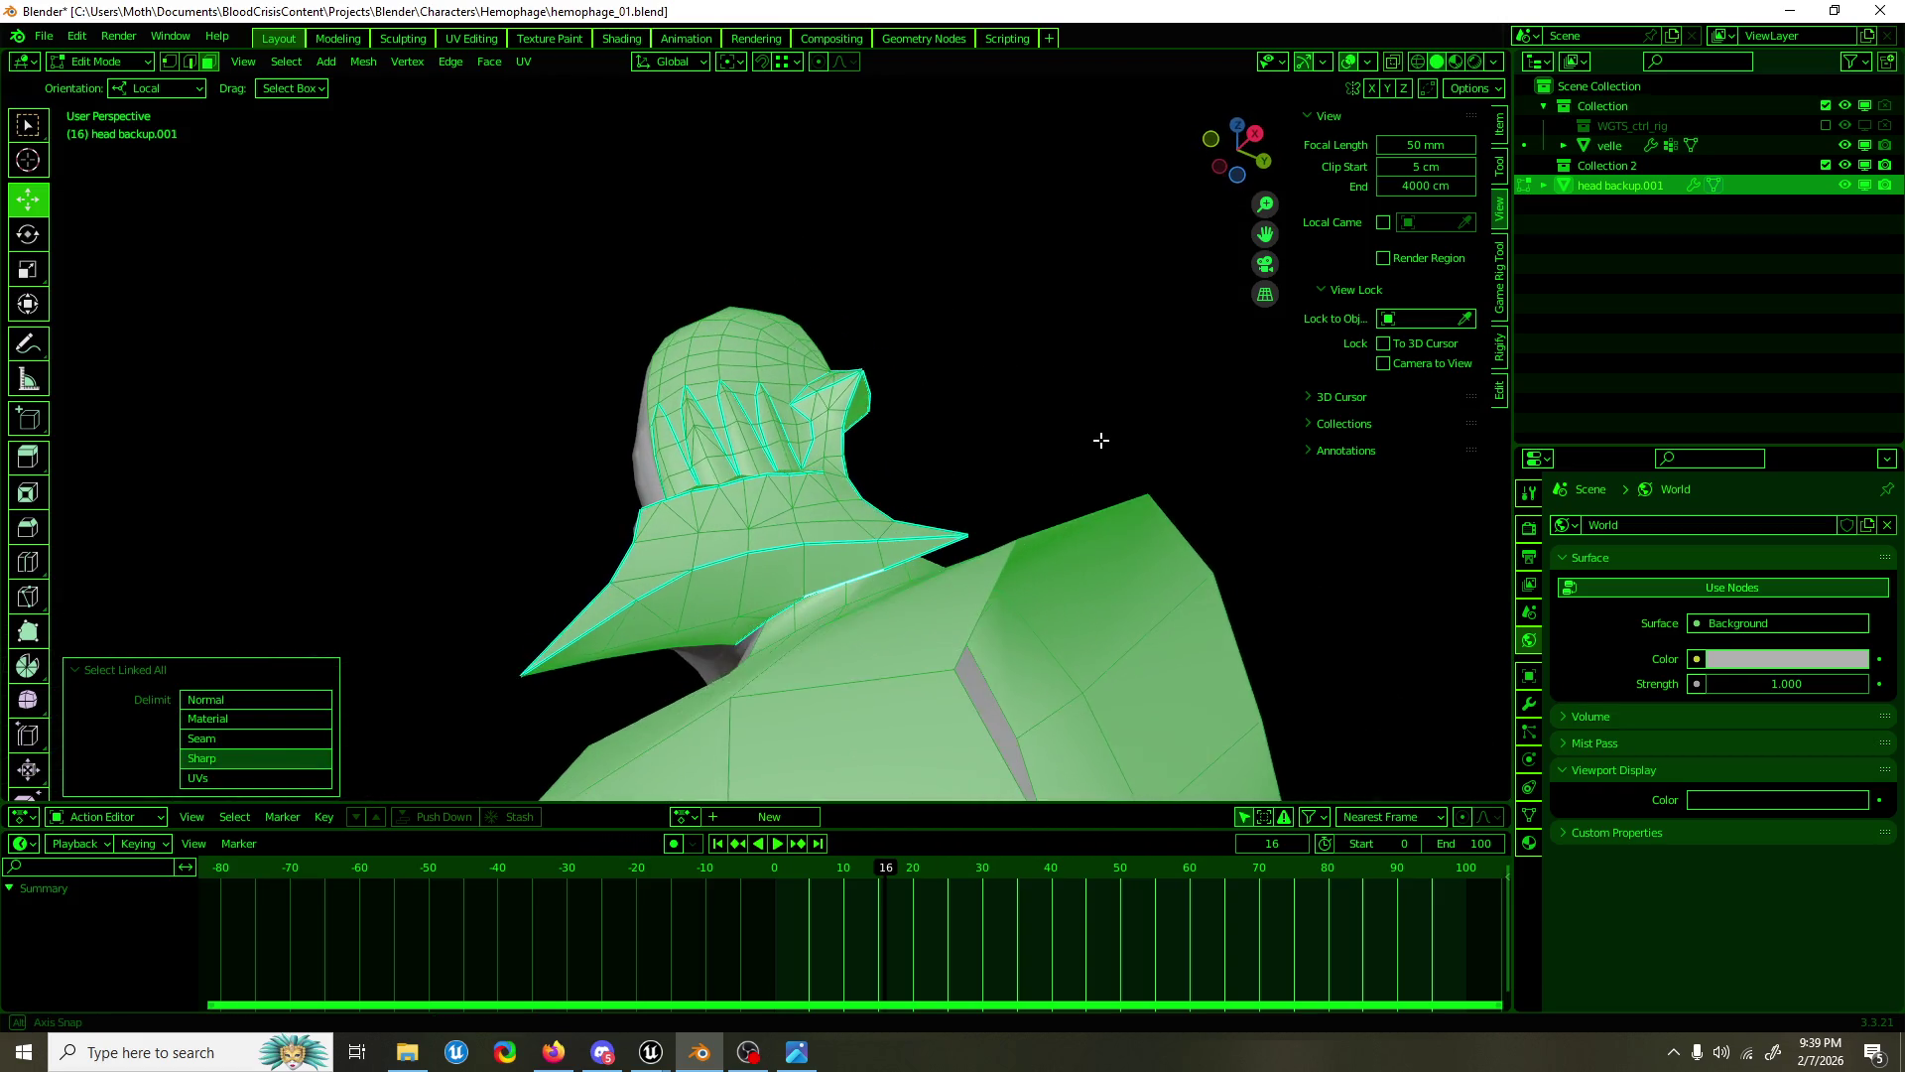
pyautogui.doubleClick(886, 553)
pyautogui.moveTo(871, 553); pyautogui.dragTo(713, 591)
pyautogui.moveTo(828, 530); pyautogui.dragTo(756, 610)
# Step: Mark the edge where the collar meets the shoulder as sharp
pyautogui.click(756, 611)
pyautogui.press('KP_Decimal')
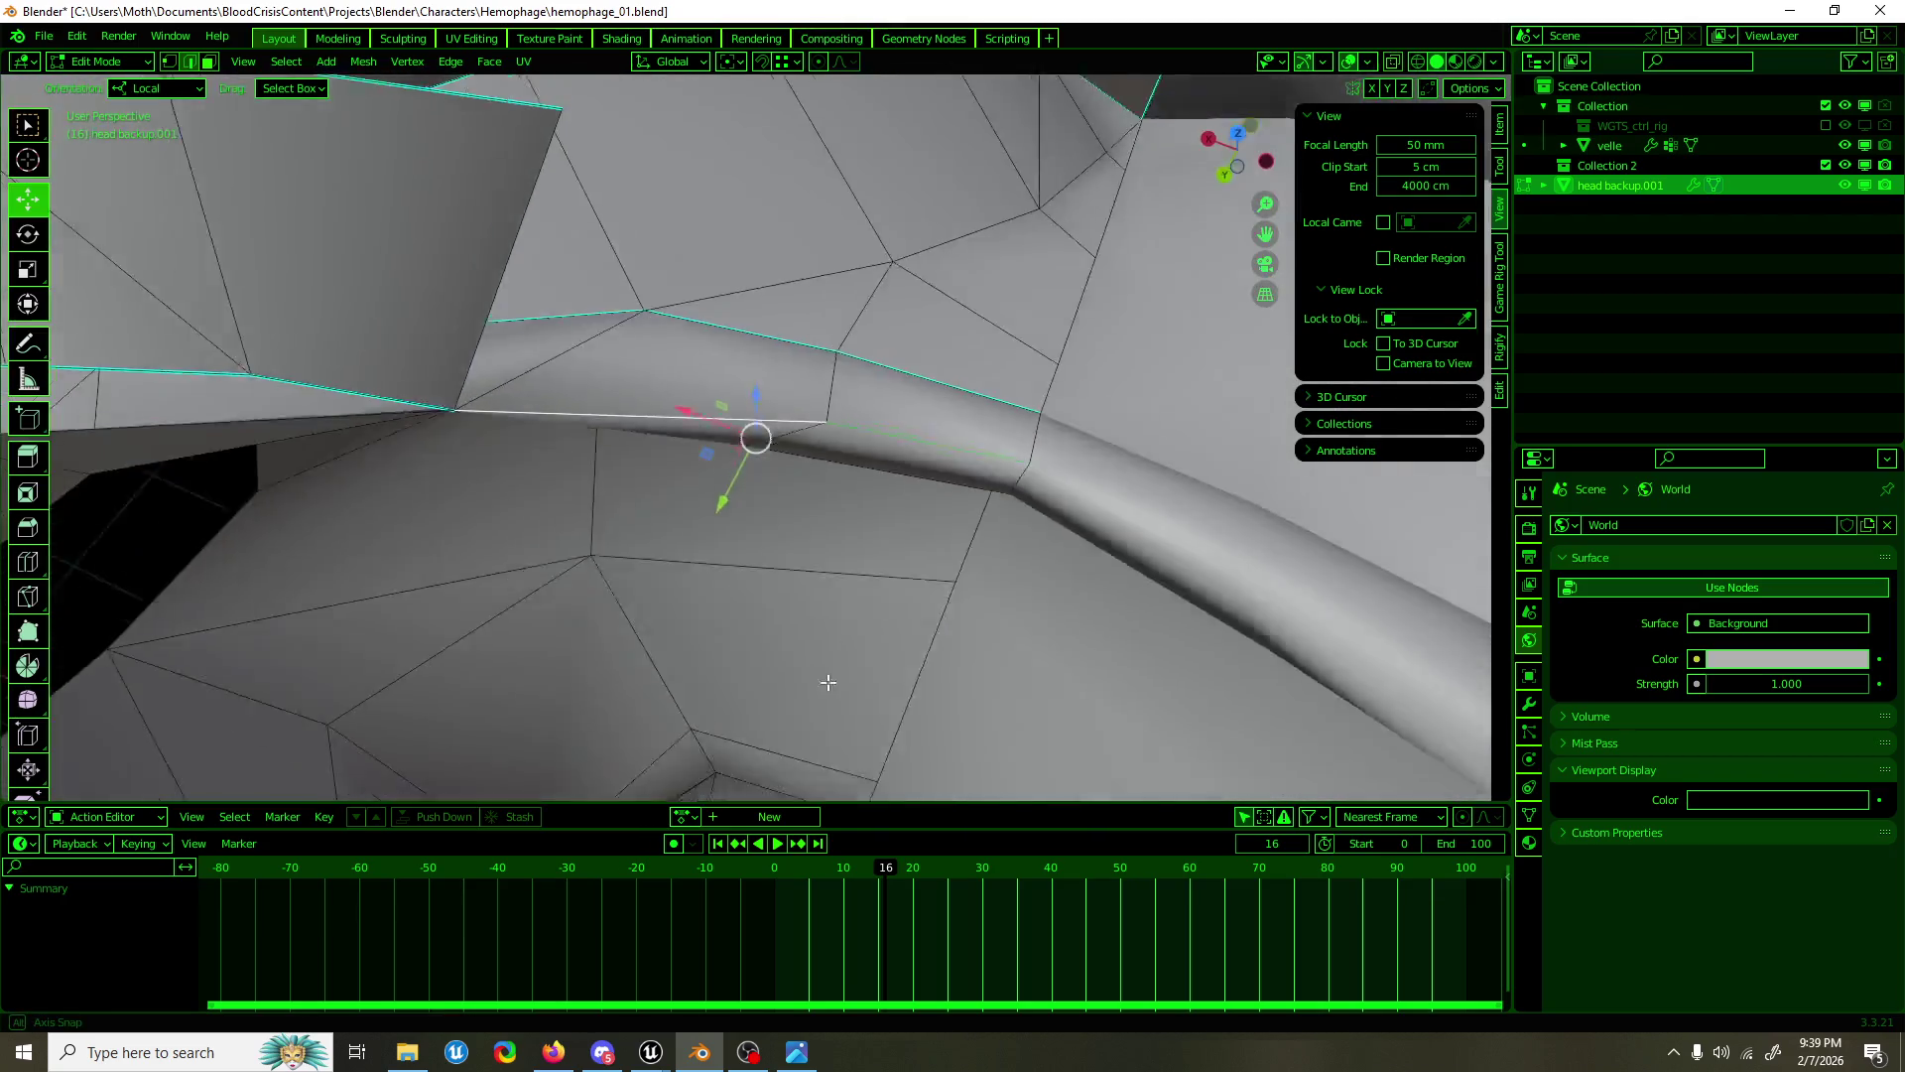
pyautogui.press('F3')
pyautogui.write('shar')
pyautogui.press('Return')
# Step: Select the collar piece up to sharp edges and raise it about 22 cm along Z
pyautogui.scroll(-3)
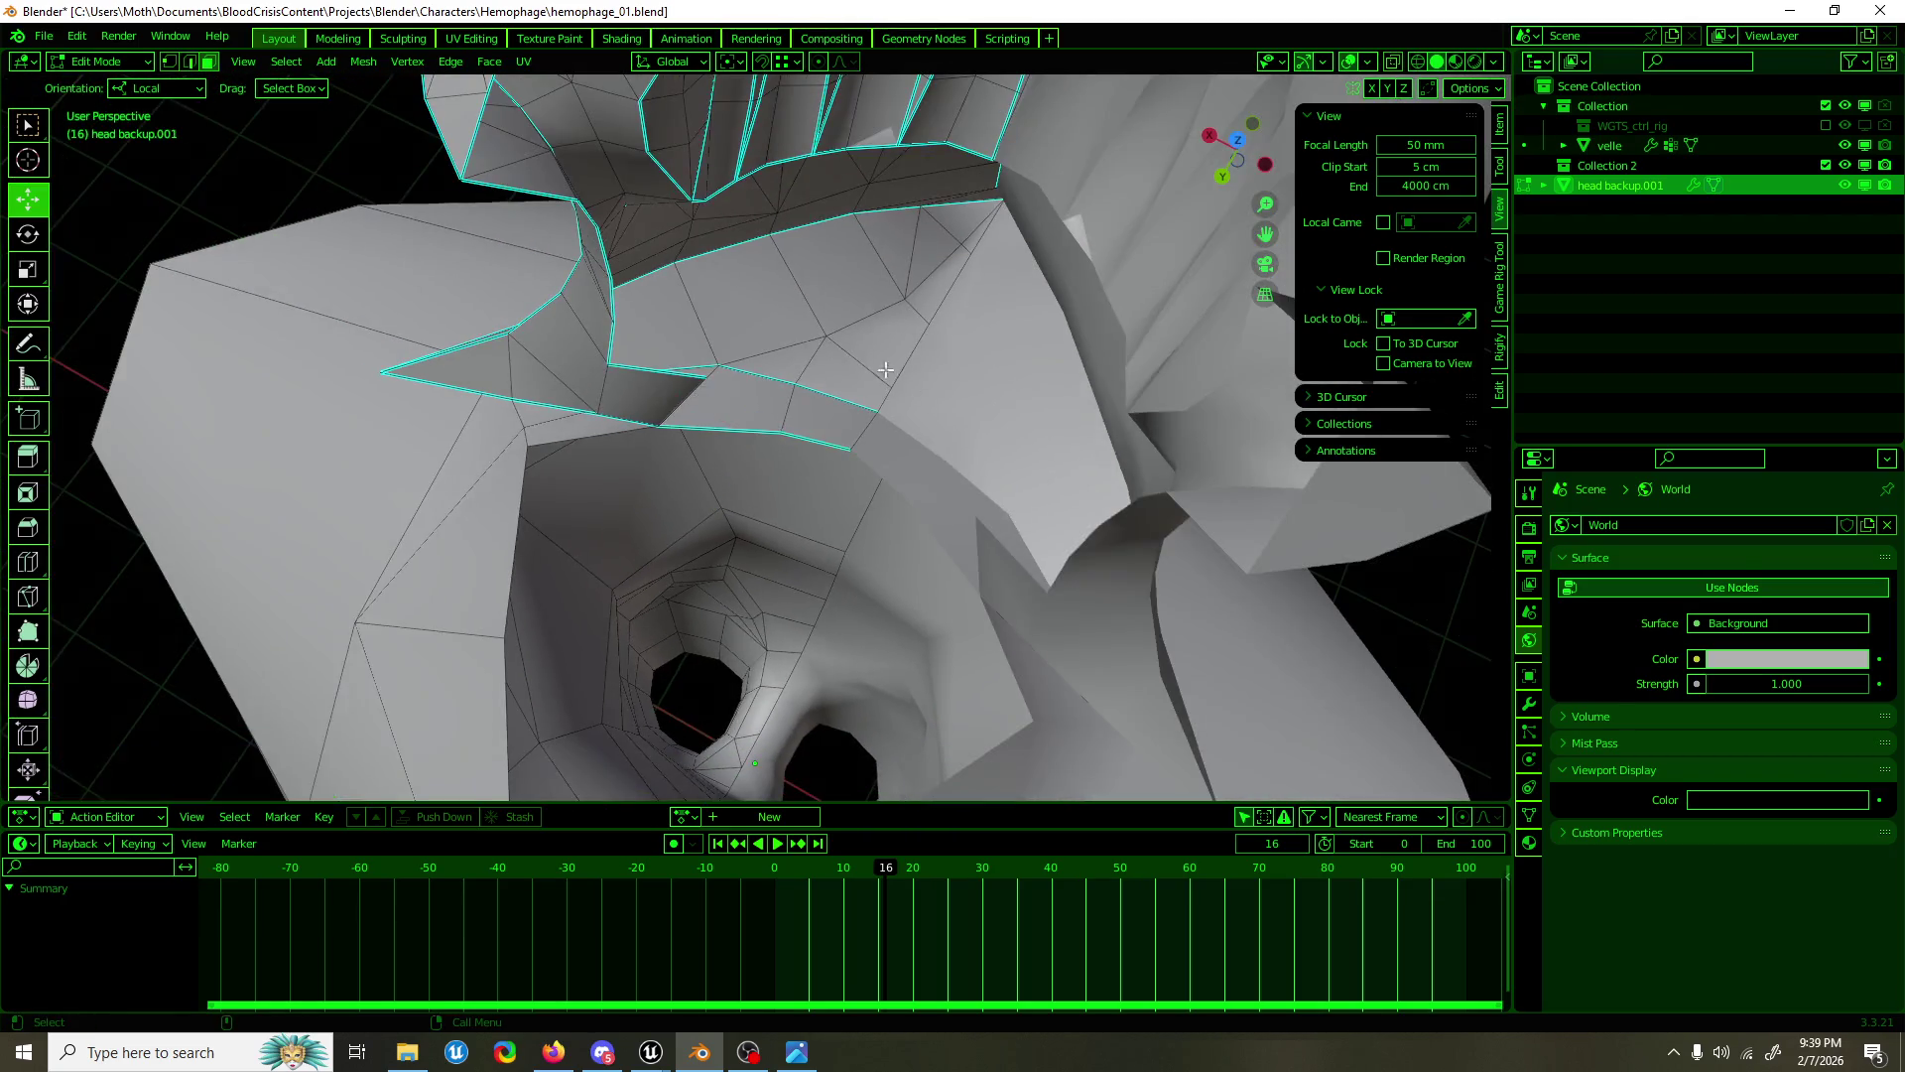
pyautogui.moveTo(929, 458); pyautogui.dragTo(933, 323)
pyautogui.scroll(-3)
pyautogui.hotkey('ctrl', 'l')
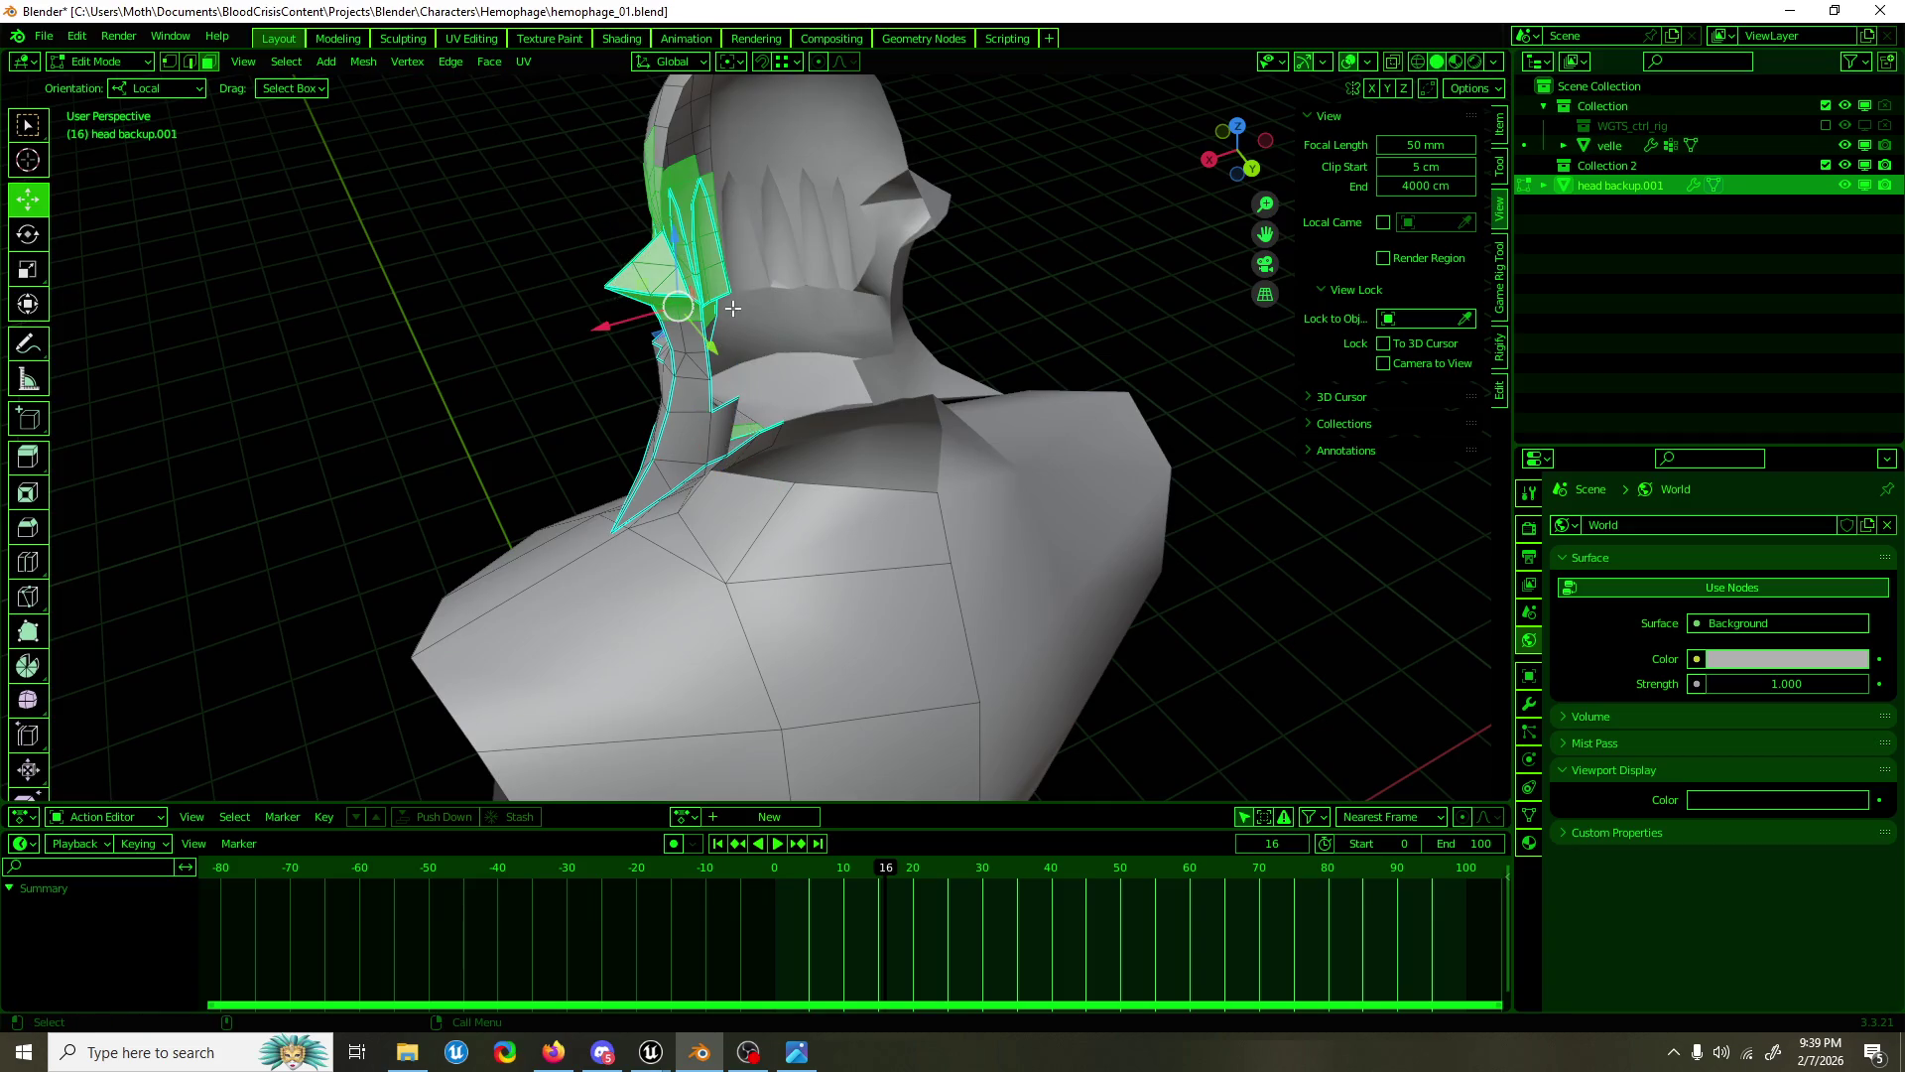
pyautogui.moveTo(711, 376); pyautogui.dragTo(984, 346)
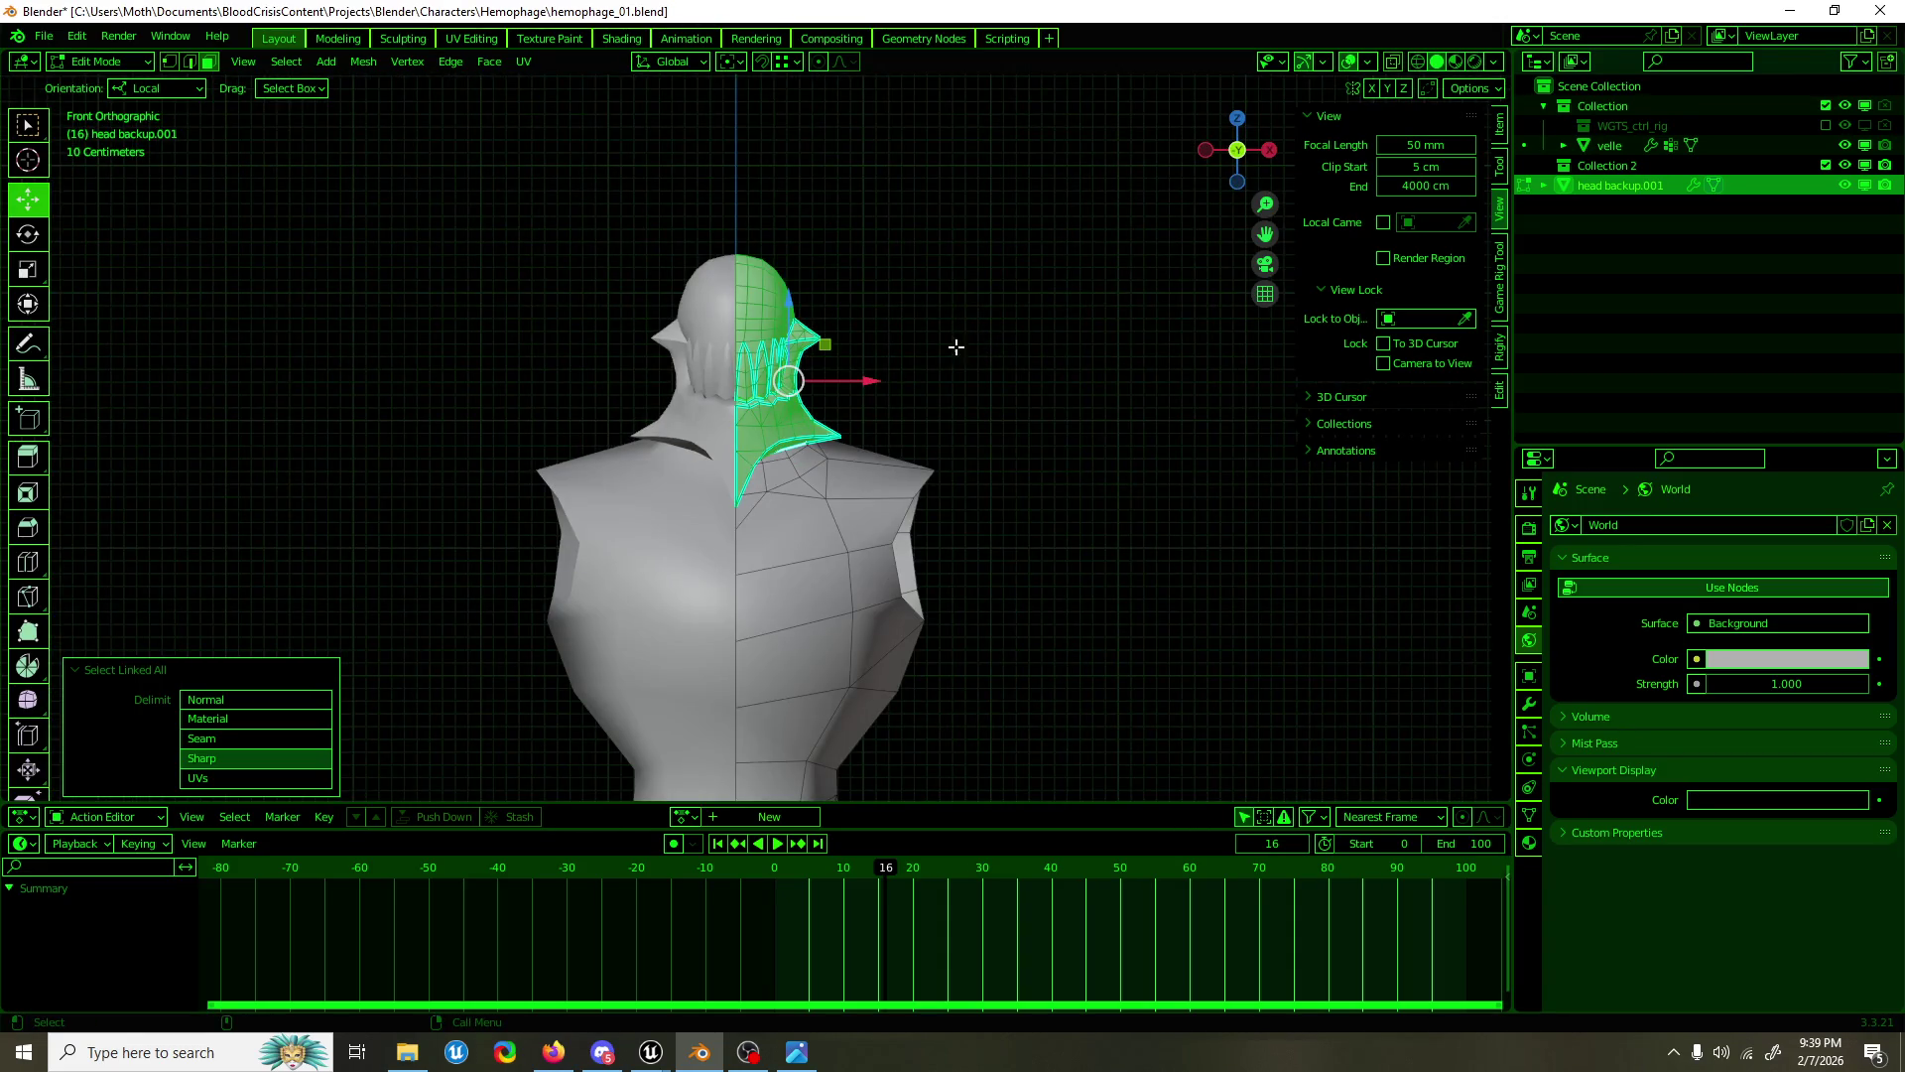
pyautogui.press('g')
pyautogui.press('z')
pyautogui.press('z')
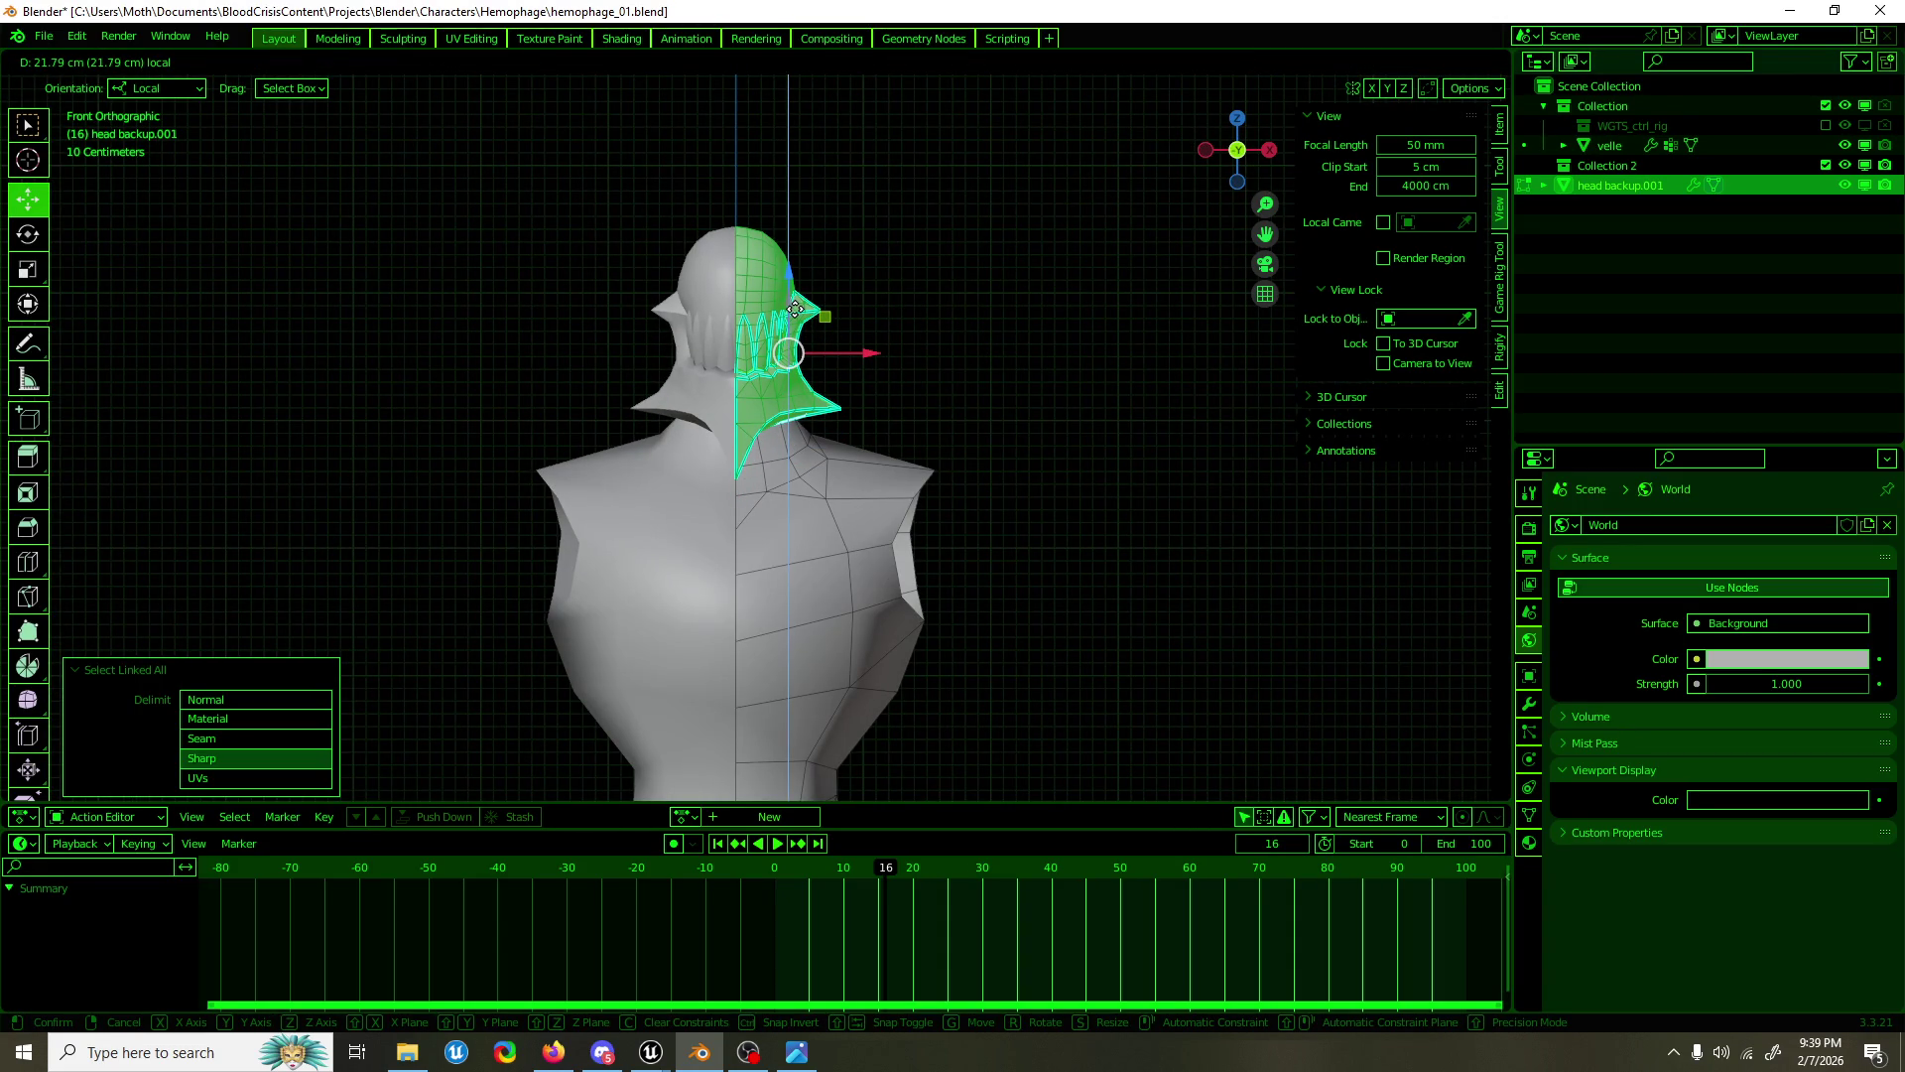
pyautogui.click(796, 309)
pyautogui.press('Tab')
pyautogui.click(936, 312)
pyautogui.moveTo(936, 312); pyautogui.dragTo(1016, 349)
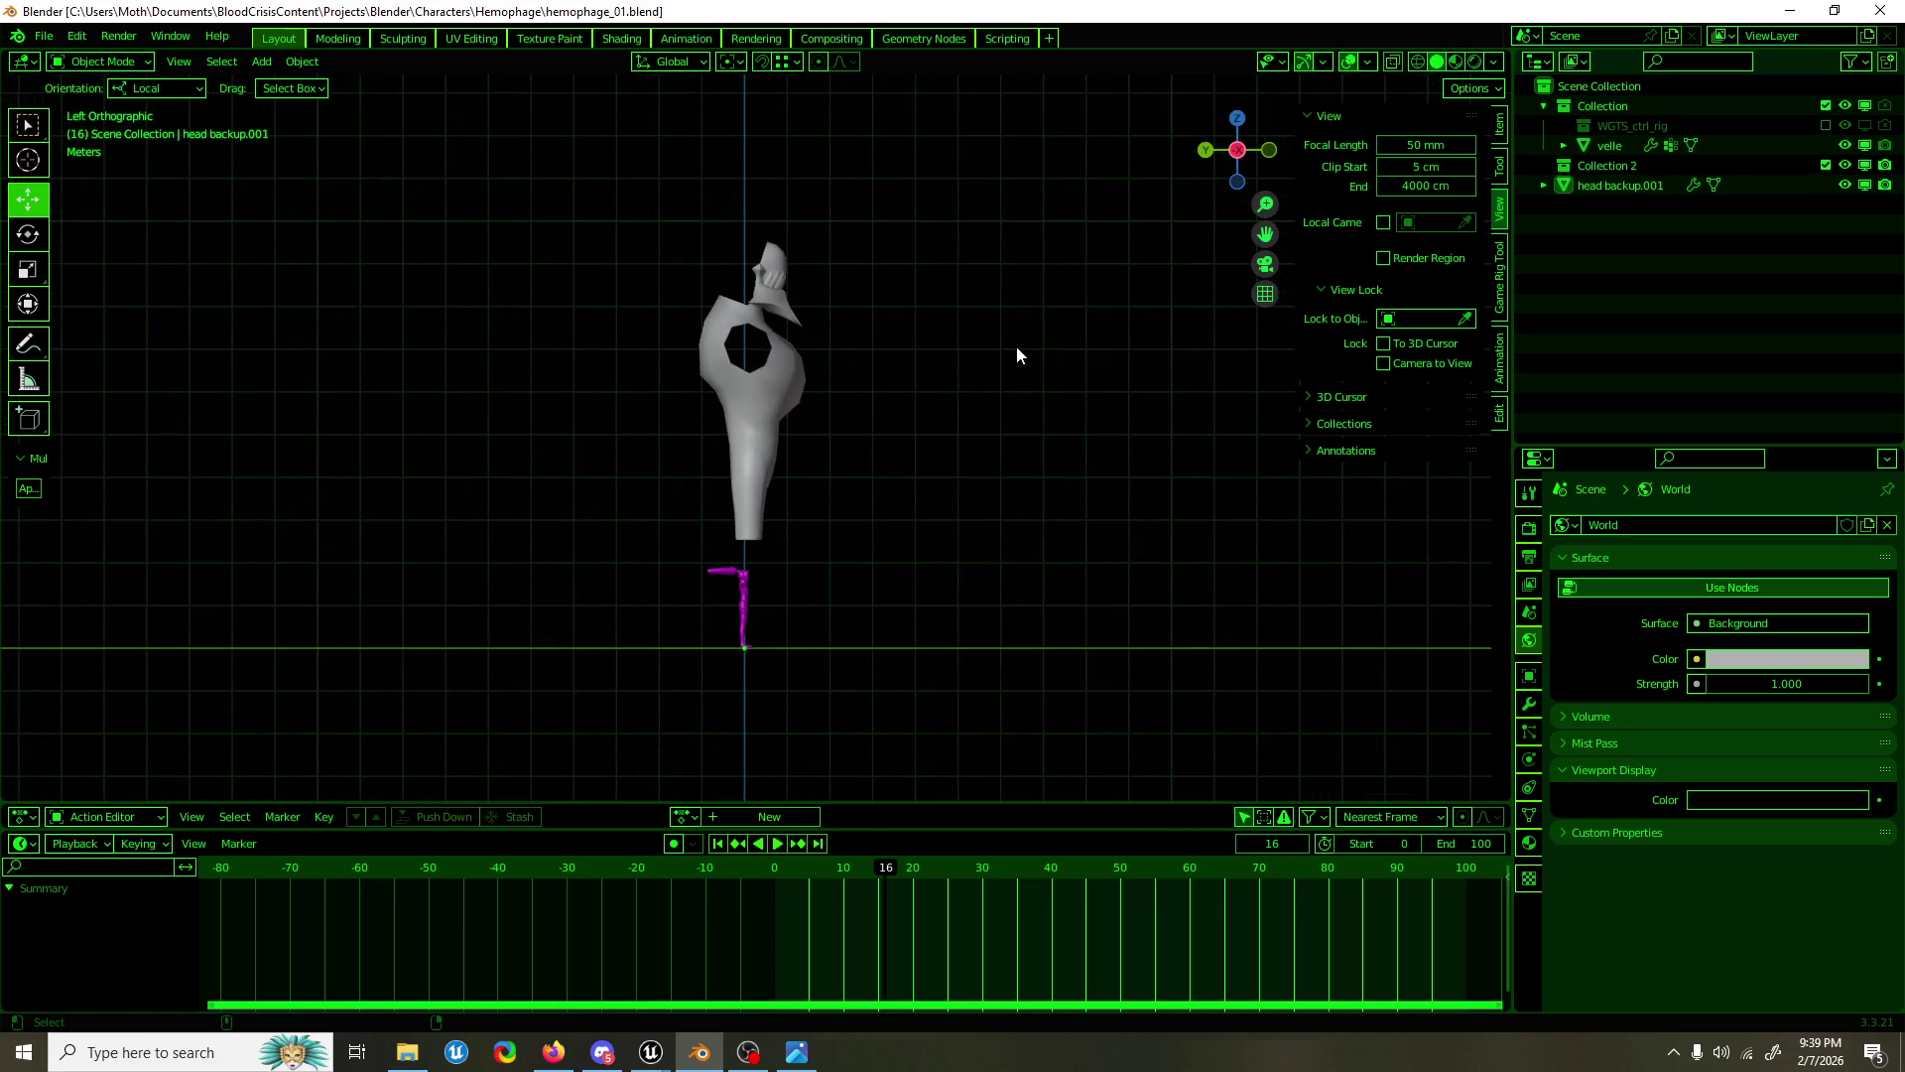
# Step: Save hemophage_01.blend and bring the lower body into front view
pyautogui.hotkey('ctrl', 's')
pyautogui.scroll(3)
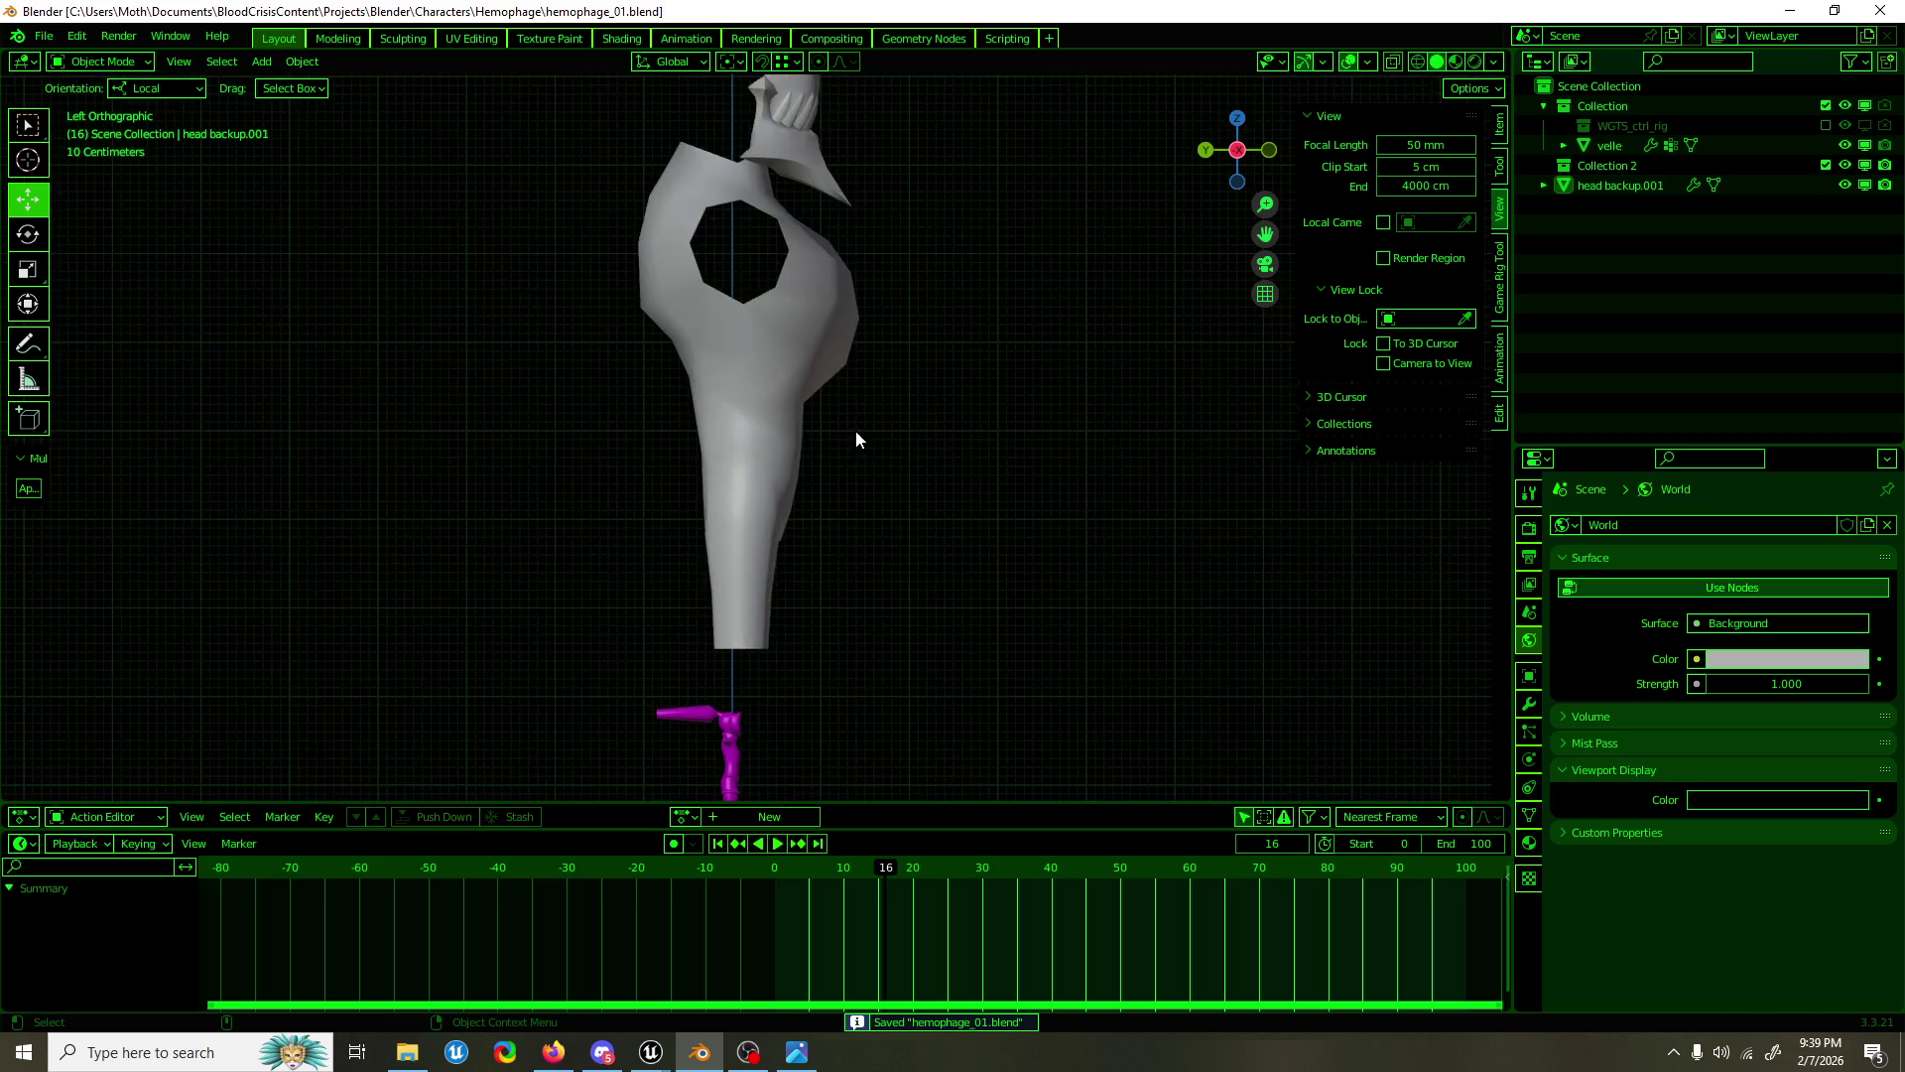
pyautogui.moveTo(1038, 449); pyautogui.dragTo(869, 294)
pyautogui.scroll(3)
# Step: Select the head backup.001 body mesh and enter Edit Mode
pyautogui.click(878, 352)
pyautogui.press('Tab')
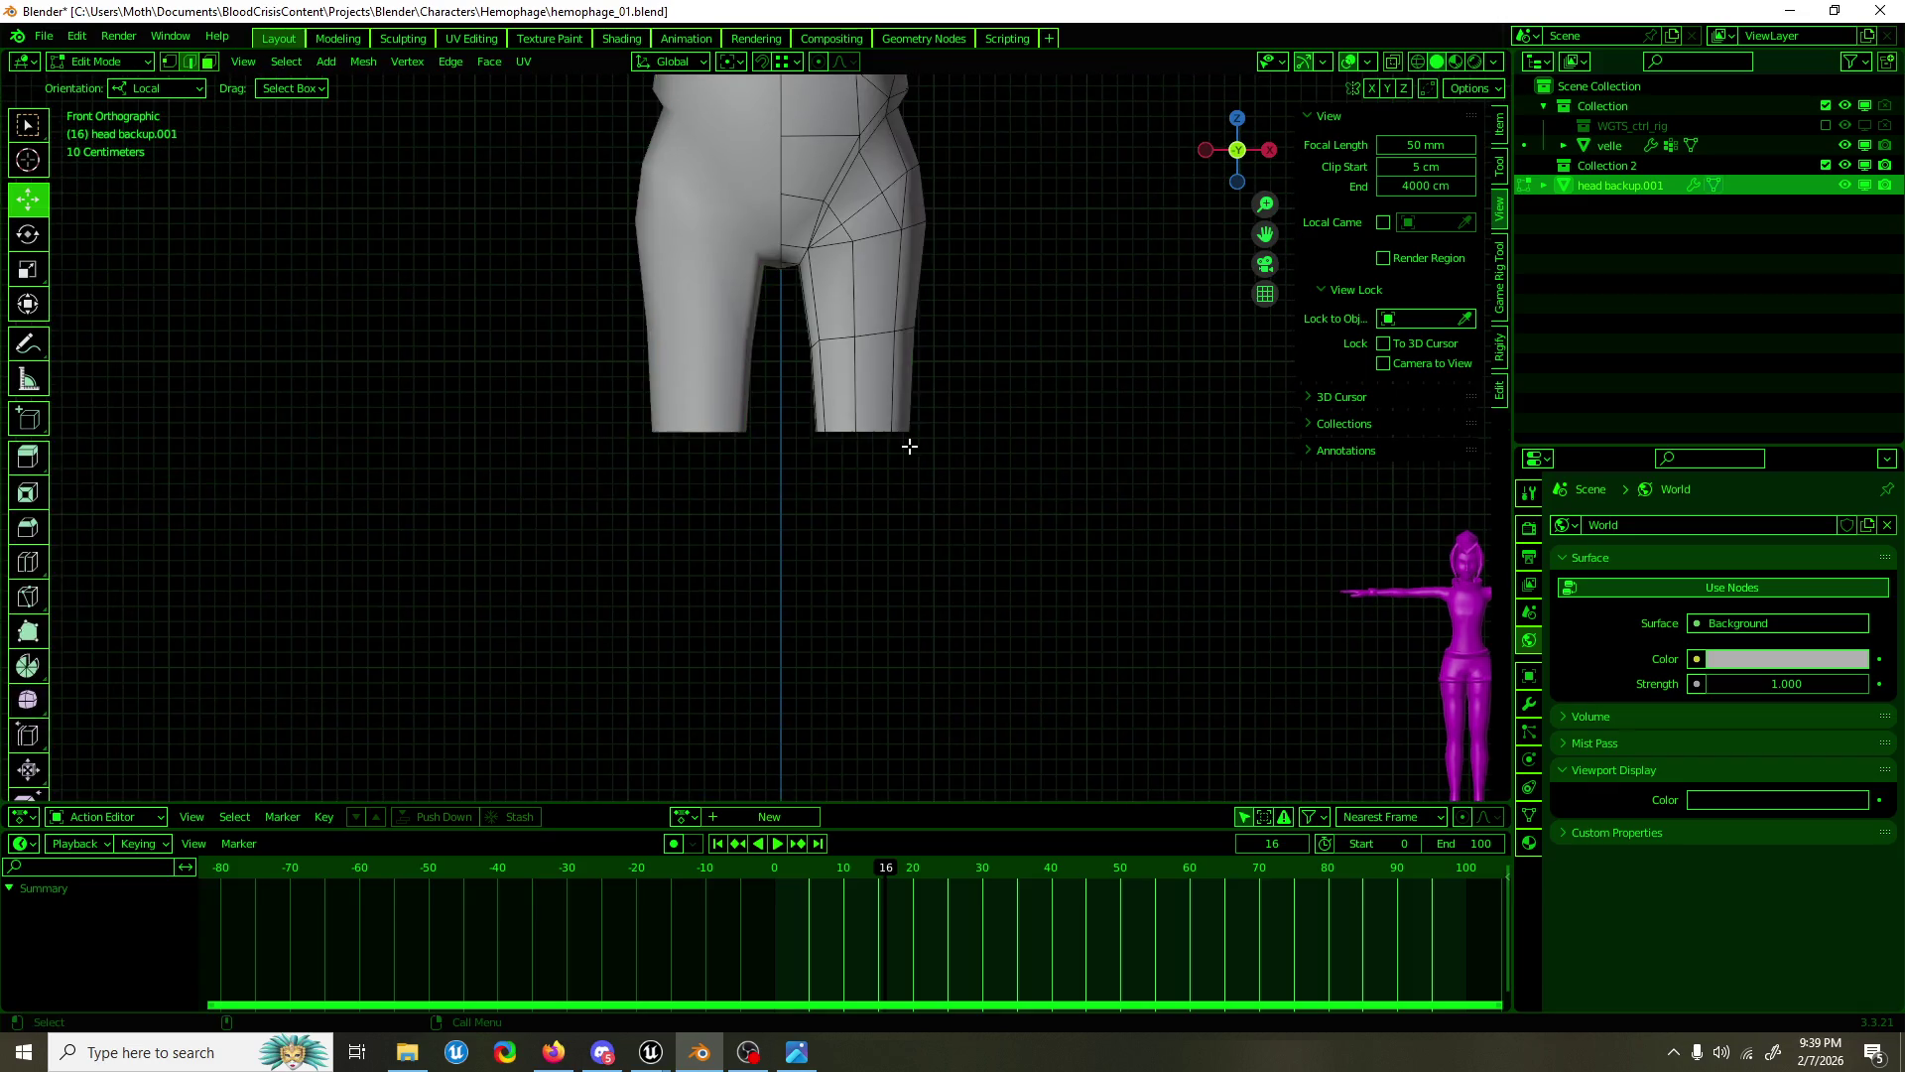
pyautogui.scroll(3)
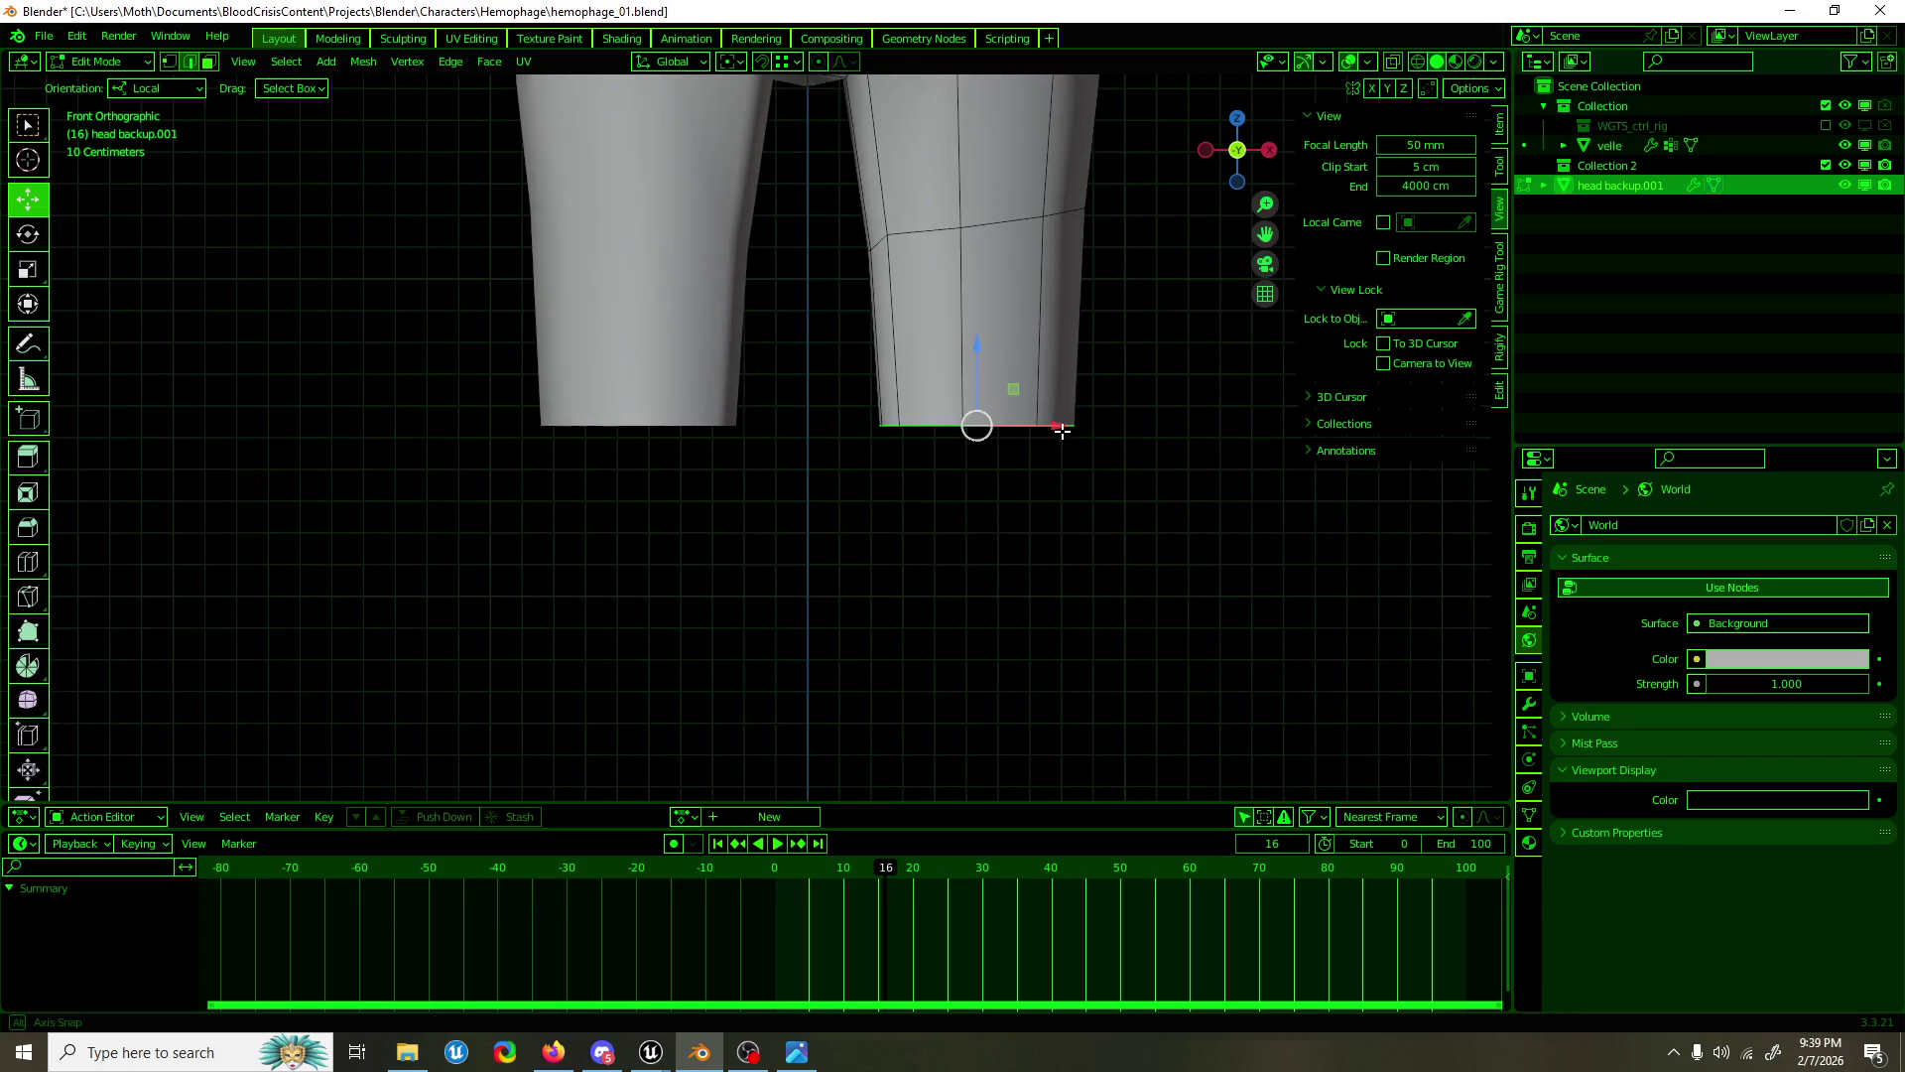
pyautogui.scroll(-3)
pyautogui.hotkey('shift', 'space')
# Step: Extrude the right leg's bottom edge, move it down about 125 cm and scale it
pyautogui.press('e')
pyautogui.moveTo(838, 481); pyautogui.dragTo(829, 553)
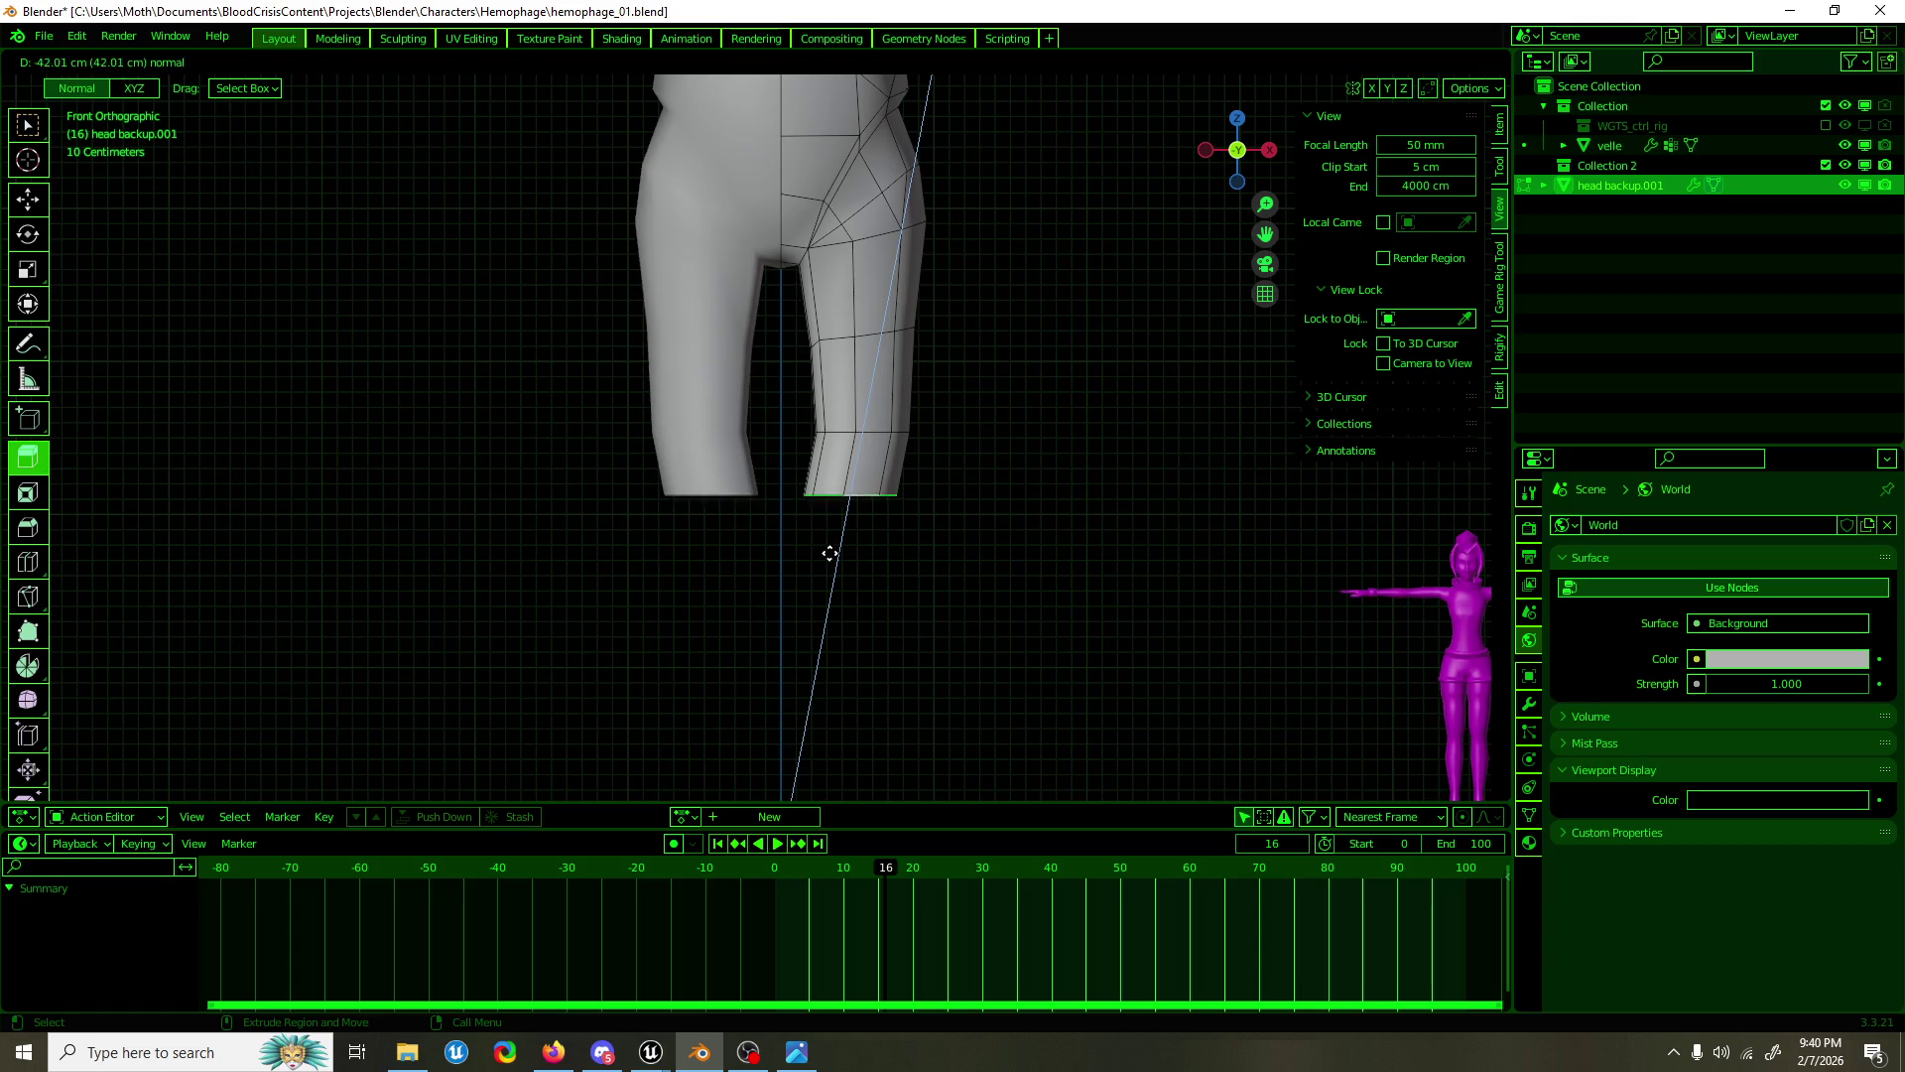
pyautogui.hotkey('shift', 'space')
pyautogui.press('g')
pyautogui.moveTo(866, 365); pyautogui.dragTo(864, 561)
pyautogui.scroll(-3)
pyautogui.scroll(-3)
pyautogui.hotkey('shift', 'space')
pyautogui.press('s')
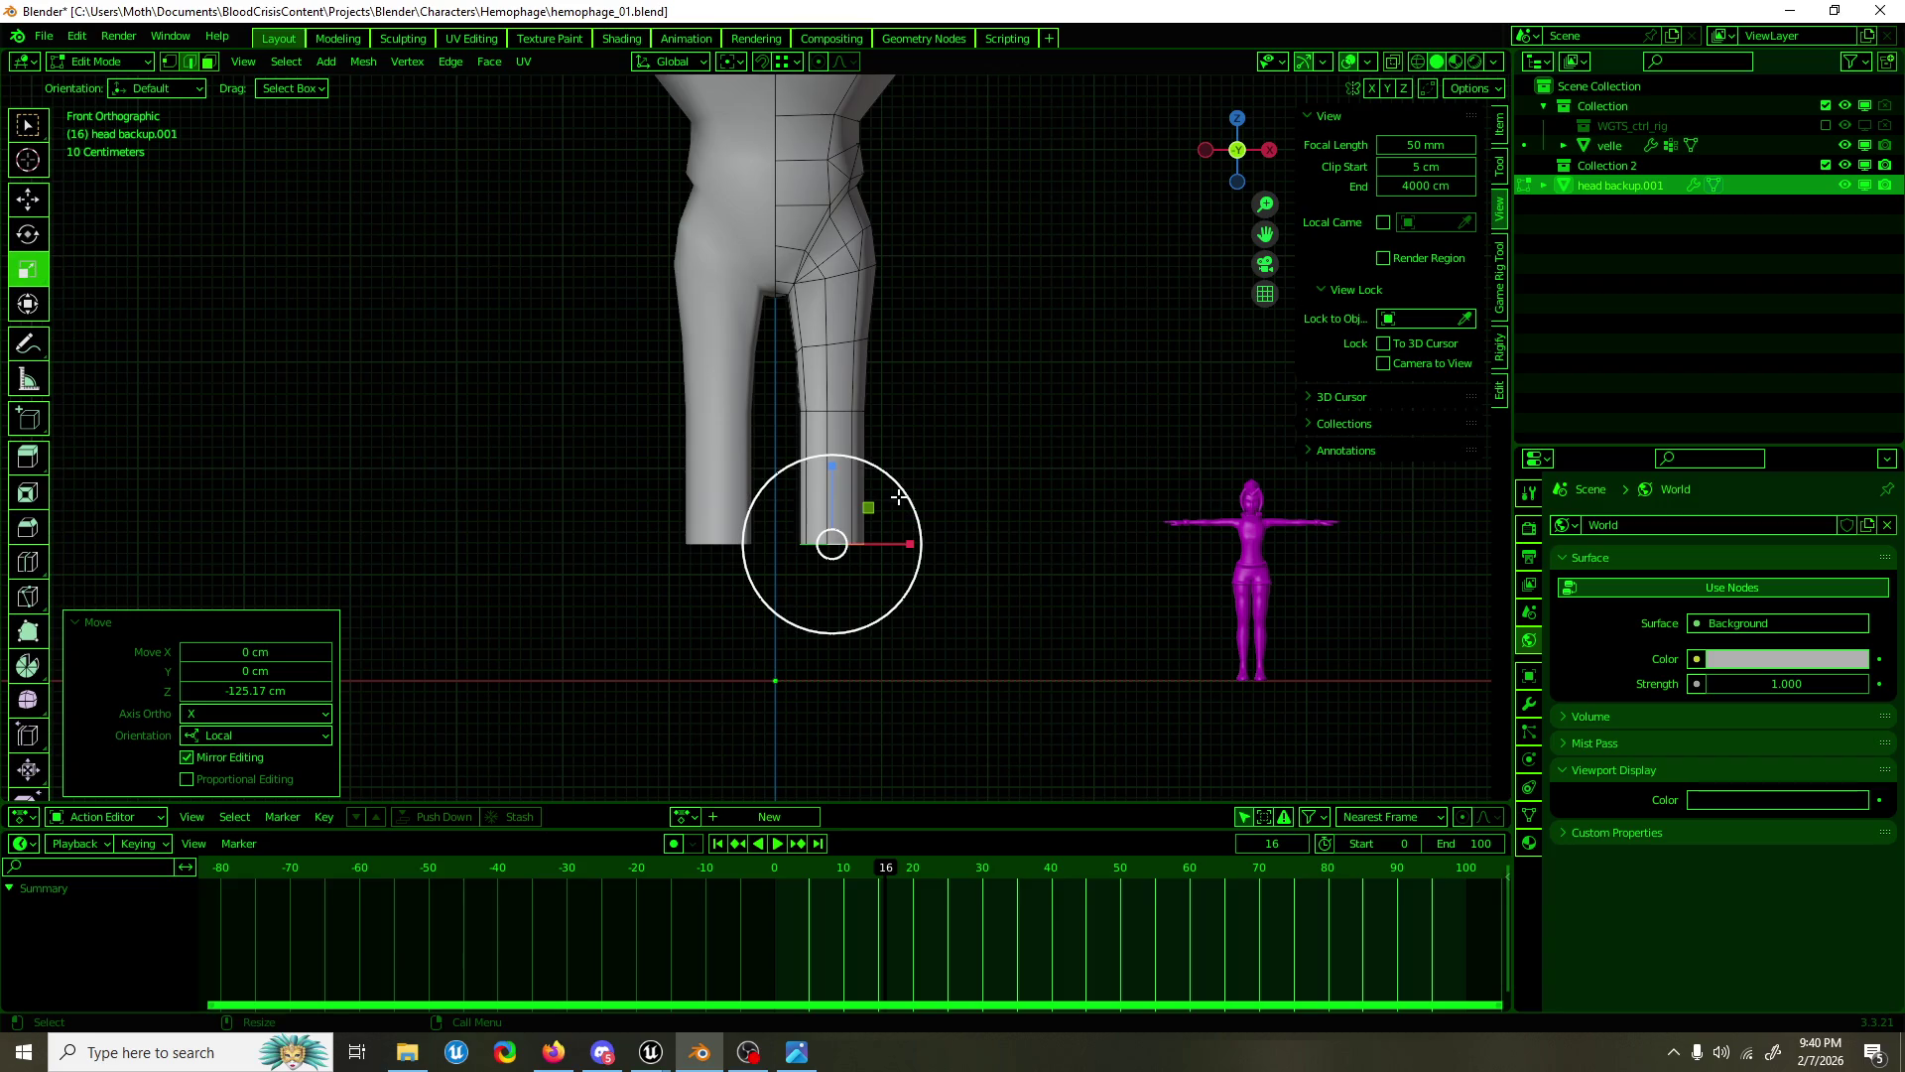
pyautogui.scroll(-3)
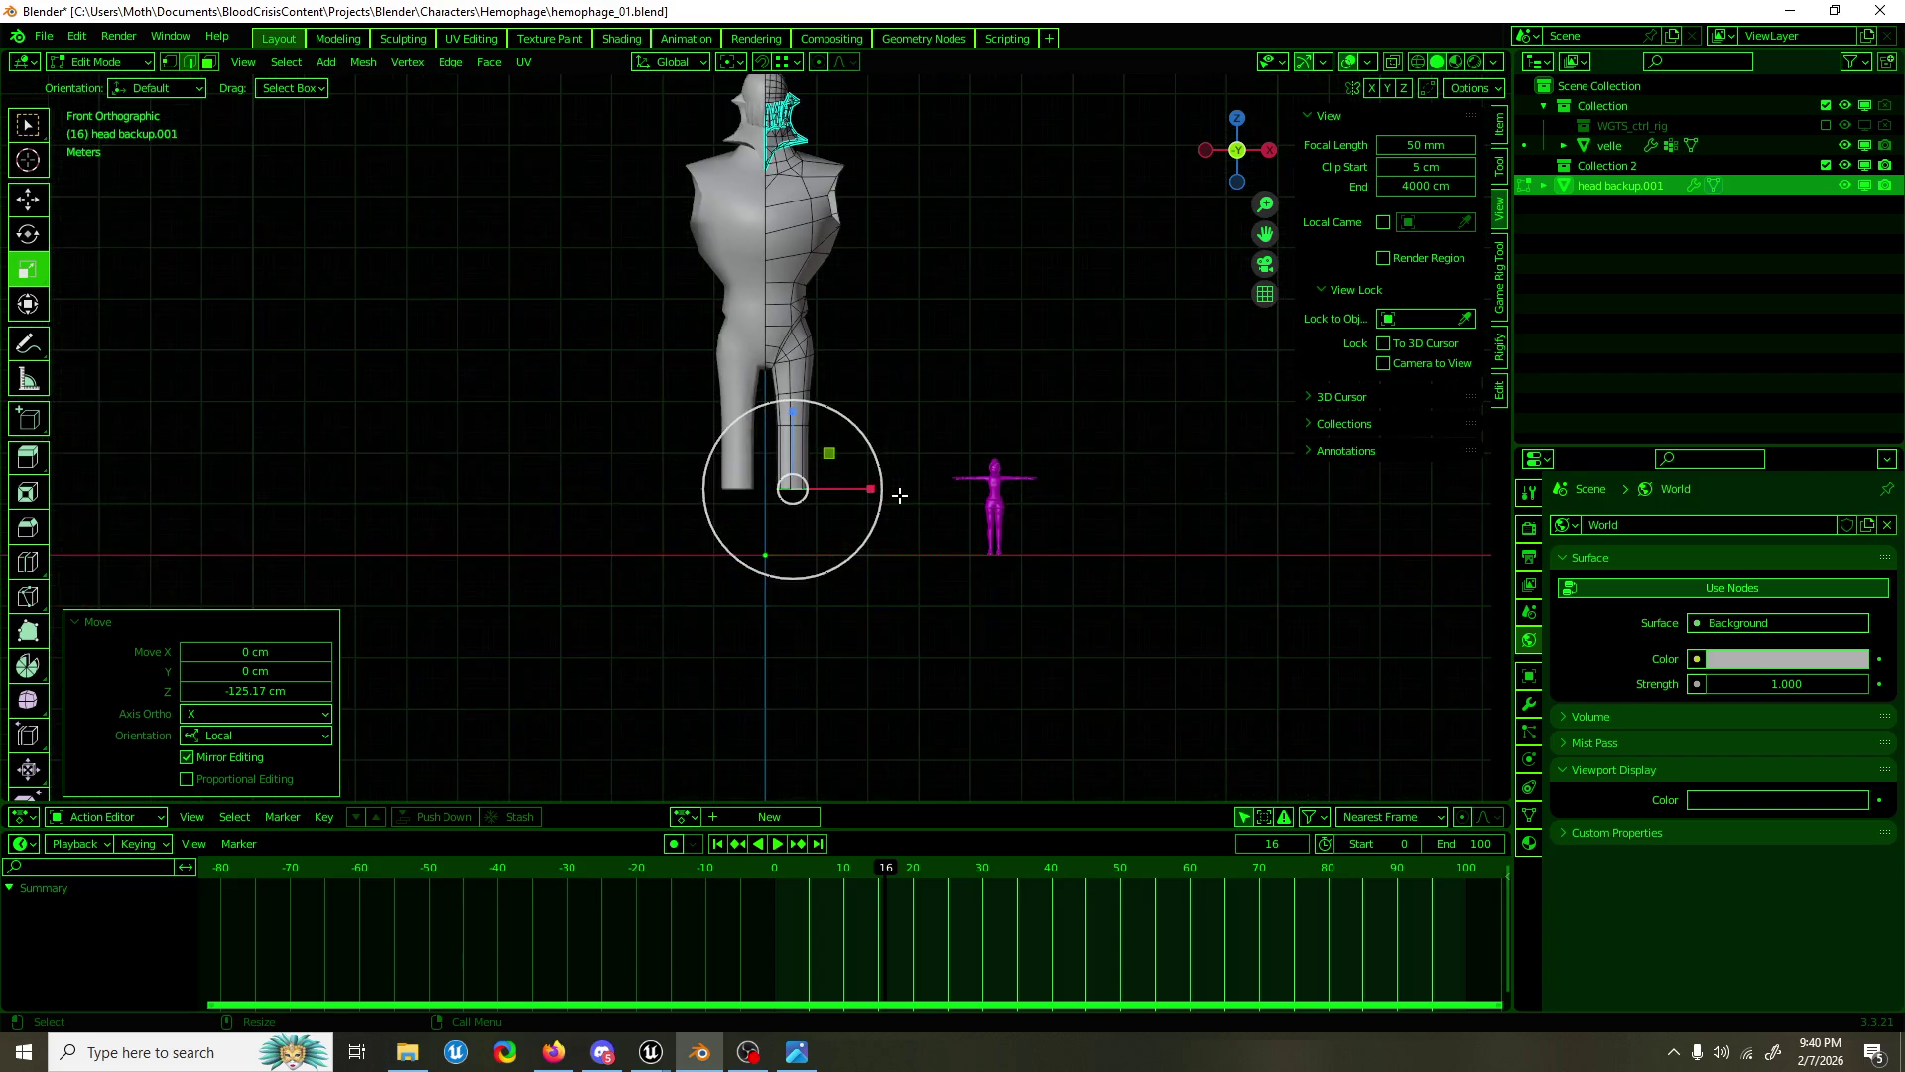
pyautogui.hotkey('shift', 'space')
pyautogui.press('g')
pyautogui.scroll(3)
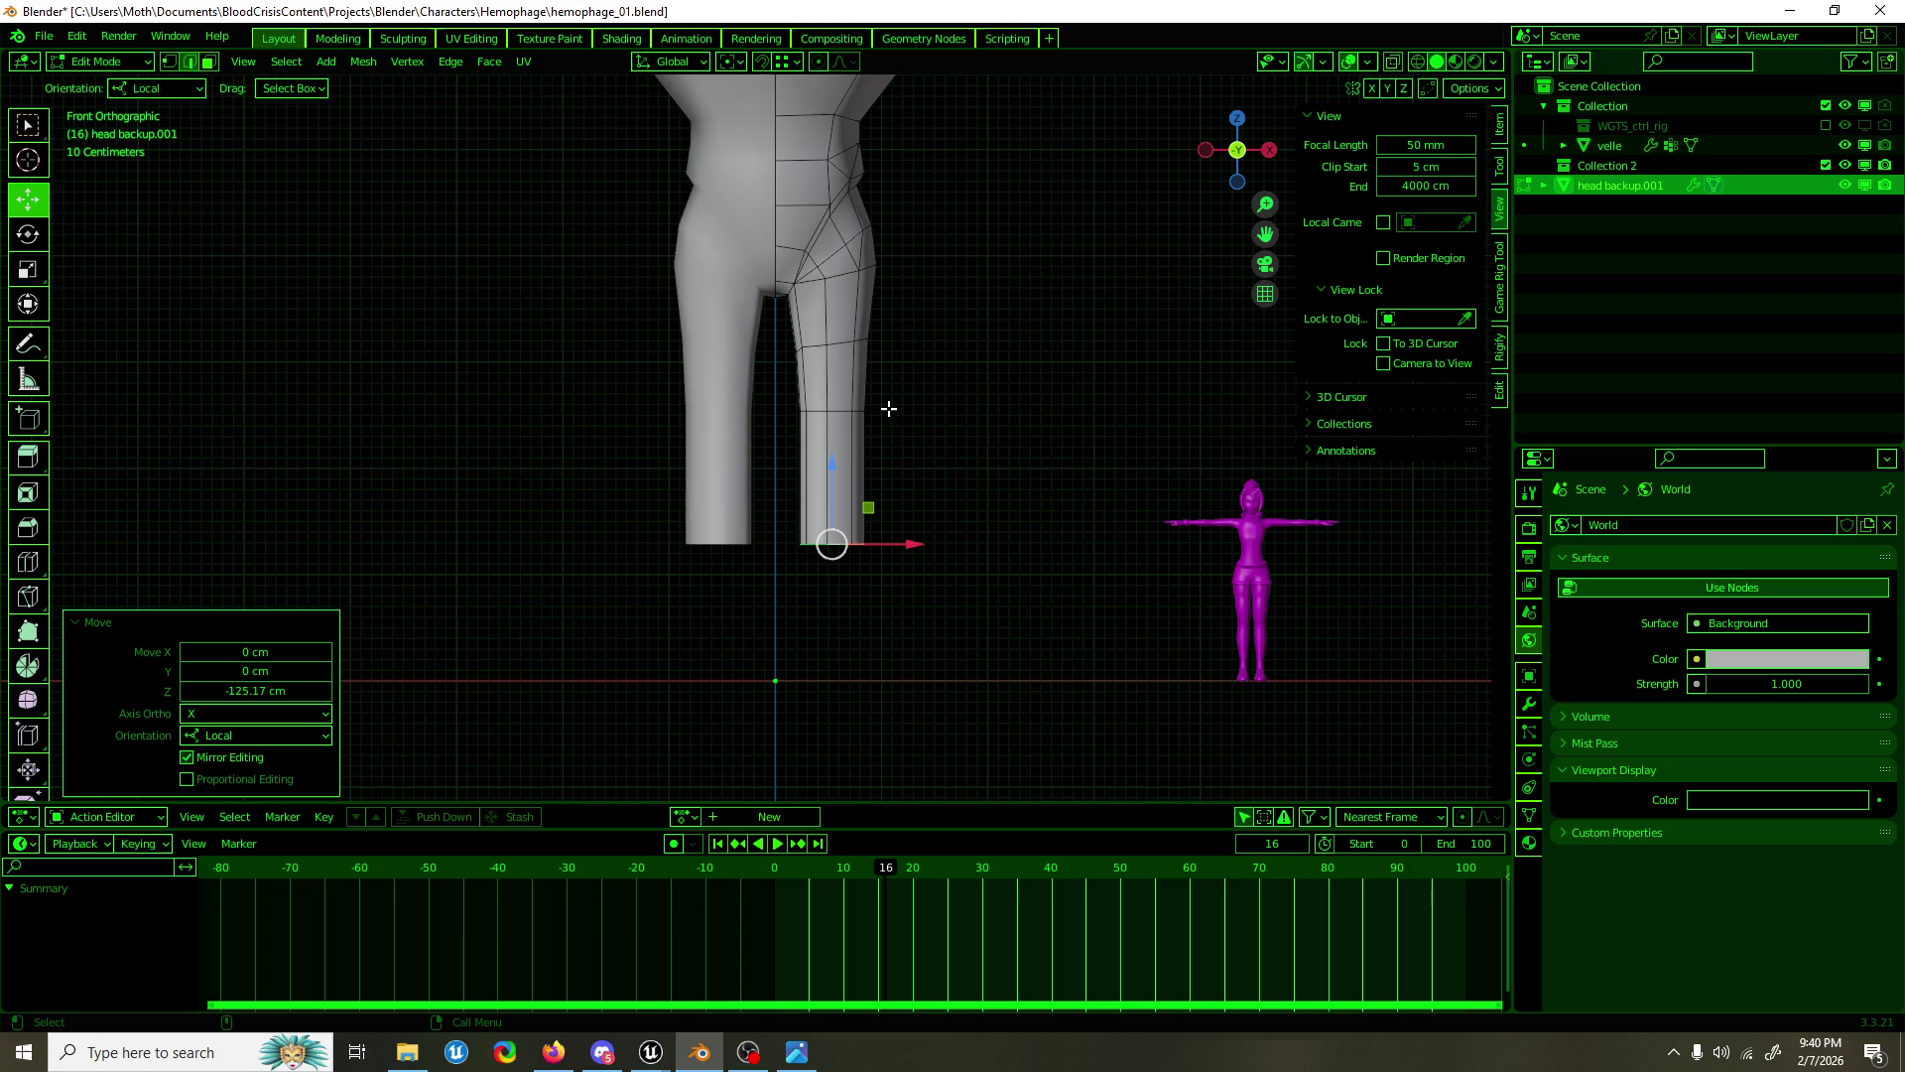
# Step: Select the right leg's two thigh faces and lower-leg face, trial a fatten, then undo it
pyautogui.hotkey('alt', 'a')
pyautogui.press('KP_5')
pyautogui.click(831, 303)
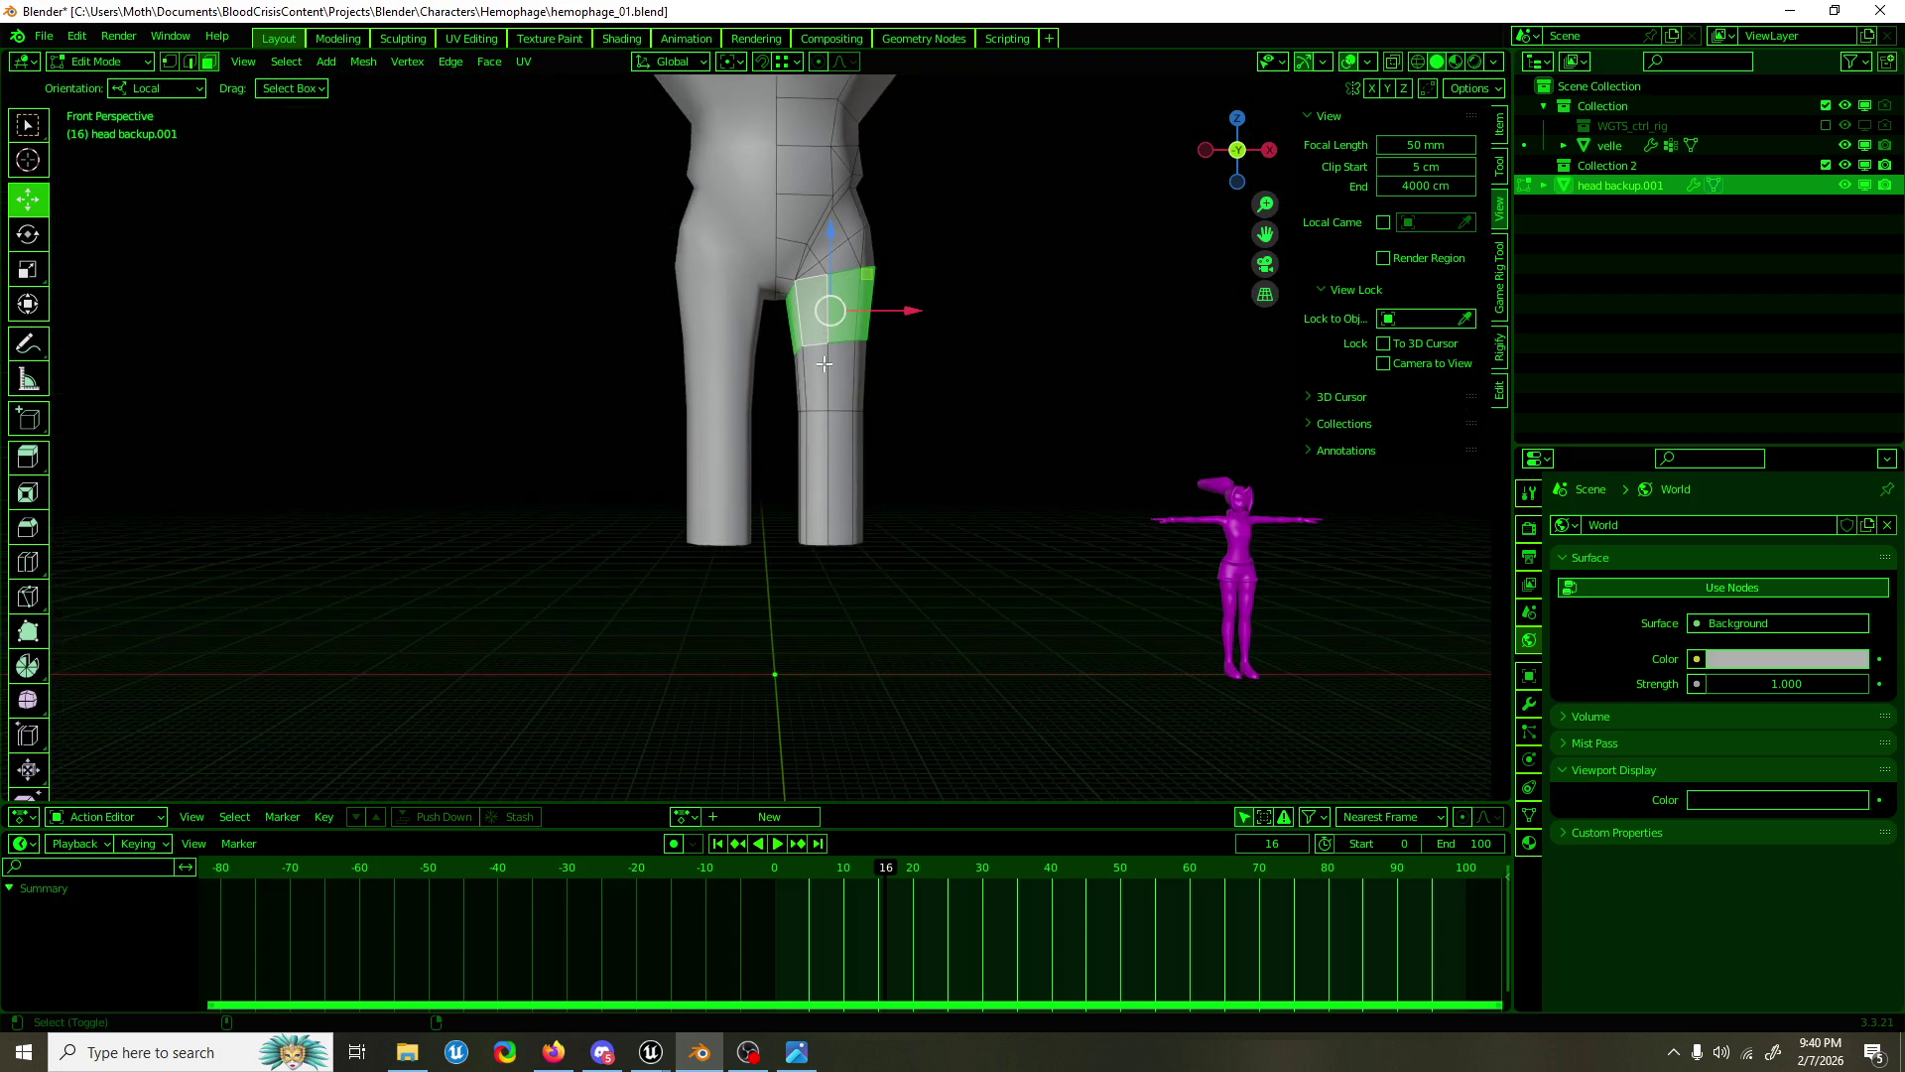
pyautogui.click(829, 382)
pyautogui.click(835, 447)
pyautogui.press('KP_5')
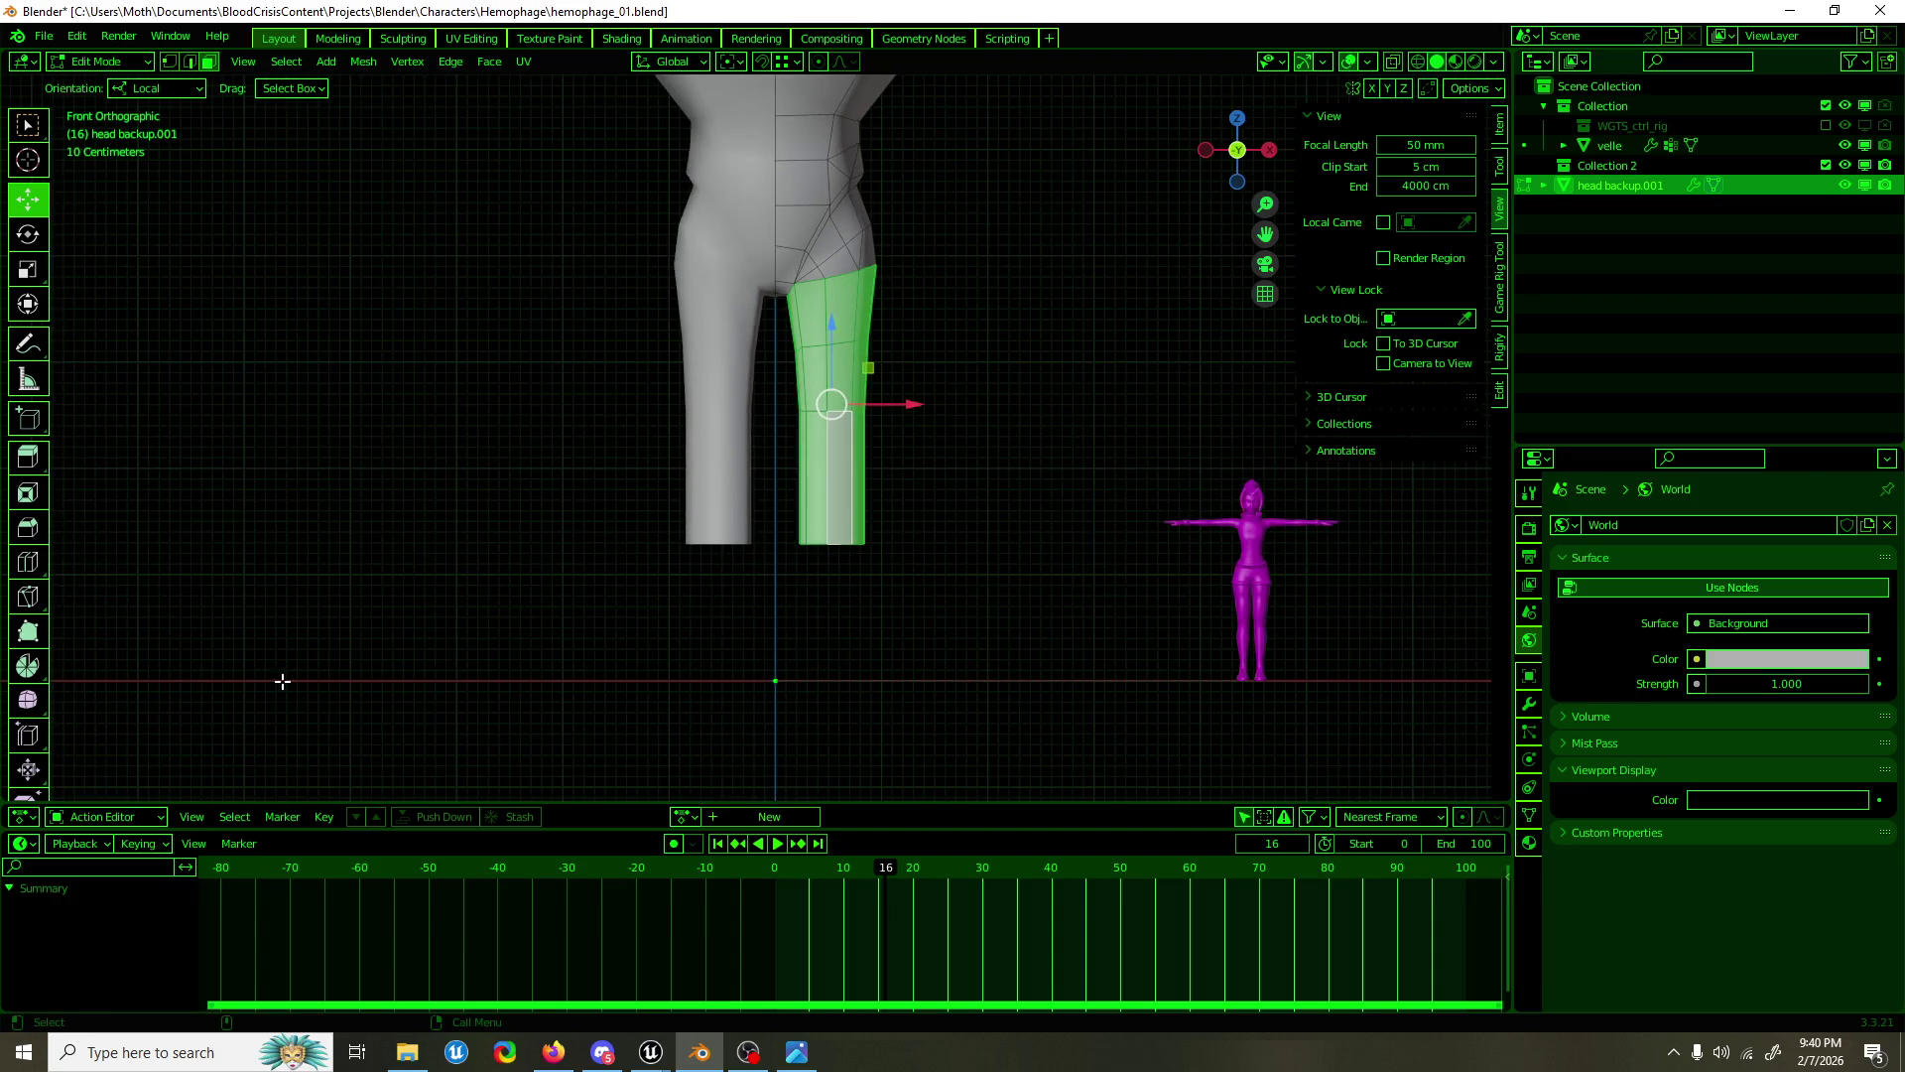
pyautogui.scroll(-3)
pyautogui.click(27, 729)
pyautogui.moveTo(807, 463); pyautogui.dragTo(808, 455)
pyautogui.hotkey('ctrl', 'z')
pyautogui.hotkey('ctrl', 'z')
# Step: Reshape the selected leg faces with Shrink/Fatten and fatten the lower leg loop
pyautogui.scroll(-3)
pyautogui.scroll(-3)
pyautogui.click(28, 641)
pyautogui.moveTo(825, 408); pyautogui.dragTo(837, 390)
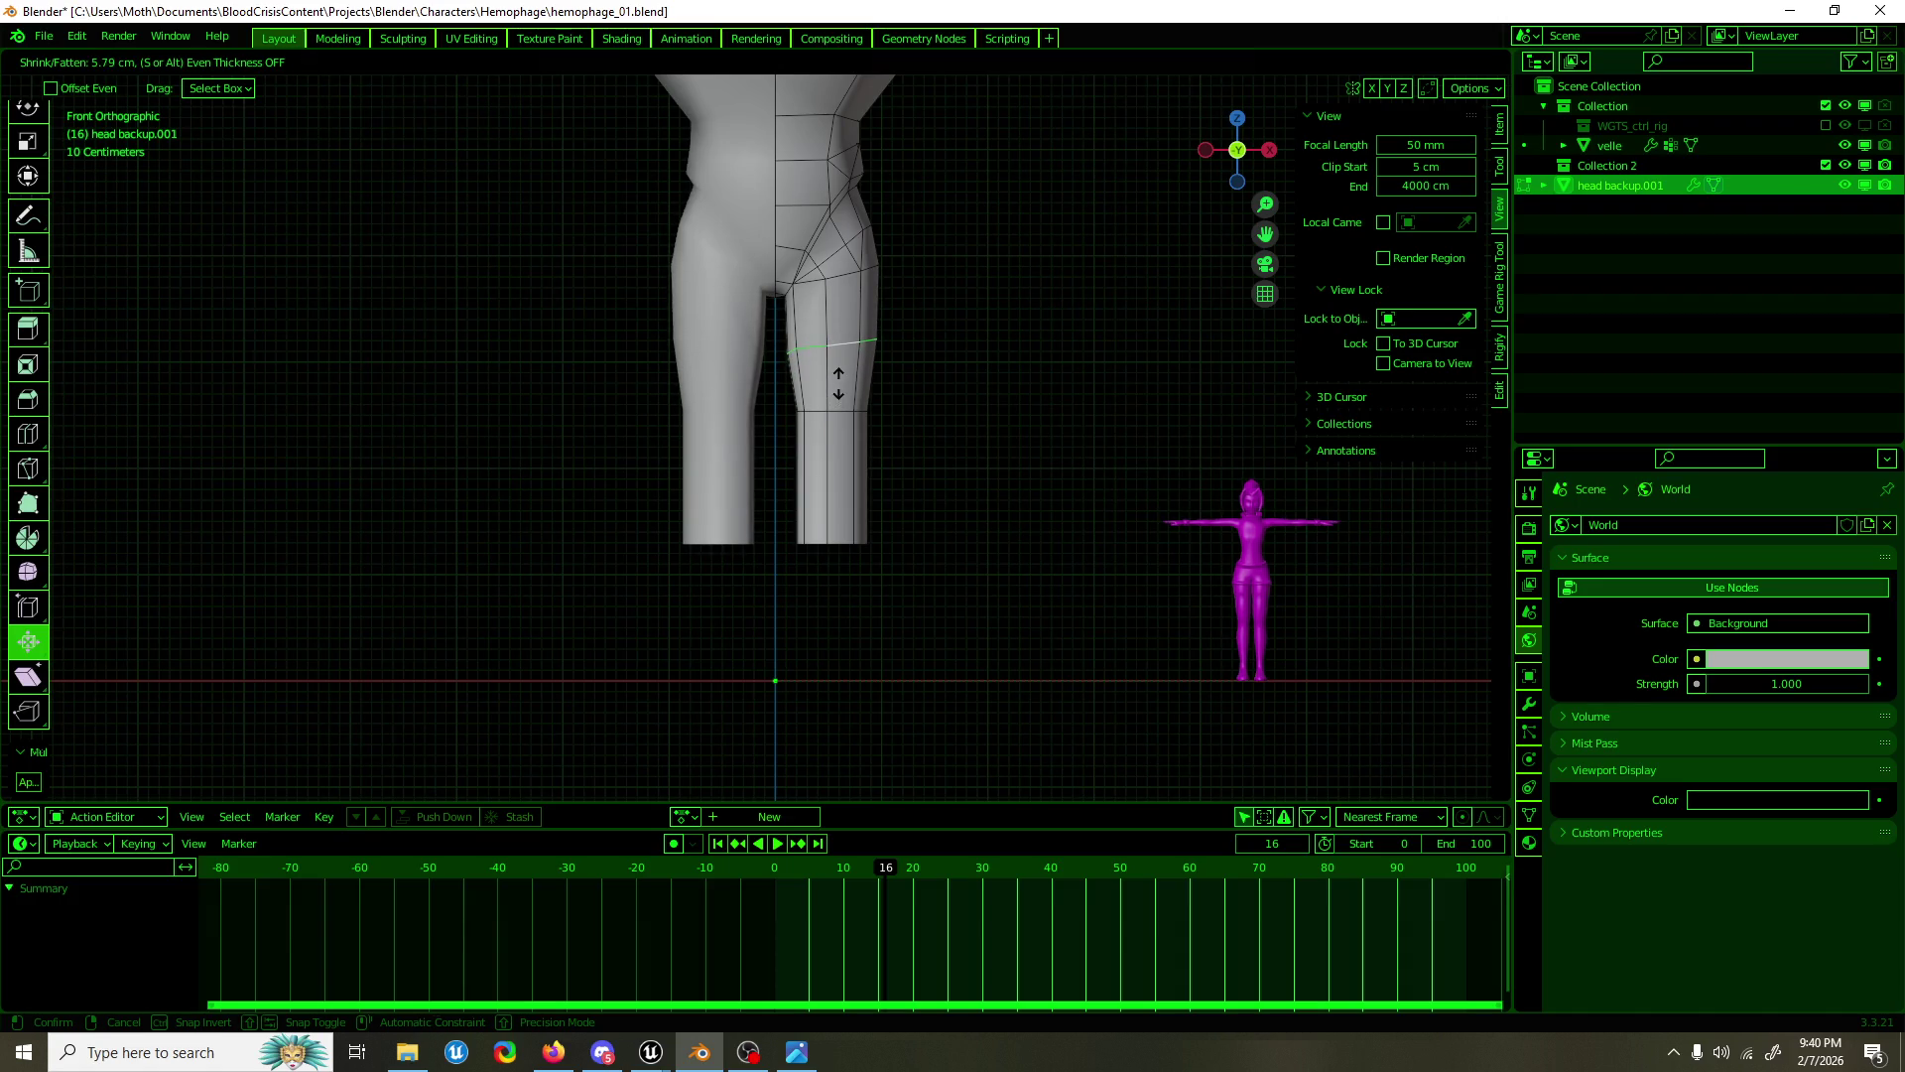
pyautogui.moveTo(839, 383); pyautogui.dragTo(839, 387)
pyautogui.click(836, 410)
pyautogui.moveTo(834, 473); pyautogui.dragTo(807, 477)
pyautogui.click(807, 477)
# Step: Extrude the leg's bottom loop straight down along Z and narrow it
pyautogui.click(833, 543)
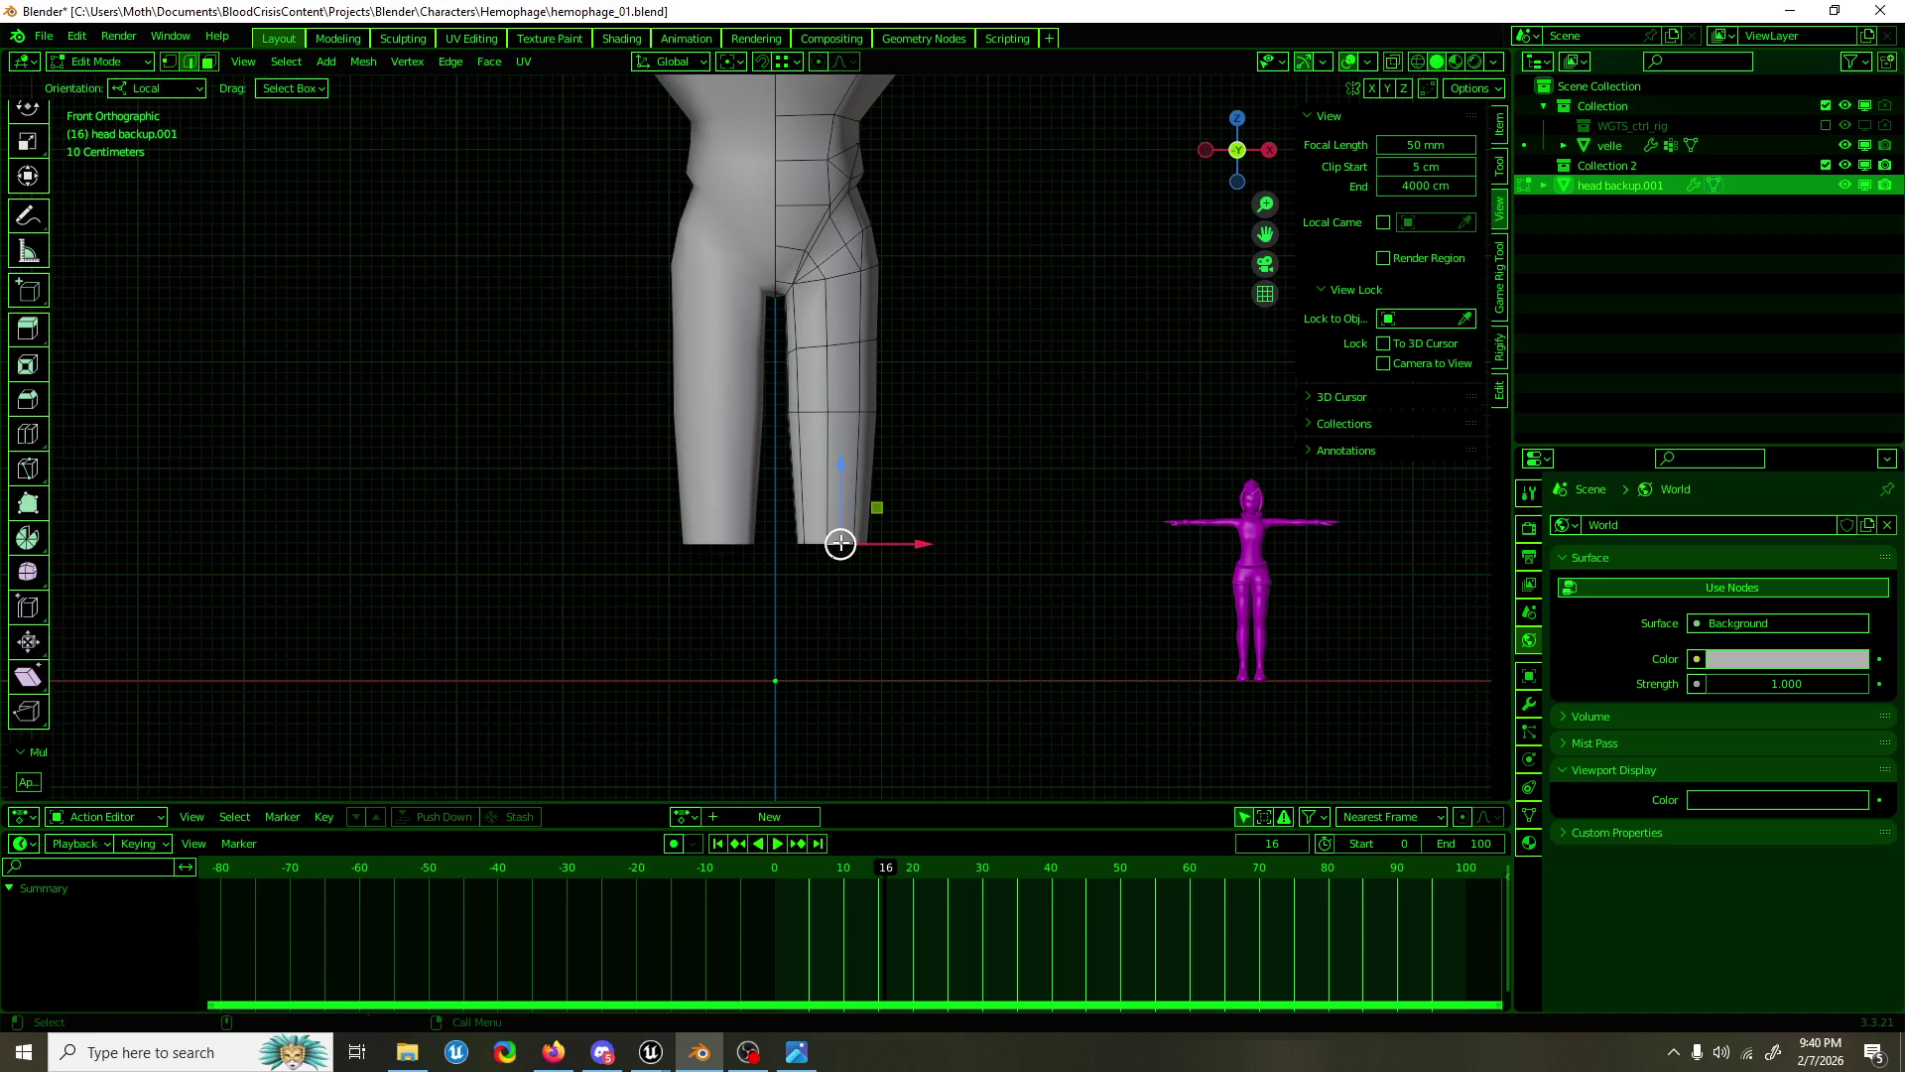
pyautogui.press('e')
pyautogui.rightClick(860, 498)
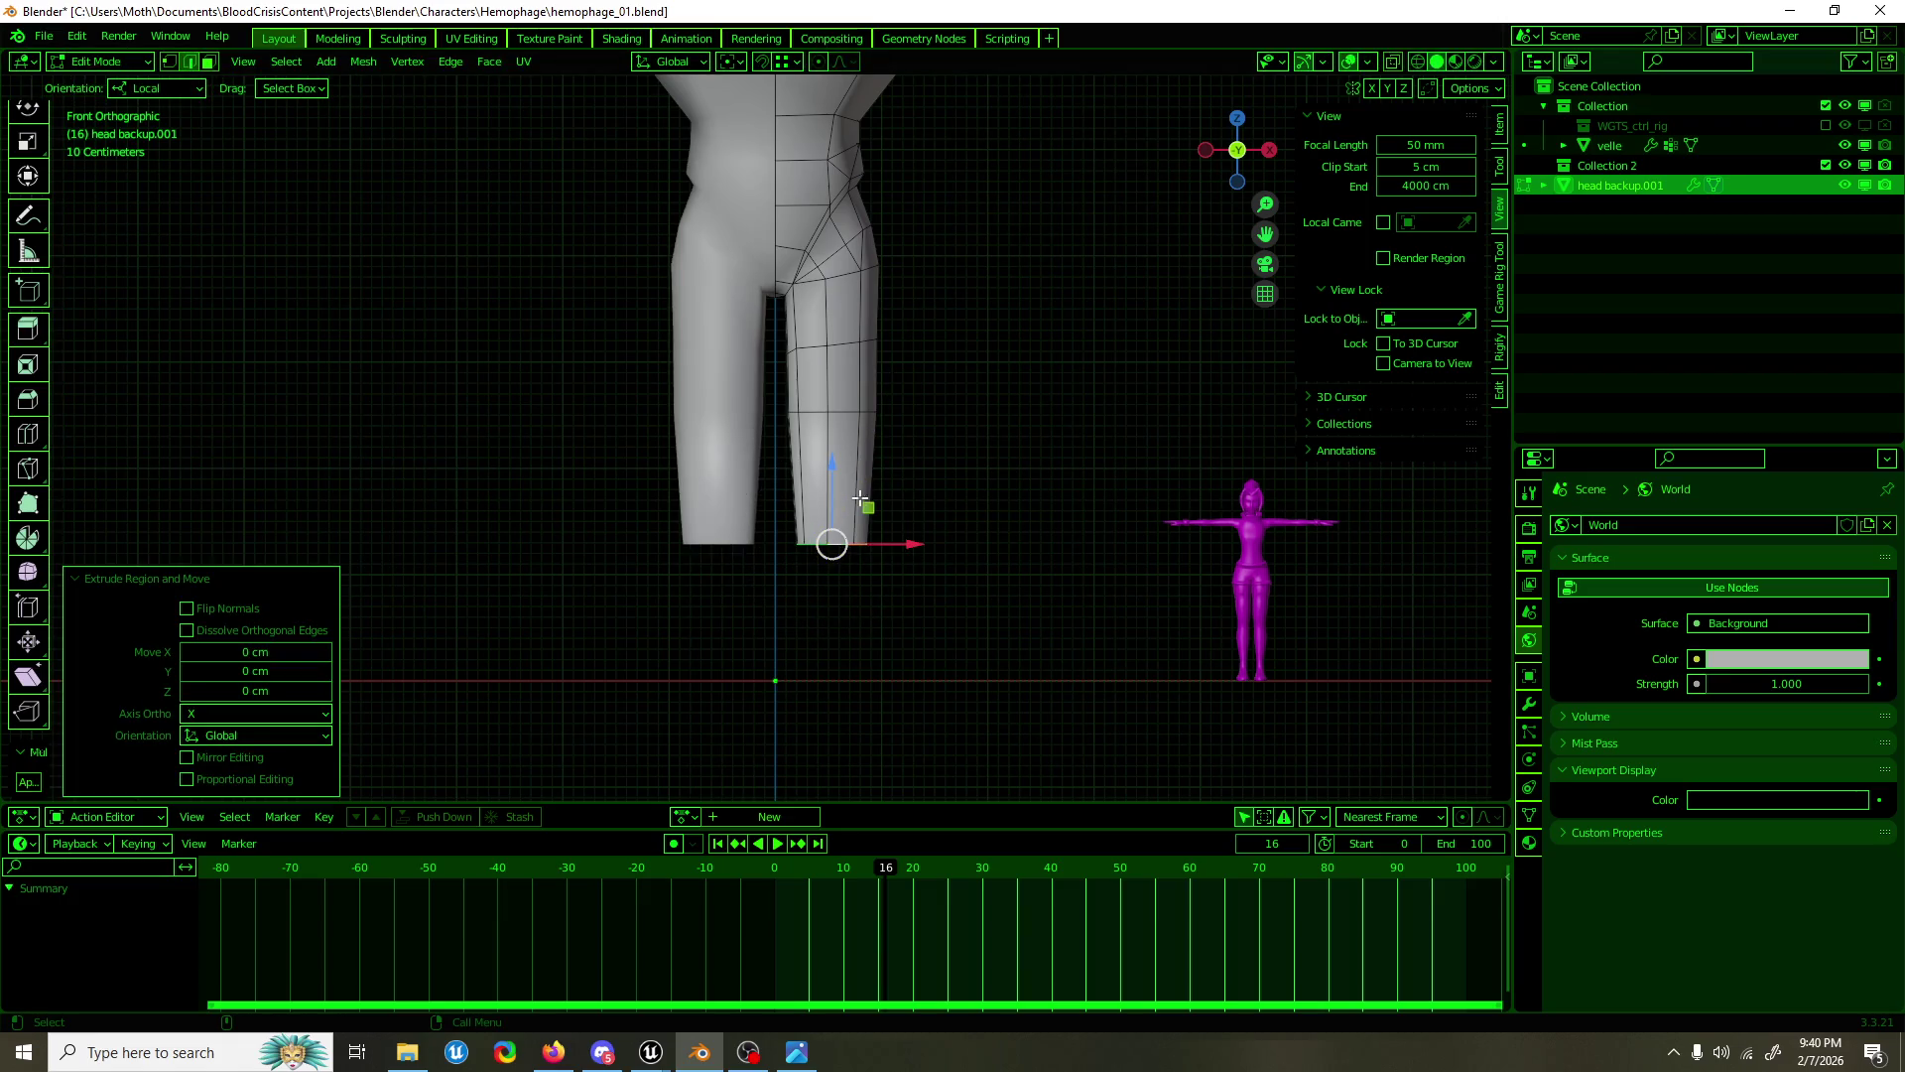
pyautogui.press('g')
pyautogui.press('z')
pyautogui.press('z')
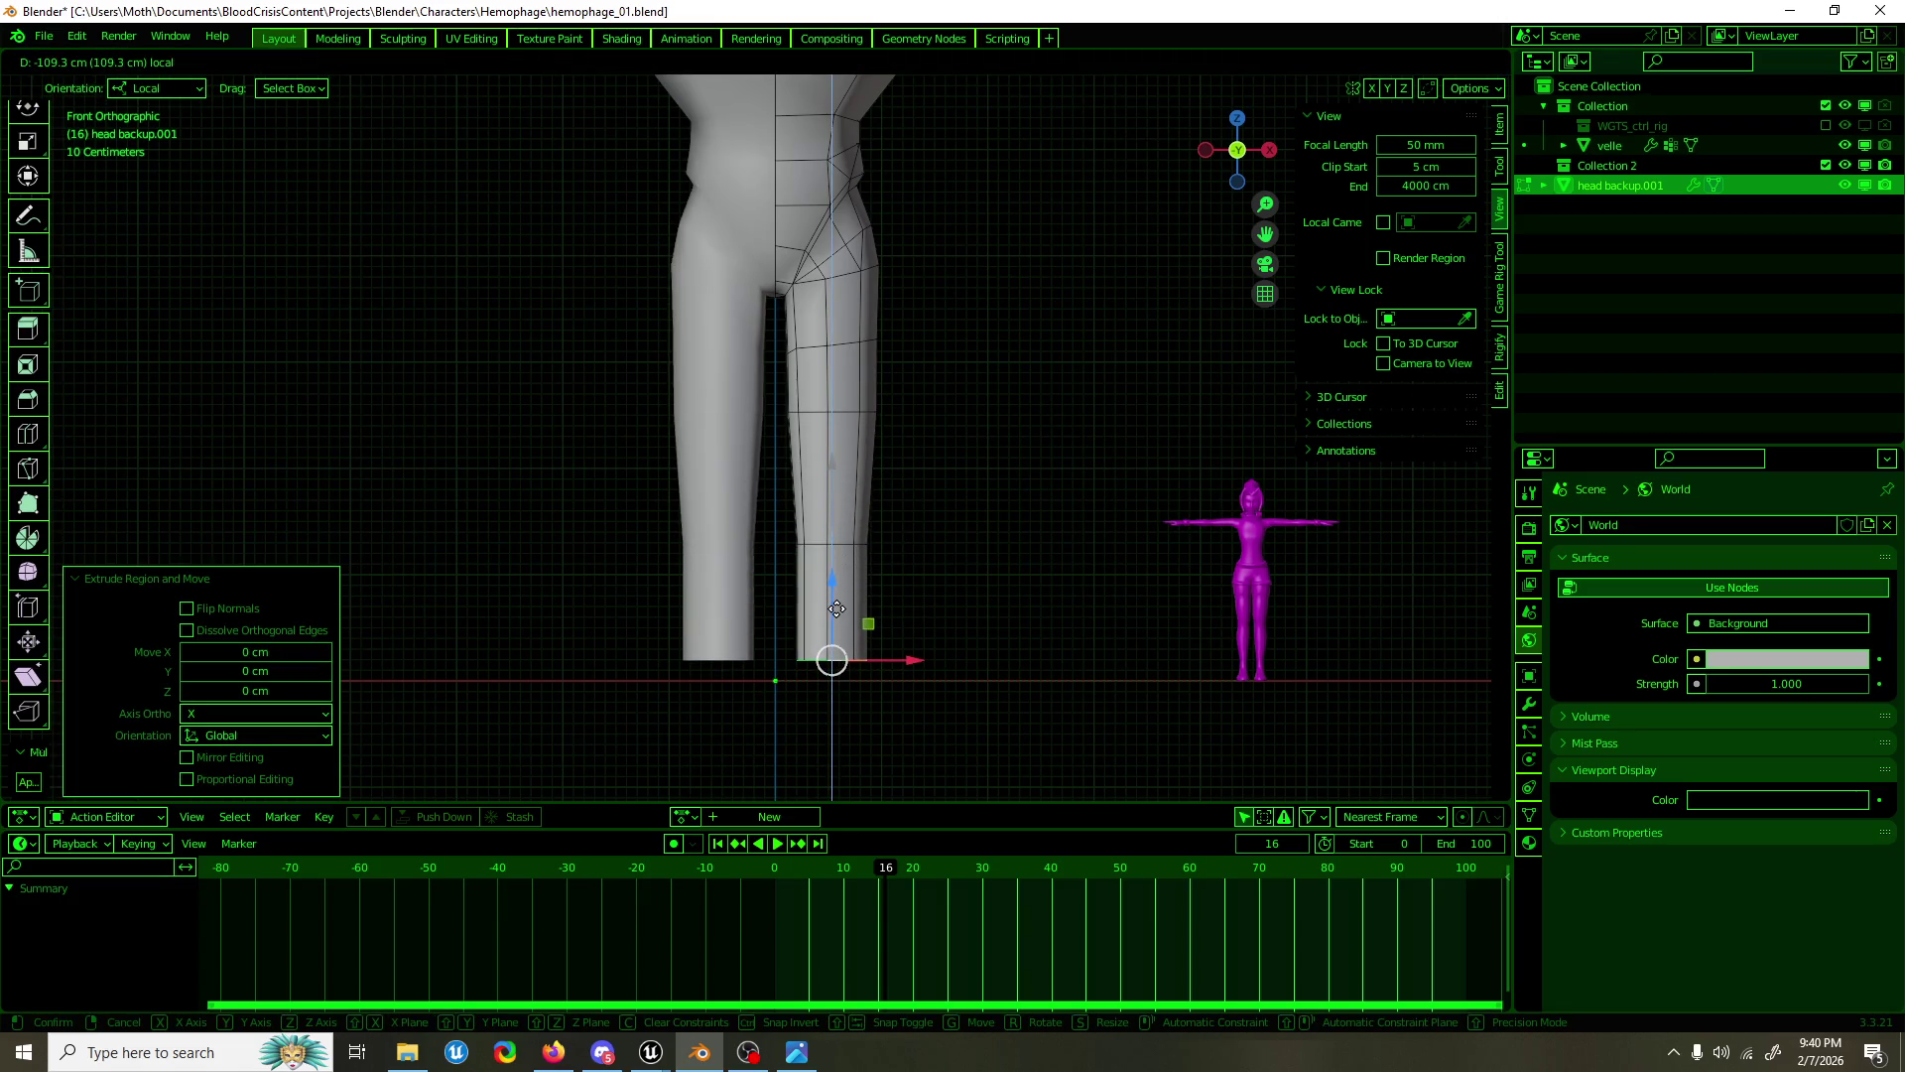
pyautogui.click(834, 625)
pyautogui.hotkey('shift', 'space')
pyautogui.press('s')
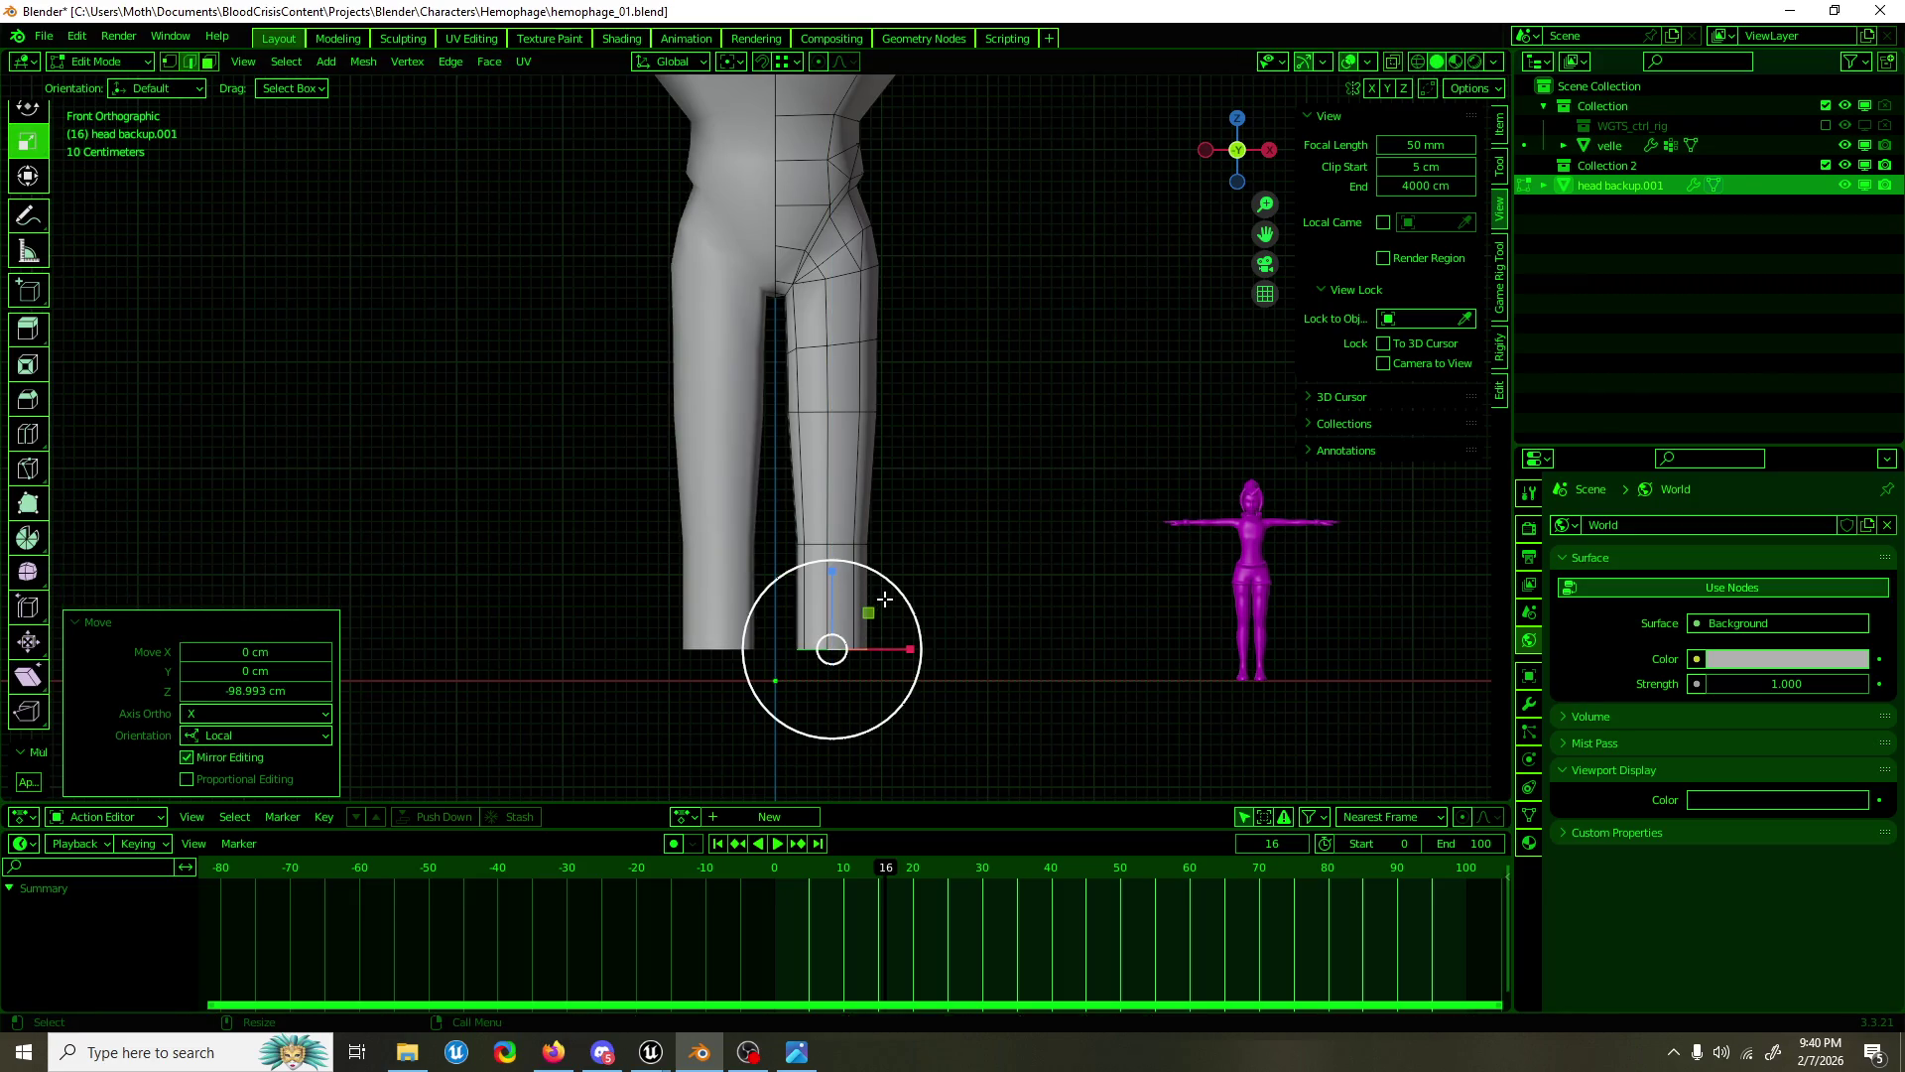
pyautogui.moveTo(884, 600); pyautogui.dragTo(864, 616)
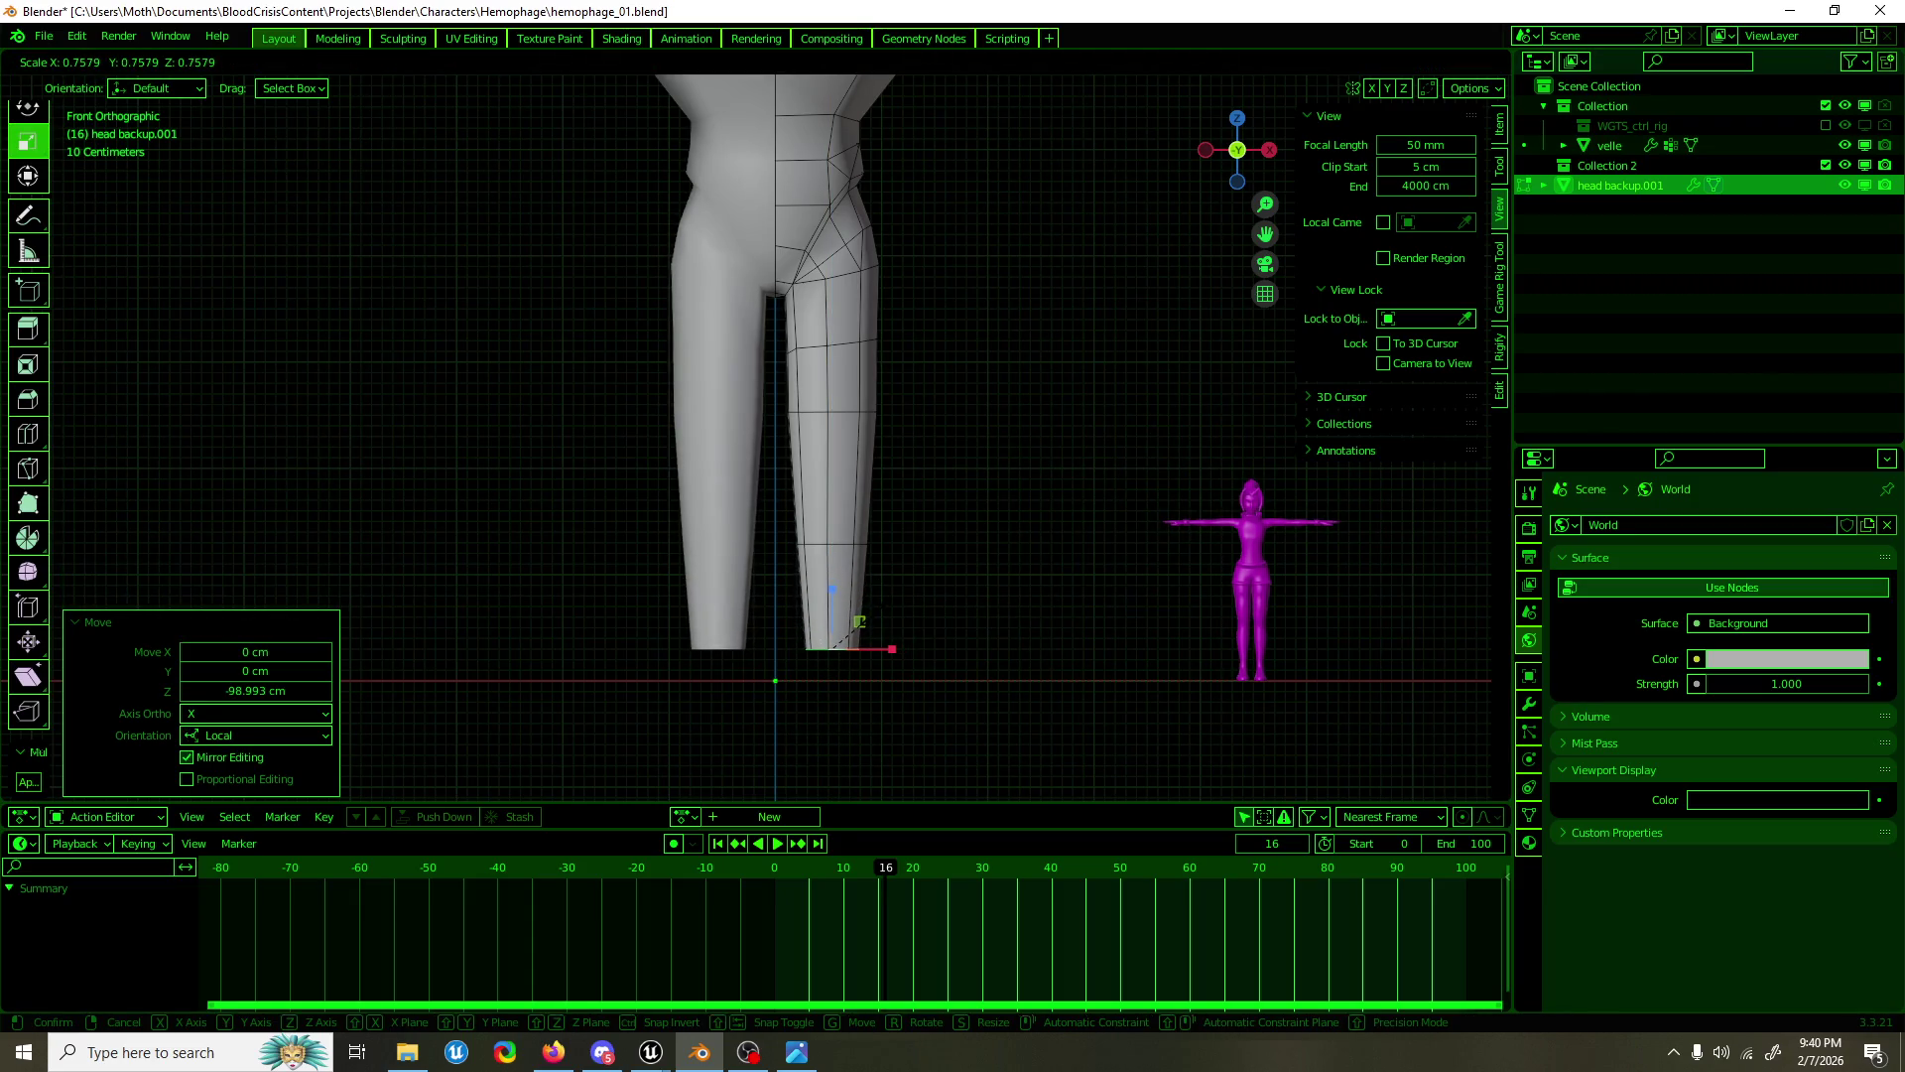
pyautogui.click(860, 622)
# Step: Merge the bottom loop At Center into one vertex and lower that tip
pyautogui.press('g')
pyautogui.press('z')
pyautogui.press('z')
pyautogui.click(866, 621)
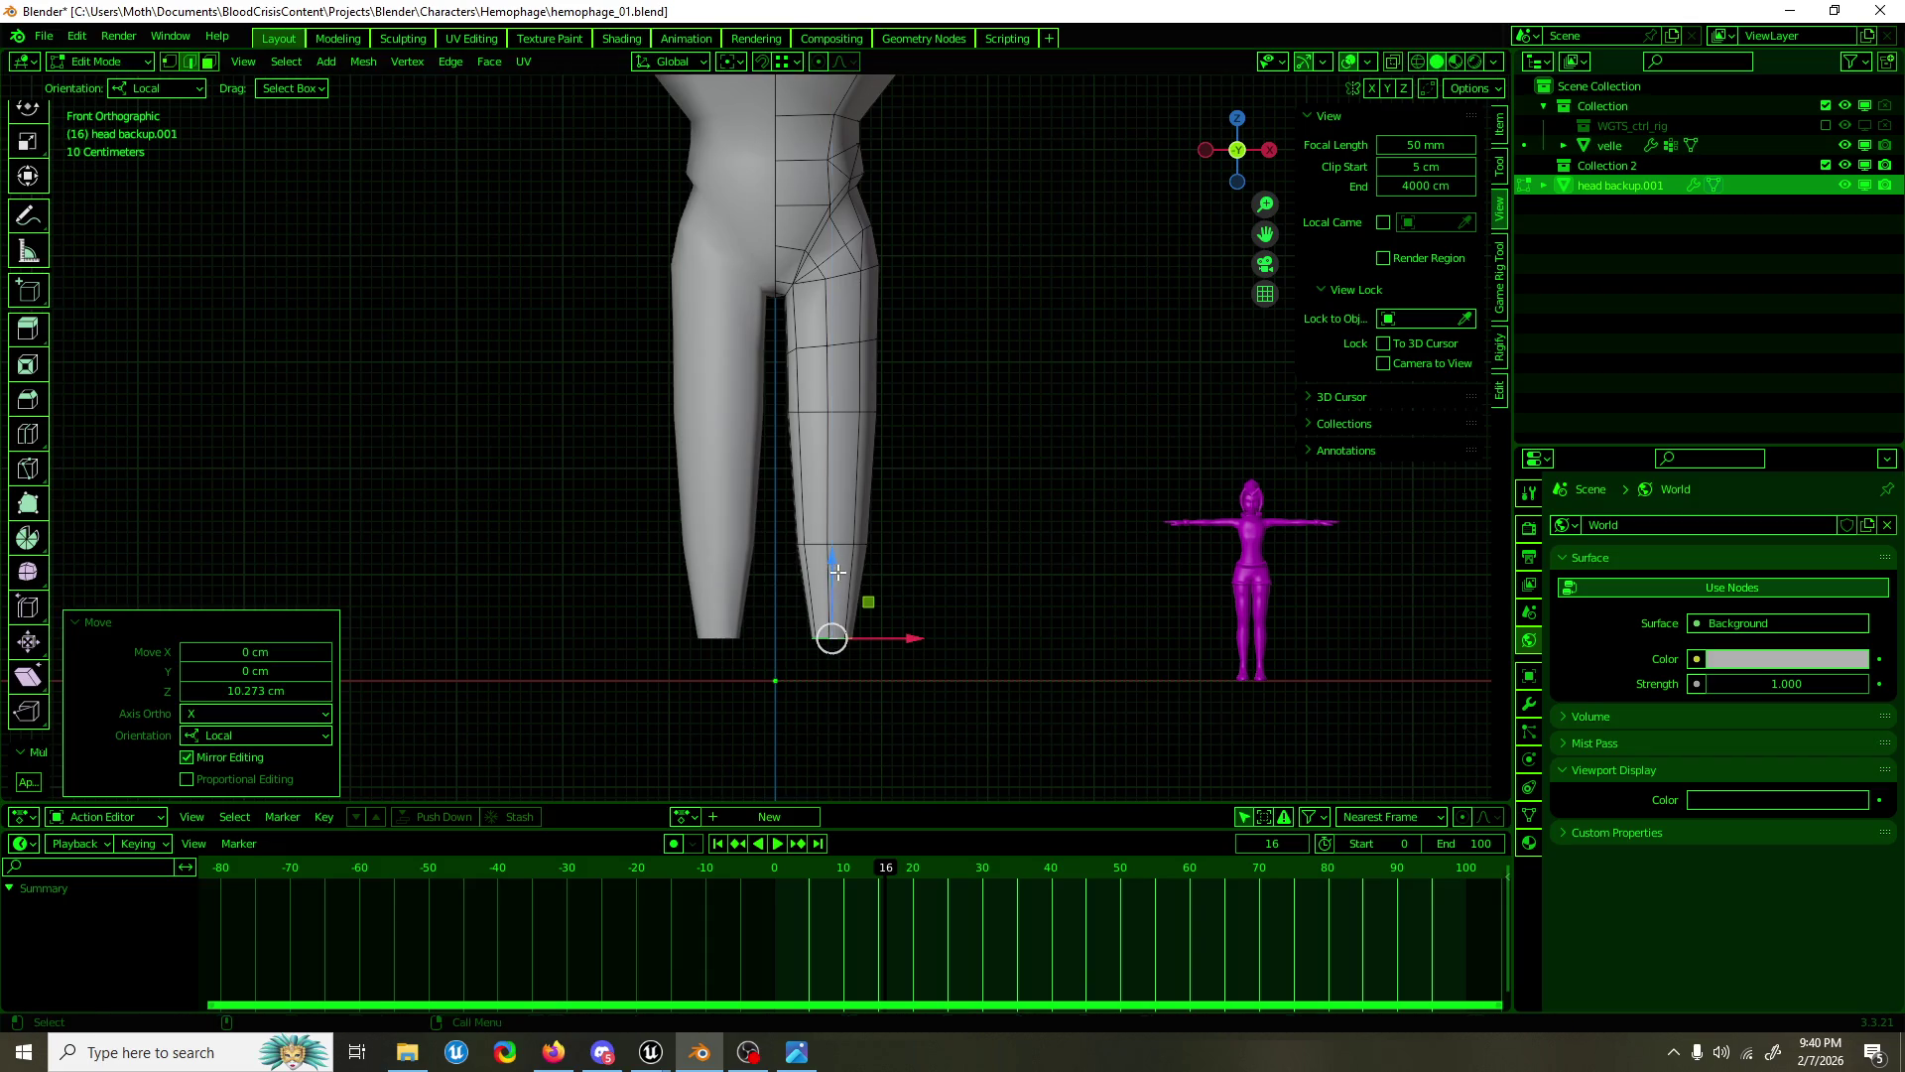
pyautogui.hotkey('shift', 'space')
pyautogui.press('e')
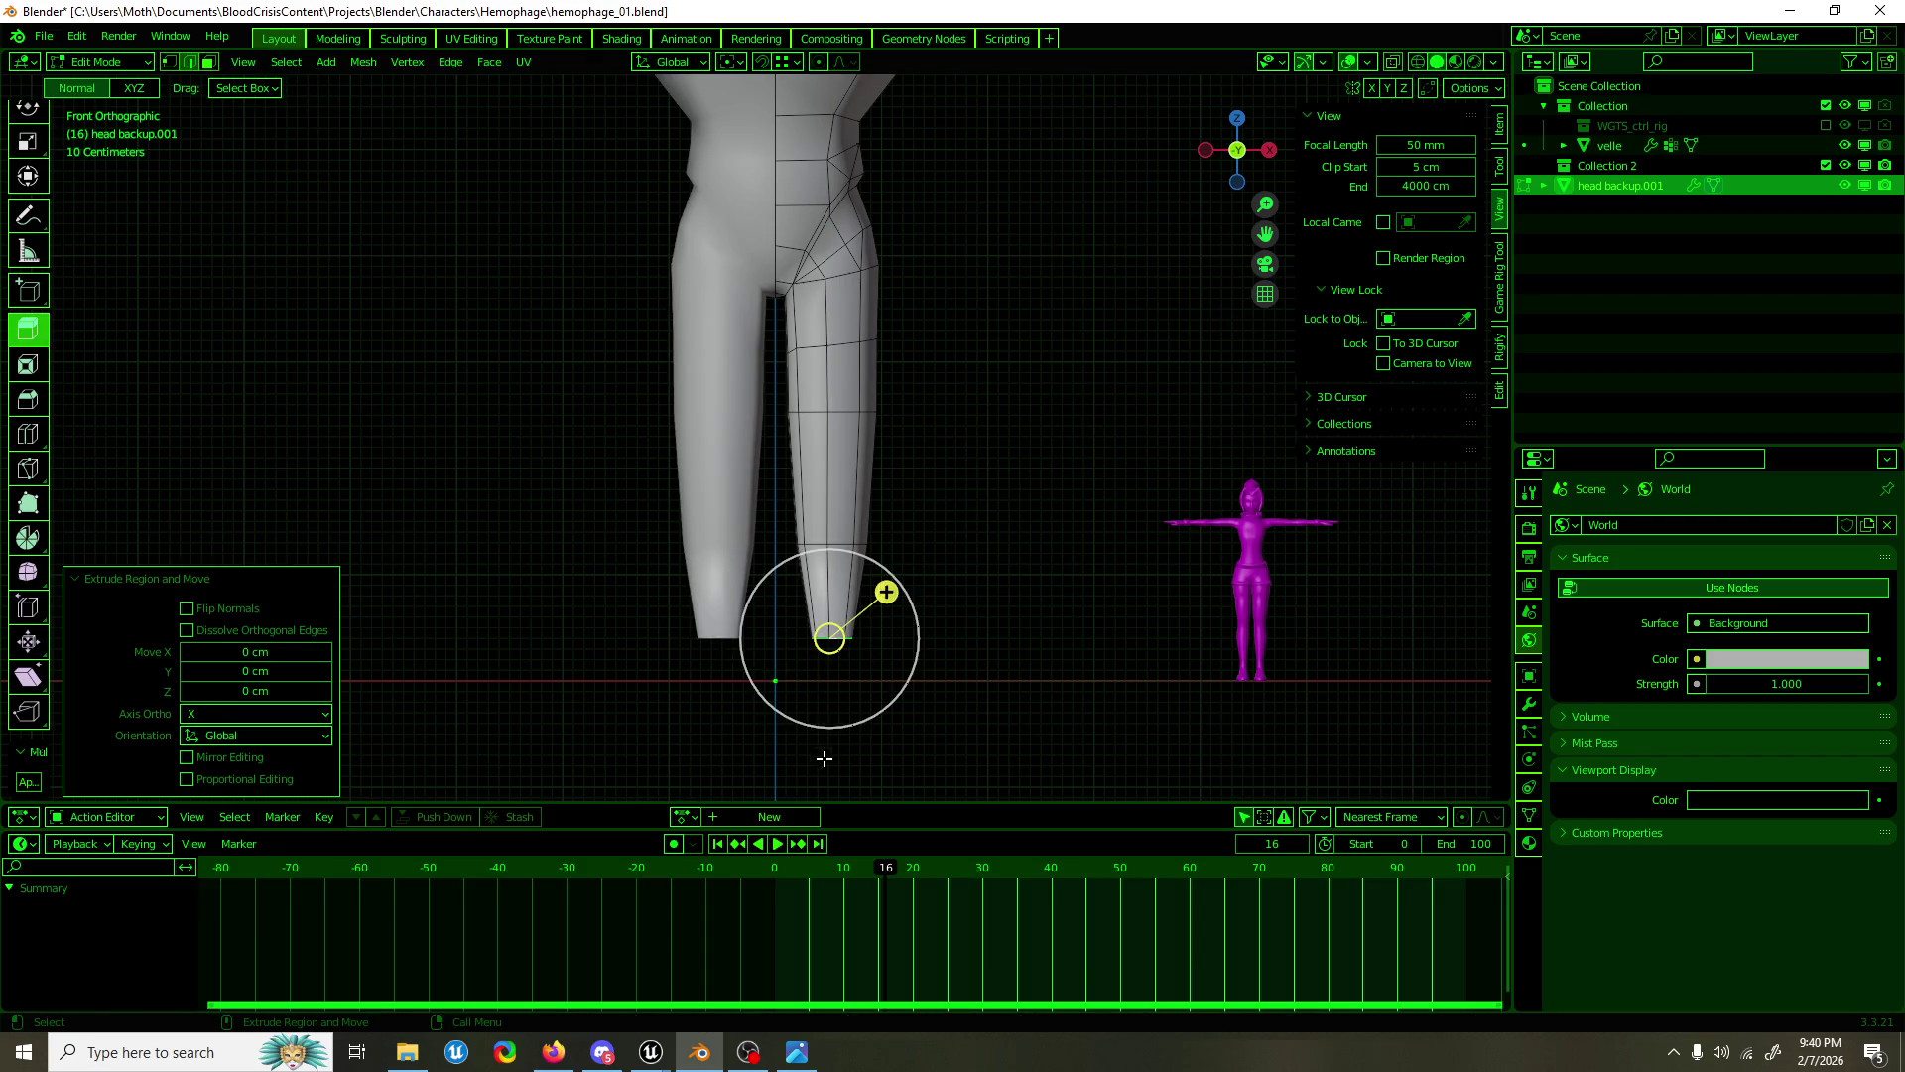
pyautogui.press('m')
pyautogui.click(863, 597)
pyautogui.press('1')
pyautogui.hotkey('shift', 'space')
pyautogui.press('g')
pyautogui.moveTo(863, 597); pyautogui.dragTo(854, 593)
pyautogui.press('KP_1')
pyautogui.press('g')
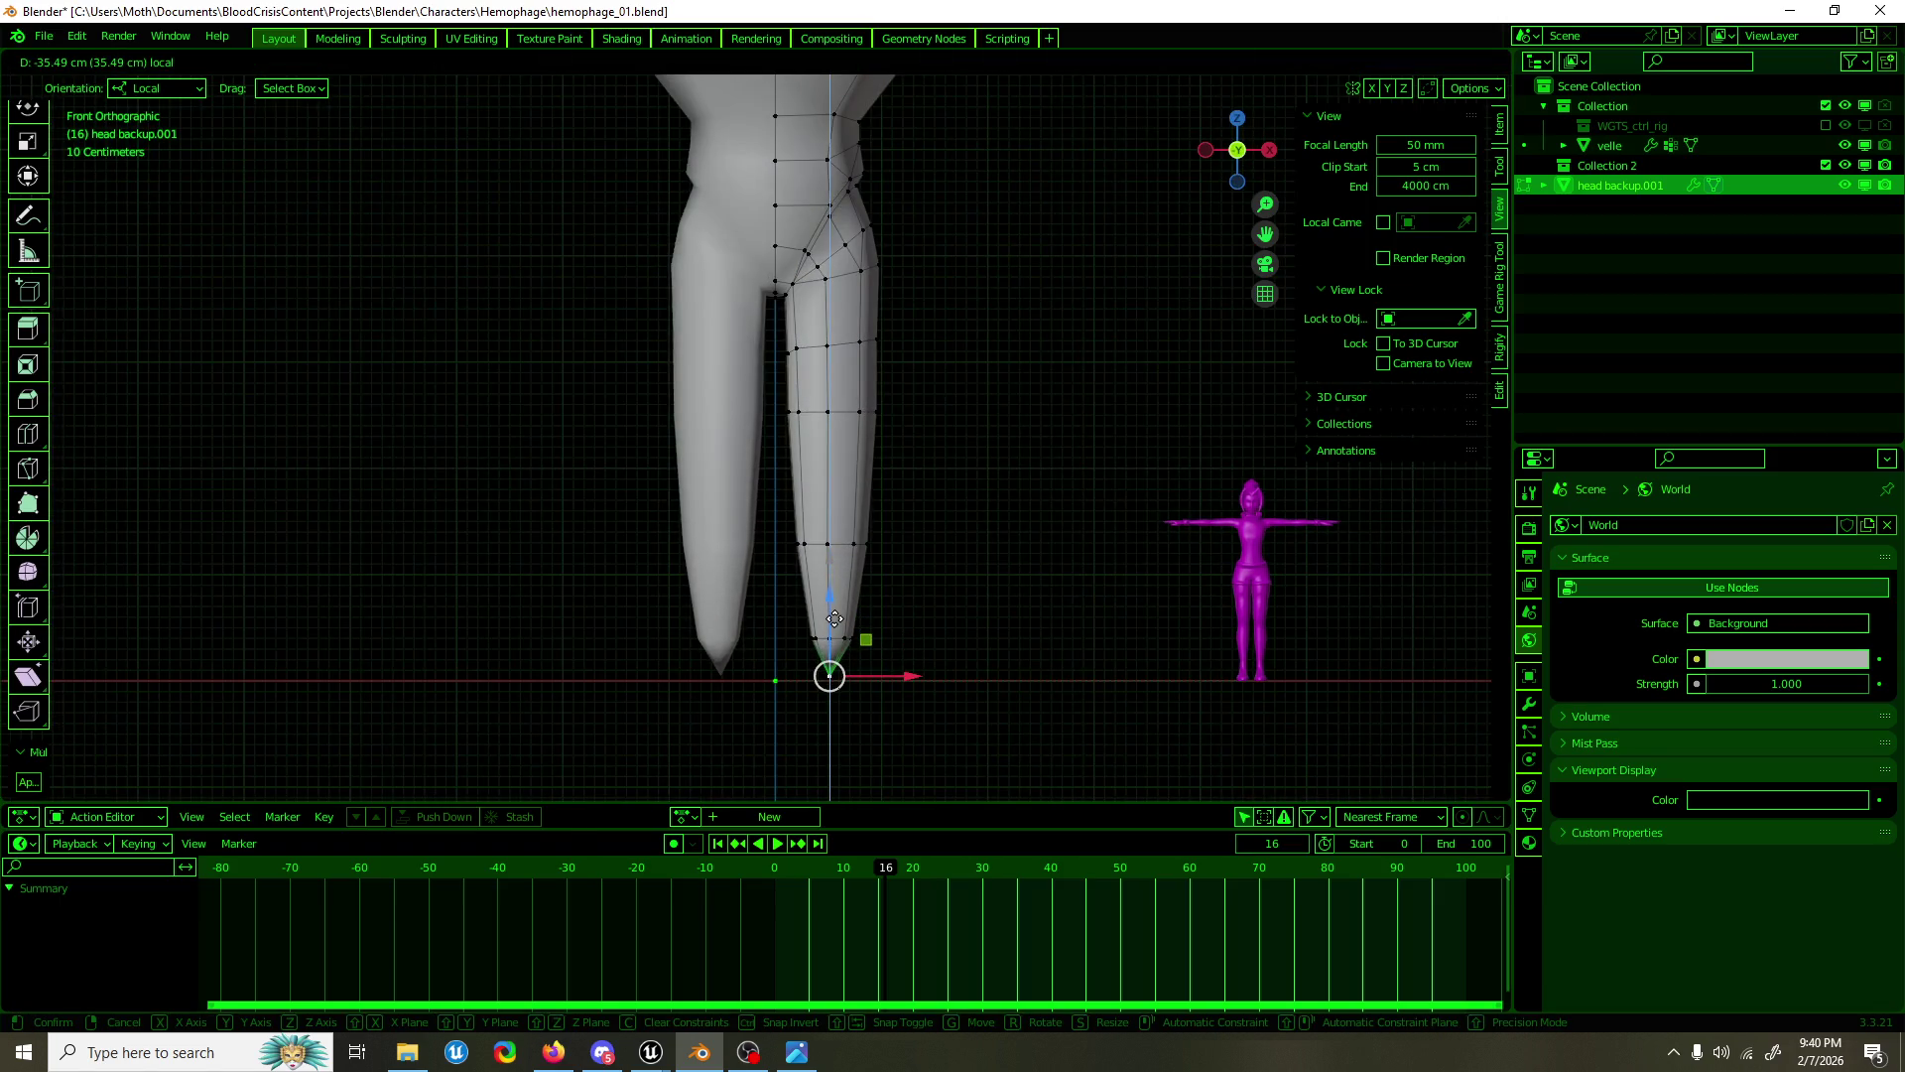
pyautogui.click(834, 623)
# Step: Lower and slightly scale a few leg vertices near the tip
pyautogui.scroll(3)
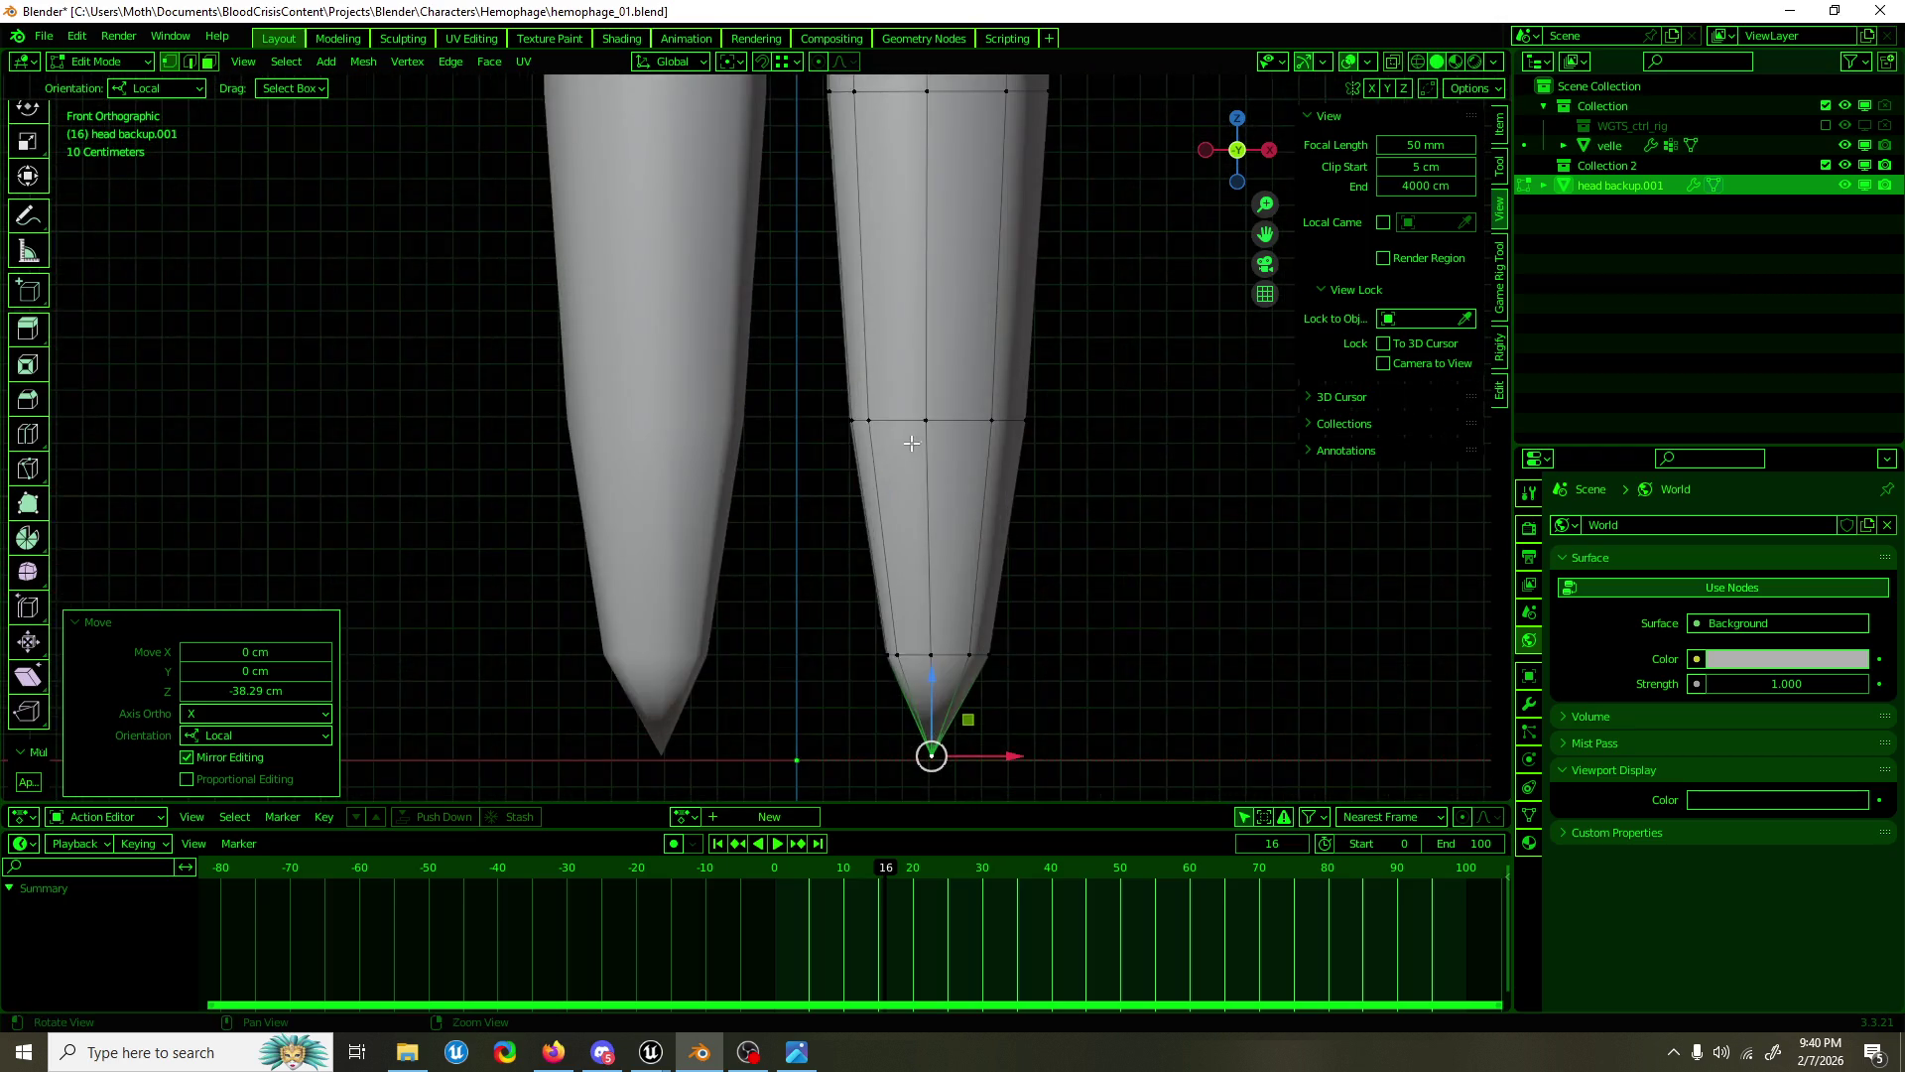
pyautogui.moveTo(942, 414); pyautogui.dragTo(824, 410)
pyautogui.scroll(-3)
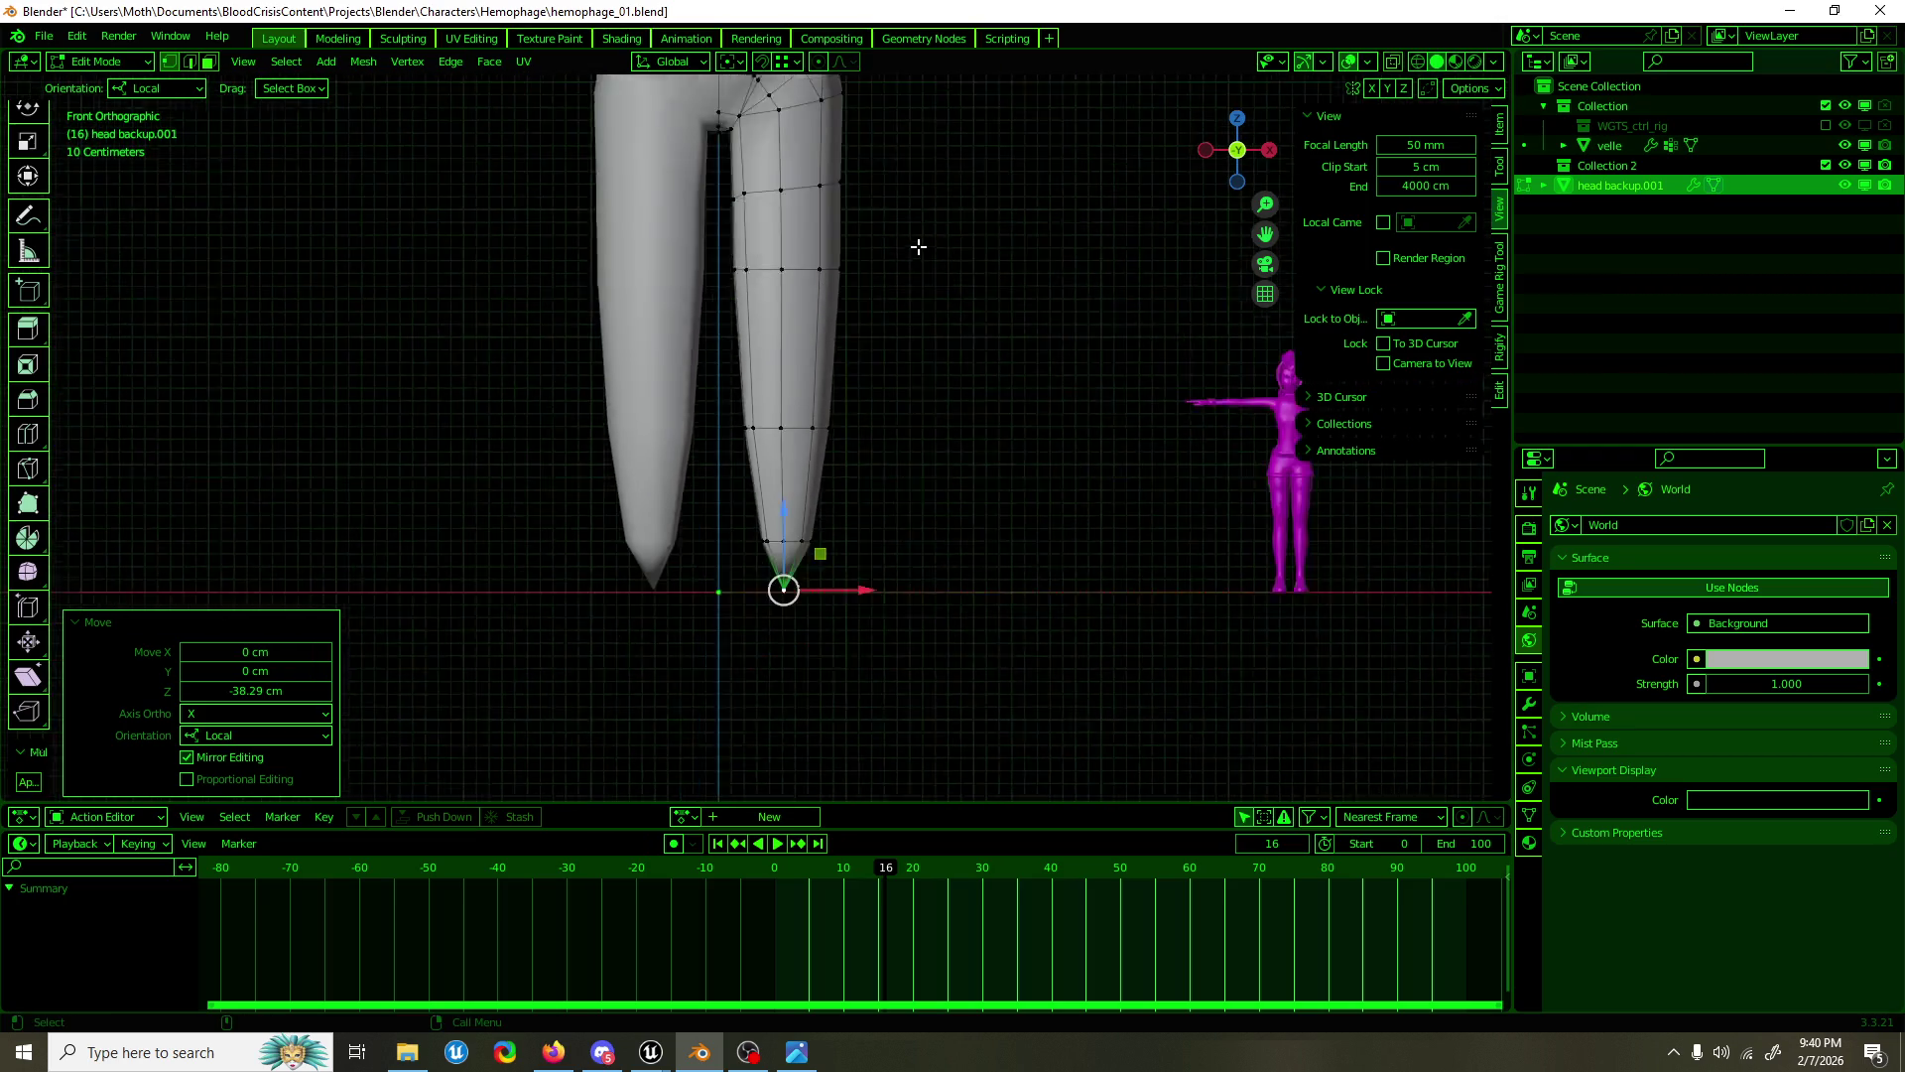
pyautogui.scroll(3)
pyautogui.moveTo(876, 473); pyautogui.dragTo(923, 528)
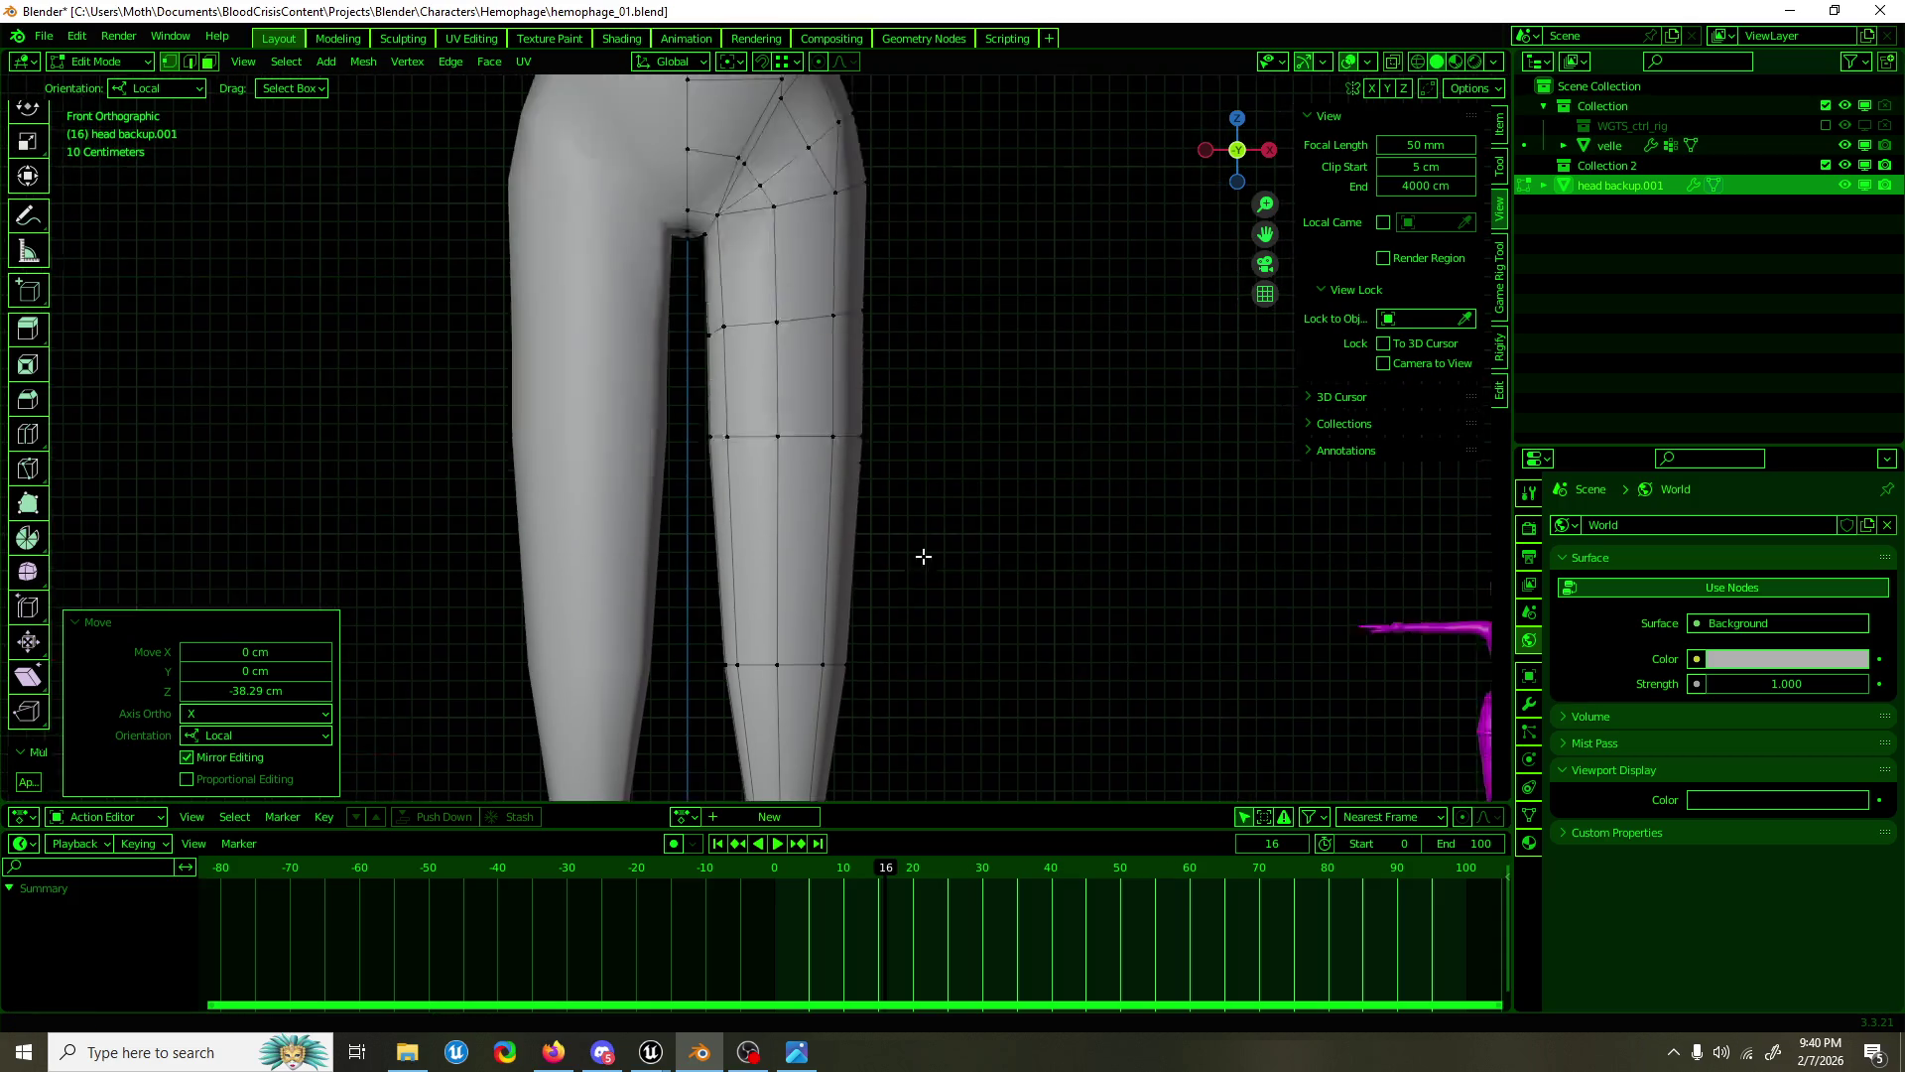
pyautogui.scroll(-3)
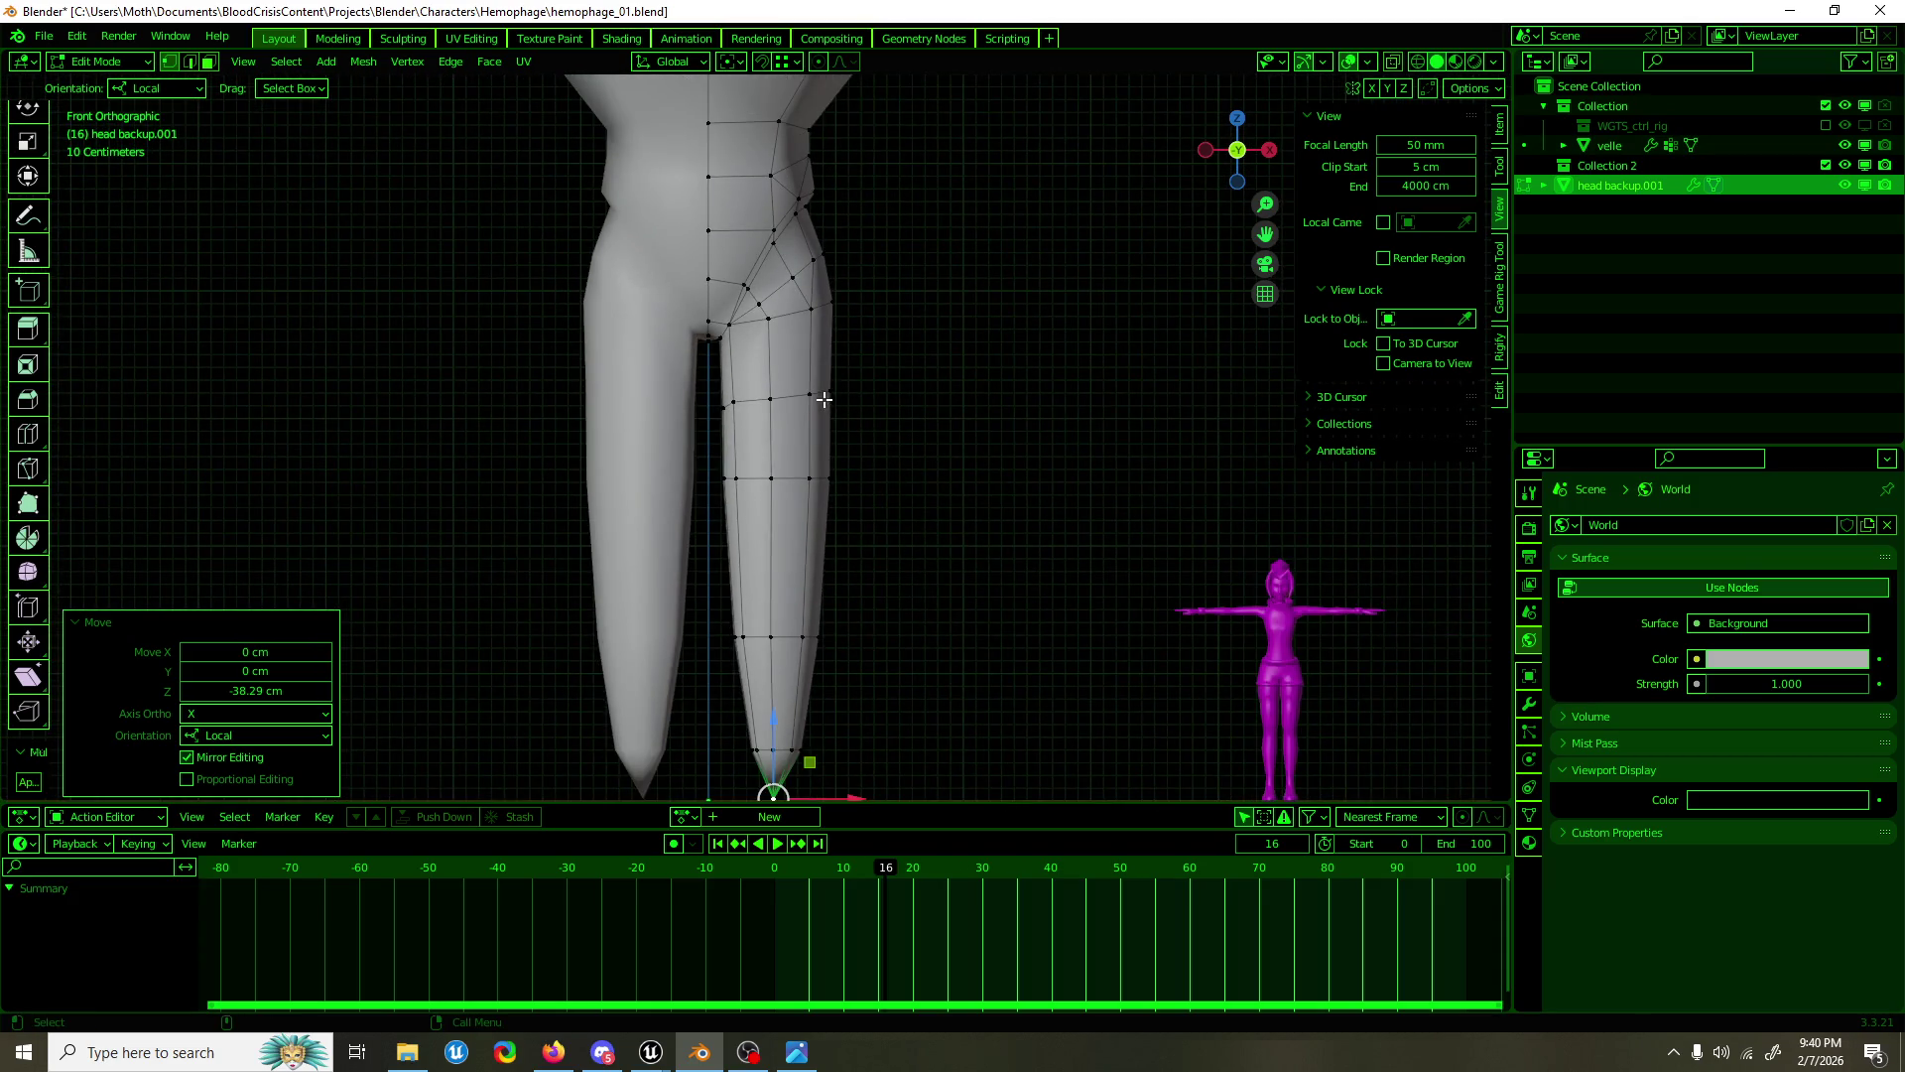
pyautogui.hotkey('alt', 'a')
pyautogui.moveTo(787, 437); pyautogui.dragTo(823, 458)
pyautogui.hotkey('shift', 'space')
pyautogui.press('s')
pyautogui.click(825, 458)
# Step: Select the edges around the leg tip
pyautogui.moveTo(825, 458); pyautogui.dragTo(760, 453)
pyautogui.click(787, 576)
pyautogui.click(784, 628)
pyautogui.moveTo(784, 627); pyautogui.dragTo(919, 655)
pyautogui.scroll(3)
# Step: Subdivide two leg-tip edges and move the new tip vertices down
pyautogui.click(783, 595)
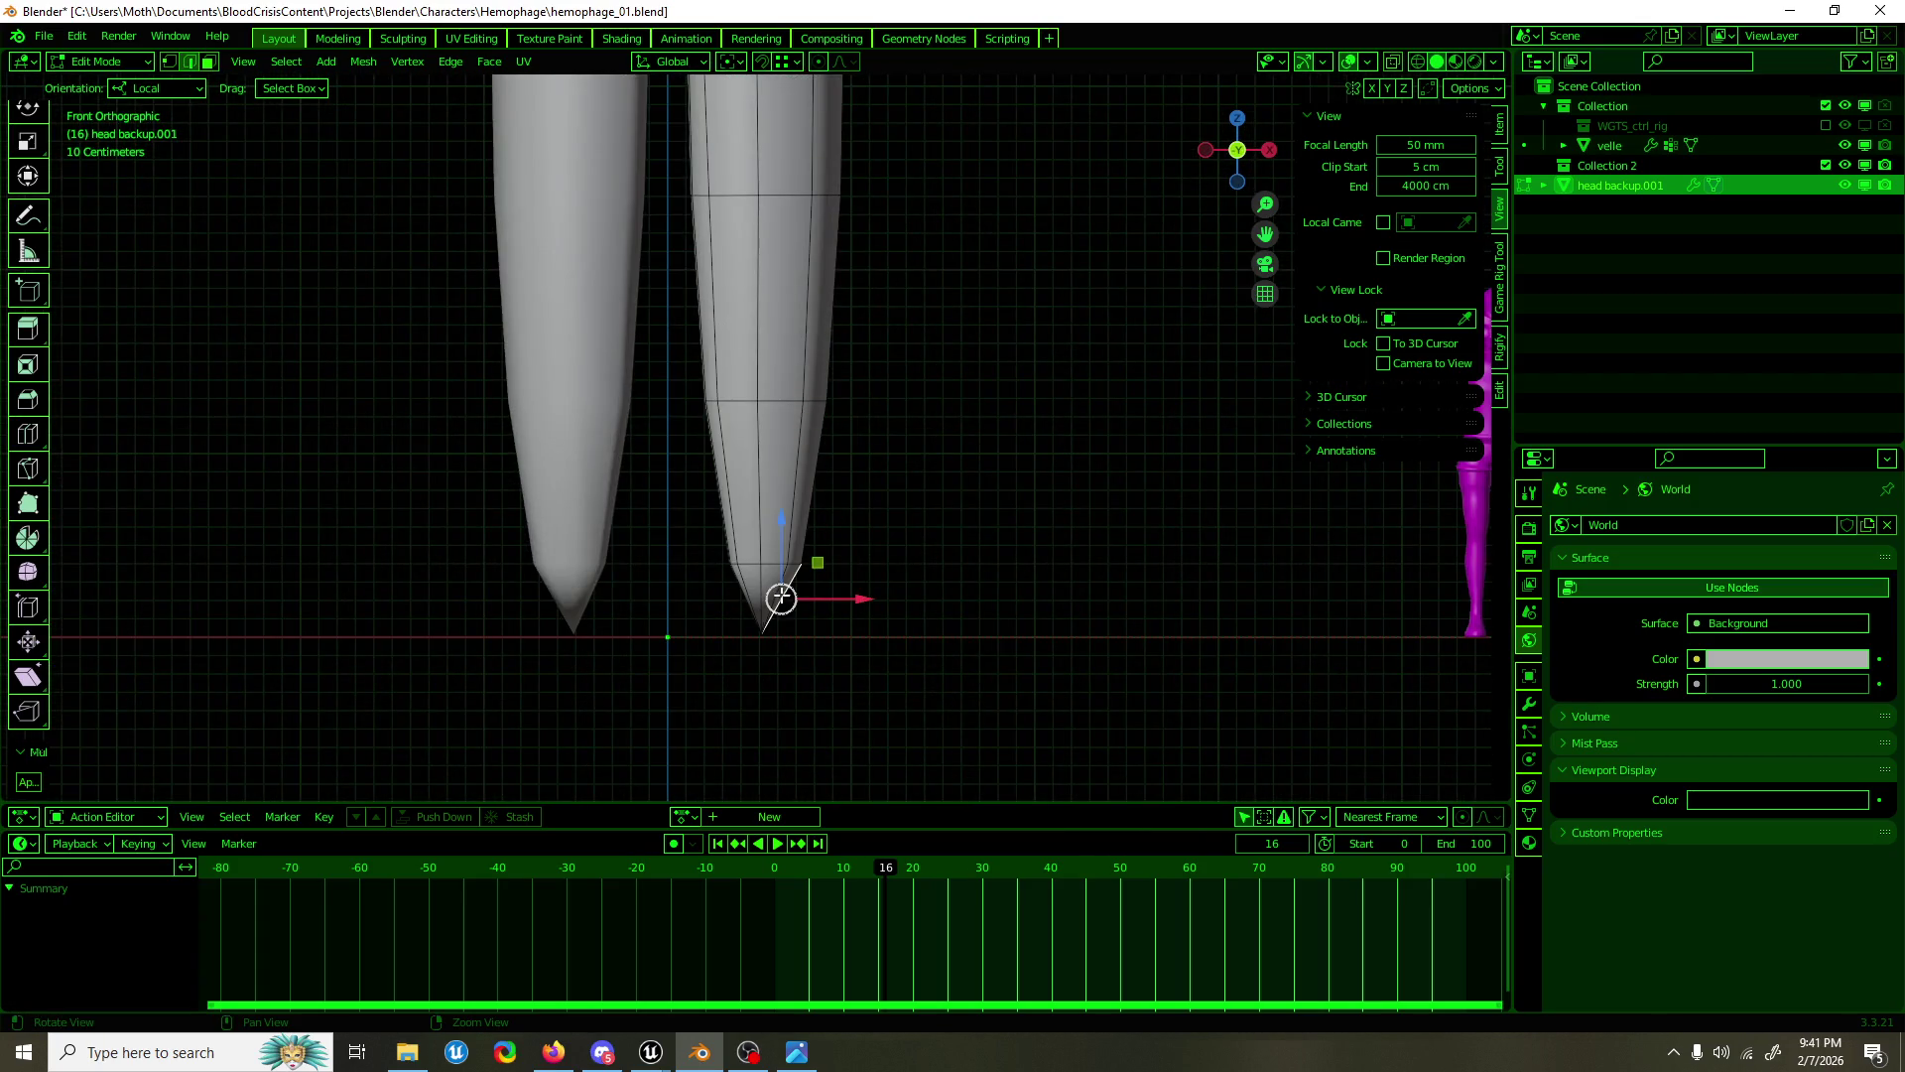
pyautogui.click(751, 604)
pyautogui.moveTo(751, 603); pyautogui.dragTo(392, 593)
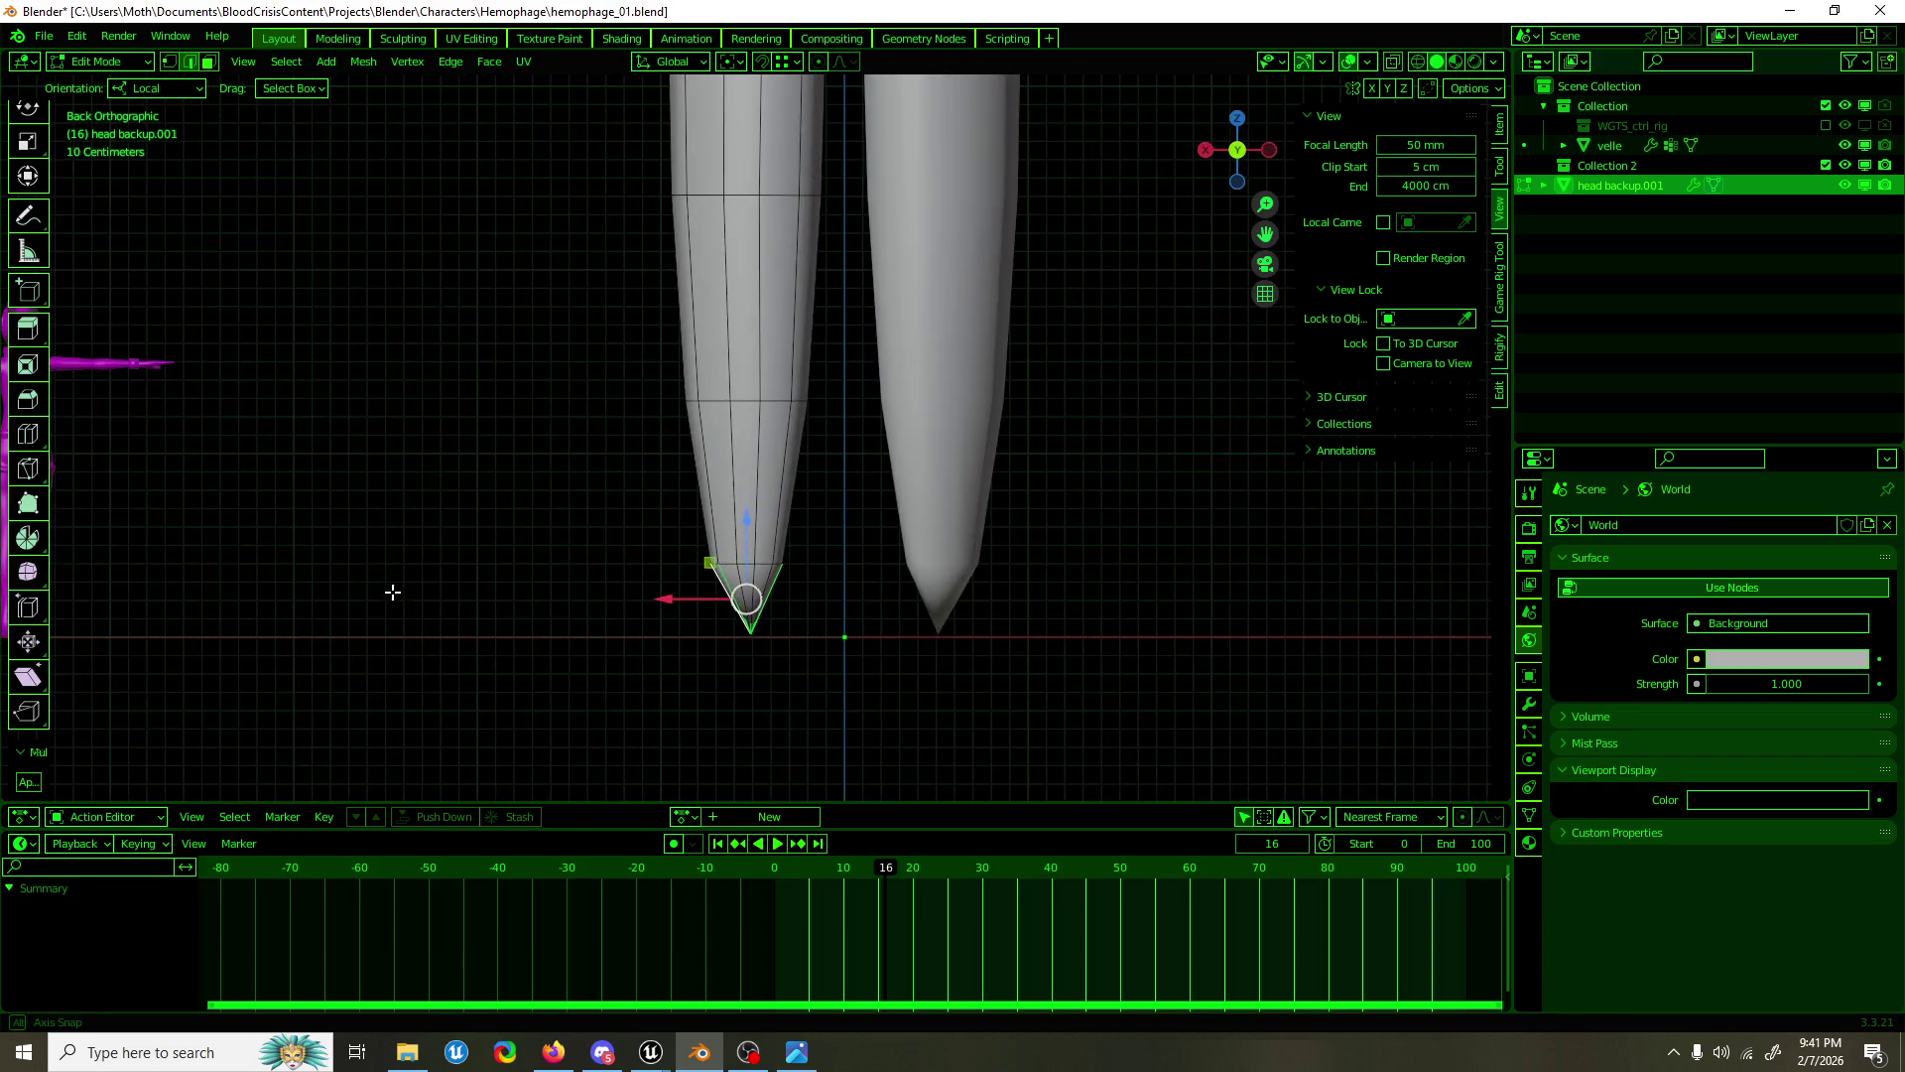
pyautogui.moveTo(613, 602); pyautogui.dragTo(383, 586)
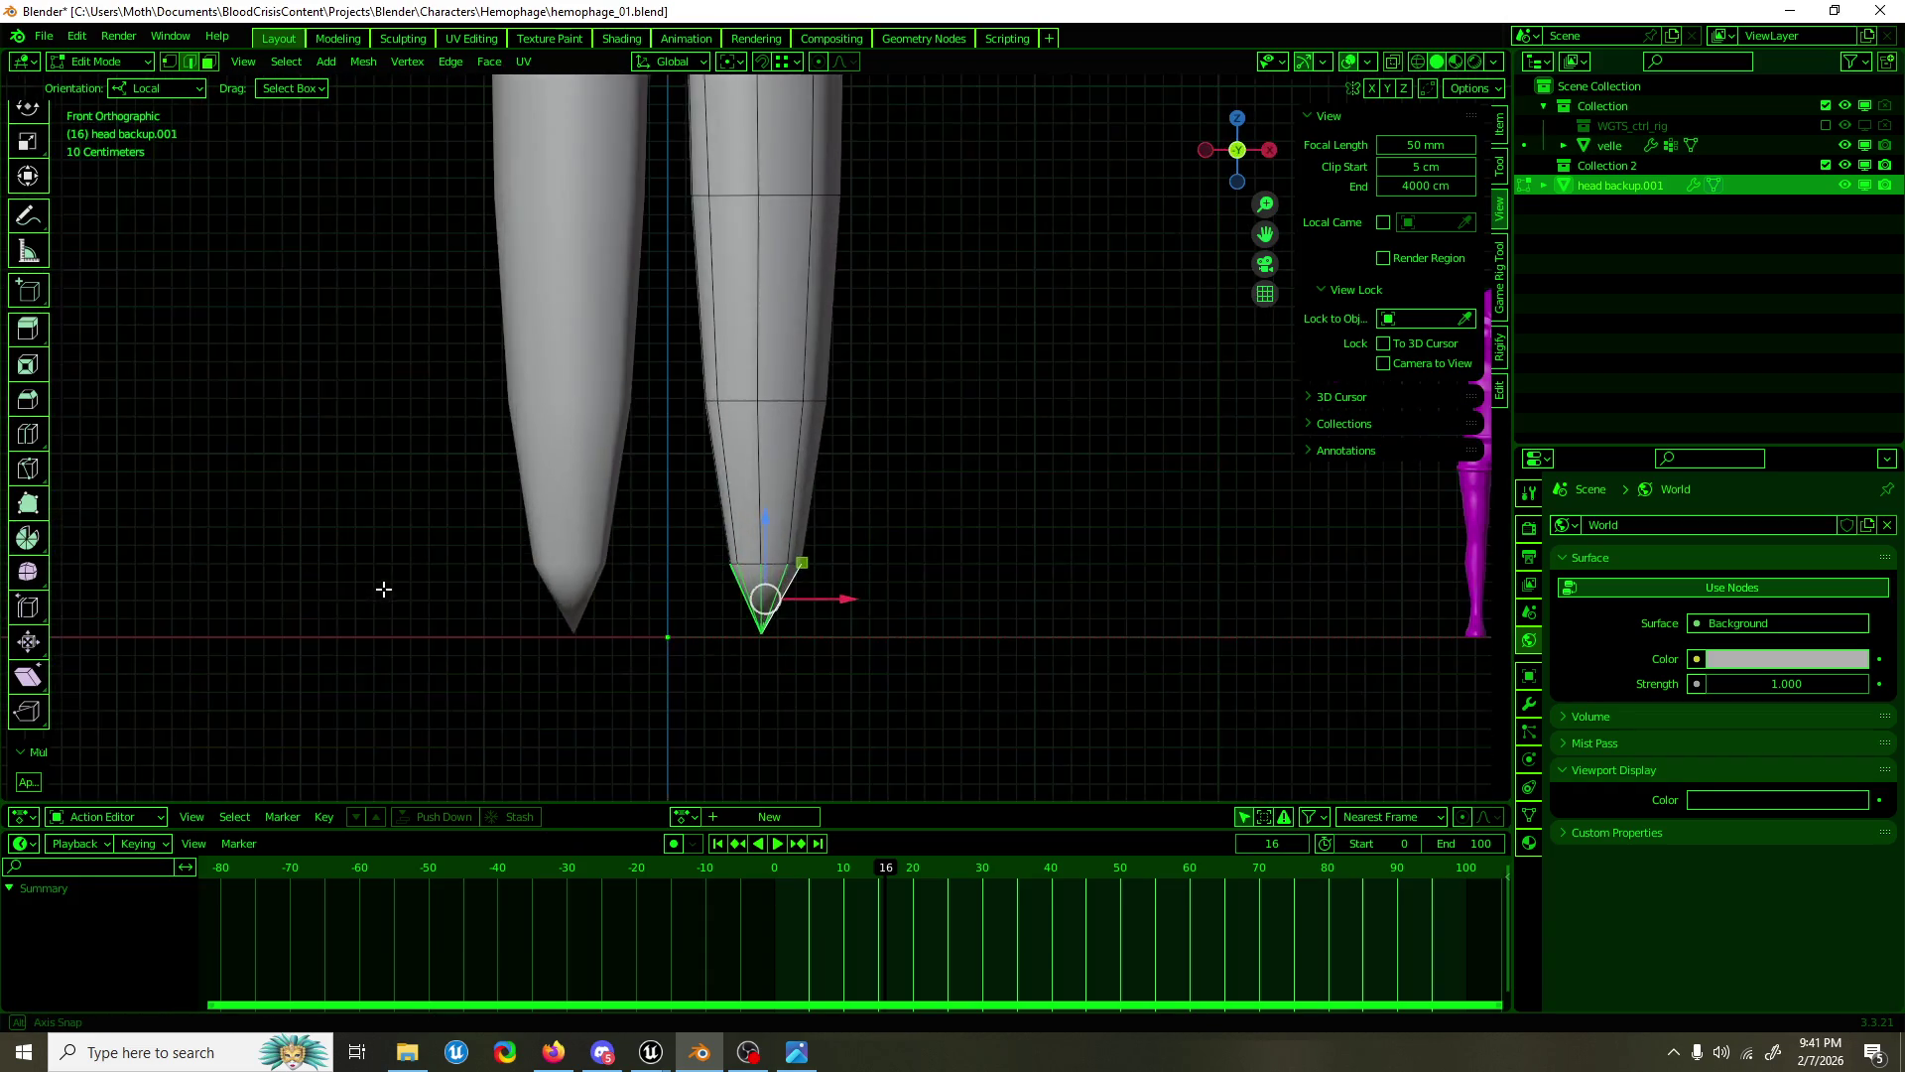
pyautogui.rightClick(848, 591)
pyautogui.click(849, 591)
pyautogui.click(769, 600)
pyautogui.moveTo(758, 552); pyautogui.dragTo(760, 577)
# Step: Scale the loop just above the tip slightly narrower
pyautogui.click(779, 401)
pyautogui.press('s')
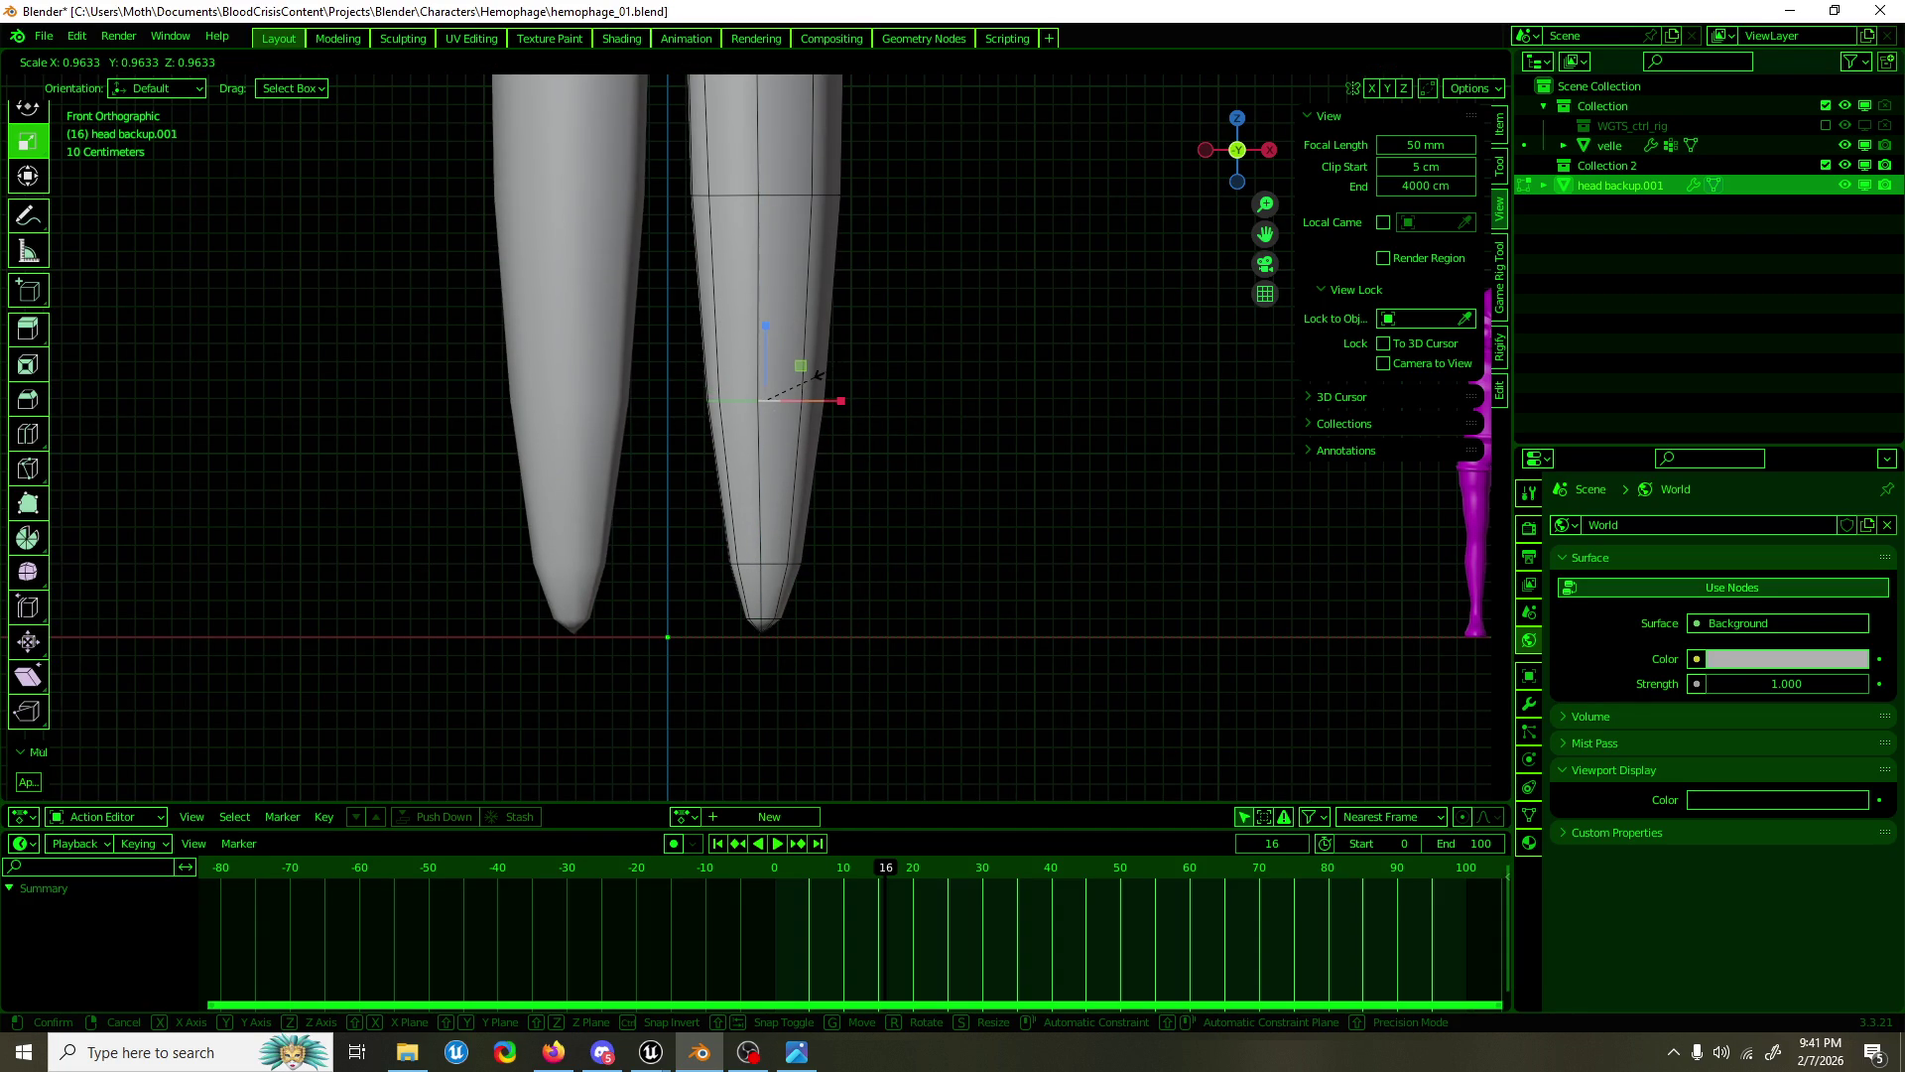
pyautogui.click(817, 376)
pyautogui.scroll(-3)
pyautogui.moveTo(830, 255); pyautogui.dragTo(869, 455)
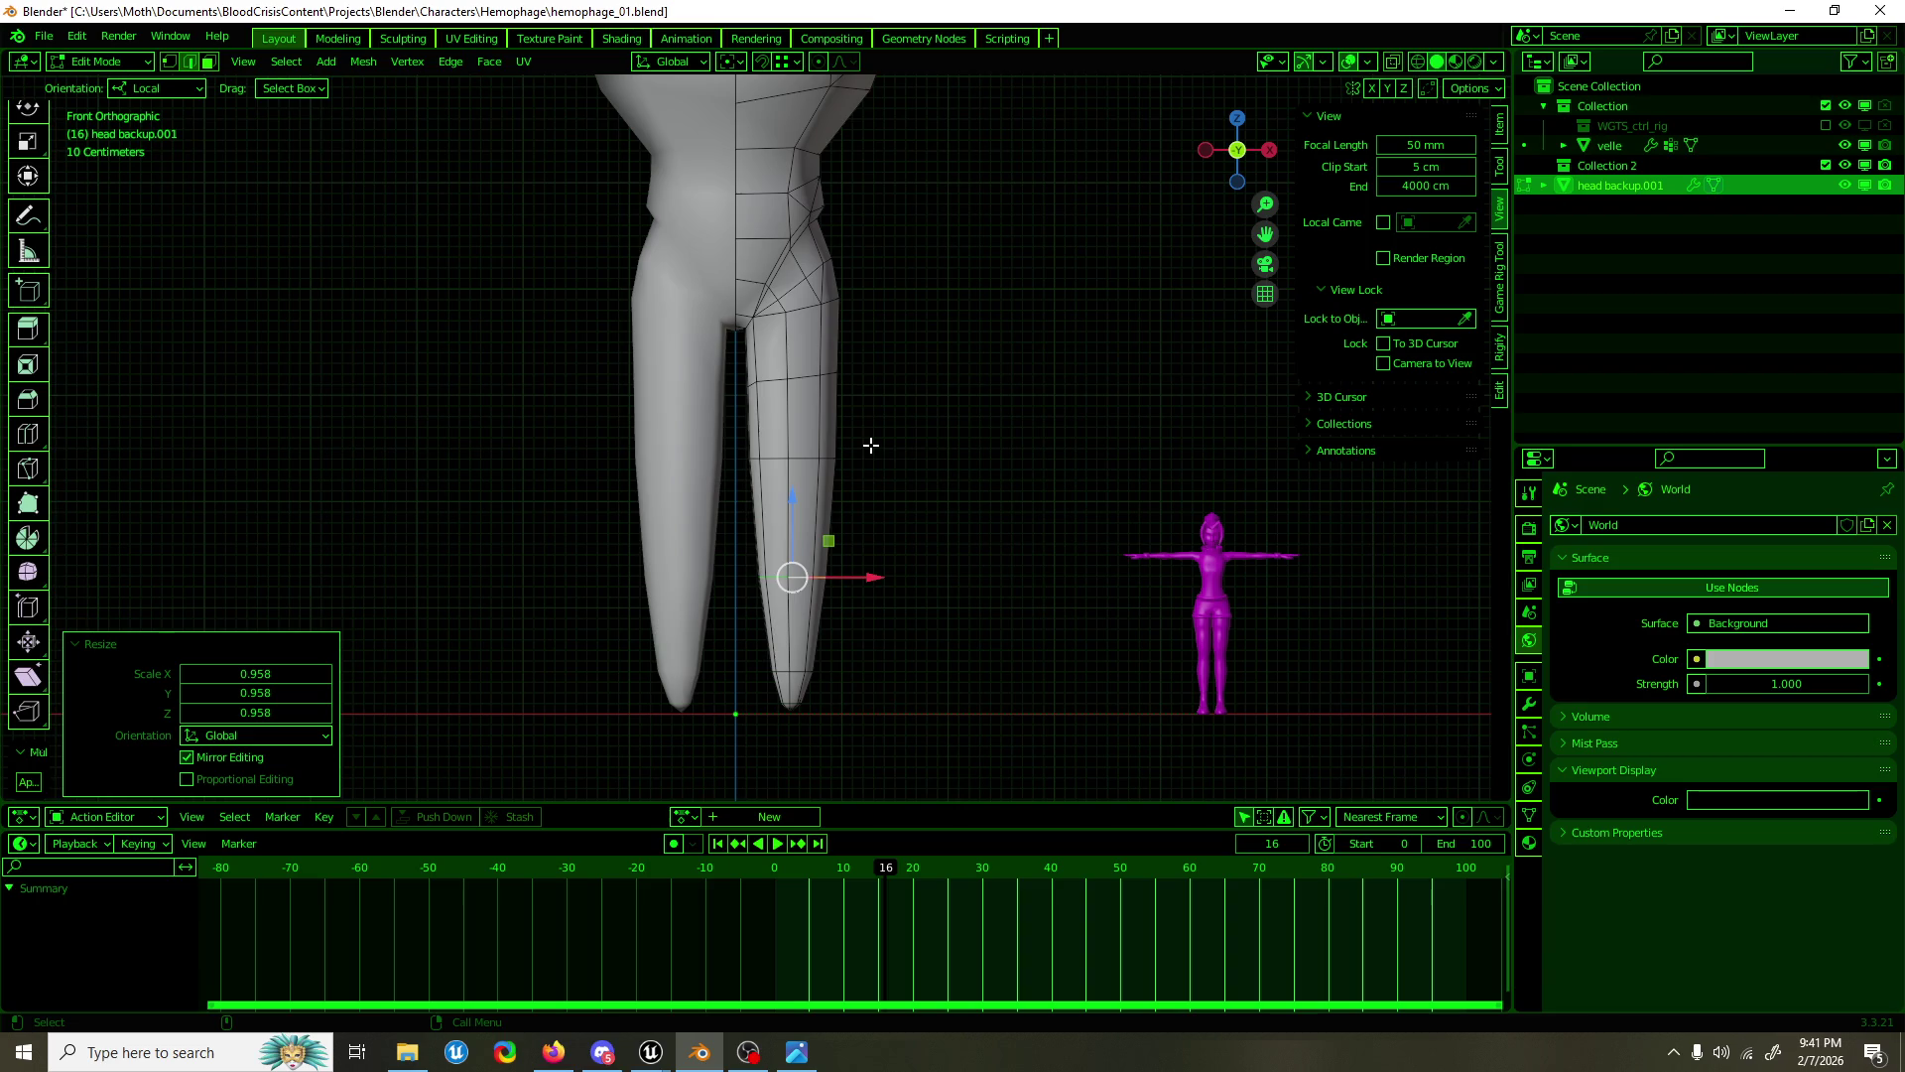
# Step: Slim the leg tip and two lower-leg loops with Shrink/Fatten, about 3.92 cm
pyautogui.hotkey('alt', 'a')
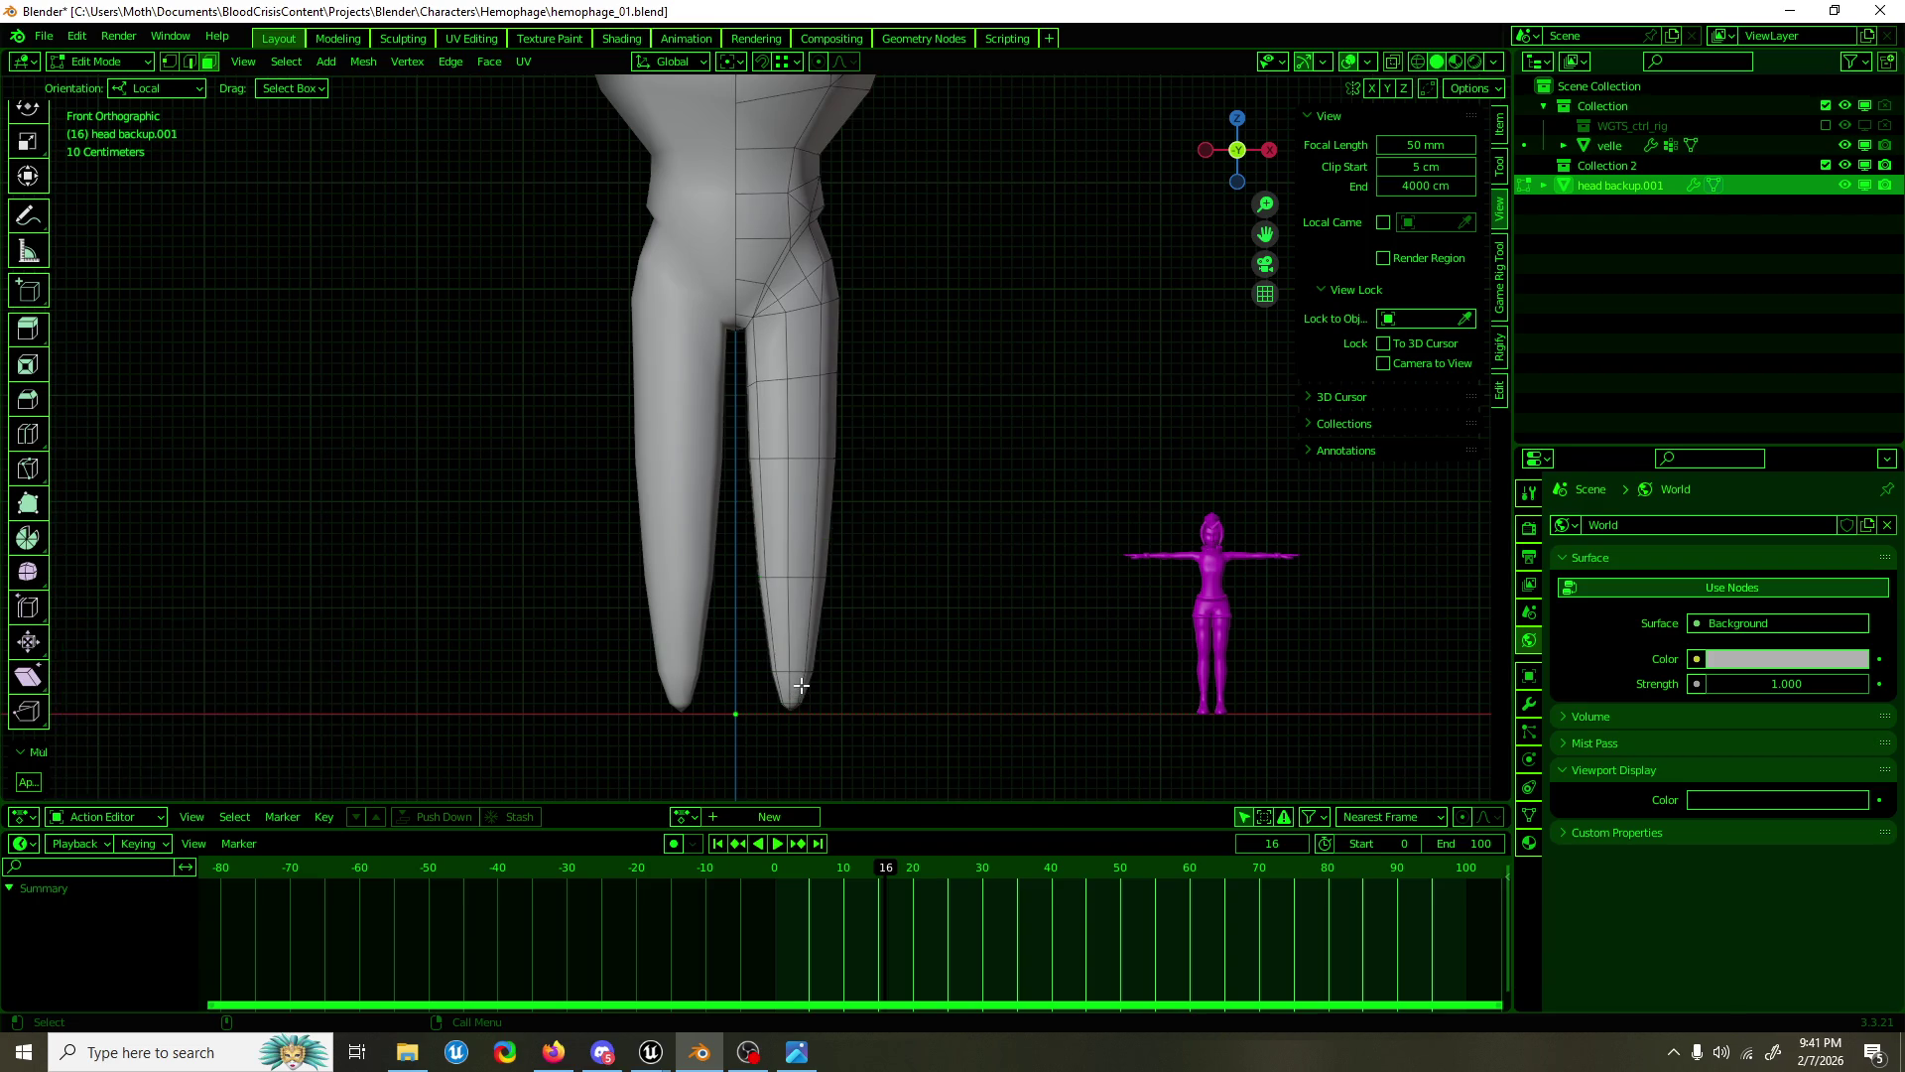
pyautogui.press('KP_5')
pyautogui.press('KP_5')
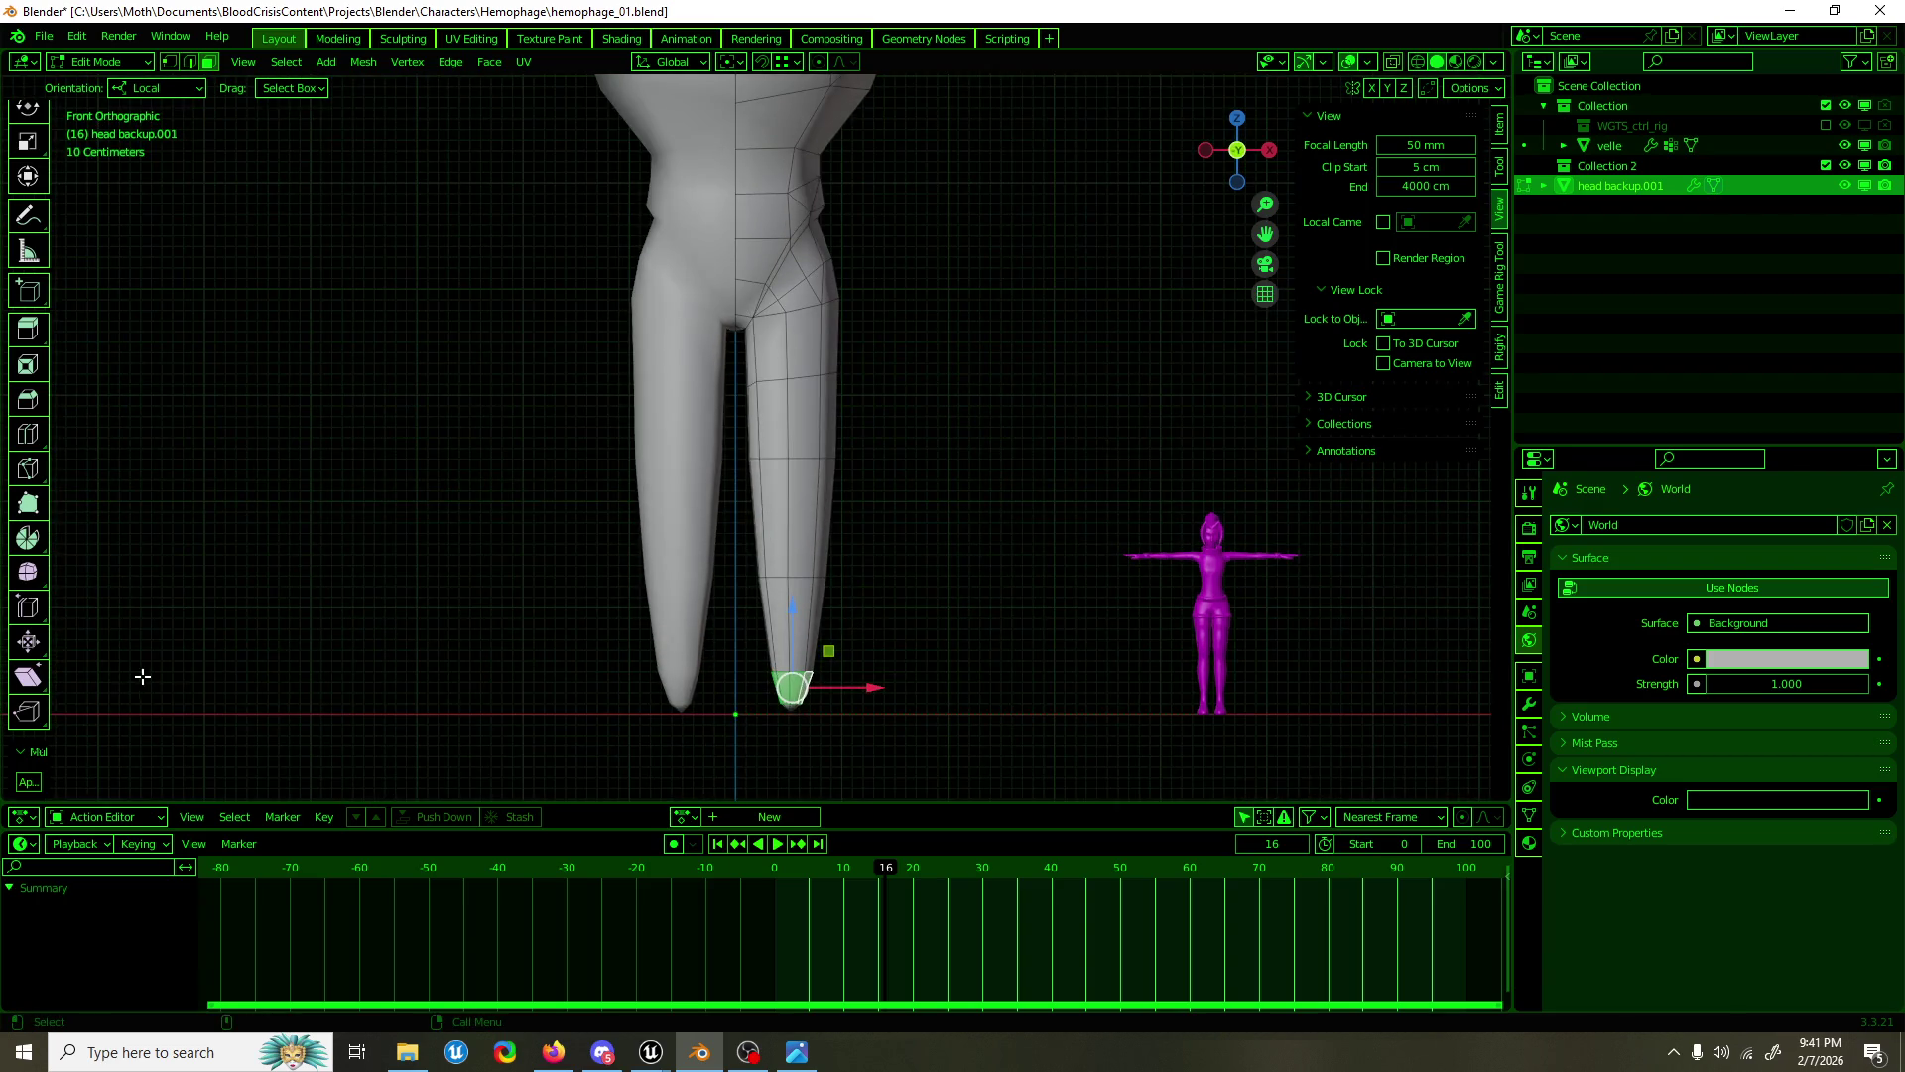
pyautogui.click(28, 641)
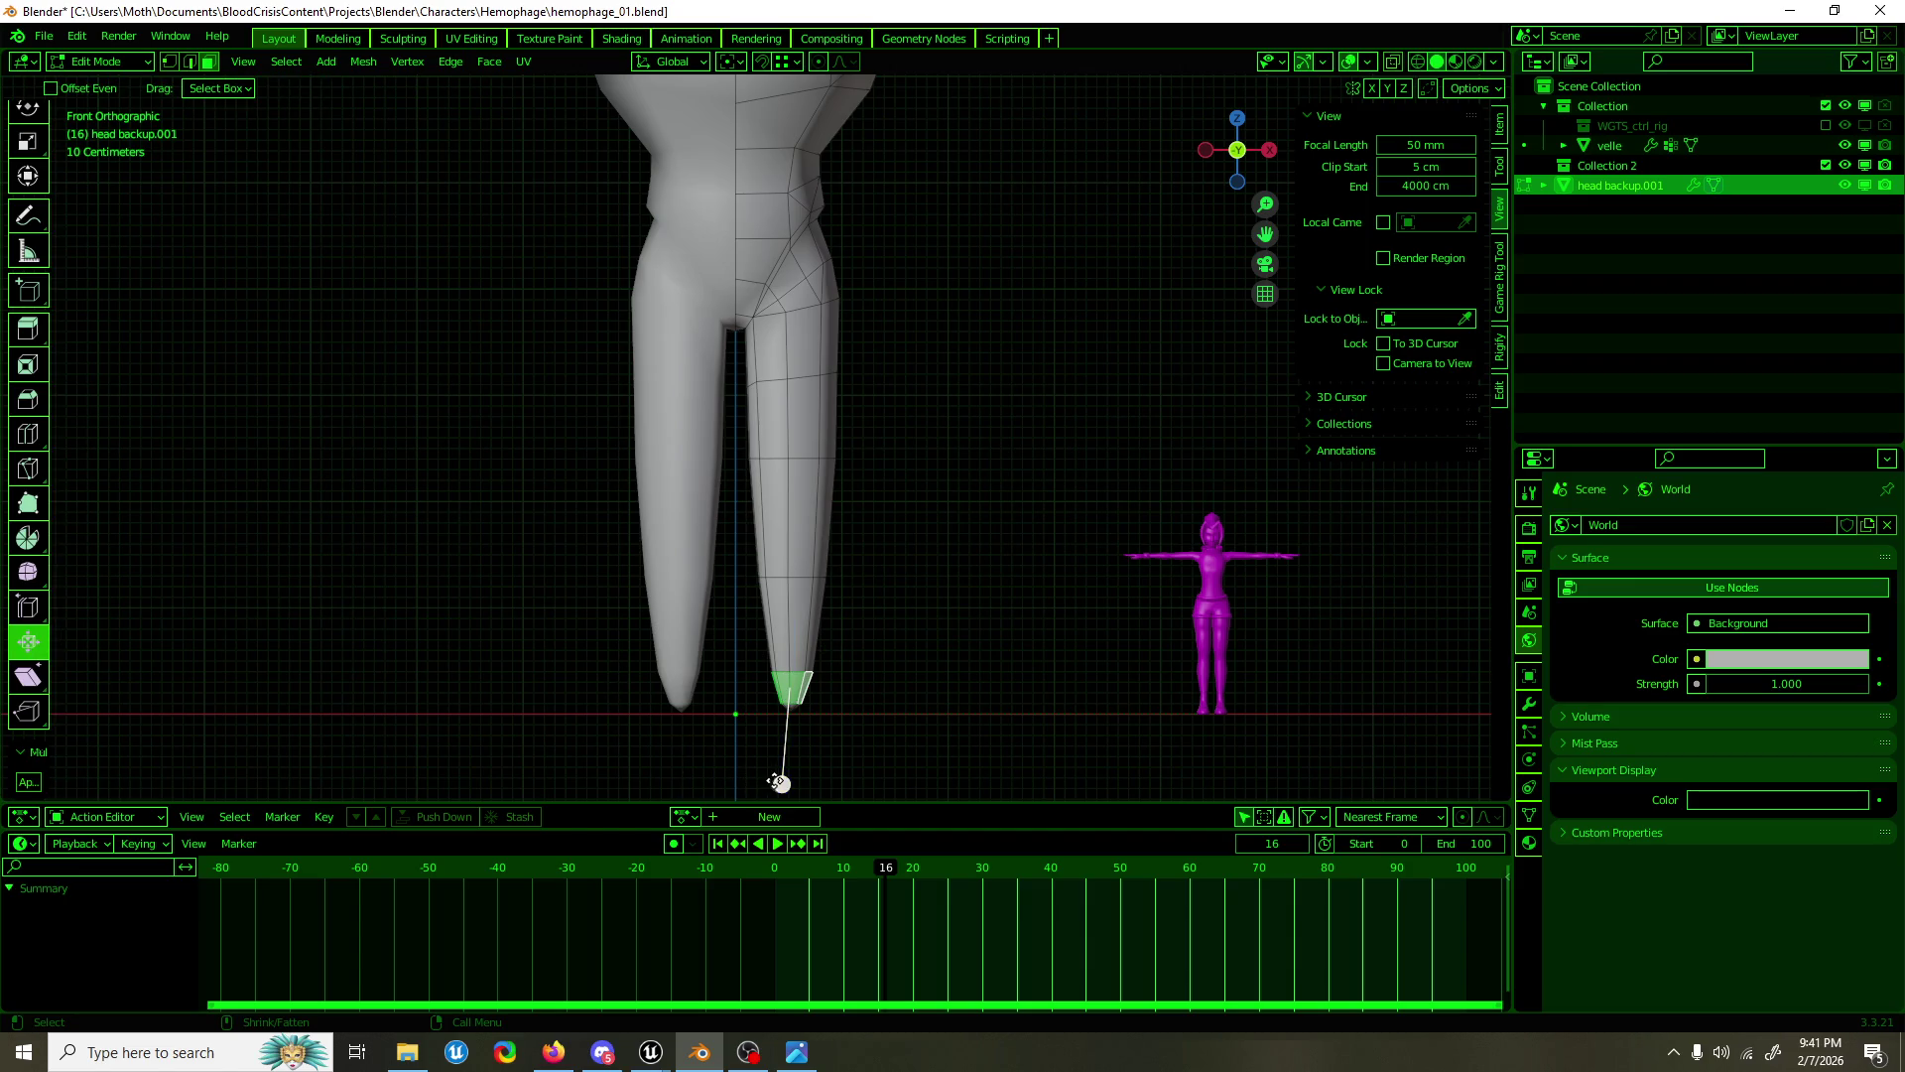
pyautogui.moveTo(781, 783); pyautogui.dragTo(778, 769)
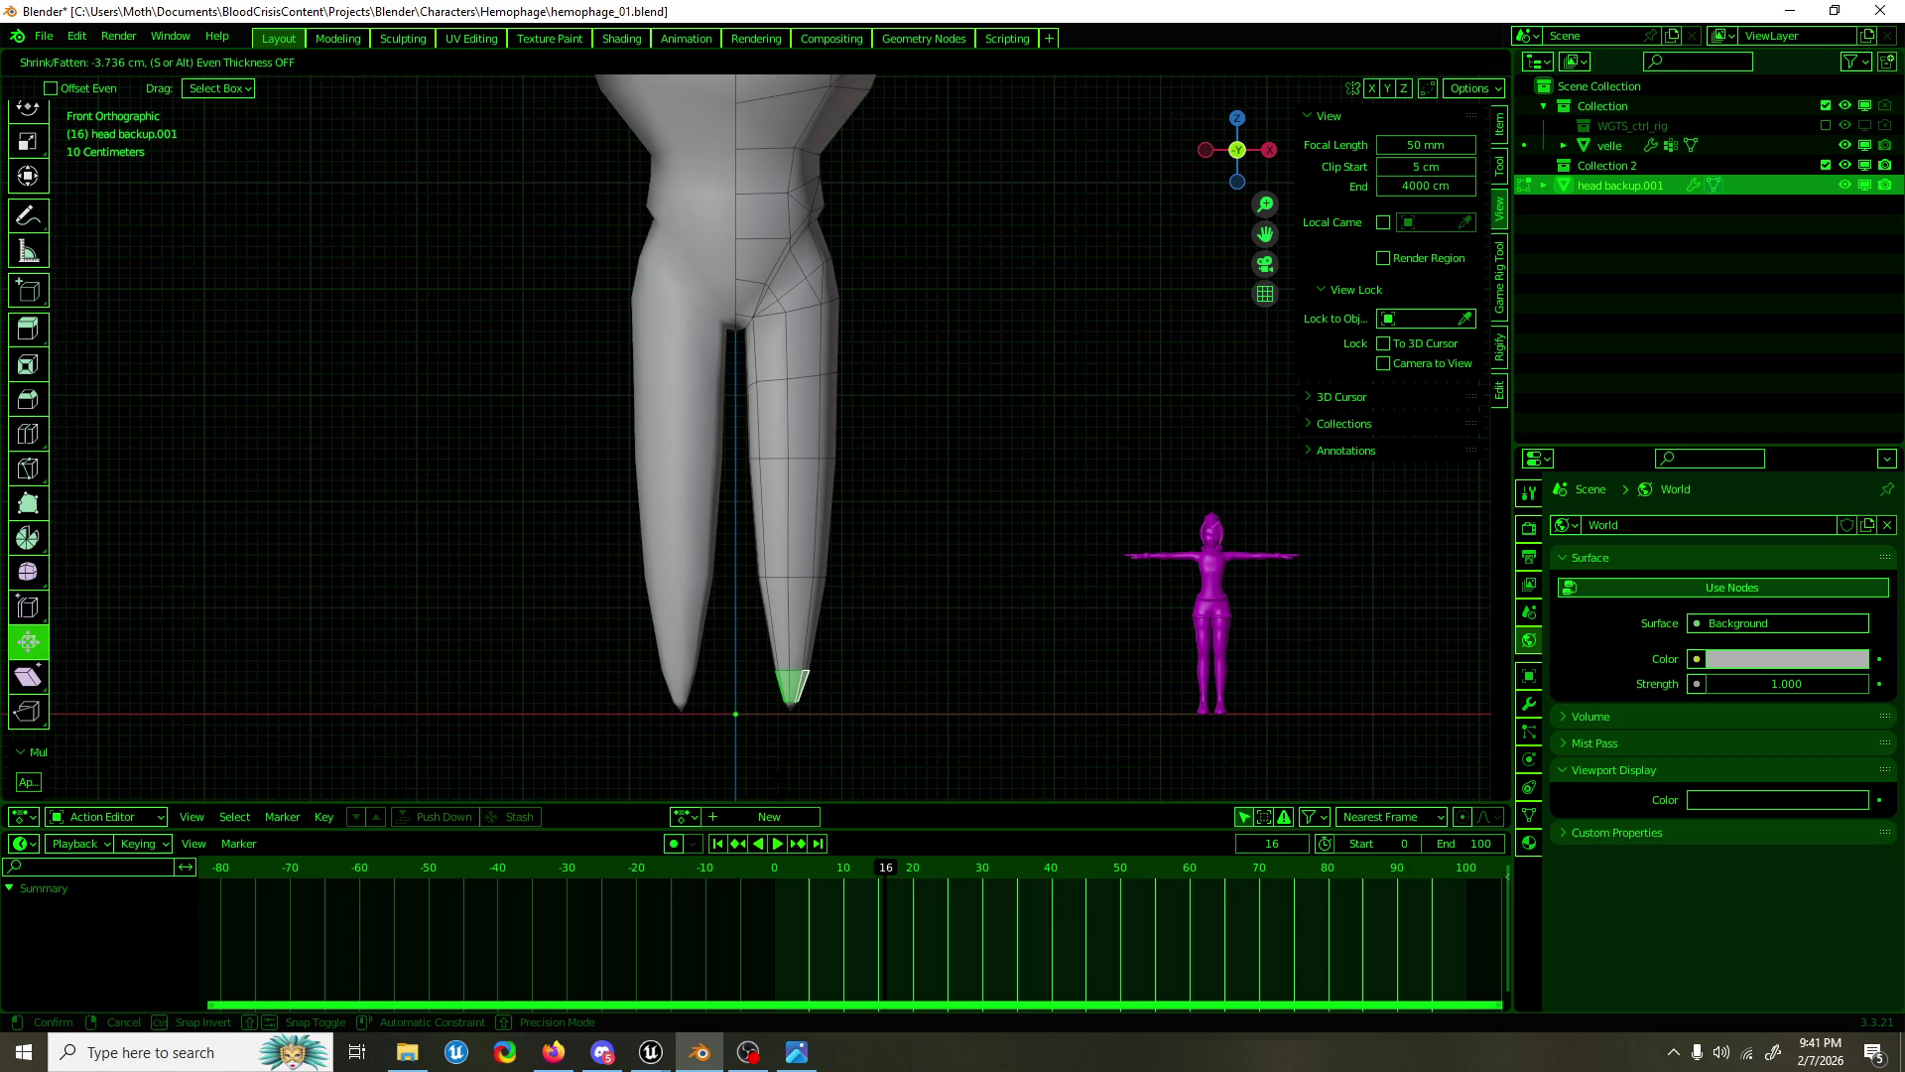
pyautogui.moveTo(803, 685); pyautogui.dragTo(803, 685)
pyautogui.click(796, 580)
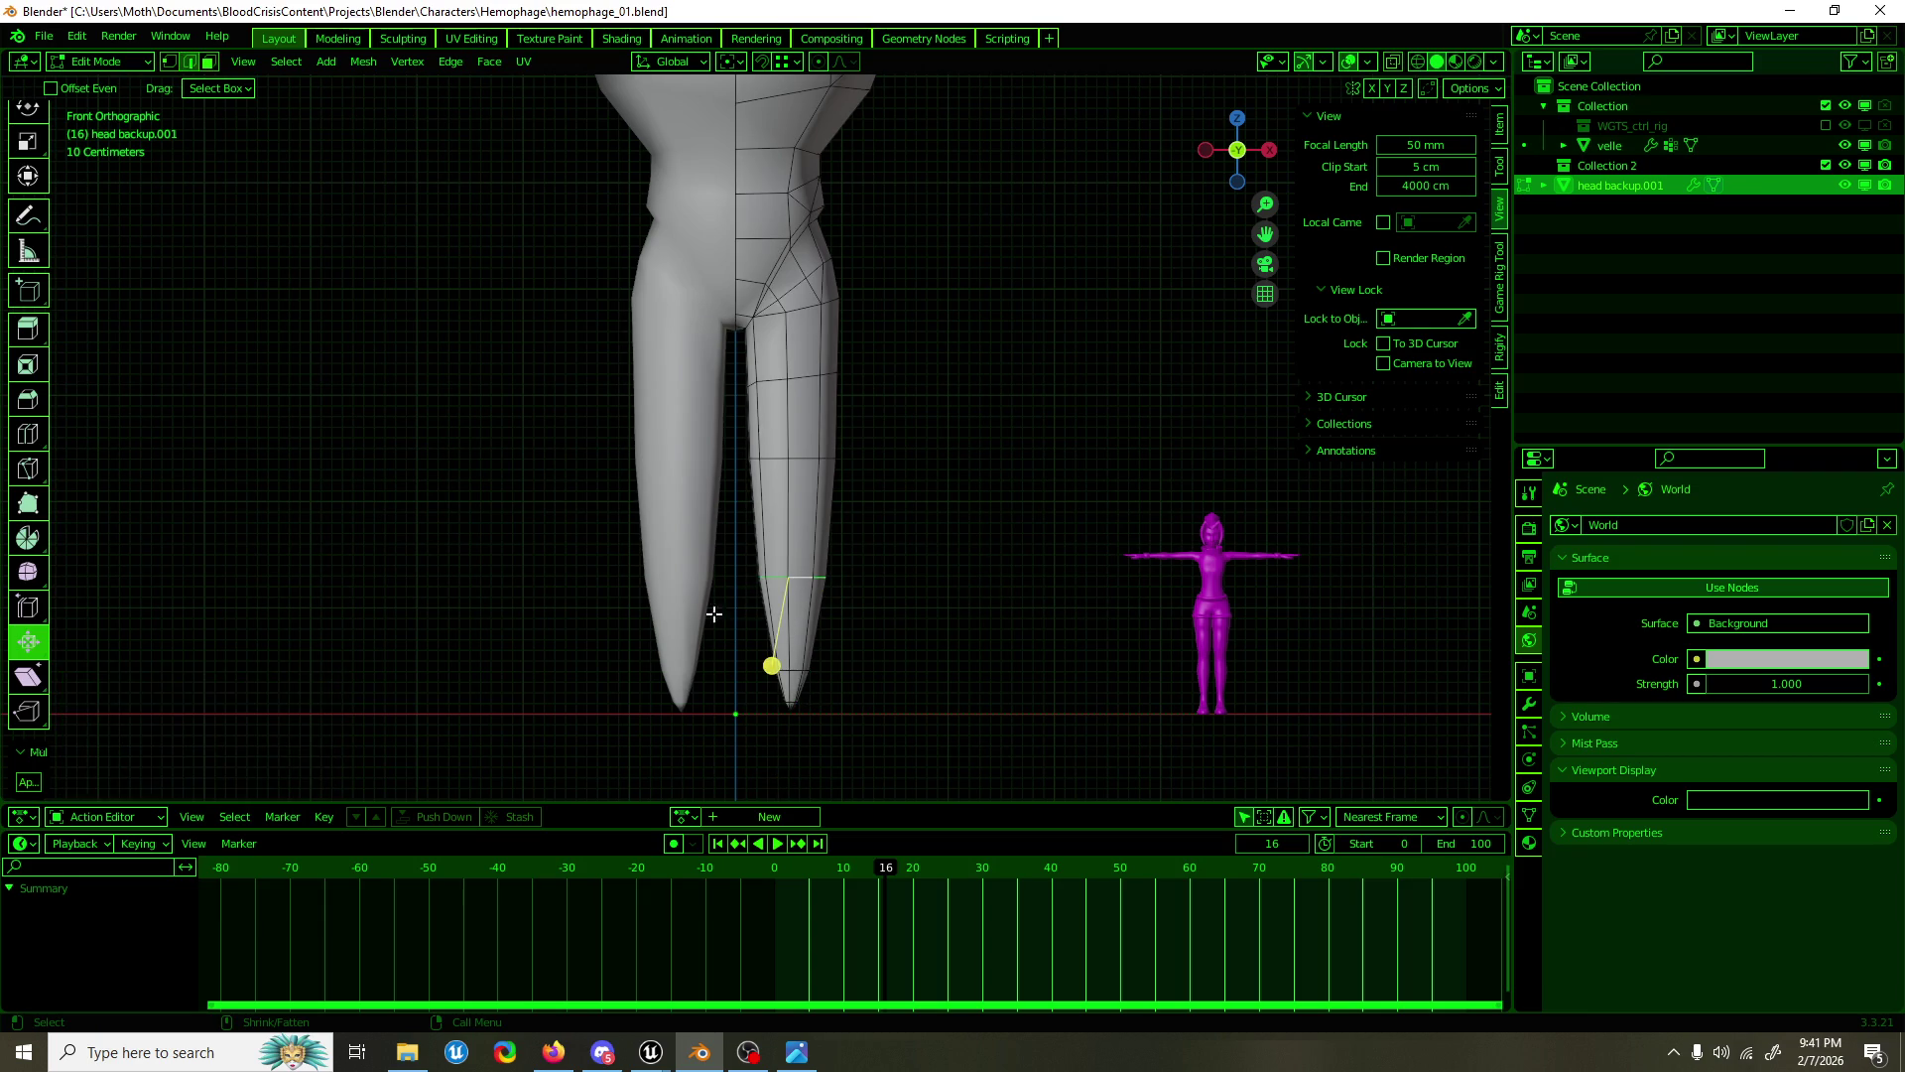
pyautogui.moveTo(771, 662); pyautogui.dragTo(770, 659)
pyautogui.click(802, 468)
pyautogui.moveTo(764, 530); pyautogui.dragTo(765, 531)
pyautogui.press('Tab')
pyautogui.scroll(-3)
# Step: In Right view, move the lower legs about −5.6 cm with proportional falloff
pyautogui.moveTo(867, 467); pyautogui.dragTo(604, 481)
pyautogui.press('KP_3')
pyautogui.scroll(3)
pyautogui.press('Tab')
pyautogui.hotkey('shift', 'space')
pyautogui.press('g')
pyautogui.moveTo(846, 457); pyautogui.dragTo(840, 457)
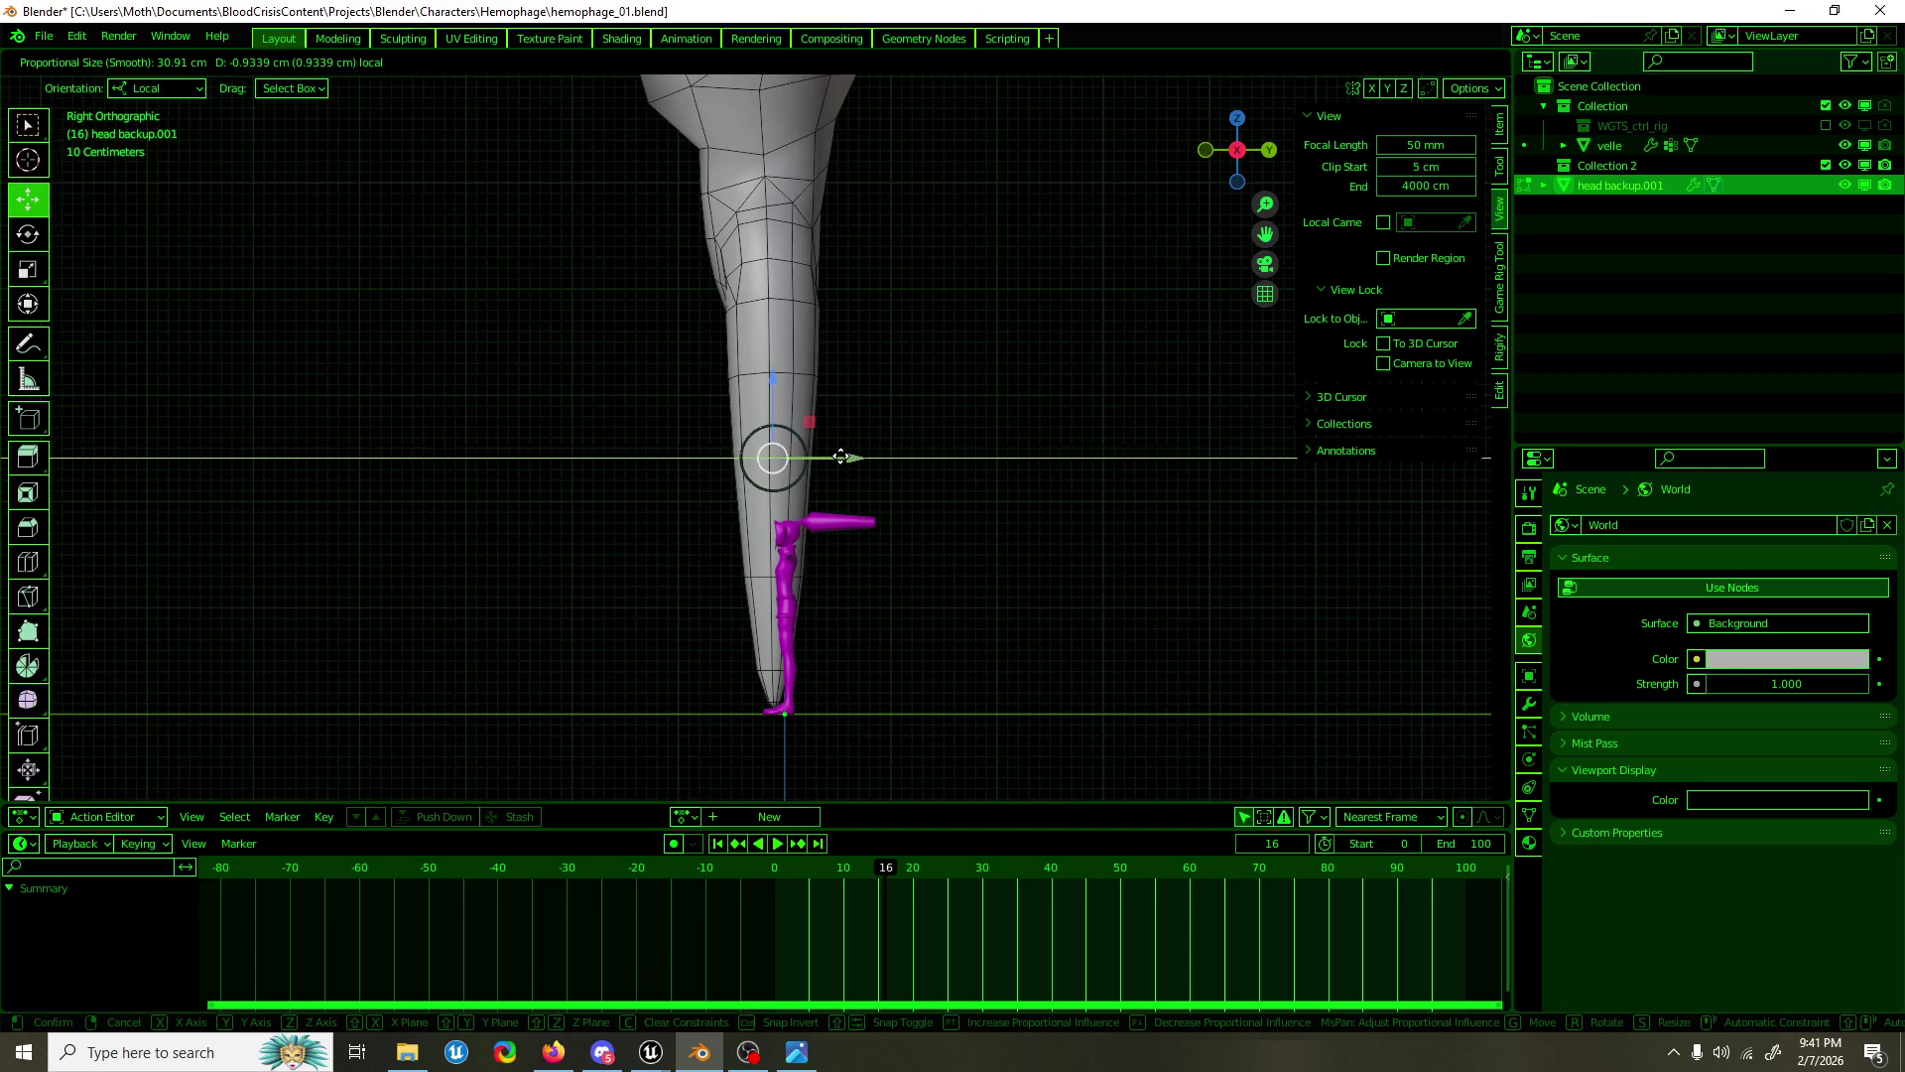
pyautogui.scroll(-3)
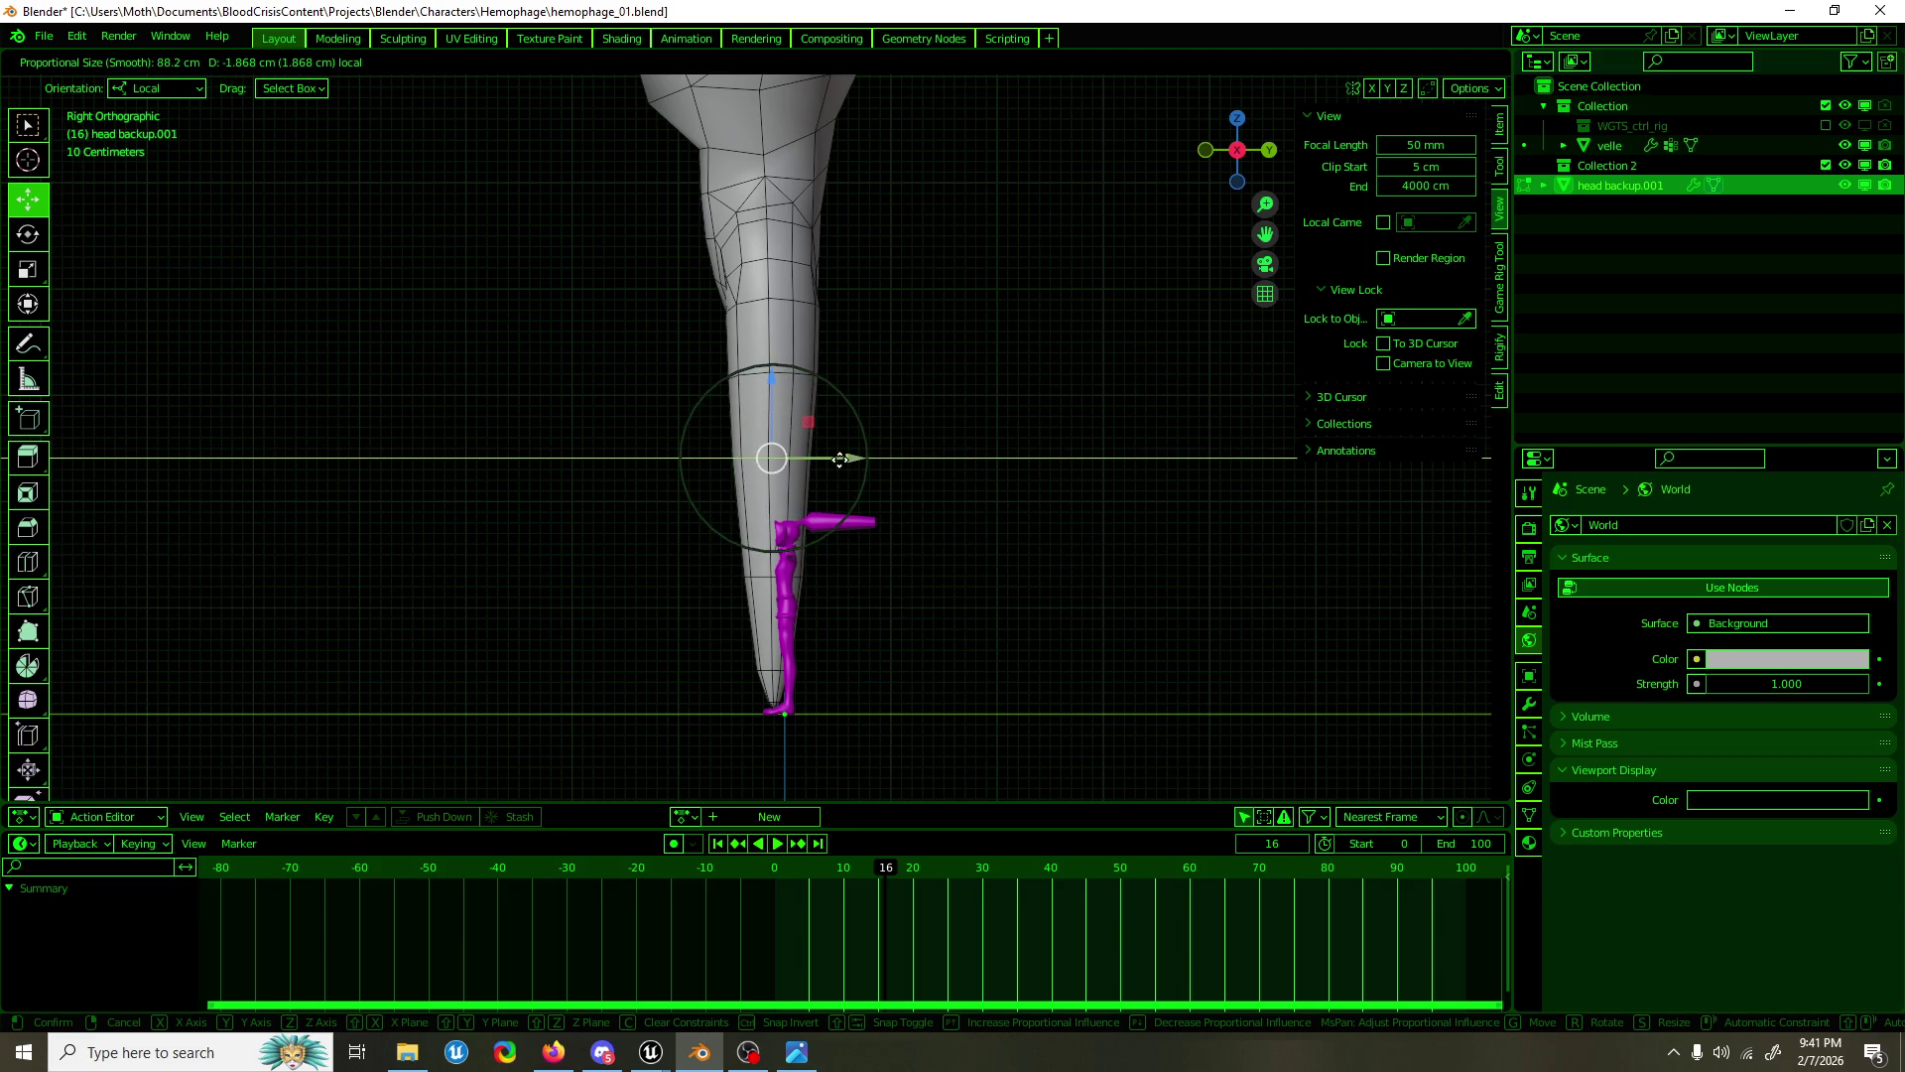
pyautogui.moveTo(840, 471); pyautogui.dragTo(835, 484)
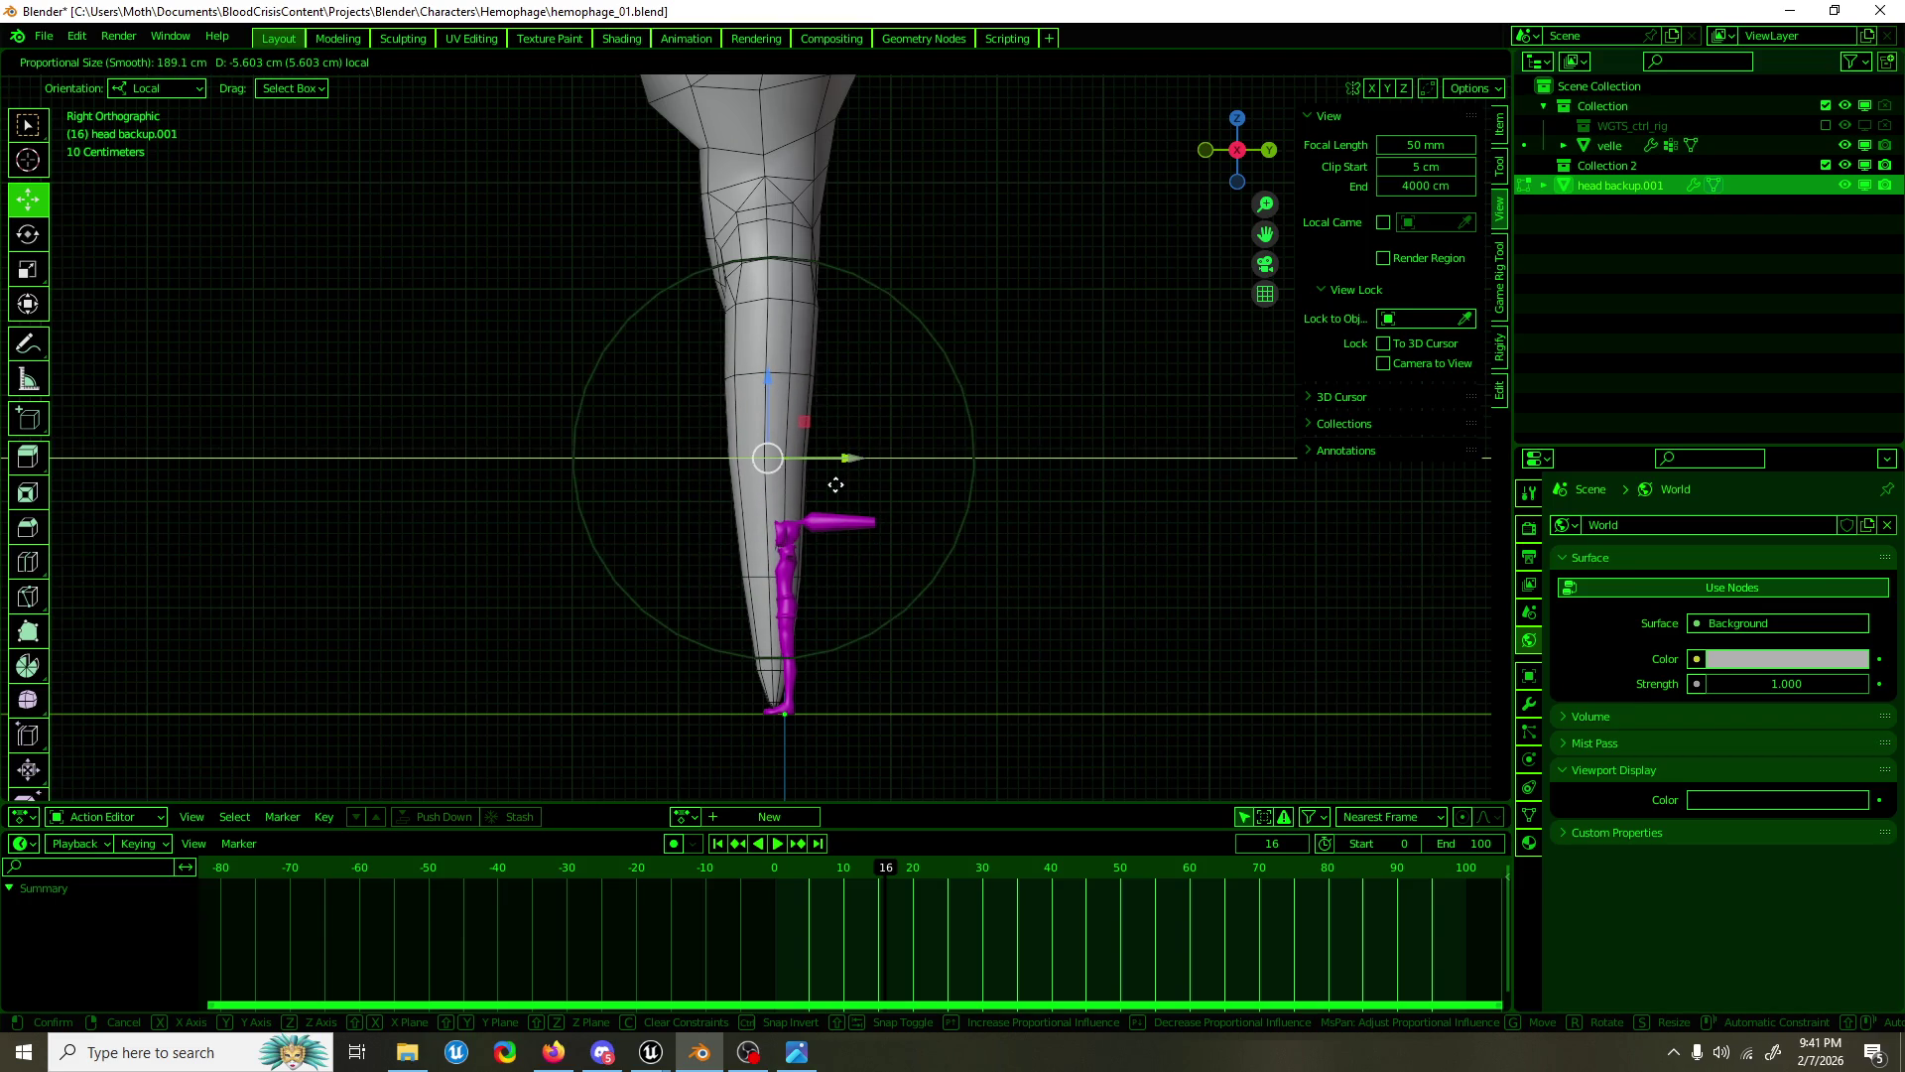
pyautogui.scroll(-3)
pyautogui.click(835, 485)
# Step: Leave Edit Mode, reselect the body mesh and re-enter Edit Mode
pyautogui.press('Tab')
pyautogui.moveTo(913, 415); pyautogui.dragTo(765, 496)
pyautogui.scroll(3)
pyautogui.click(788, 464)
pyautogui.press('Tab')
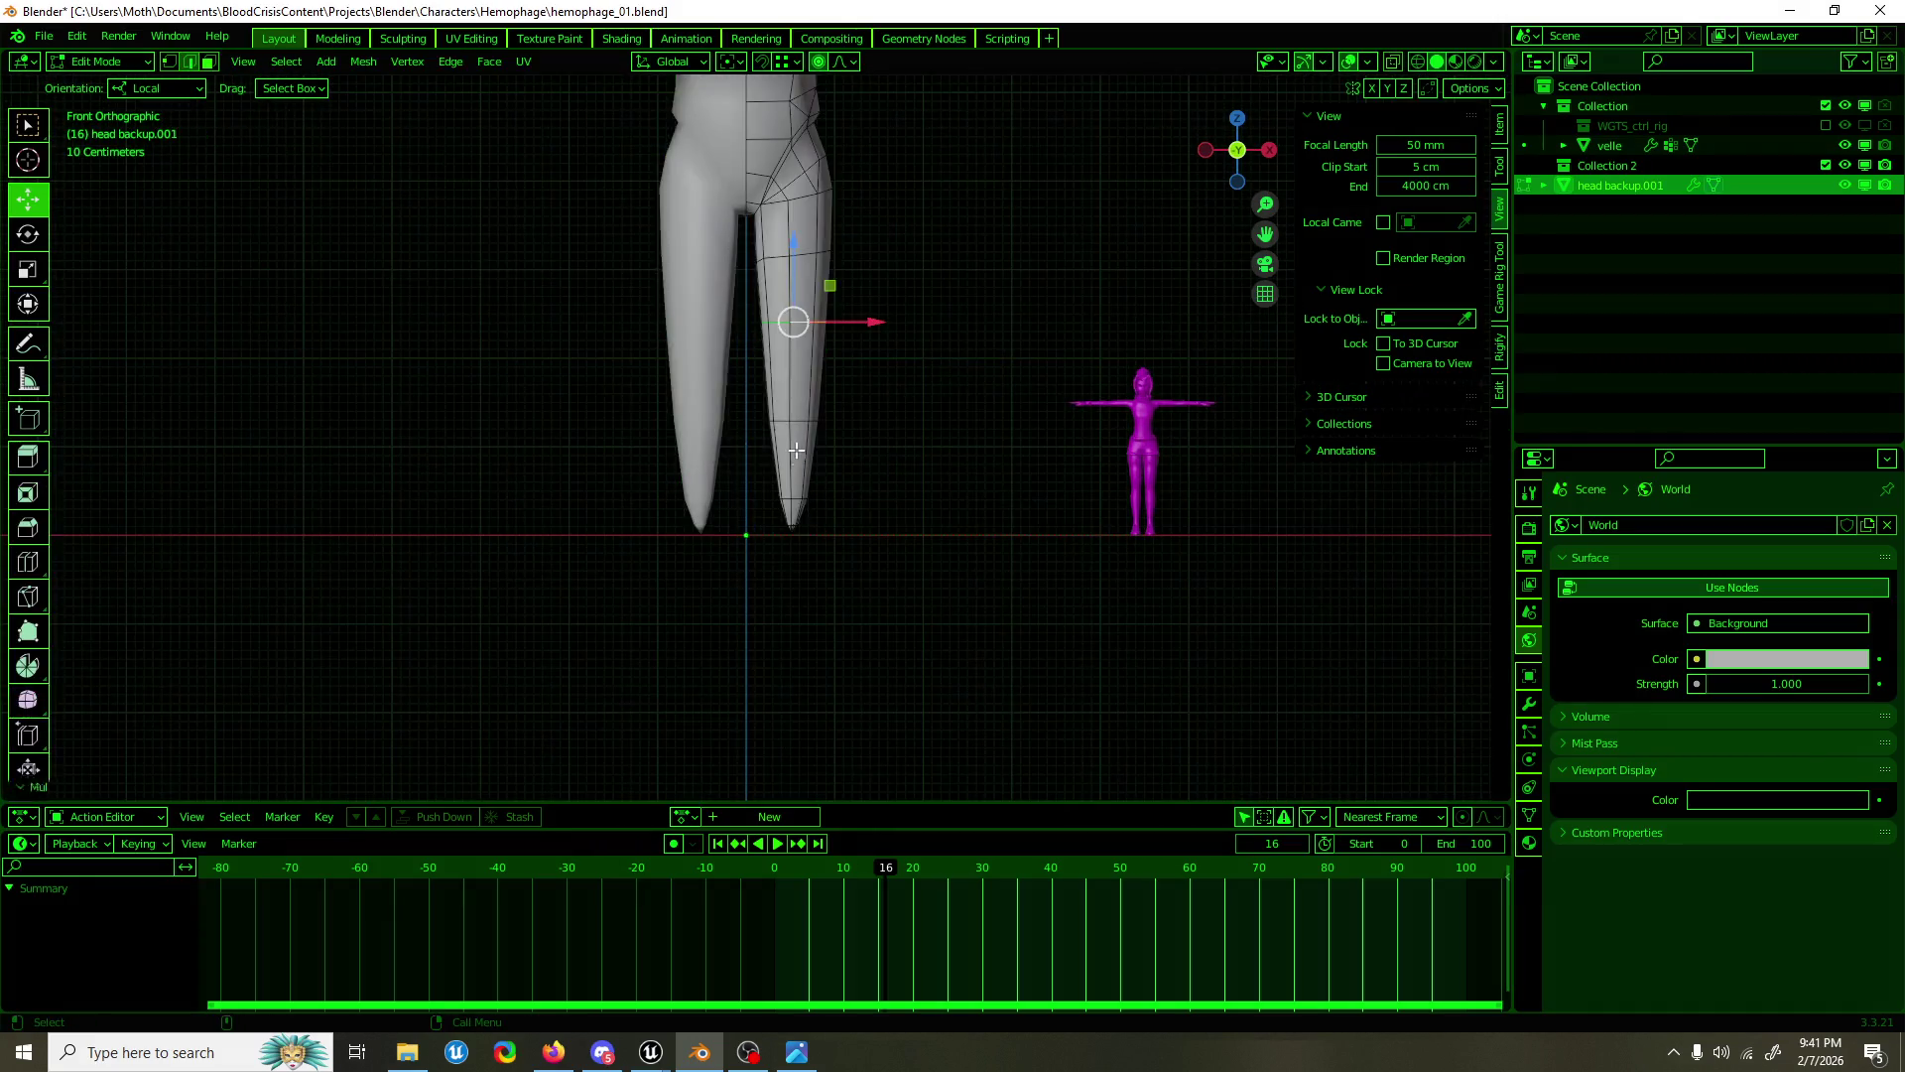
# Step: Select the leg-tip faces and try a Shrink/Fatten on them, then cancel it
pyautogui.scroll(3)
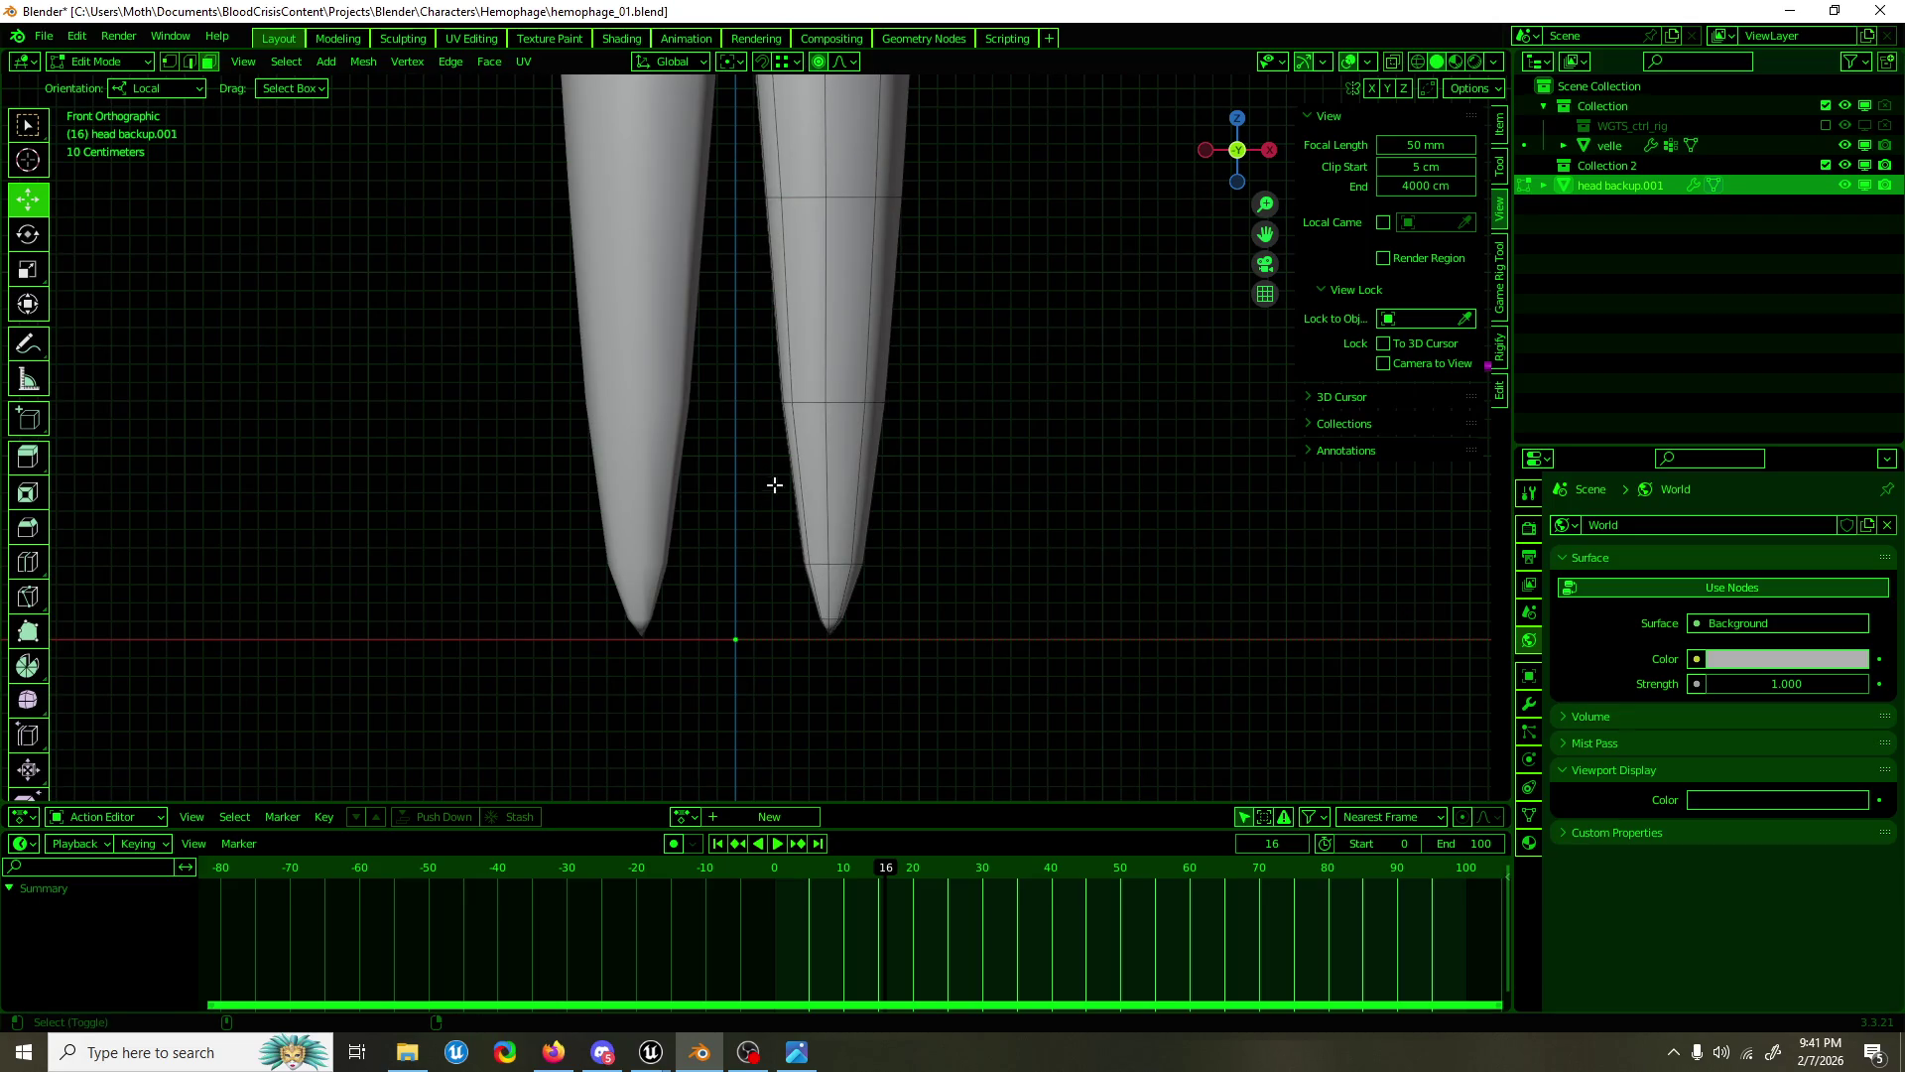
pyautogui.moveTo(769, 479); pyautogui.dragTo(890, 634)
pyautogui.moveTo(864, 541); pyautogui.dragTo(455, 472)
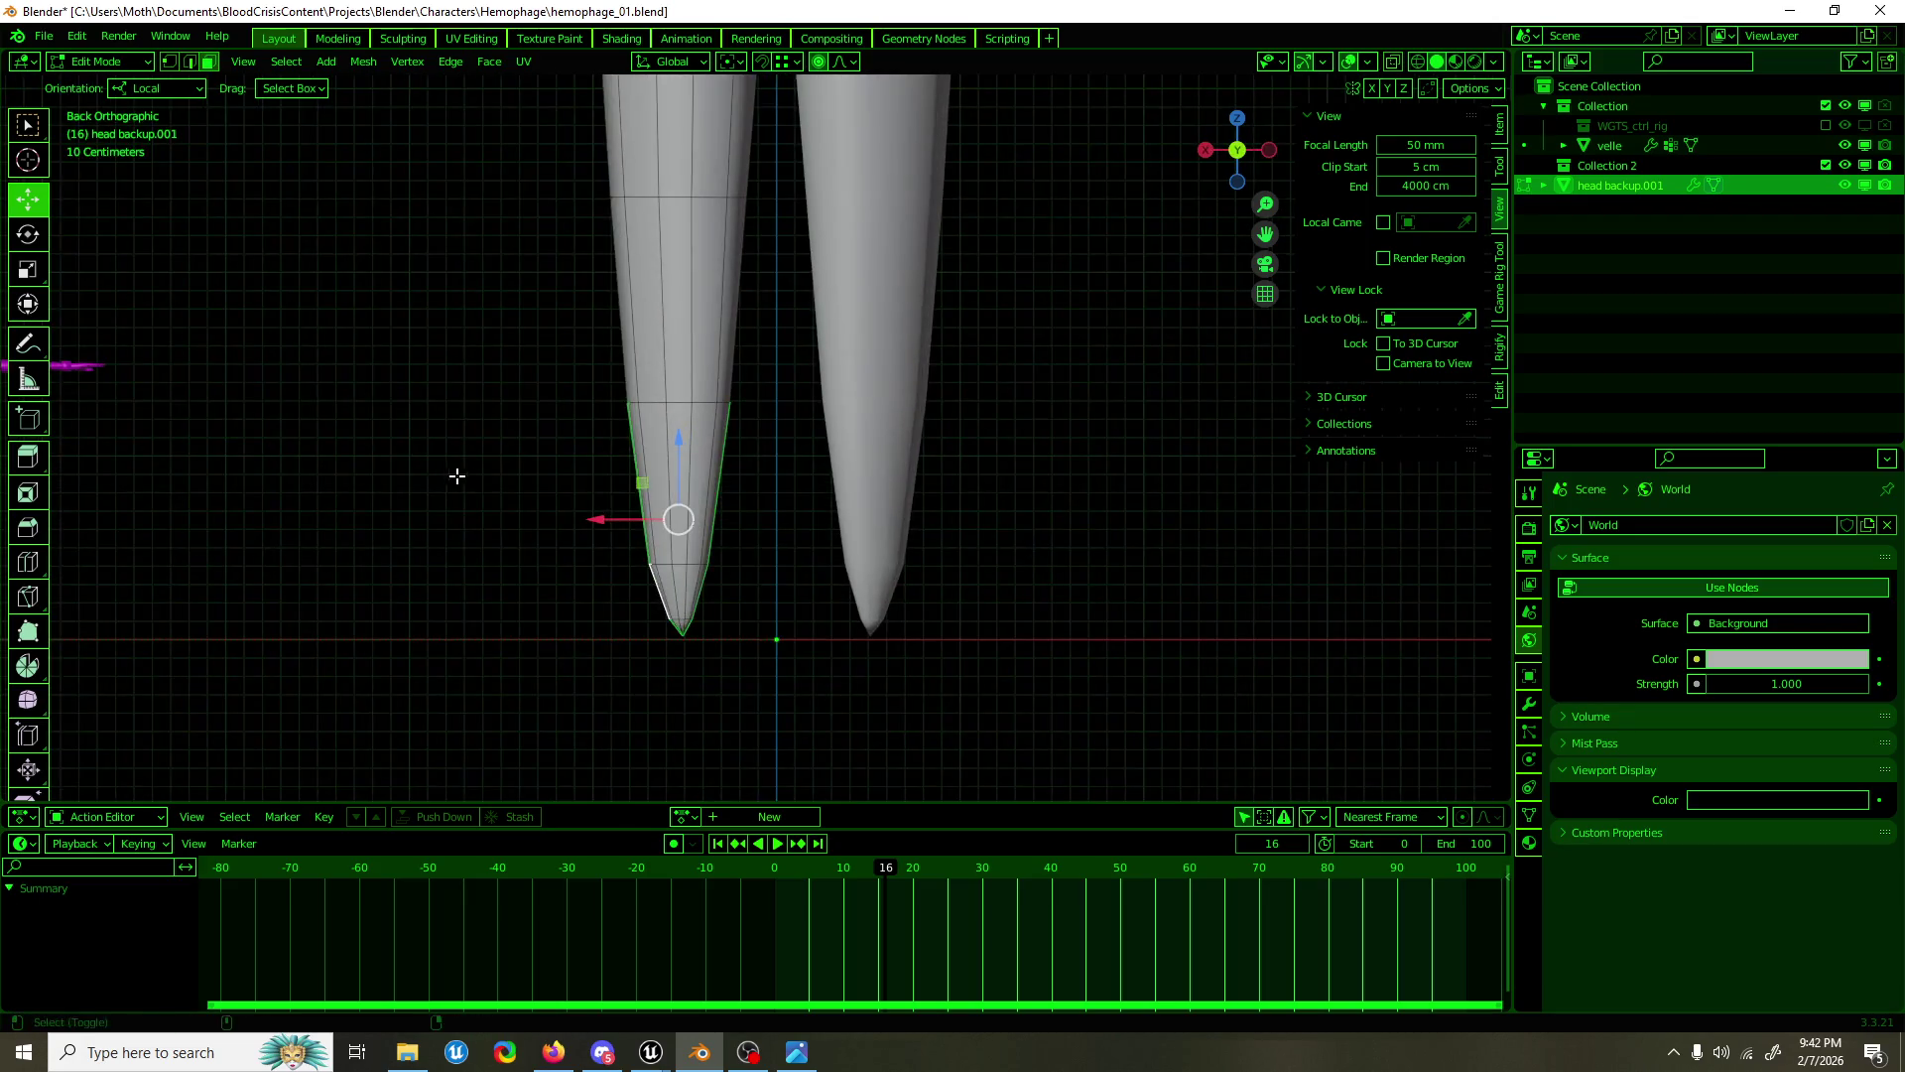
pyautogui.moveTo(659, 650); pyautogui.dragTo(1110, 660)
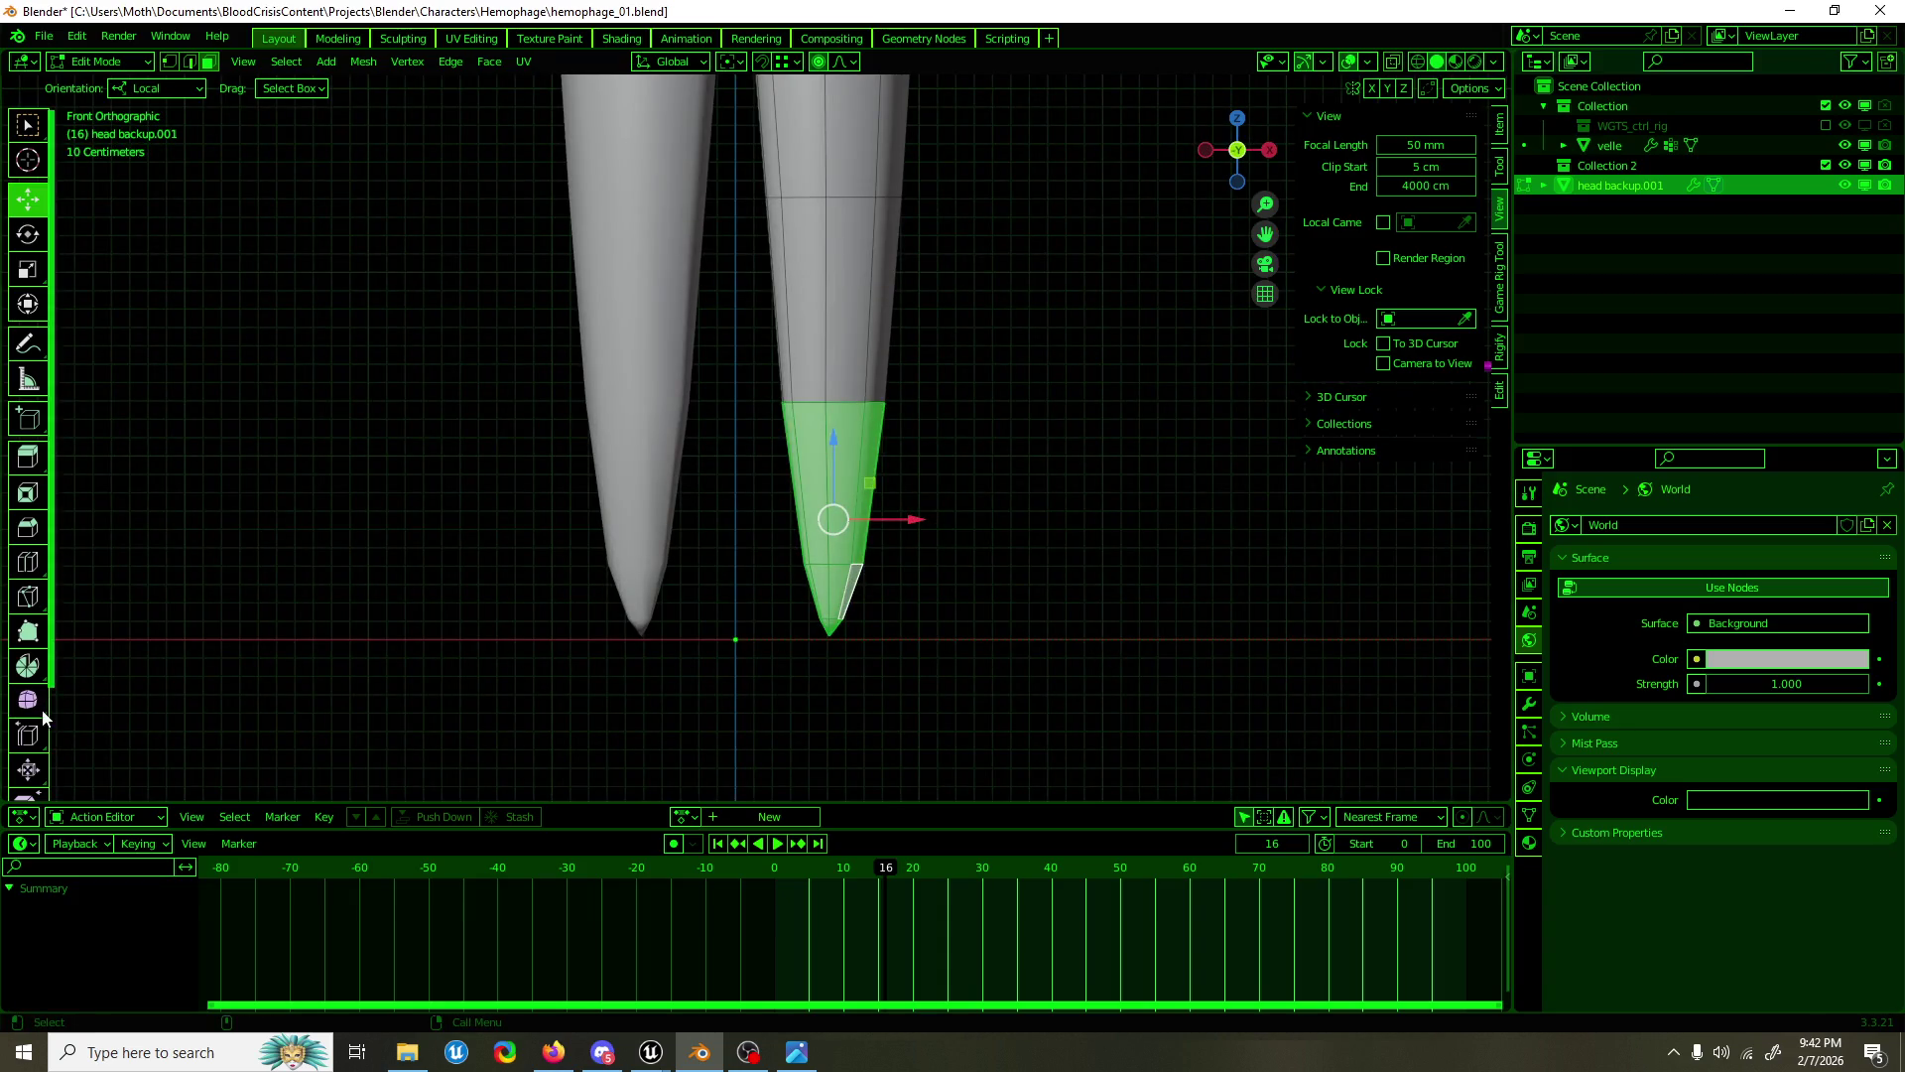
pyautogui.scroll(-3)
pyautogui.click(27, 650)
pyautogui.moveTo(822, 627); pyautogui.dragTo(806, 632)
pyautogui.rightClick(835, 651)
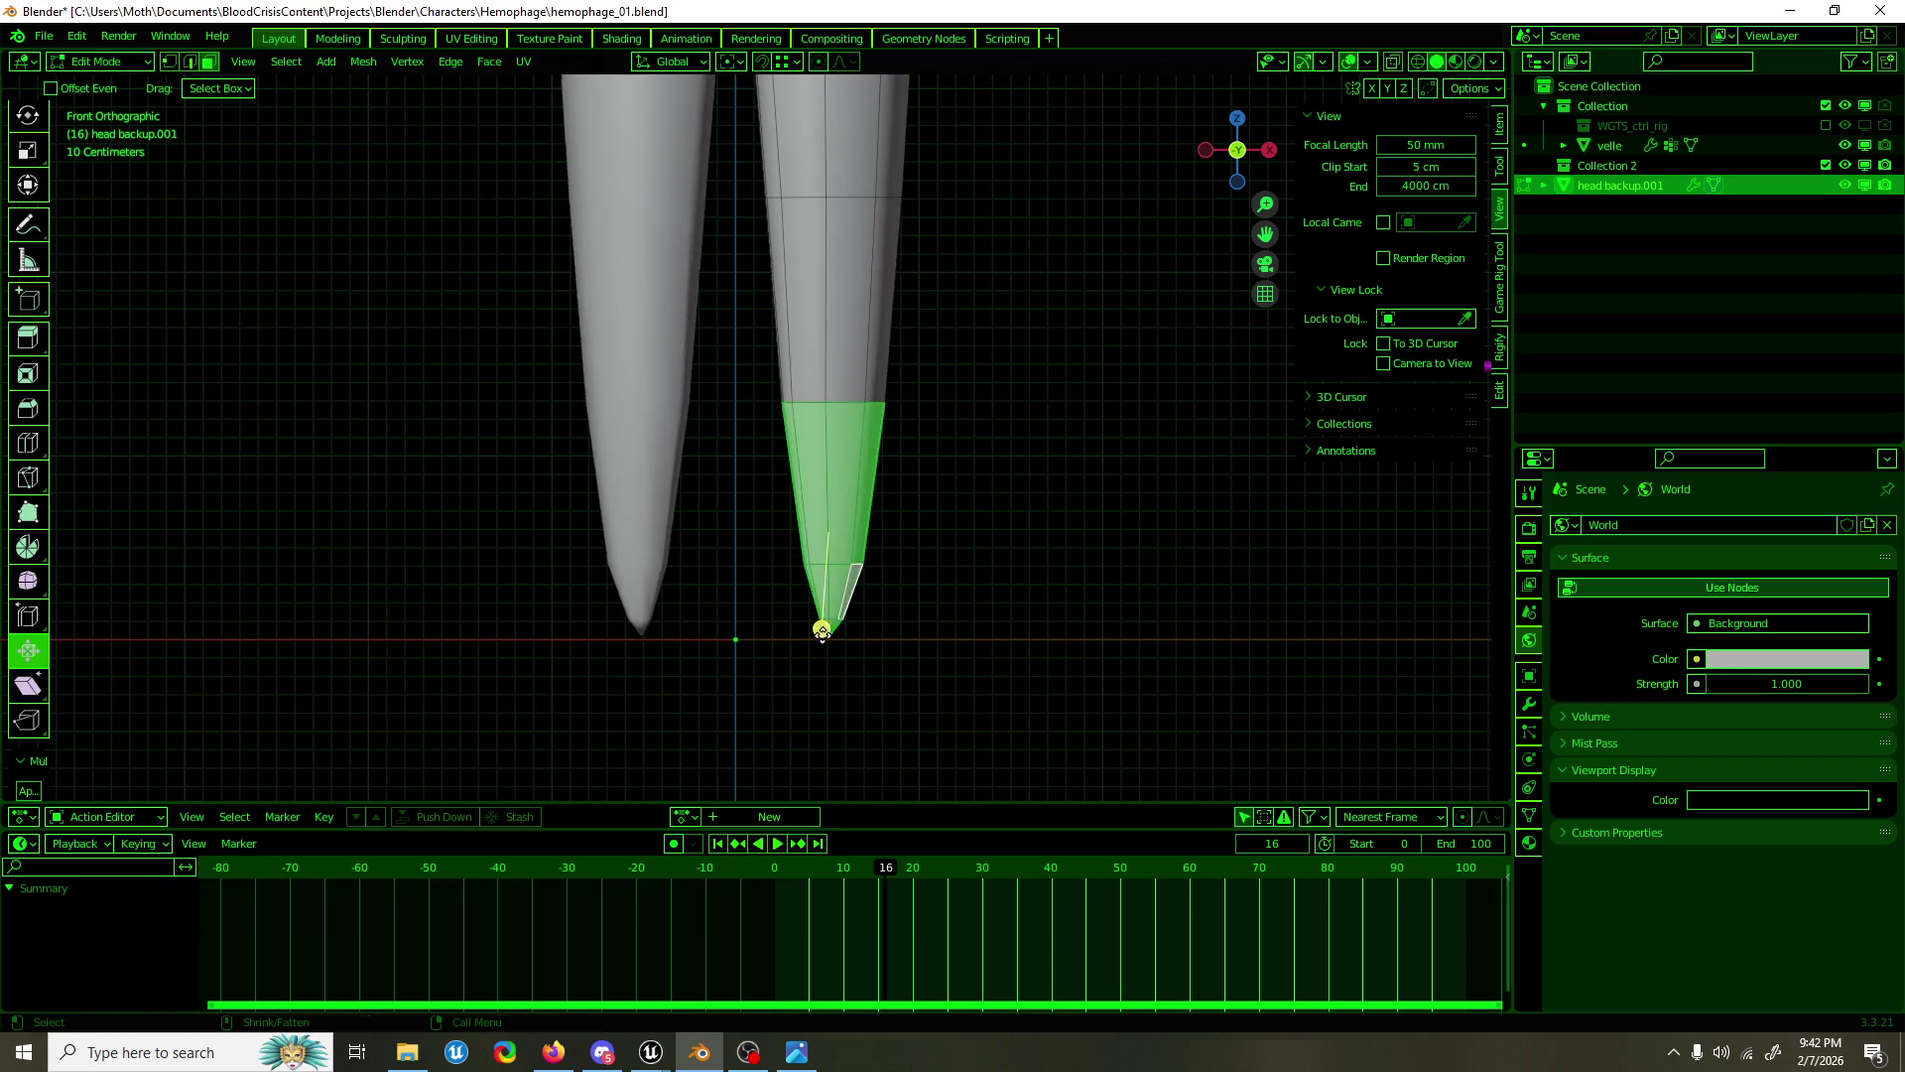
# Step: From a straight front view, shrink the leg-tip faces inward along their normals
pyautogui.moveTo(902, 645); pyautogui.dragTo(467, 608)
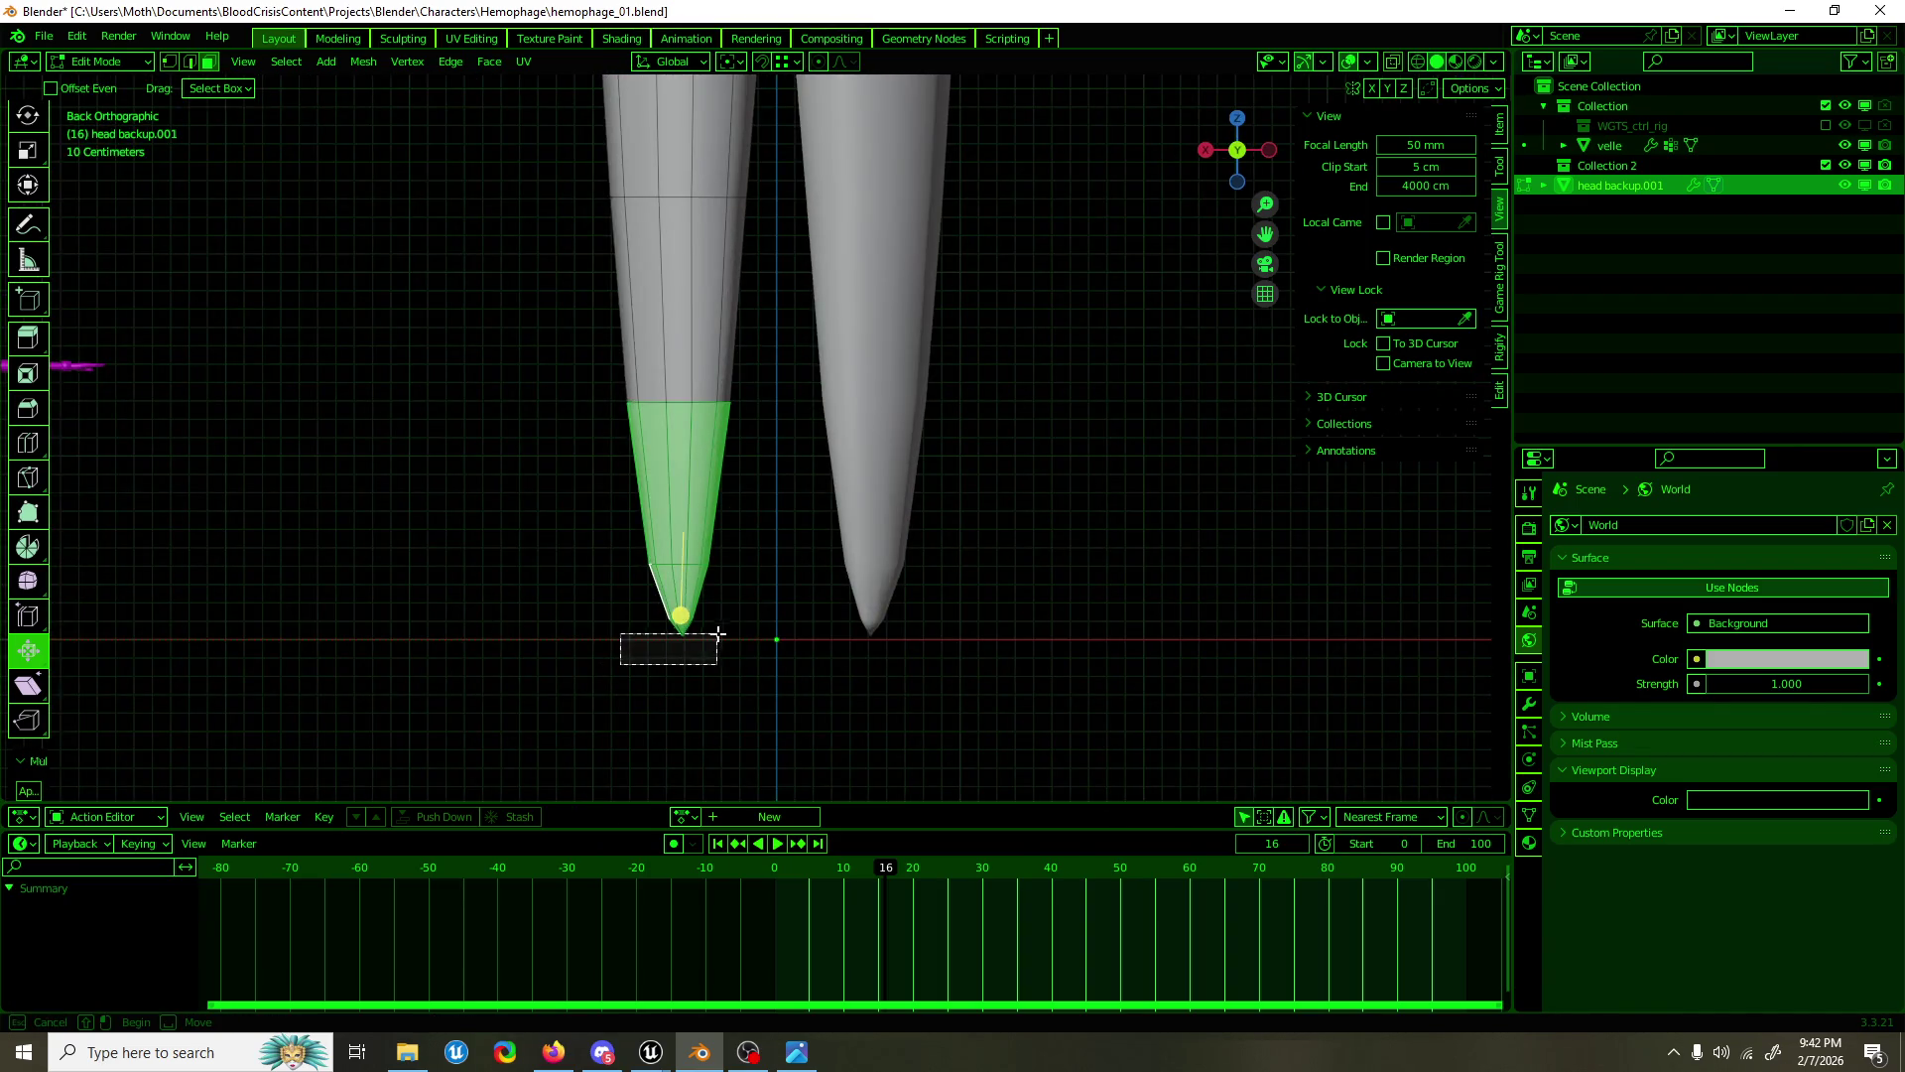
pyautogui.moveTo(638, 646); pyautogui.dragTo(1101, 651)
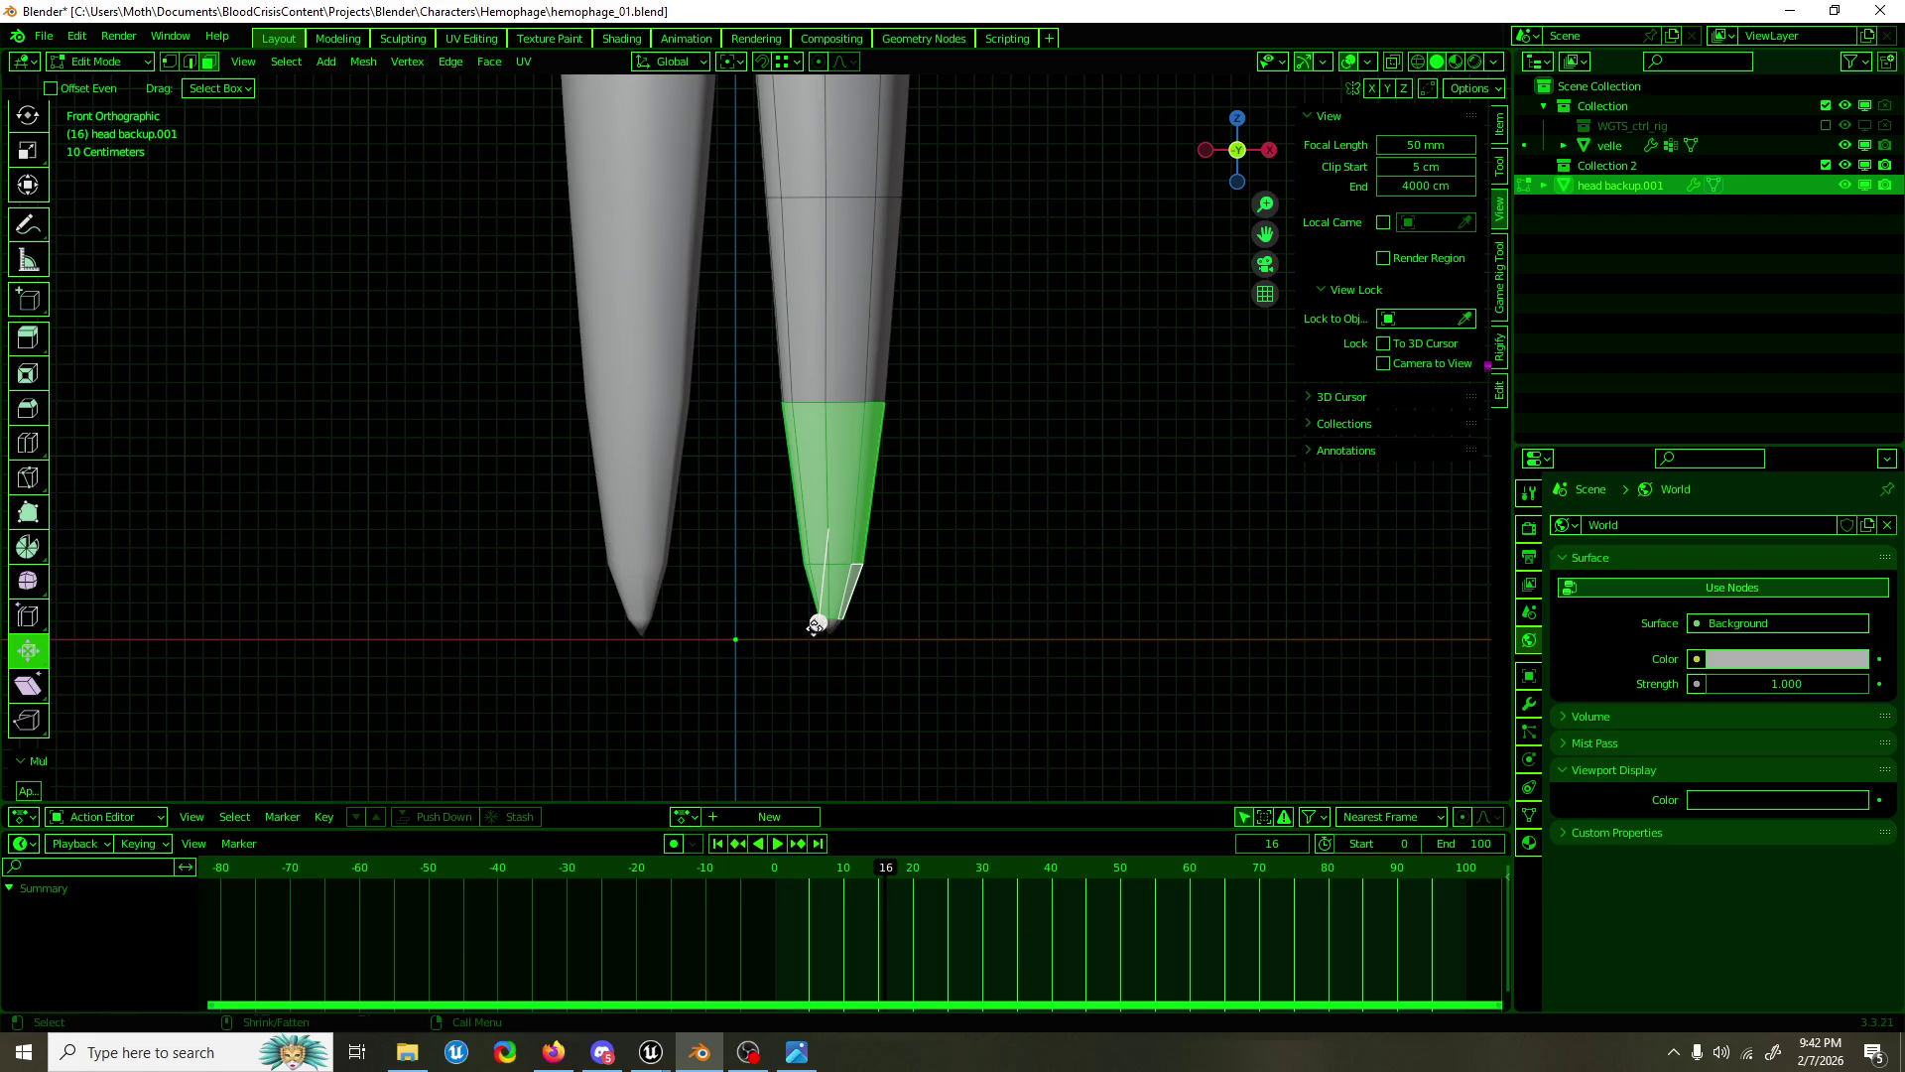
pyautogui.click(813, 624)
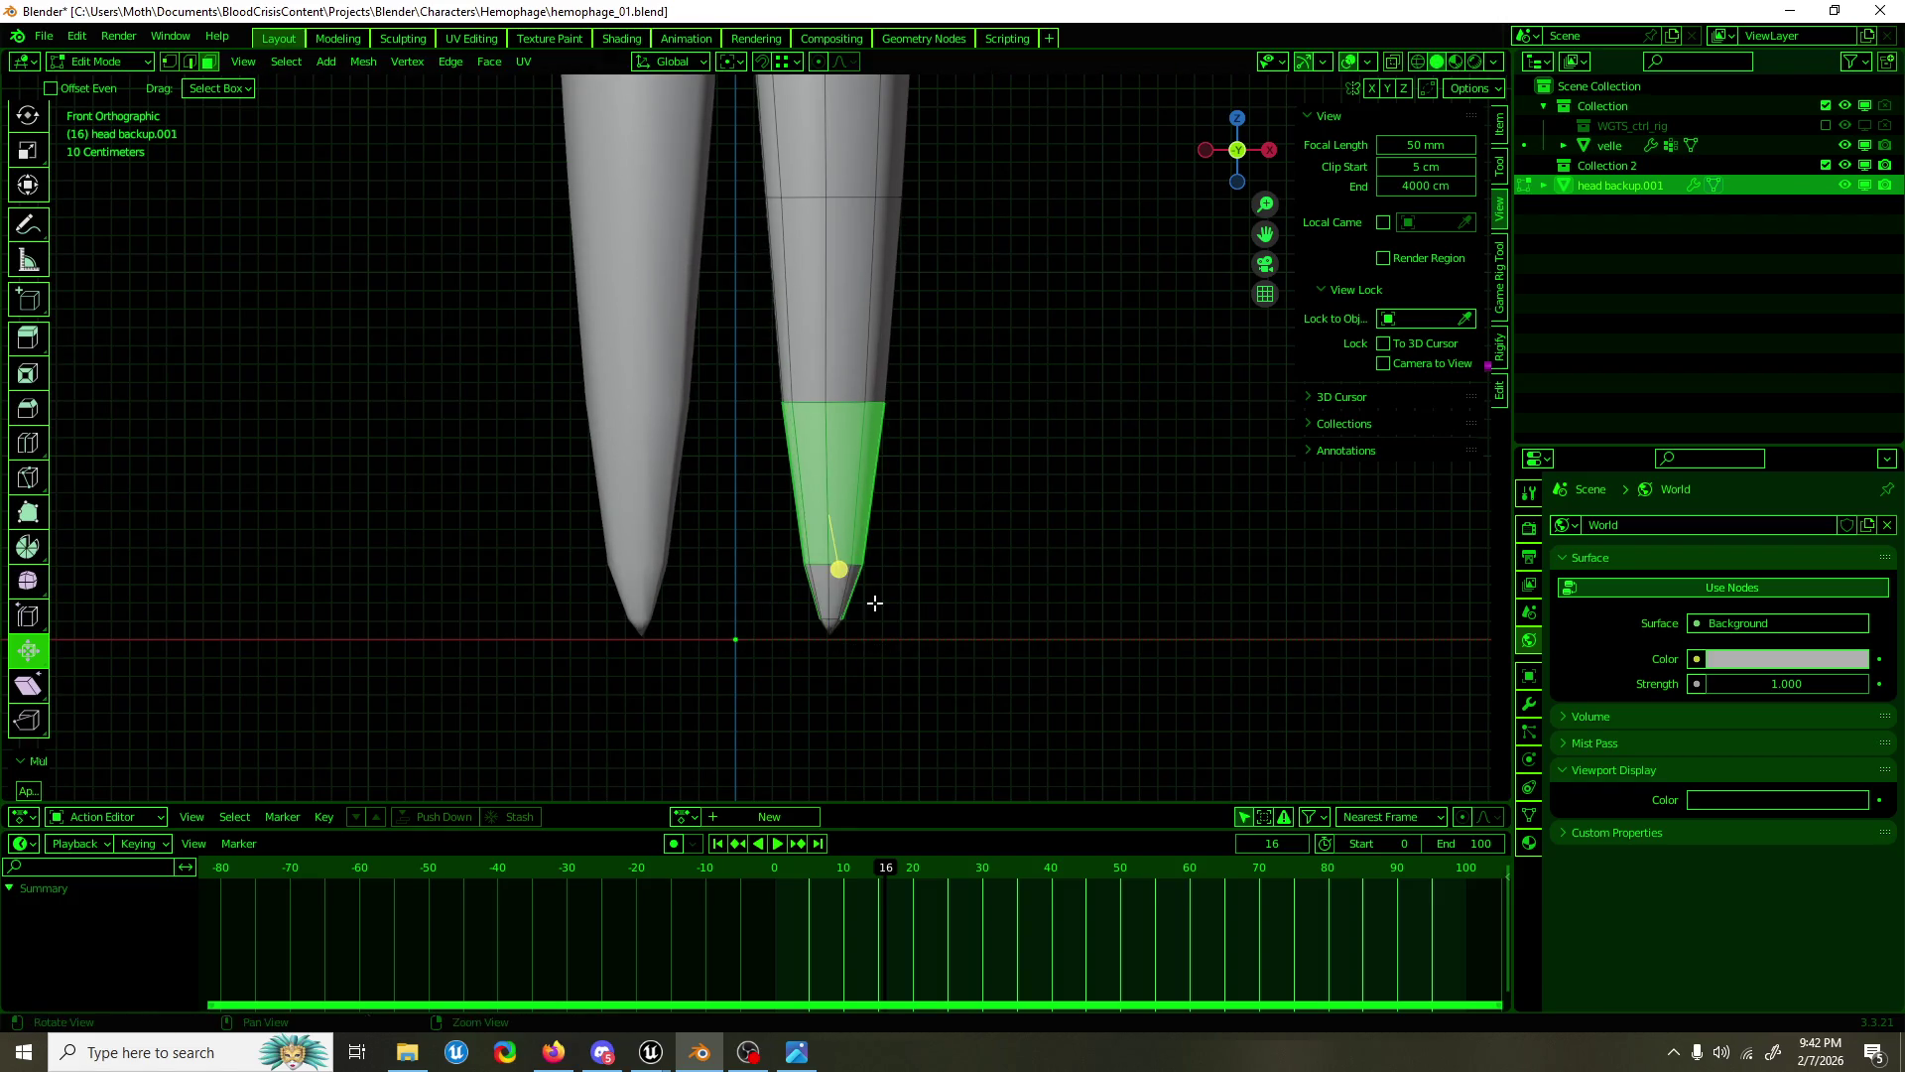
pyautogui.moveTo(855, 604); pyautogui.dragTo(400, 603)
pyautogui.moveTo(774, 667); pyautogui.dragTo(996, 604)
pyautogui.moveTo(798, 574); pyautogui.dragTo(800, 584)
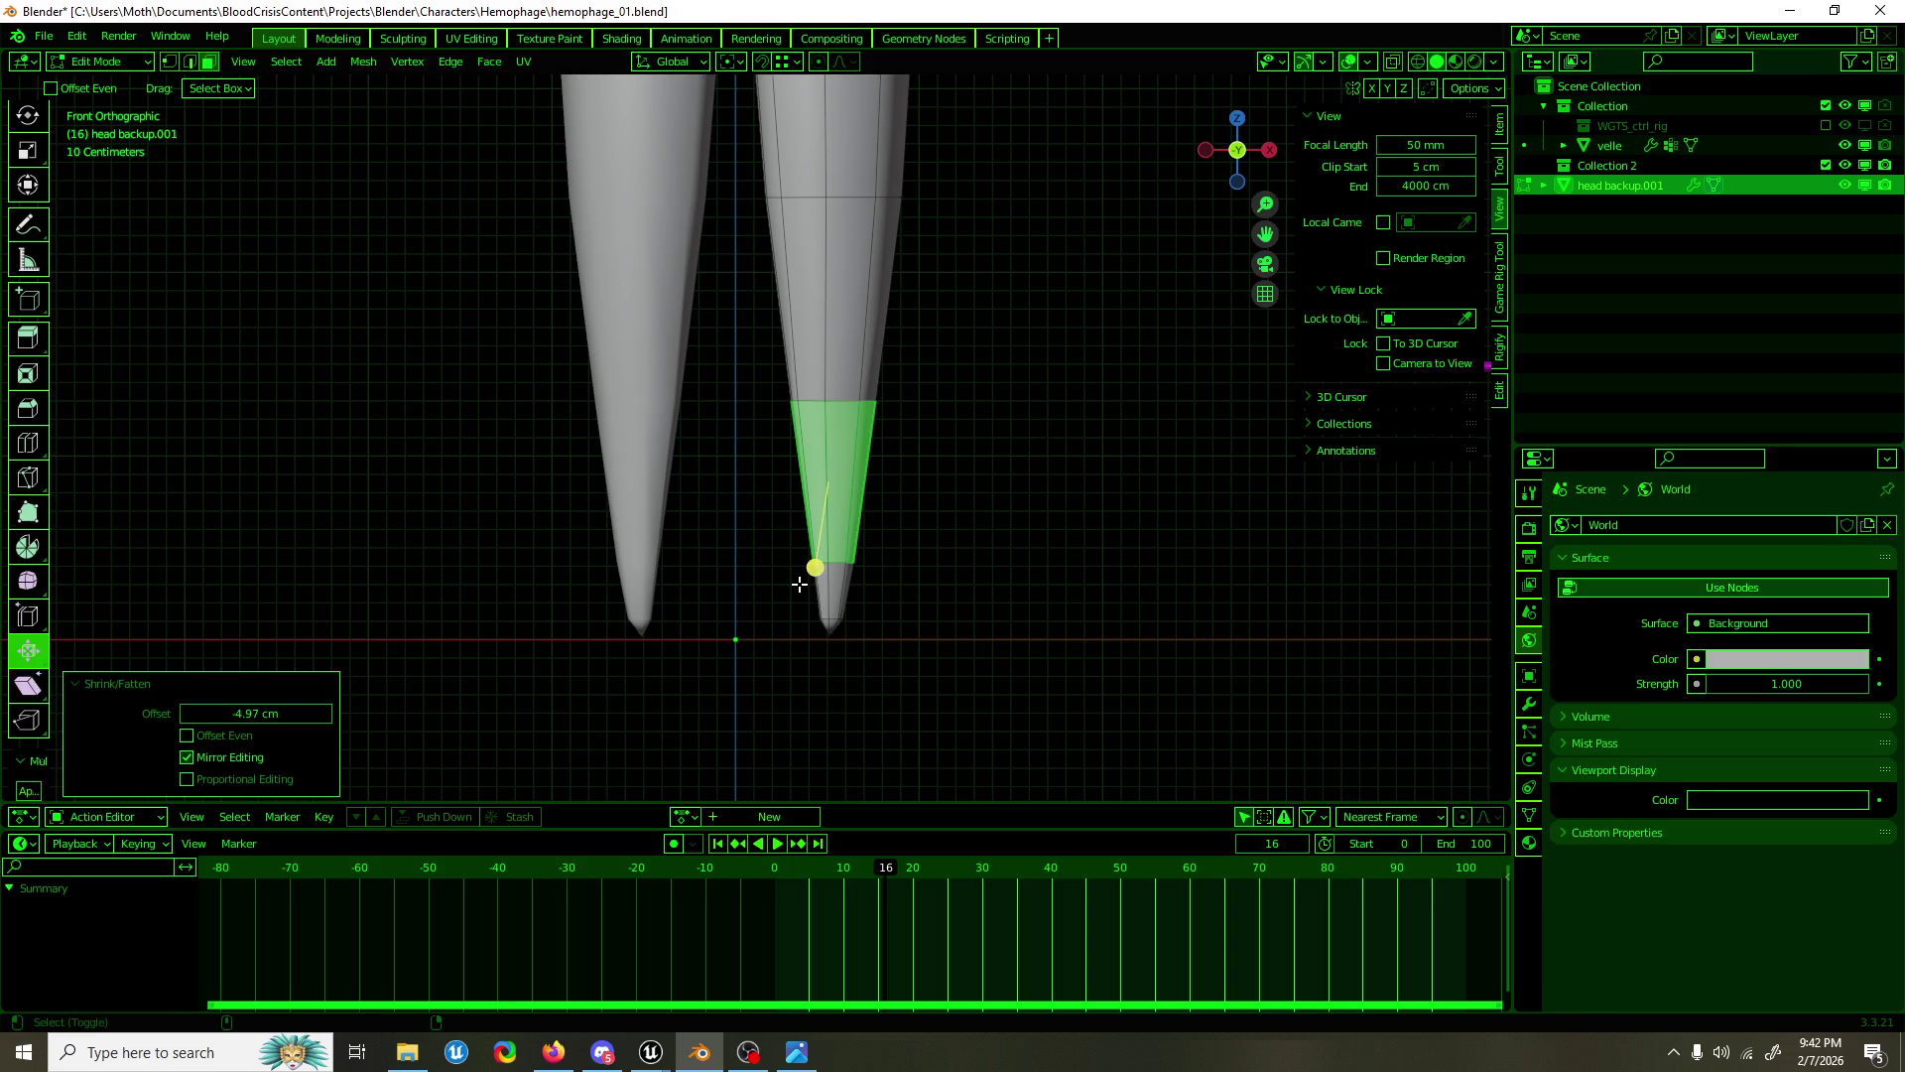
pyautogui.click(830, 617)
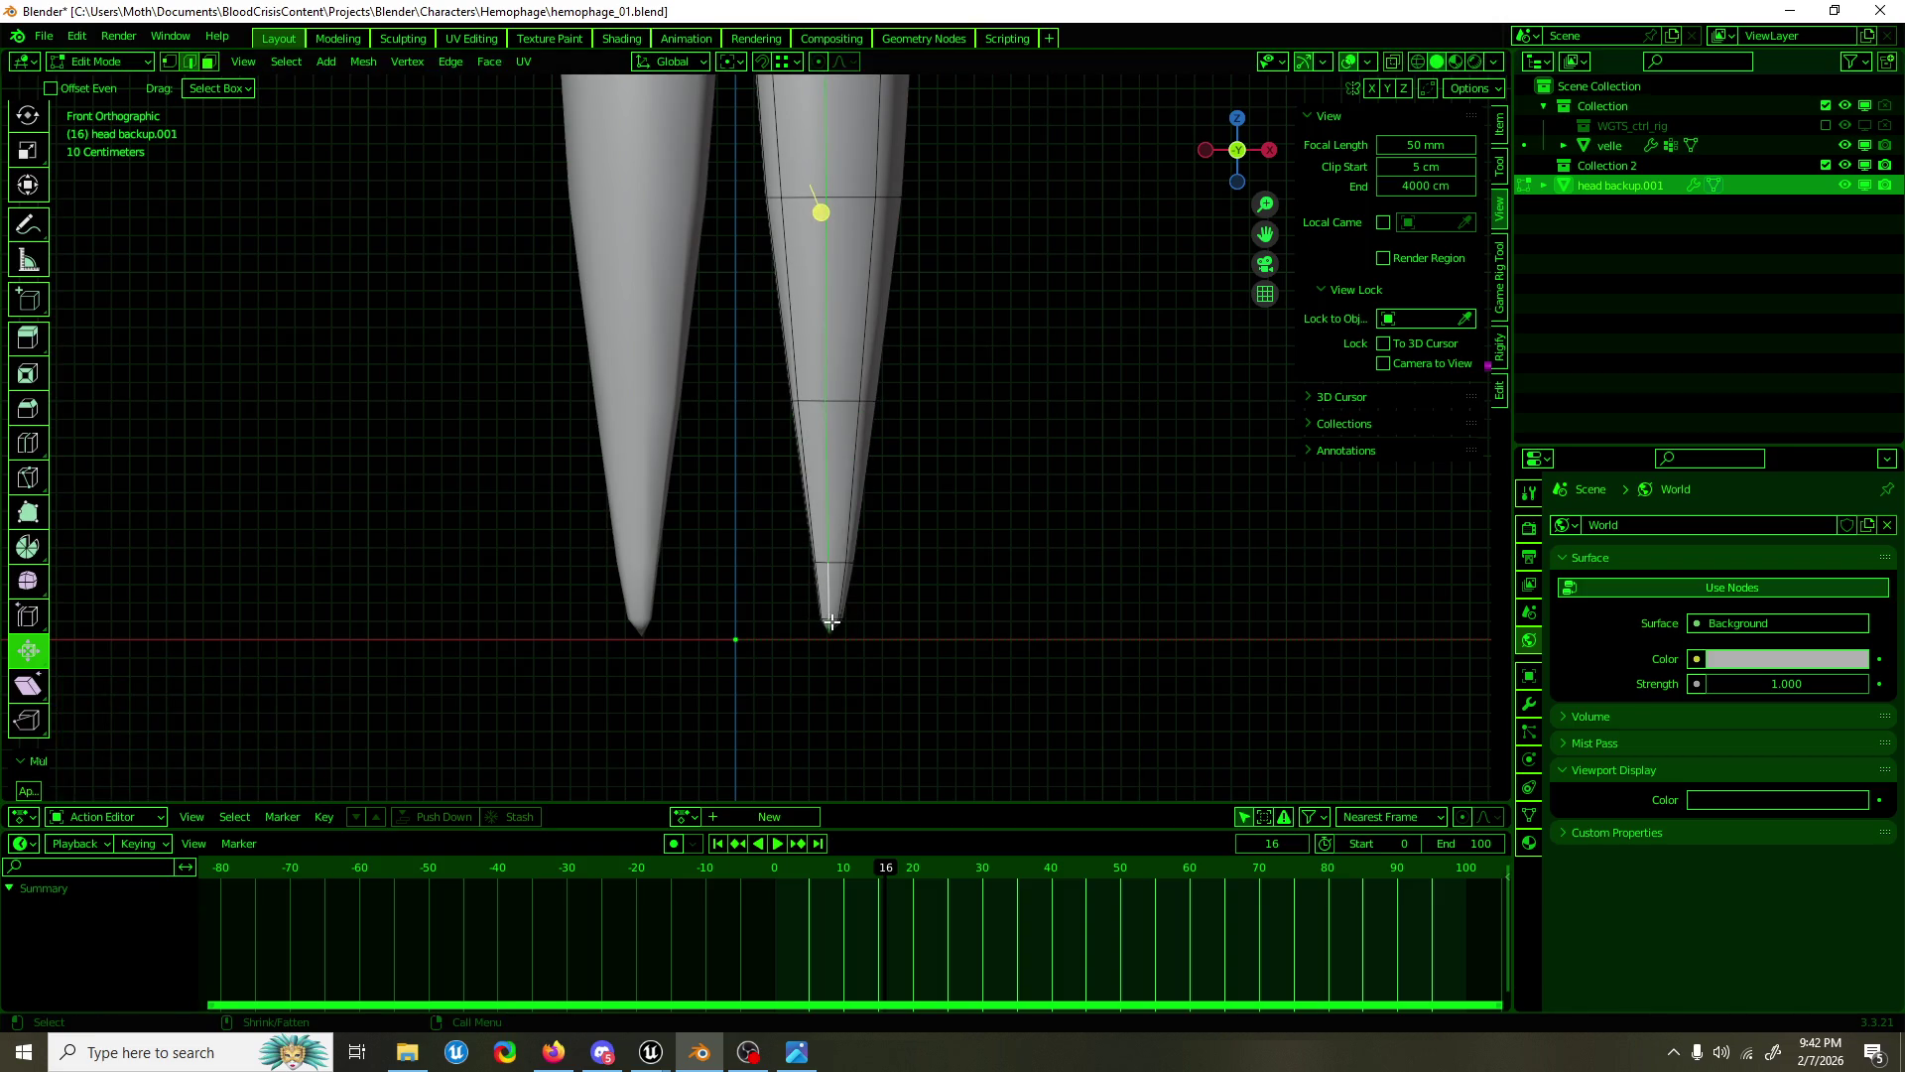
# Step: Scale the leg-tip selection down and move it vertically along Z
pyautogui.hotkey('shift', 'space')
pyautogui.press('s')
pyautogui.moveTo(832, 620); pyautogui.dragTo(831, 619)
pyautogui.press('g')
pyautogui.press('z')
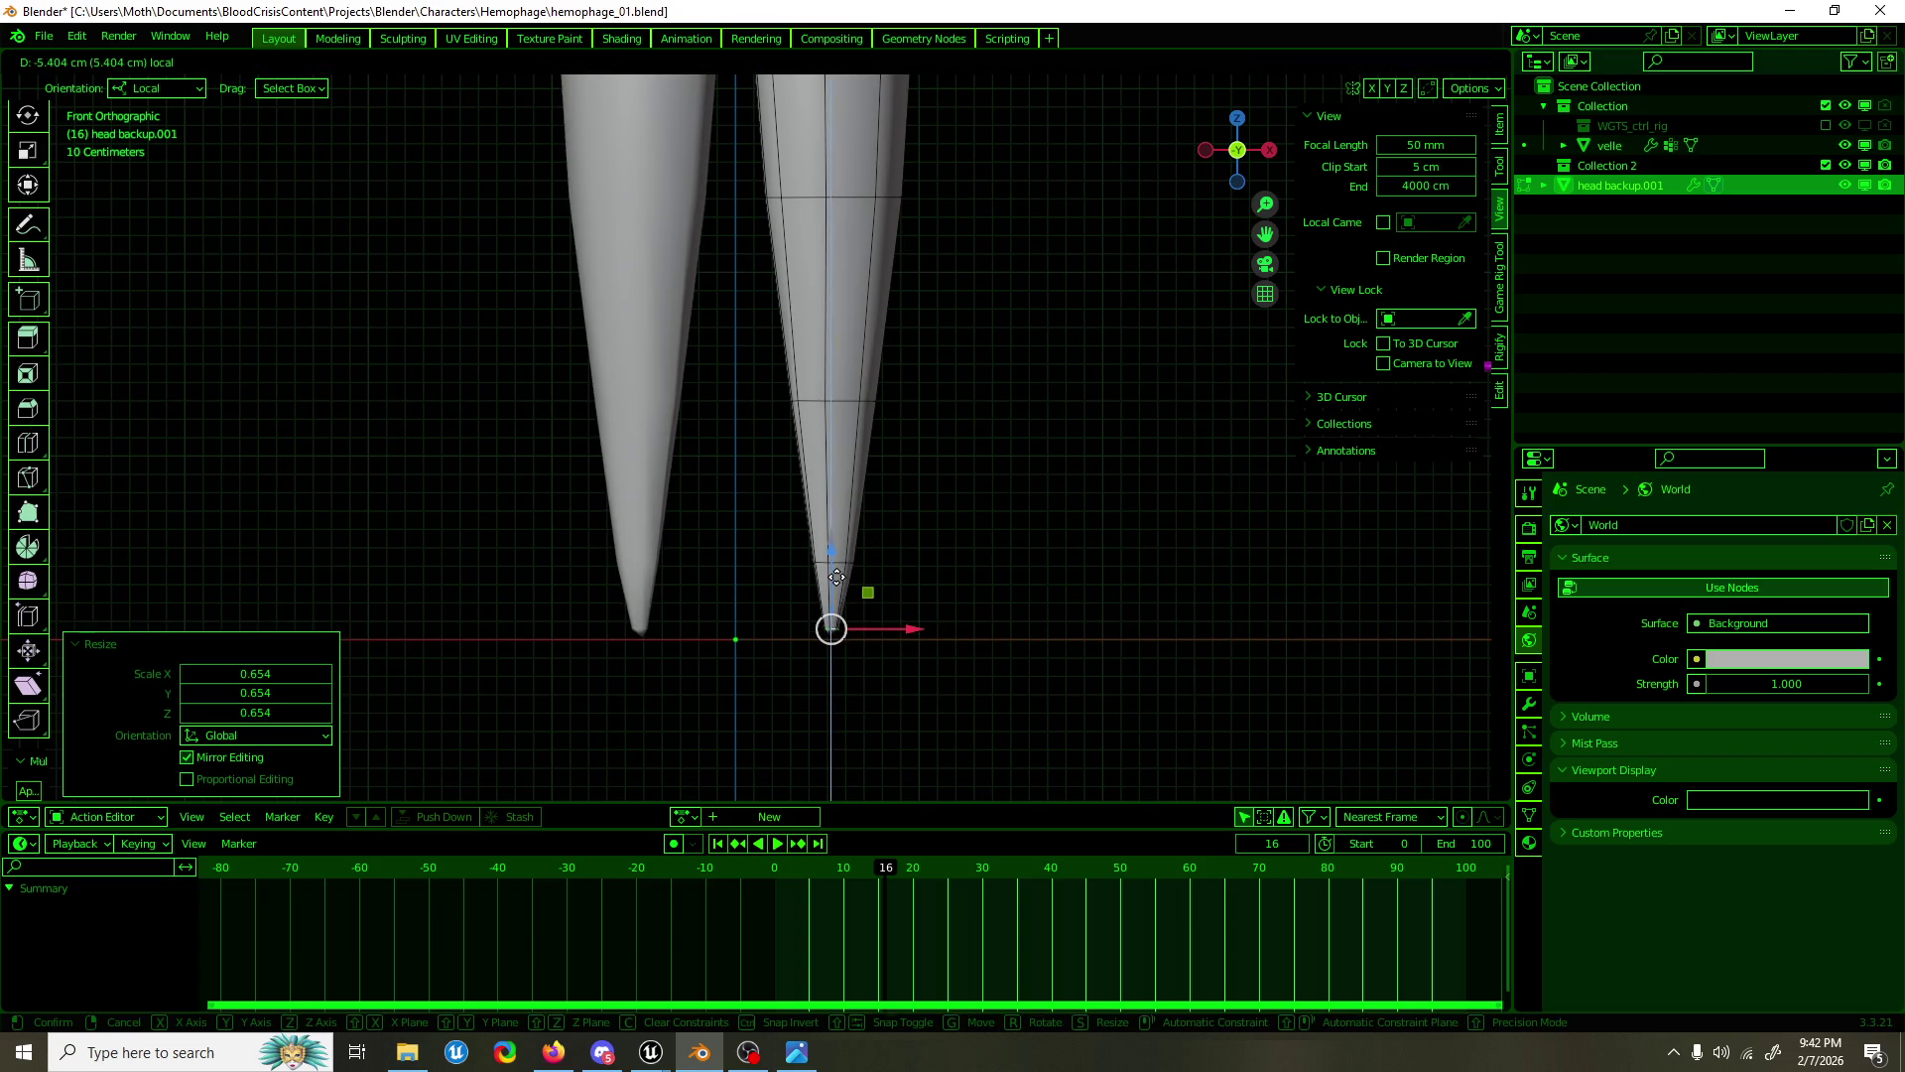
pyautogui.click(836, 576)
# Step: Check the whole body in Object Mode, then try lowering the tip vertex in Edit Mode
pyautogui.press('Tab')
pyautogui.scroll(-3)
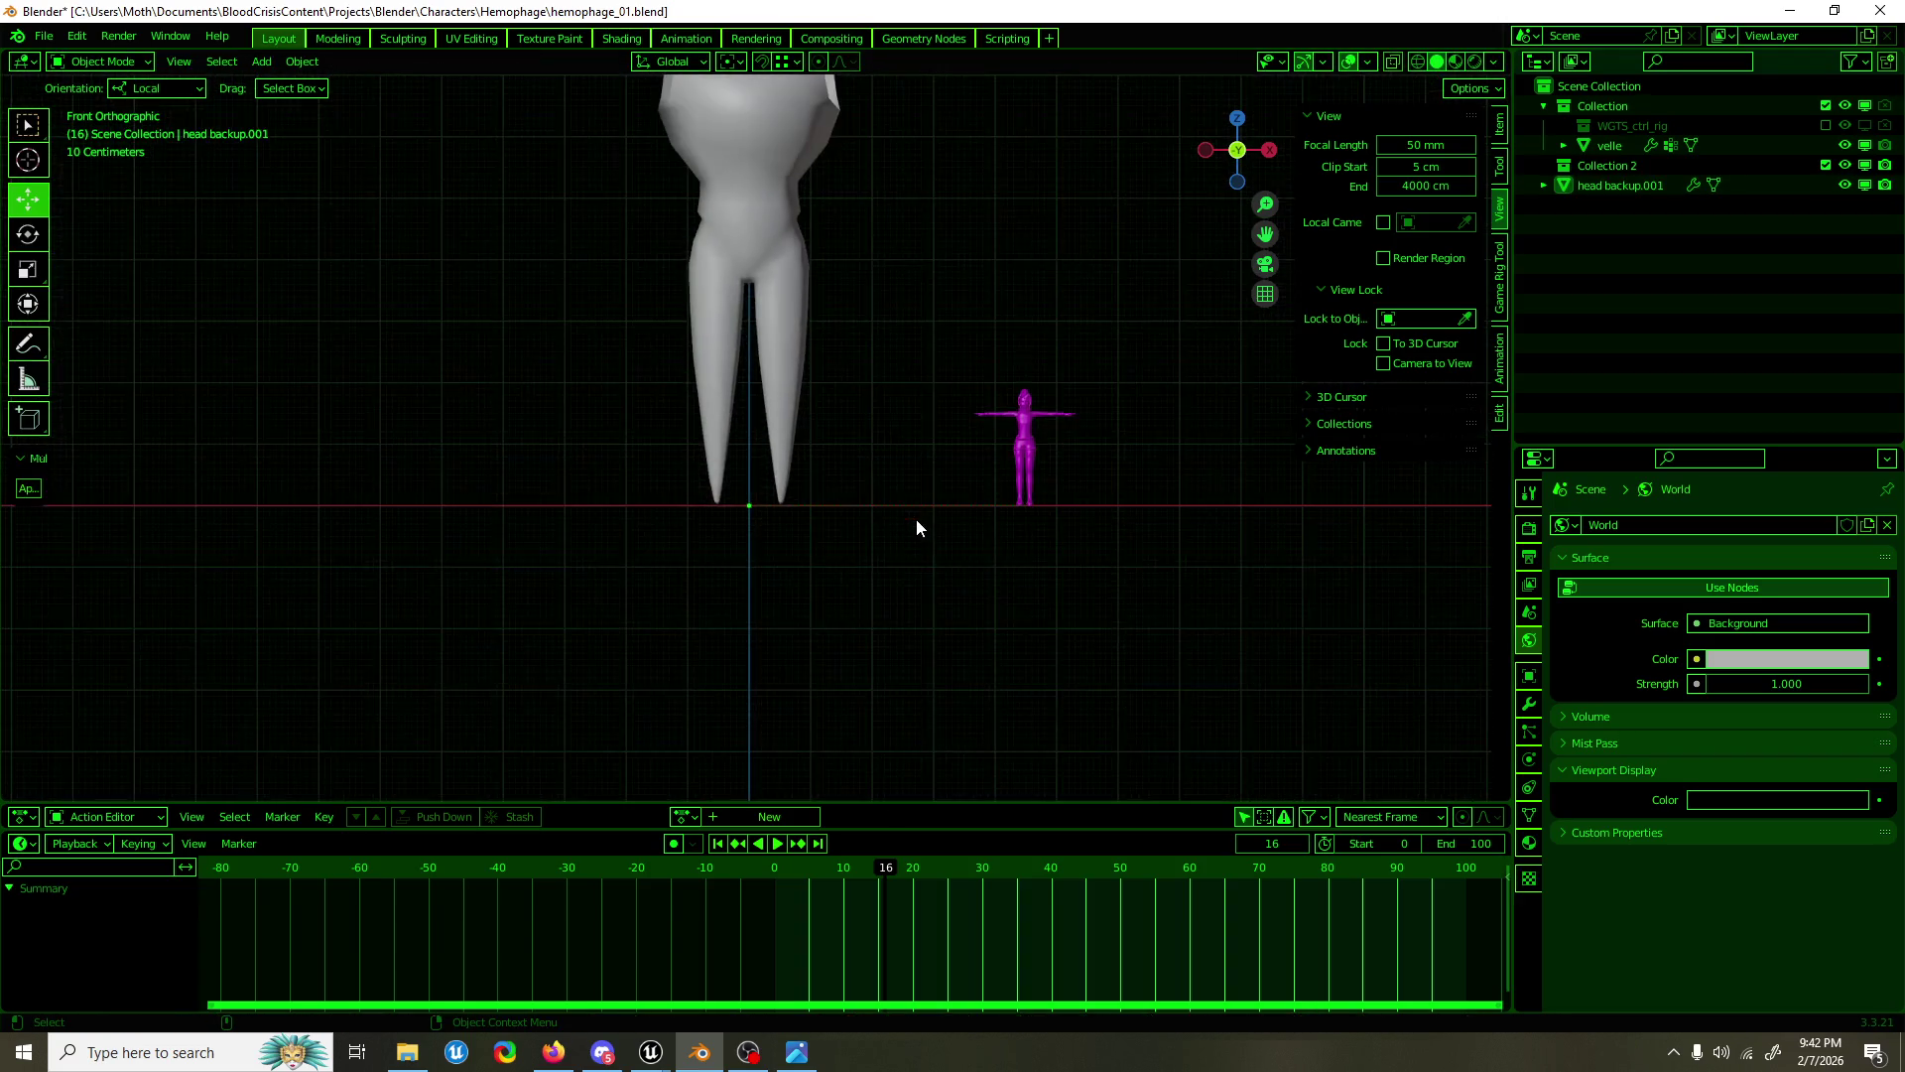
pyautogui.press('Tab')
pyautogui.scroll(3)
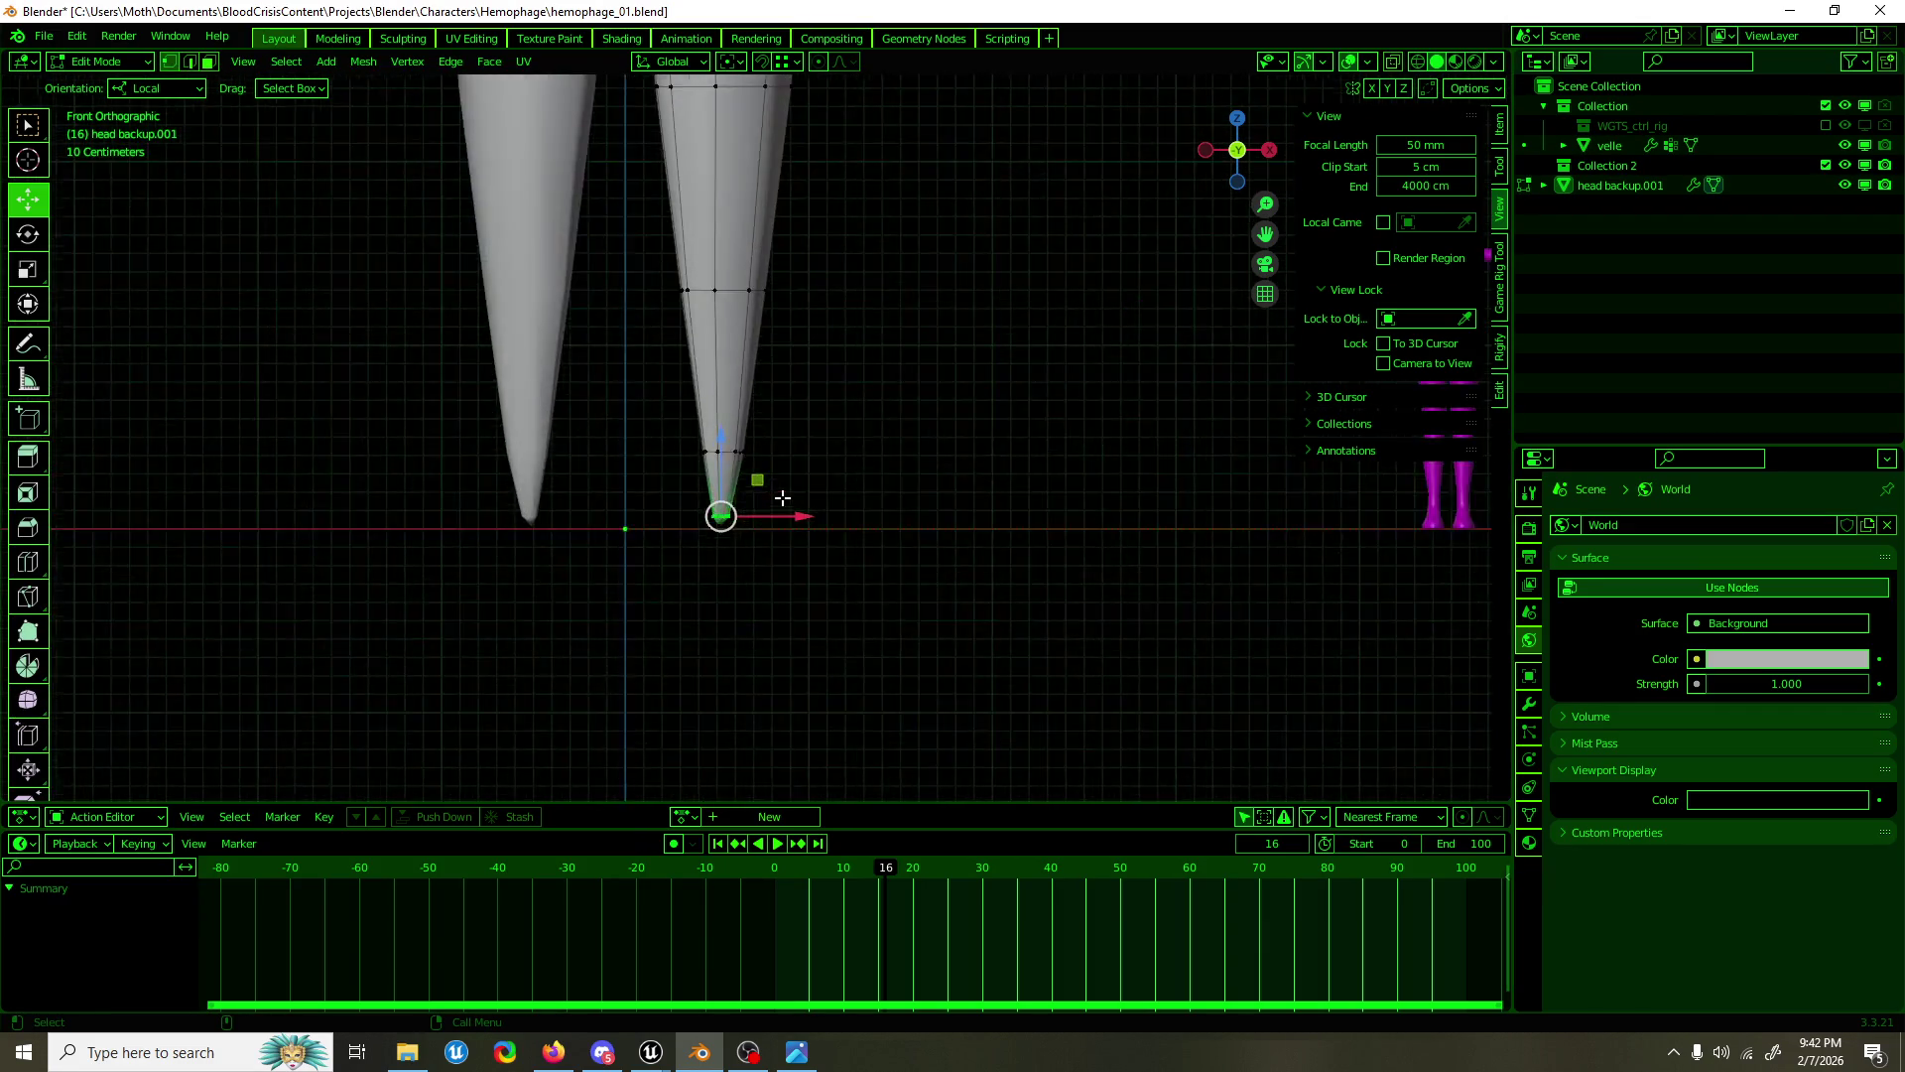
pyautogui.moveTo(695, 633); pyautogui.dragTo(720, 656)
pyautogui.scroll(3)
pyautogui.moveTo(683, 567); pyautogui.dragTo(635, 586)
pyautogui.rightClick(686, 586)
# Step: In X-ray, subdivide the leg-tip faces, then scale the small tip face up slightly
pyautogui.click(1416, 63)
pyautogui.click(848, 595)
pyautogui.rightClick(697, 612)
pyautogui.click(698, 612)
pyautogui.click(698, 590)
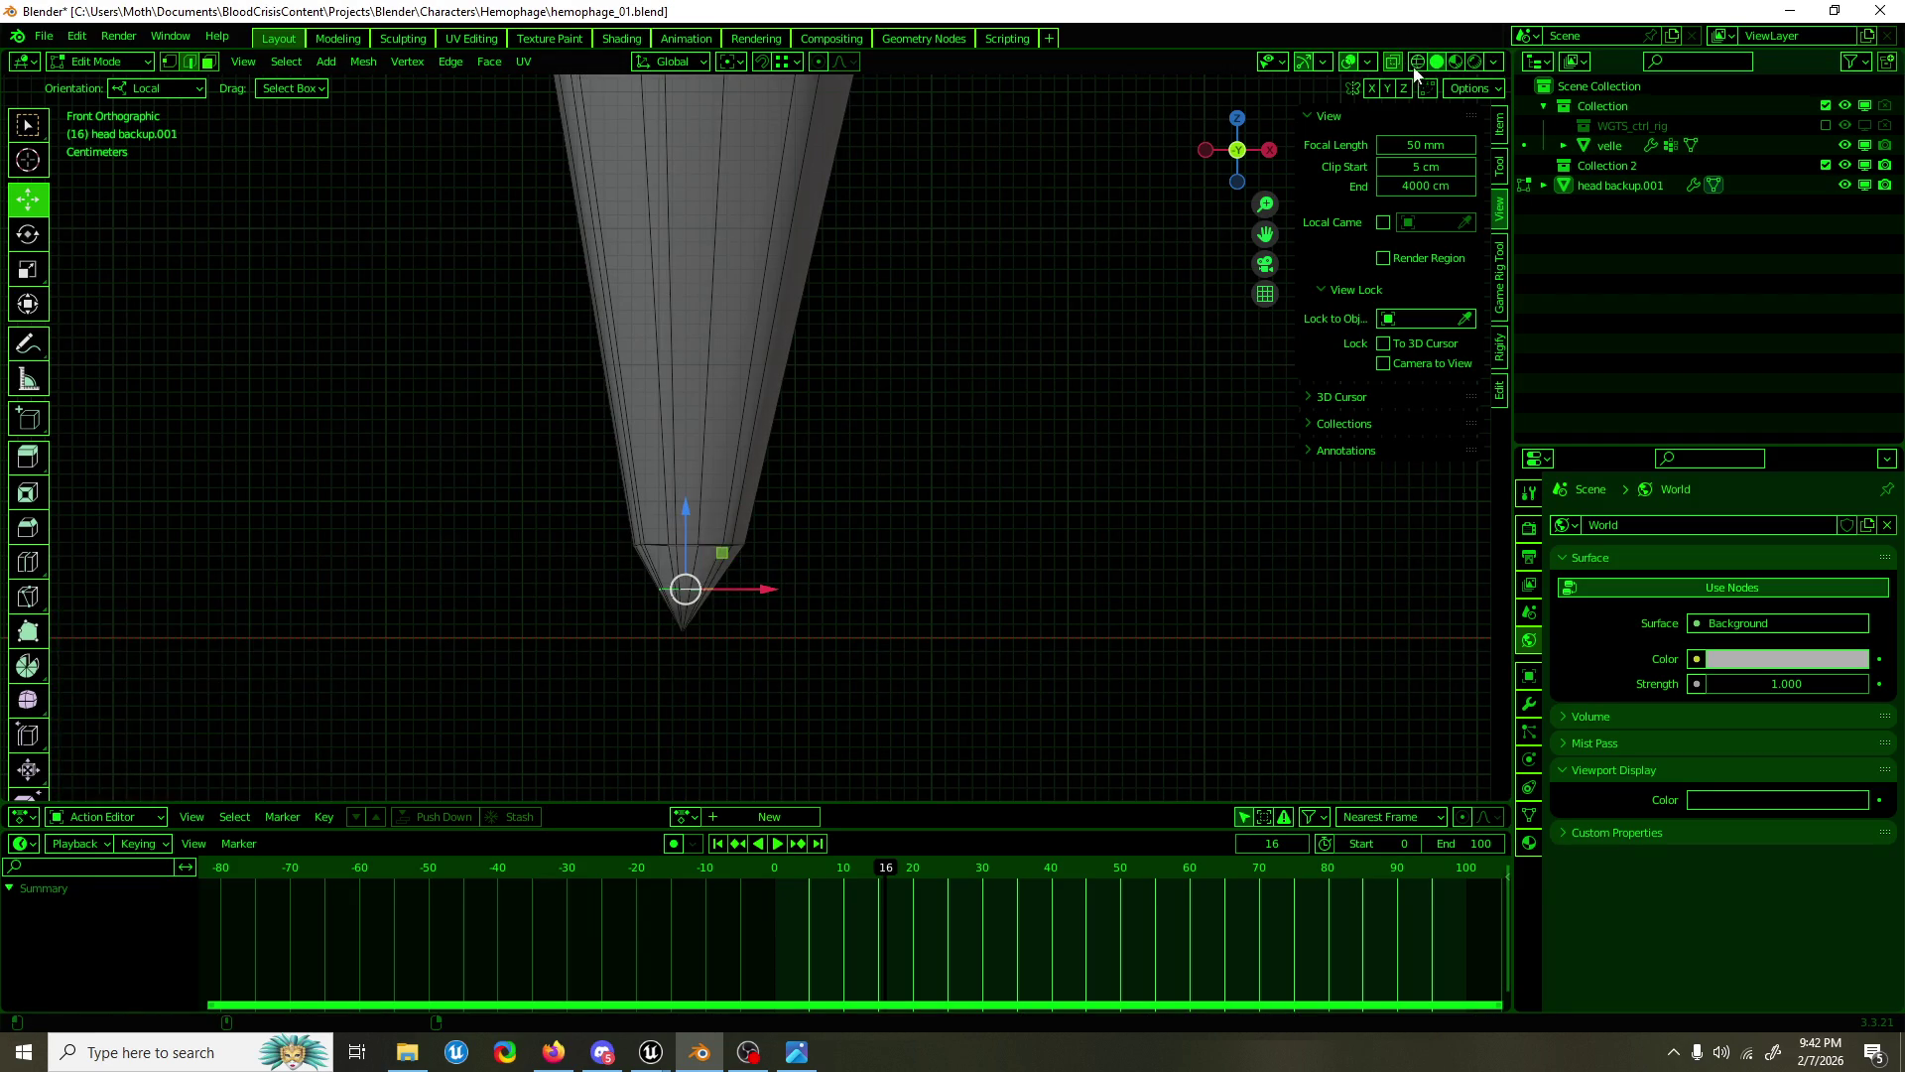
pyautogui.click(1419, 63)
pyautogui.hotkey('shift', 'space')
pyautogui.press('s')
pyautogui.moveTo(757, 533); pyautogui.dragTo(750, 528)
# Step: Move the leg-tip vertices downward and scale them uniformly
pyautogui.hotkey('shift', 'space')
pyautogui.press('g')
pyautogui.hotkey('shift', 'space')
pyautogui.press('s')
# Step: Leave Edit Mode, view the character from the side, and save hemophage_01.blend
pyautogui.press('Tab')
pyautogui.scroll(-3)
pyautogui.moveTo(901, 407); pyautogui.dragTo(561, 466)
pyautogui.hotkey('ctrl', 's')
# Step: Back in Edit Mode with vertex selection, pick a vertex on the upper torso
pyautogui.press('Tab')
pyautogui.moveTo(843, 368); pyautogui.dragTo(723, 341)
pyautogui.hotkey('shift', 'space')
pyautogui.press('g')
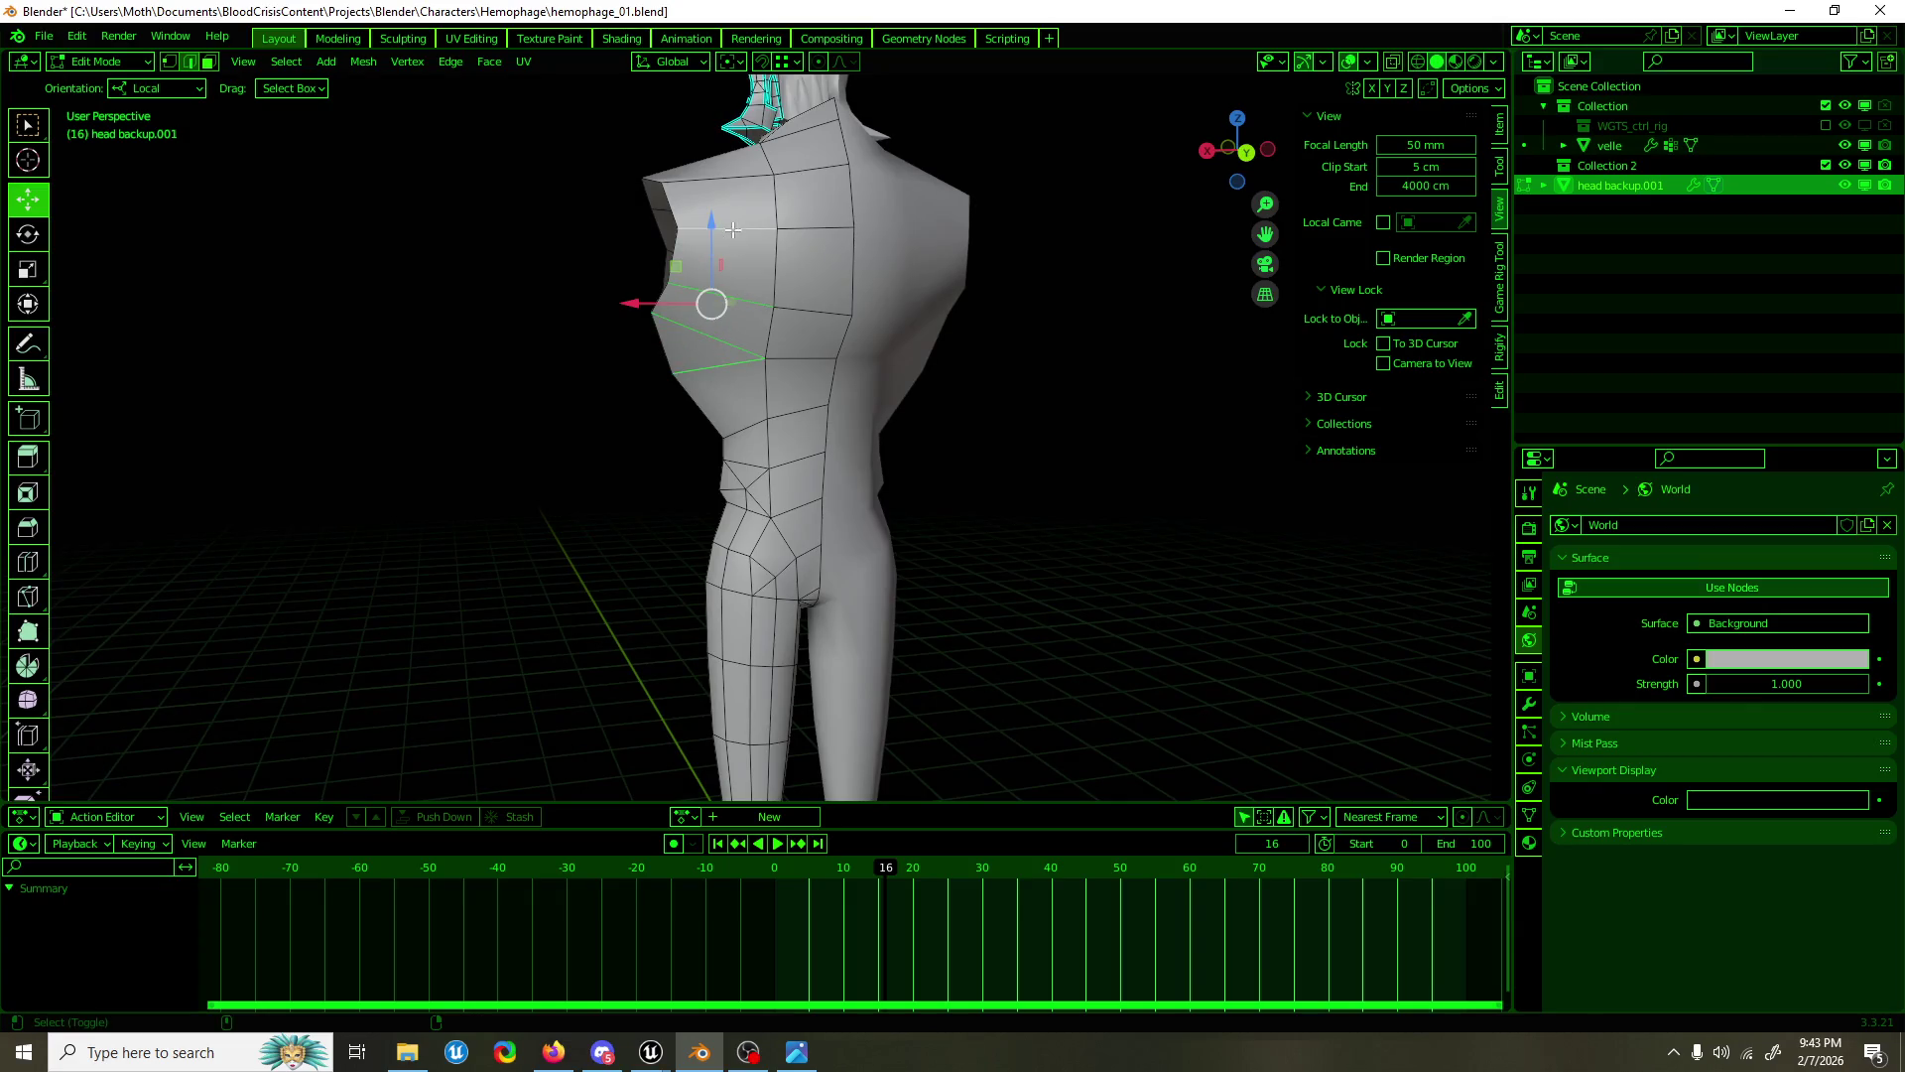
pyautogui.moveTo(729, 173); pyautogui.dragTo(771, 246)
pyautogui.press('1')
pyautogui.click(806, 205)
pyautogui.moveTo(785, 215); pyautogui.dragTo(794, 262)
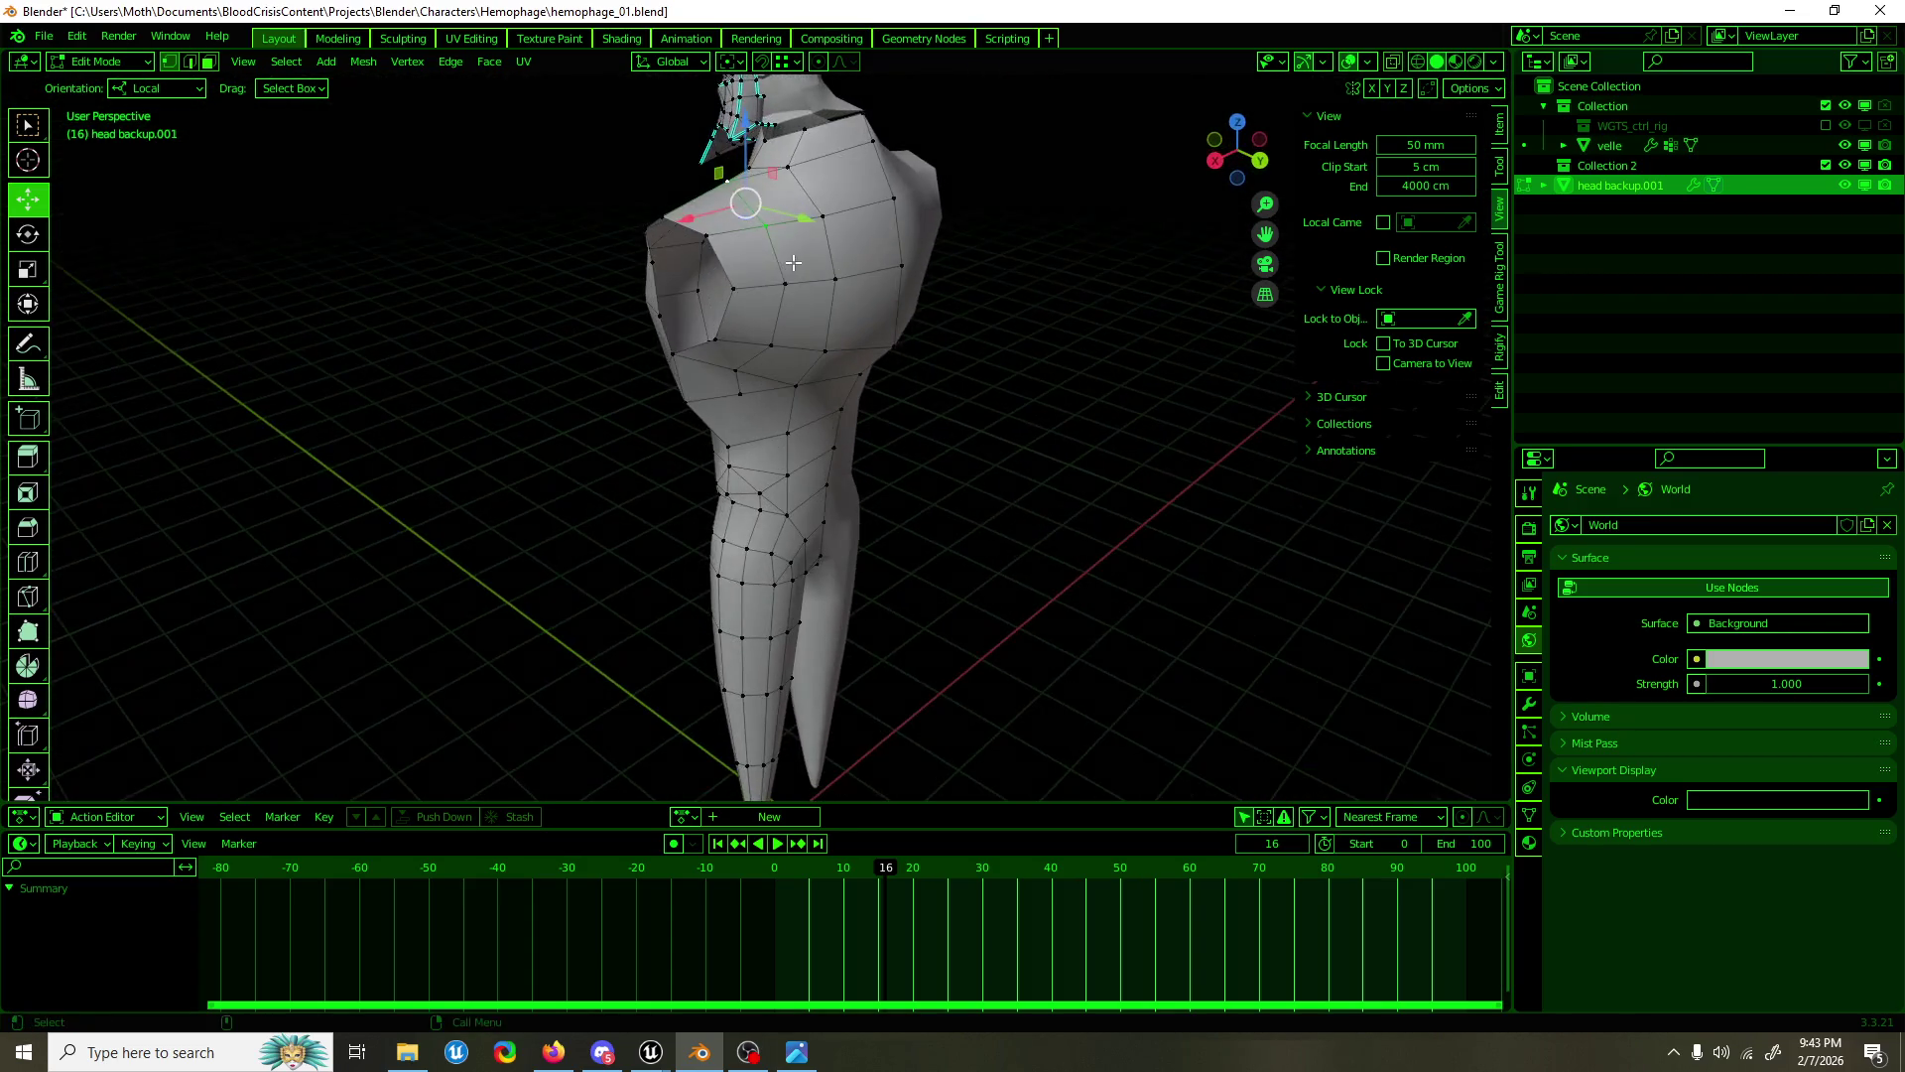
pyautogui.moveTo(739, 199); pyautogui.dragTo(897, 268)
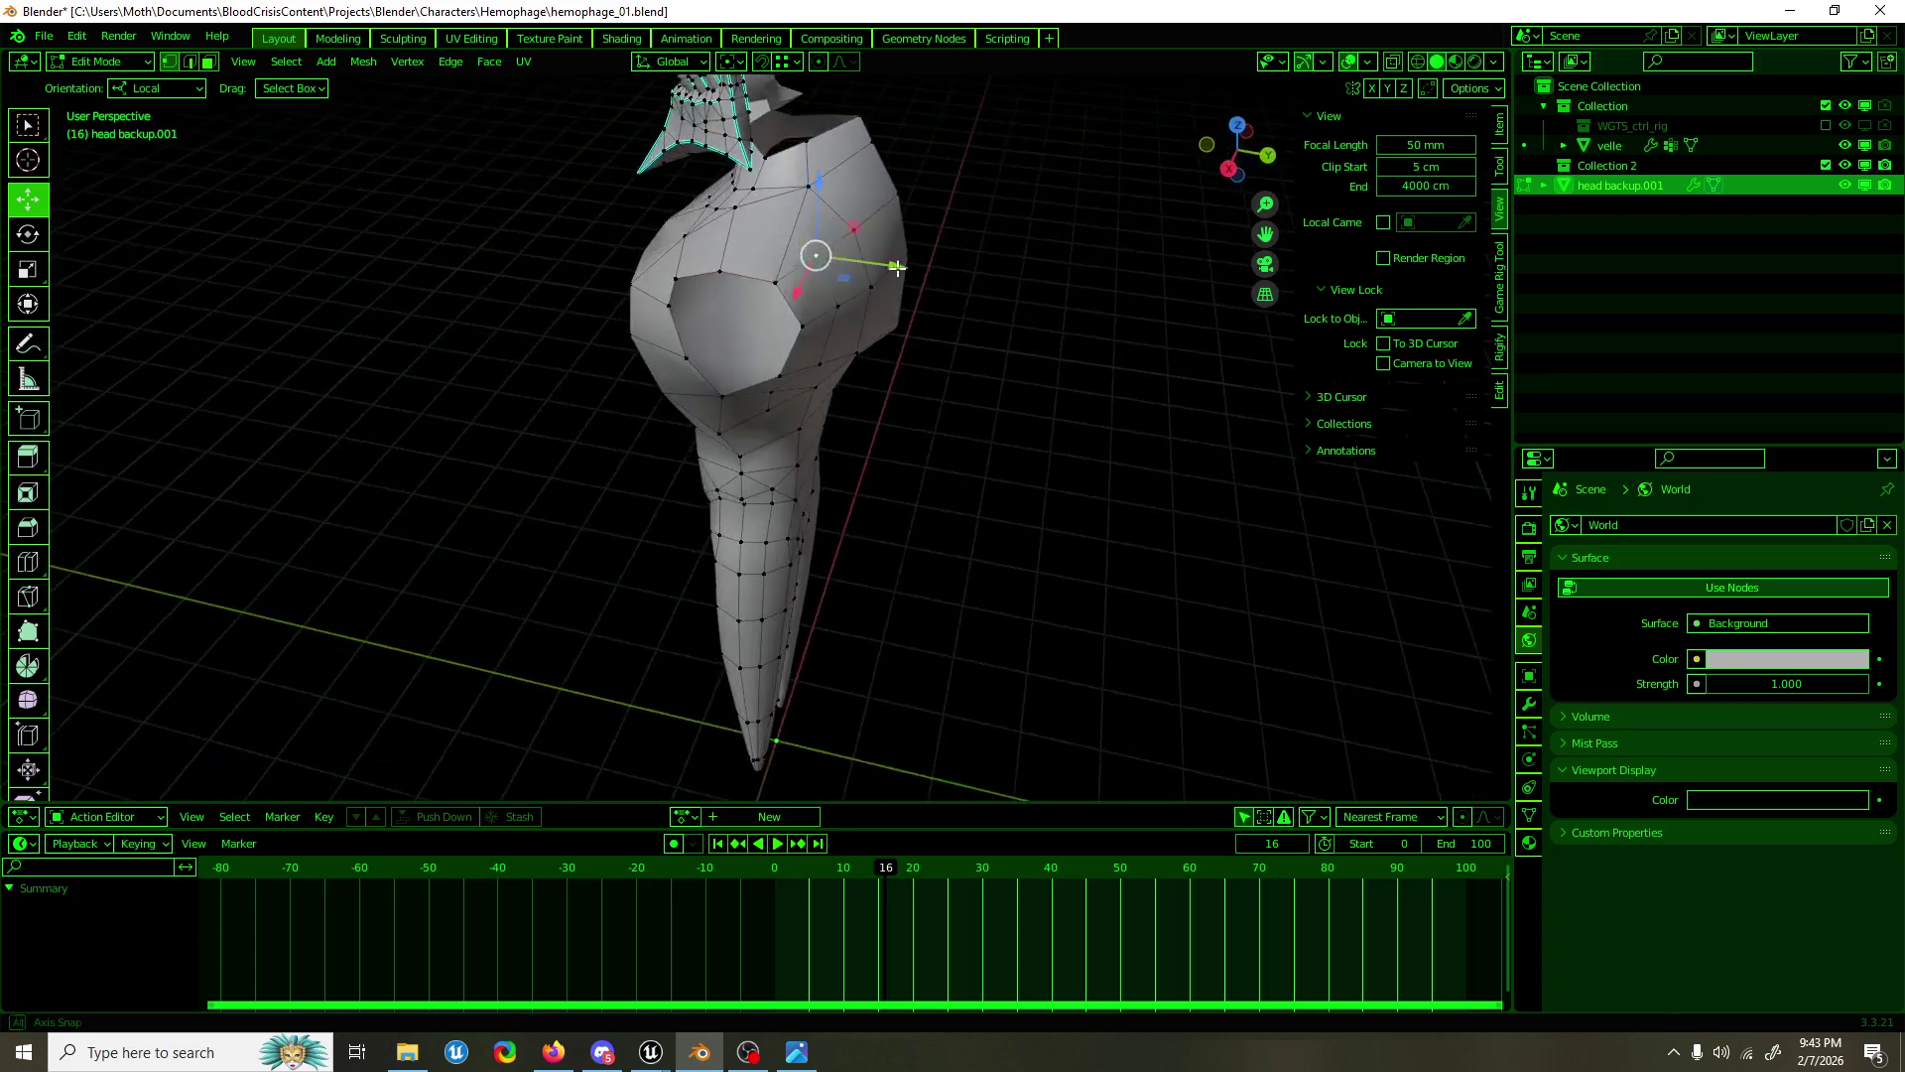
pyautogui.moveTo(781, 223); pyautogui.dragTo(772, 260)
pyautogui.scroll(3)
# Step: Dissolve the shoulder and chest vertices with Ctrl+X, then select another shoulder vertex
pyautogui.click(587, 220)
pyautogui.click(692, 305)
pyautogui.hotkey('ctrl', 'x')
pyautogui.click(737, 221)
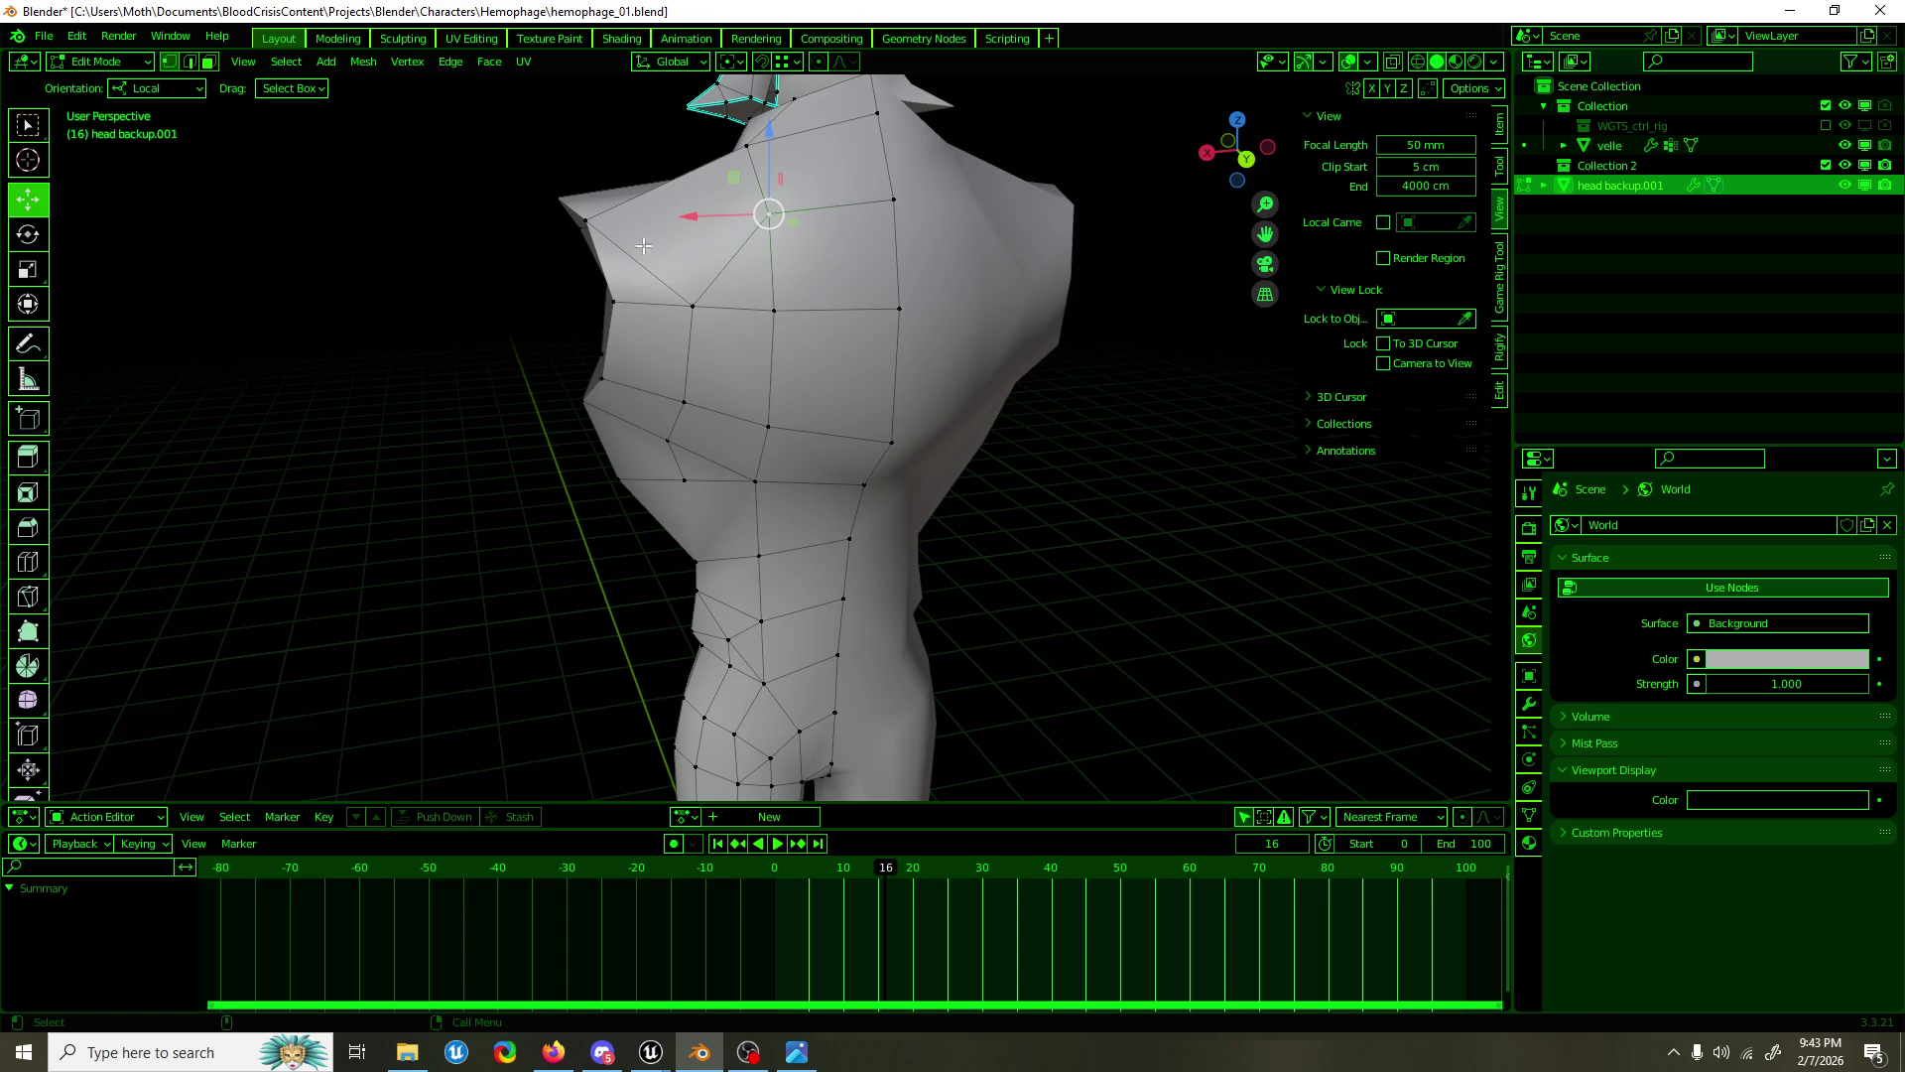
pyautogui.moveTo(600, 222); pyautogui.dragTo(1051, 241)
# Step: Move the shoulder vertex sideways along X and lower it along Z
pyautogui.press('g')
pyautogui.click(903, 188)
pyautogui.press('g')
pyautogui.press('x')
pyautogui.click(922, 234)
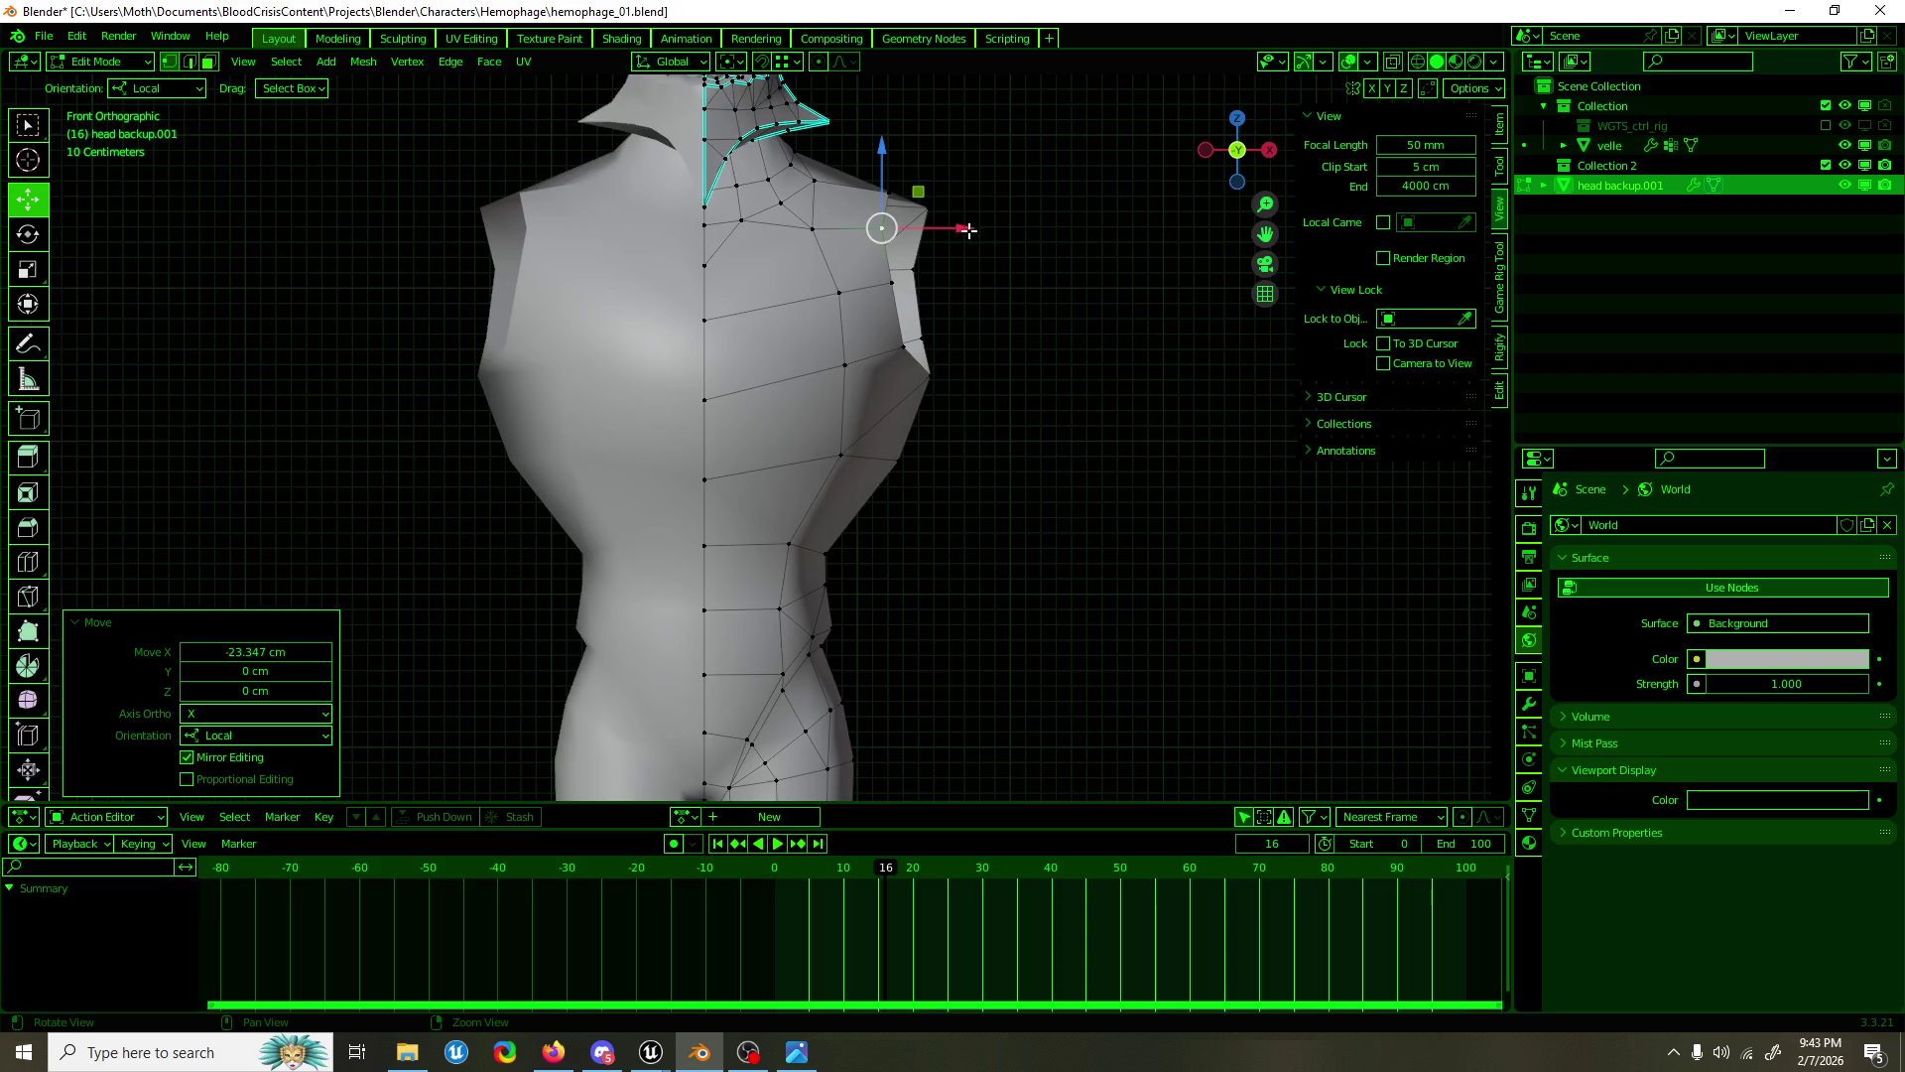
pyautogui.scroll(3)
pyautogui.press('g')
pyautogui.press('z')
pyautogui.click(888, 186)
pyautogui.moveTo(885, 203); pyautogui.dragTo(1072, 187)
# Step: Add a second shoulder vertex and raise both about 24 cm from the side view
pyautogui.click(873, 171)
pyautogui.press('KP_1')
pyautogui.moveTo(914, 331); pyautogui.dragTo(823, 267)
pyautogui.press('KP_3')
pyautogui.press('g')
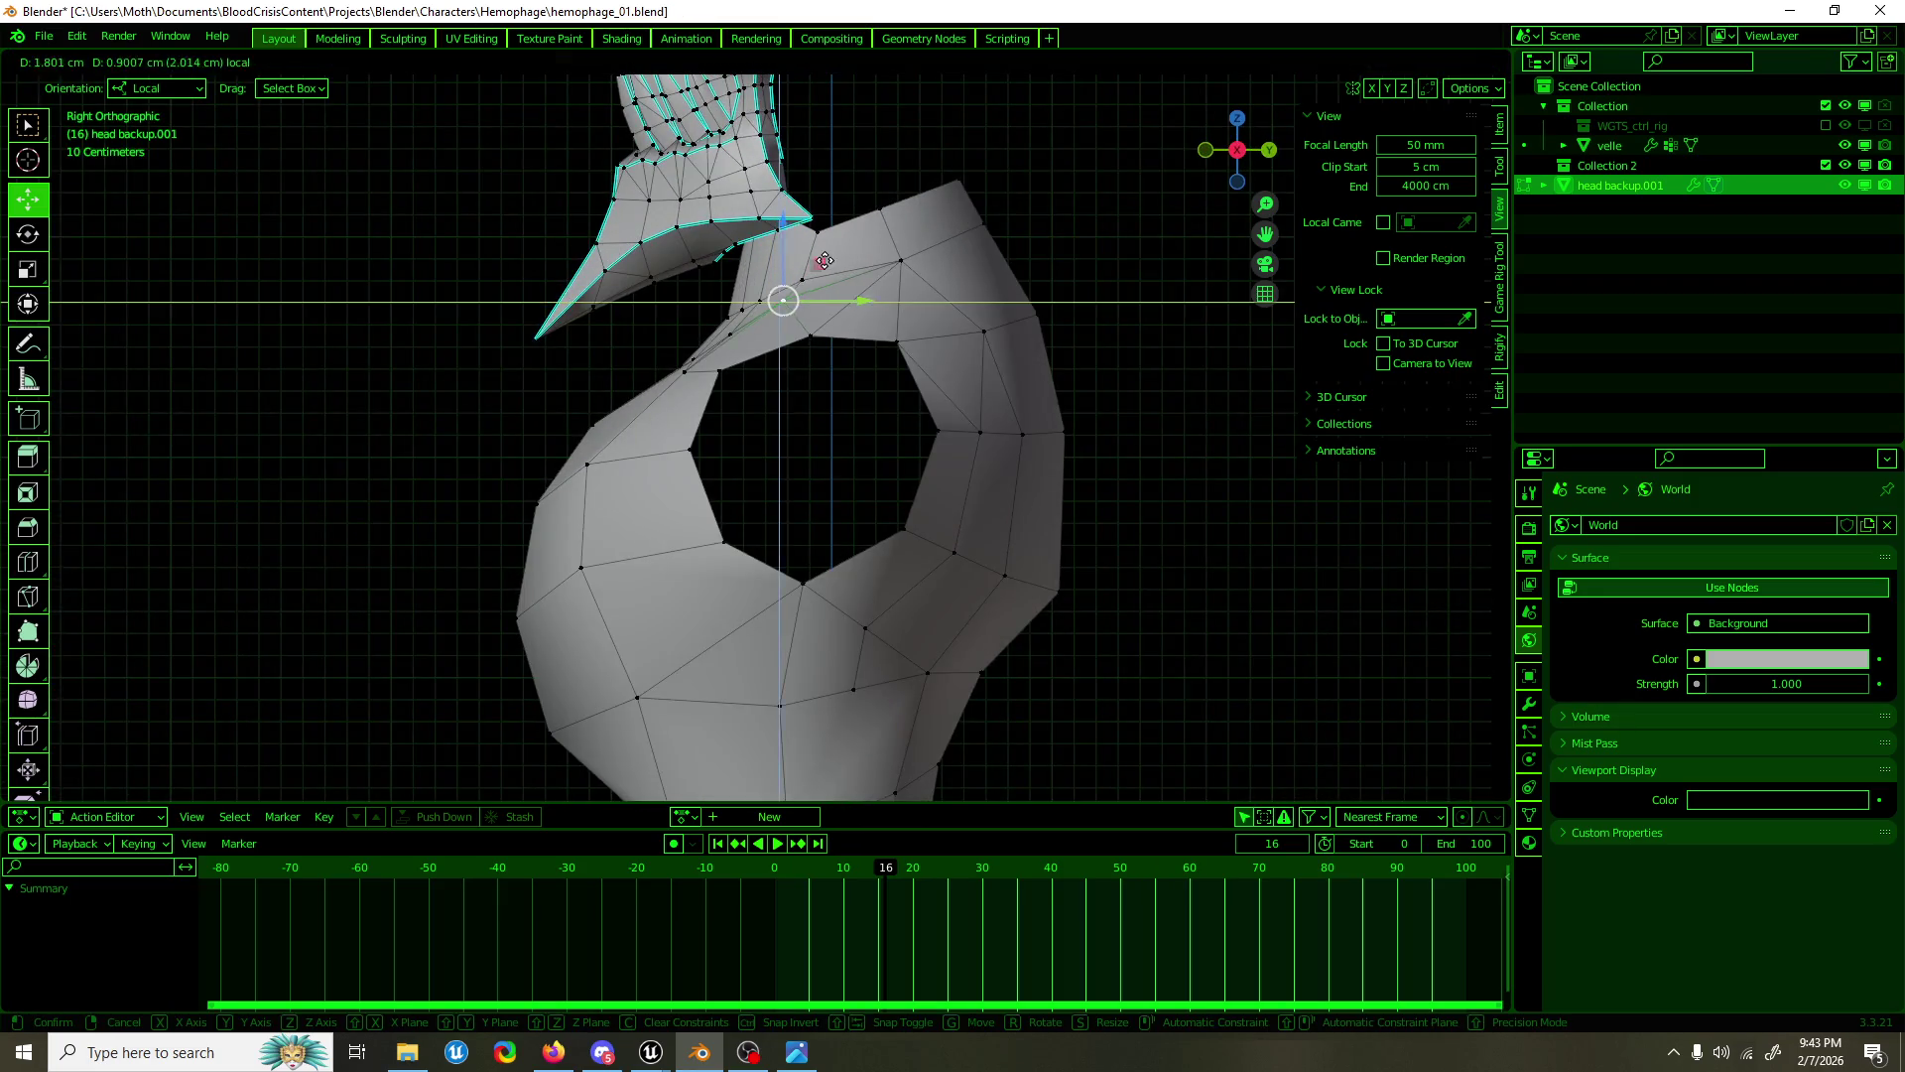
pyautogui.click(840, 253)
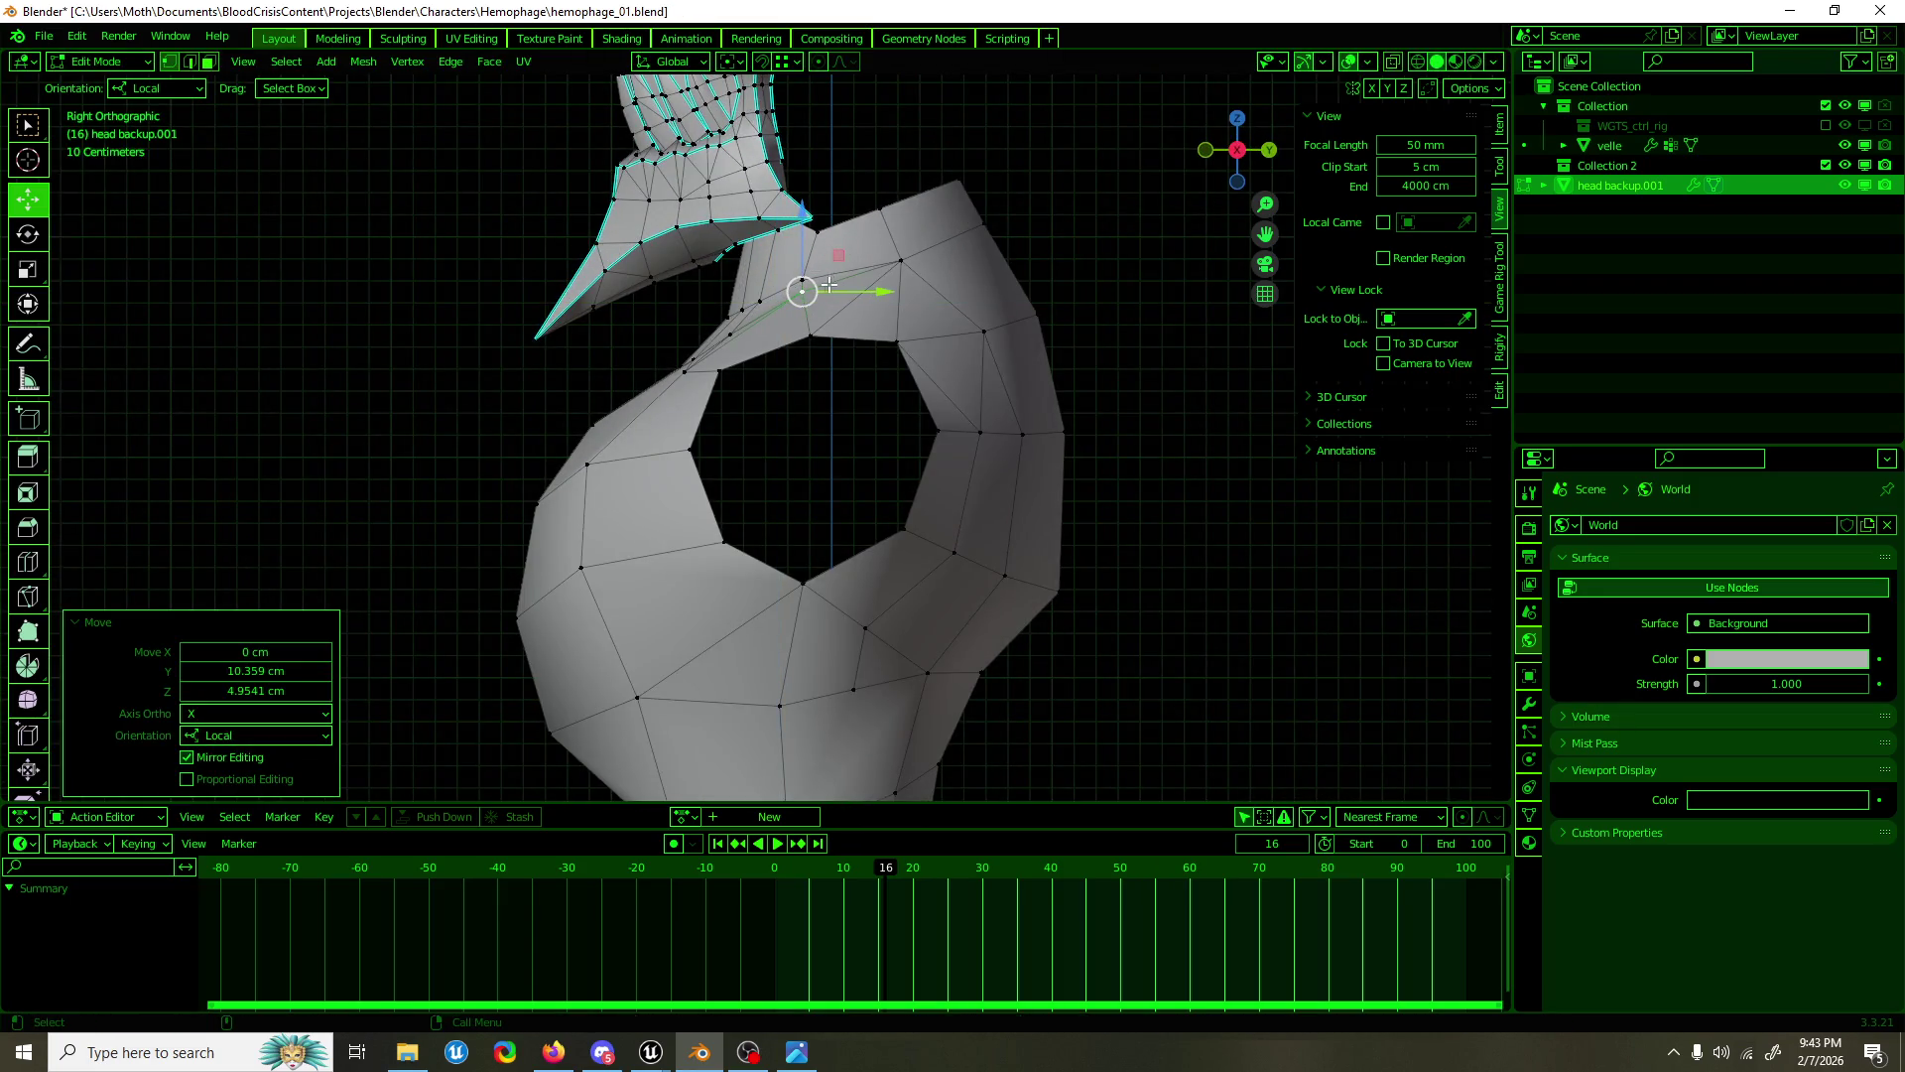
pyautogui.press('2')
pyautogui.press('1')
pyautogui.moveTo(829, 286); pyautogui.dragTo(871, 376)
pyautogui.press('KP_3')
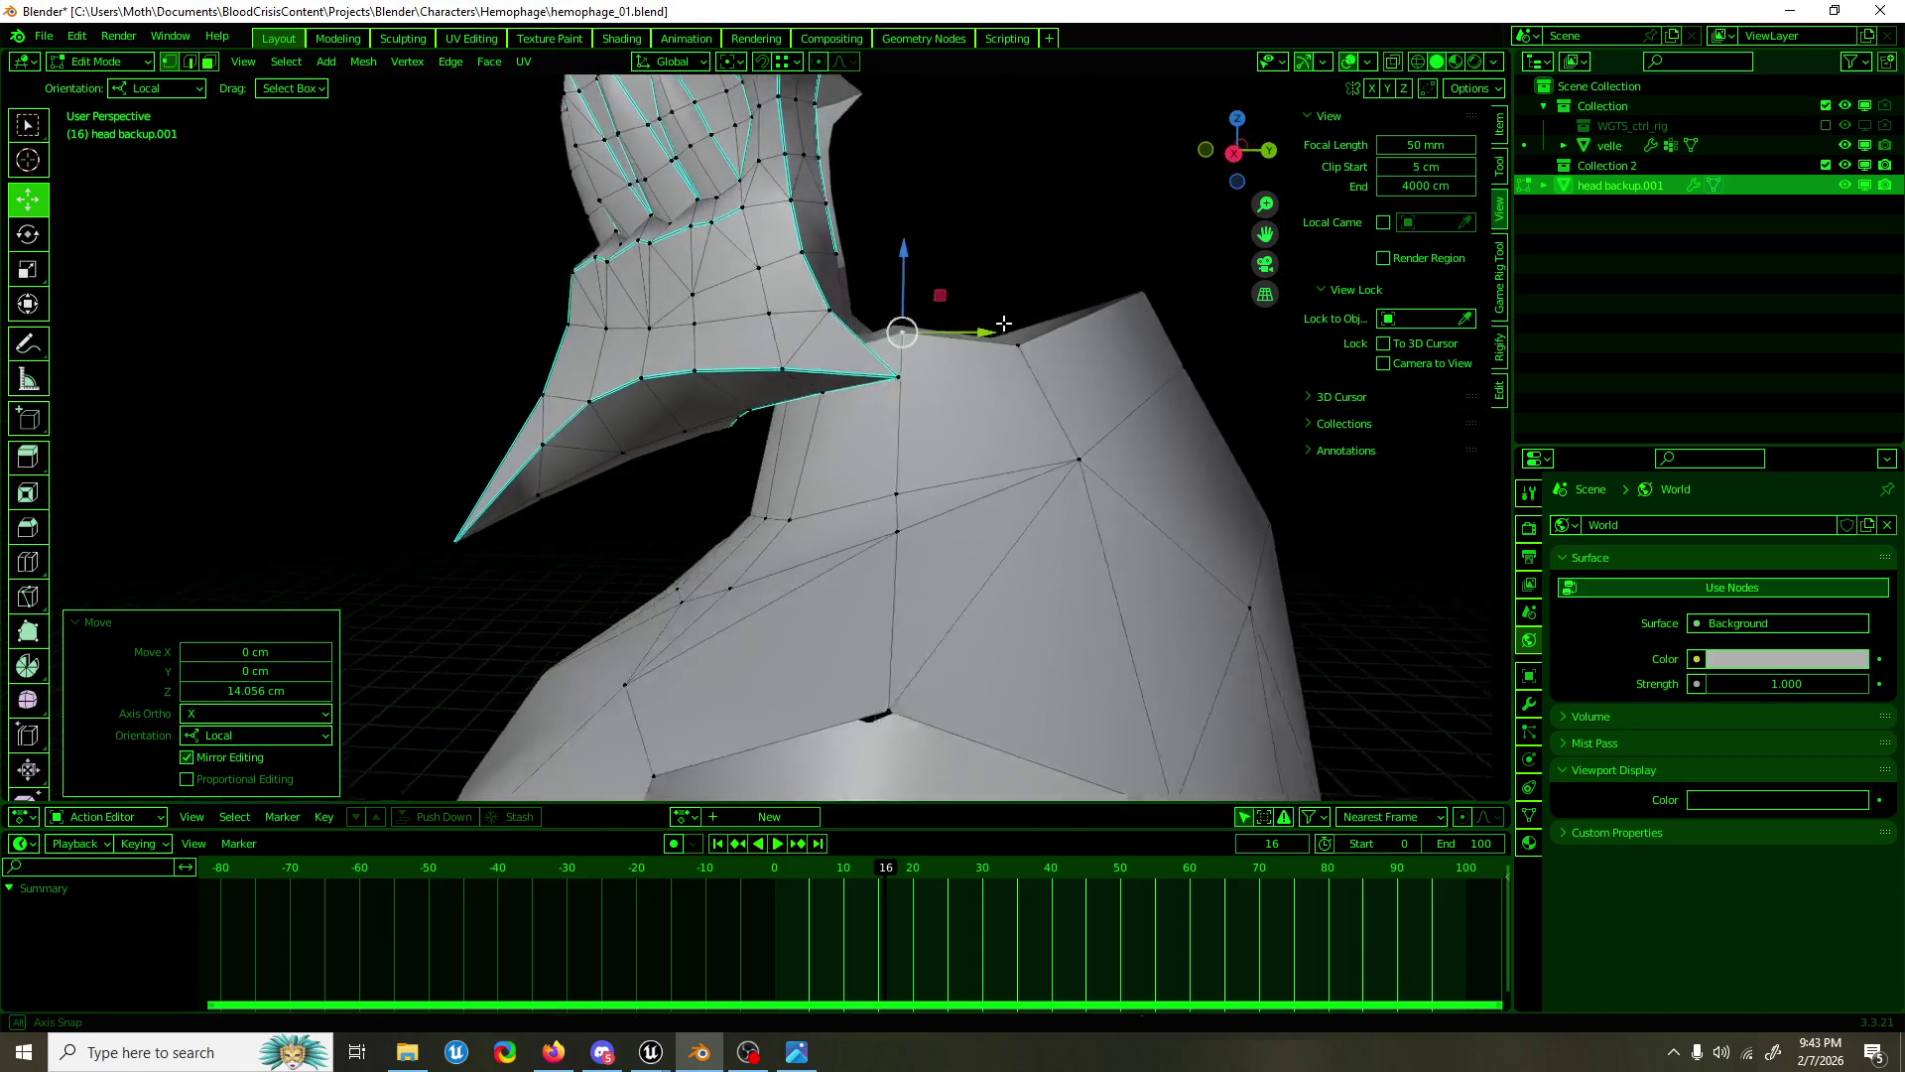
pyautogui.moveTo(1073, 242); pyautogui.dragTo(1097, 179)
# Step: Rotate the top shoulder vertices, nudge the peak vertex up slightly, and save
pyautogui.hotkey('shift', 'space')
pyautogui.press('r')
pyautogui.press('1')
pyautogui.hotkey('shift', 'space')
pyautogui.press('g')
pyautogui.click(895, 329)
pyautogui.moveTo(898, 294); pyautogui.dragTo(902, 286)
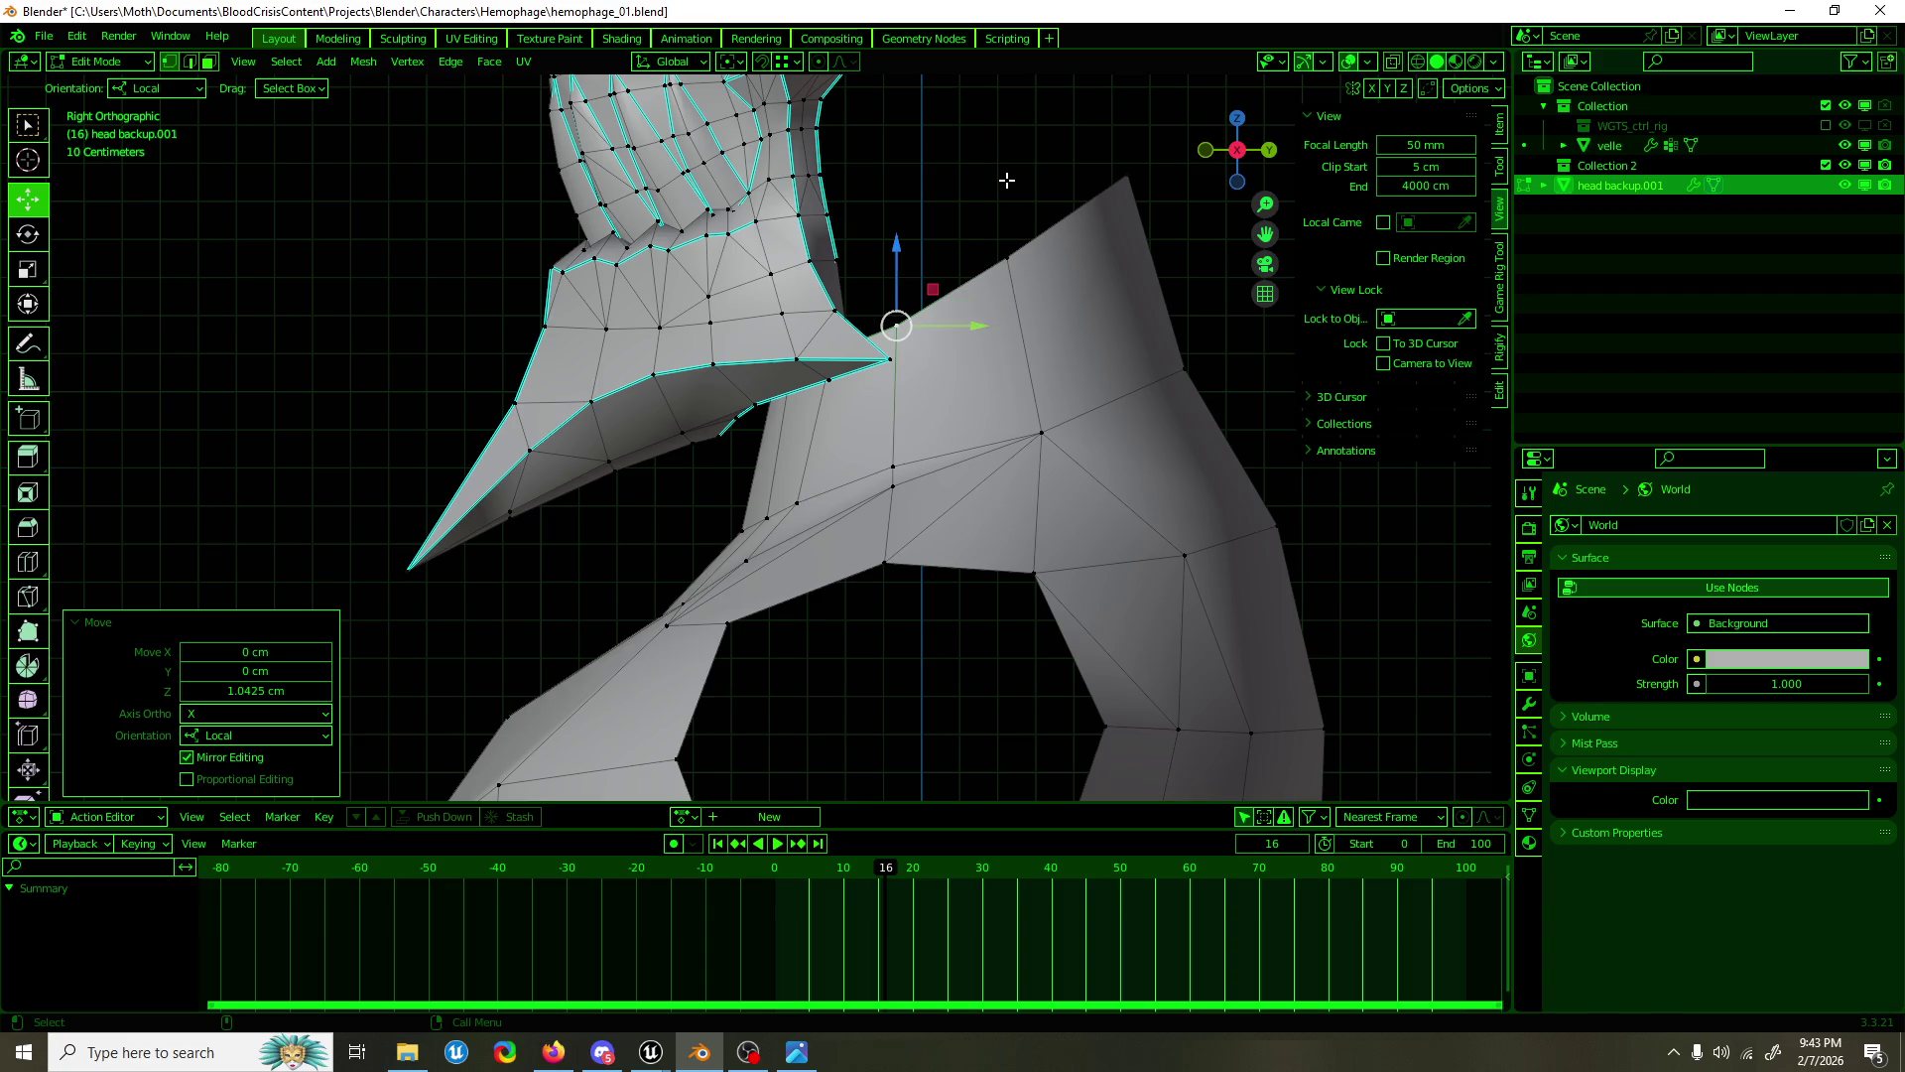
pyautogui.click(1006, 179)
pyautogui.hotkey('ctrl', 's')
# Step: Slide the shoulder vertex along the front-back Y axis, checking from side and top views
pyautogui.press('2')
pyautogui.click(949, 296)
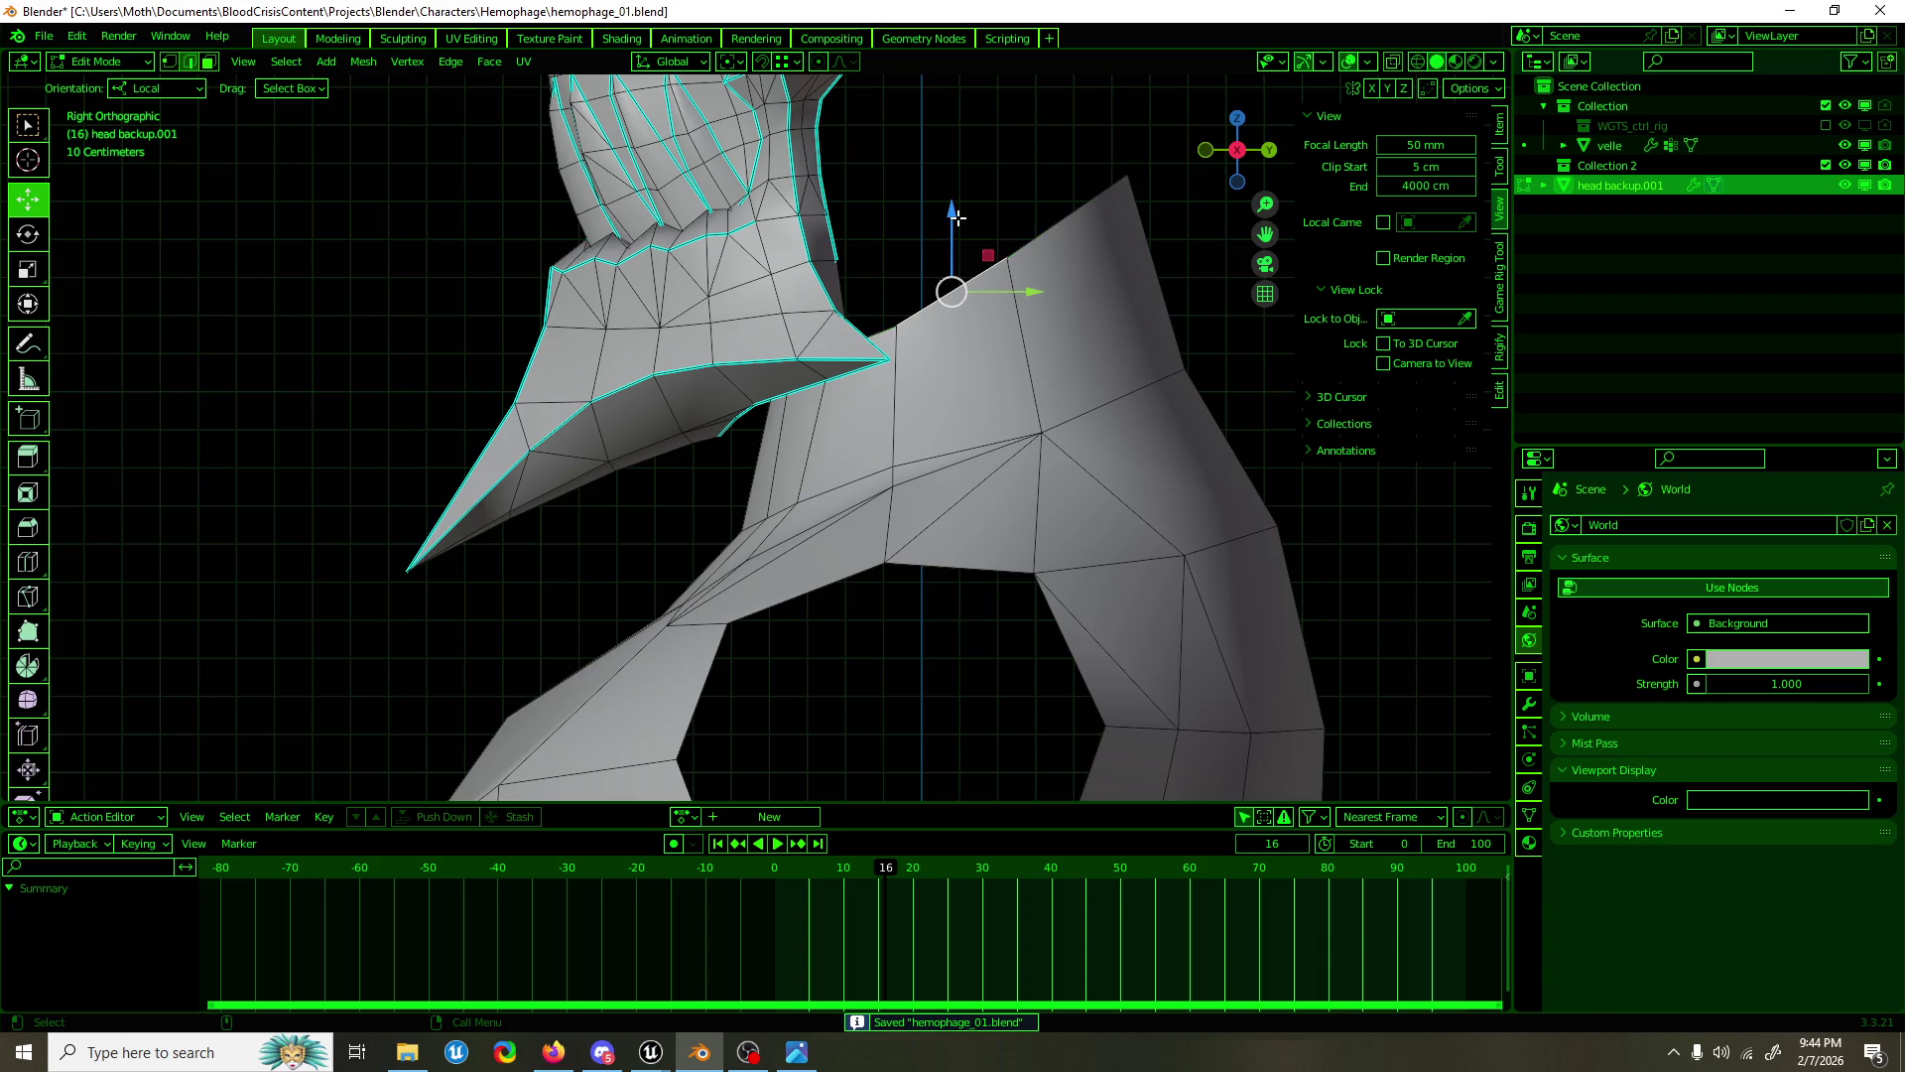
pyautogui.moveTo(983, 228); pyautogui.dragTo(1261, 132)
pyautogui.press('1')
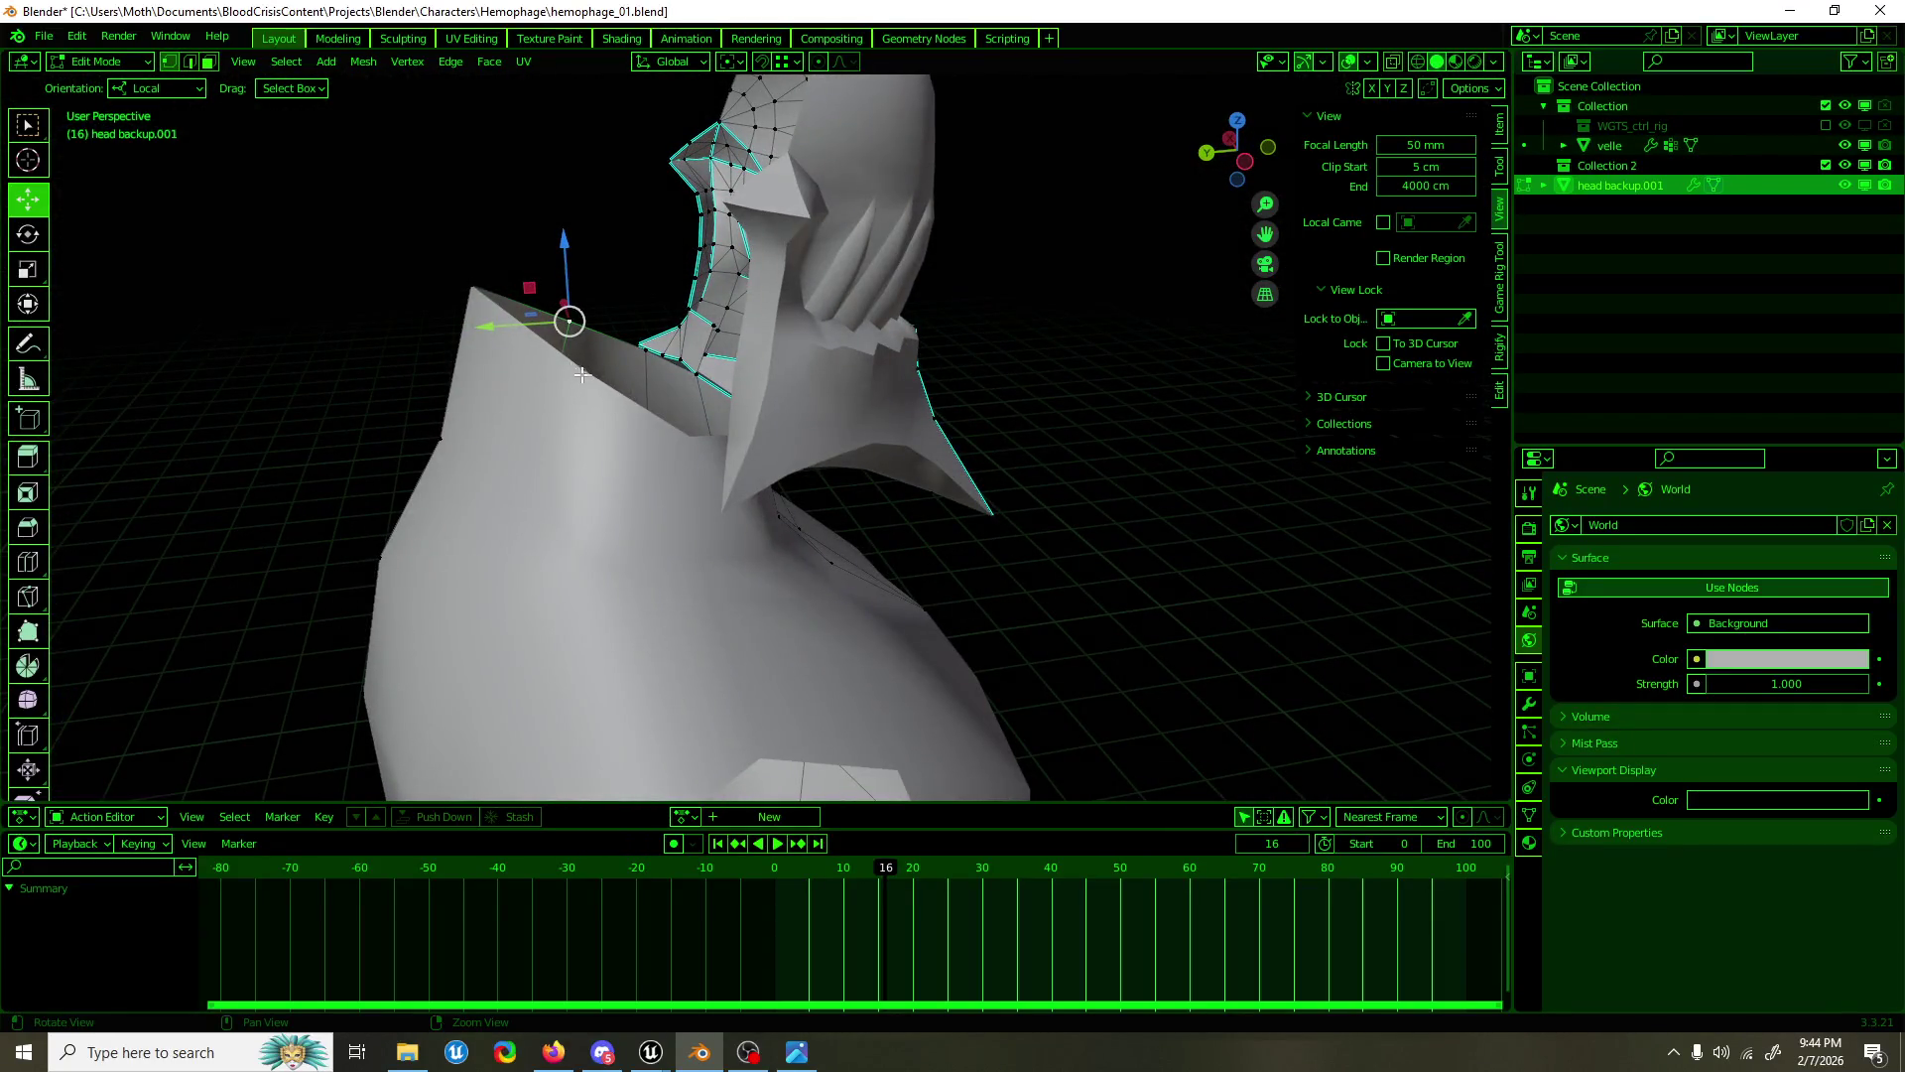
pyautogui.moveTo(584, 375); pyautogui.dragTo(496, 297)
pyautogui.press('ctrl+KP_3')
pyautogui.press('g')
pyautogui.click(470, 263)
pyautogui.moveTo(444, 389); pyautogui.dragTo(387, 390)
pyautogui.moveTo(387, 390); pyautogui.dragTo(795, 615)
pyautogui.moveTo(1036, 433); pyautogui.dragTo(785, 350)
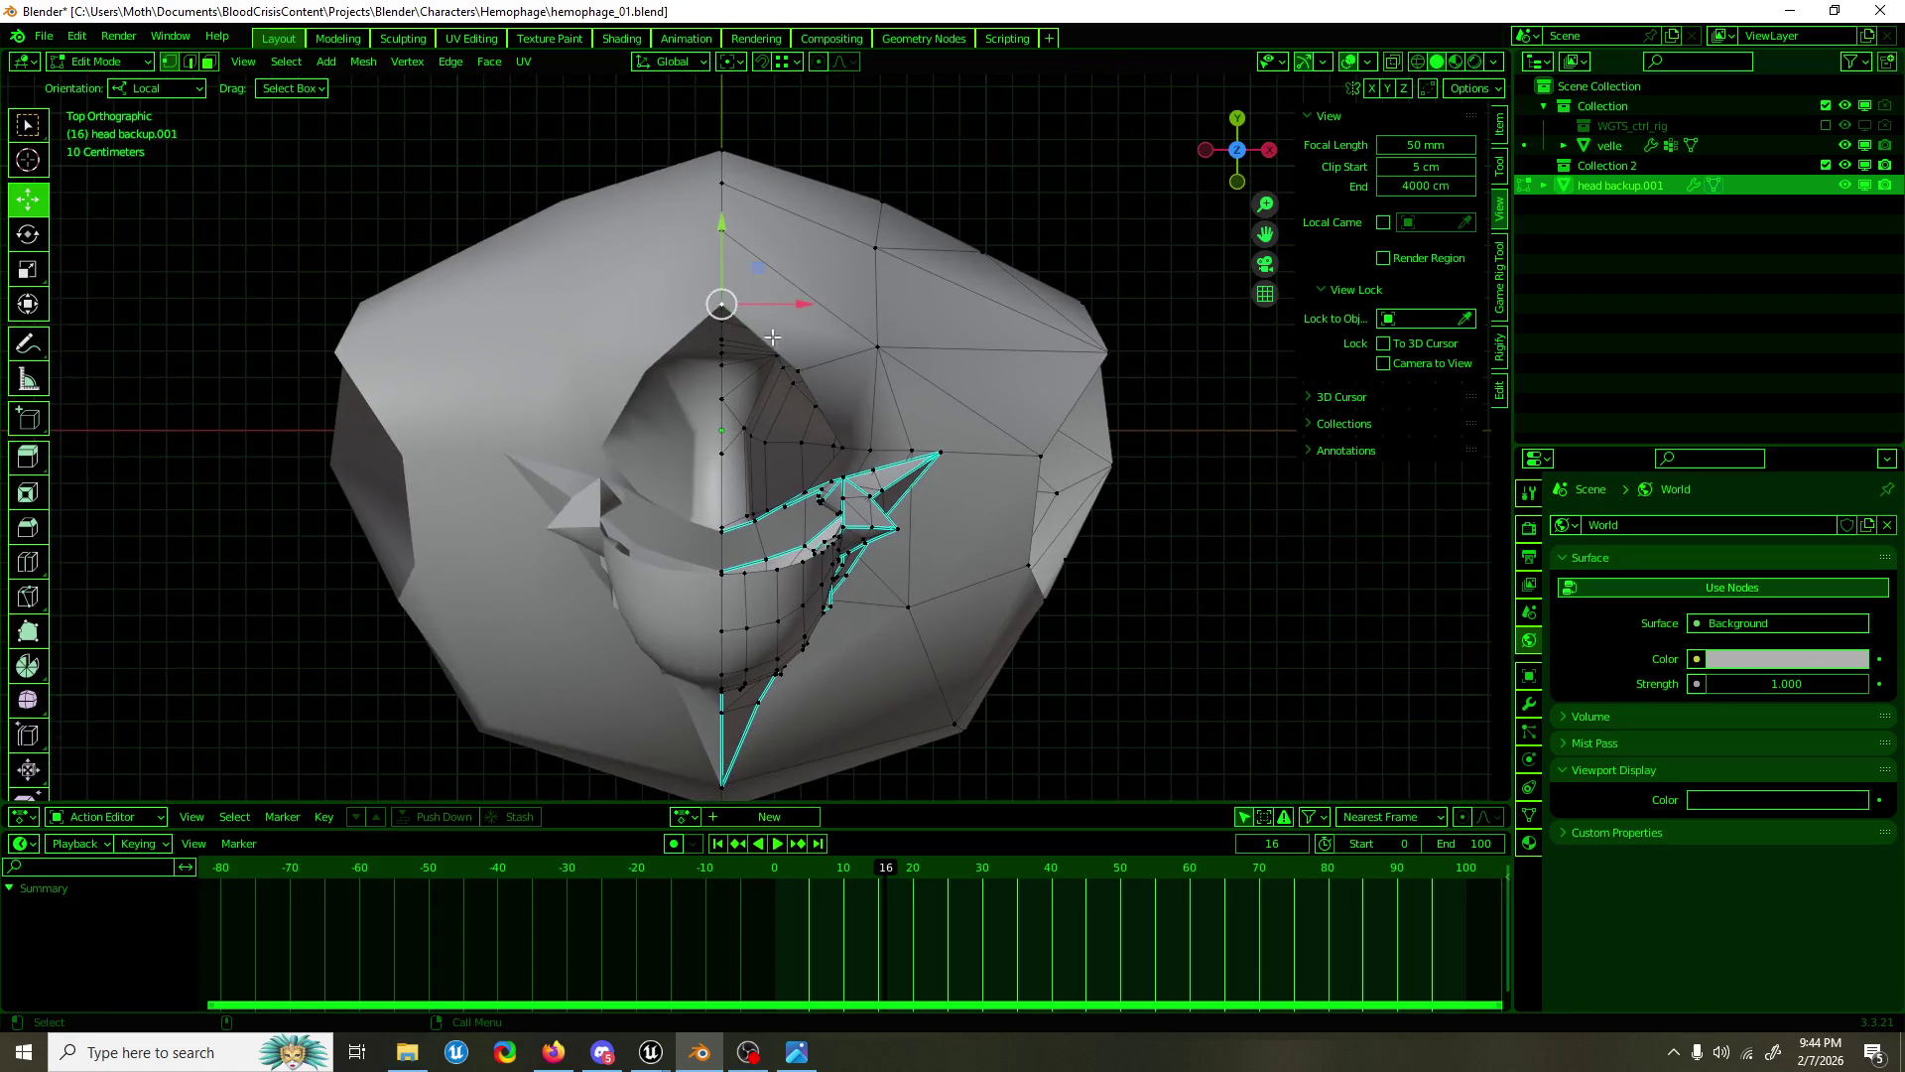
pyautogui.moveTo(721, 243); pyautogui.dragTo(719, 261)
pyautogui.click(720, 281)
# Step: Set the shoulder peak to −6.7556 cm along Y, save, and return to Object Mode
pyautogui.press('KP_3')
pyautogui.press('g')
pyautogui.press('y')
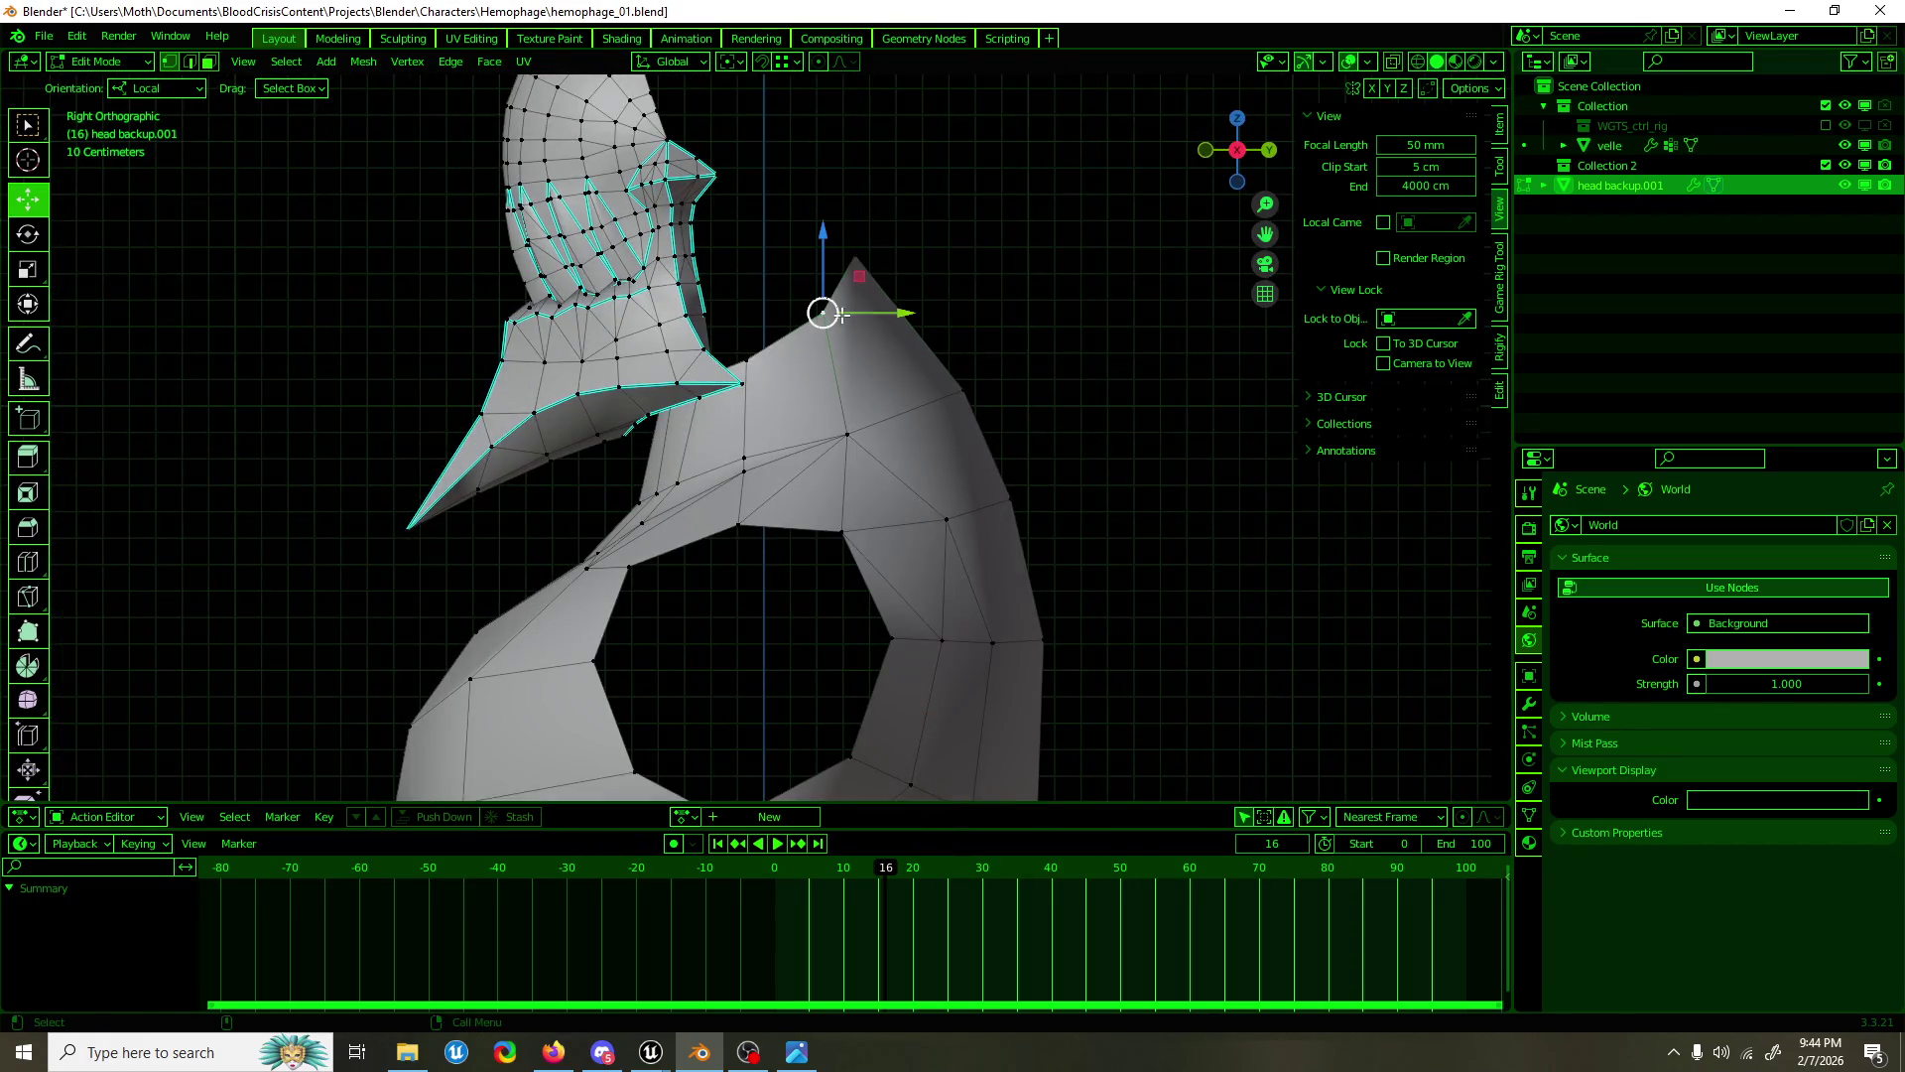
pyautogui.click(754, 238)
pyautogui.moveTo(754, 238); pyautogui.dragTo(953, 374)
pyautogui.hotkey('ctrl', 's')
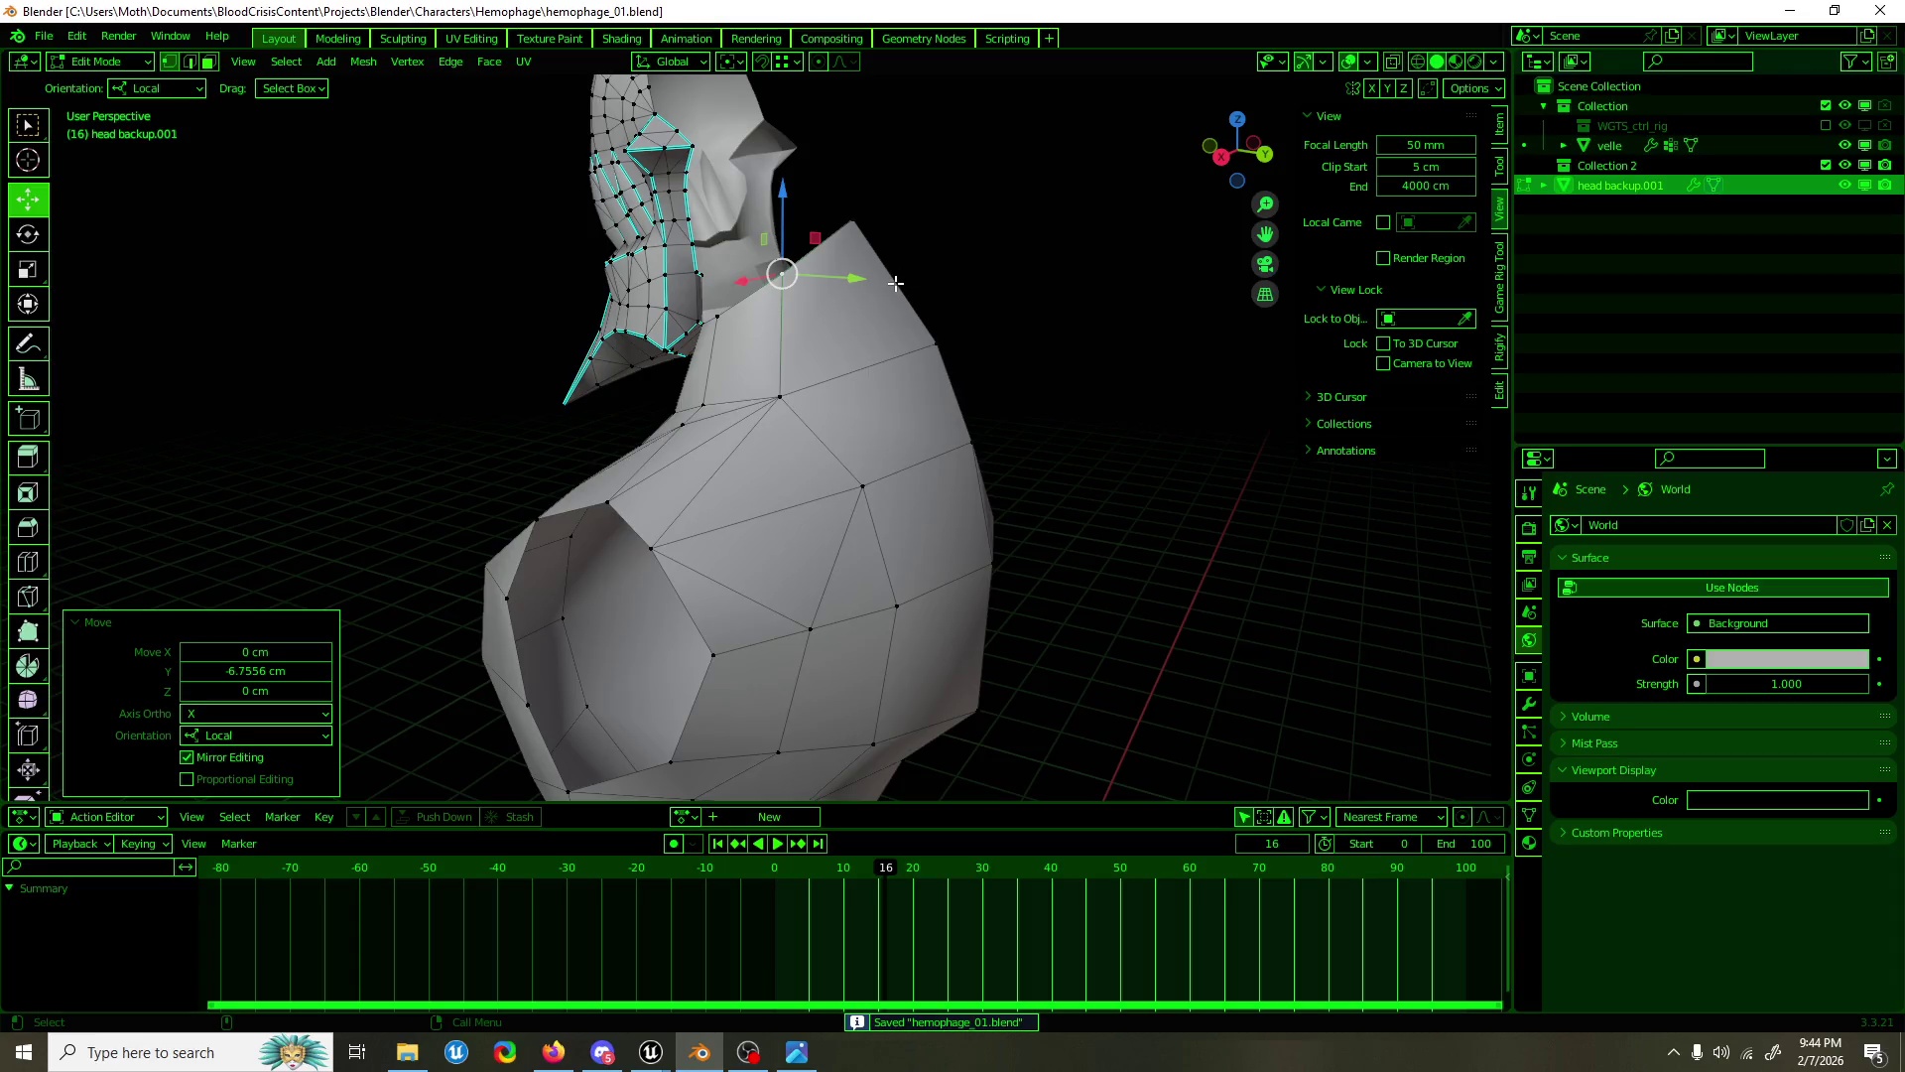
pyautogui.scroll(3)
pyautogui.press('Tab')
pyautogui.scroll(-3)
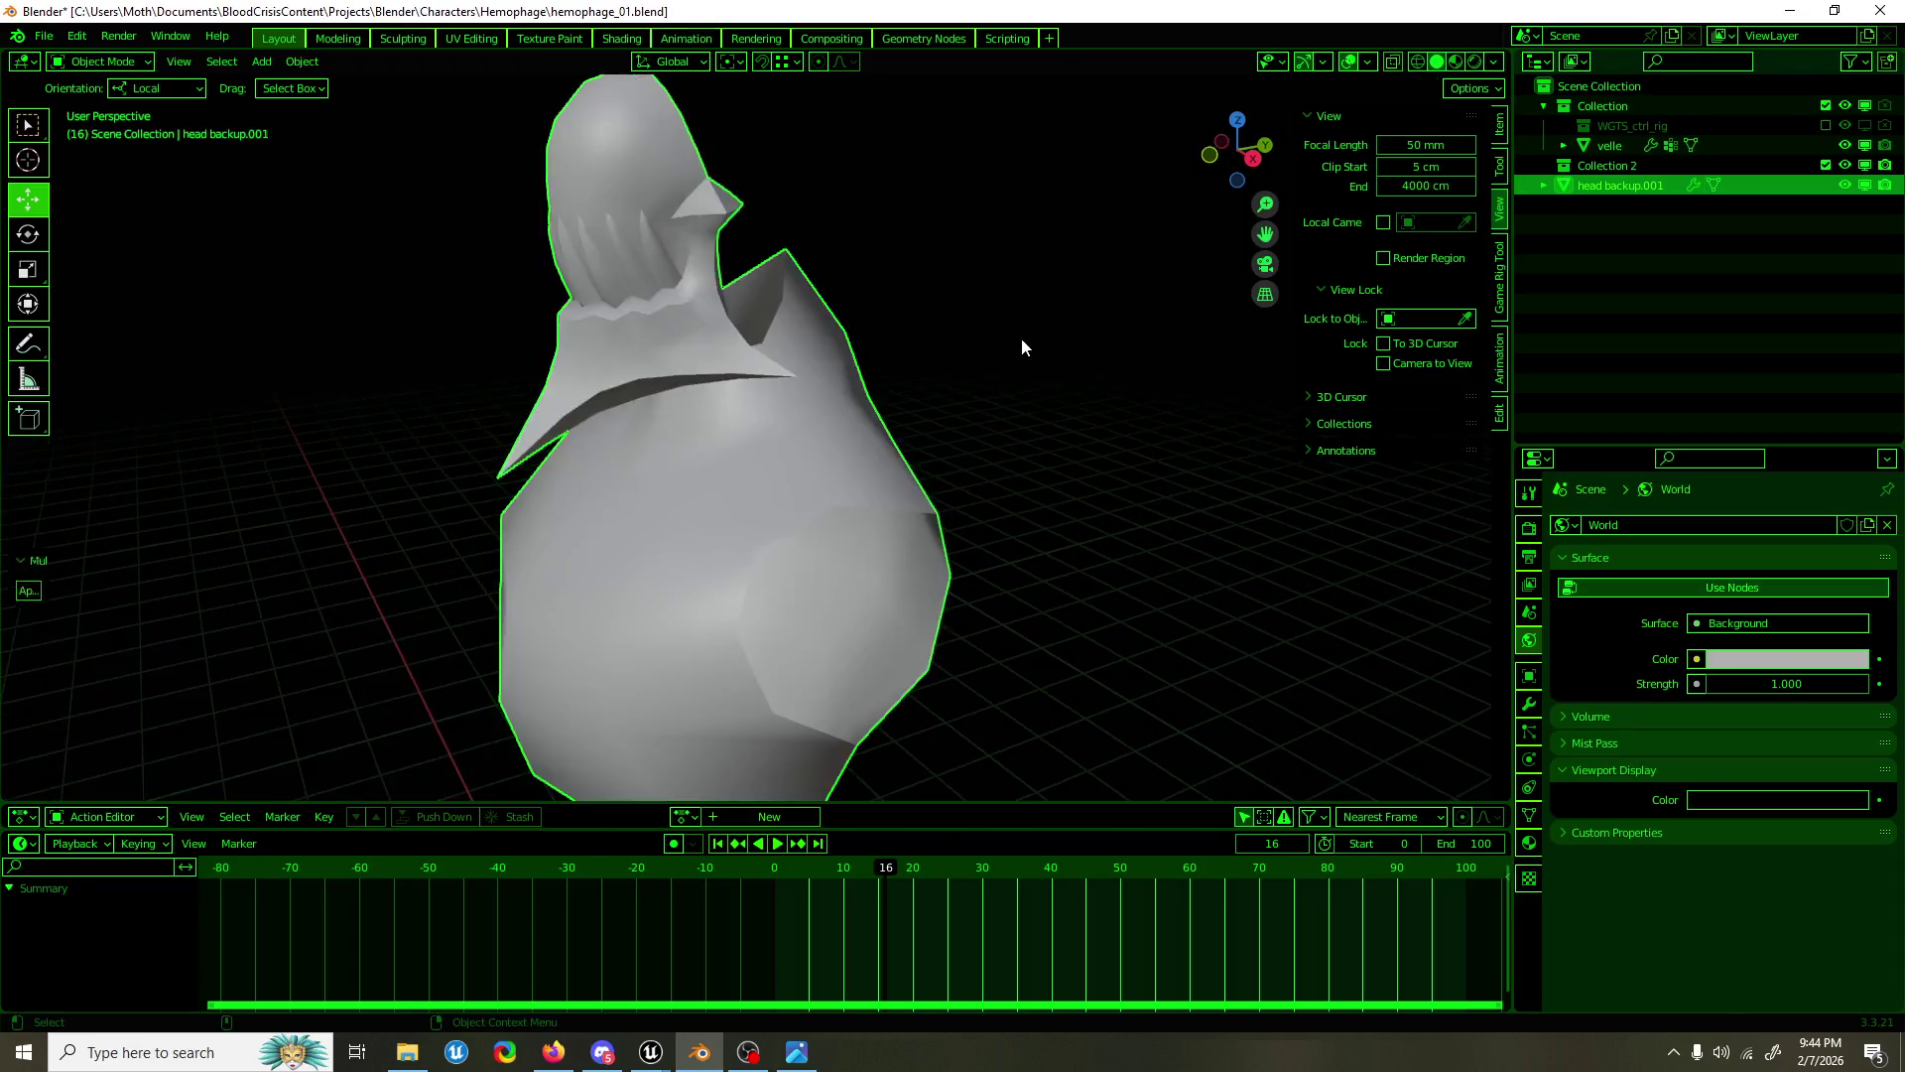
# Step: In Edit Mode from the front view, pull the shoulder vertex inward along X
pyautogui.scroll(-3)
pyautogui.click(1002, 345)
pyautogui.moveTo(1002, 346); pyautogui.dragTo(996, 465)
pyautogui.moveTo(1012, 233); pyautogui.dragTo(983, 354)
pyautogui.scroll(-3)
pyautogui.scroll(3)
pyautogui.moveTo(769, 187); pyautogui.dragTo(832, 329)
pyautogui.press('Tab')
pyautogui.scroll(3)
pyautogui.click(923, 268)
pyautogui.moveTo(978, 269); pyautogui.dragTo(838, 281)
pyautogui.click(845, 282)
# Step: Subdivide the selected chest edges to add an extra vertical edge across the chest
pyautogui.press('2')
pyautogui.click(793, 296)
pyautogui.click(816, 359)
pyautogui.click(784, 451)
pyautogui.rightClick(786, 497)
pyautogui.click(823, 523)
pyautogui.press('1')
pyautogui.click(793, 454)
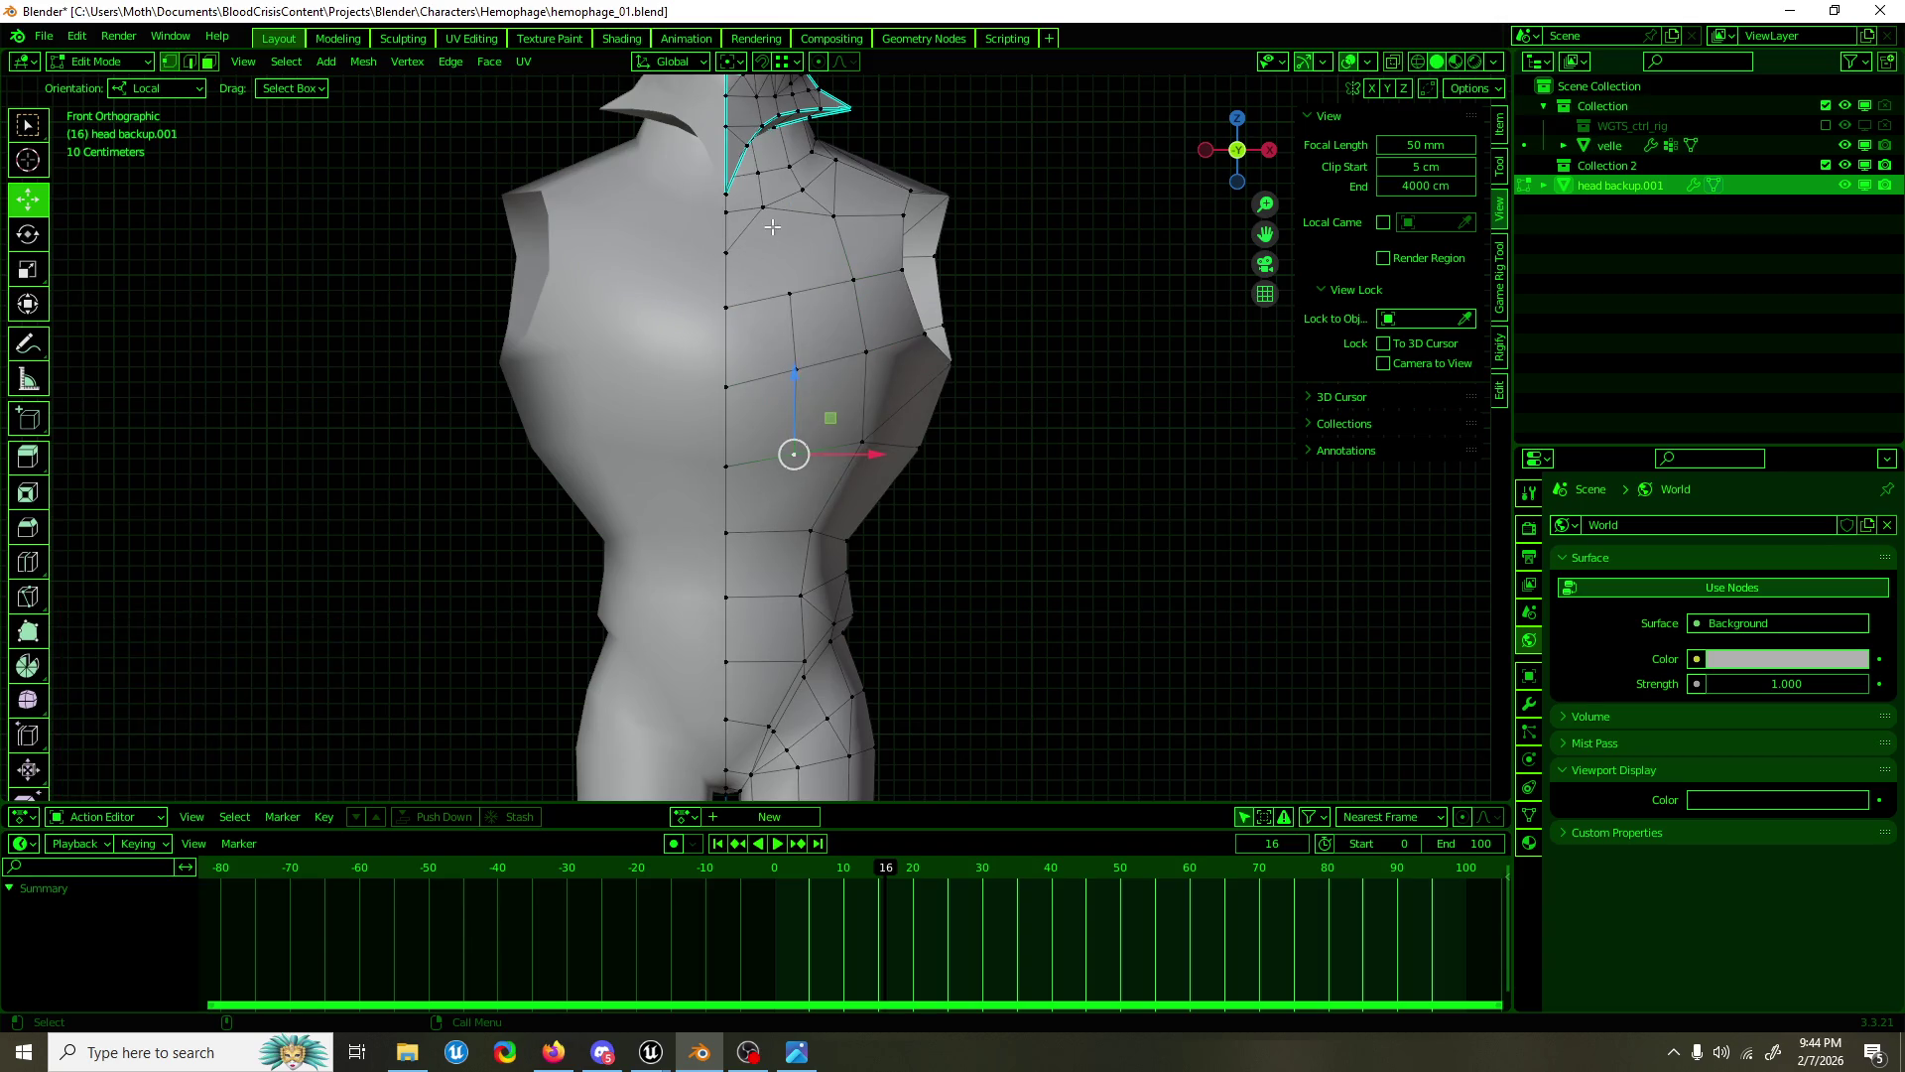
# Step: Pull the shoulder vertex down and outward and slide the chest vertices down their edges
pyautogui.moveTo(765, 212); pyautogui.dragTo(796, 268)
pyautogui.click(732, 255)
pyautogui.click(832, 217)
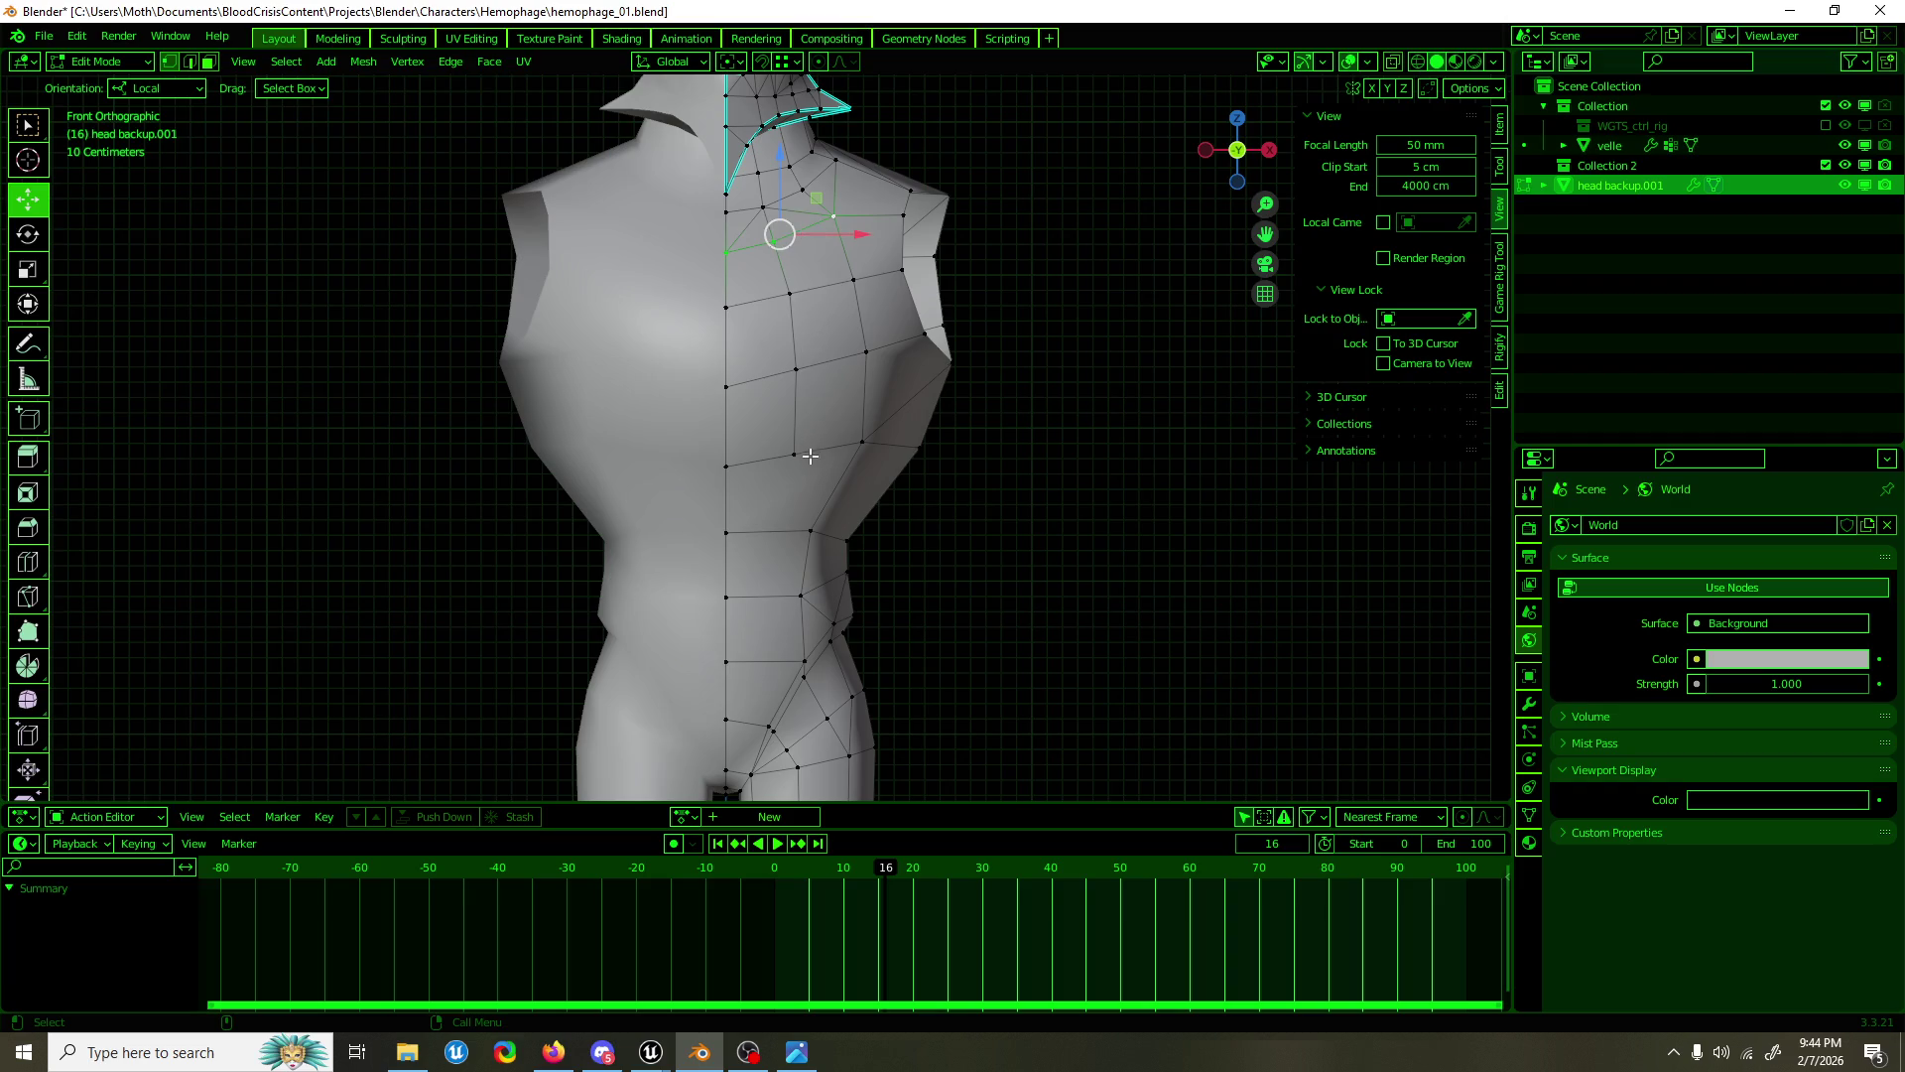
pyautogui.click(727, 466)
pyautogui.click(794, 454)
pyautogui.press('g')
pyautogui.press('g')
pyautogui.click(804, 540)
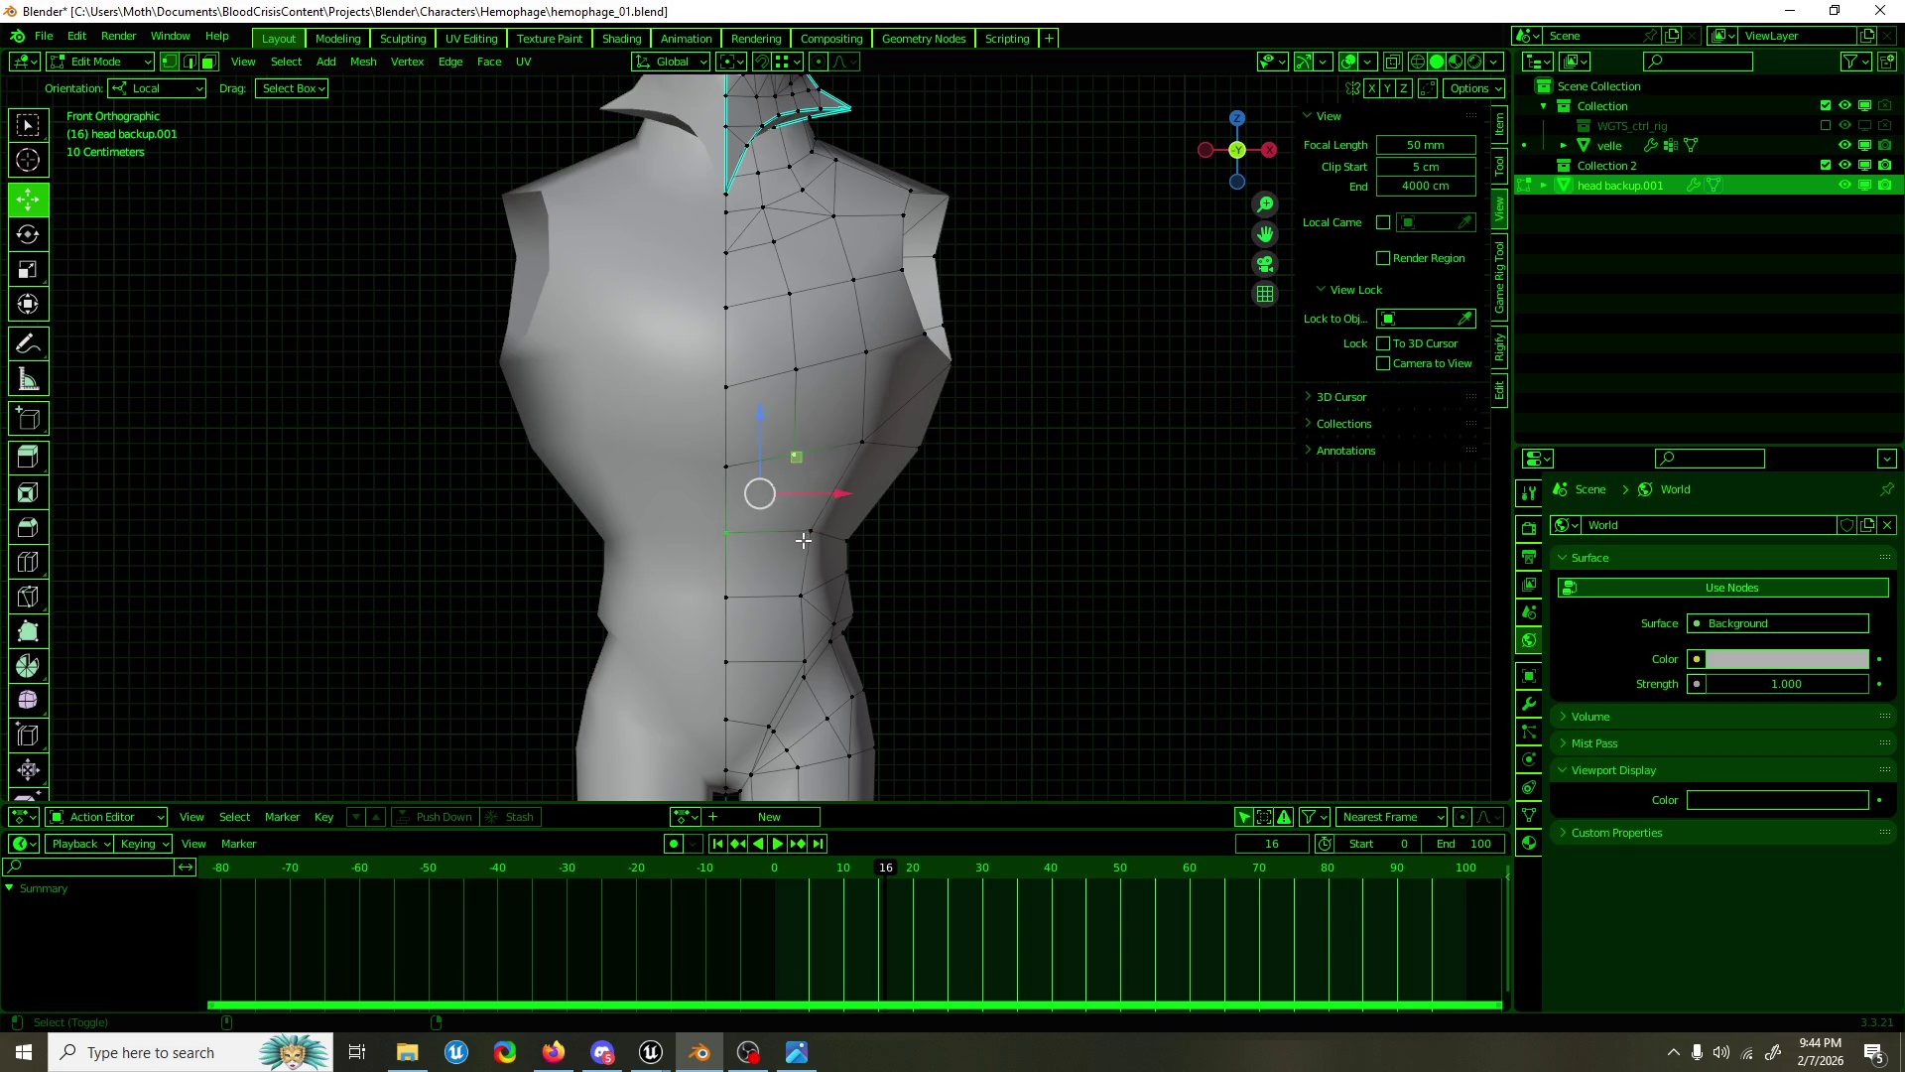
# Step: Move the vertical chest edges along Y and outward to fill out the torso, then exit Edit Mode
pyautogui.press('2')
pyautogui.click(795, 412)
pyautogui.click(792, 332)
pyautogui.moveTo(793, 331); pyautogui.dragTo(783, 339)
pyautogui.moveTo(771, 265); pyautogui.dragTo(788, 282)
pyautogui.moveTo(784, 290); pyautogui.dragTo(800, 281)
pyautogui.moveTo(799, 280); pyautogui.dragTo(802, 494)
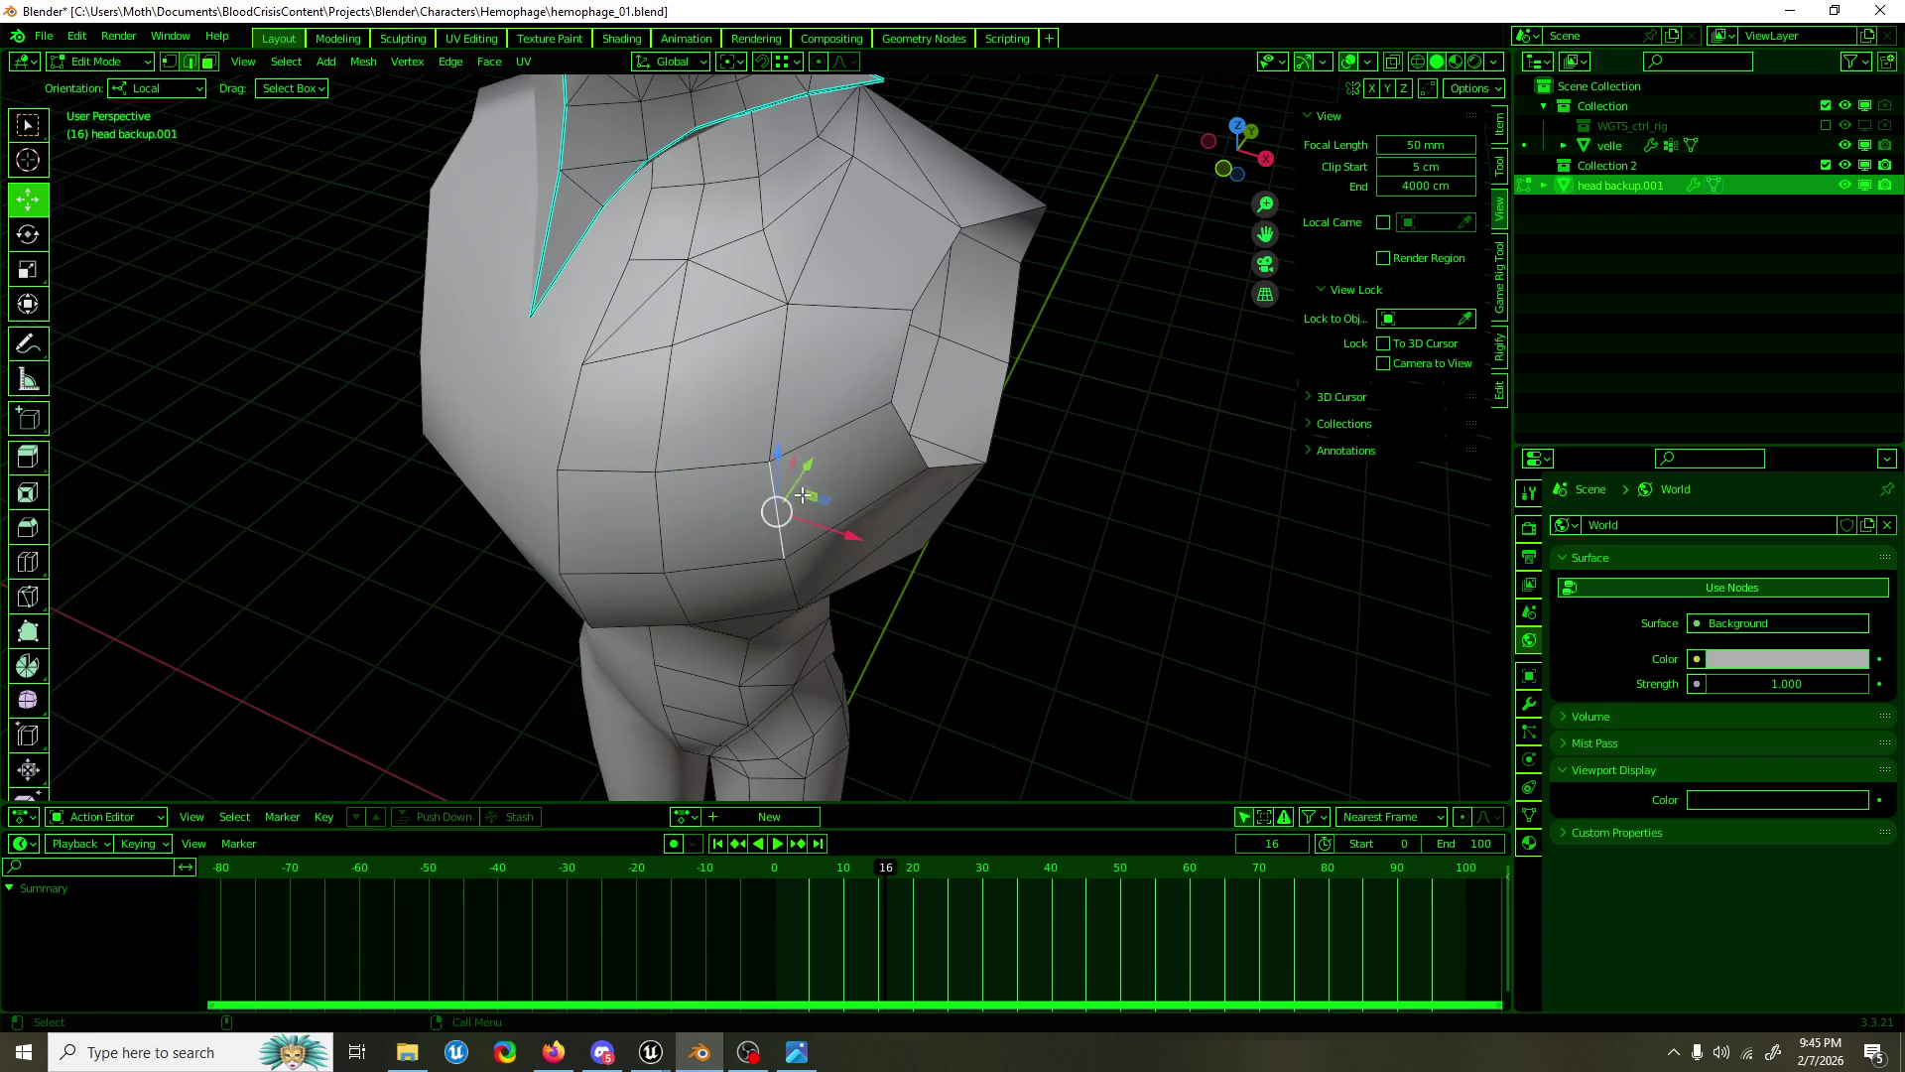
pyautogui.press('KP_7')
pyautogui.moveTo(925, 623); pyautogui.dragTo(942, 605)
pyautogui.moveTo(943, 605); pyautogui.dragTo(952, 534)
pyautogui.press('Tab')
pyautogui.click(990, 335)
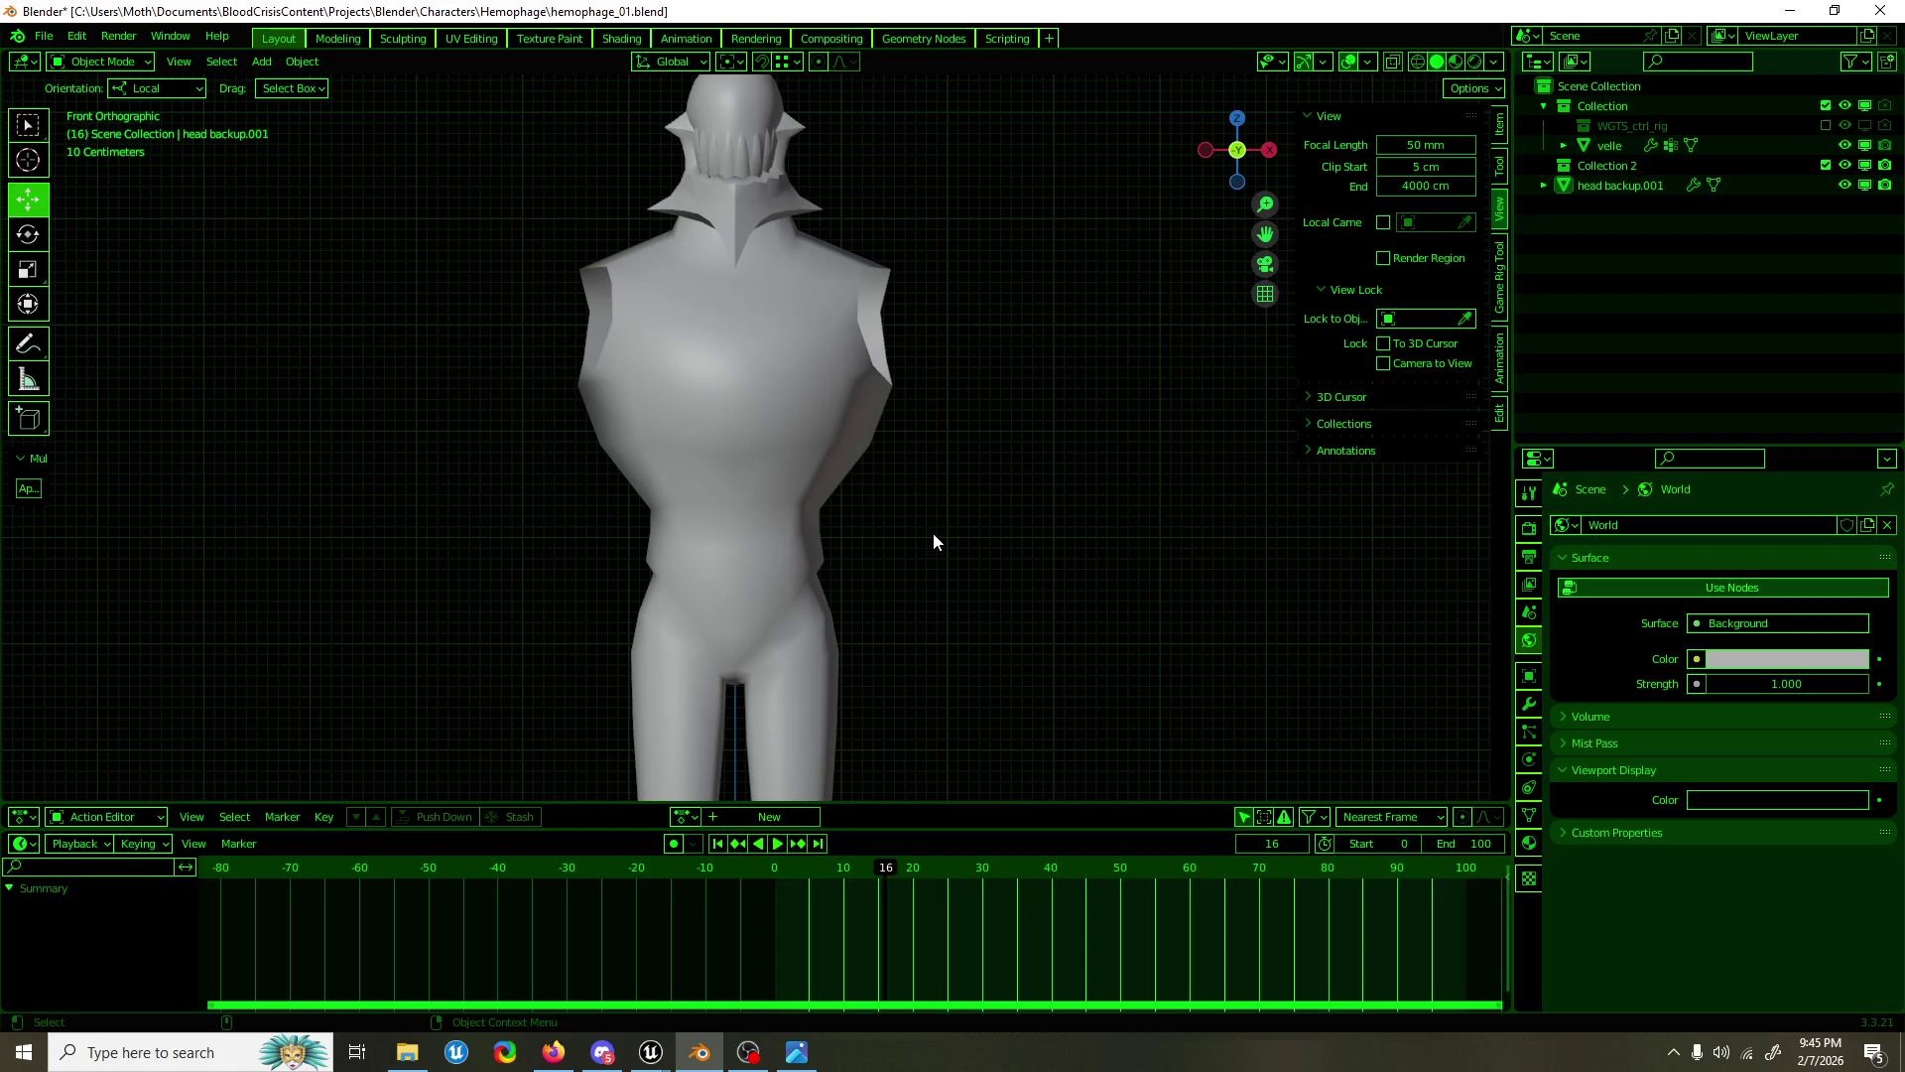
# Step: Move a shoulder vertex of the body mesh up and inward
pyautogui.scroll(3)
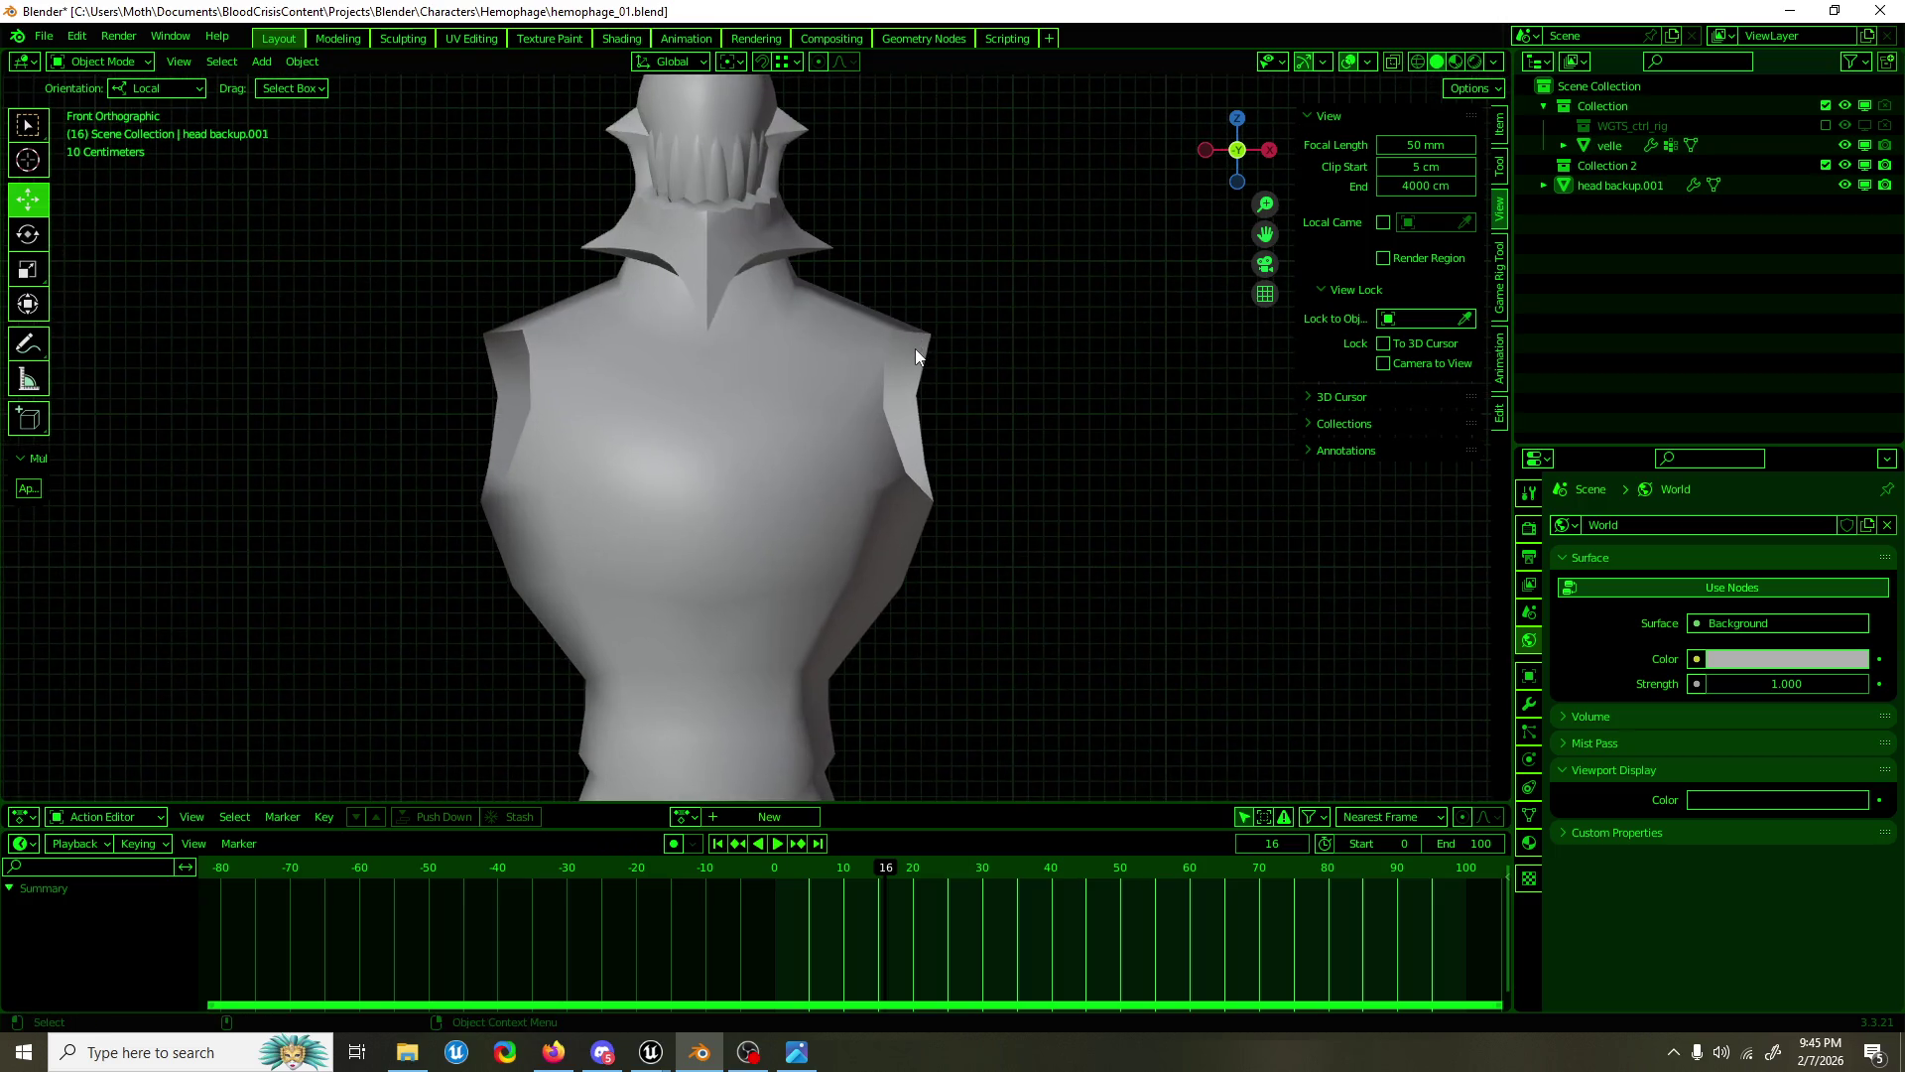
pyautogui.click(915, 348)
pyautogui.press('Tab')
pyautogui.click(930, 333)
pyautogui.press('g')
pyautogui.click(967, 289)
pyautogui.moveTo(968, 289); pyautogui.dragTo(693, 381)
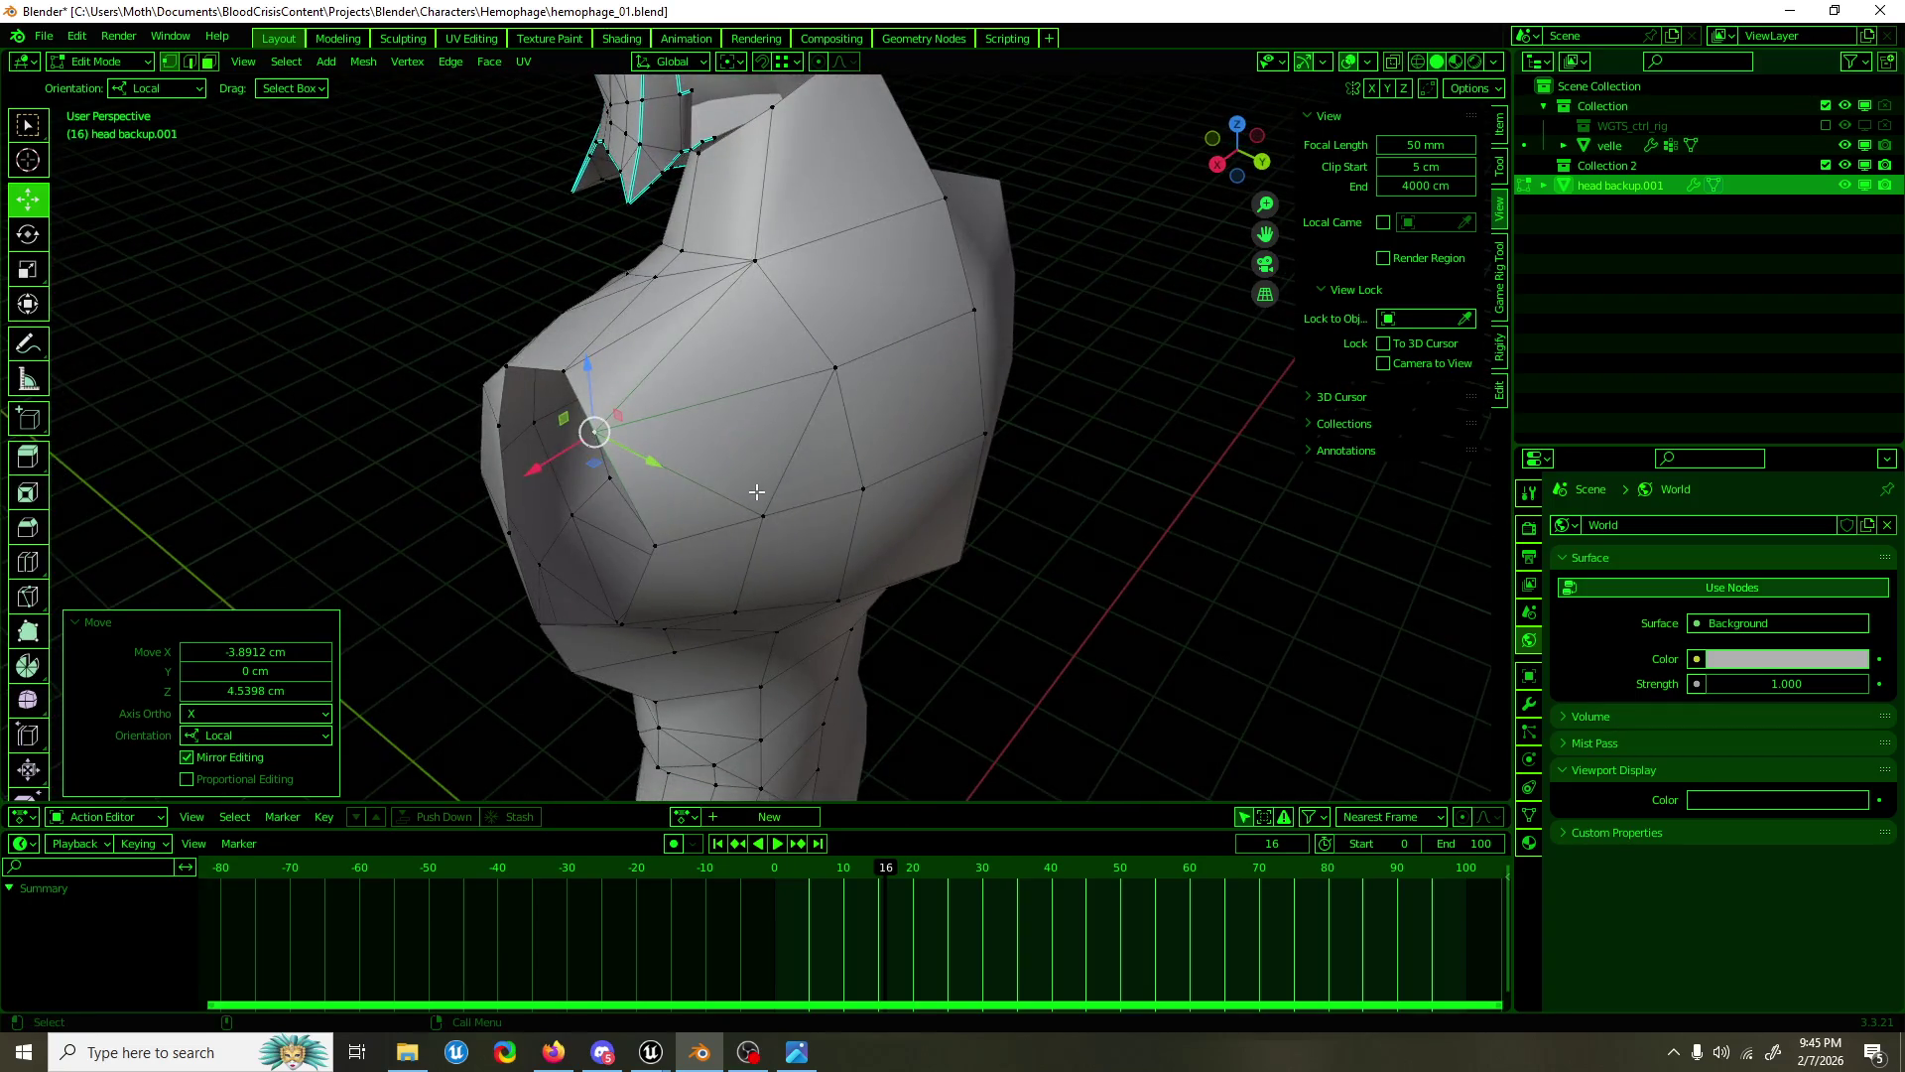
# Step: Merge the selected extra shoulder vertices at their center
pyautogui.click(760, 511)
pyautogui.click(661, 283)
pyautogui.click(635, 288)
pyautogui.press('m')
pyautogui.click(675, 298)
pyautogui.moveTo(675, 298); pyautogui.dragTo(596, 308)
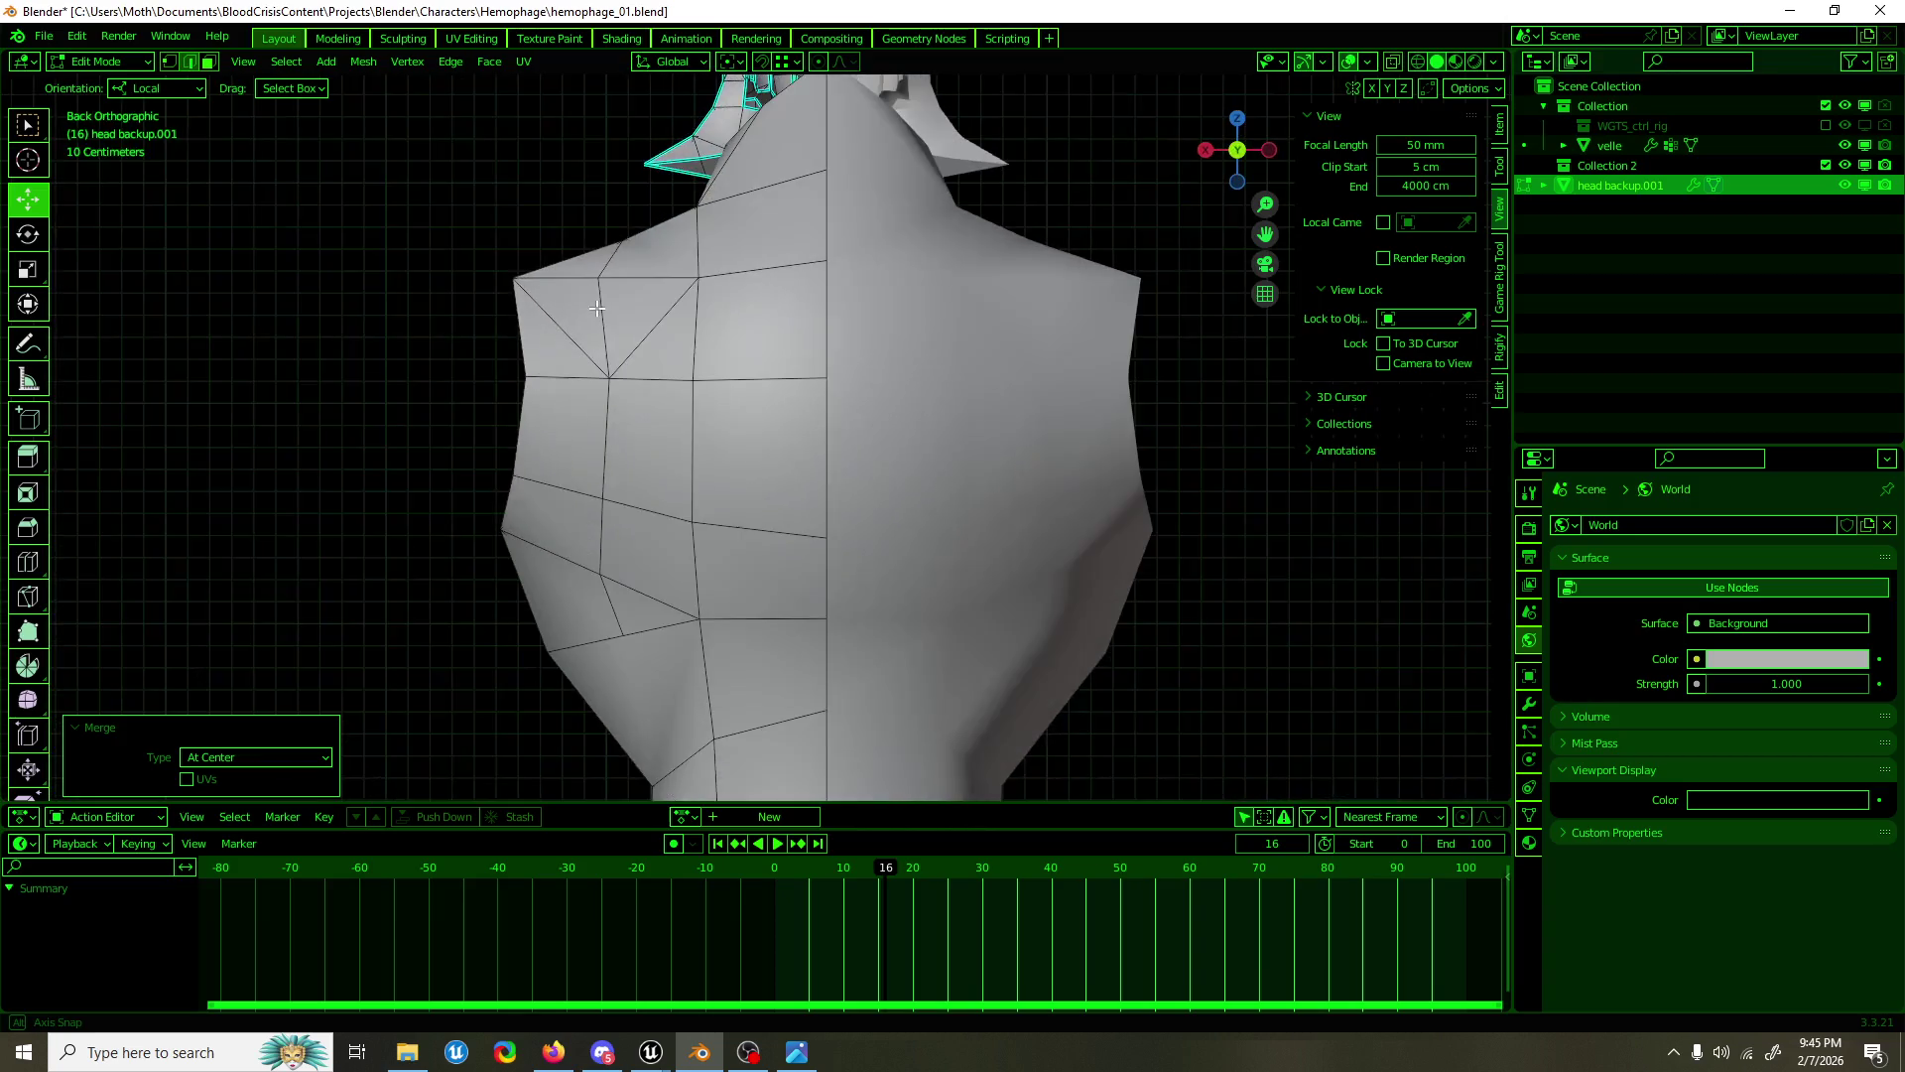
# Step: Raise an upper-back vertex about 4.5 cm and reposition it in the back view
pyautogui.click(596, 287)
pyautogui.moveTo(608, 230); pyautogui.dragTo(608, 203)
pyautogui.moveTo(608, 204); pyautogui.dragTo(679, 248)
pyautogui.press('ctrl+KP_1')
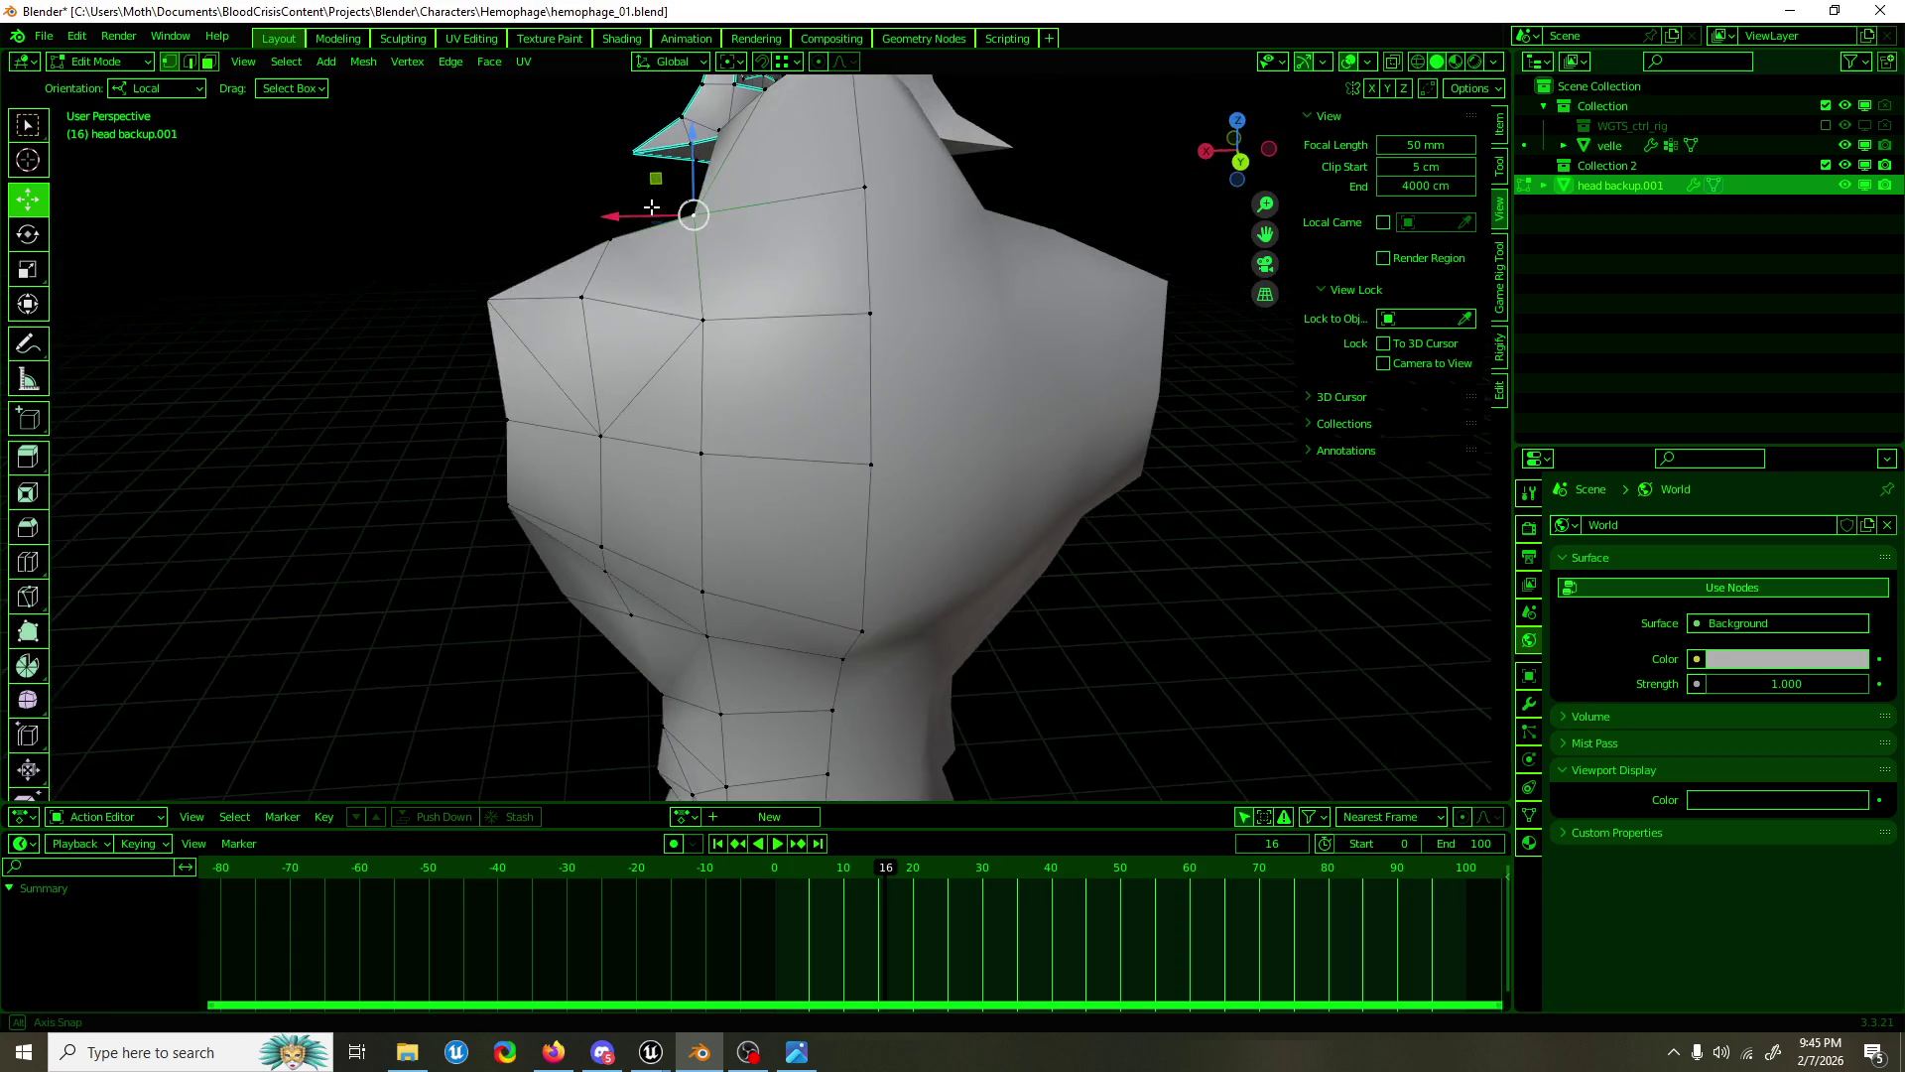
pyautogui.press('g')
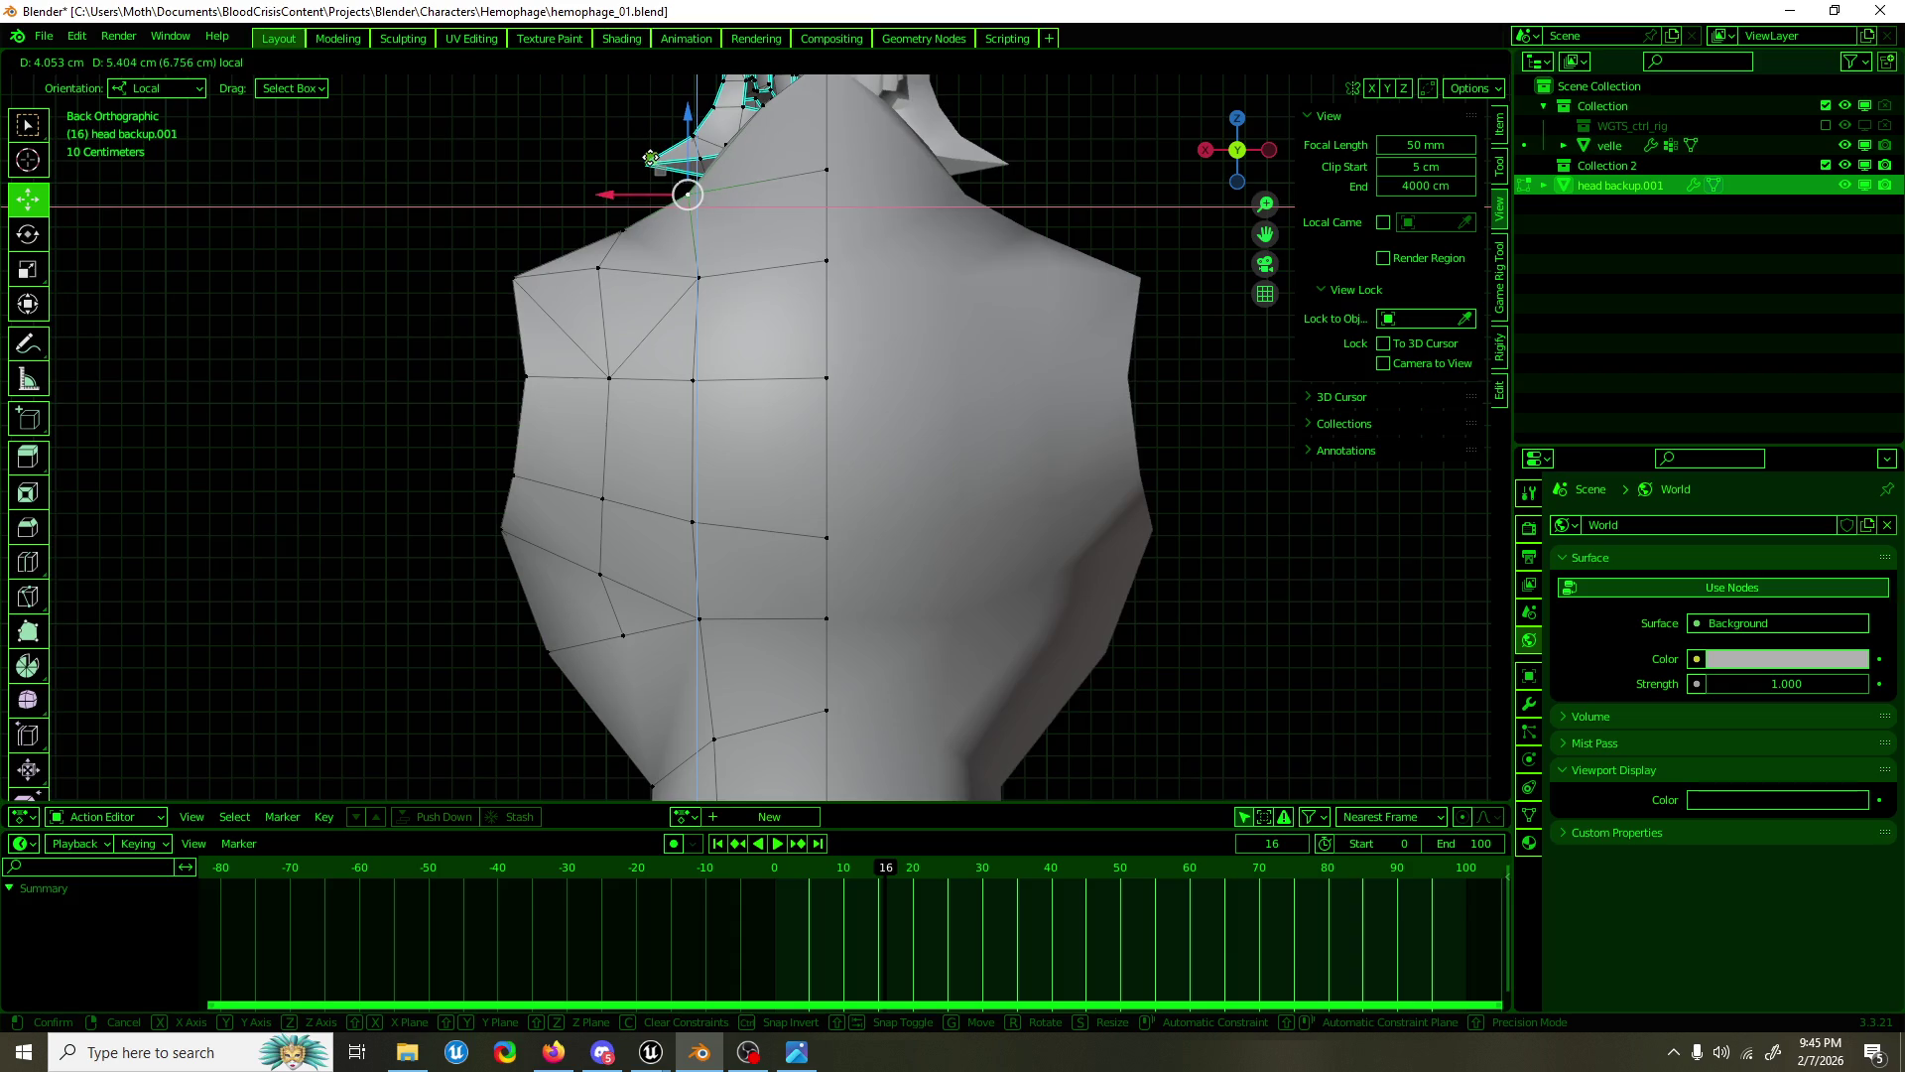
pyautogui.click(660, 165)
# Step: Shift an upper-back vertex slightly along X and move the shoulder corner vertex
pyautogui.click(714, 285)
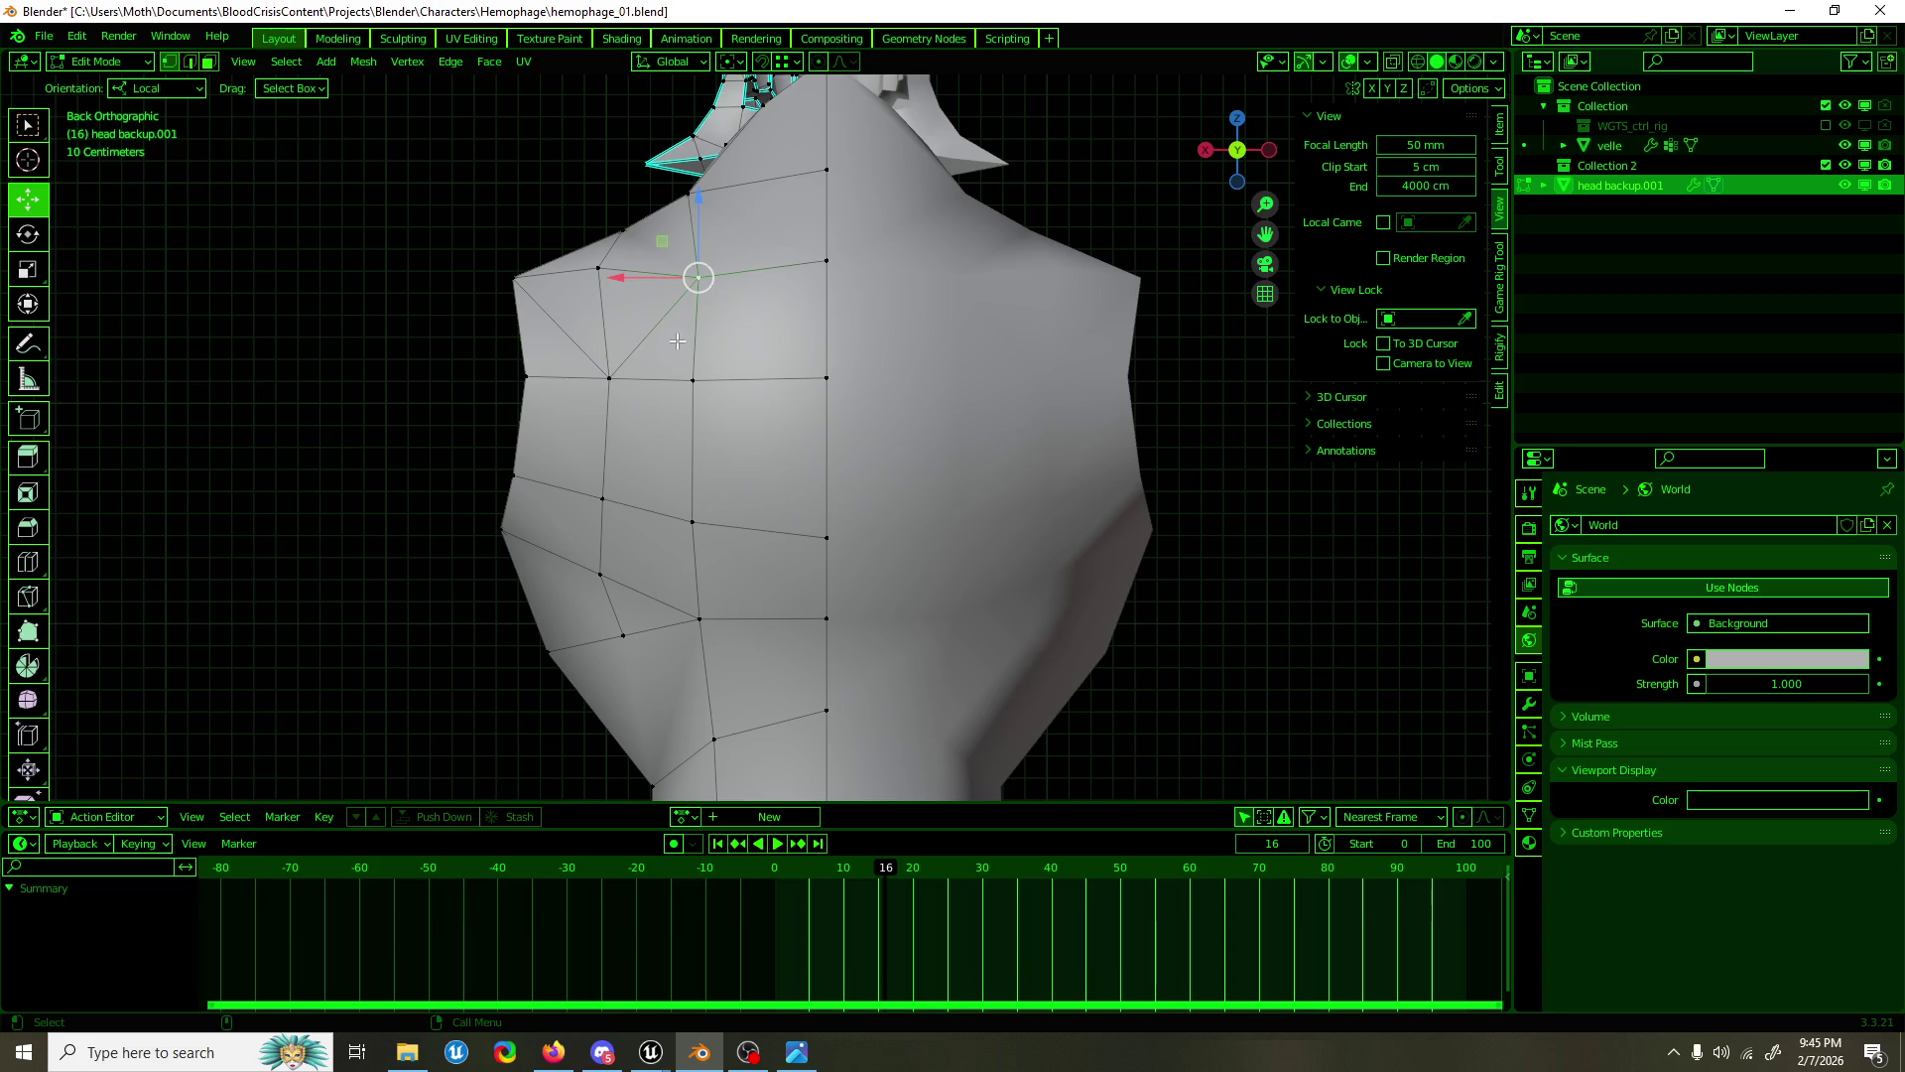
pyautogui.press('g')
pyautogui.press('x')
pyautogui.click(610, 316)
pyautogui.click(598, 268)
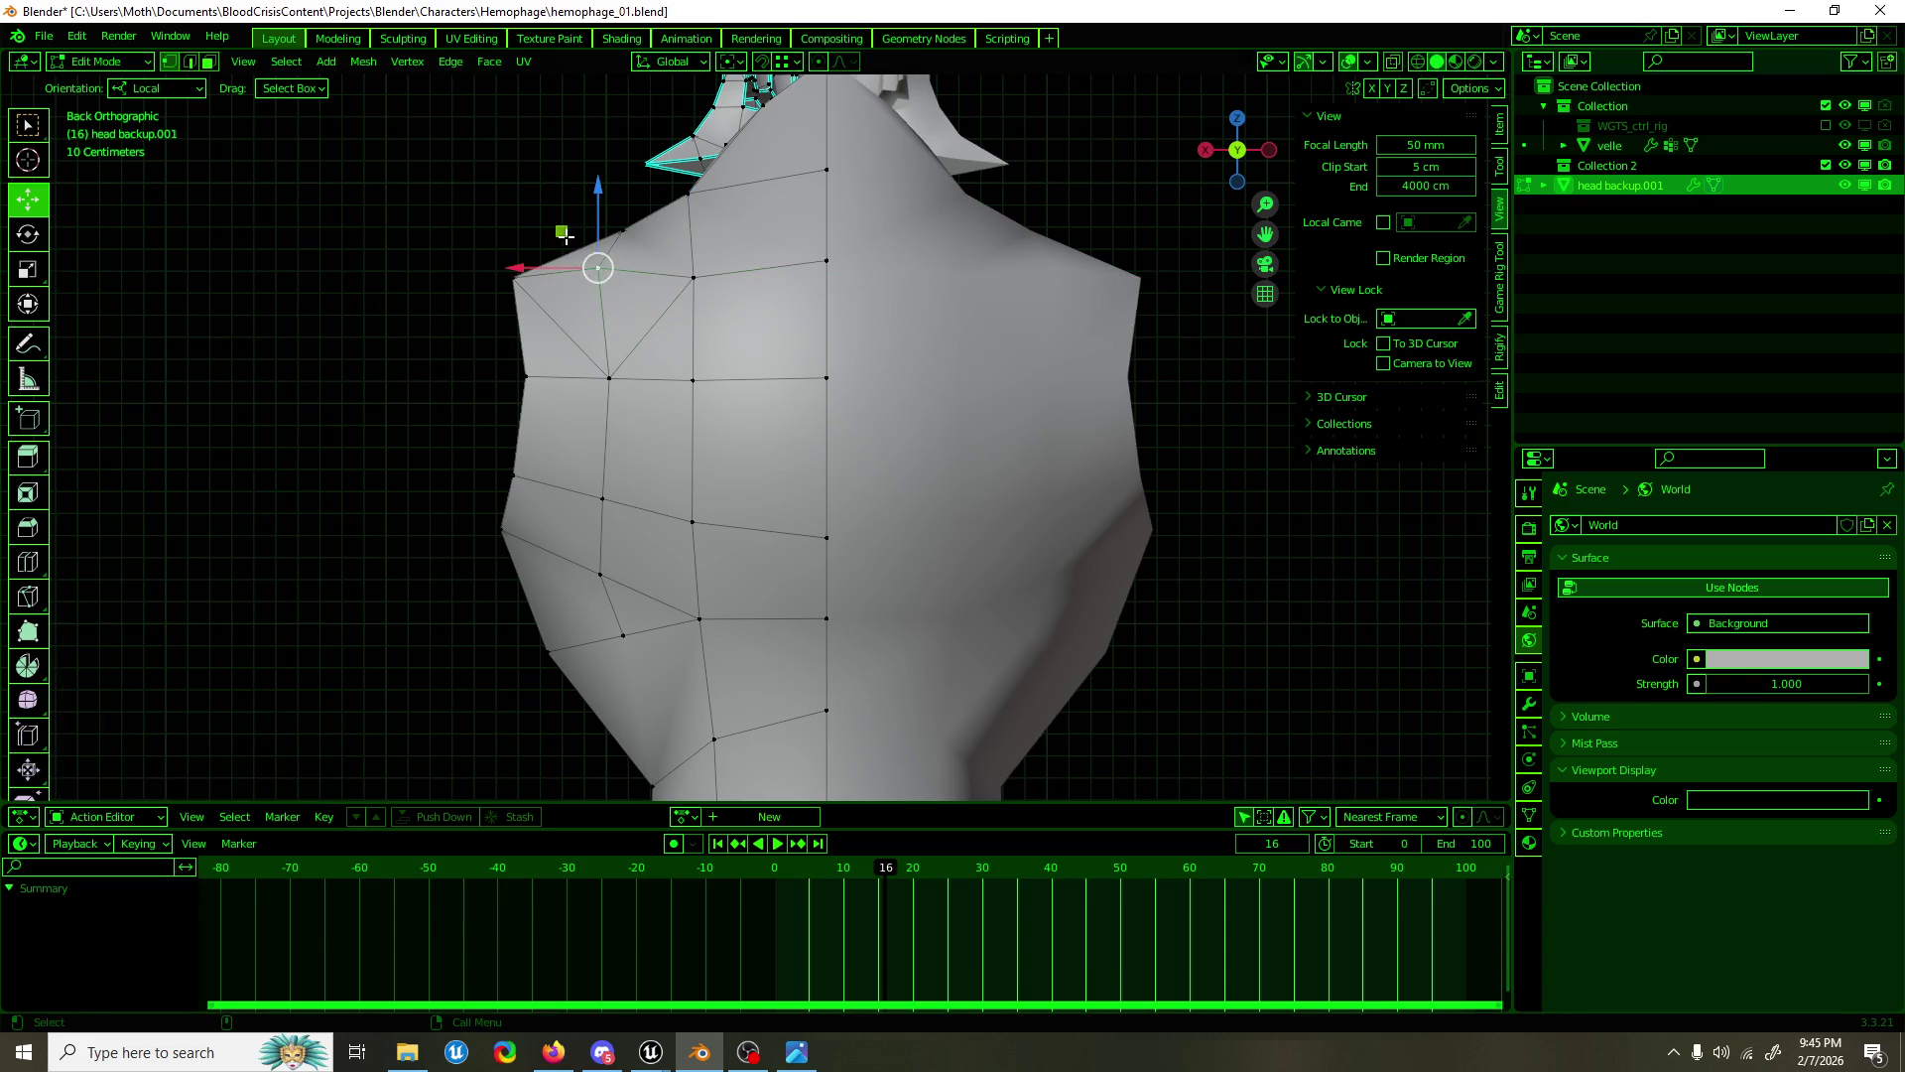
pyautogui.press('g')
pyautogui.click(571, 246)
pyautogui.click(608, 378)
pyautogui.moveTo(608, 380); pyautogui.dragTo(679, 283)
# Step: Move the vertex near the front of the neck about 2.19 cm along Y
pyautogui.click(817, 455)
pyautogui.press('g')
pyautogui.press('y')
pyautogui.click(905, 407)
# Step: Lower the shoulder vertex about 15 cm and nudge it about 2 cm in side view
pyautogui.click(905, 406)
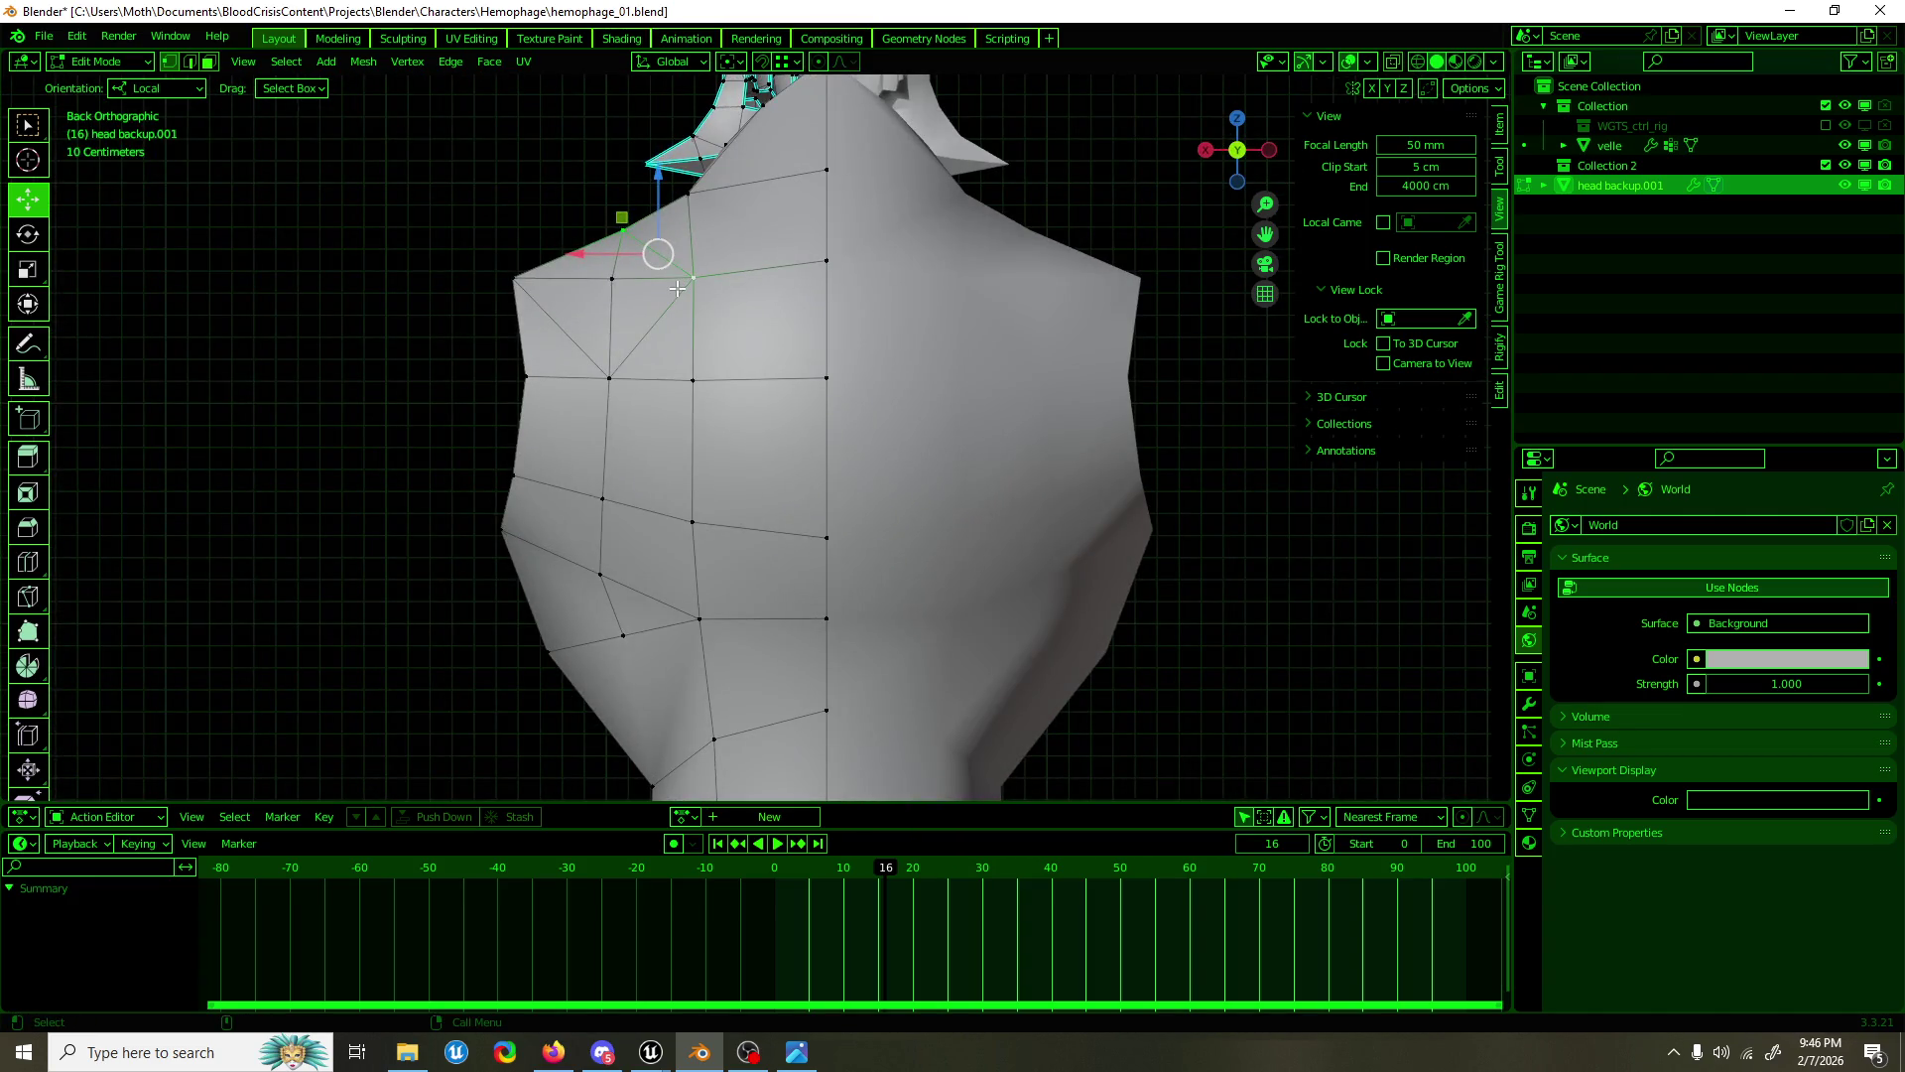
pyautogui.scroll(3)
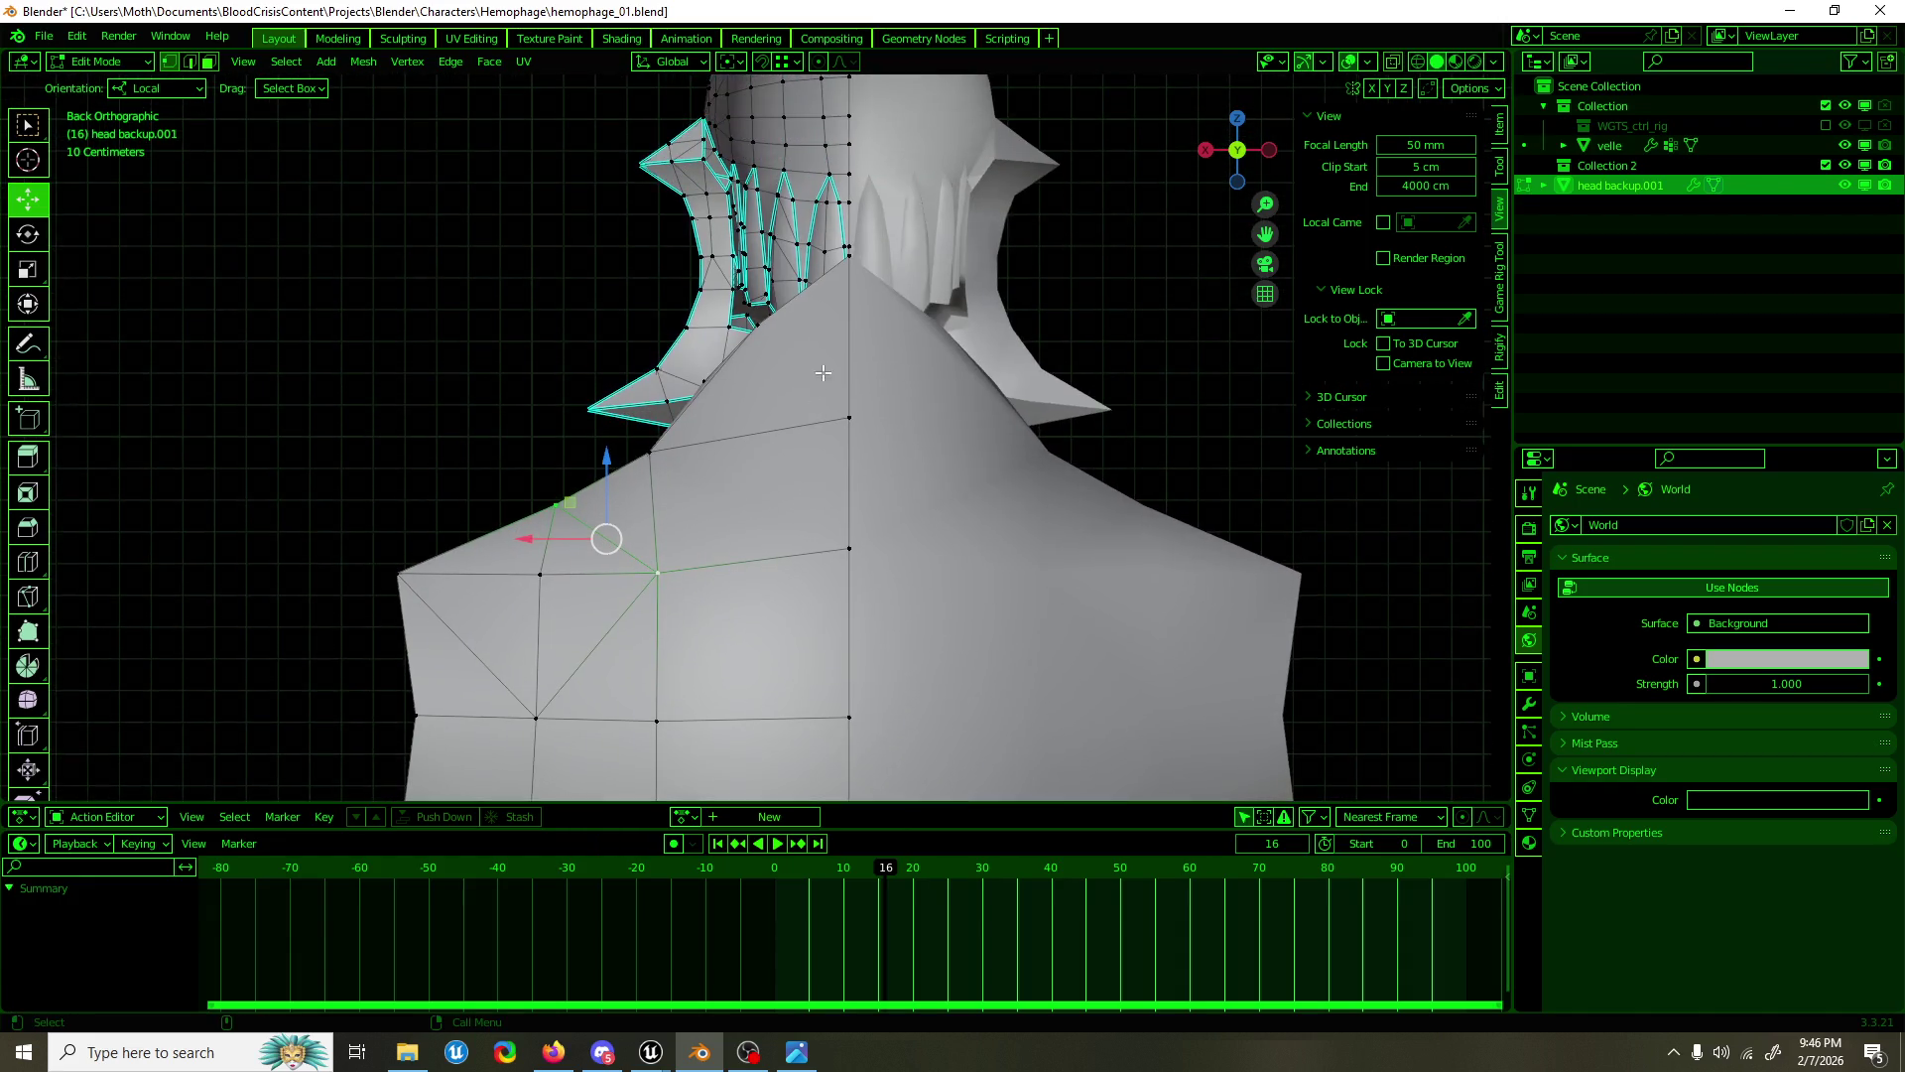
pyautogui.moveTo(857, 260); pyautogui.dragTo(858, 327)
pyautogui.moveTo(858, 327); pyautogui.dragTo(1086, 310)
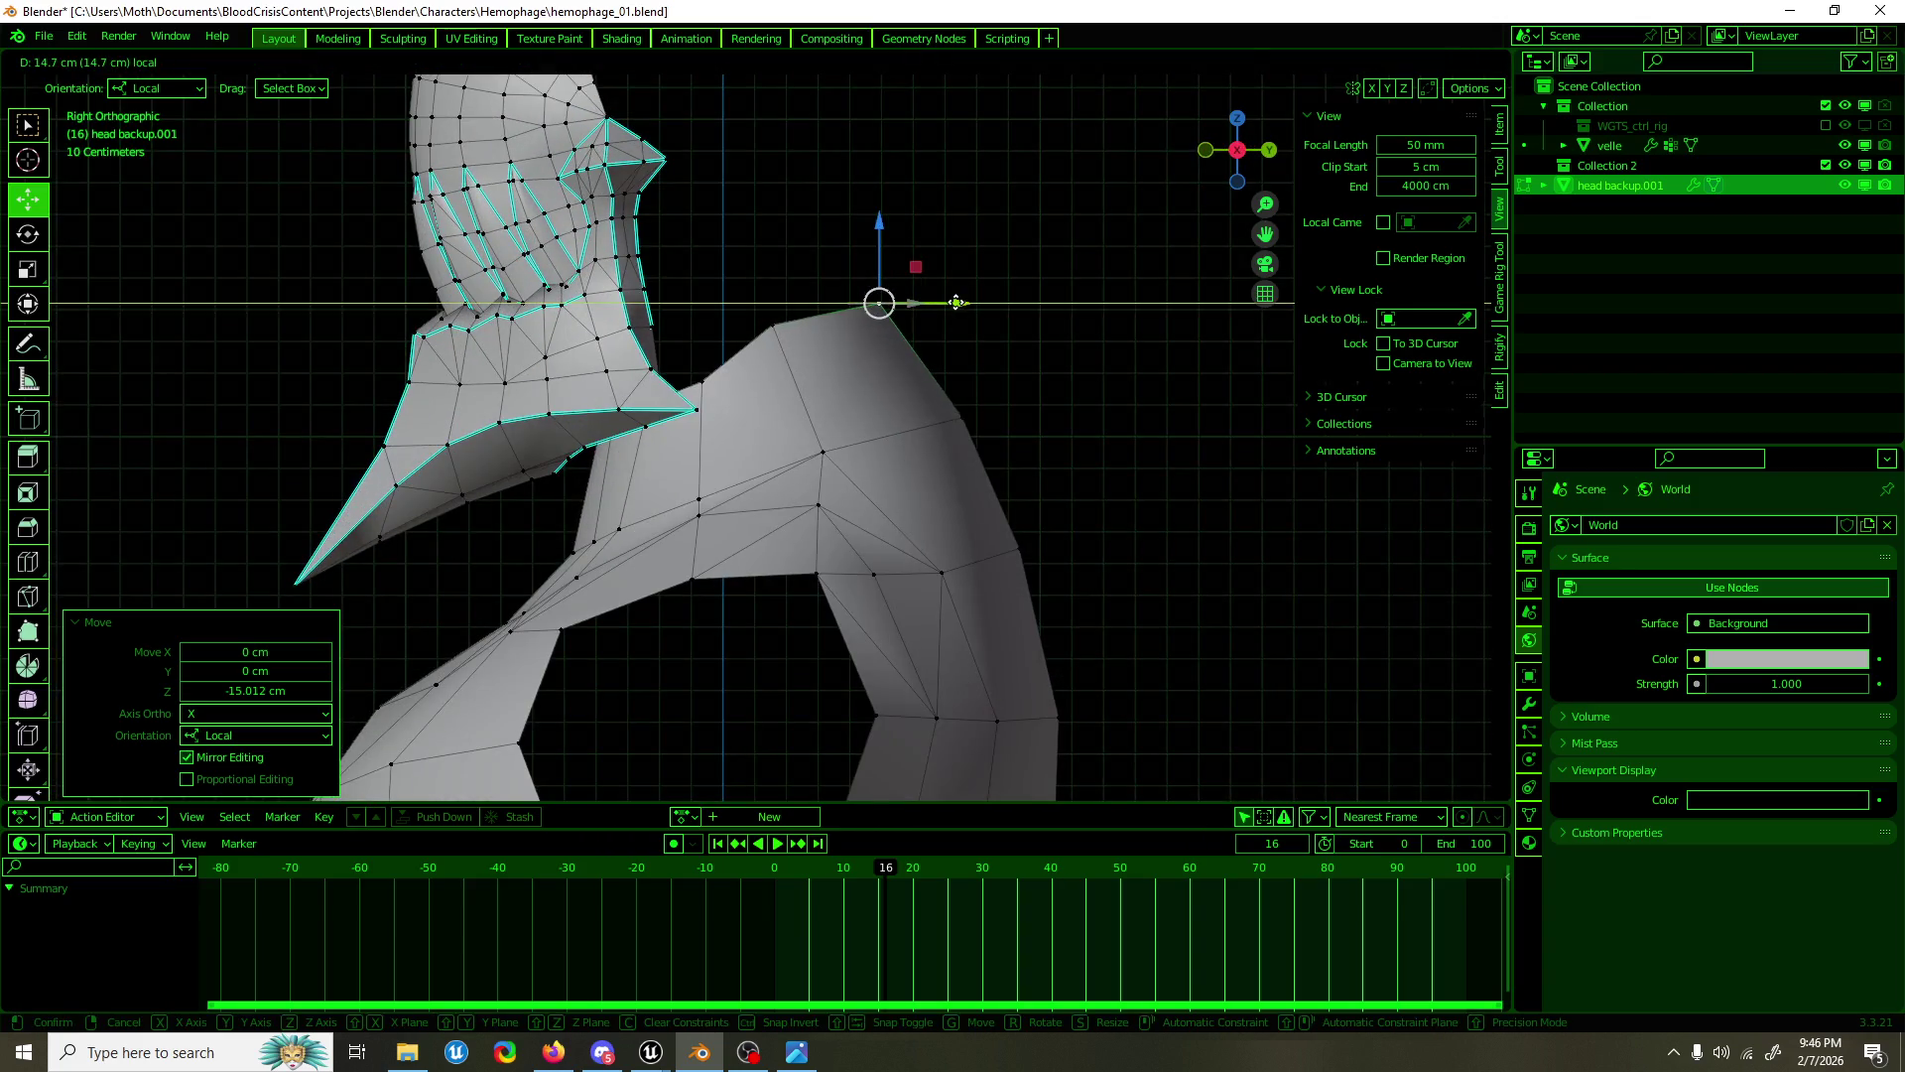
pyautogui.click(770, 310)
pyautogui.moveTo(770, 310); pyautogui.dragTo(785, 311)
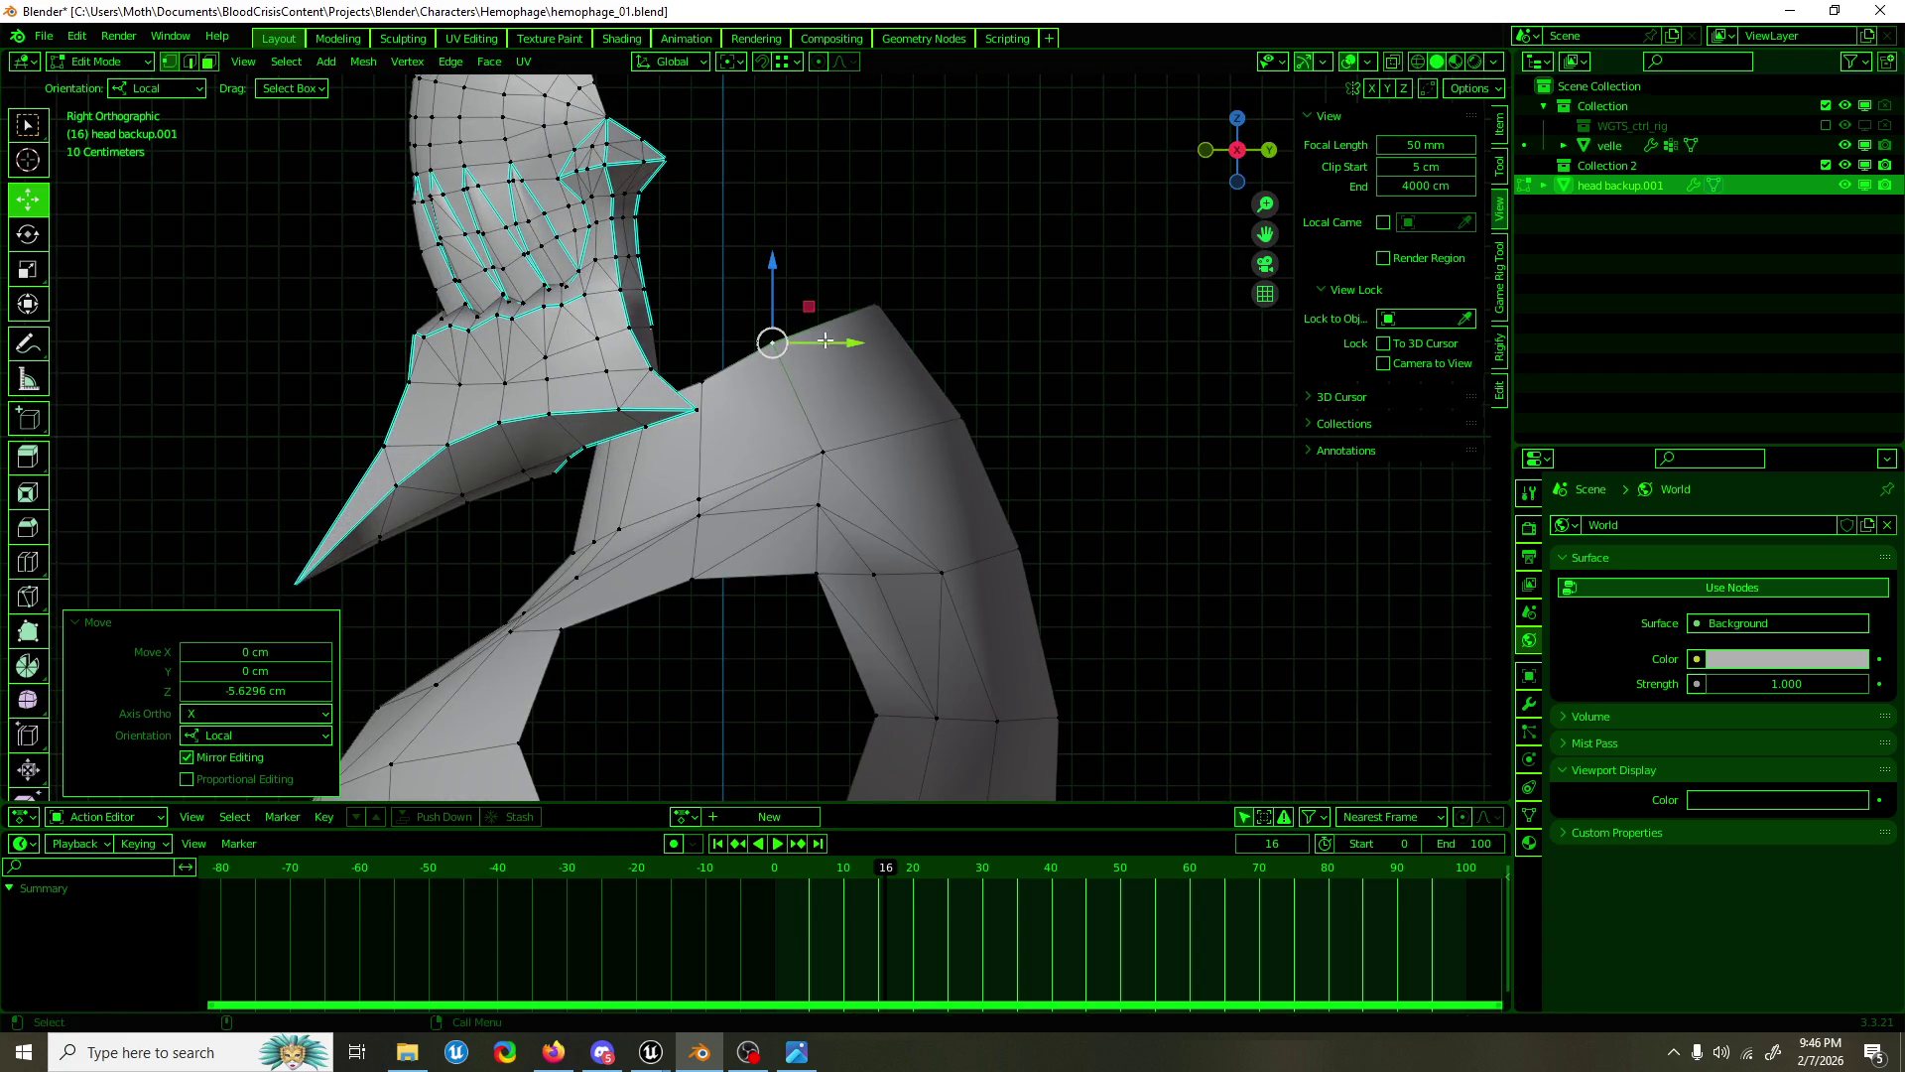
pyautogui.moveTo(785, 311); pyautogui.dragTo(730, 388)
pyautogui.scroll(-3)
pyautogui.scroll(3)
pyautogui.press('KP_Decimal')
# Step: Shift the neck vertex 1.47 cm along X and slide a collar-opening edge sideways in front view
pyautogui.moveTo(769, 417); pyautogui.dragTo(779, 425)
pyautogui.moveTo(779, 425); pyautogui.dragTo(873, 314)
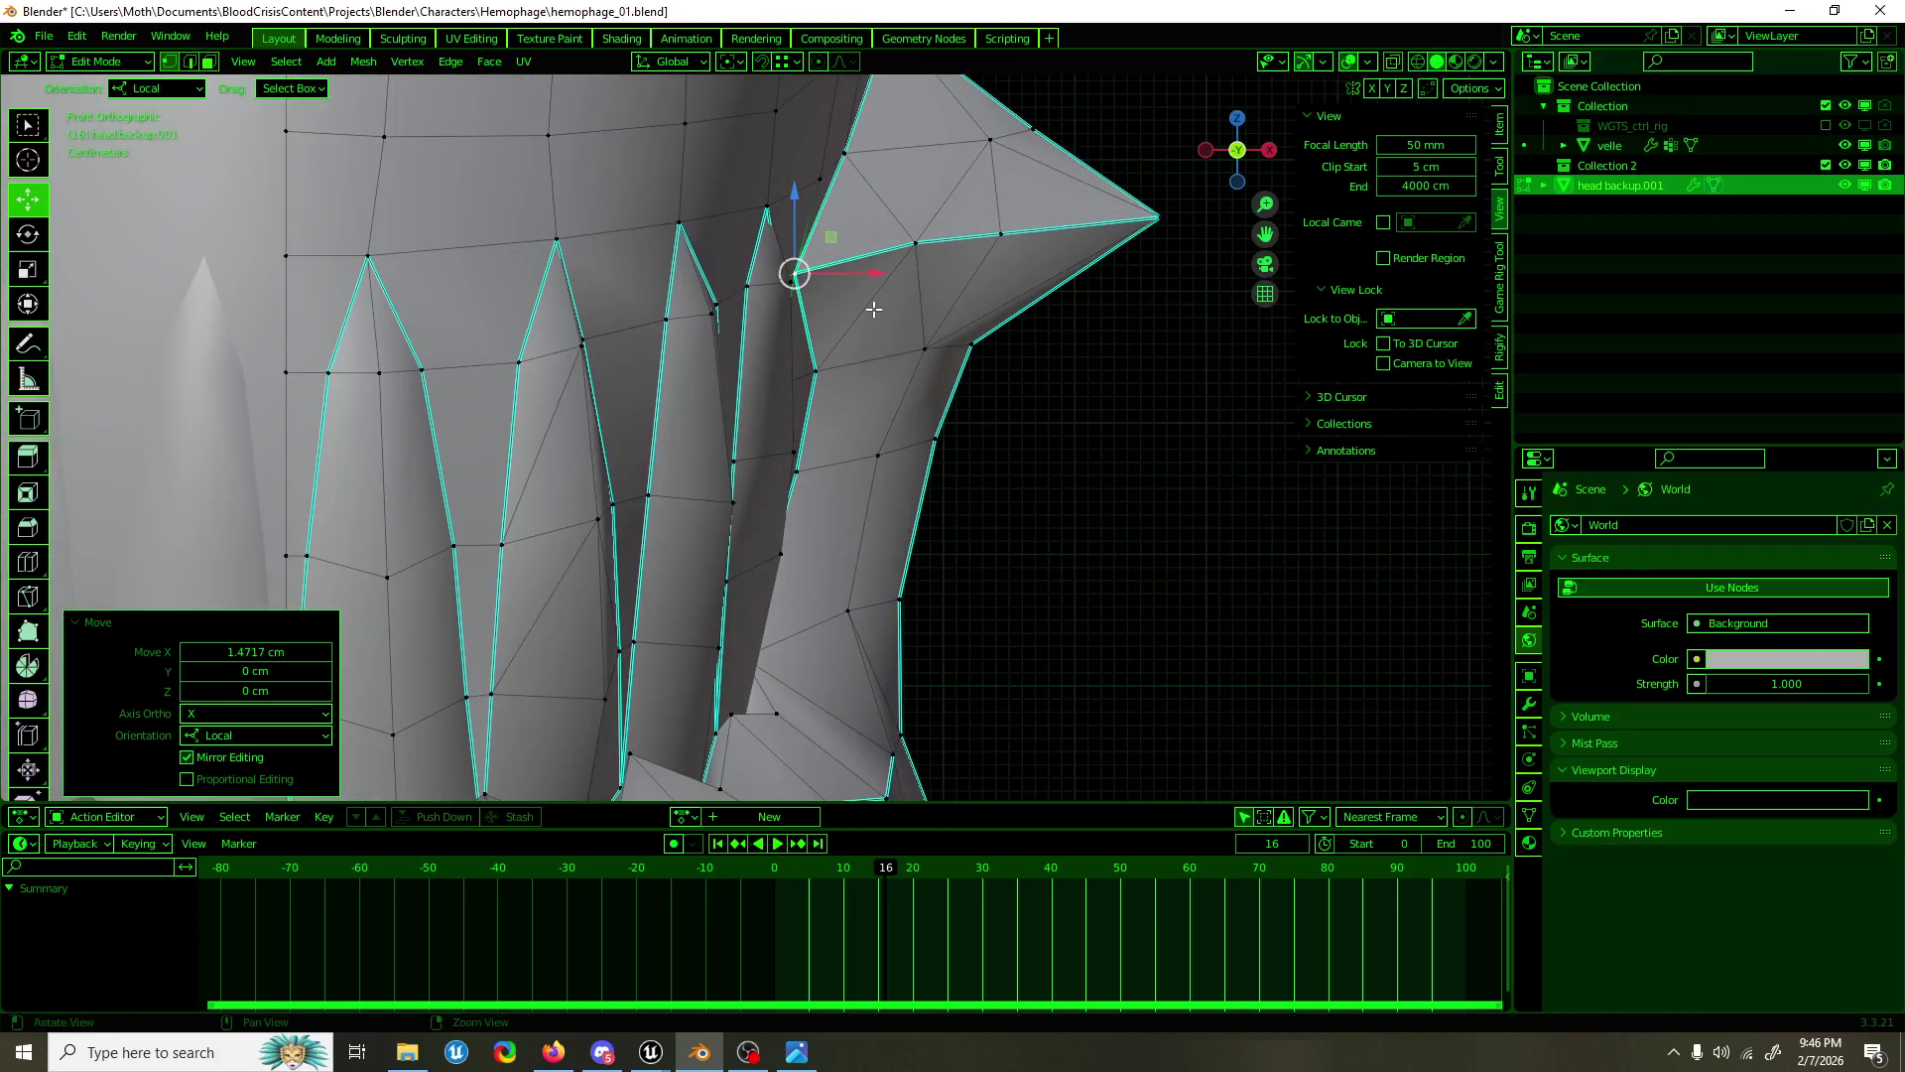
pyautogui.press('KP_1')
pyautogui.click(811, 383)
pyautogui.moveTo(874, 382); pyautogui.dragTo(868, 380)
pyautogui.scroll(-3)
# Step: Return to Object Mode and save hemophage_01.blend
pyautogui.press('Tab')
pyautogui.click(903, 386)
pyautogui.scroll(-3)
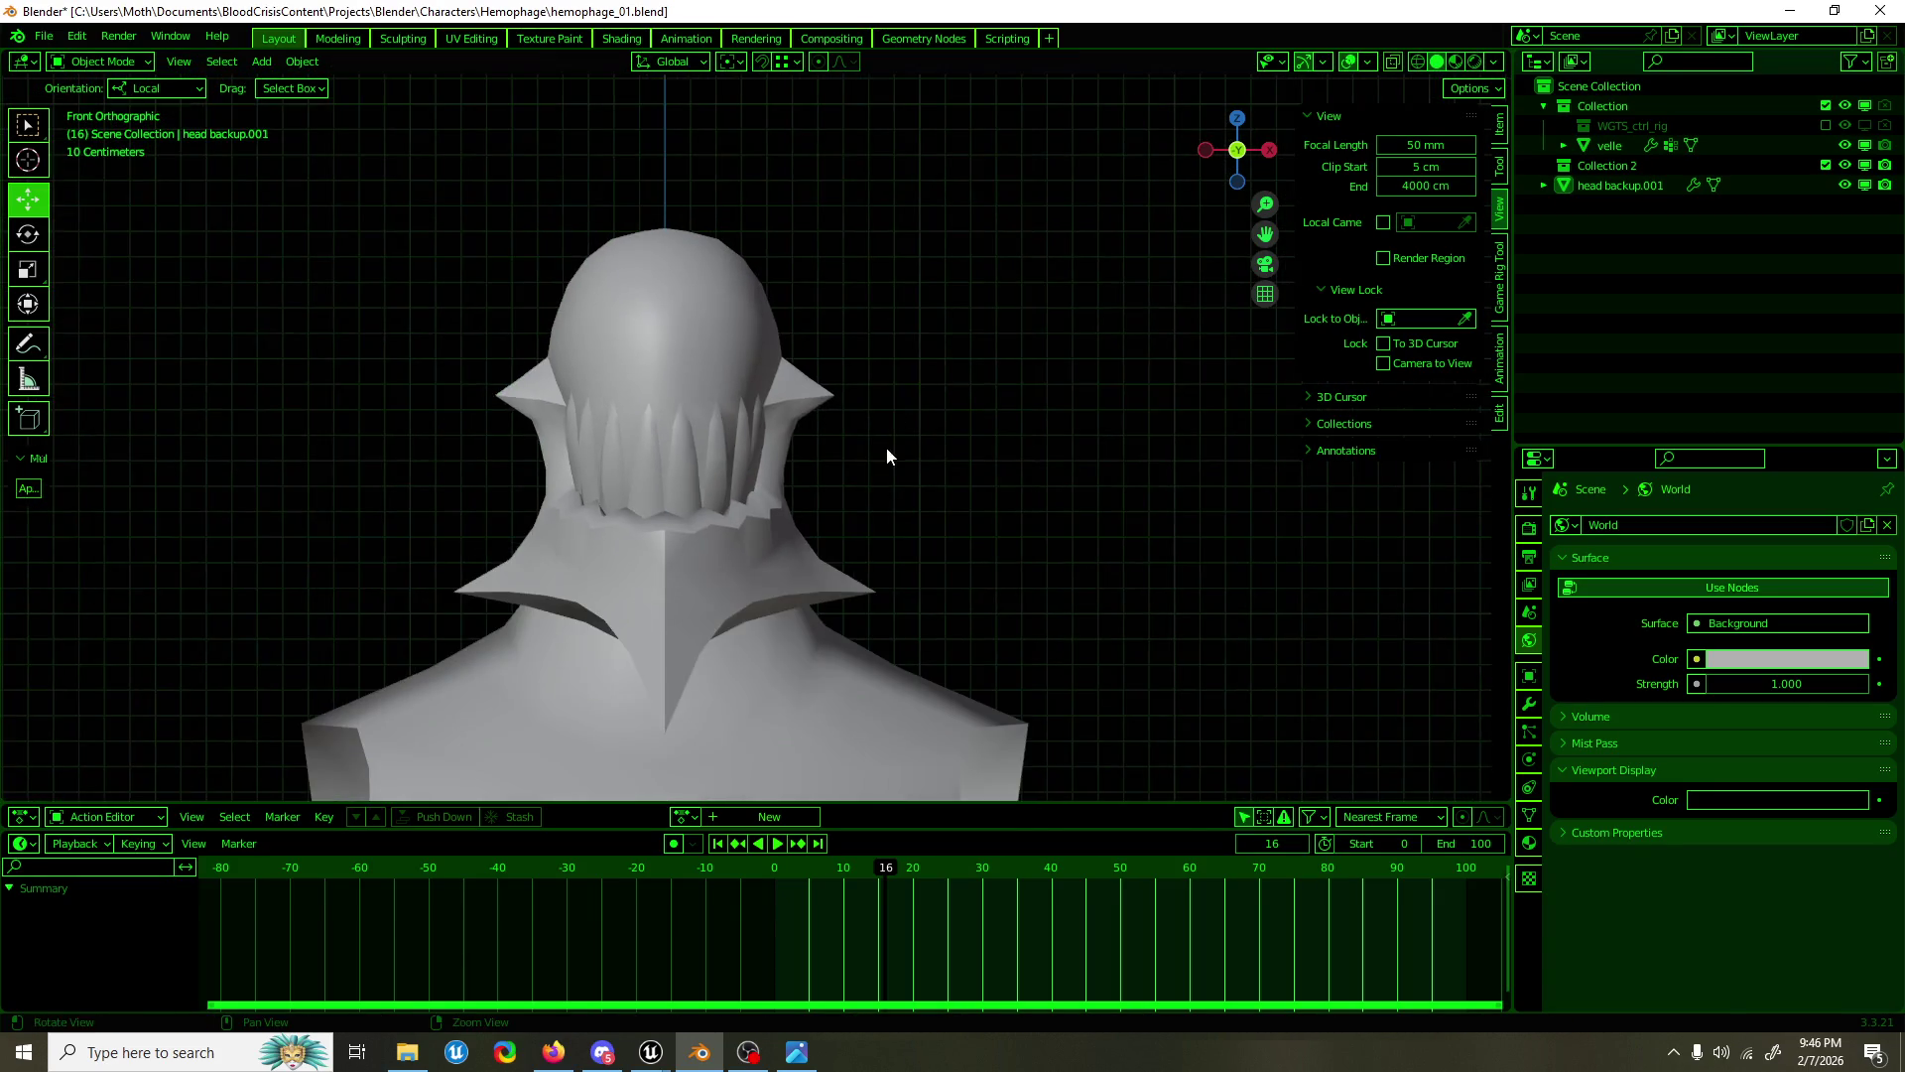
pyautogui.hotkey('ctrl', 's')
# Step: Move the collar notch edges and corner vertex sideways along X, then save again
pyautogui.scroll(3)
pyautogui.click(811, 394)
pyautogui.scroll(3)
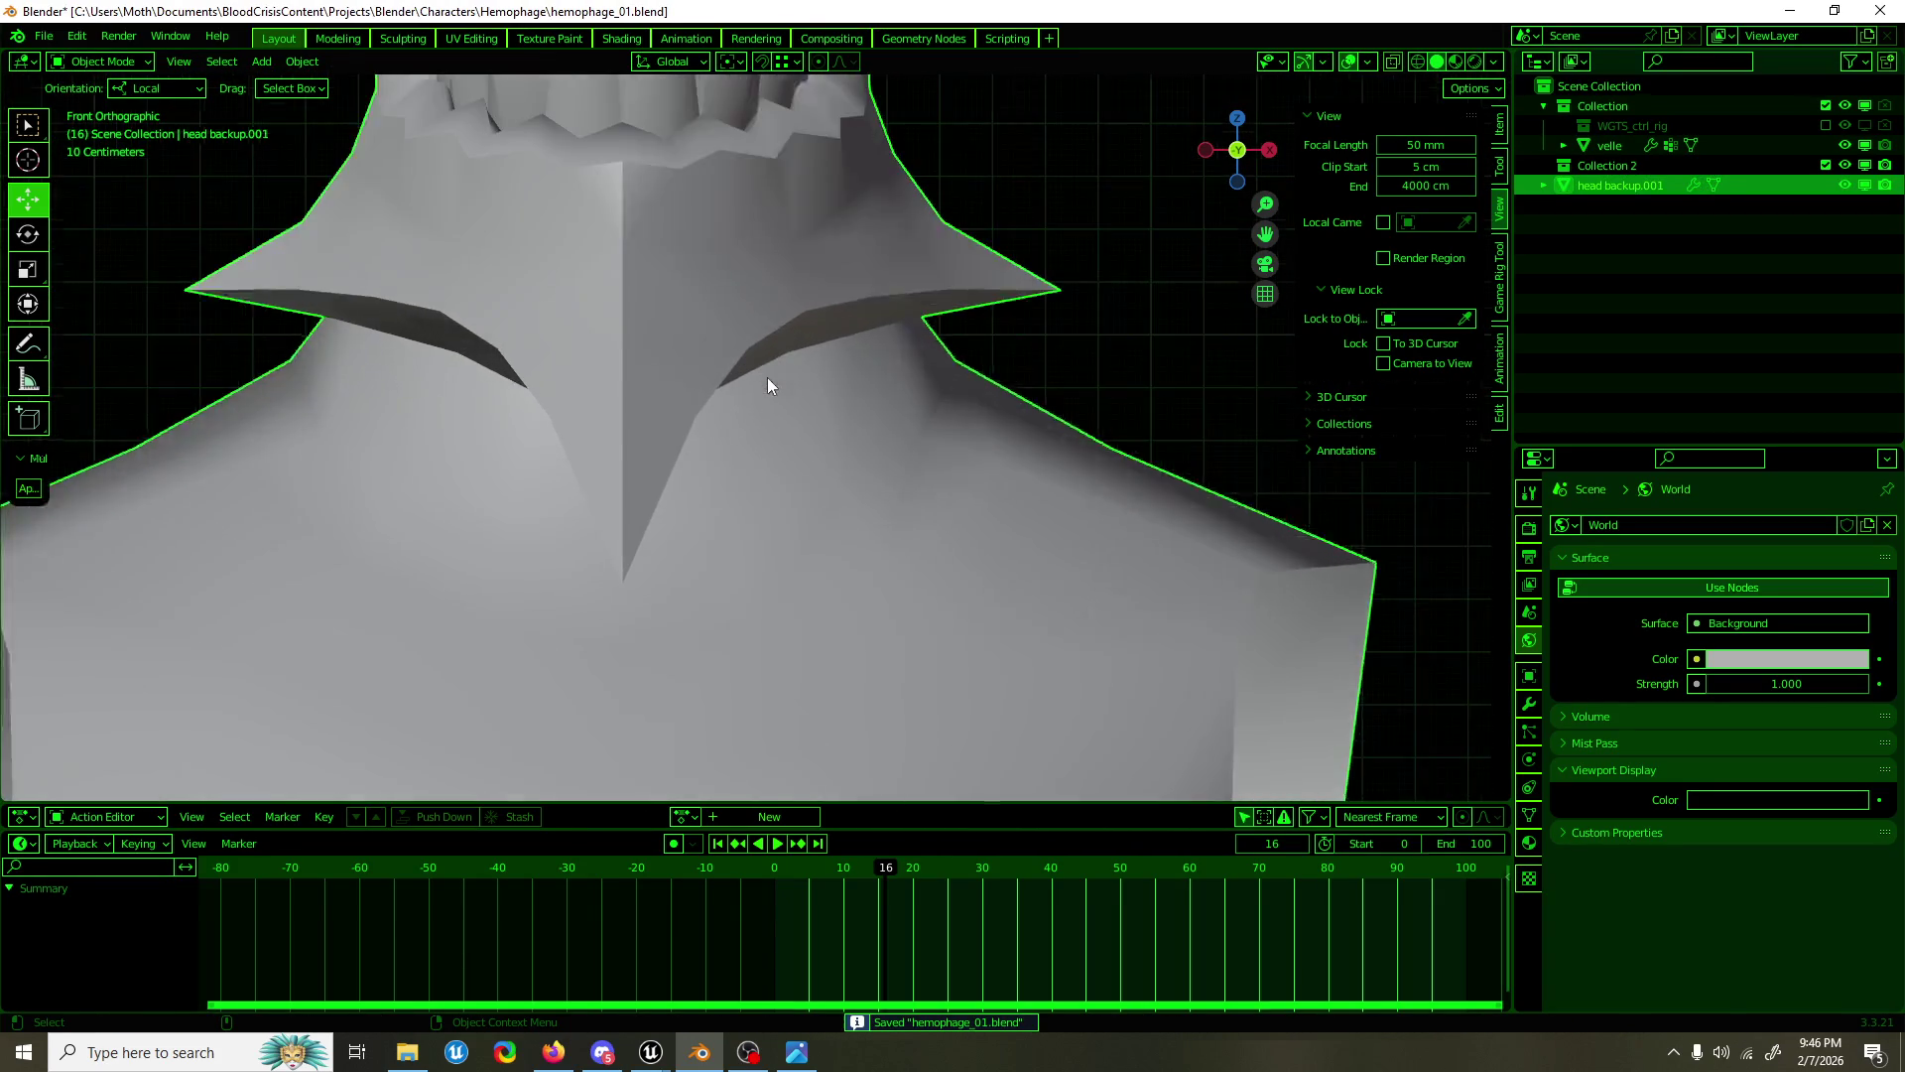
pyautogui.press('Tab')
pyautogui.click(774, 335)
pyautogui.moveTo(855, 331); pyautogui.dragTo(808, 421)
pyautogui.click(712, 397)
pyautogui.click(692, 420)
pyautogui.press('Tab')
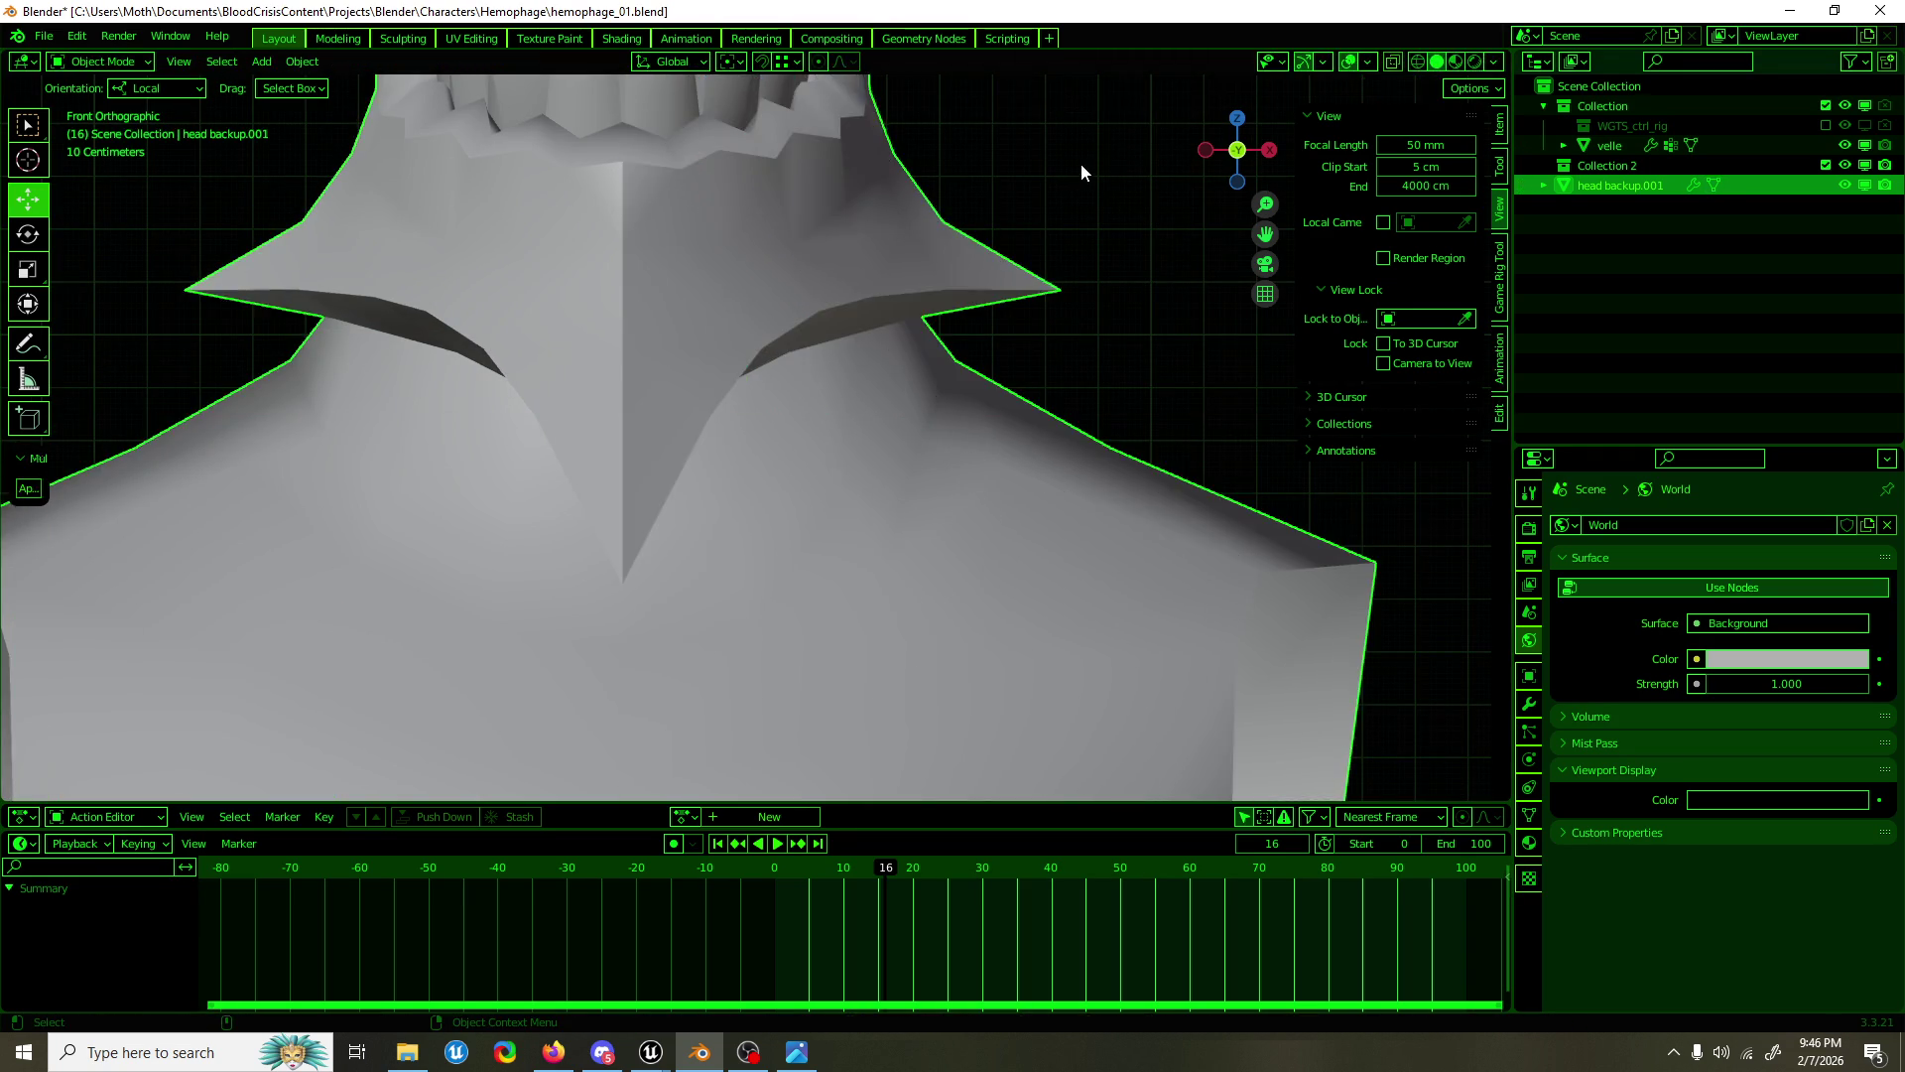
pyautogui.click(1080, 162)
pyautogui.hotkey('ctrl', 's')
# Step: Pan, zoom and orbit around the model to inspect the collar
pyautogui.scroll(-3)
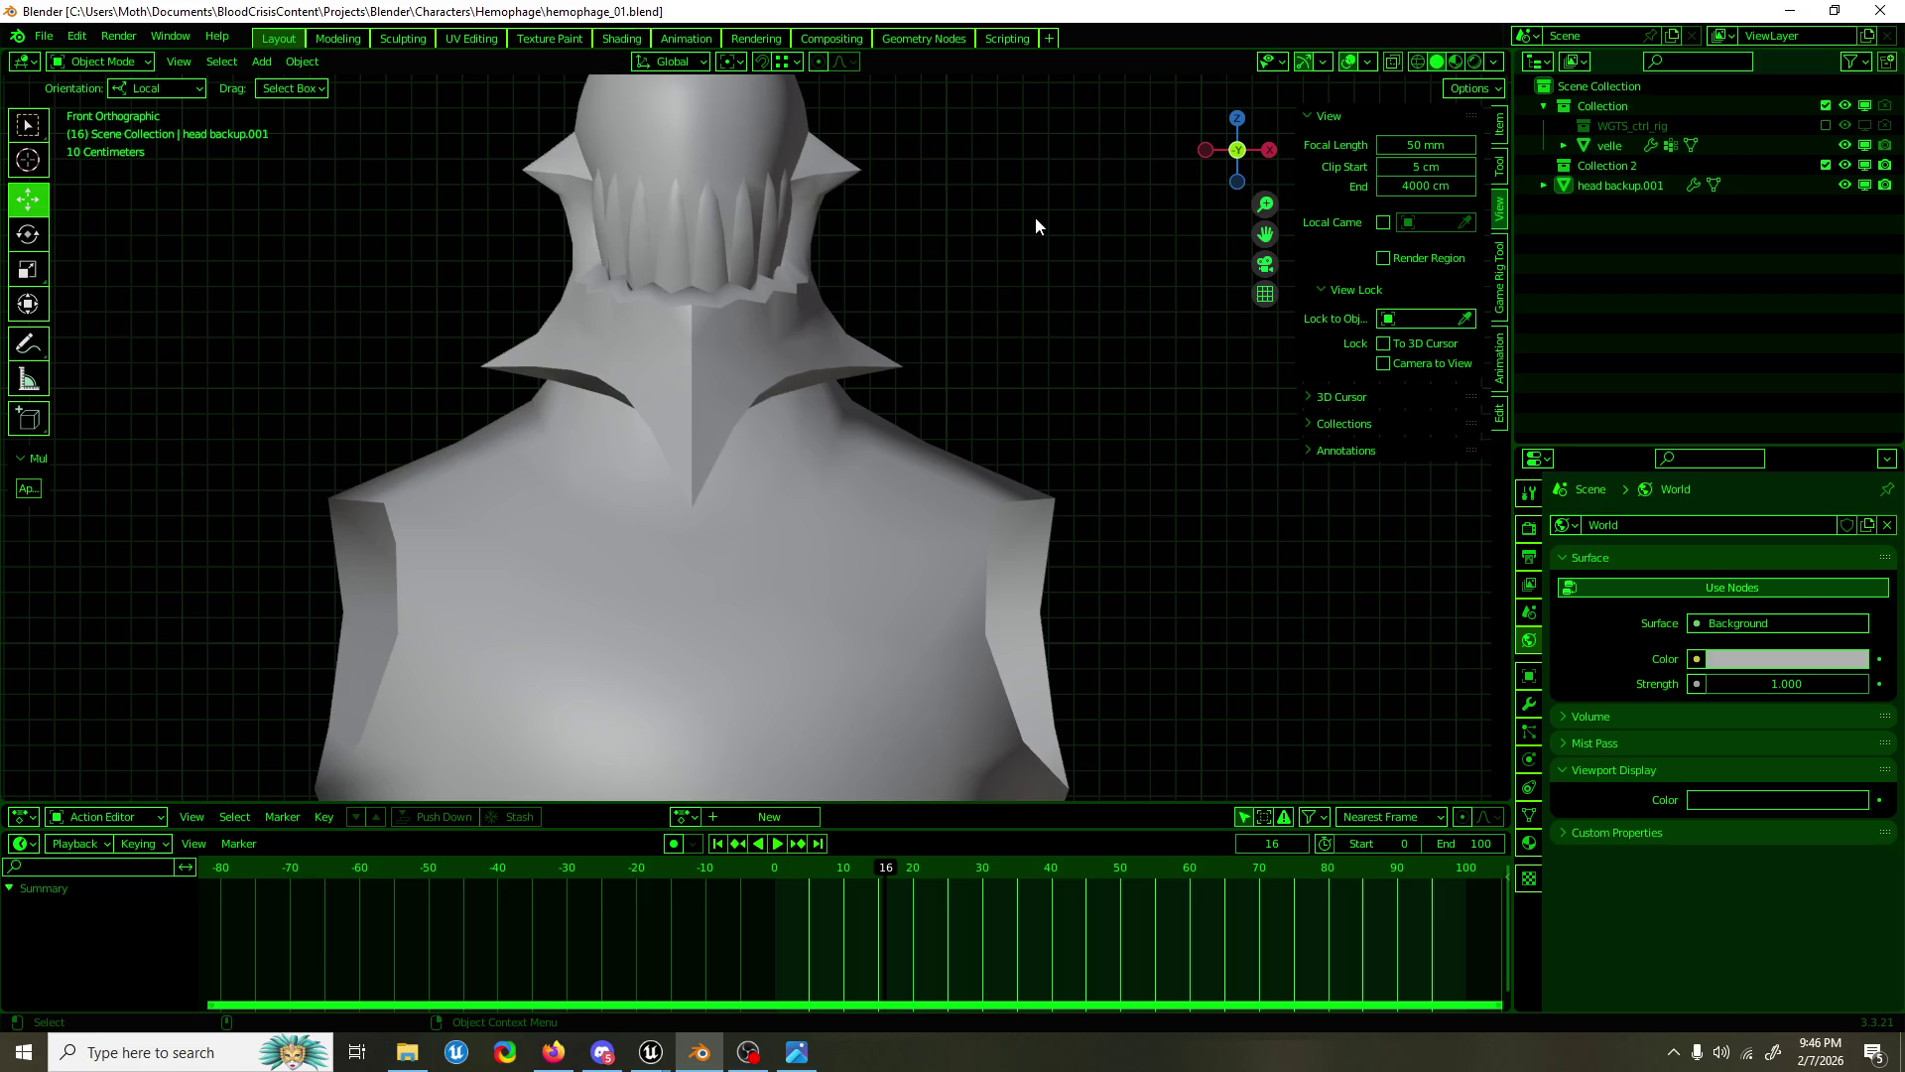
pyautogui.moveTo(1034, 219); pyautogui.dragTo(1010, 361)
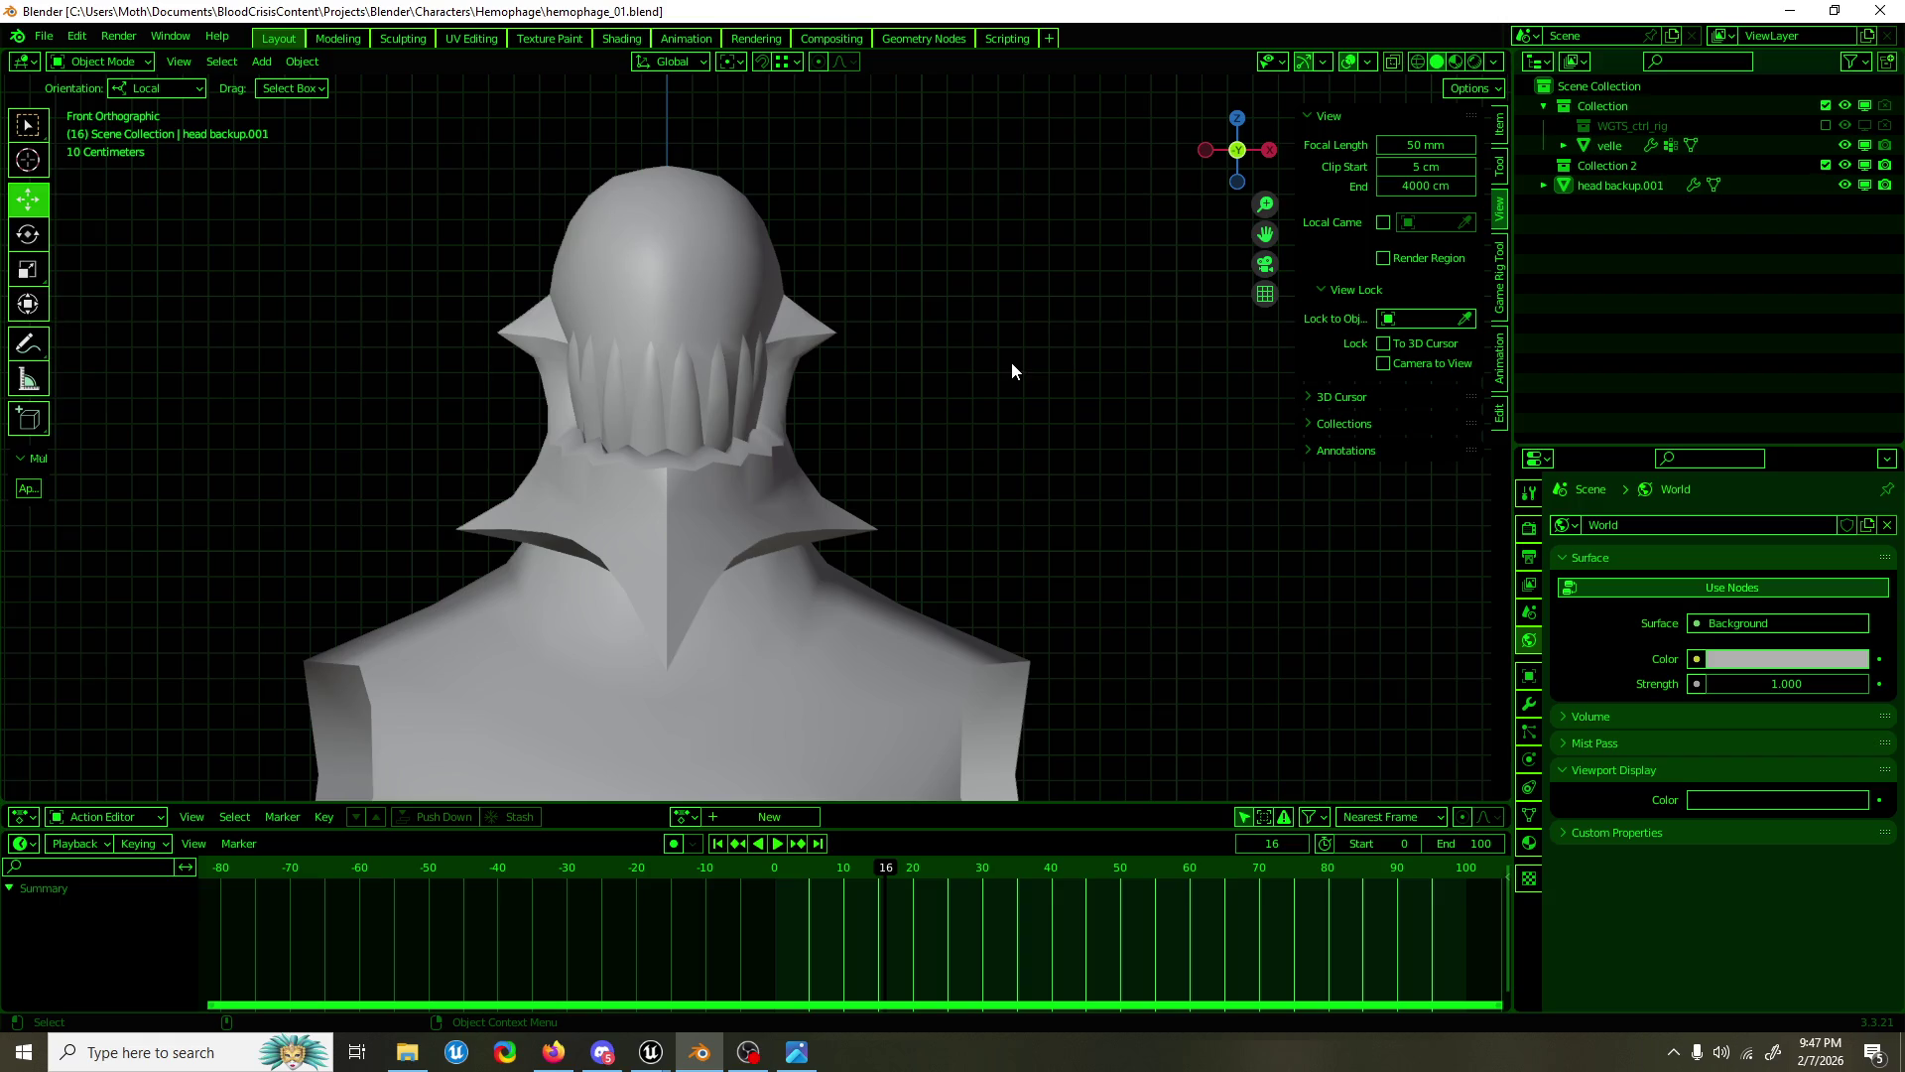
pyautogui.scroll(-3)
pyautogui.scroll(-3)
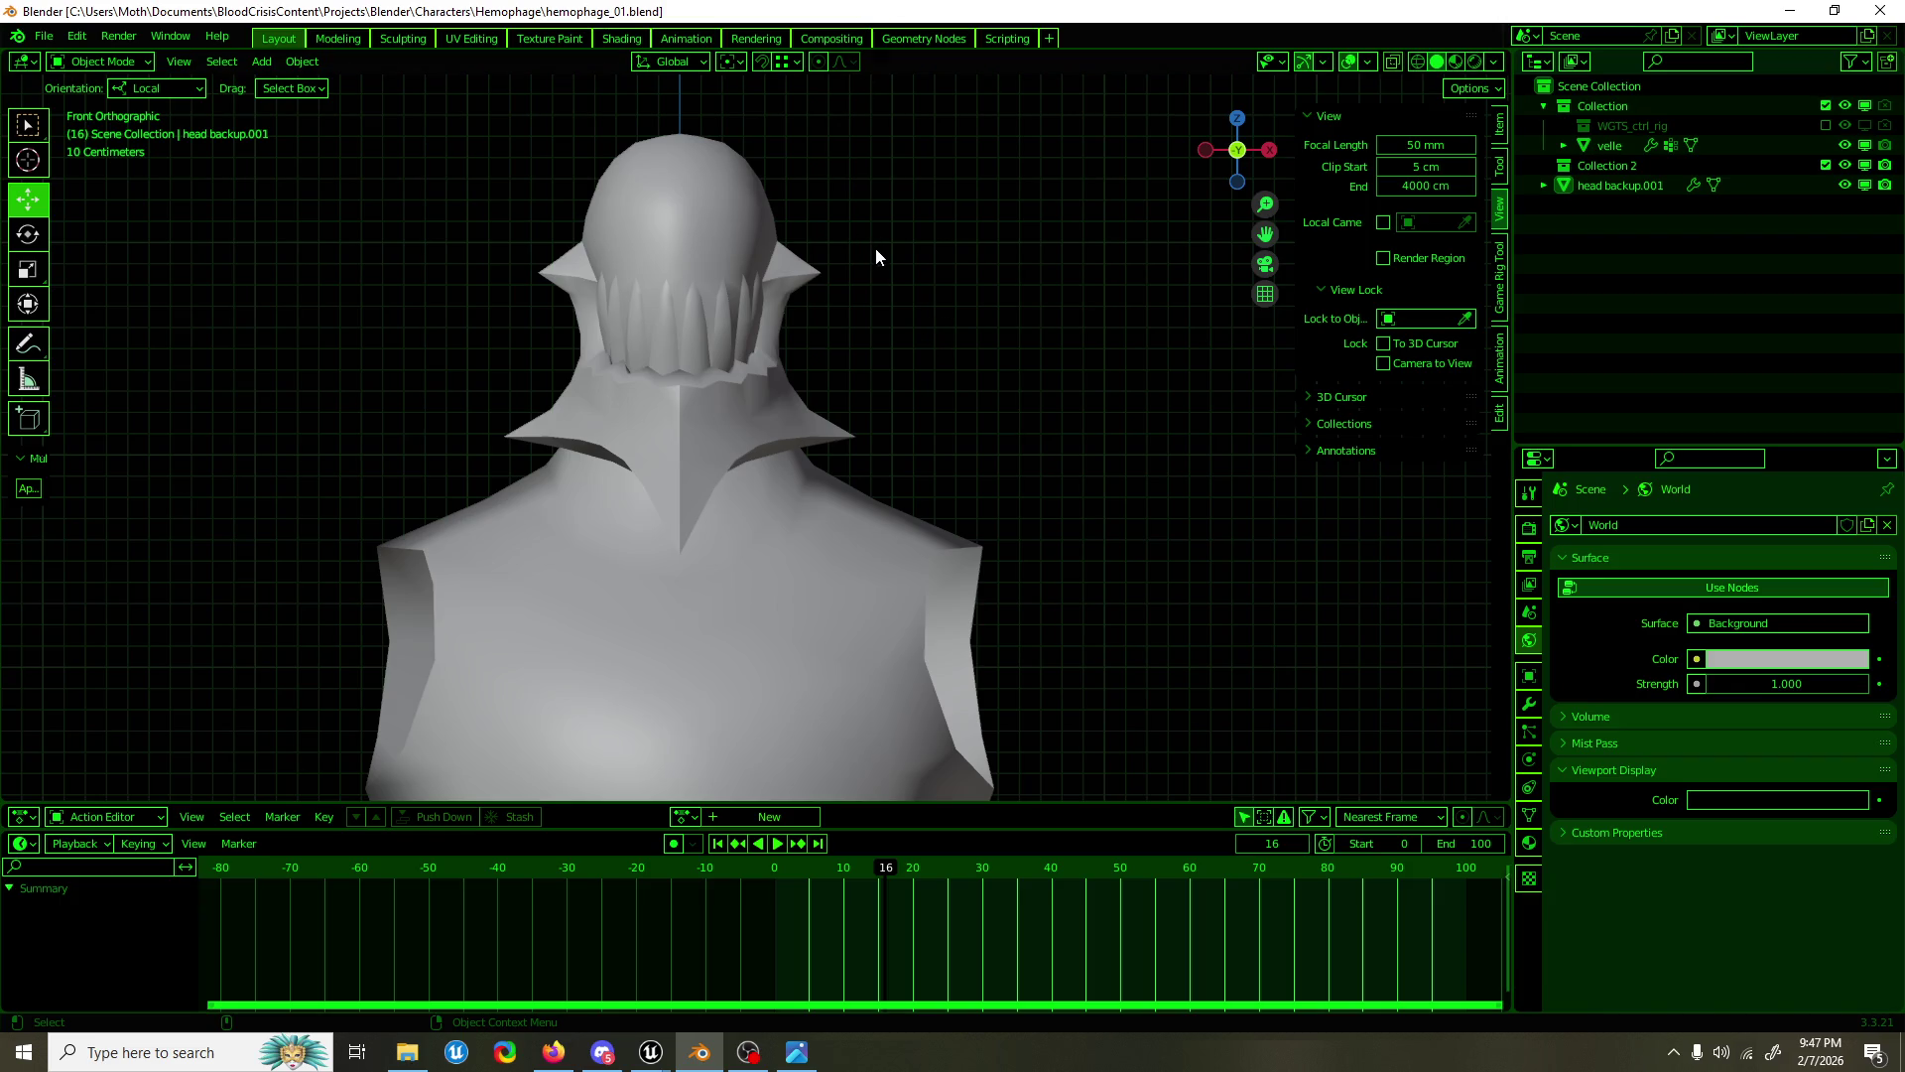
pyautogui.scroll(-3)
pyautogui.moveTo(836, 485); pyautogui.dragTo(785, 523)
pyautogui.scroll(3)
# Step: Extrude an edge of head backup.001 and raise it to close the collar's inner-wall gap
pyautogui.click(728, 504)
pyautogui.press('Tab')
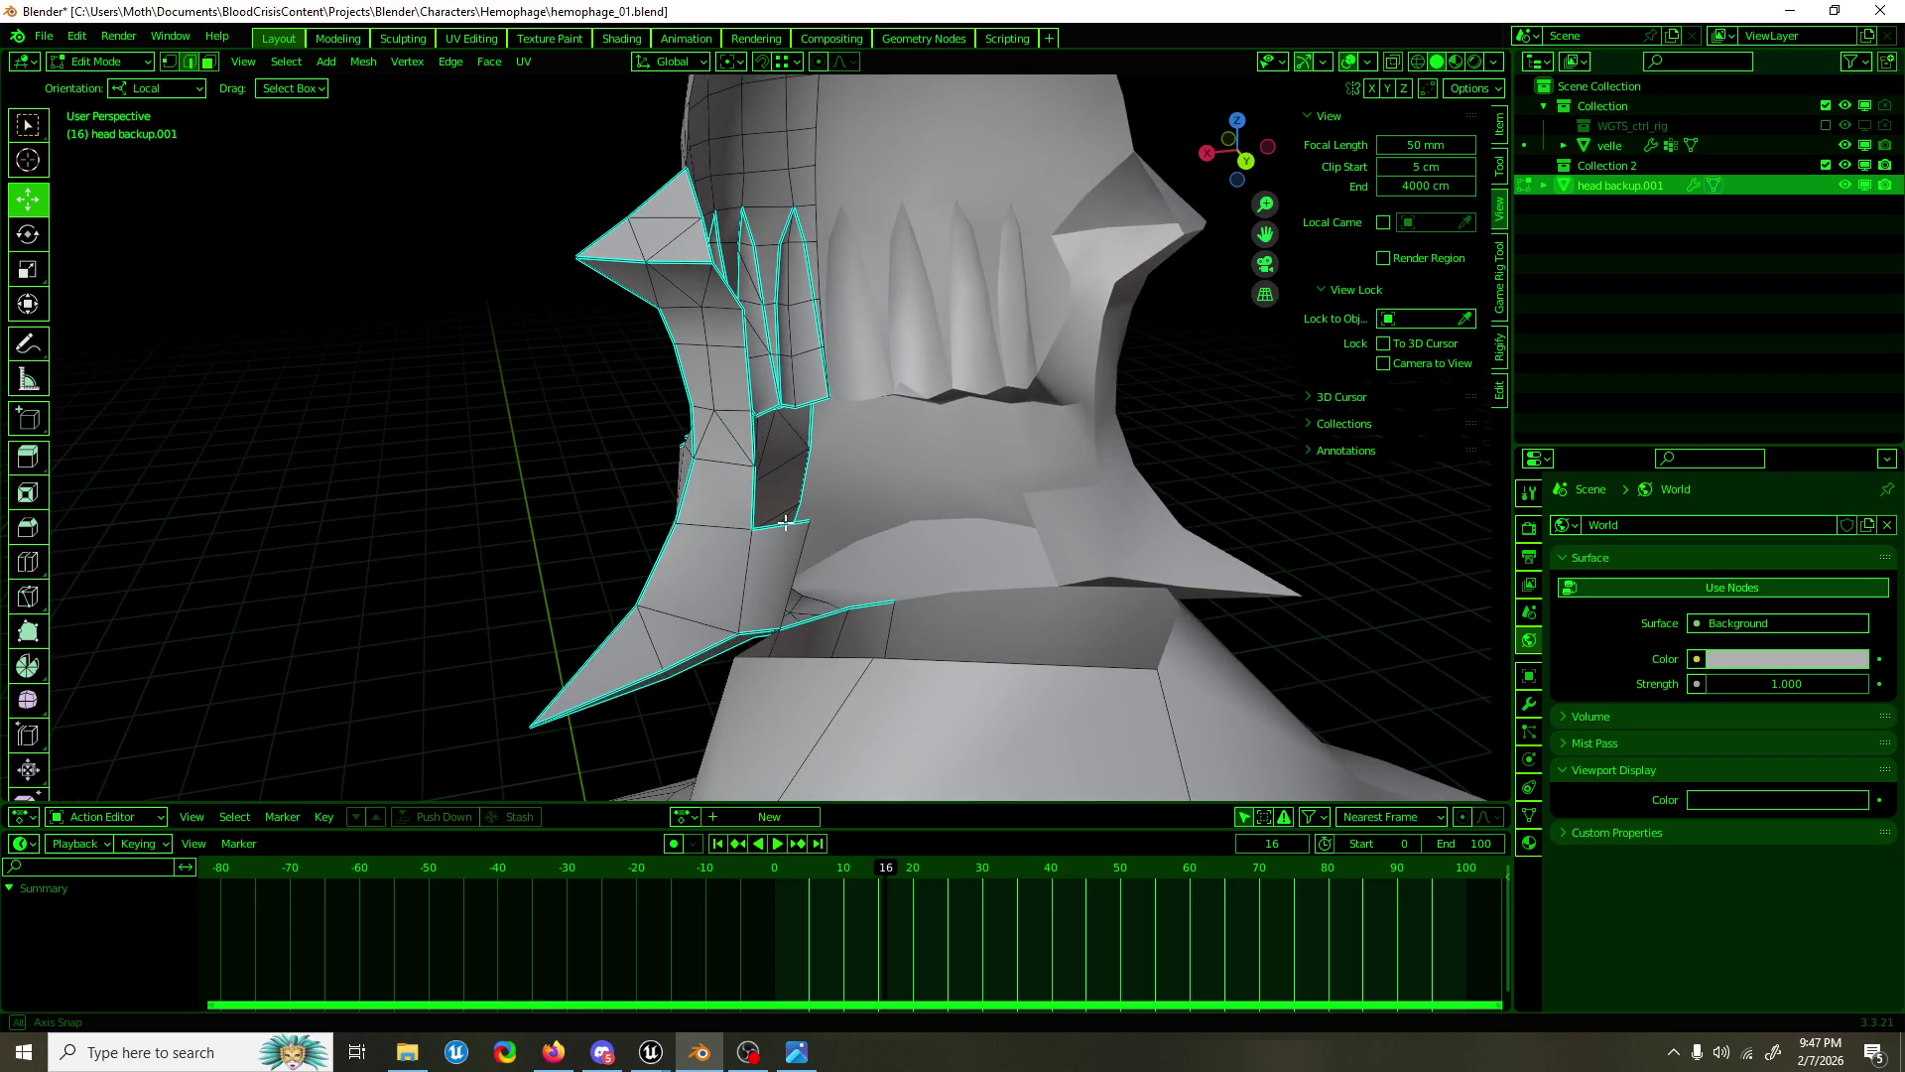
pyautogui.moveTo(786, 541); pyautogui.dragTo(779, 553)
pyautogui.hotkey('shift', 'space')
pyautogui.press('e')
pyautogui.click(779, 557)
pyautogui.hotkey('shift', 'space')
pyautogui.press('g')
pyautogui.moveTo(740, 536); pyautogui.dragTo(710, 483)
# Step: Merge duplicate vertices across the whole mesh by distance
pyautogui.press('a')
pyautogui.press('m')
pyautogui.click(731, 483)
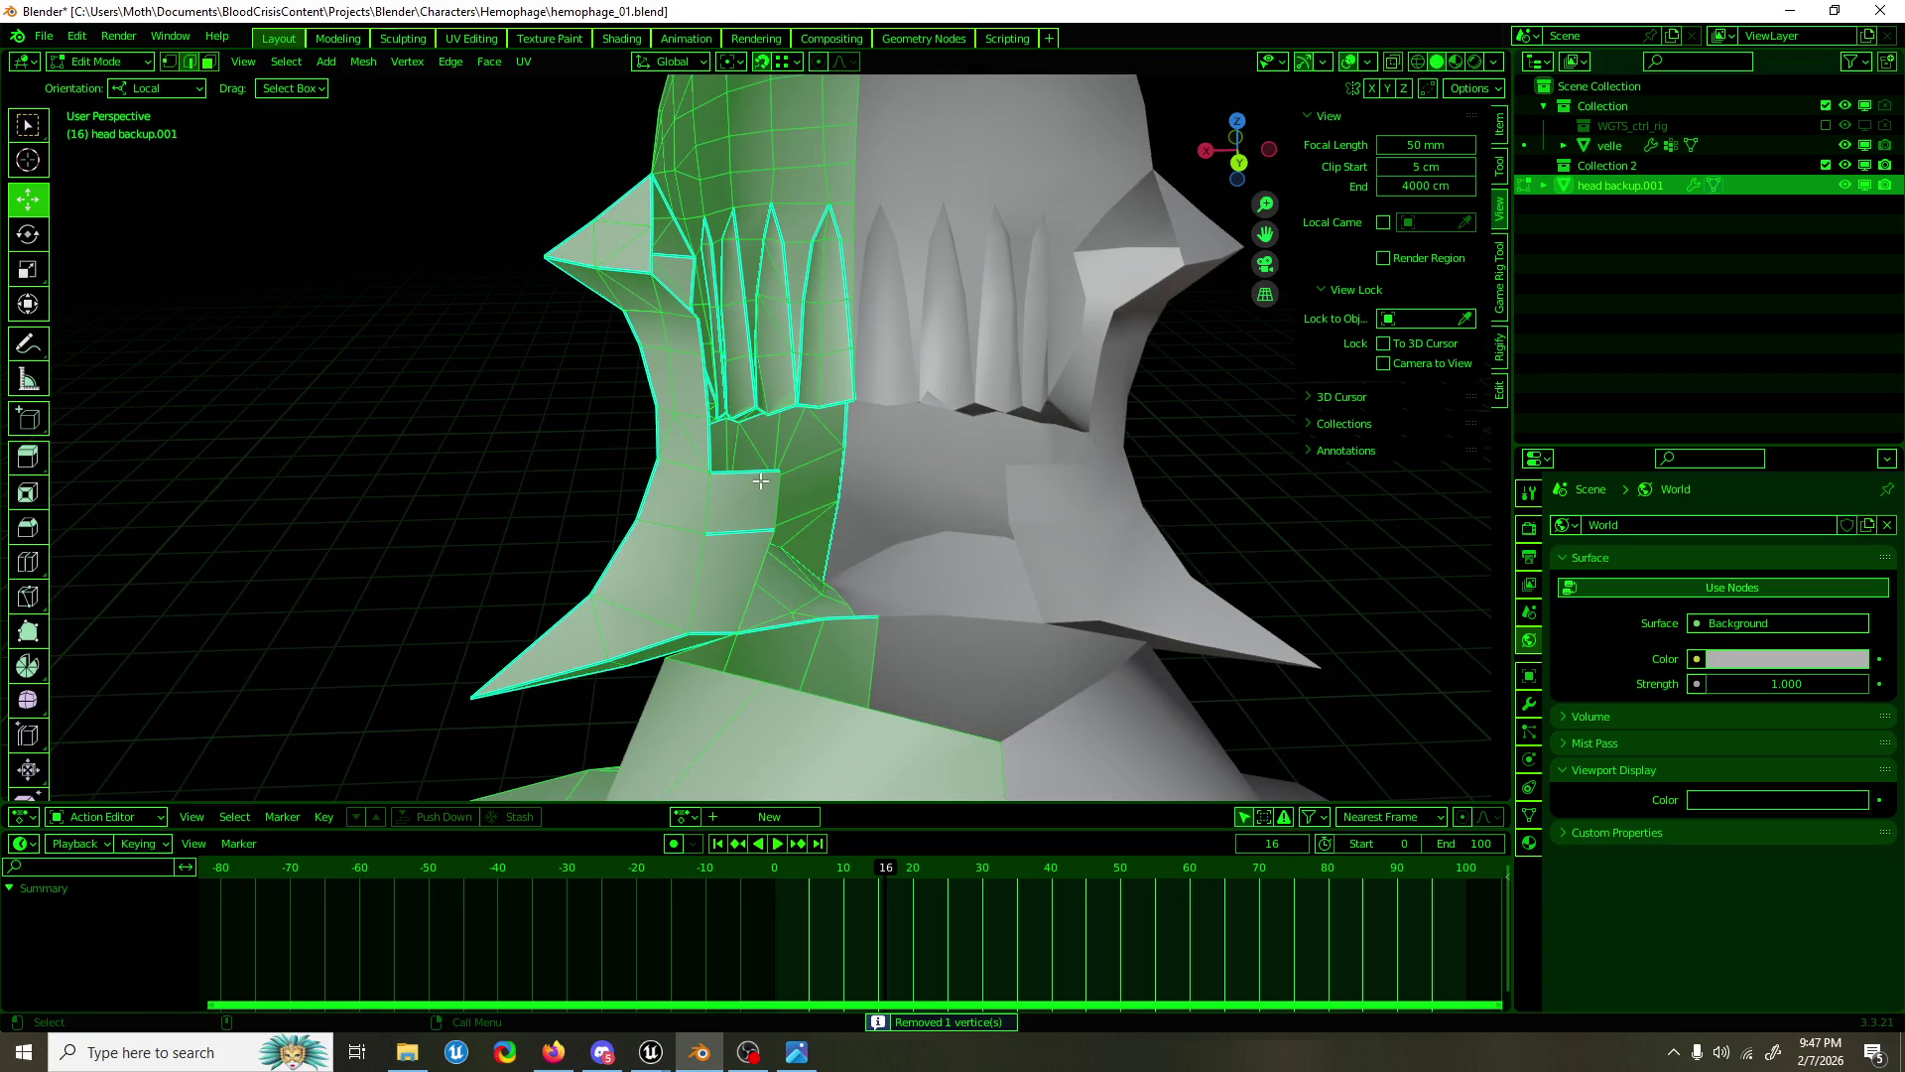
# Step: Mark the collar seam edge sharp via F3 search, then select the vertex at the gap's bottom
pyautogui.click(742, 532)
pyautogui.press('F3')
pyautogui.write('shar')
pyautogui.press('Return')
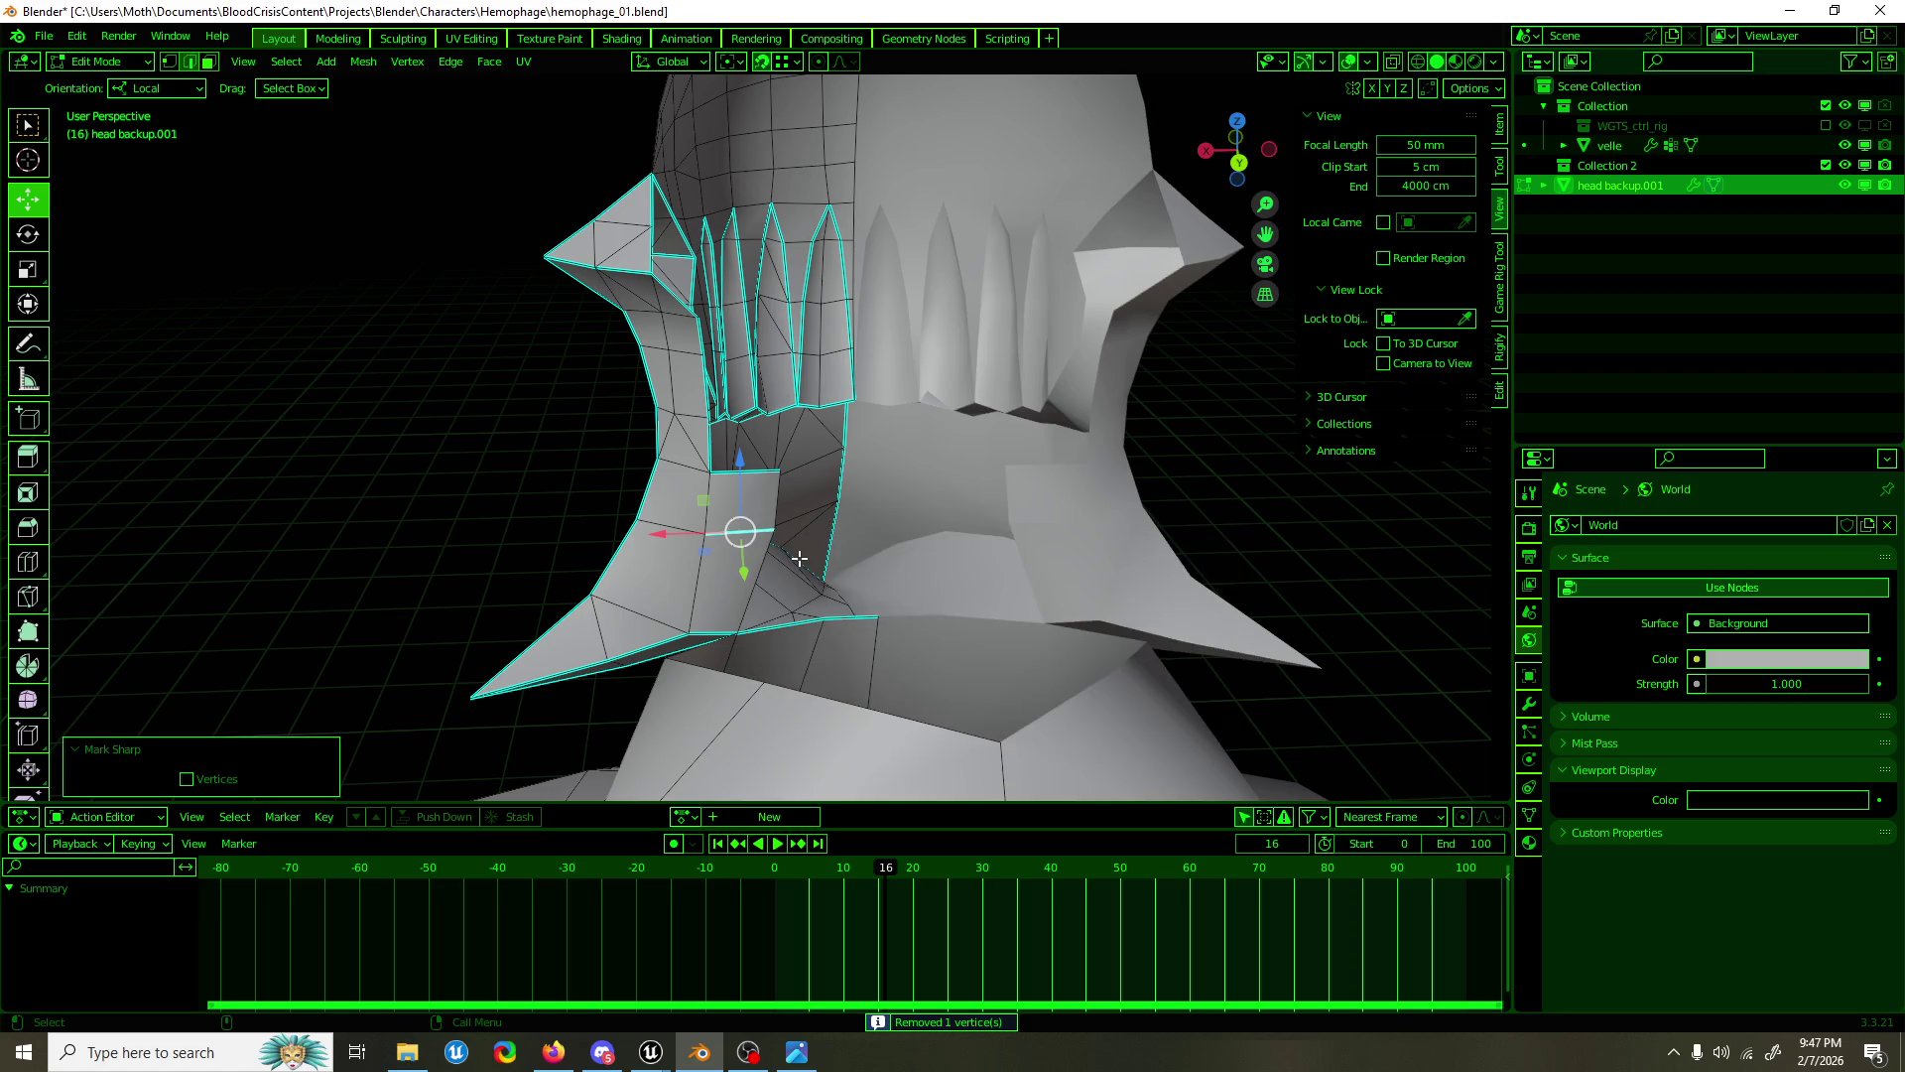
pyautogui.press('F3')
pyautogui.write('shar')
pyautogui.press('Escape')
pyautogui.press('1')
pyautogui.click(774, 527)
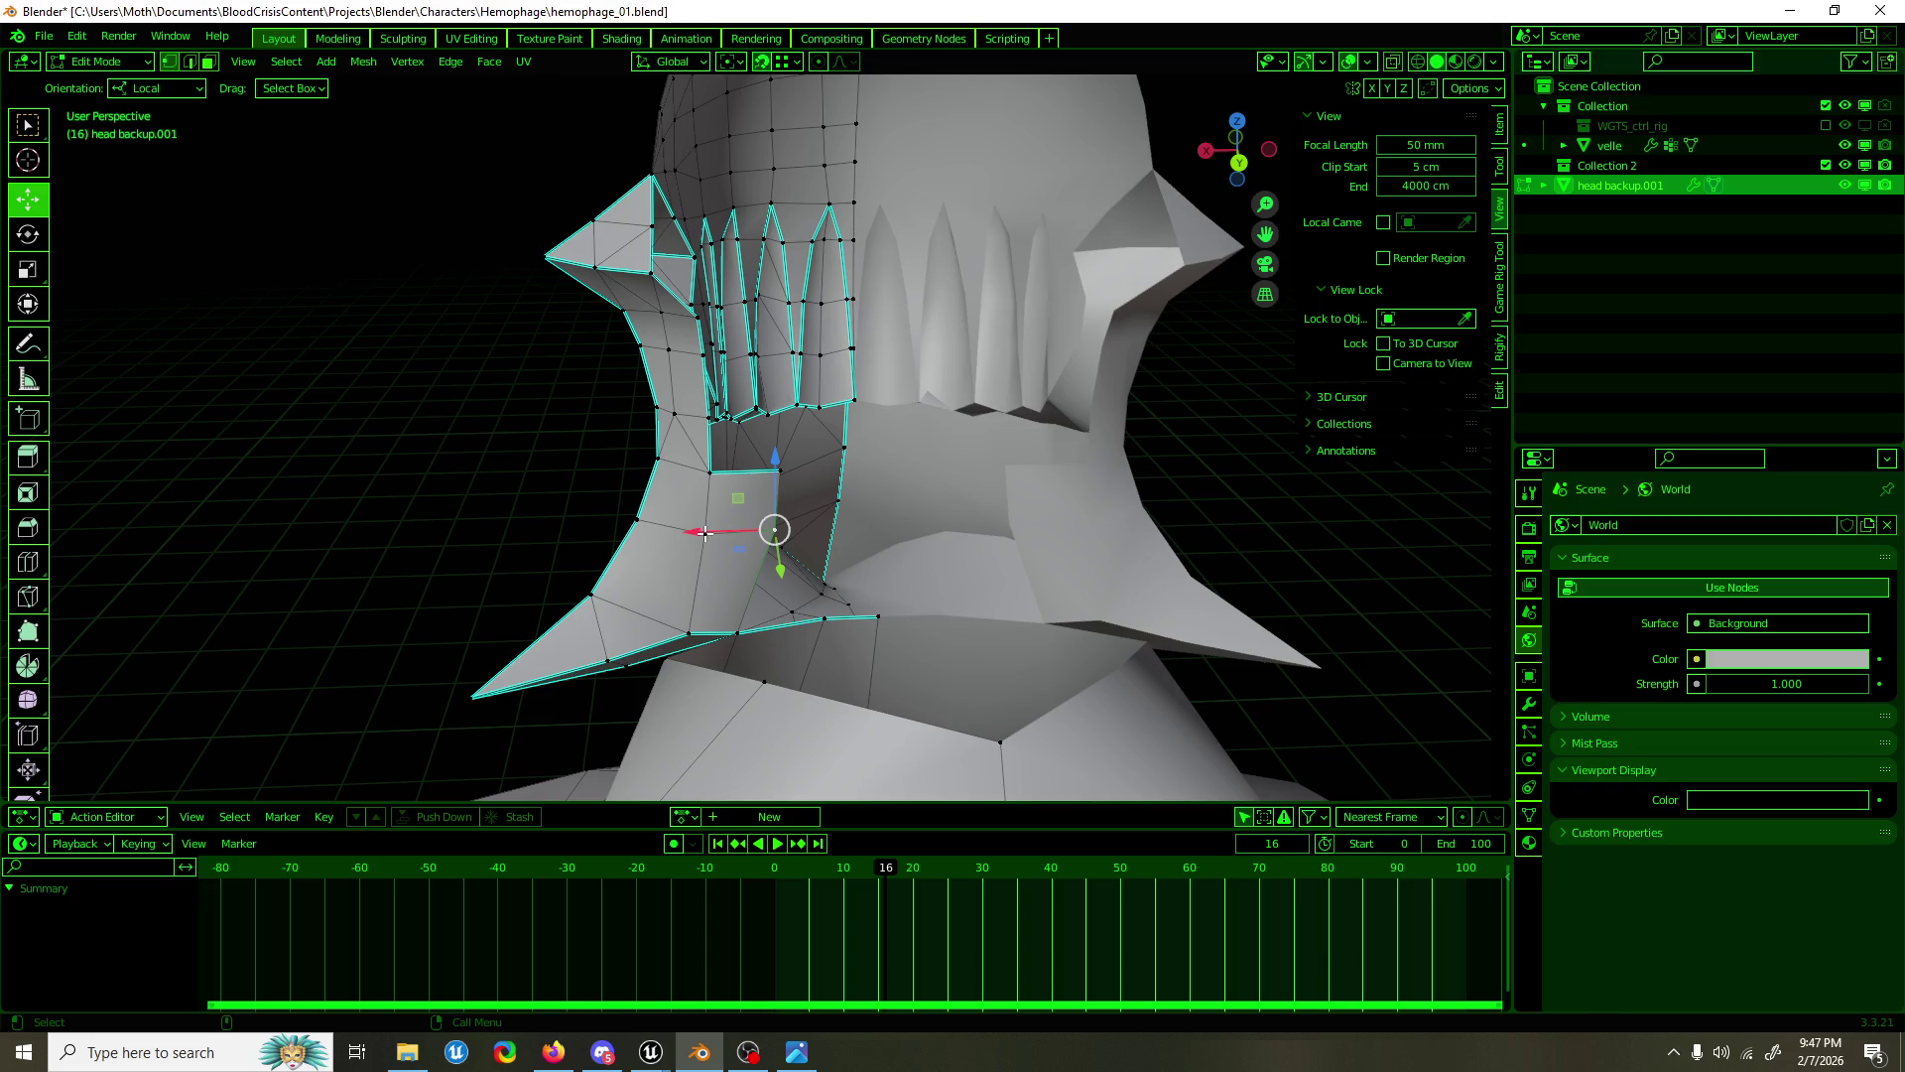
pyautogui.press('2')
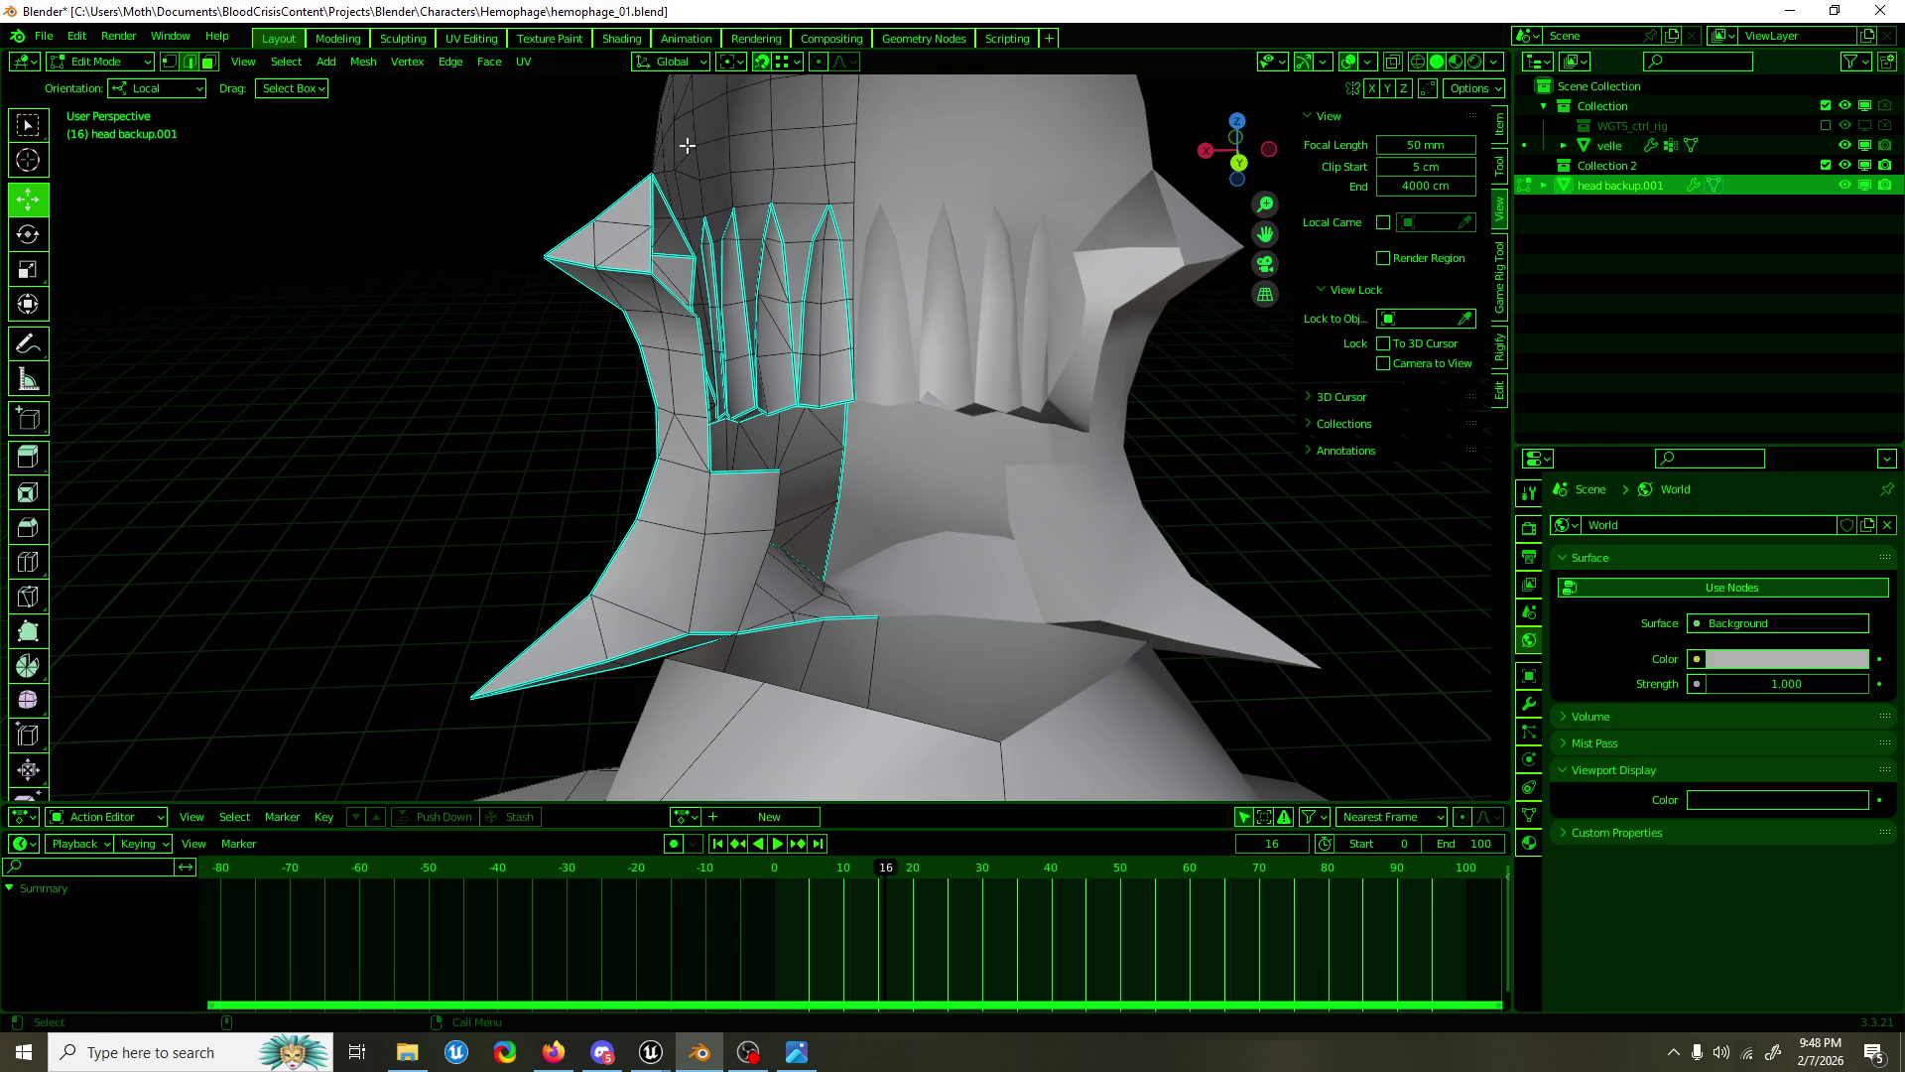
# Step: Save the file, then push the collar flare vertex about 2.56 cm sideways in back view
pyautogui.hotkey('ctrl', 's')
pyautogui.press('ctrl+KP_1')
pyautogui.click(758, 434)
pyautogui.moveTo(758, 433); pyautogui.dragTo(764, 482)
pyautogui.moveTo(764, 482); pyautogui.dragTo(755, 483)
# Step: Pull the collar point 7.21 cm outward along Y from the top view
pyautogui.moveTo(754, 484); pyautogui.dragTo(778, 575)
pyautogui.press('KP_7')
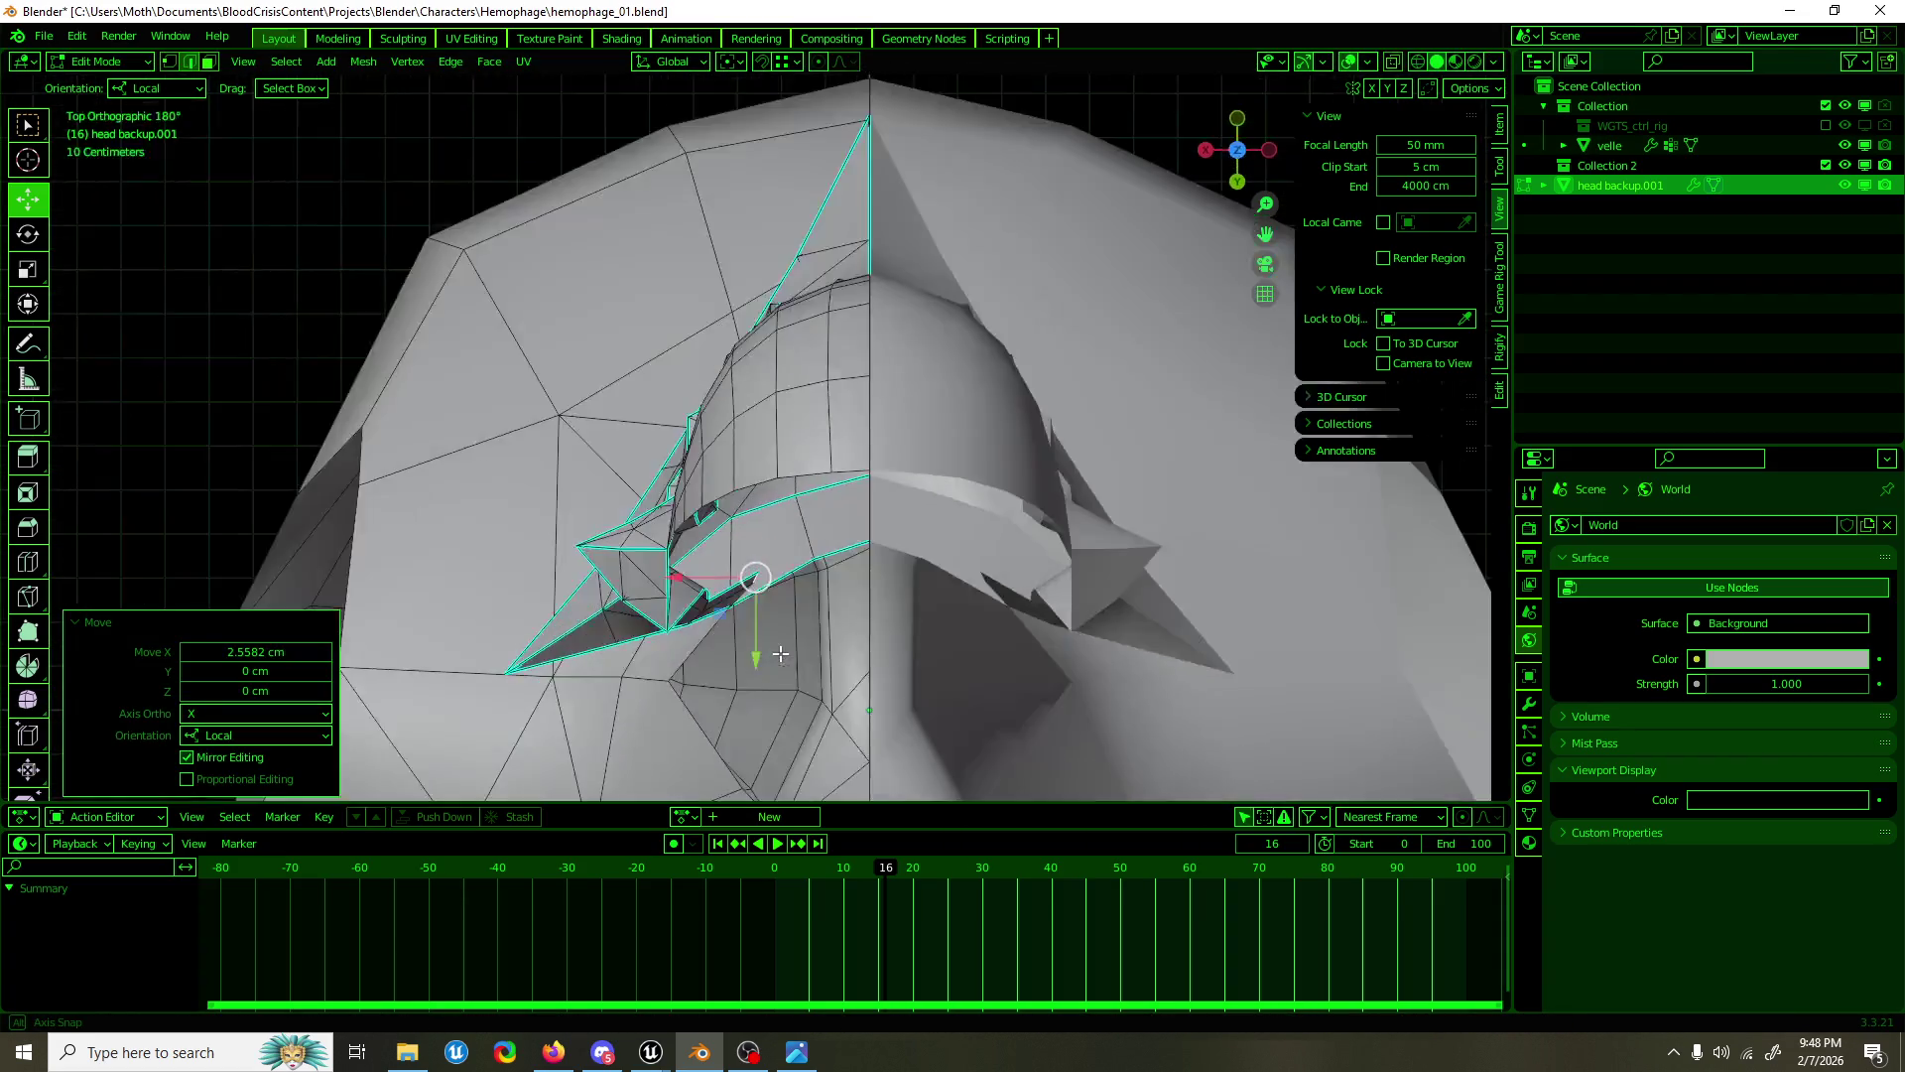
pyautogui.moveTo(756, 675); pyautogui.dragTo(750, 641)
pyautogui.moveTo(749, 642); pyautogui.dragTo(855, 522)
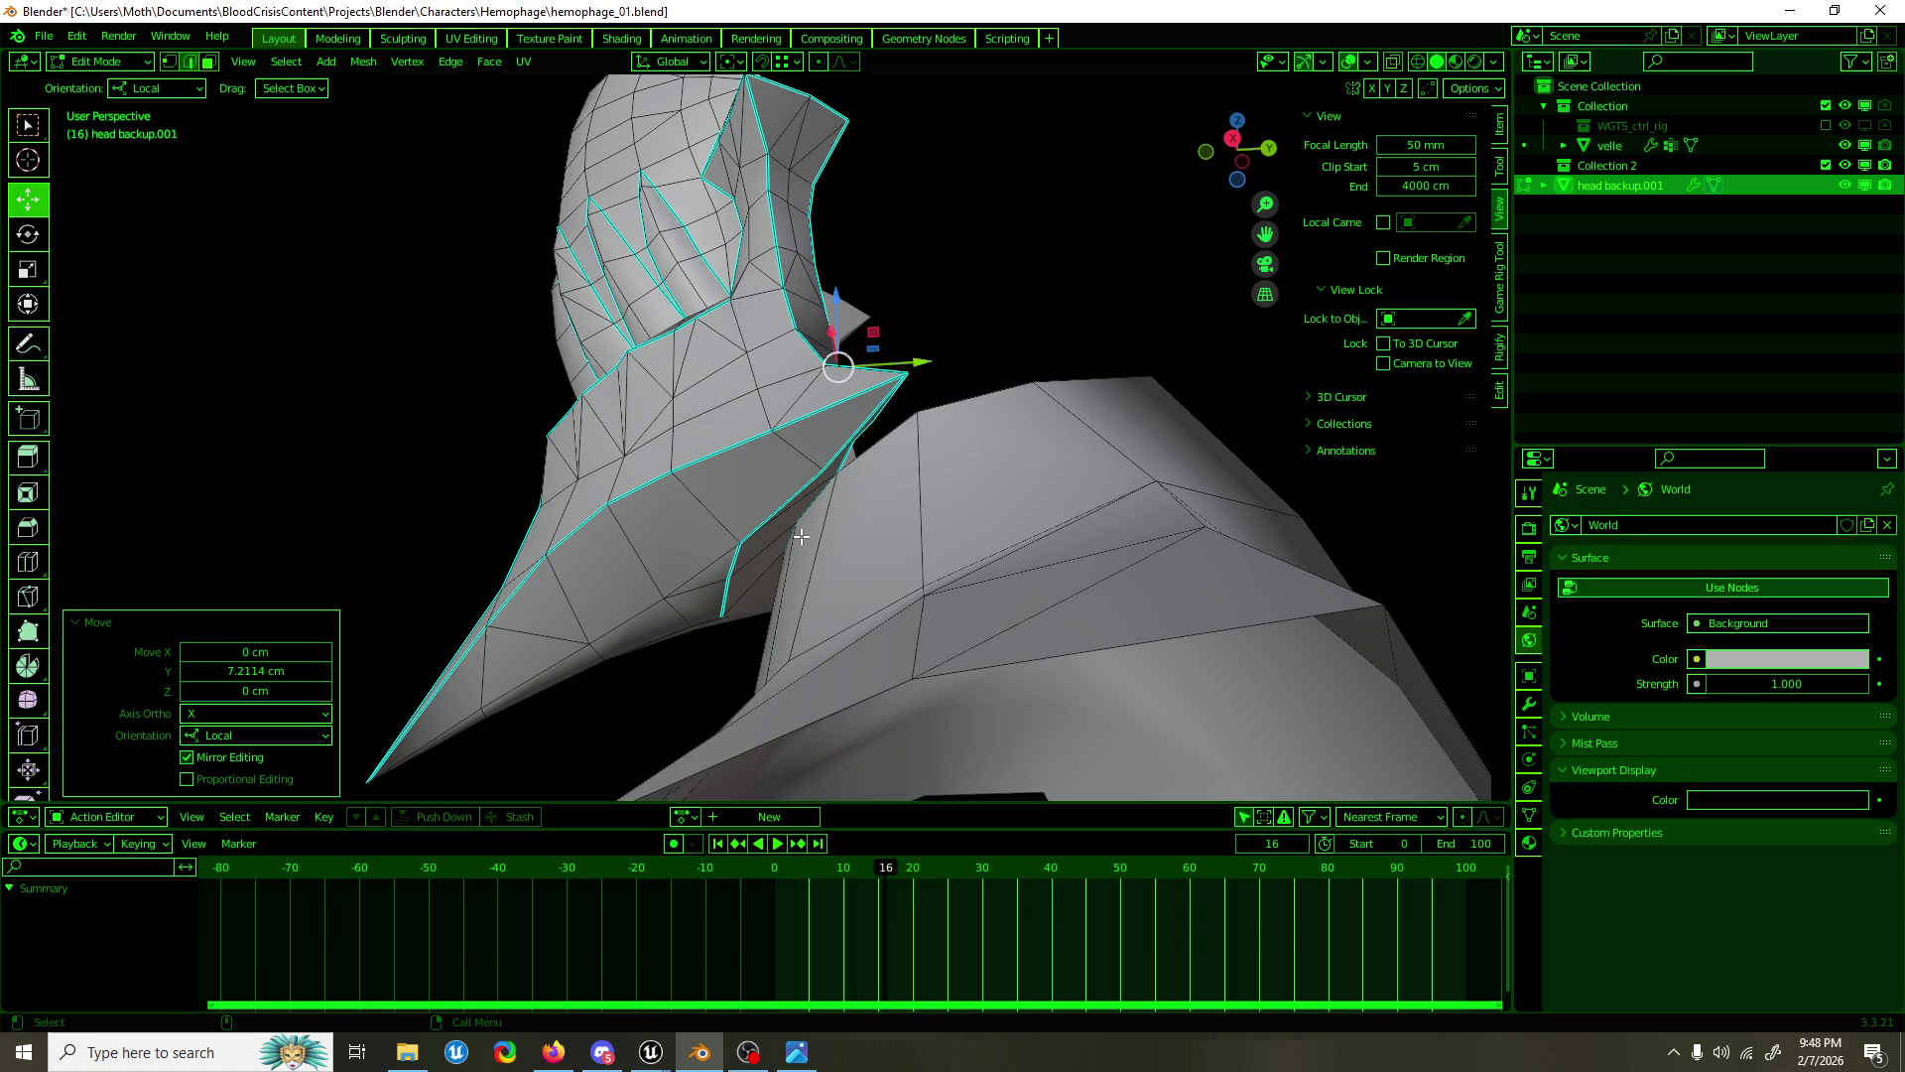
pyautogui.moveTo(878, 485); pyautogui.dragTo(914, 404)
# Step: Return to Object Mode, save hemophage_01.blend, and deselect the head mesh
pyautogui.press('Tab')
pyautogui.hotkey('ctrl', 's')
pyautogui.scroll(-3)
pyautogui.scroll(-3)
pyautogui.click(1106, 438)
pyautogui.scroll(-3)
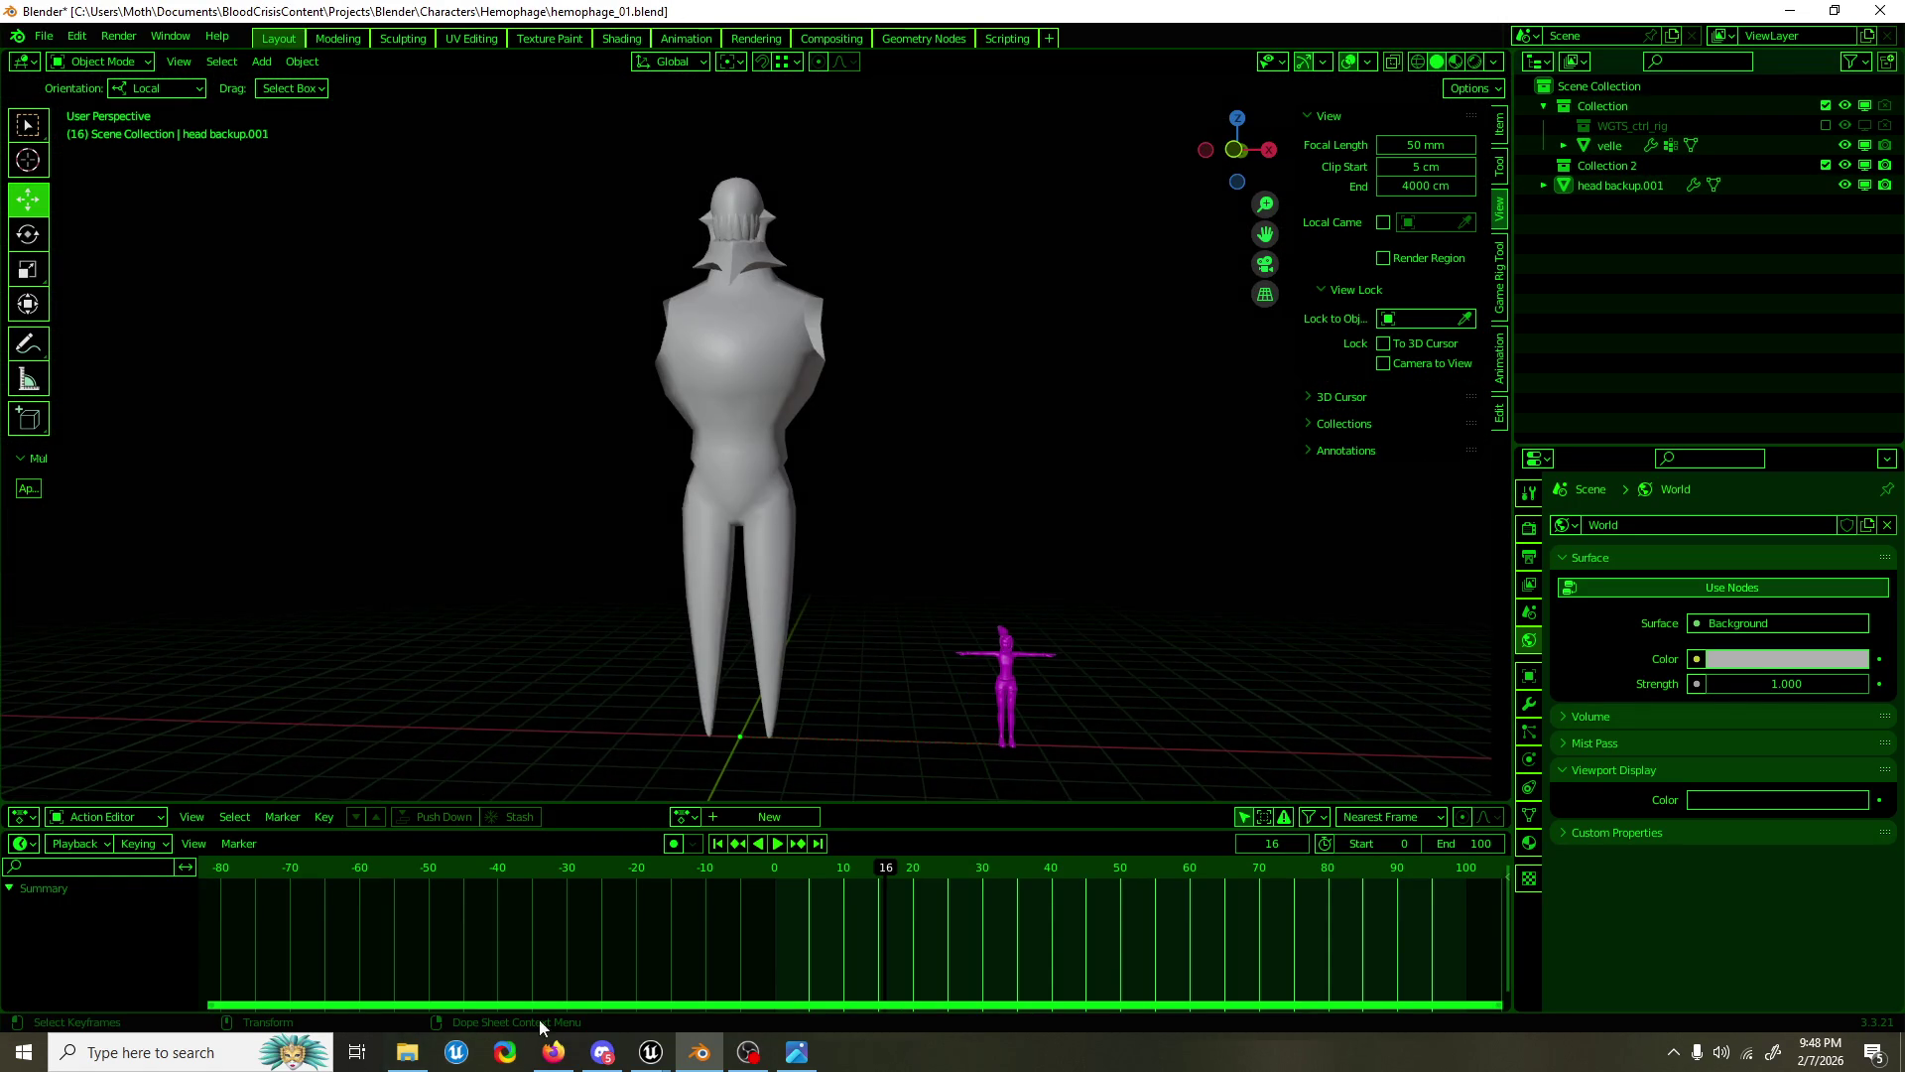